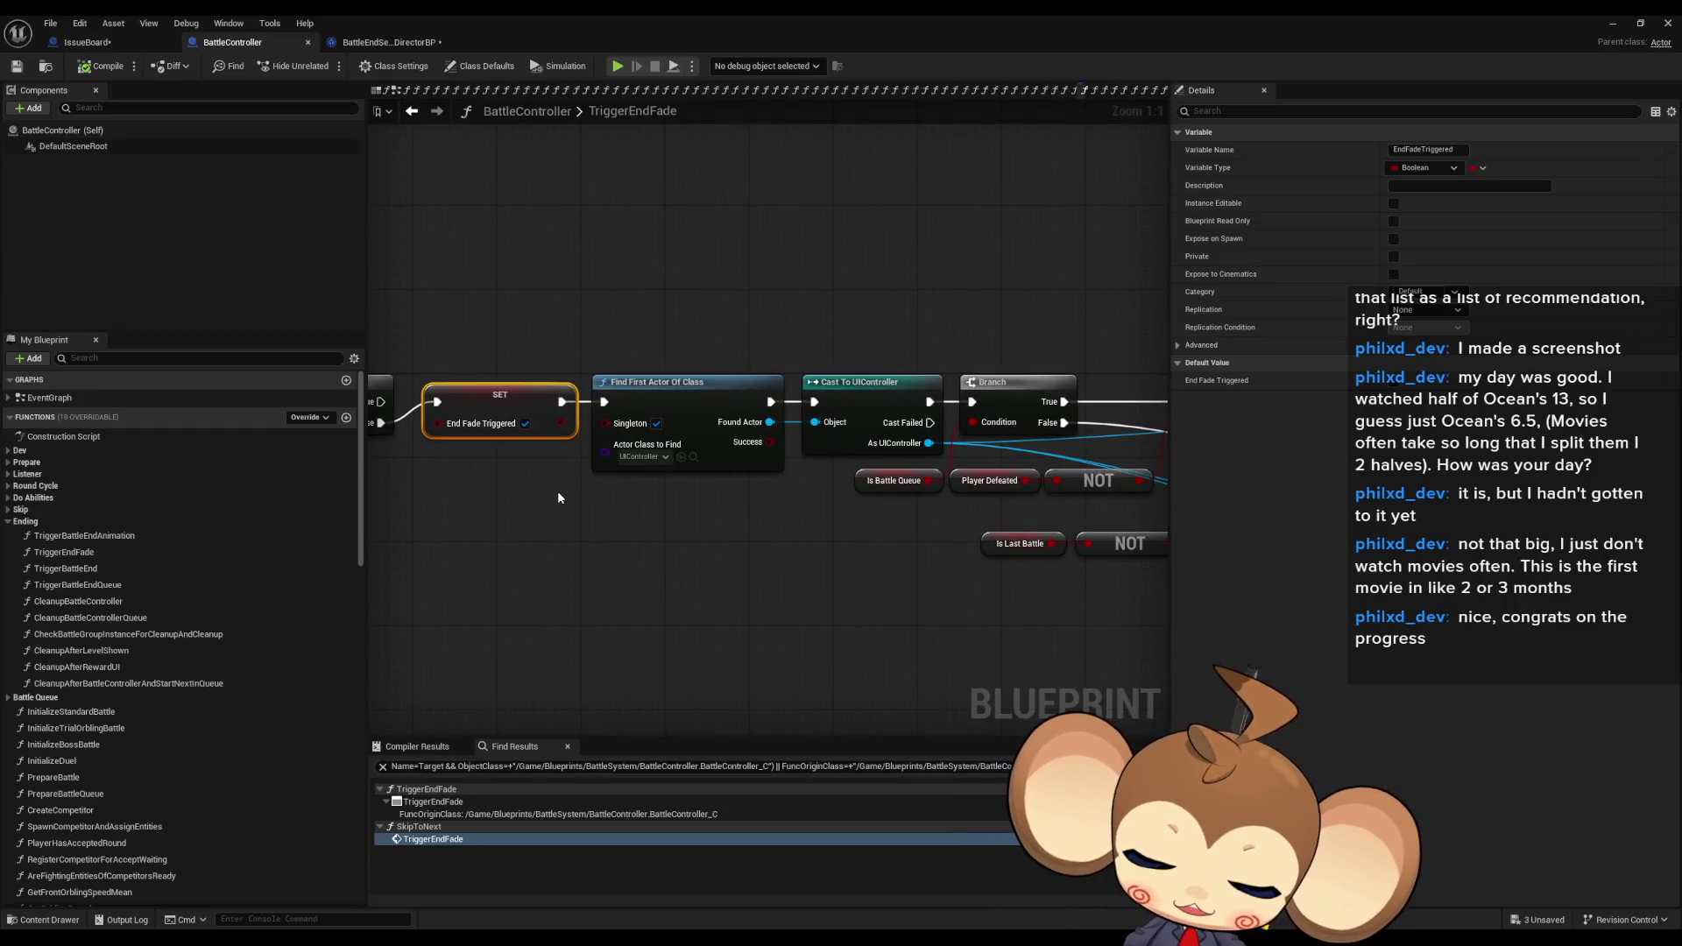
# - Check the Is Battle Queue node, minimize the BattleController Blueprint, and close the Sequencer
pyautogui.moveTo(559, 498); pyautogui.dragTo(705, 456)
pyautogui.click(705, 456)
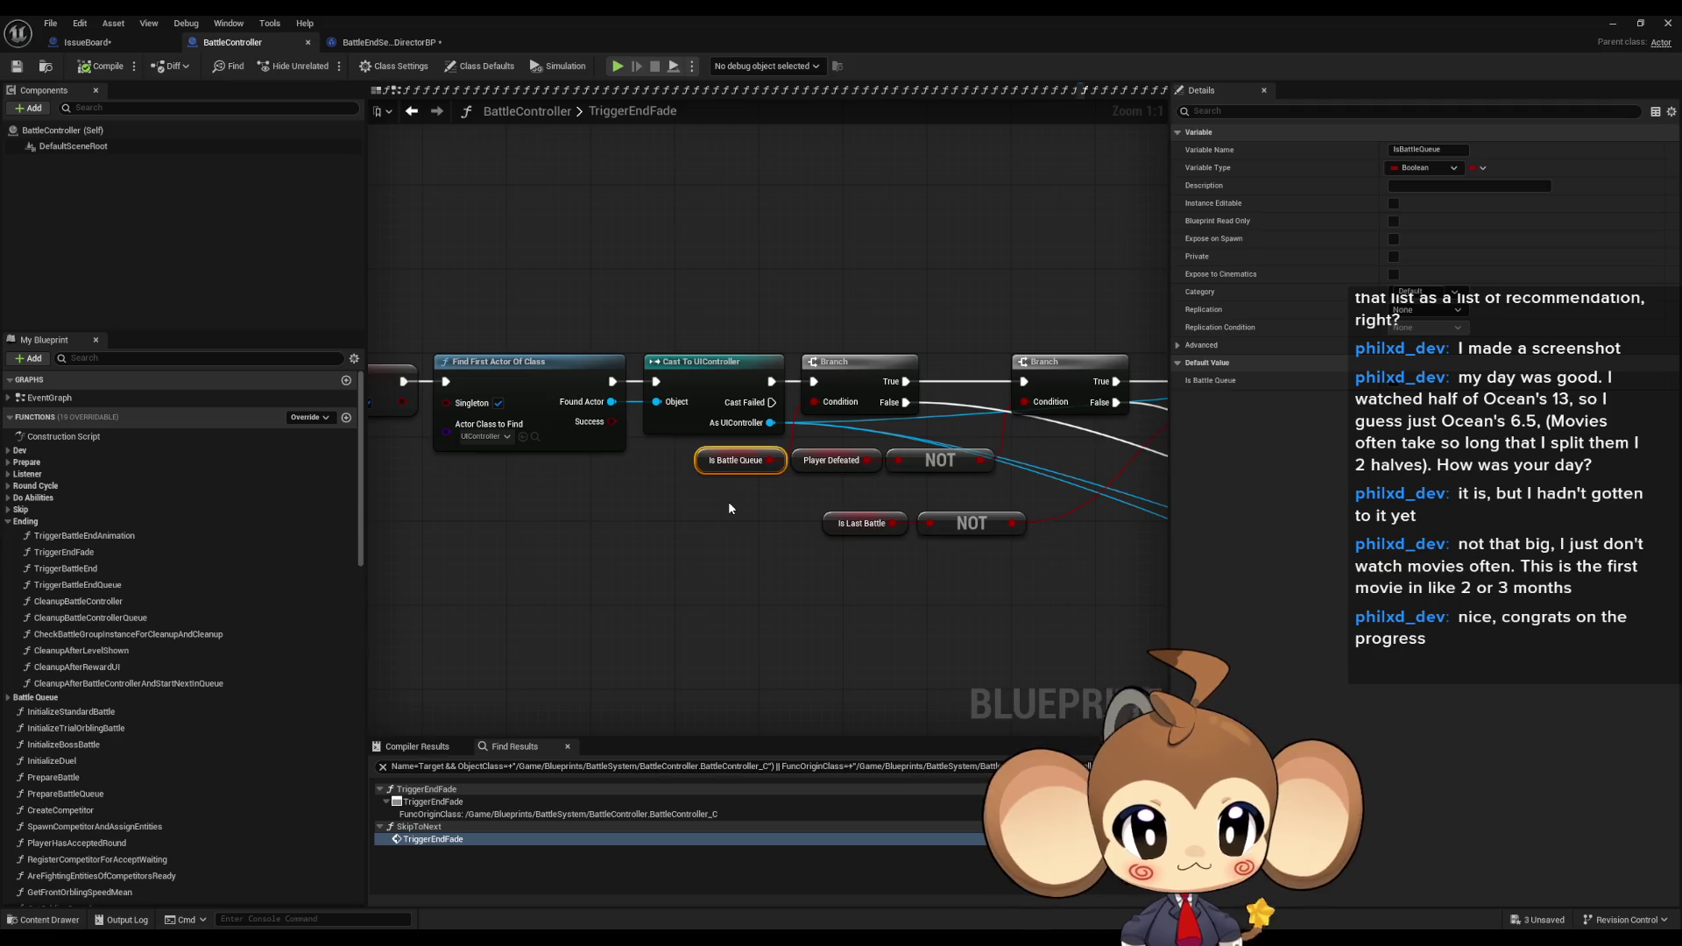
pyautogui.click(1612, 23)
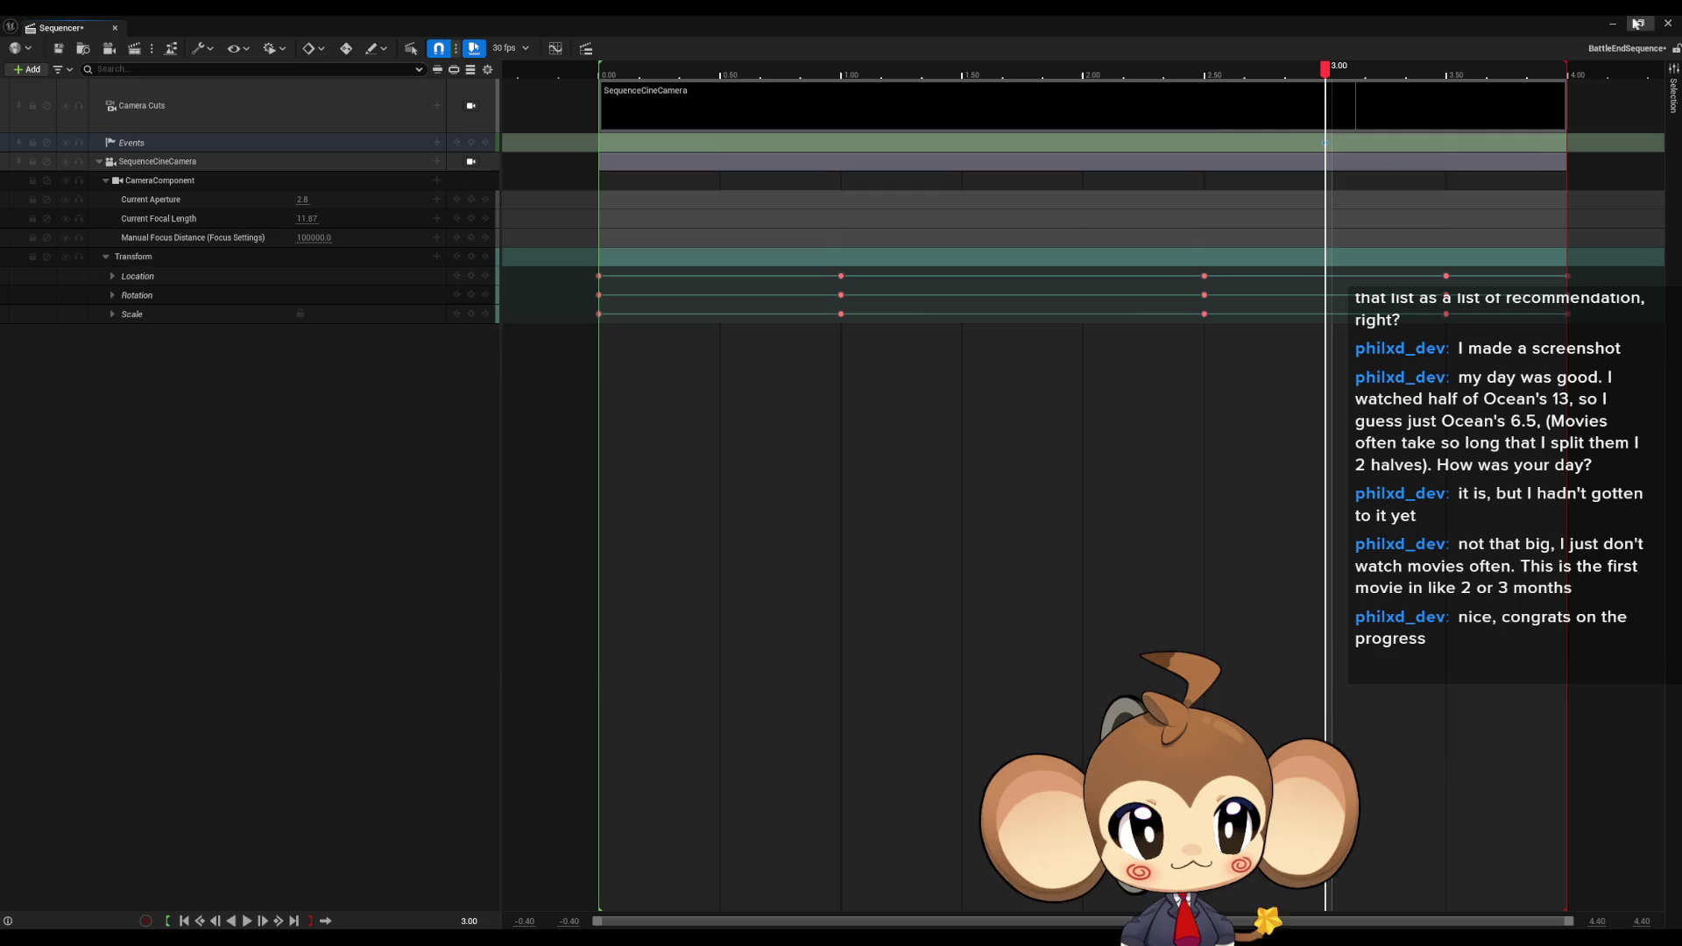
pyautogui.click(1663, 24)
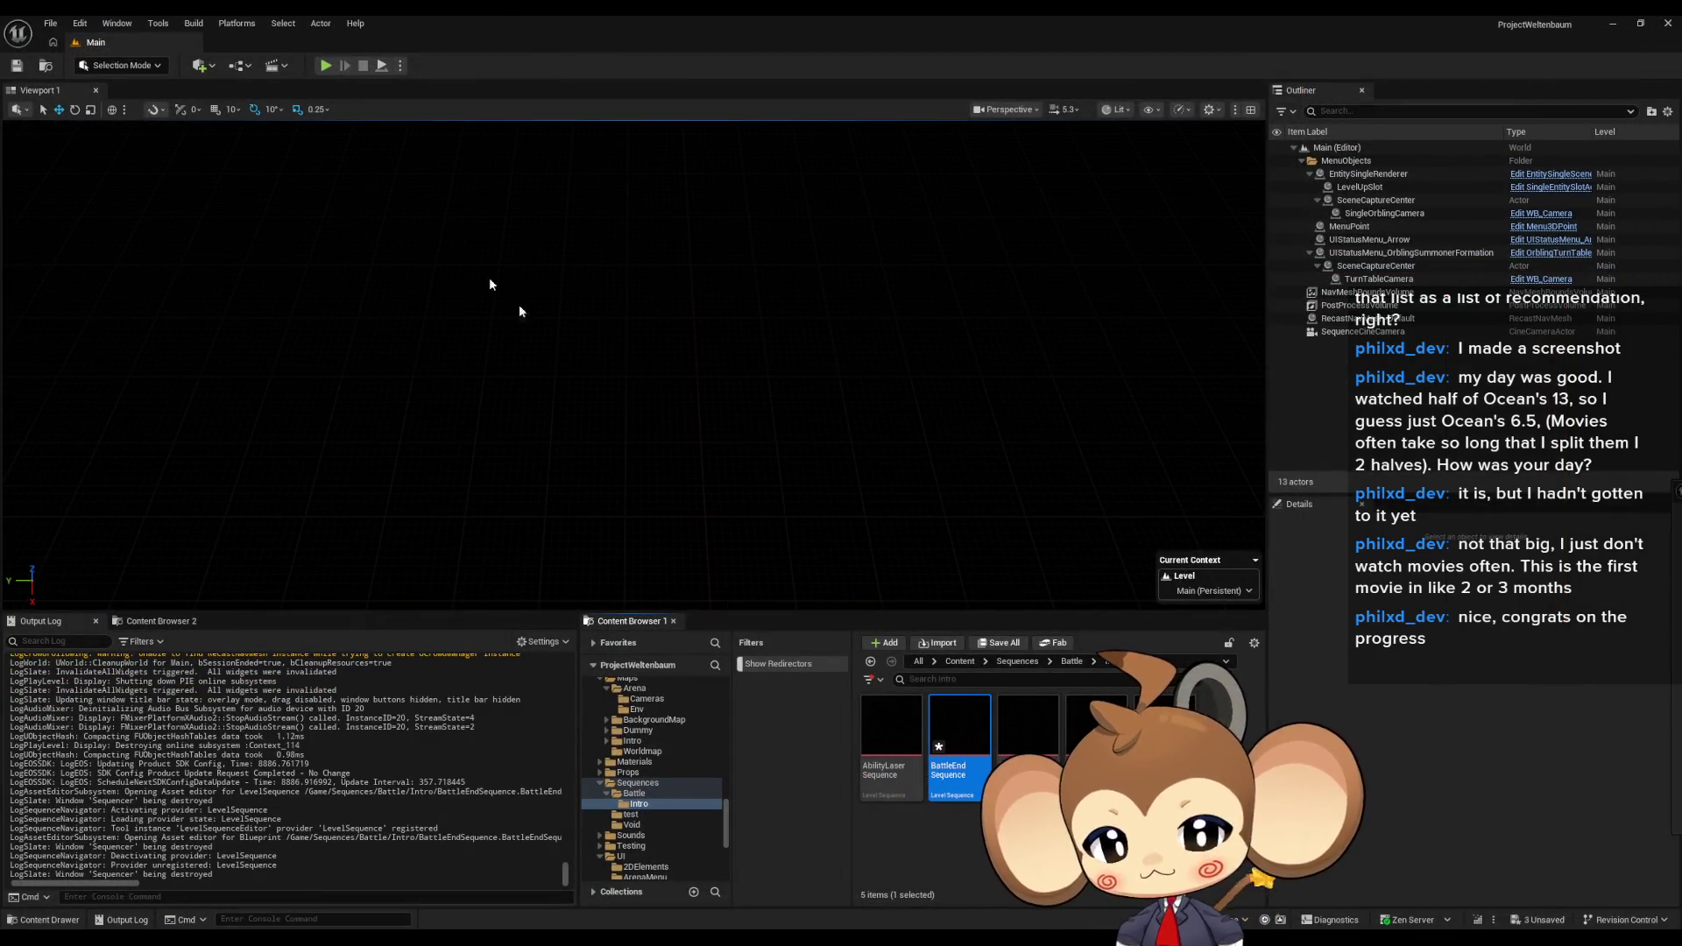
# - Run a play-in-editor test with Alt+P, stop it, and return to the BattleController Blueprint
pyautogui.hotkey('alt', 'p')
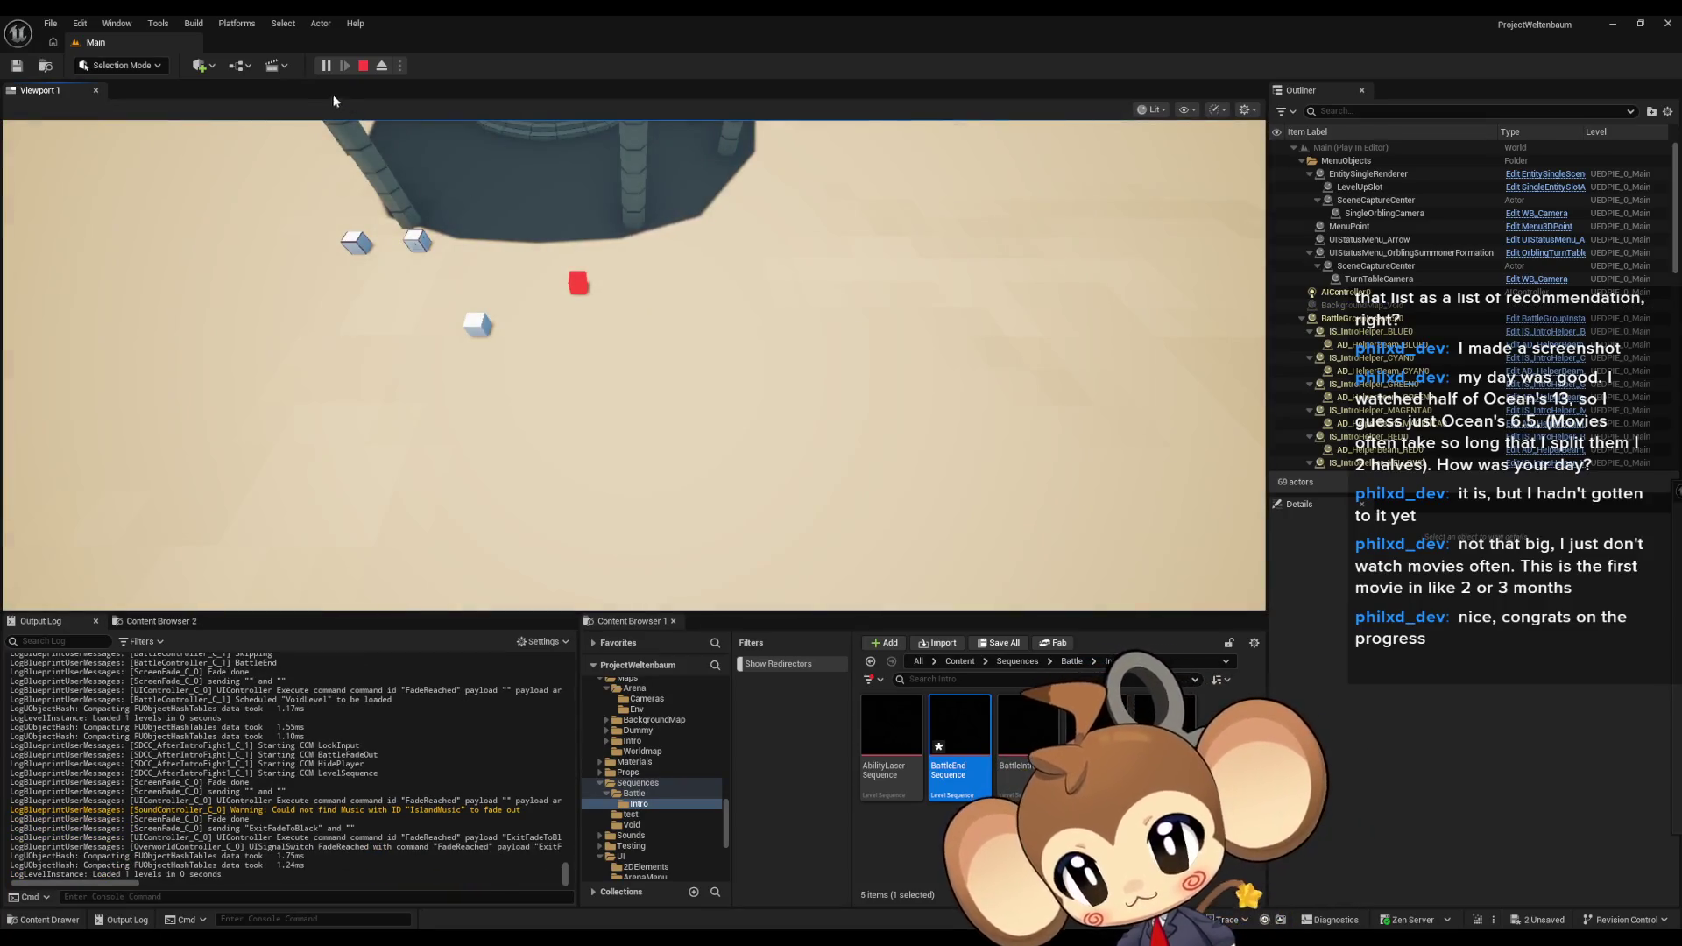
pyautogui.click(363, 66)
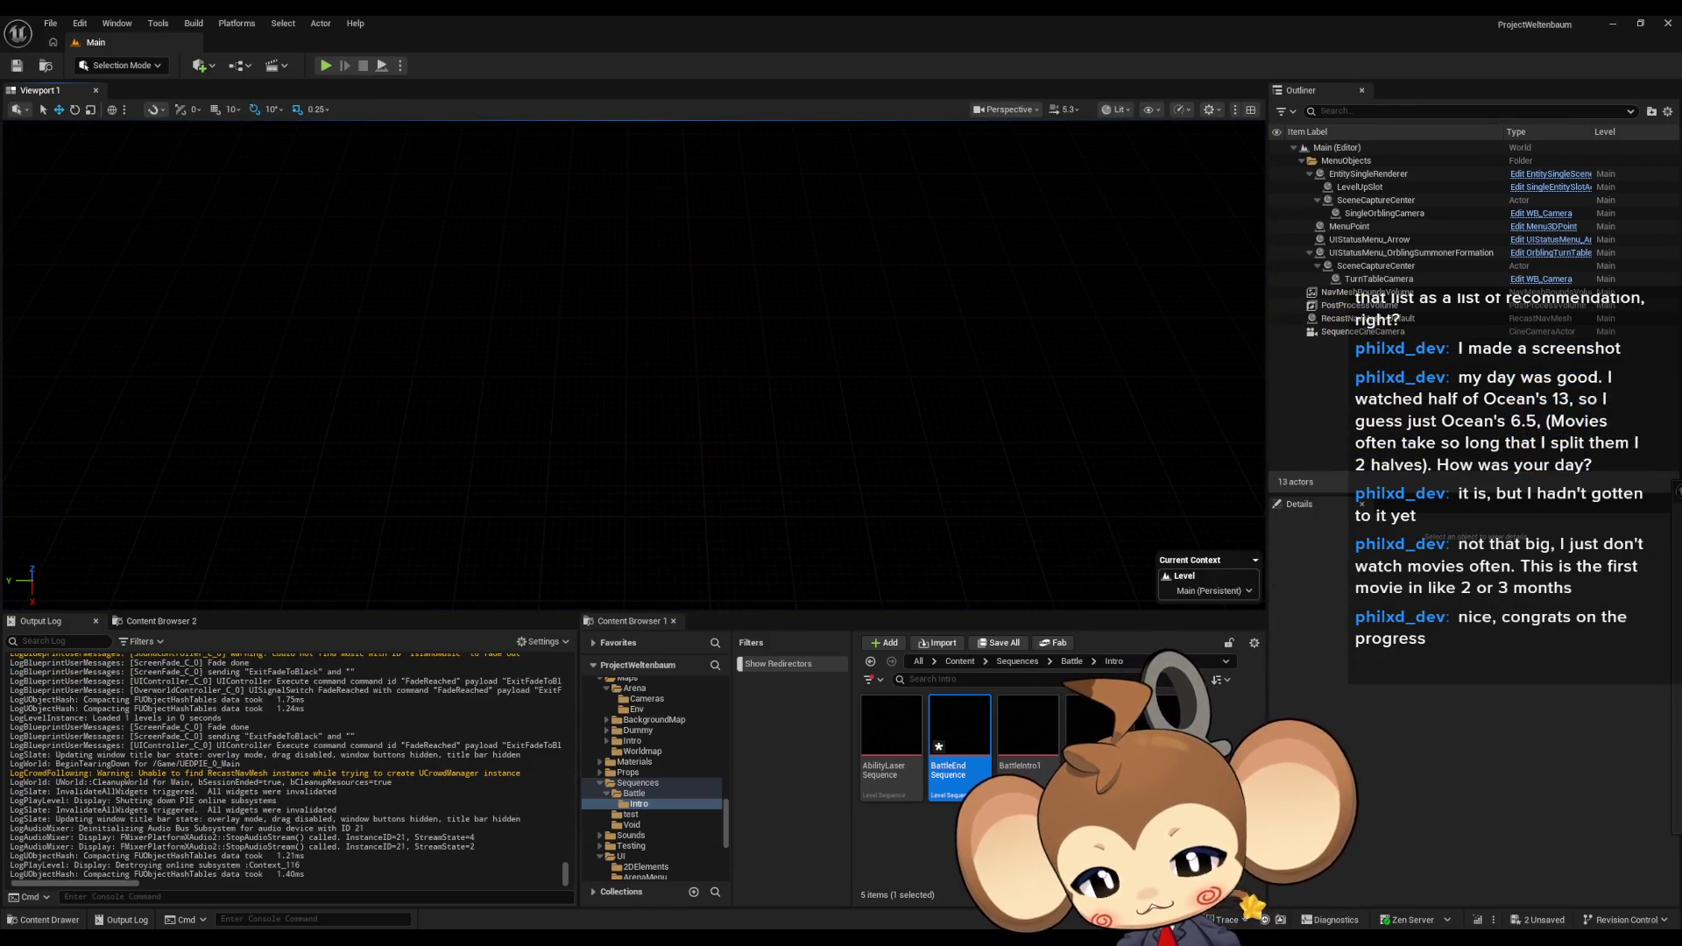
pyautogui.click(734, 888)
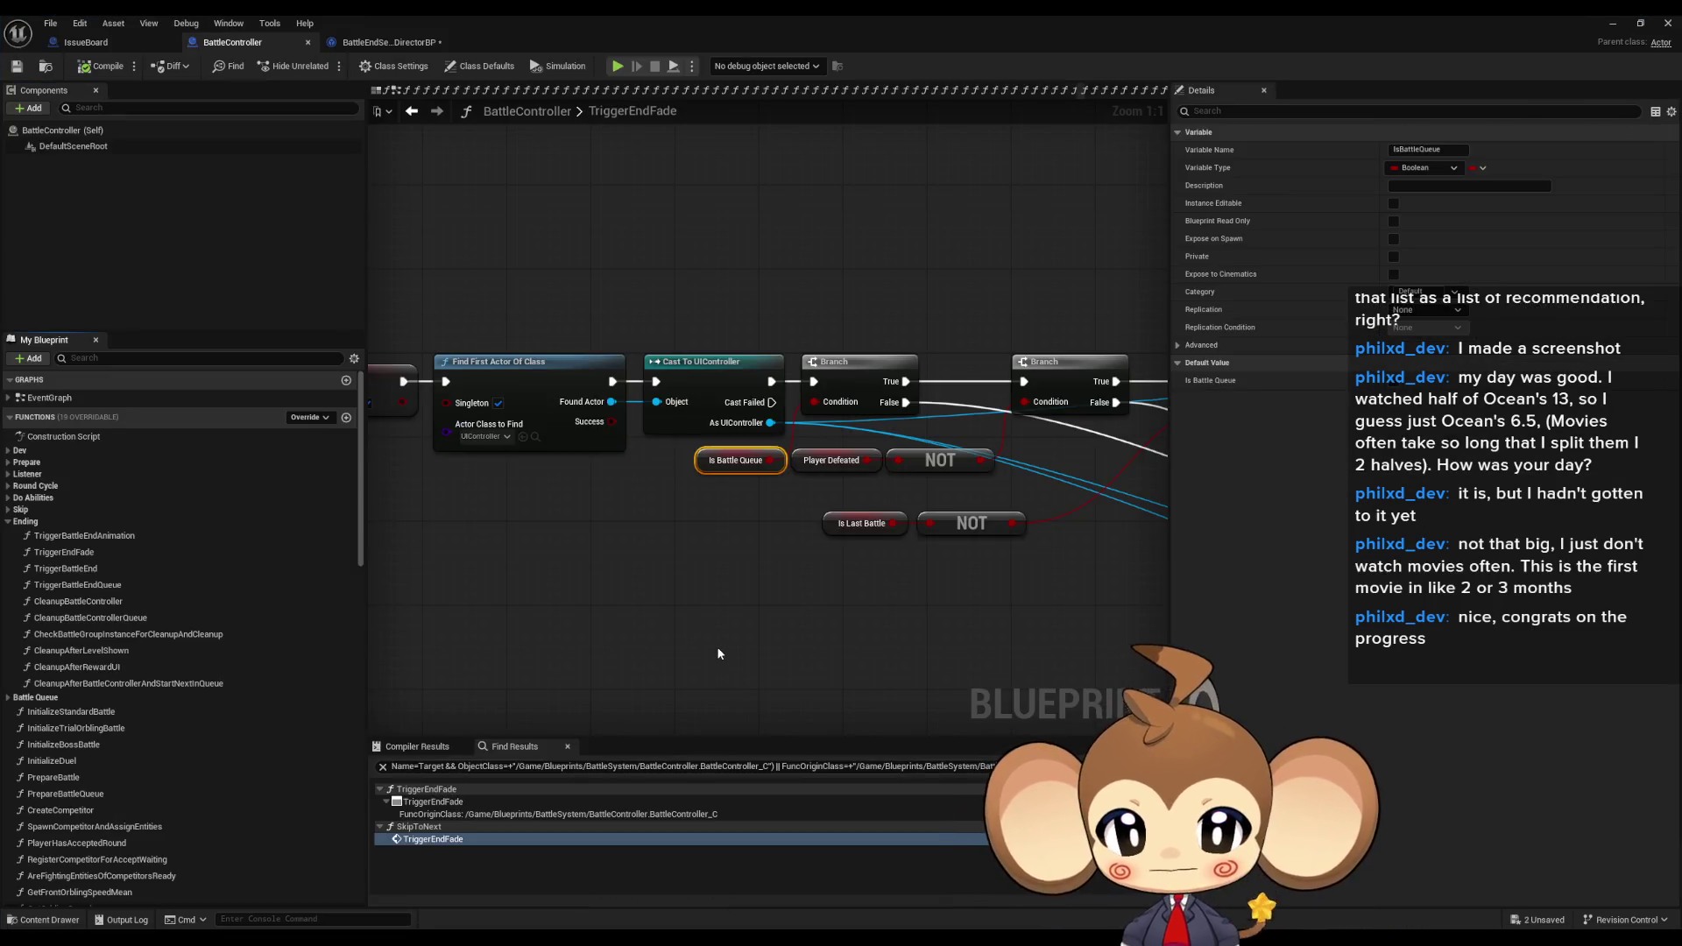
# - Look over the TriggerEndFade graph, then switch to BattleEndSequence_DirectorBP's Sequencer Events graph
pyautogui.scroll(-4, 714, 640)
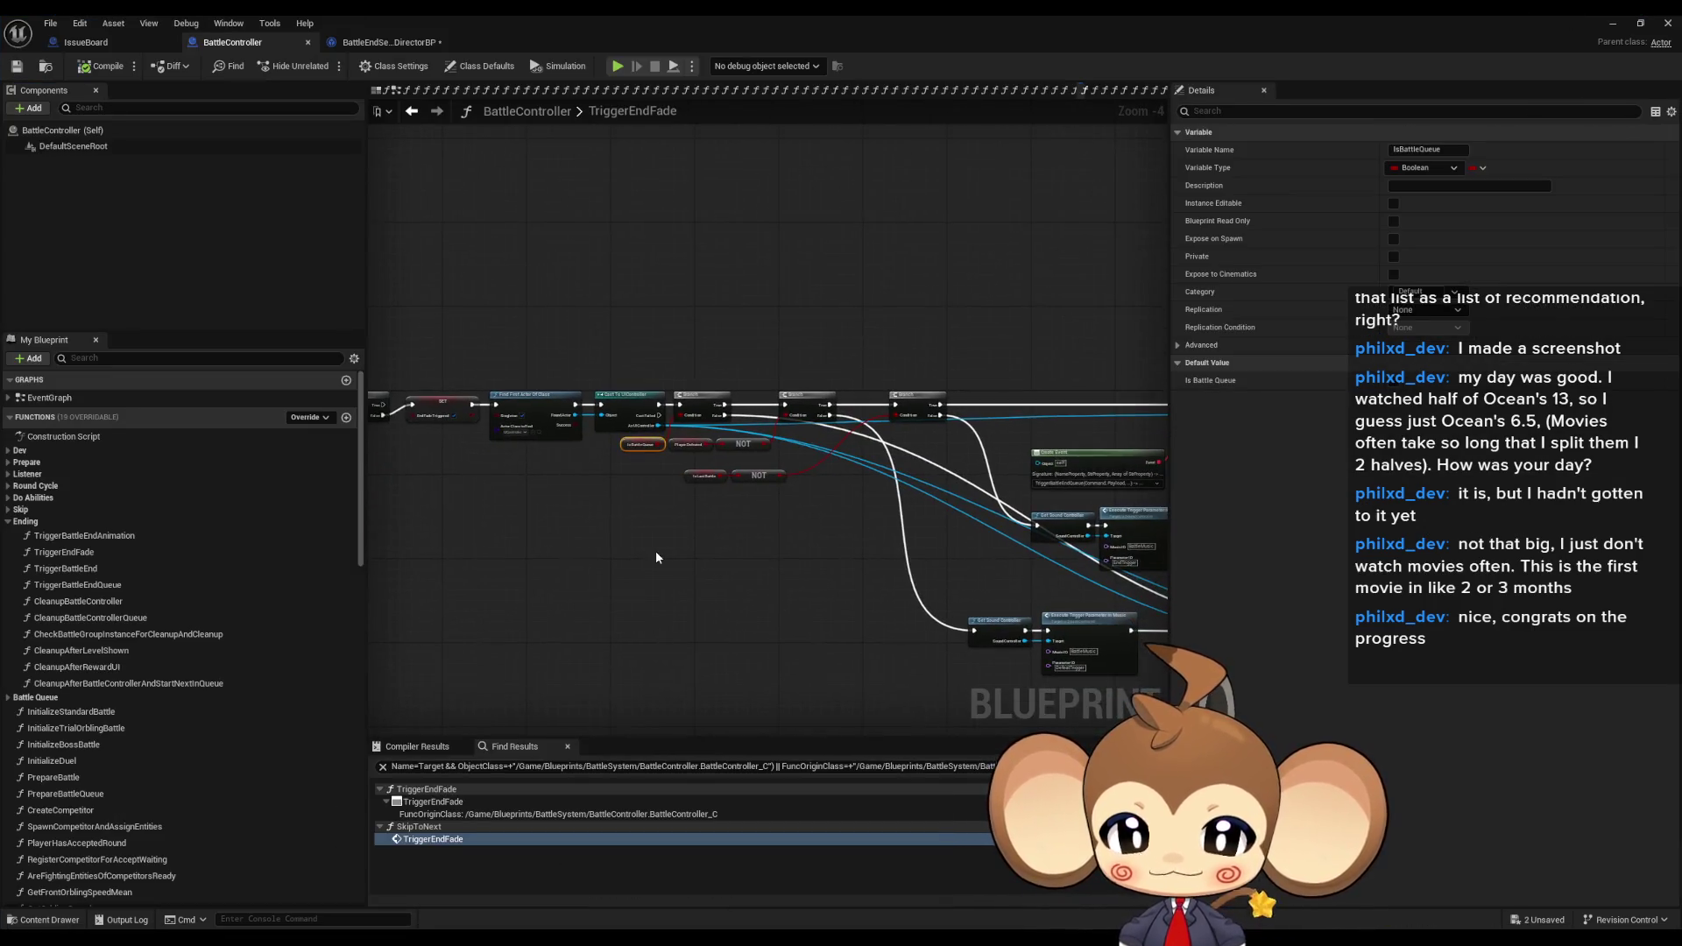
pyautogui.scroll(4, 646, 509)
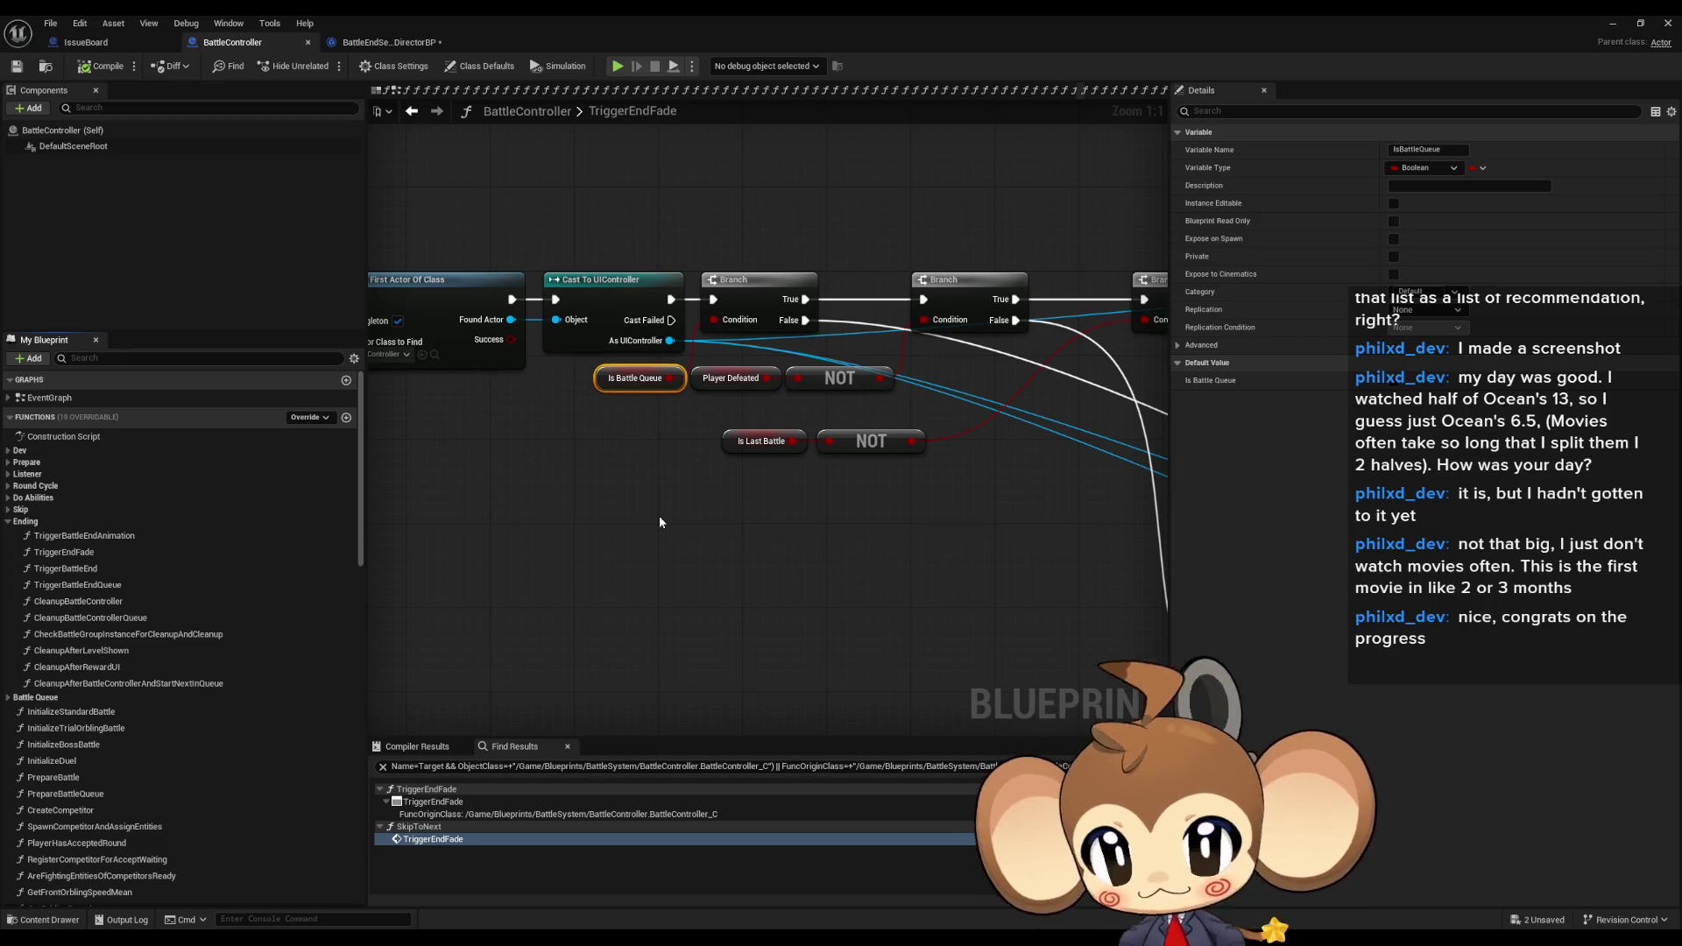
pyautogui.scroll(-4, 732, 517)
pyautogui.moveTo(663, 478)
pyautogui.mouseDown()
pyautogui.moveTo(590, 424)
pyautogui.moveTo(758, 546)
pyautogui.mouseUp()
pyautogui.click(611, 508)
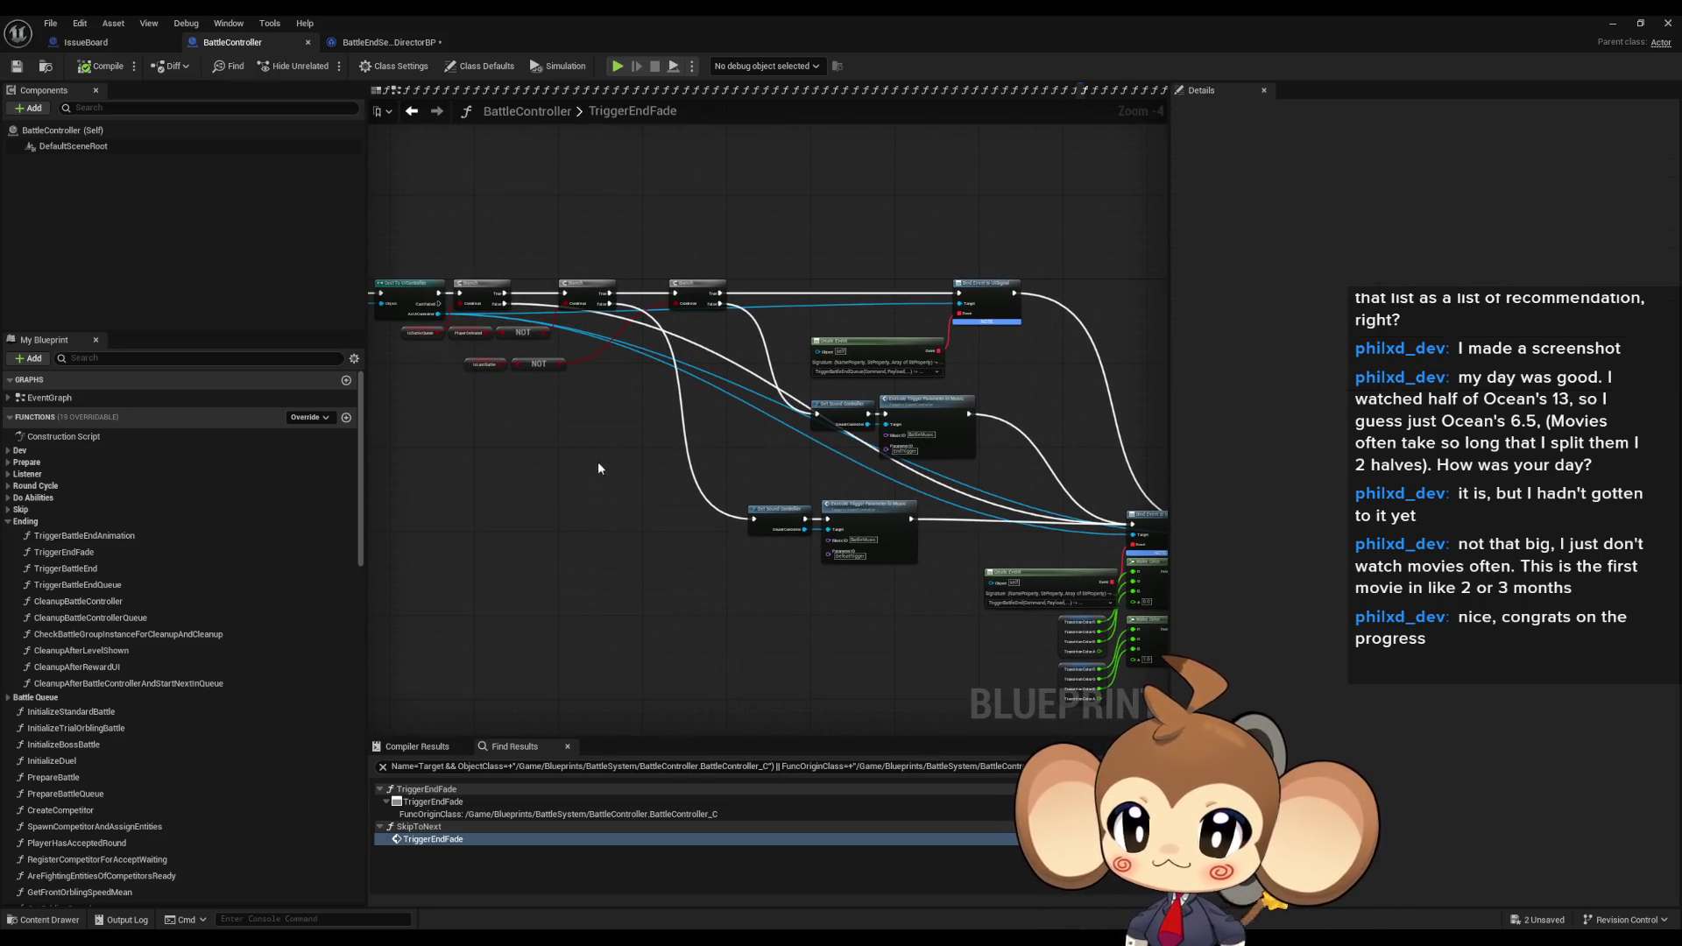
pyautogui.click(381, 42)
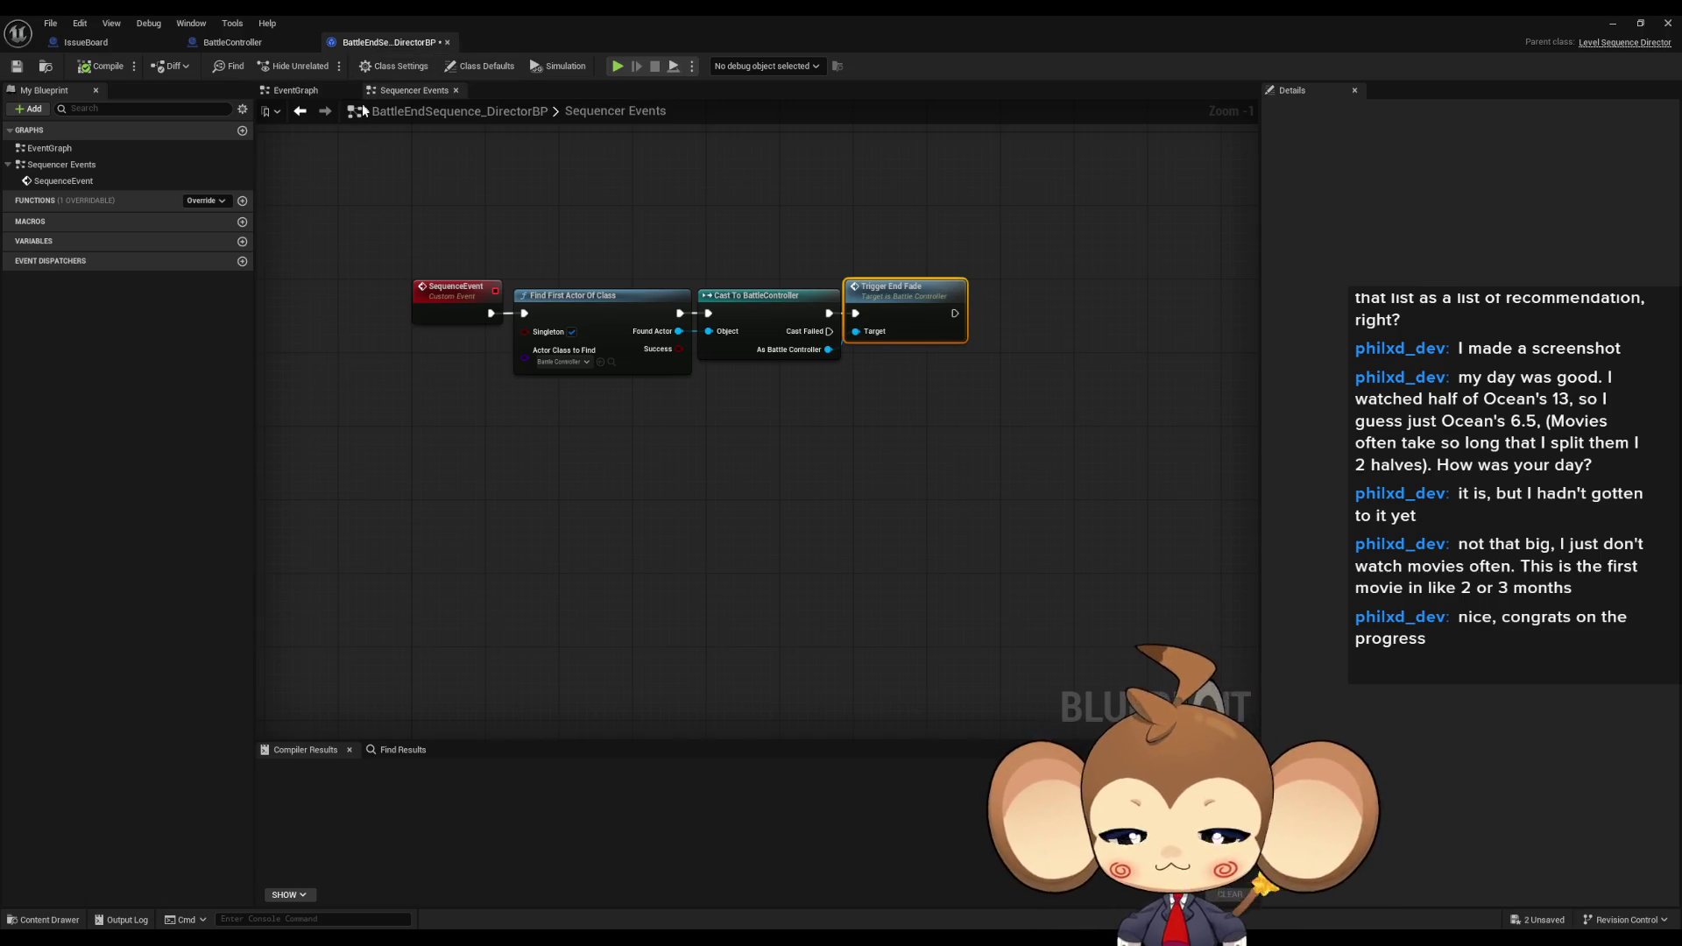
# - In TriggerEndFade, inspect SET End Fade Triggered, the Branch conditions, NOT Player Defeated and sound triggers
pyautogui.click(213, 46)
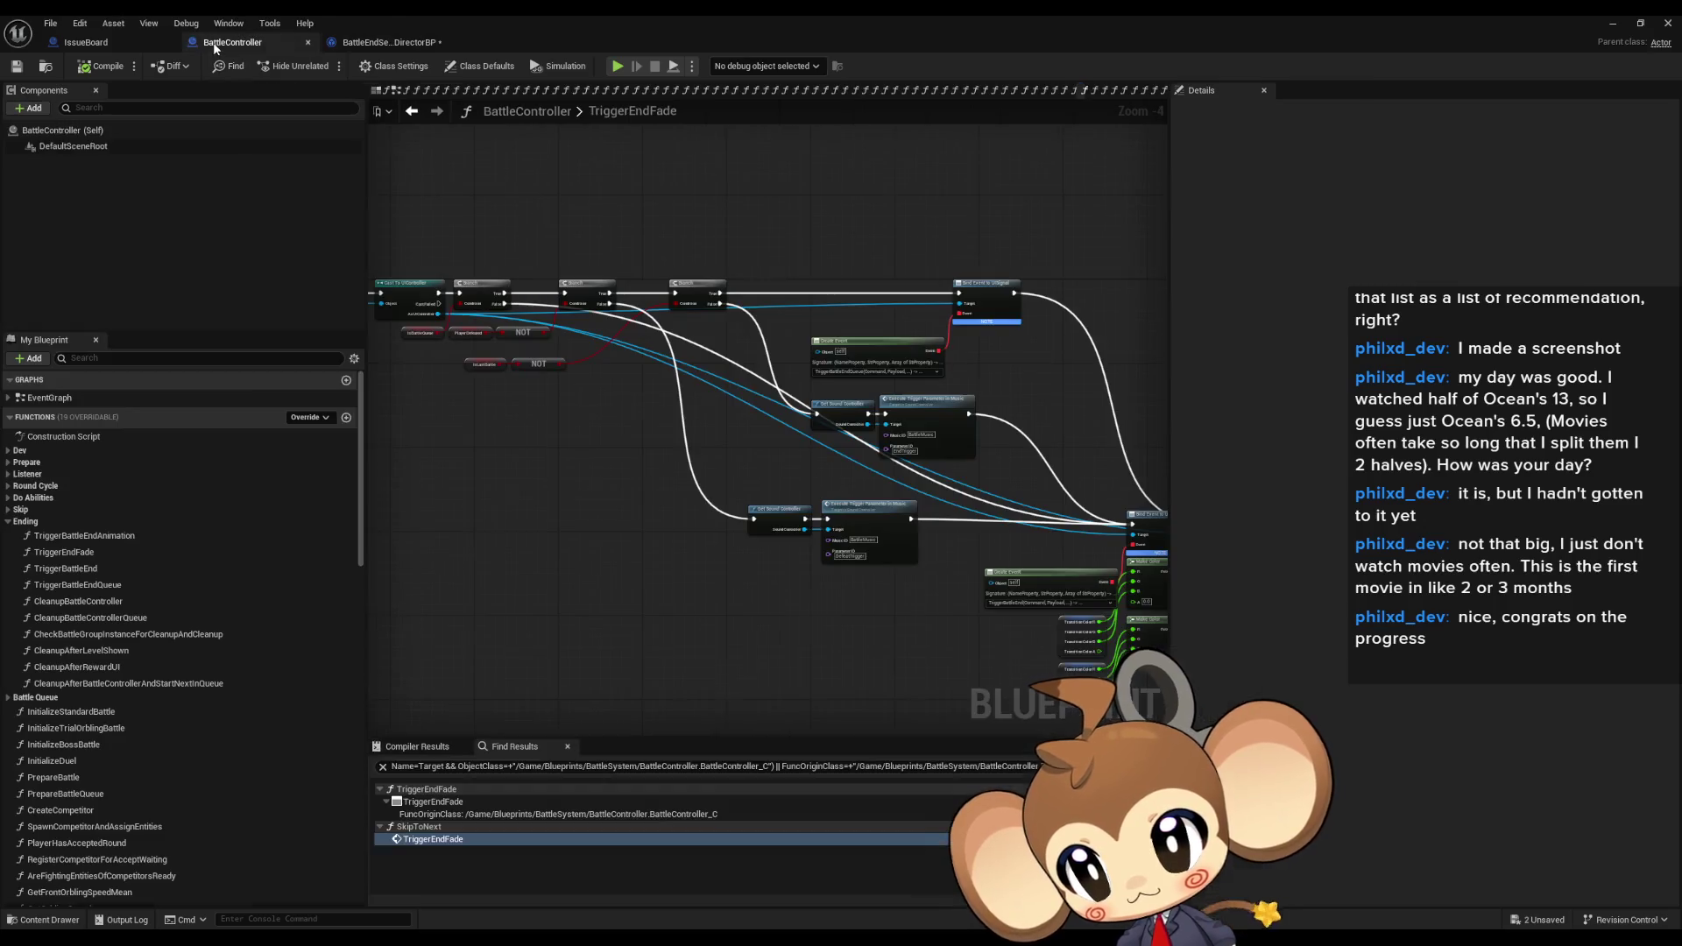
pyautogui.moveTo(539, 387); pyautogui.dragTo(978, 430)
pyautogui.scroll(4, 649, 345)
pyautogui.click(646, 347)
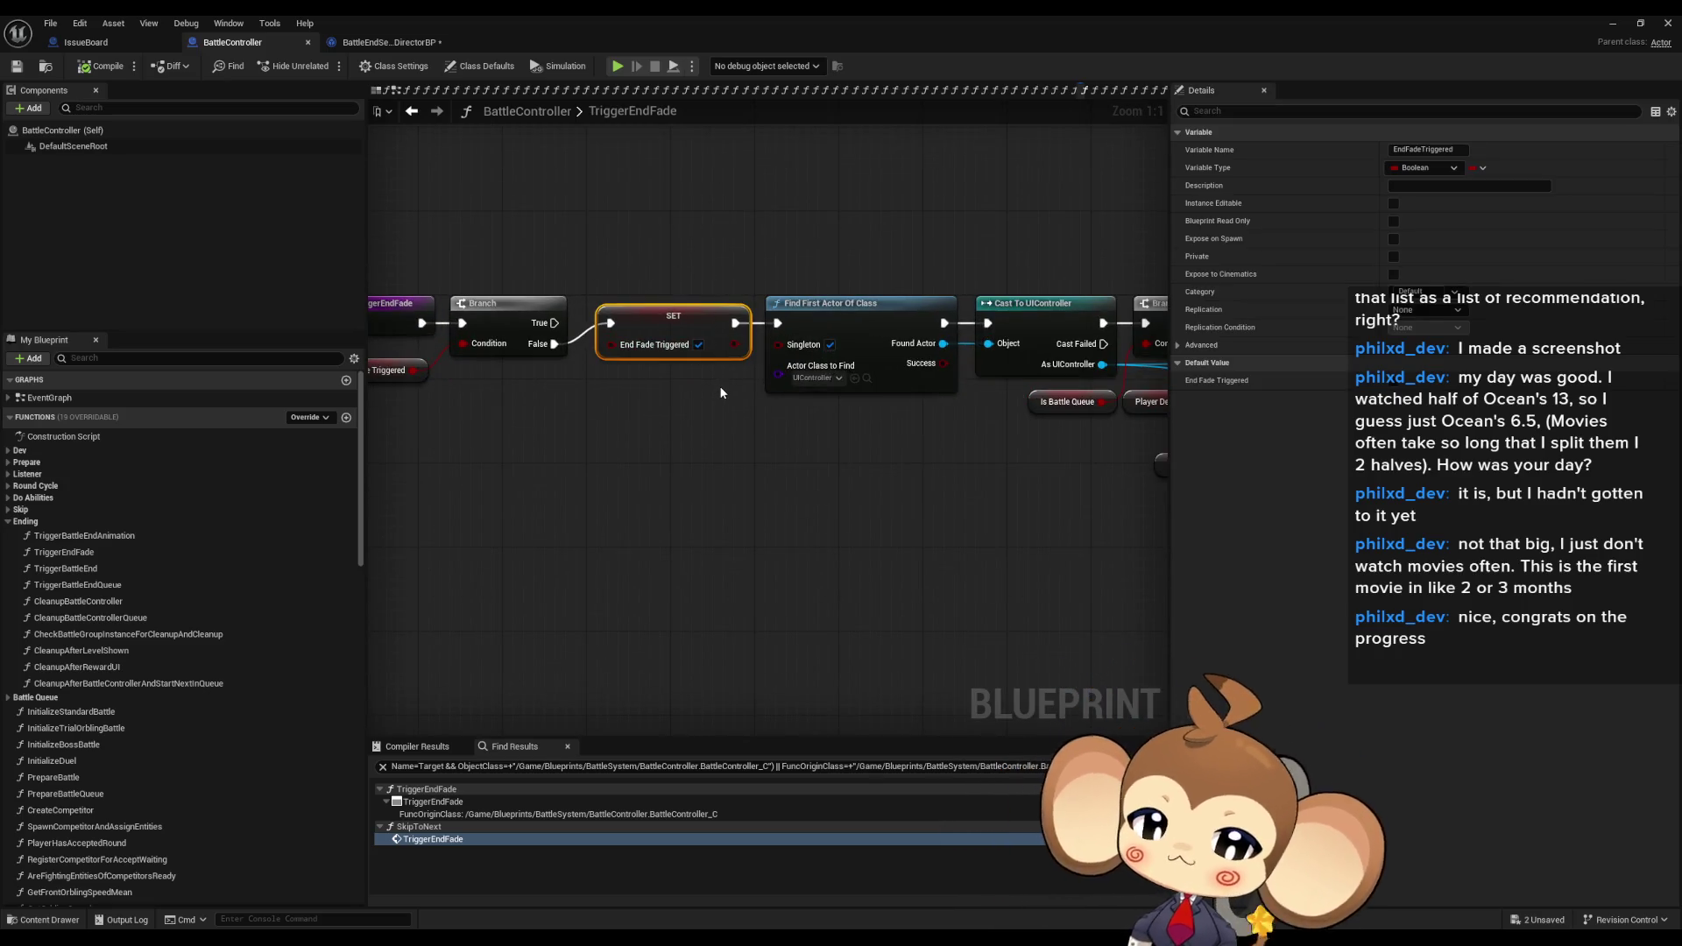
pyautogui.moveTo(830, 298)
pyautogui.mouseDown()
pyautogui.moveTo(856, 263)
pyautogui.moveTo(975, 245)
pyautogui.mouseUp()
pyautogui.click(1021, 314)
pyautogui.moveTo(1020, 314); pyautogui.dragTo(667, 326)
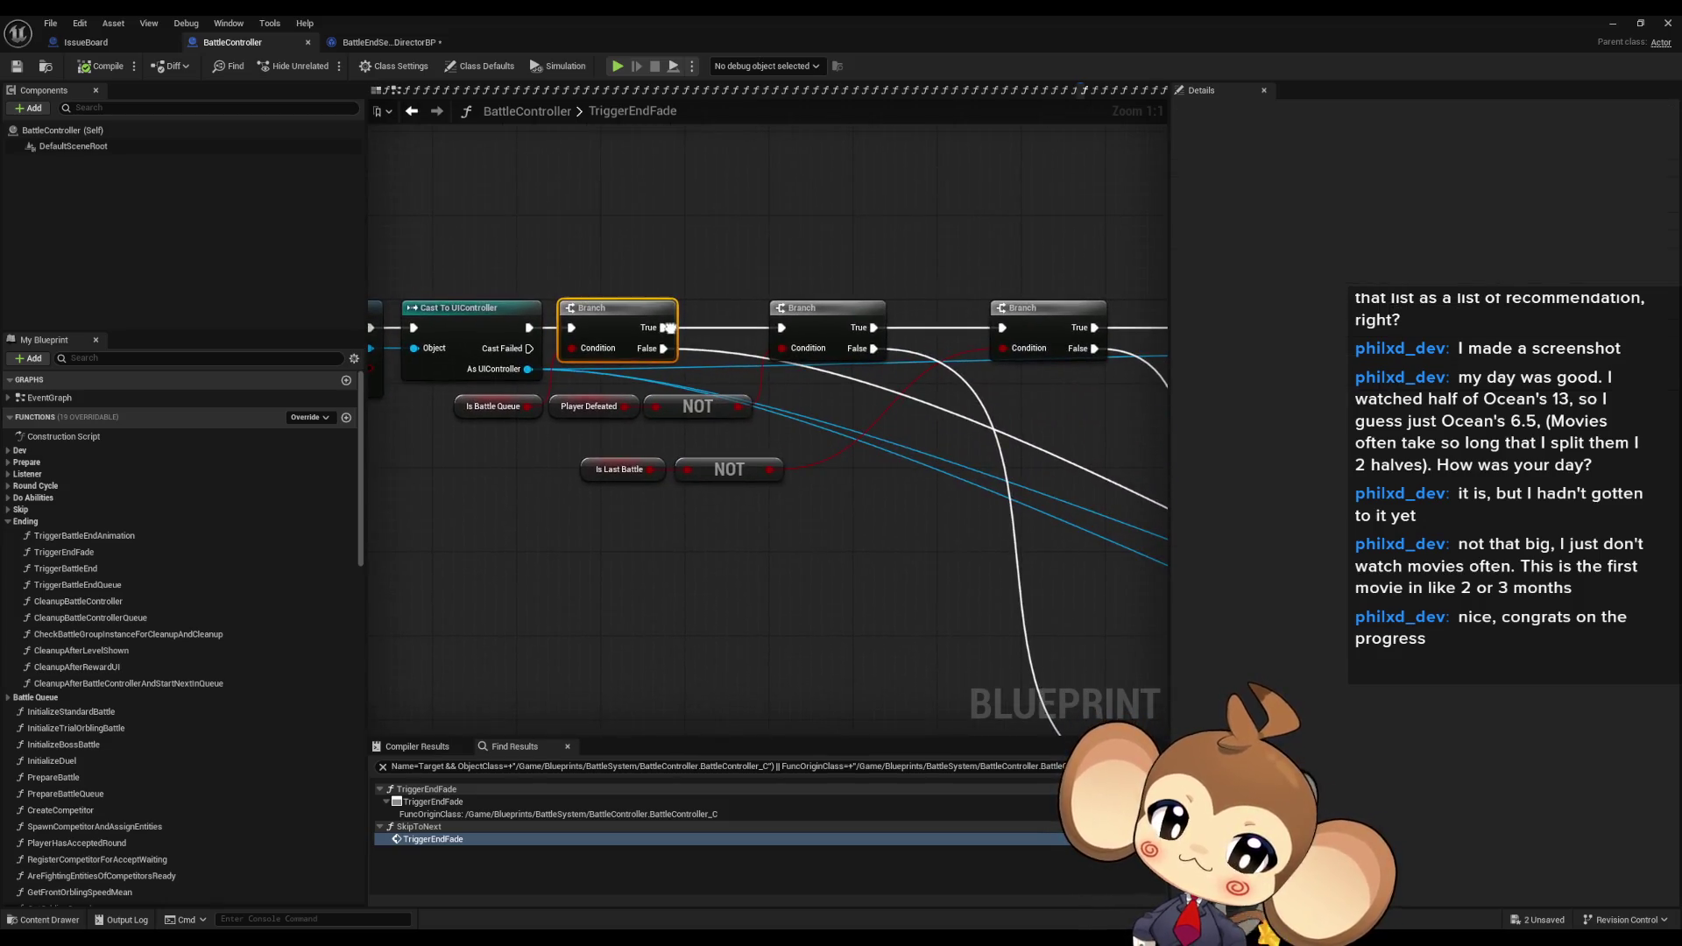
pyautogui.click(689, 409)
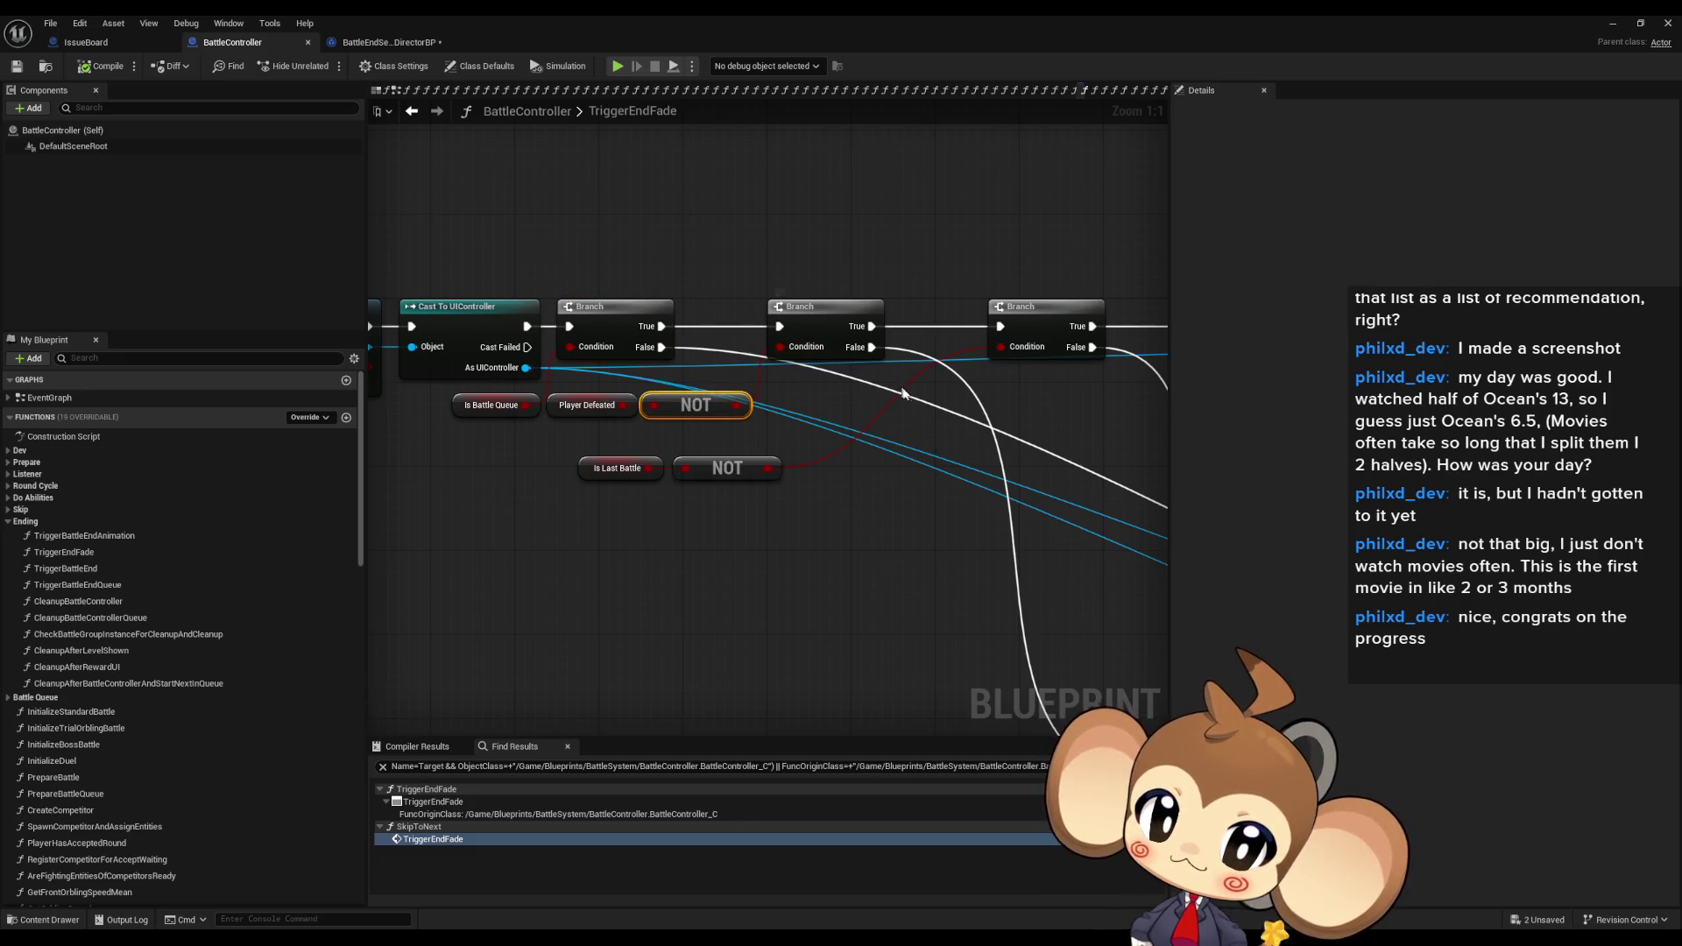
pyautogui.moveTo(912, 535)
pyautogui.mouseDown()
pyautogui.moveTo(666, 333)
pyautogui.moveTo(543, 298)
pyautogui.moveTo(759, 440)
pyautogui.mouseUp()
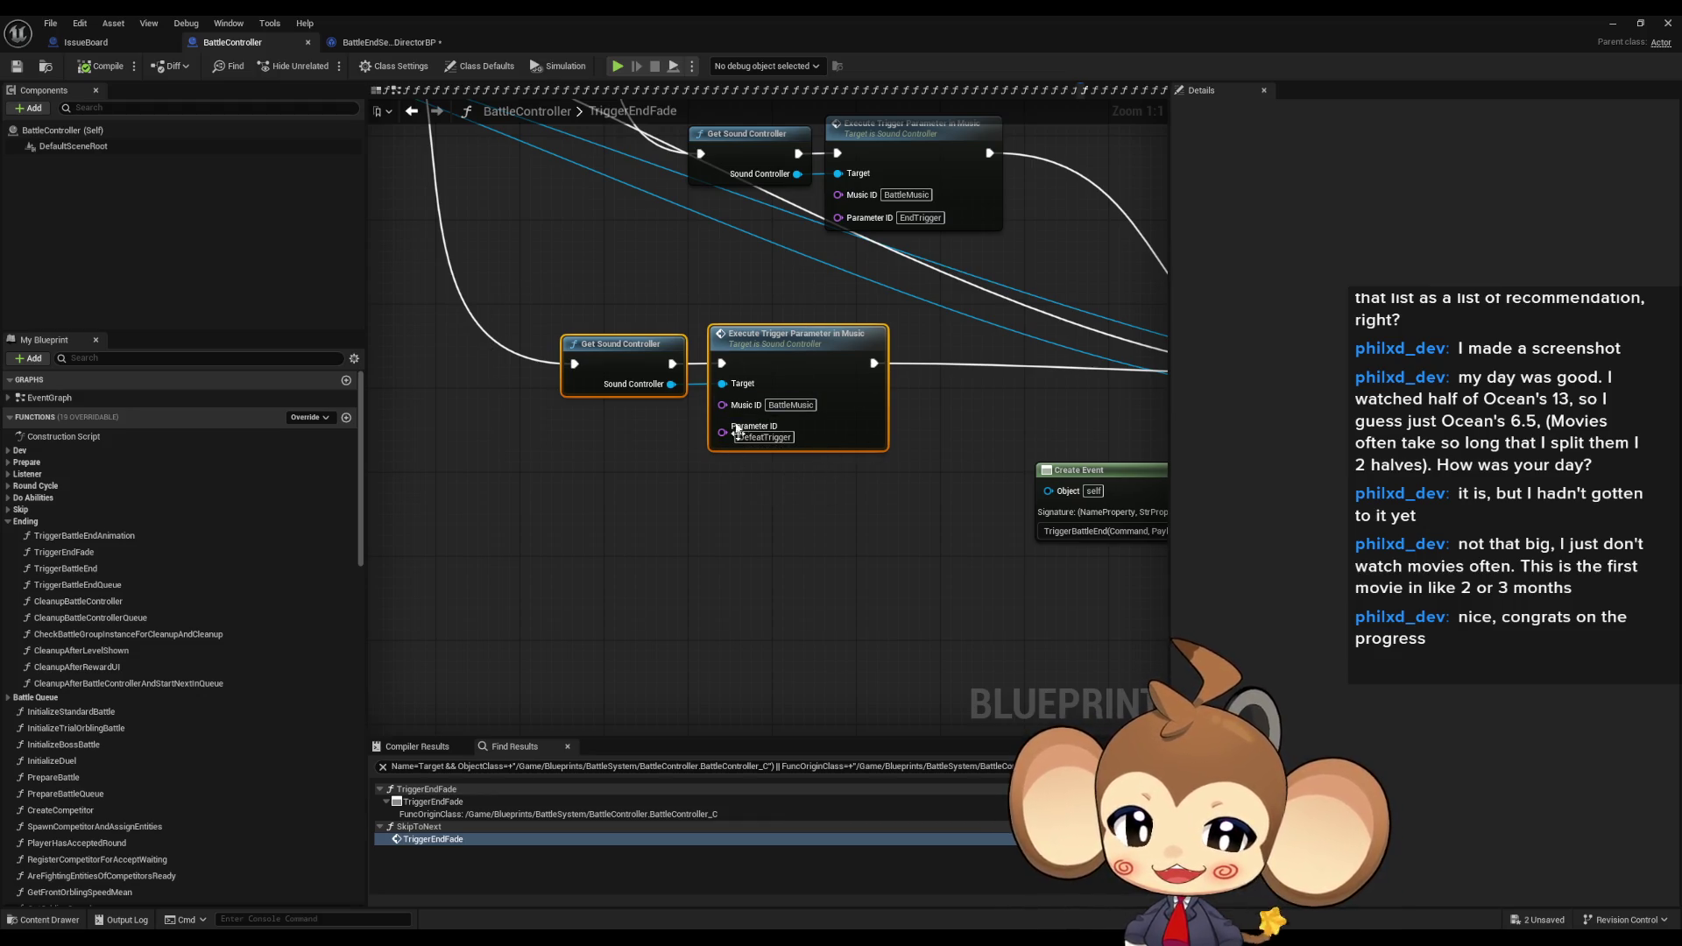
# - Trace the Create Event, Bind Event, Transition Color and Fade to Color nodes back to the entry
pyautogui.moveTo(929, 466); pyautogui.dragTo(507, 400)
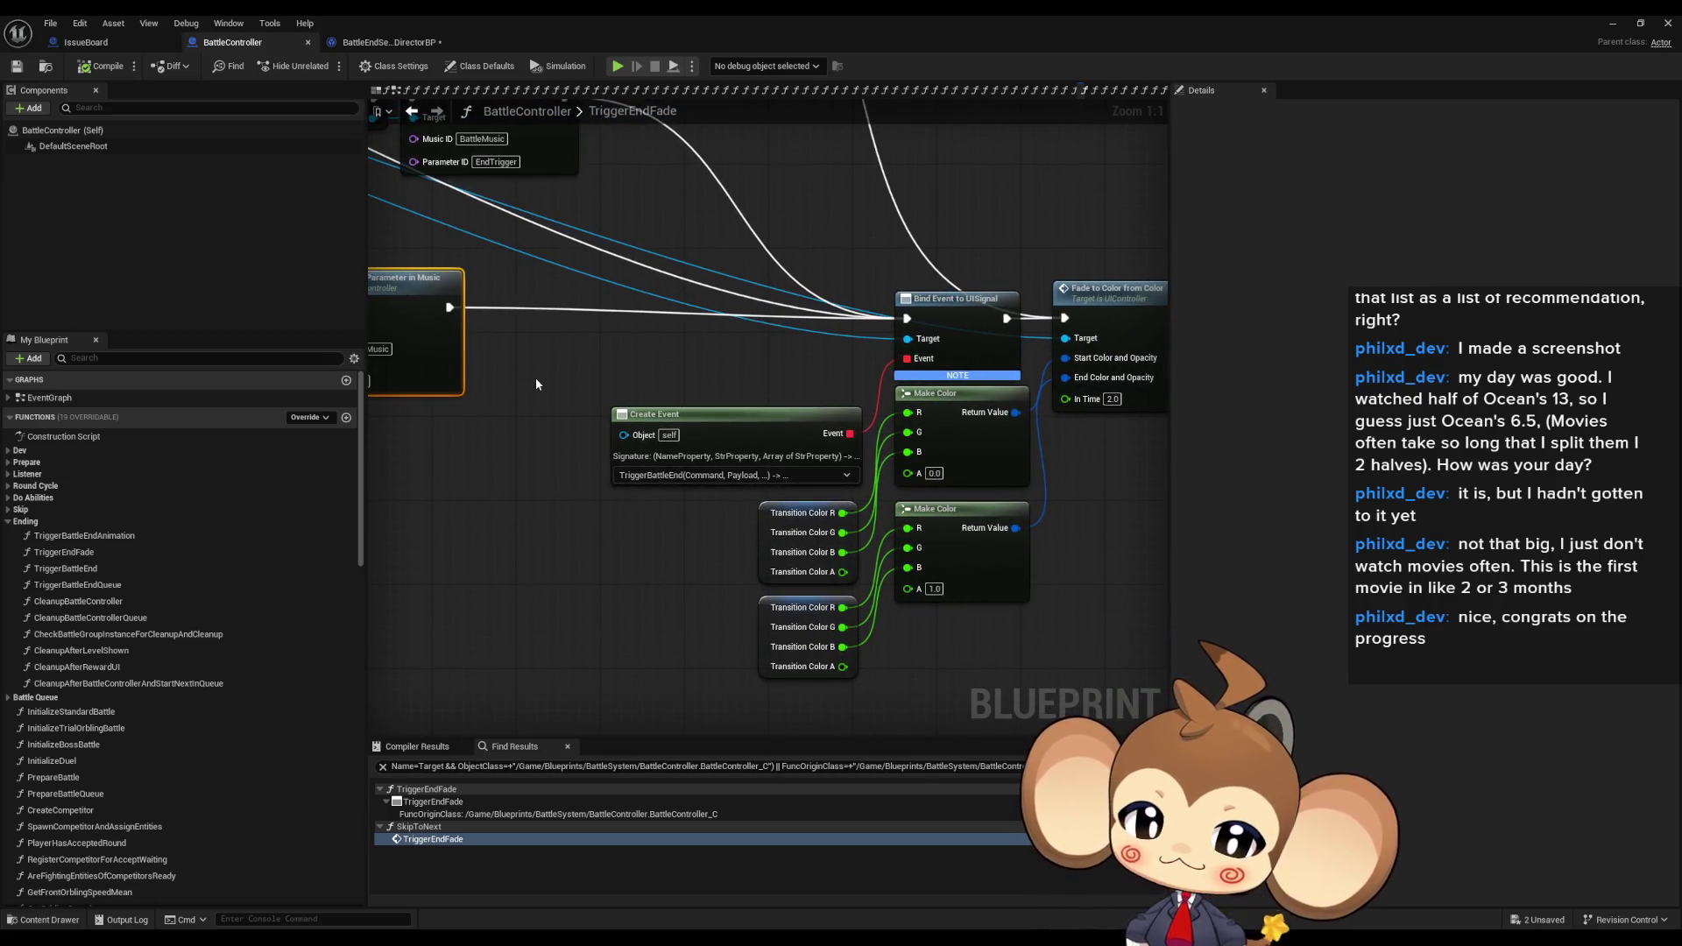
pyautogui.moveTo(530, 273)
pyautogui.mouseDown()
pyautogui.moveTo(863, 490)
pyautogui.moveTo(976, 654)
pyautogui.moveTo(992, 646)
pyautogui.mouseUp()
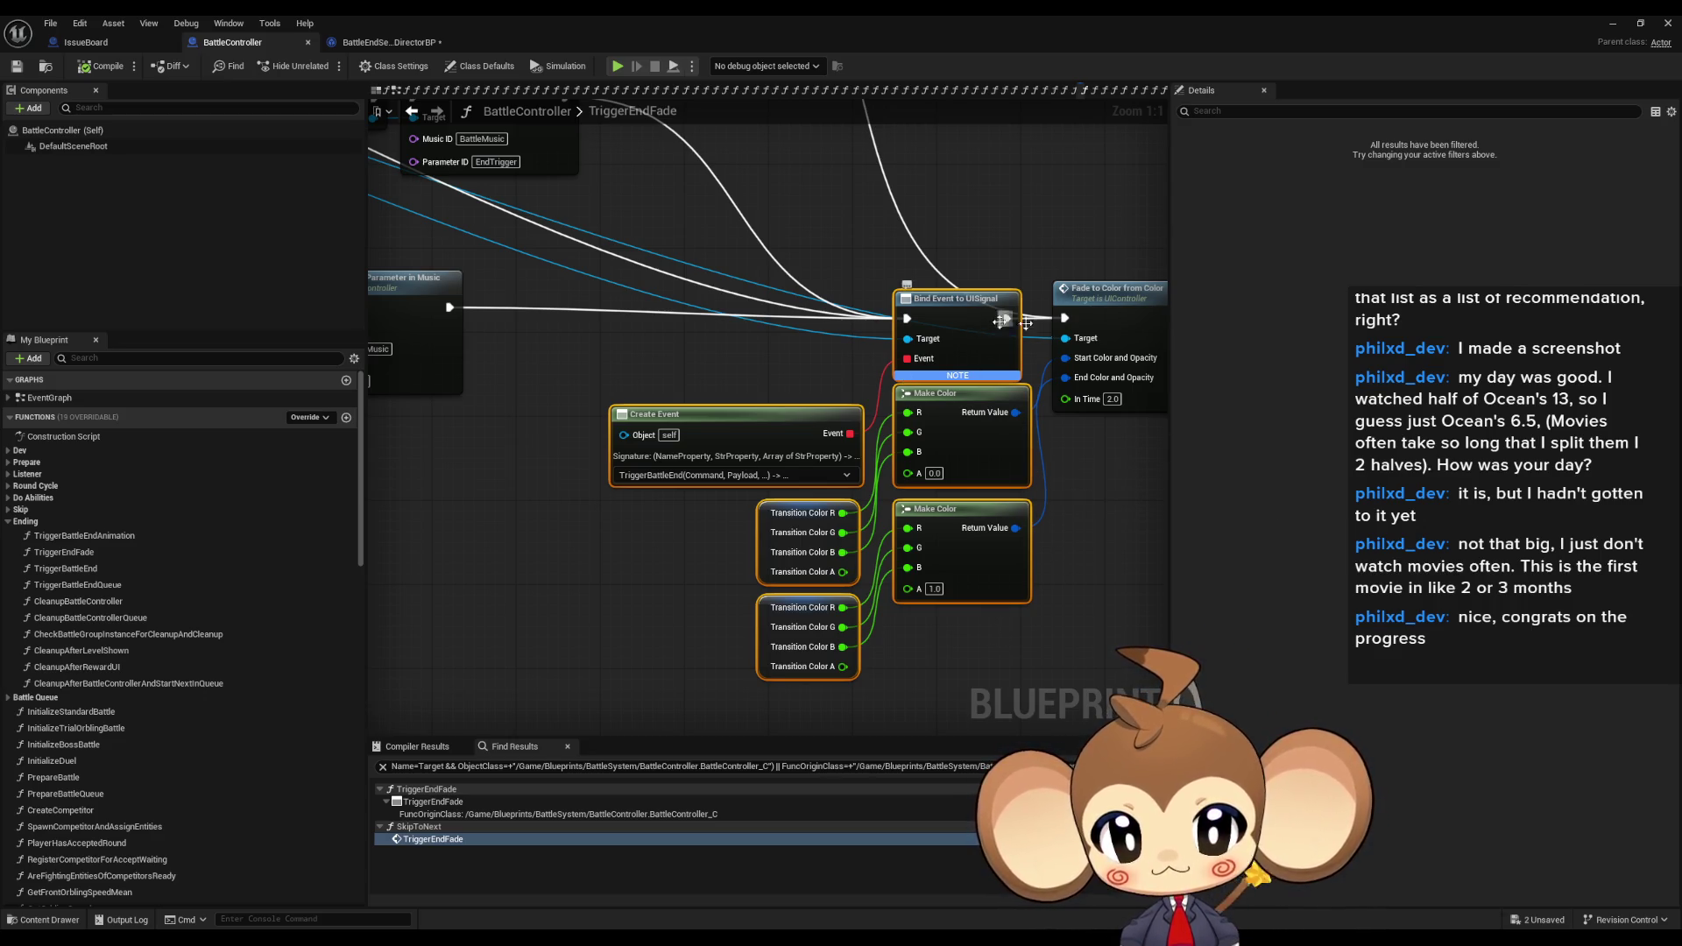
pyautogui.moveTo(827, 234); pyautogui.dragTo(976, 496)
pyautogui.moveTo(814, 526); pyautogui.dragTo(869, 517)
pyautogui.click(626, 552)
pyautogui.click(627, 646)
pyautogui.scroll(-4, 714, 559)
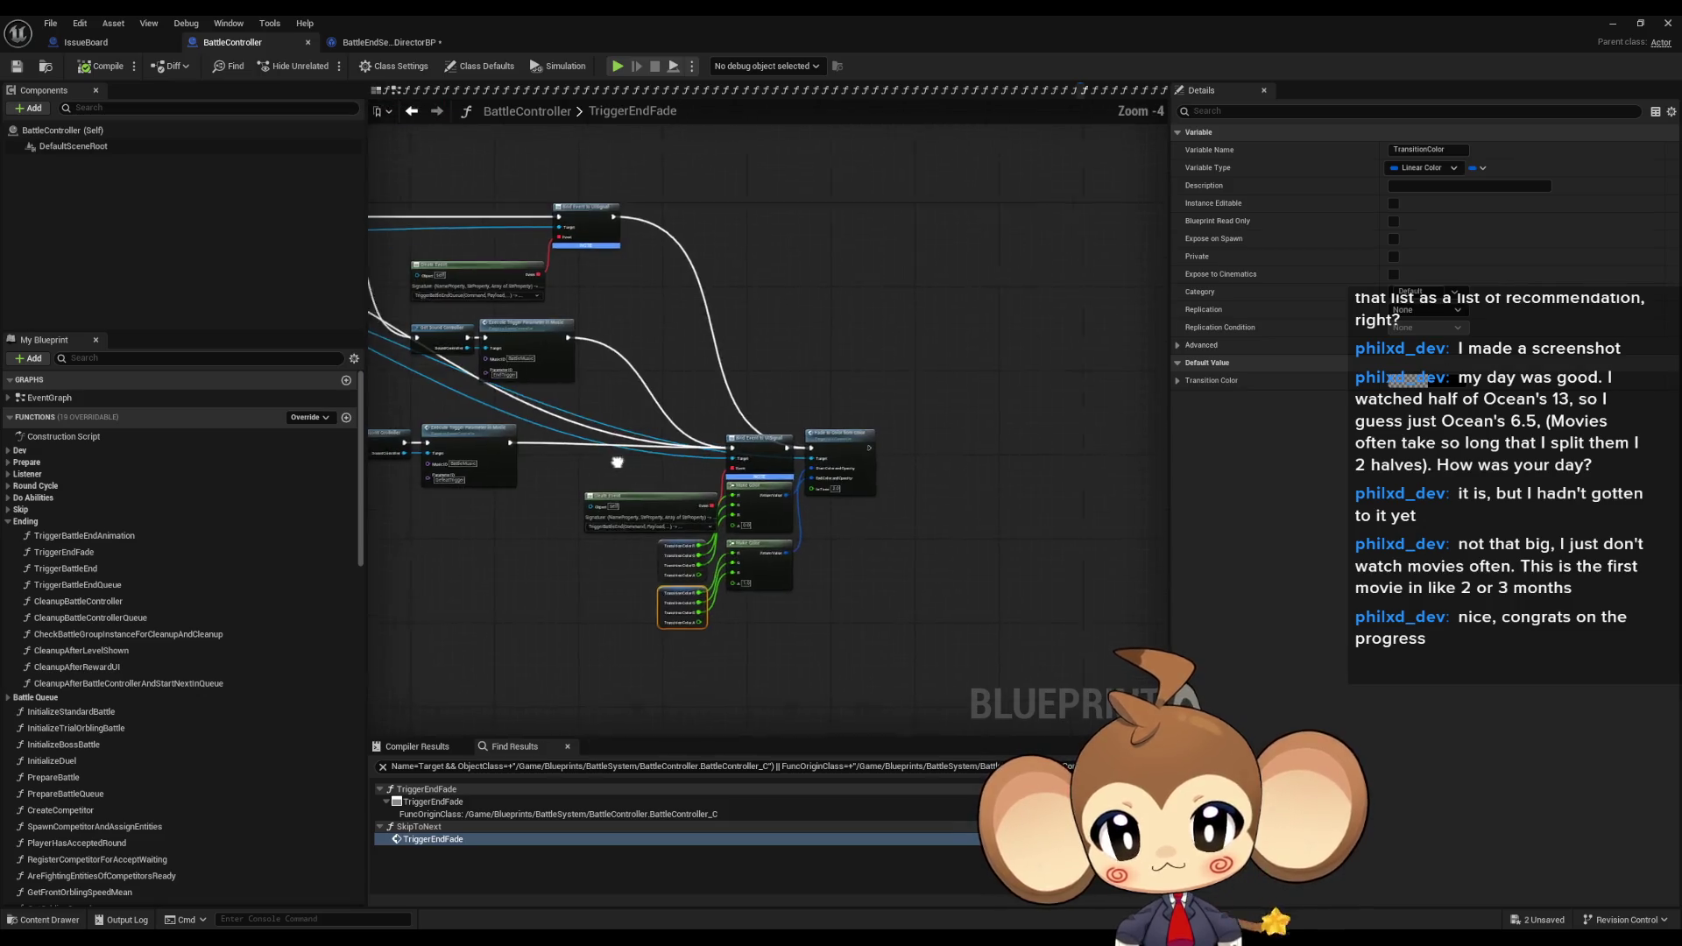
pyautogui.moveTo(607, 456); pyautogui.dragTo(819, 522)
pyautogui.moveTo(923, 484); pyautogui.dragTo(1067, 659)
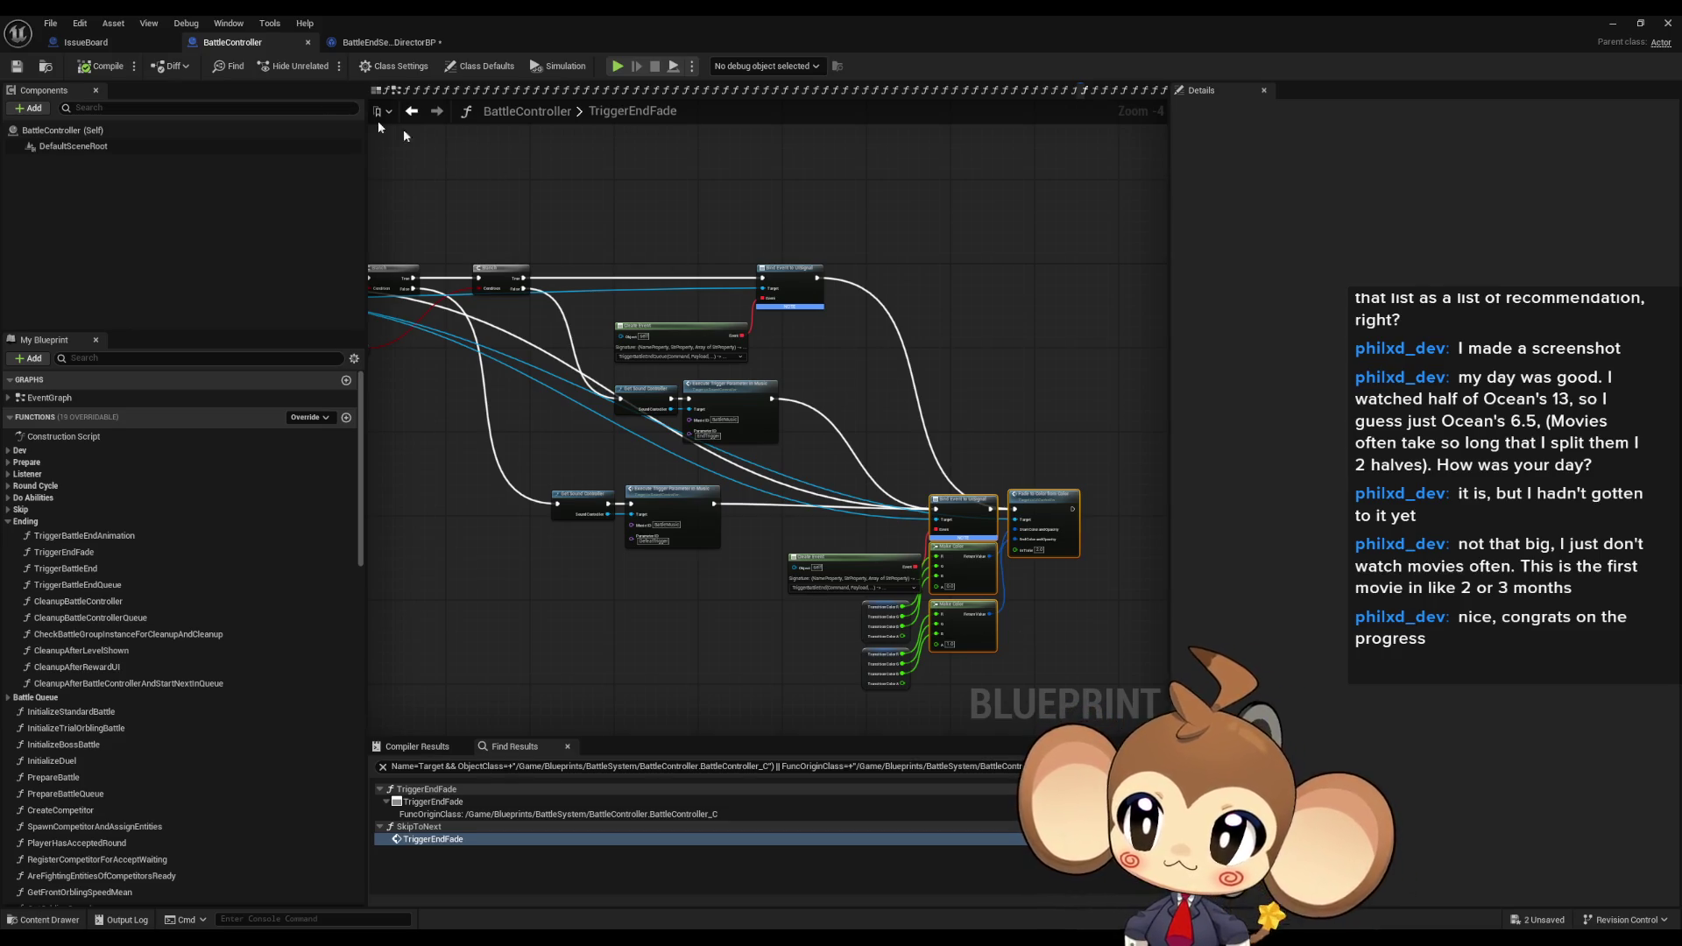
pyautogui.moveTo(398, 436)
pyautogui.mouseDown()
pyautogui.moveTo(443, 435)
pyautogui.moveTo(560, 319)
pyautogui.mouseUp()
pyautogui.scroll(4, 560, 319)
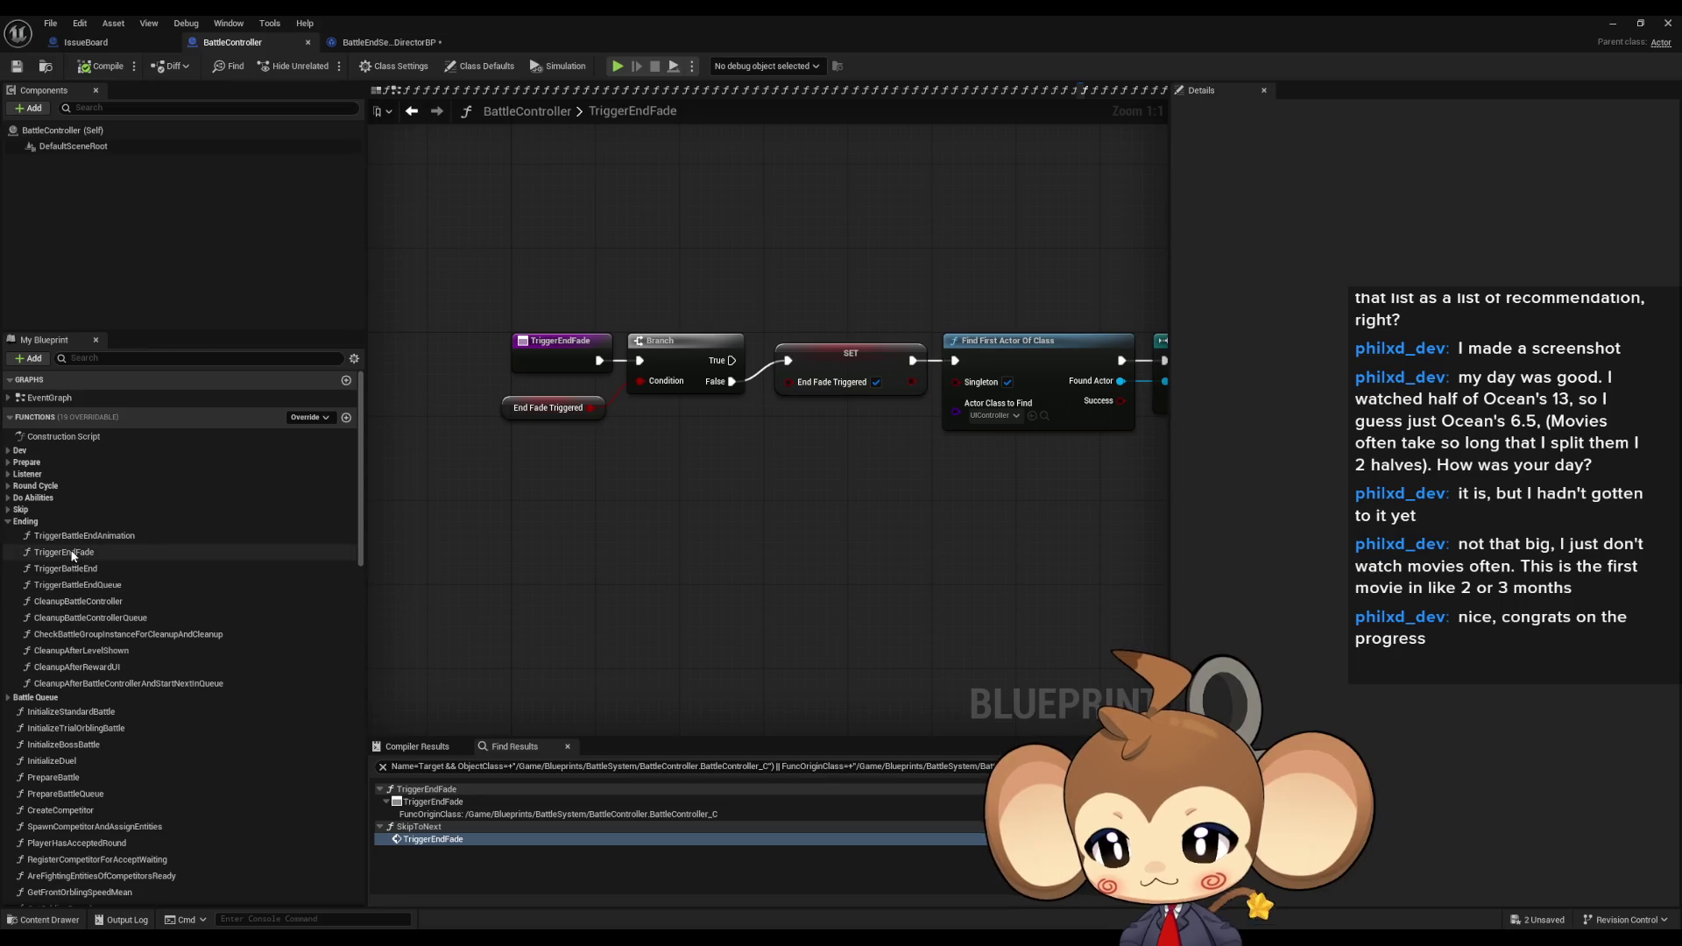
# - Open the TriggerBattleEndAnimation function and find all its references by name
pyautogui.doubleClick(92, 537)
pyautogui.moveTo(875, 518); pyautogui.dragTo(685, 571)
pyautogui.scroll(5, 525, 350)
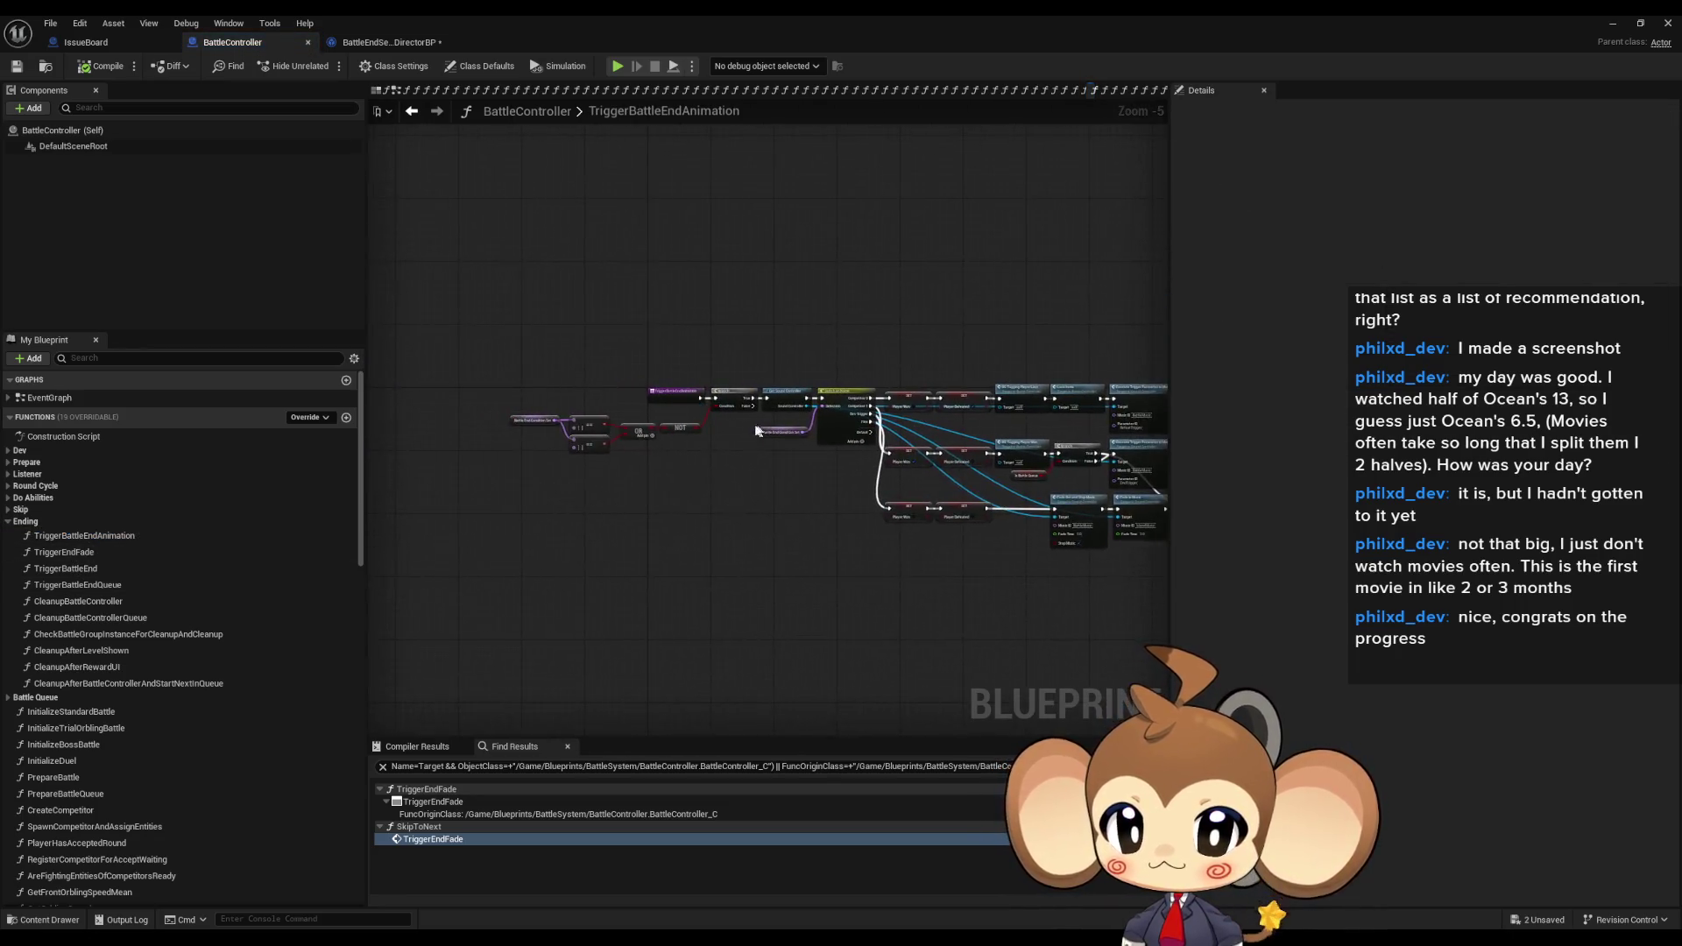
pyautogui.rightClick(517, 345)
pyautogui.moveTo(596, 479)
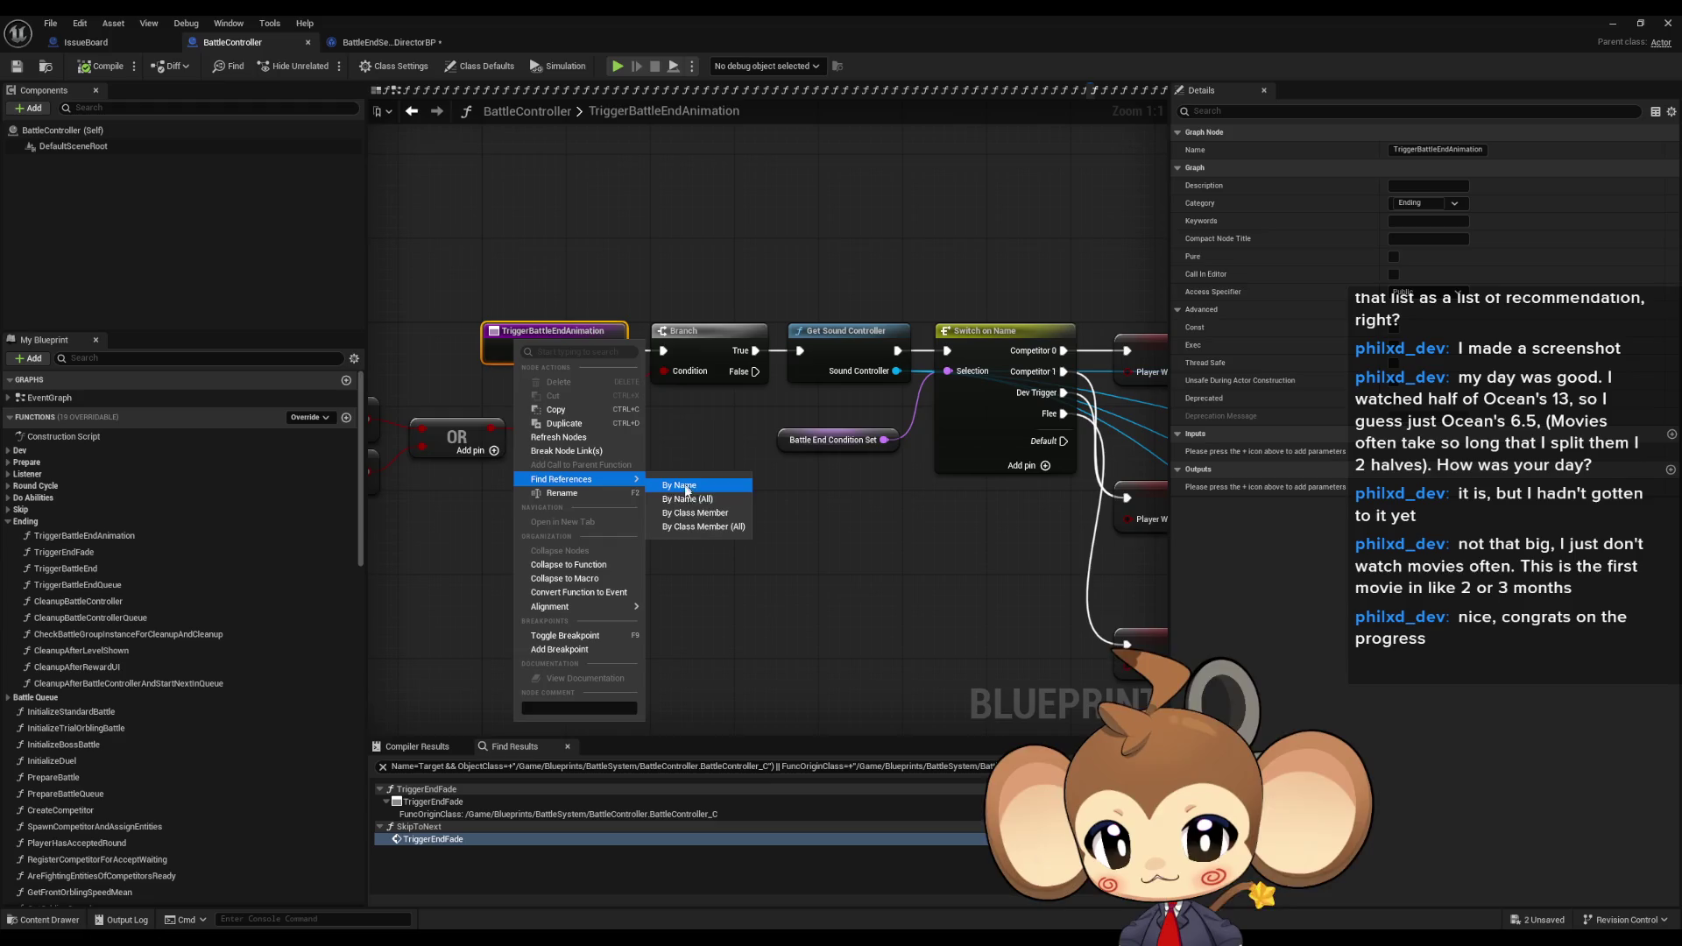
pyautogui.click(692, 512)
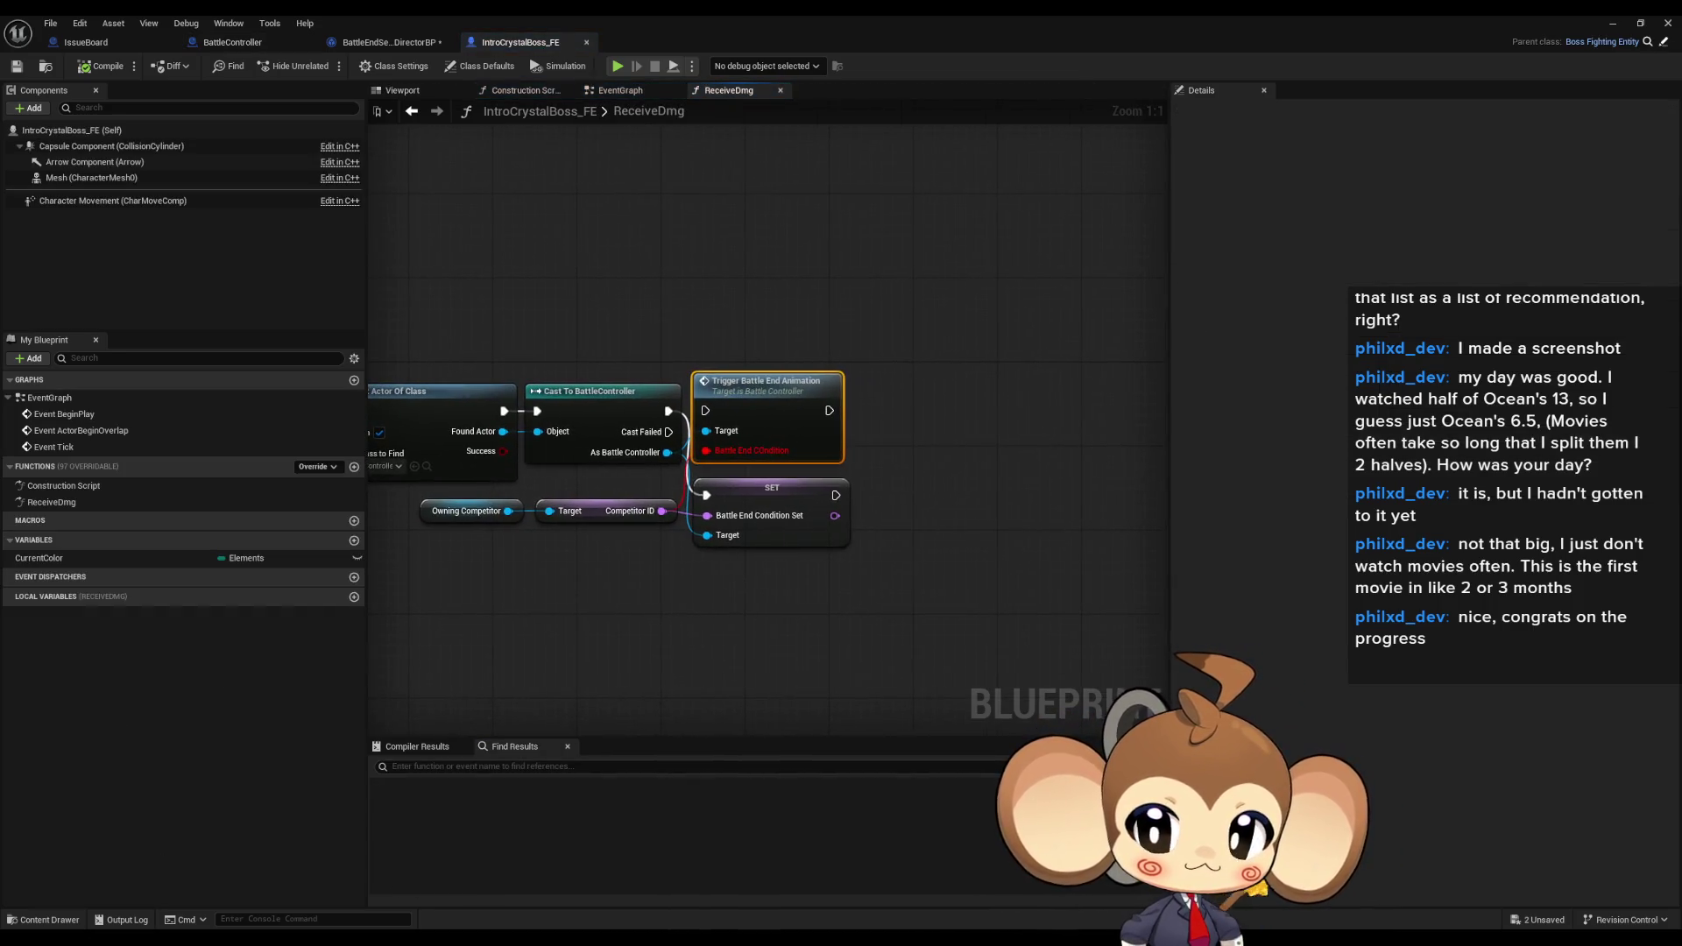
# - Delete the Trigger Battle End Animation calls in IntroCrystalBoss_FE and GiveUp, moving each SET node up
pyautogui.moveTo(786, 401)
pyautogui.mouseDown()
pyautogui.moveTo(824, 351)
pyautogui.moveTo(934, 317)
pyautogui.mouseUp()
pyautogui.press('Delete')
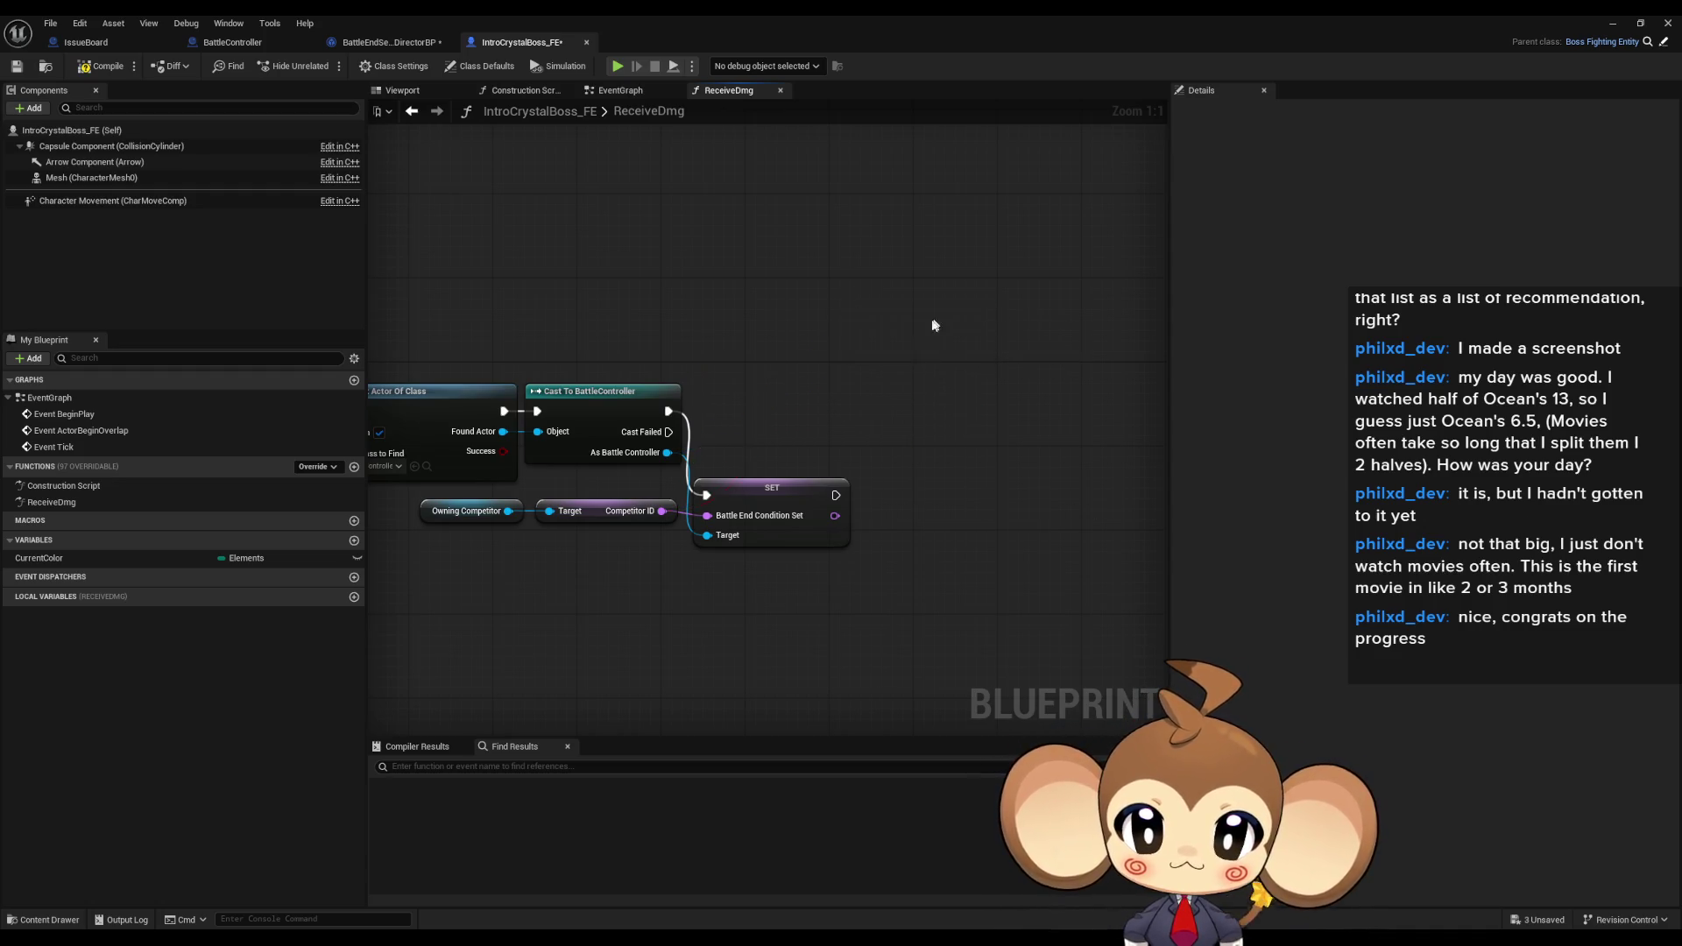
pyautogui.moveTo(780, 494); pyautogui.dragTo(790, 410)
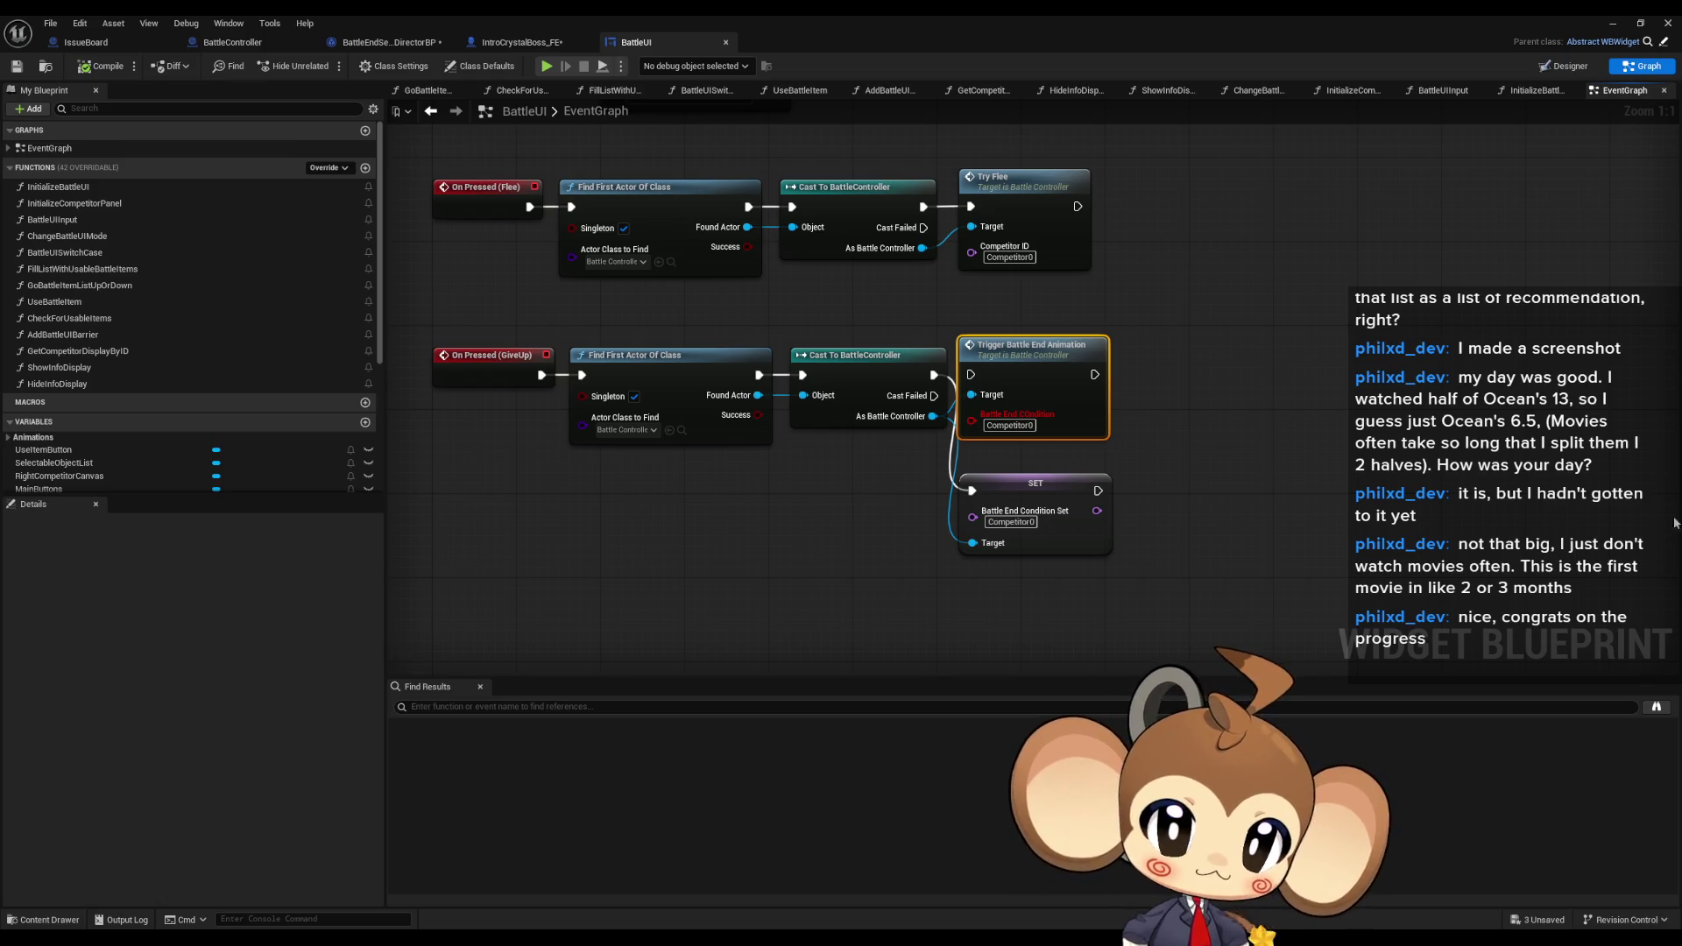
pyautogui.press('Delete')
pyautogui.moveTo(1016, 497); pyautogui.dragTo(1017, 381)
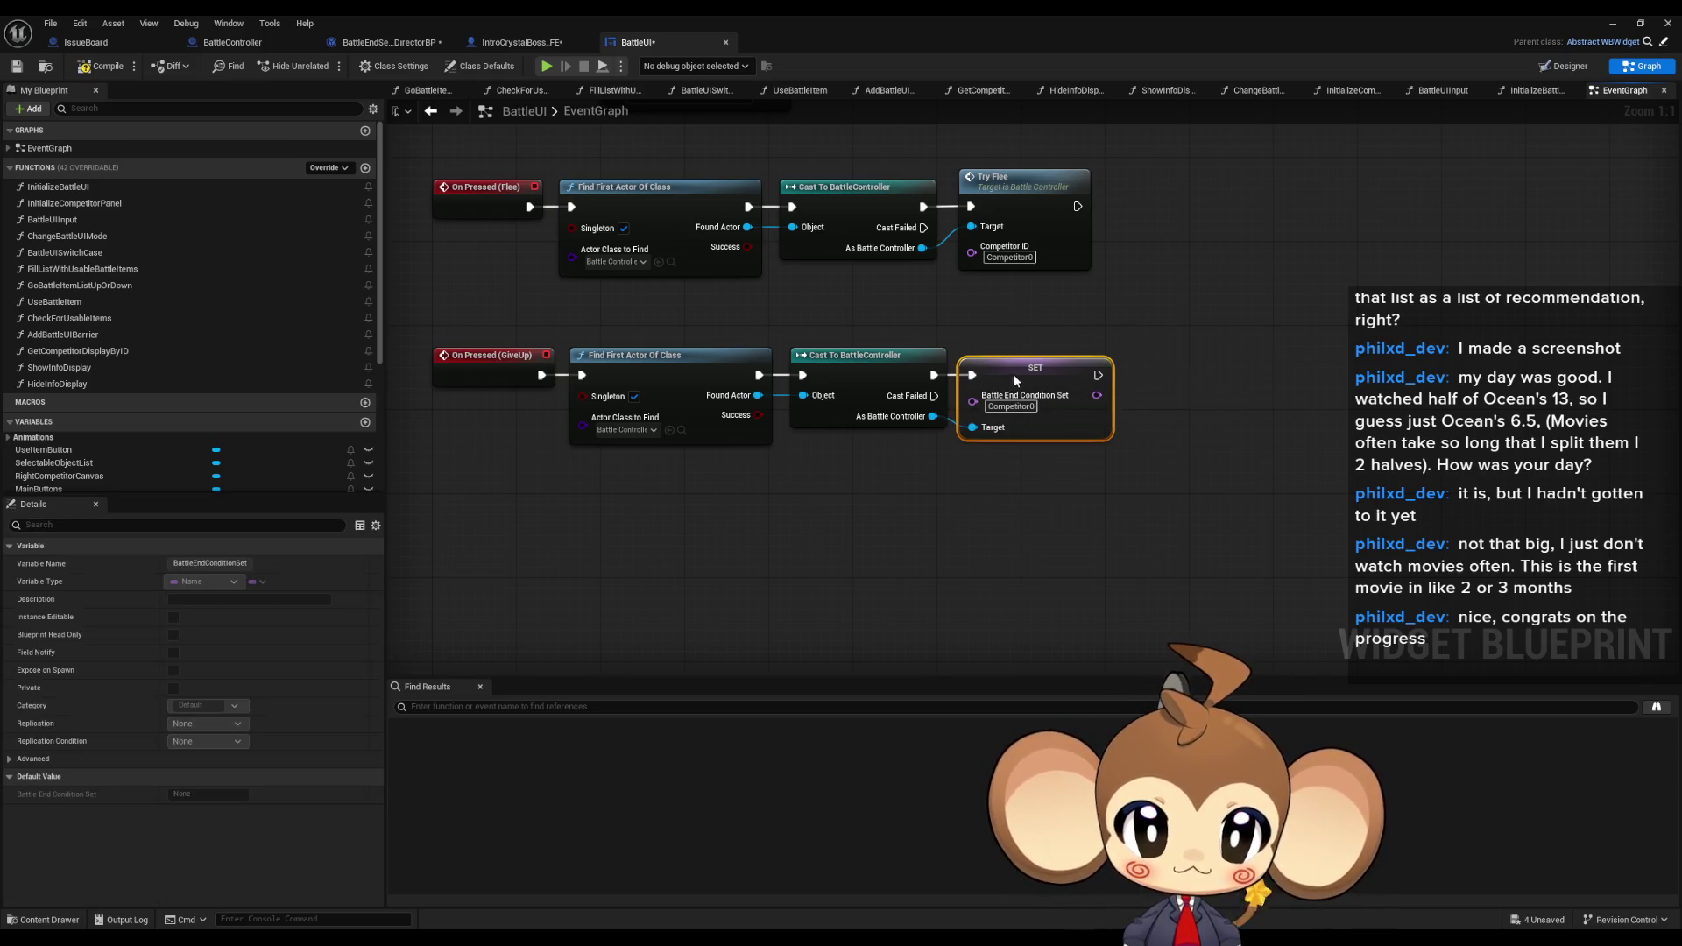
pyautogui.hotkey('ctrl', 'z')
pyautogui.hotkey('ctrl', 'z')
pyautogui.hotkey('ctrl', 'z')
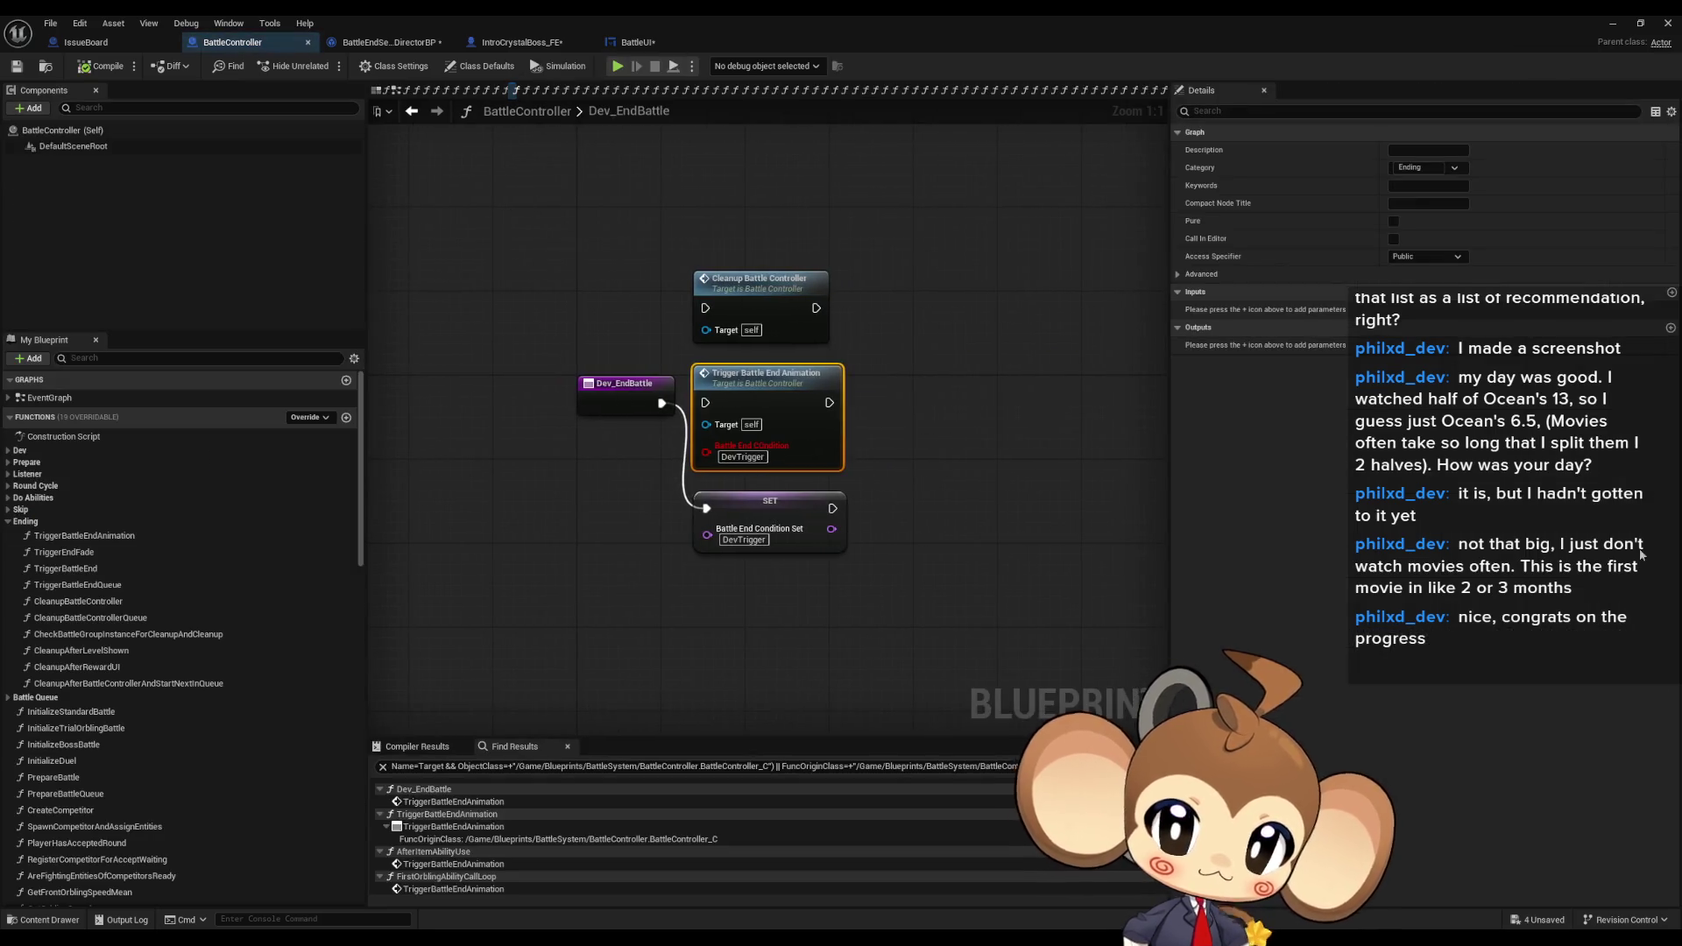
# - Delete Cleanup Battle Controller from Dev_EndBattle, line up the SET node, and open AfterItemAbilityUse
pyautogui.hotkey('ctrl', 'z')
pyautogui.hotkey('ctrl', 'z')
pyautogui.hotkey('ctrl', 'z')
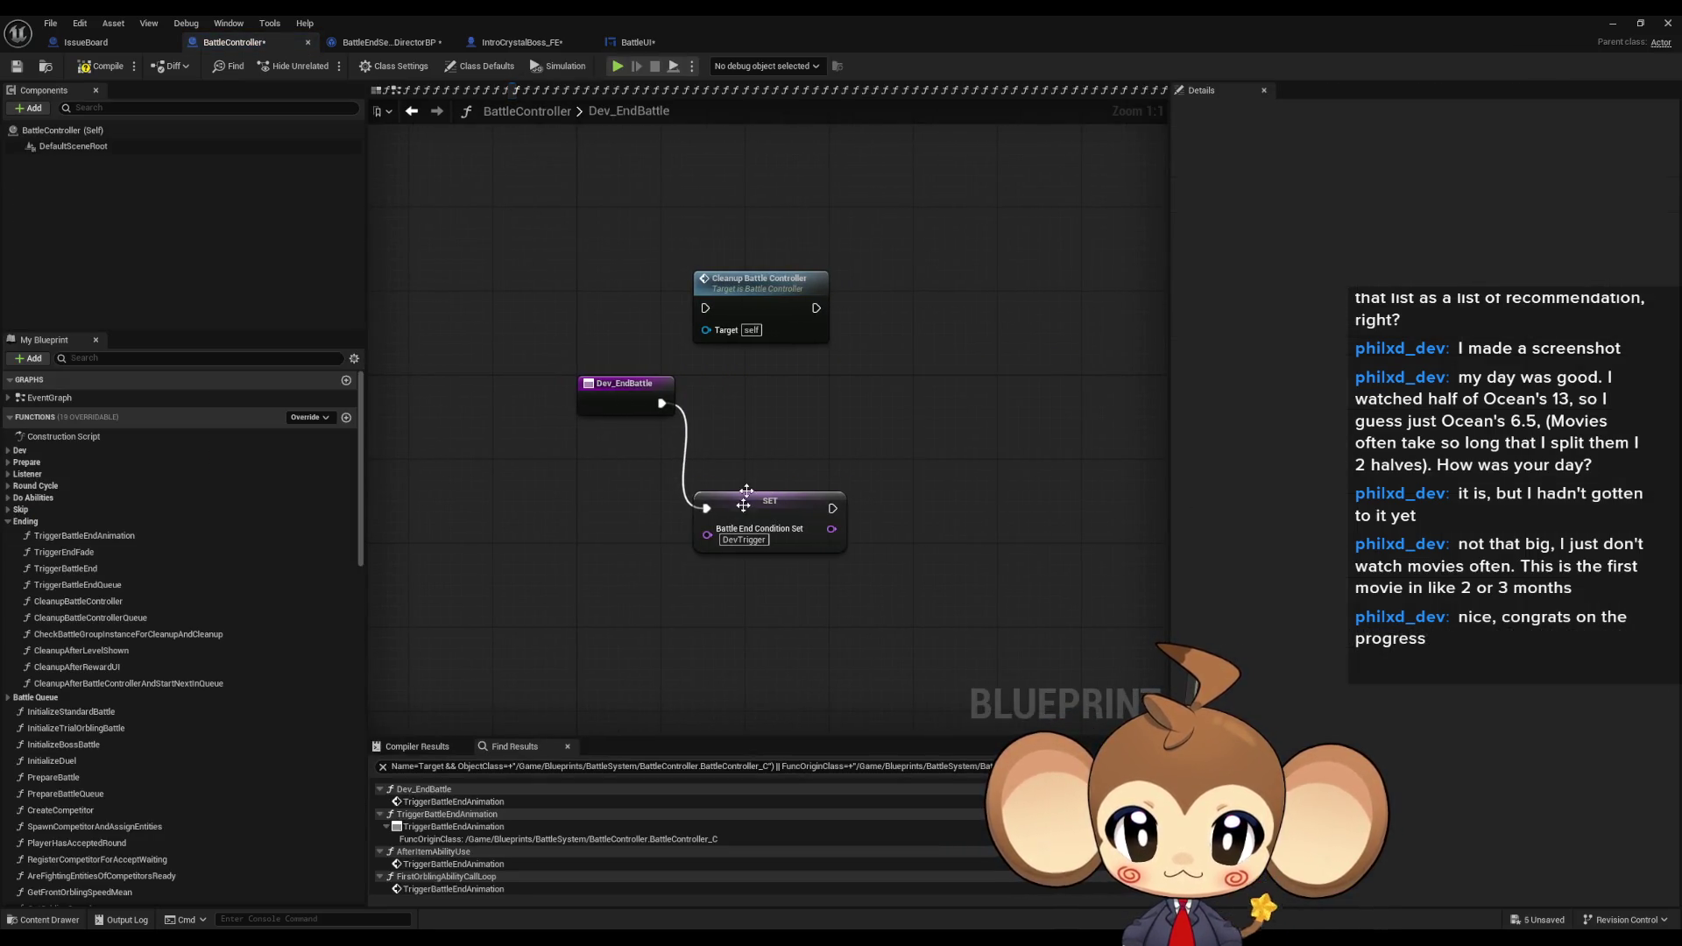
pyautogui.hotkey('ctrl', 'z')
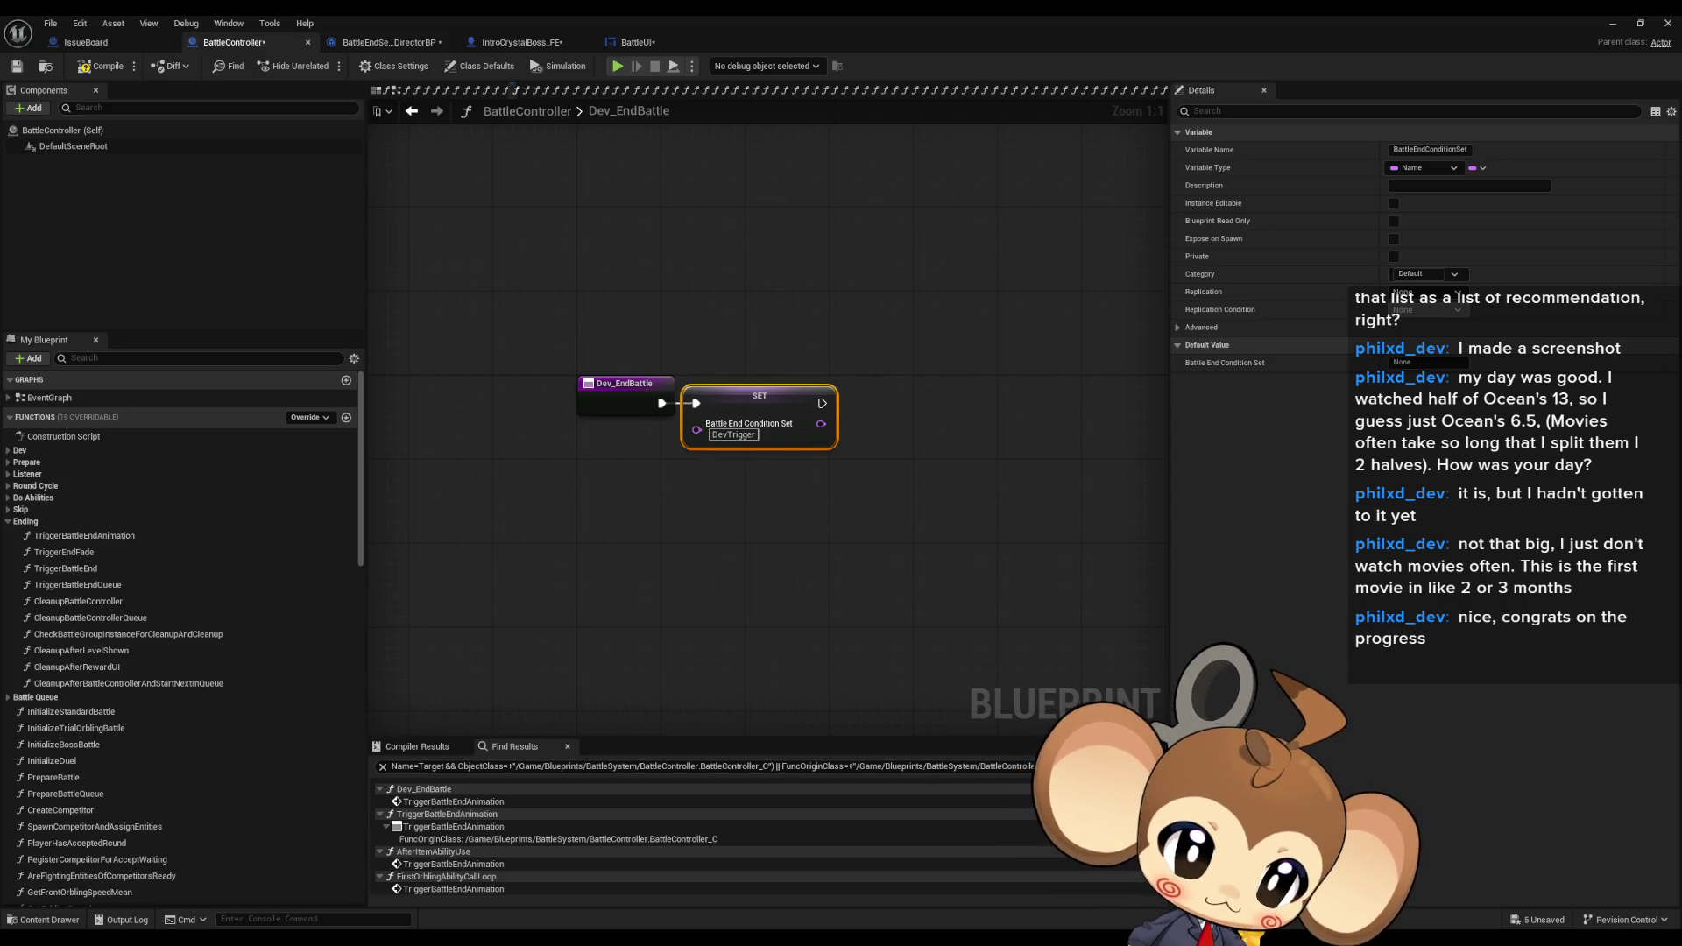
pyautogui.hotkey('ctrl', 'z')
pyautogui.hotkey('ctrl', 'z')
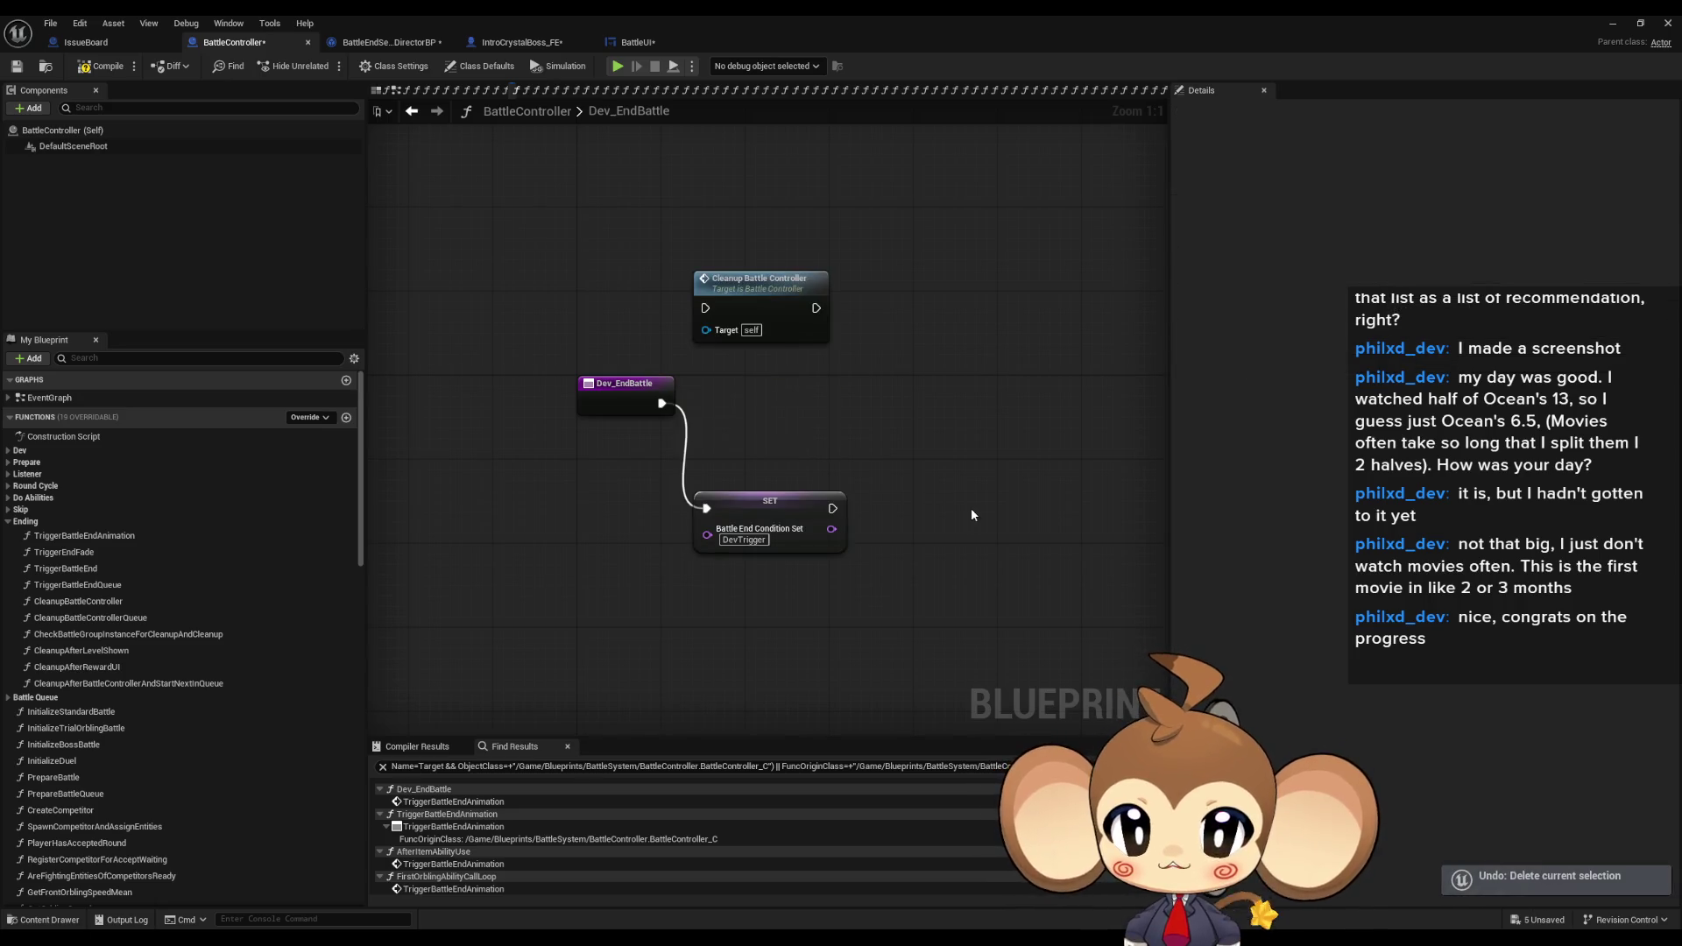
pyautogui.moveTo(707, 213); pyautogui.dragTo(771, 310)
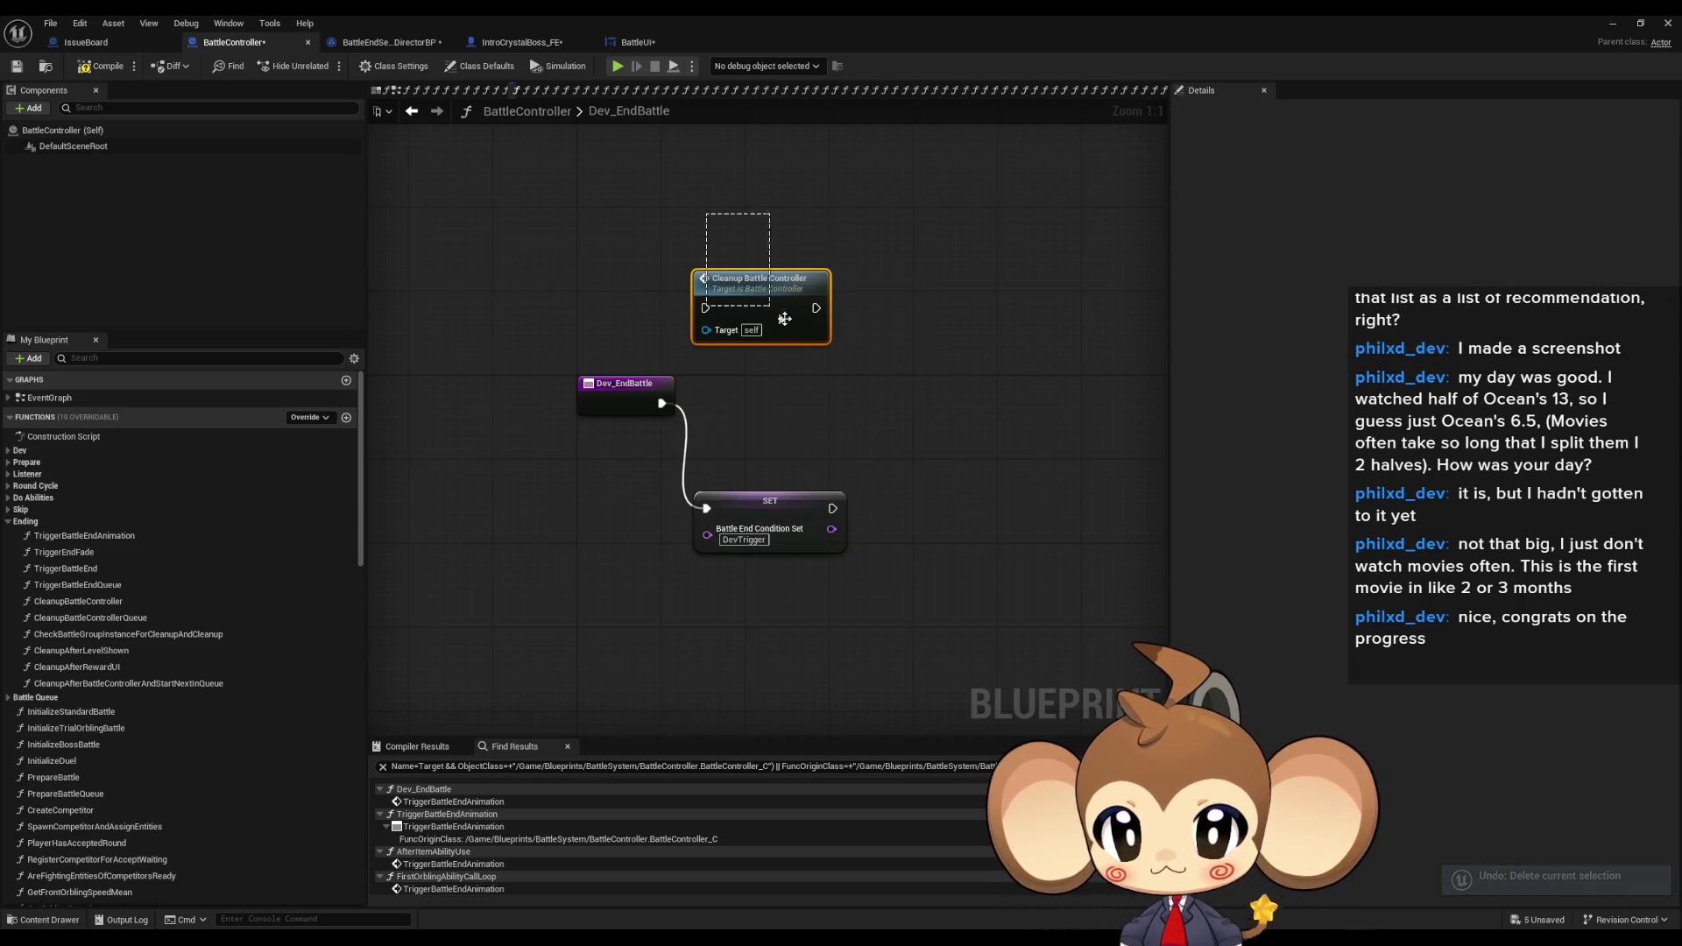
pyautogui.press('Delete')
pyautogui.moveTo(743, 502); pyautogui.dragTo(732, 397)
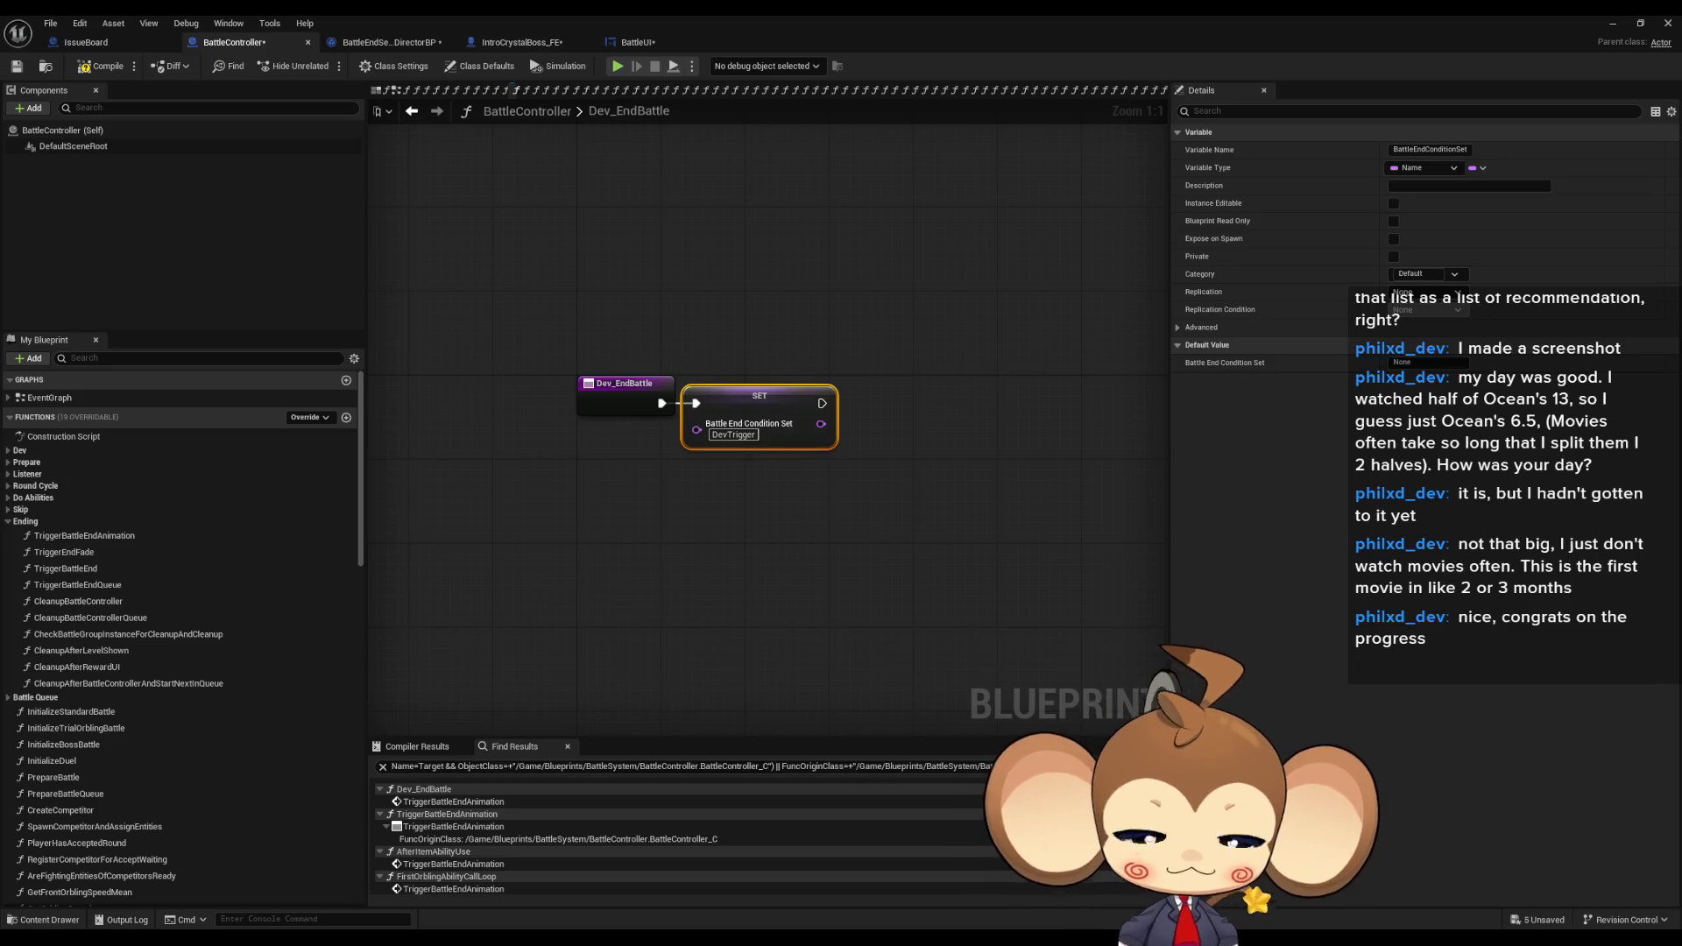
pyautogui.doubleClick(452, 864)
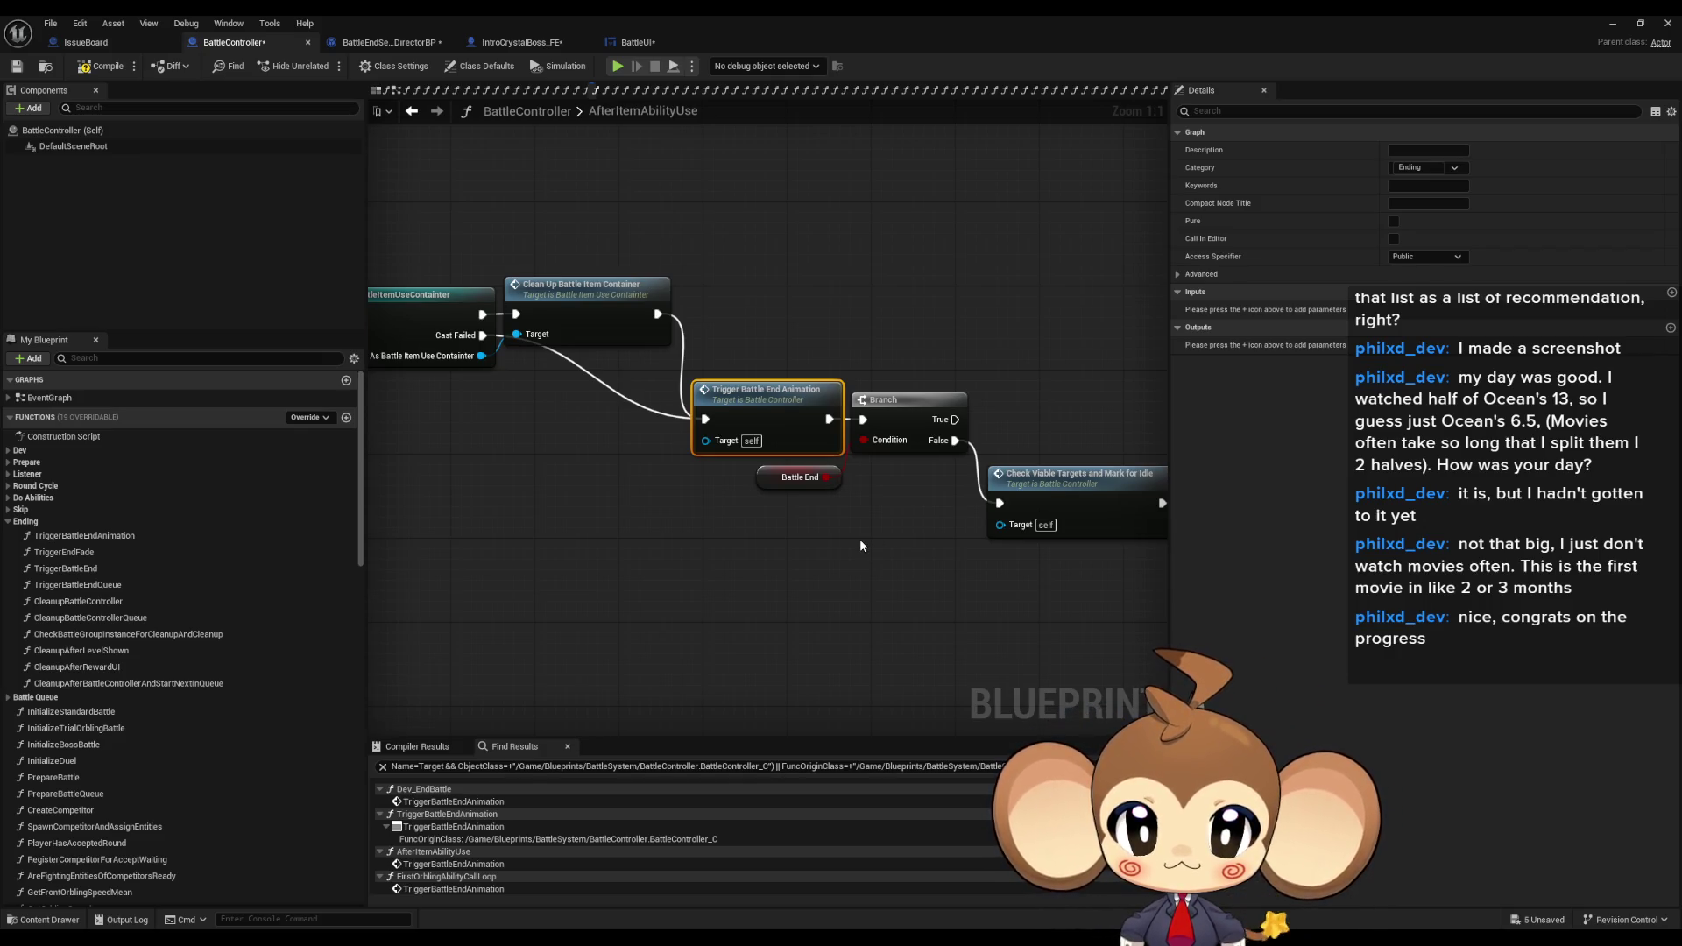
# - Examine AfterItemAbilityUse and the TriggerBattleEndAnimation network's entry, Branch and Switch nodes
pyautogui.scroll(-3, 860, 545)
pyautogui.moveTo(860, 545)
pyautogui.mouseDown()
pyautogui.moveTo(958, 493)
pyautogui.moveTo(1109, 505)
pyautogui.moveTo(633, 487)
pyautogui.moveTo(716, 506)
pyautogui.moveTo(750, 493)
pyautogui.mouseUp()
pyautogui.scroll(3, 750, 492)
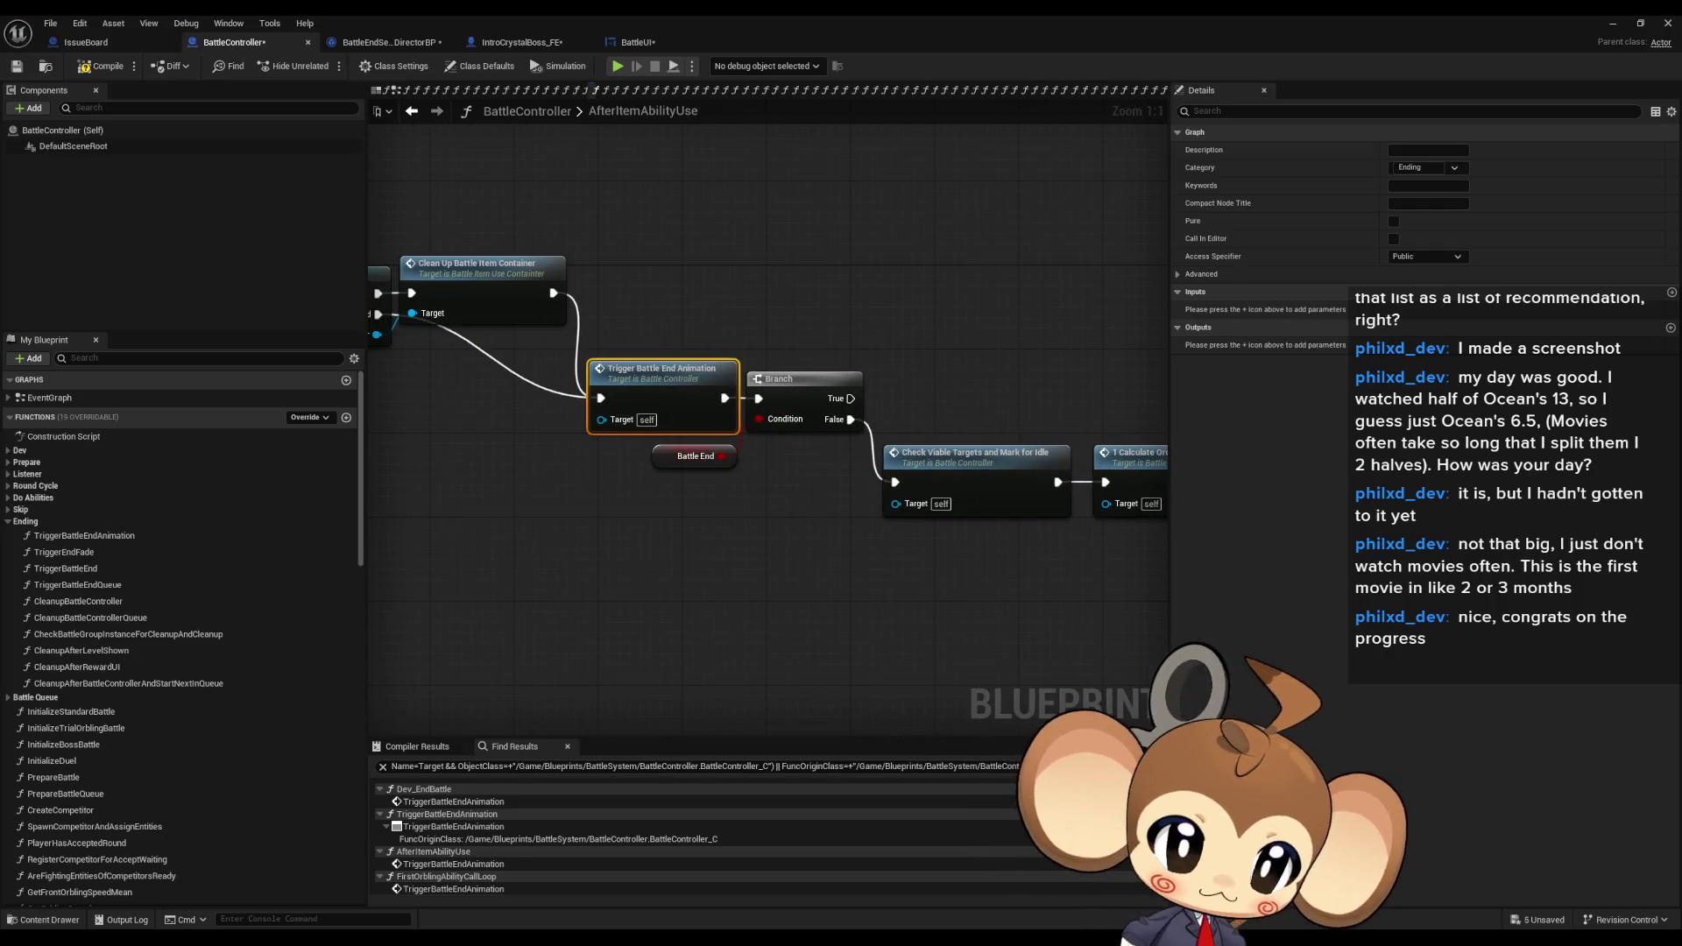
pyautogui.doubleClick(658, 378)
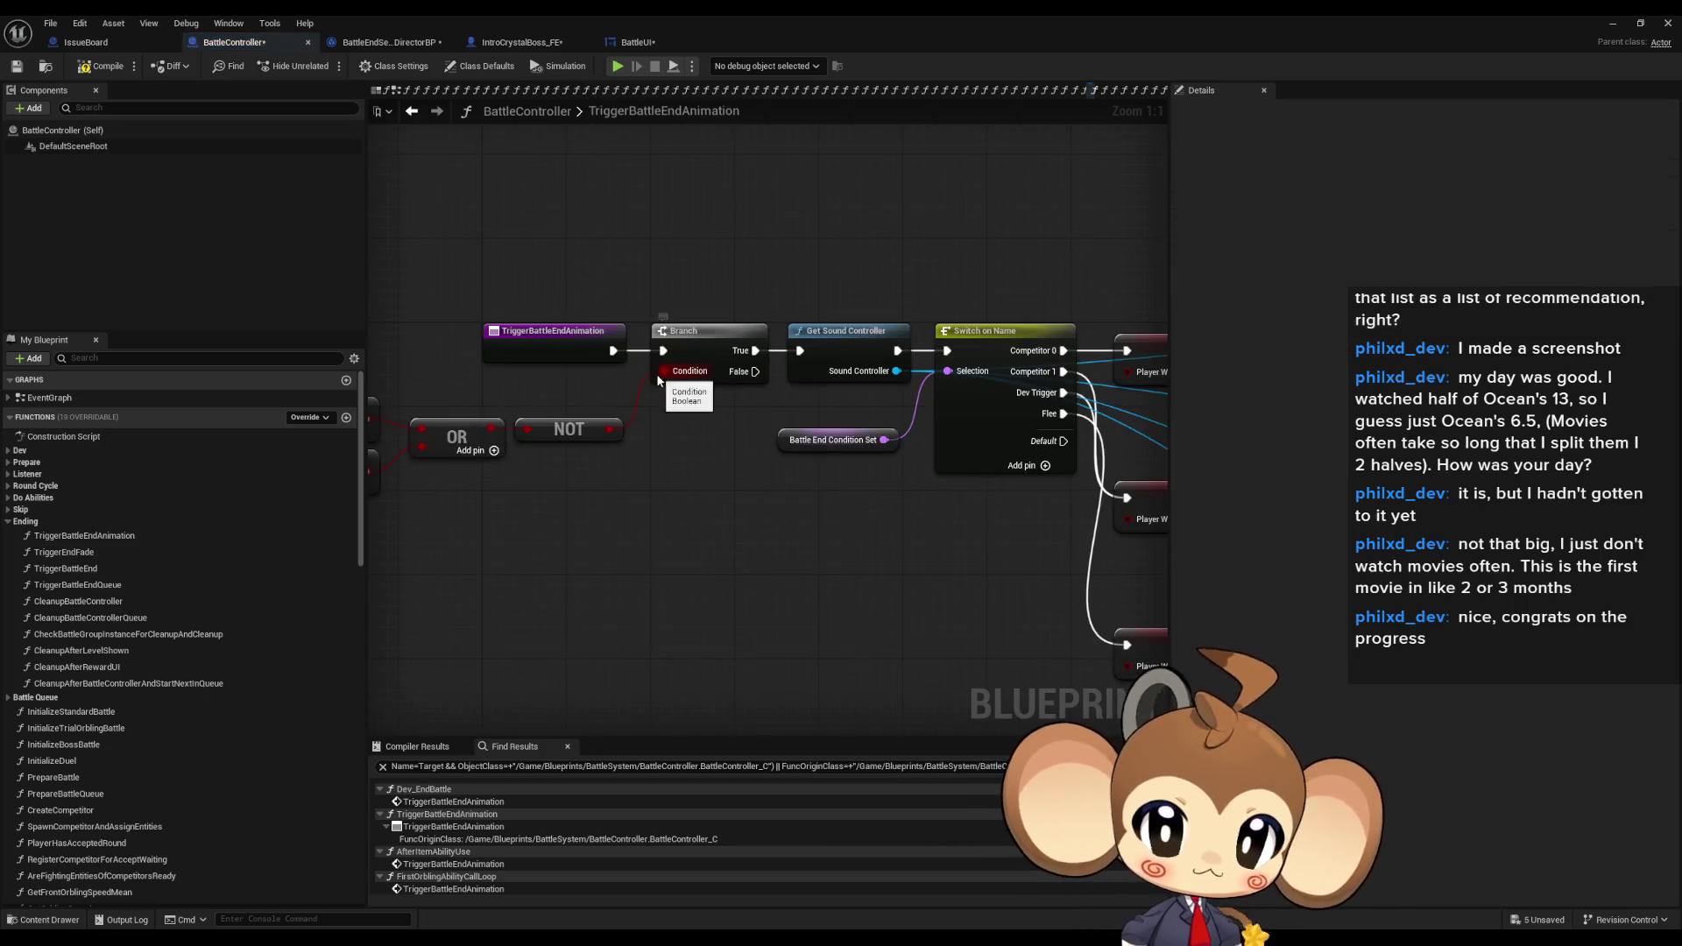
pyautogui.moveTo(658, 378); pyautogui.dragTo(782, 430)
pyautogui.scroll(-5, 782, 431)
pyautogui.moveTo(601, 415); pyautogui.dragTo(462, 399)
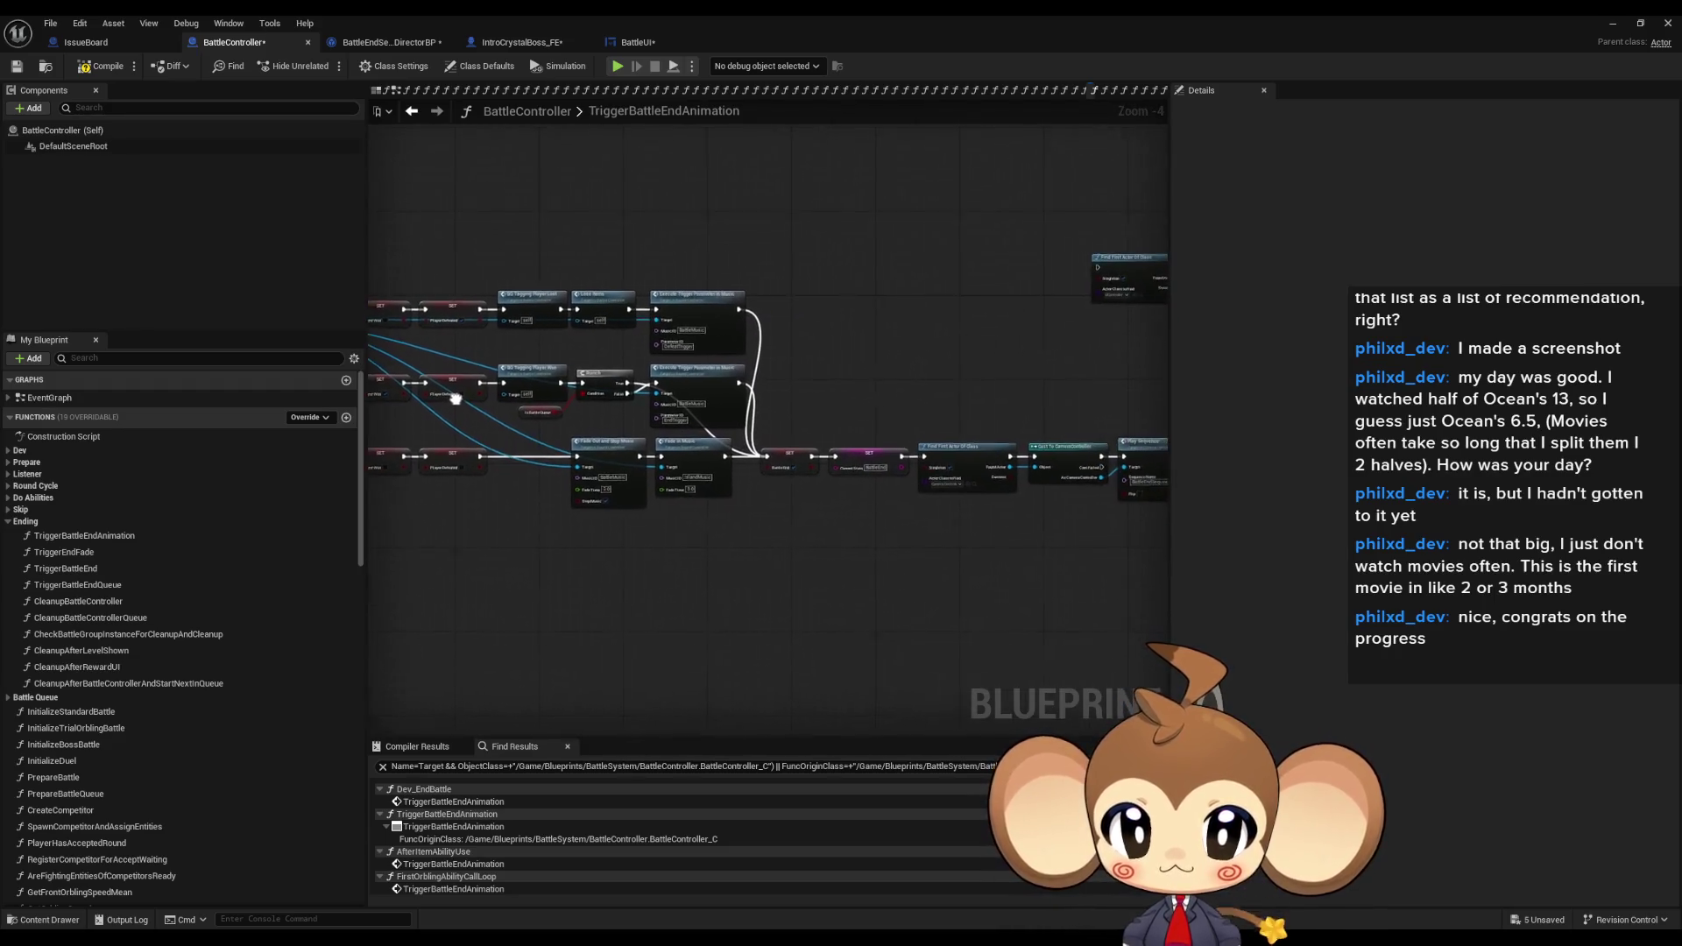
pyautogui.scroll(3, 477, 438)
pyautogui.scroll(-2, 716, 465)
pyautogui.moveTo(716, 465)
pyautogui.mouseDown()
pyautogui.moveTo(1518, 560)
pyautogui.moveTo(1254, 555)
pyautogui.mouseUp()
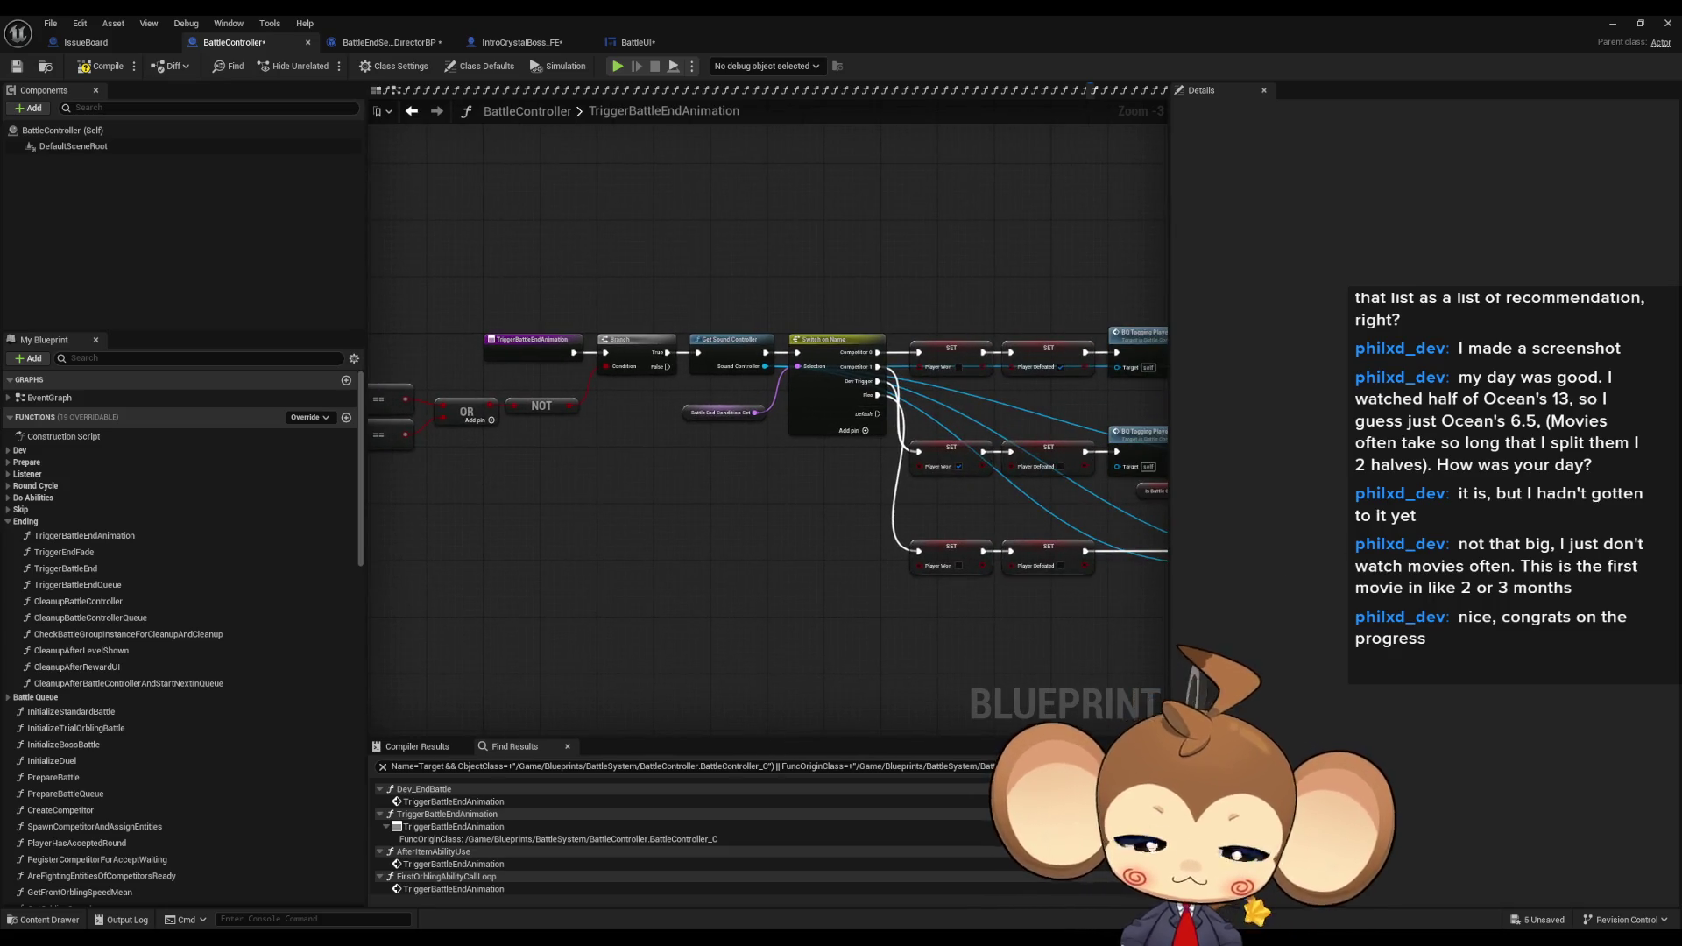
# - Browse the FirstOrbling, SecondOrbling, 3_ResolvePhase and 4_EndRoundCycle calls, ending on TryFlee
pyautogui.doubleClick(453, 890)
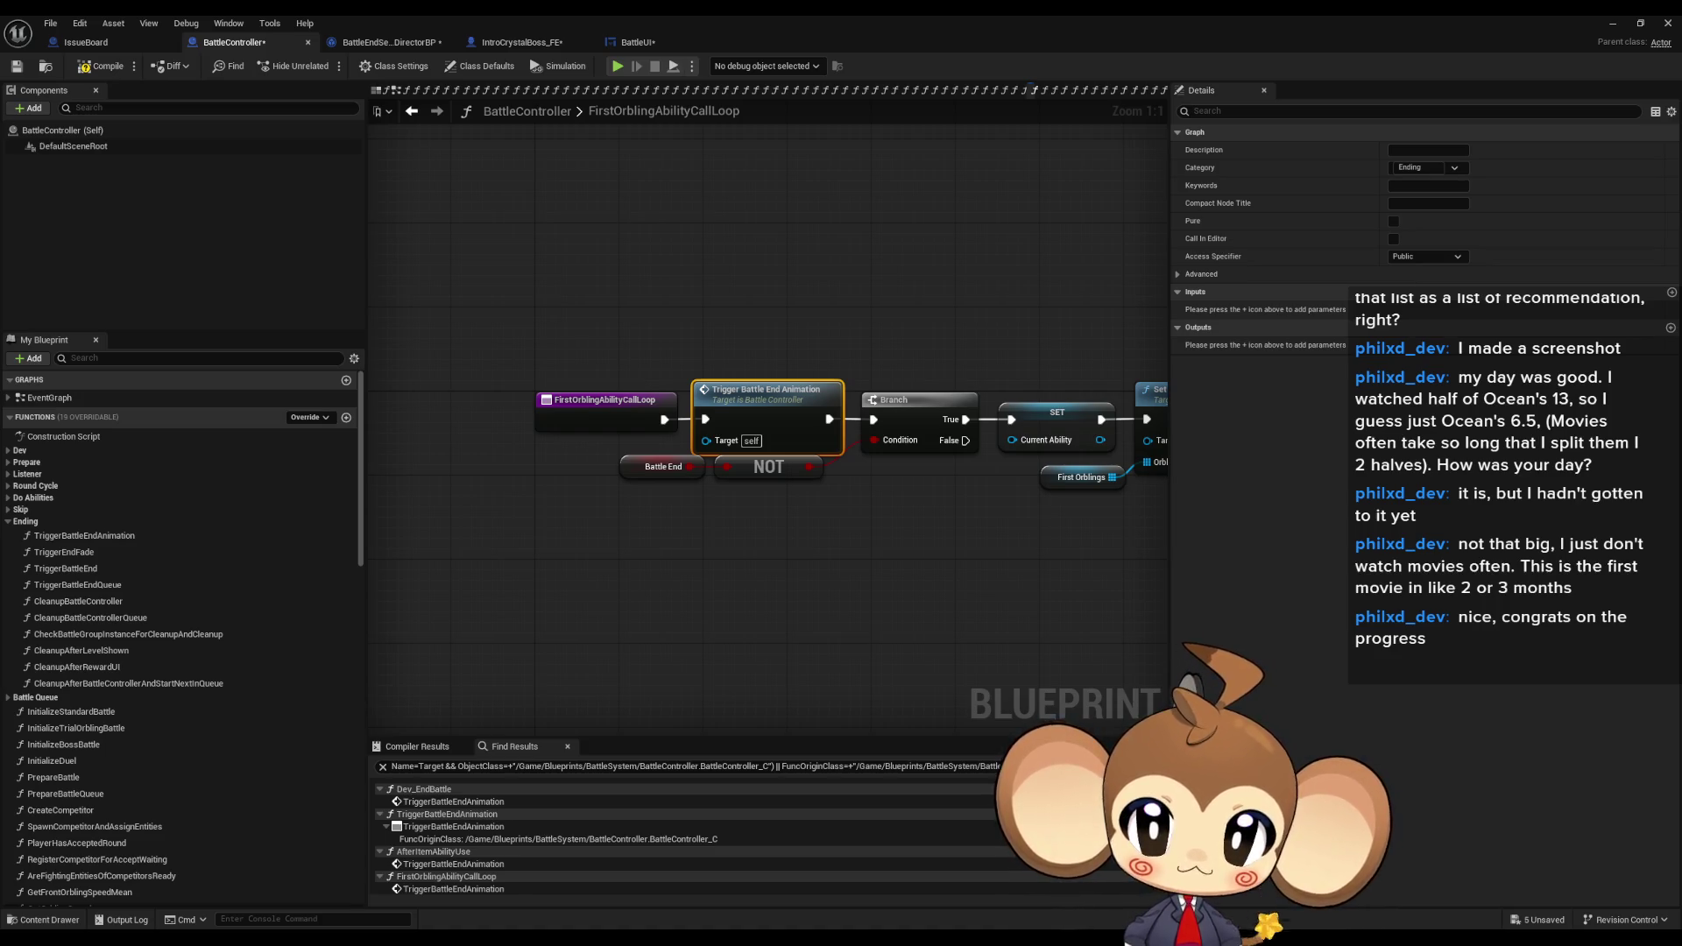
pyautogui.click(702, 90)
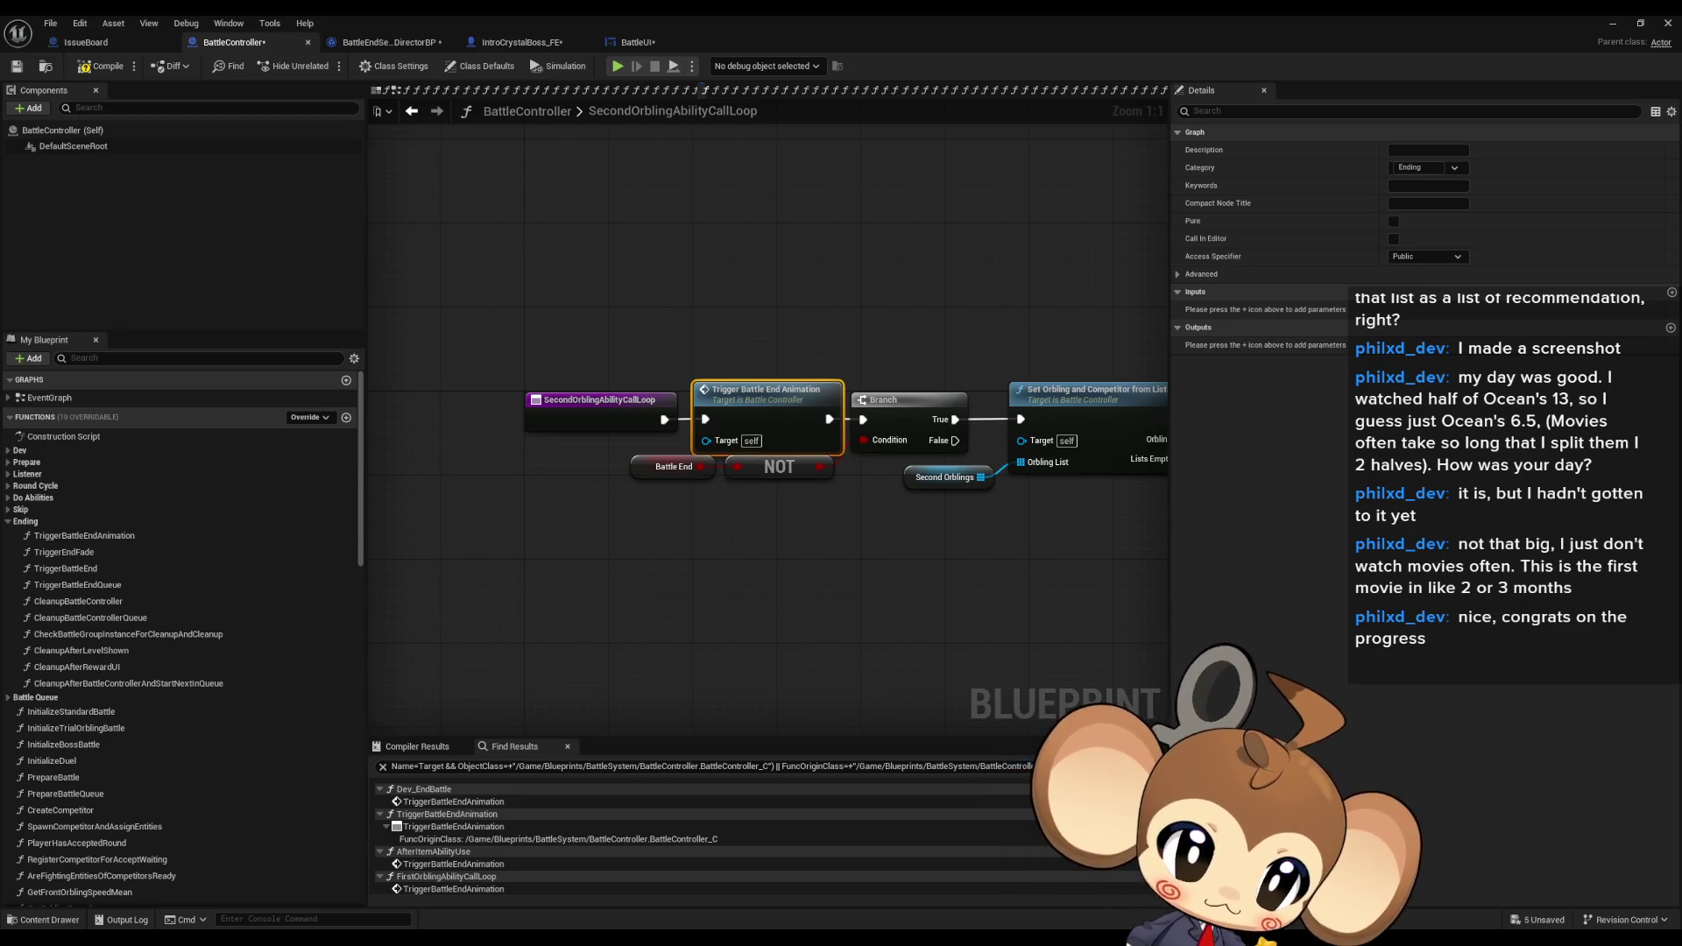
pyautogui.click(1101, 91)
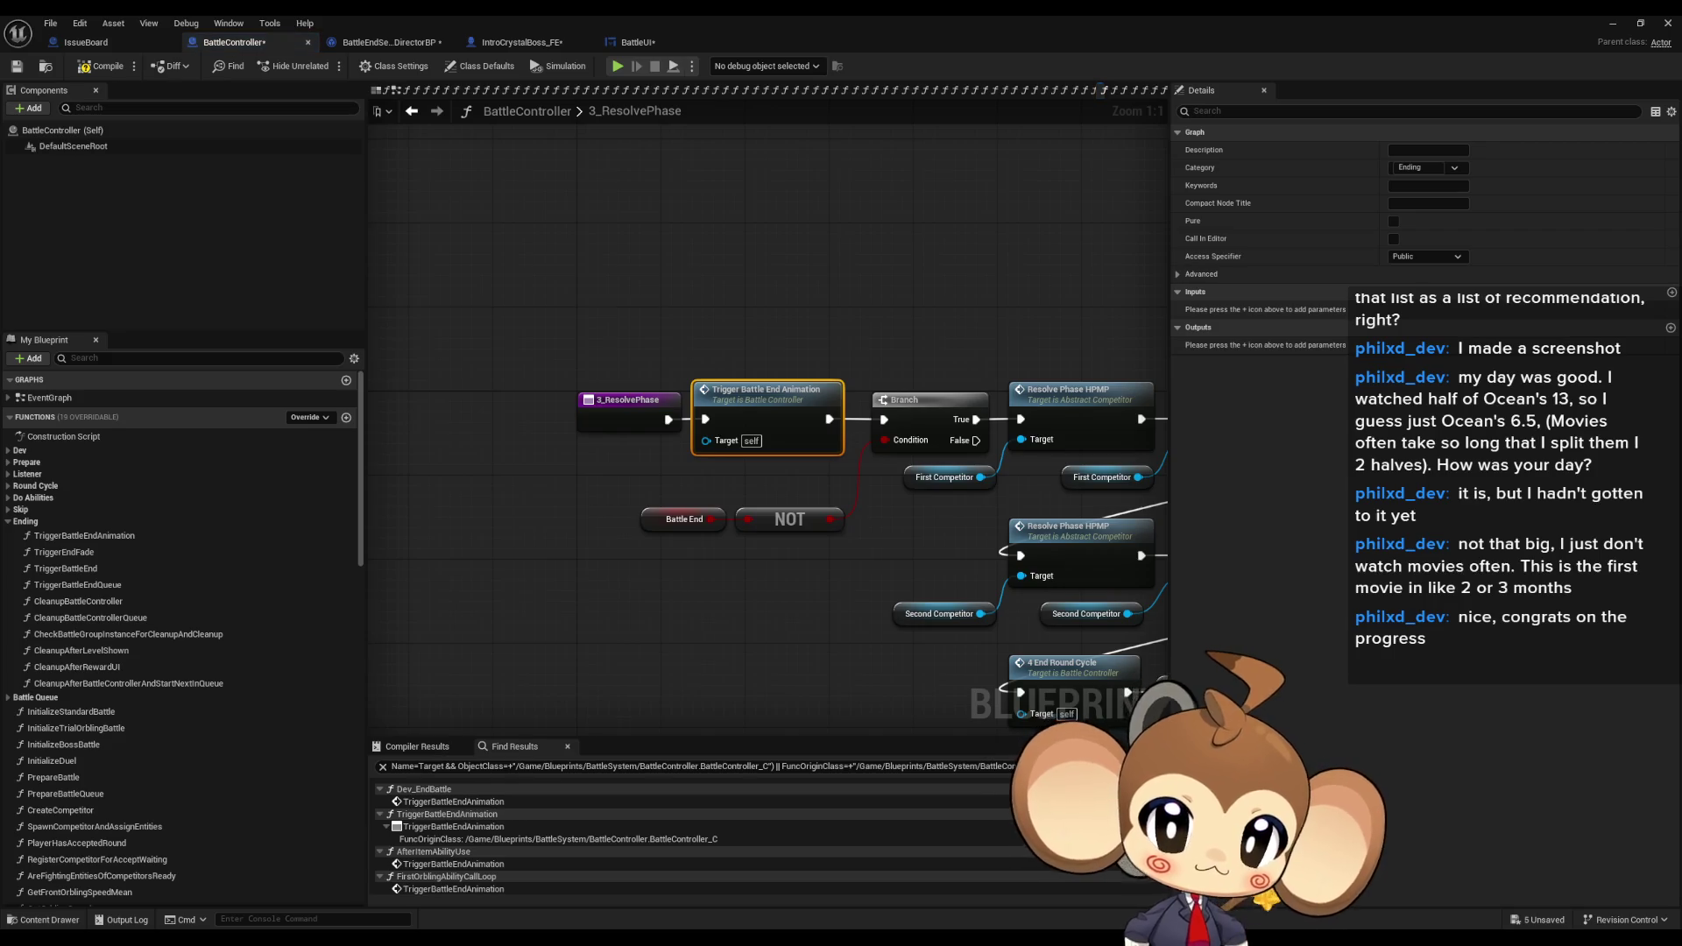
pyautogui.click(484, 90)
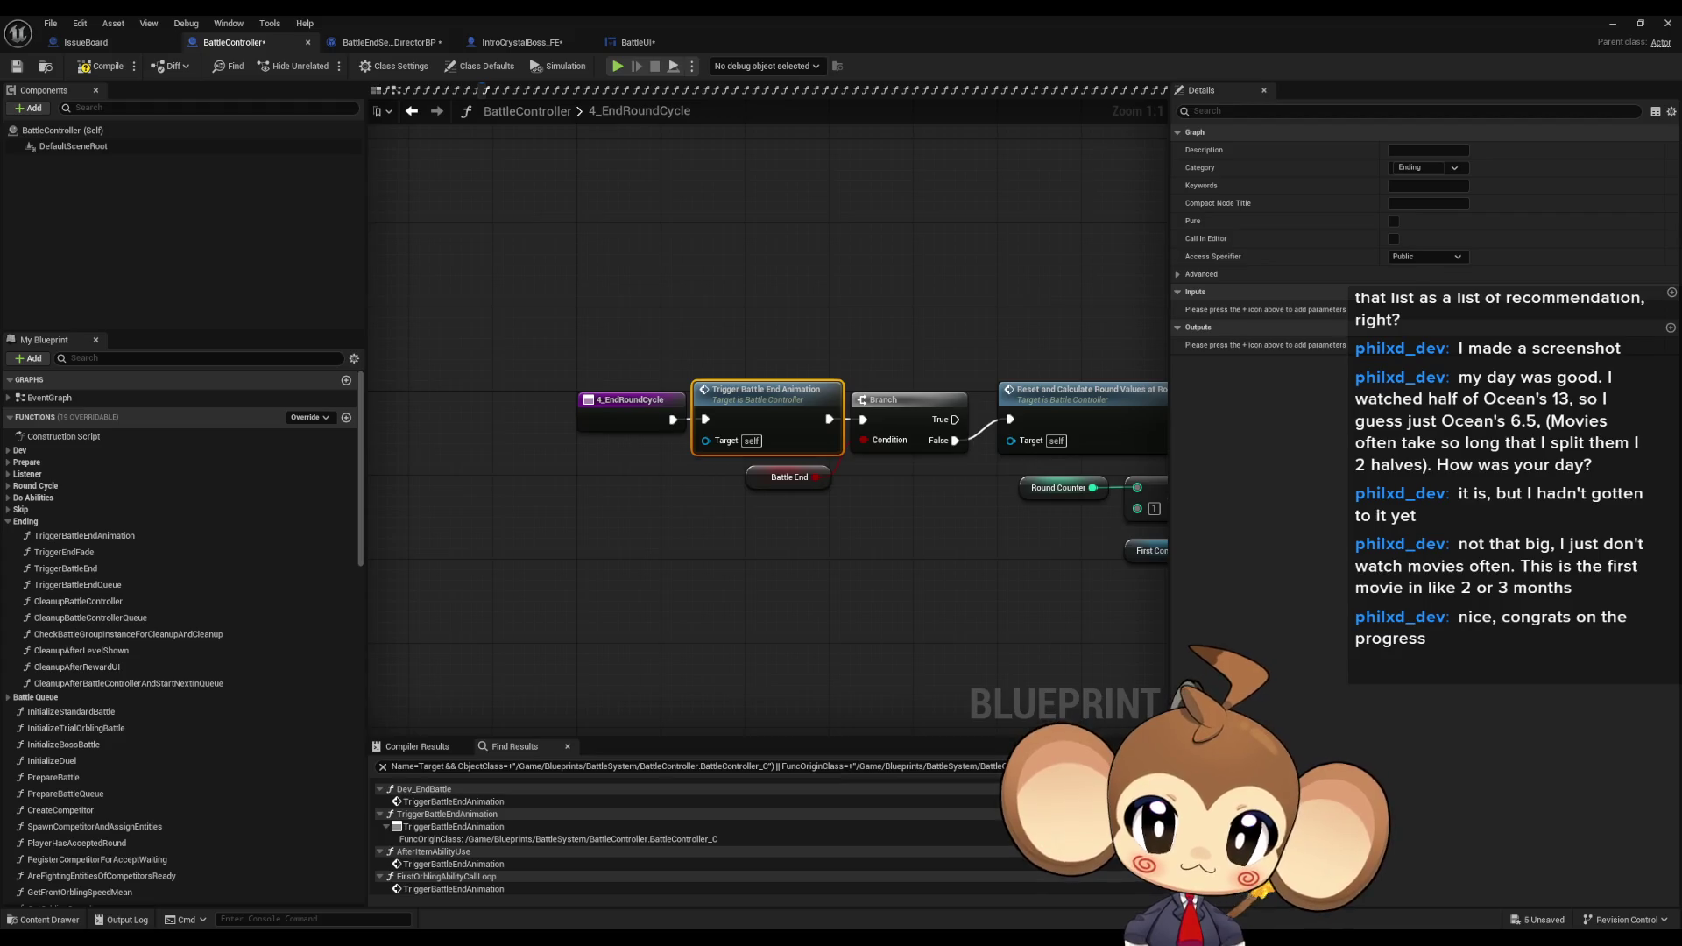
pyautogui.click(903, 90)
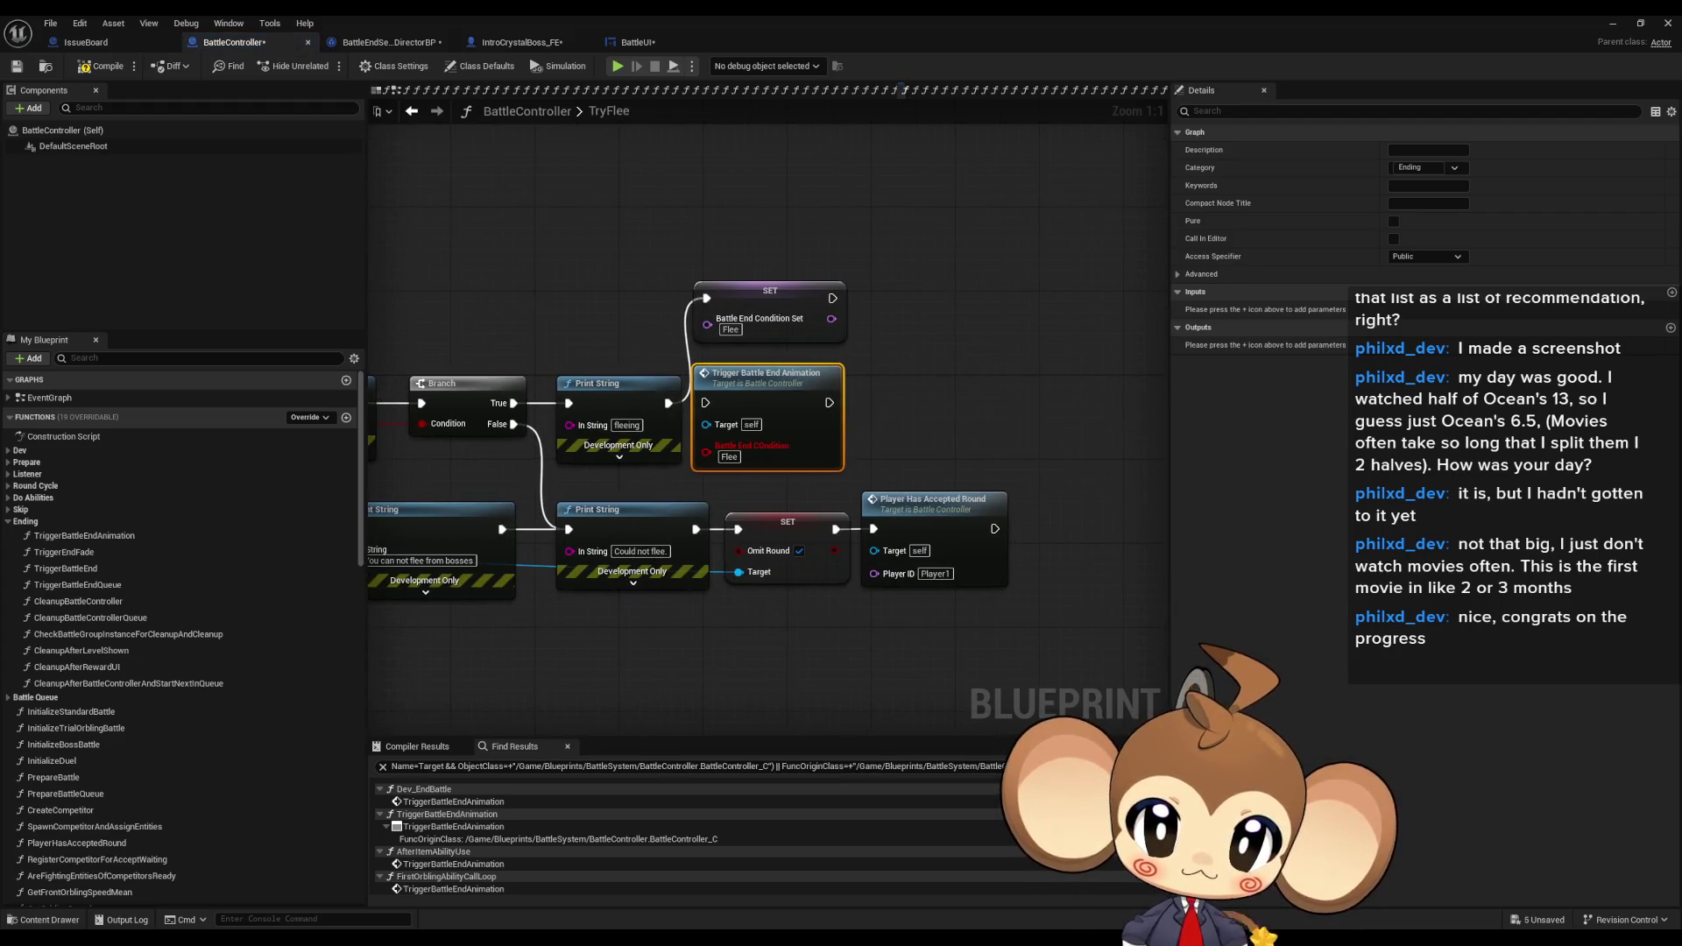
# - Replace TryFlee's Trigger Battle End Animation node with the SET node and Save All
pyautogui.press('Delete')
pyautogui.moveTo(763, 306); pyautogui.dragTo(771, 401)
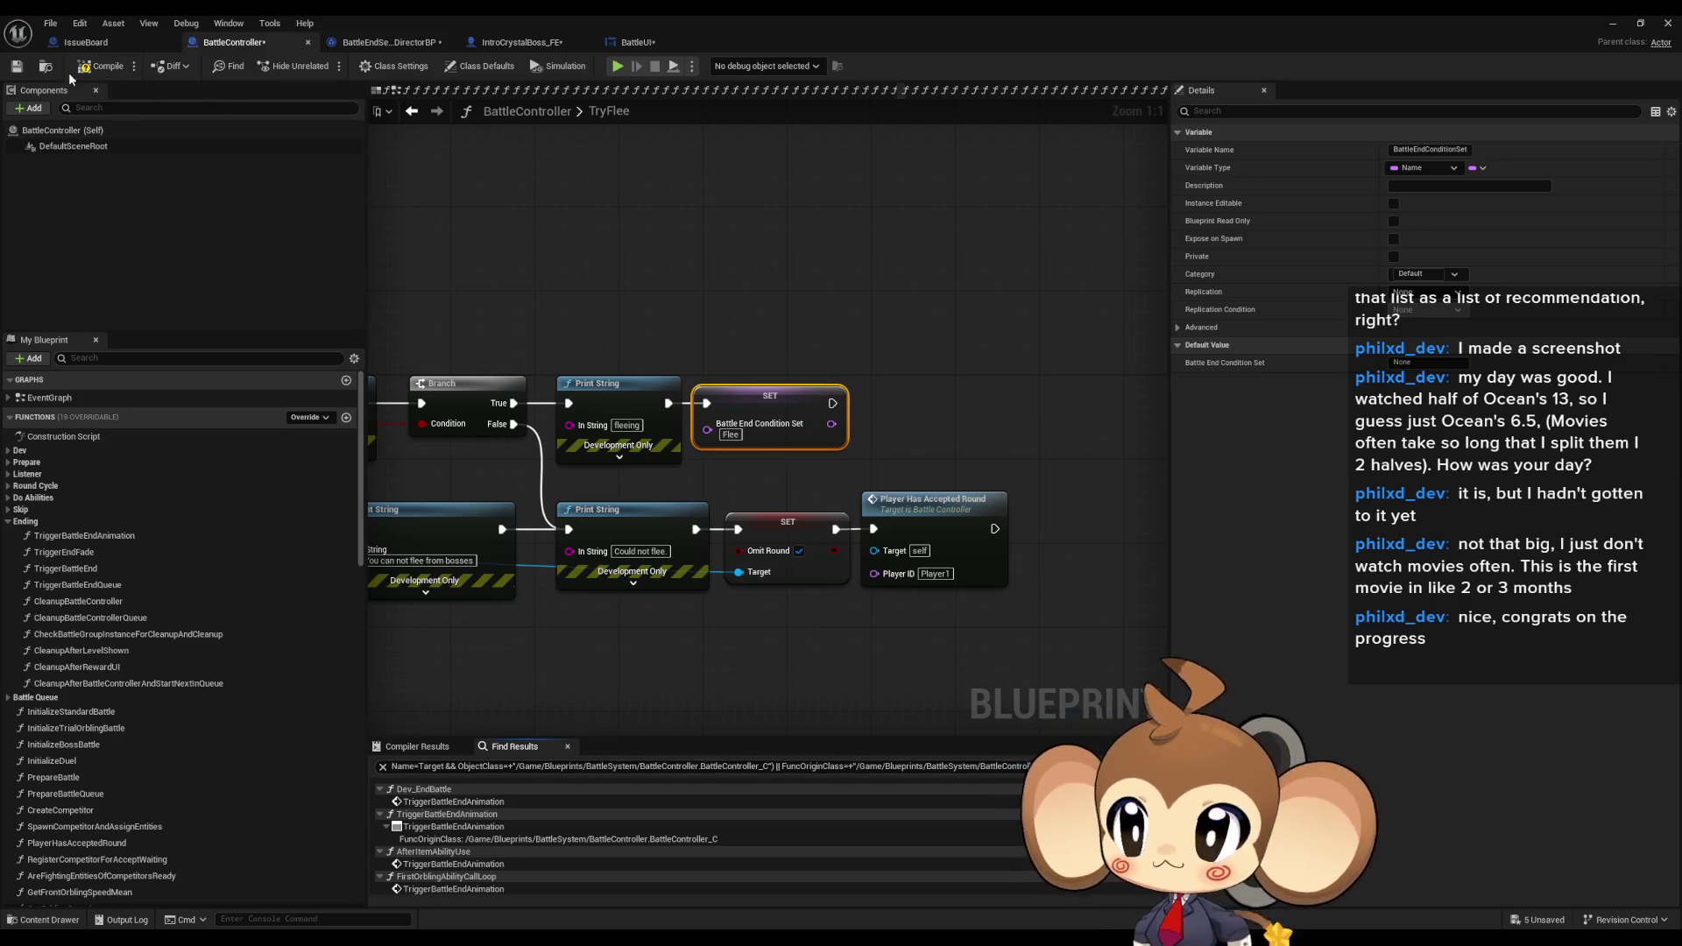
pyautogui.click(50, 23)
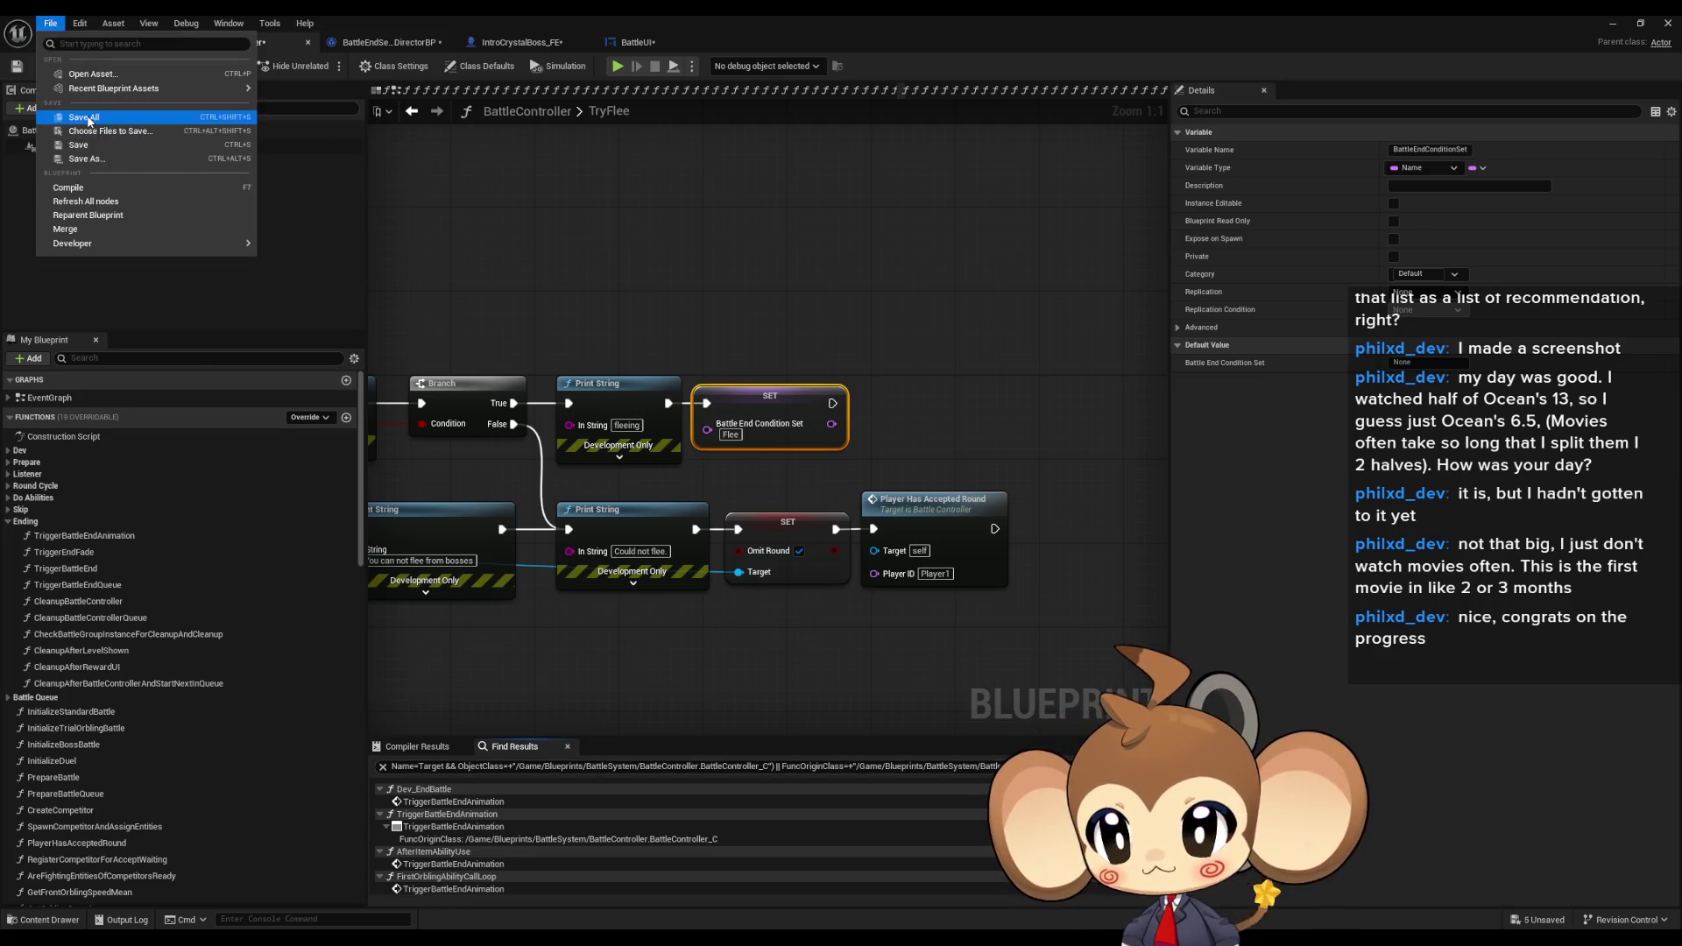
pyautogui.click(89, 119)
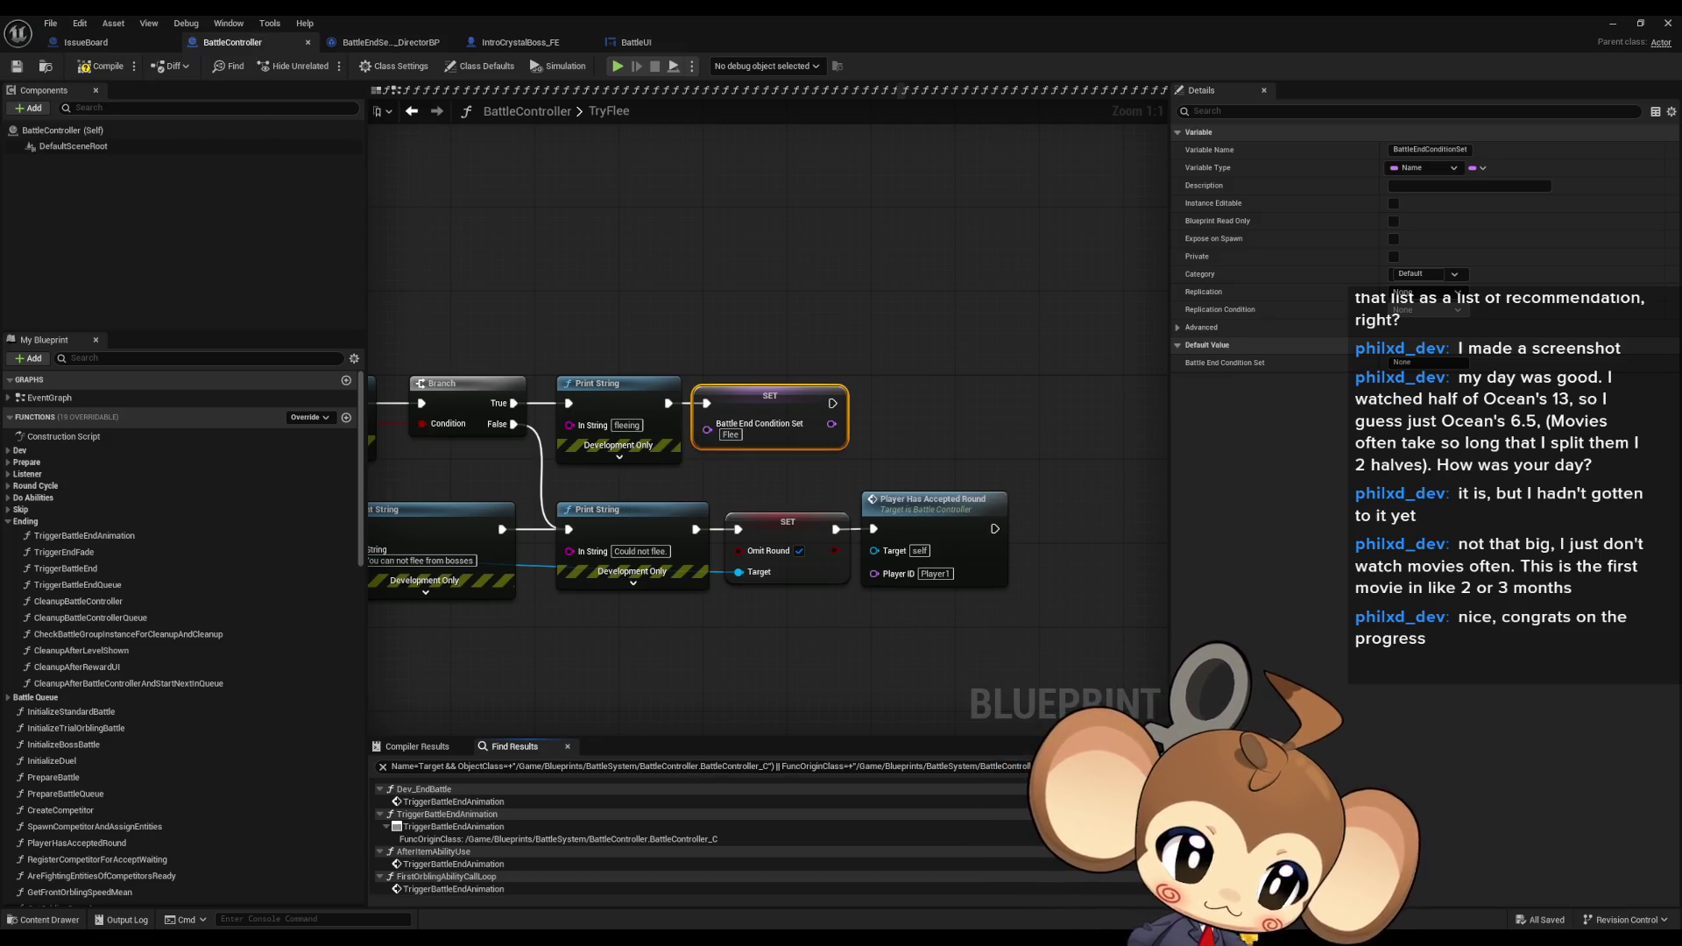
# - Revisit AfterItemAbilityUse, then open FirstOrblingAbilityCallLoop at its Trigger Battle End Animation call
pyautogui.doubleClick(453, 863)
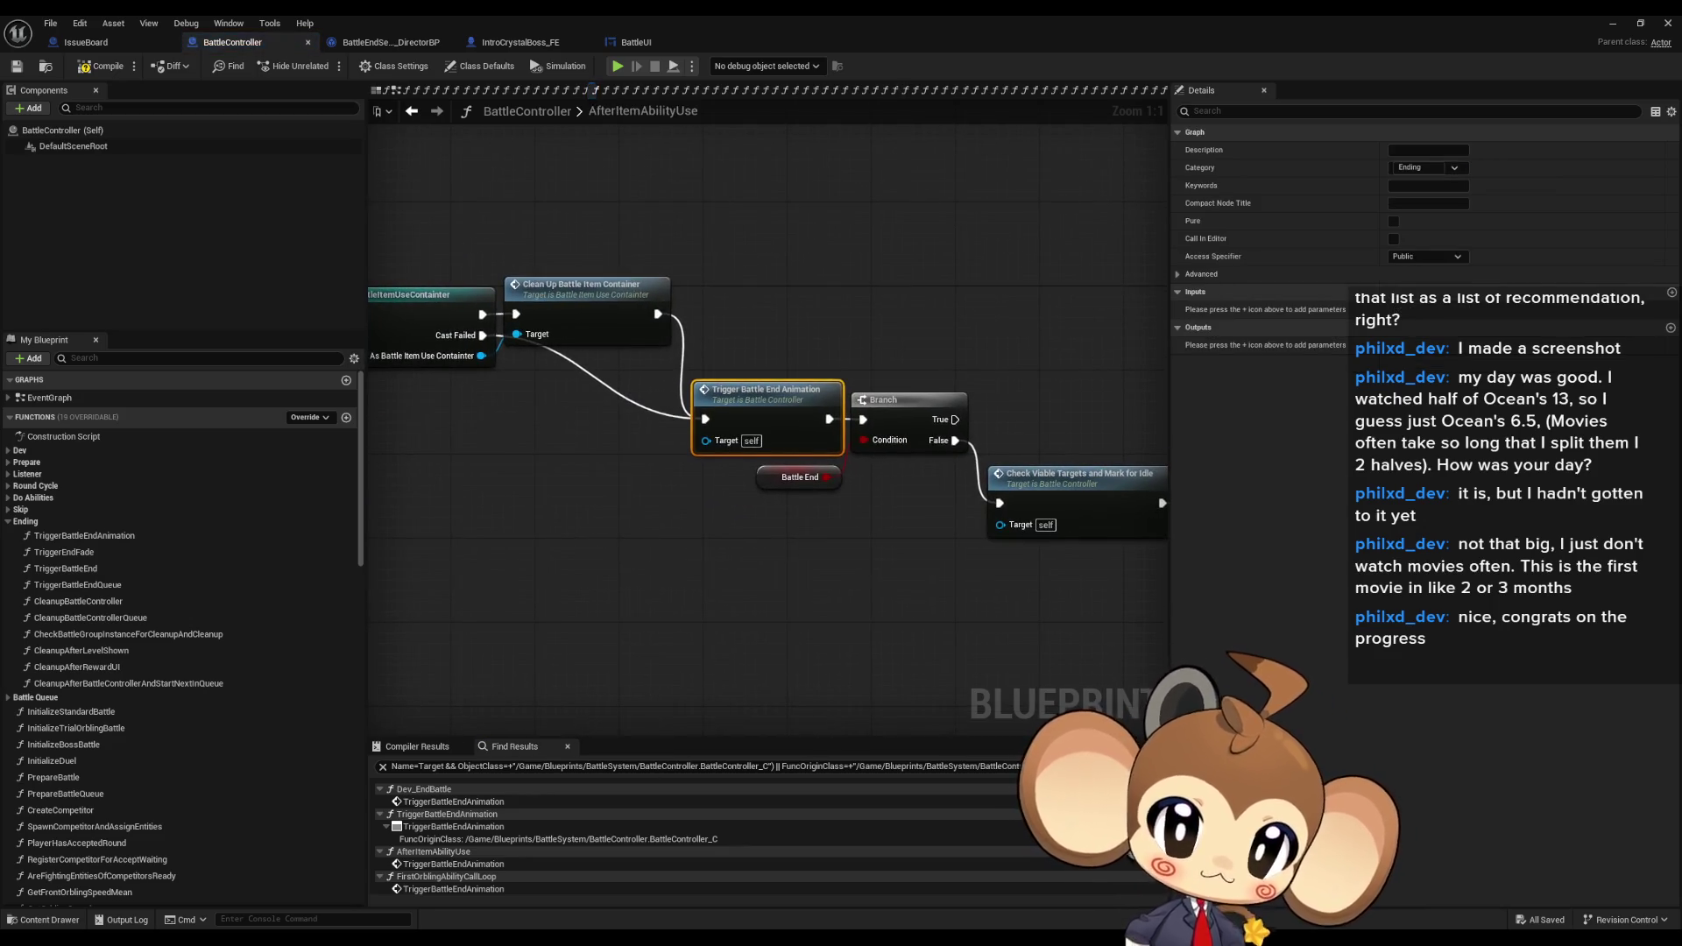
pyautogui.moveTo(561, 364); pyautogui.dragTo(1232, 433)
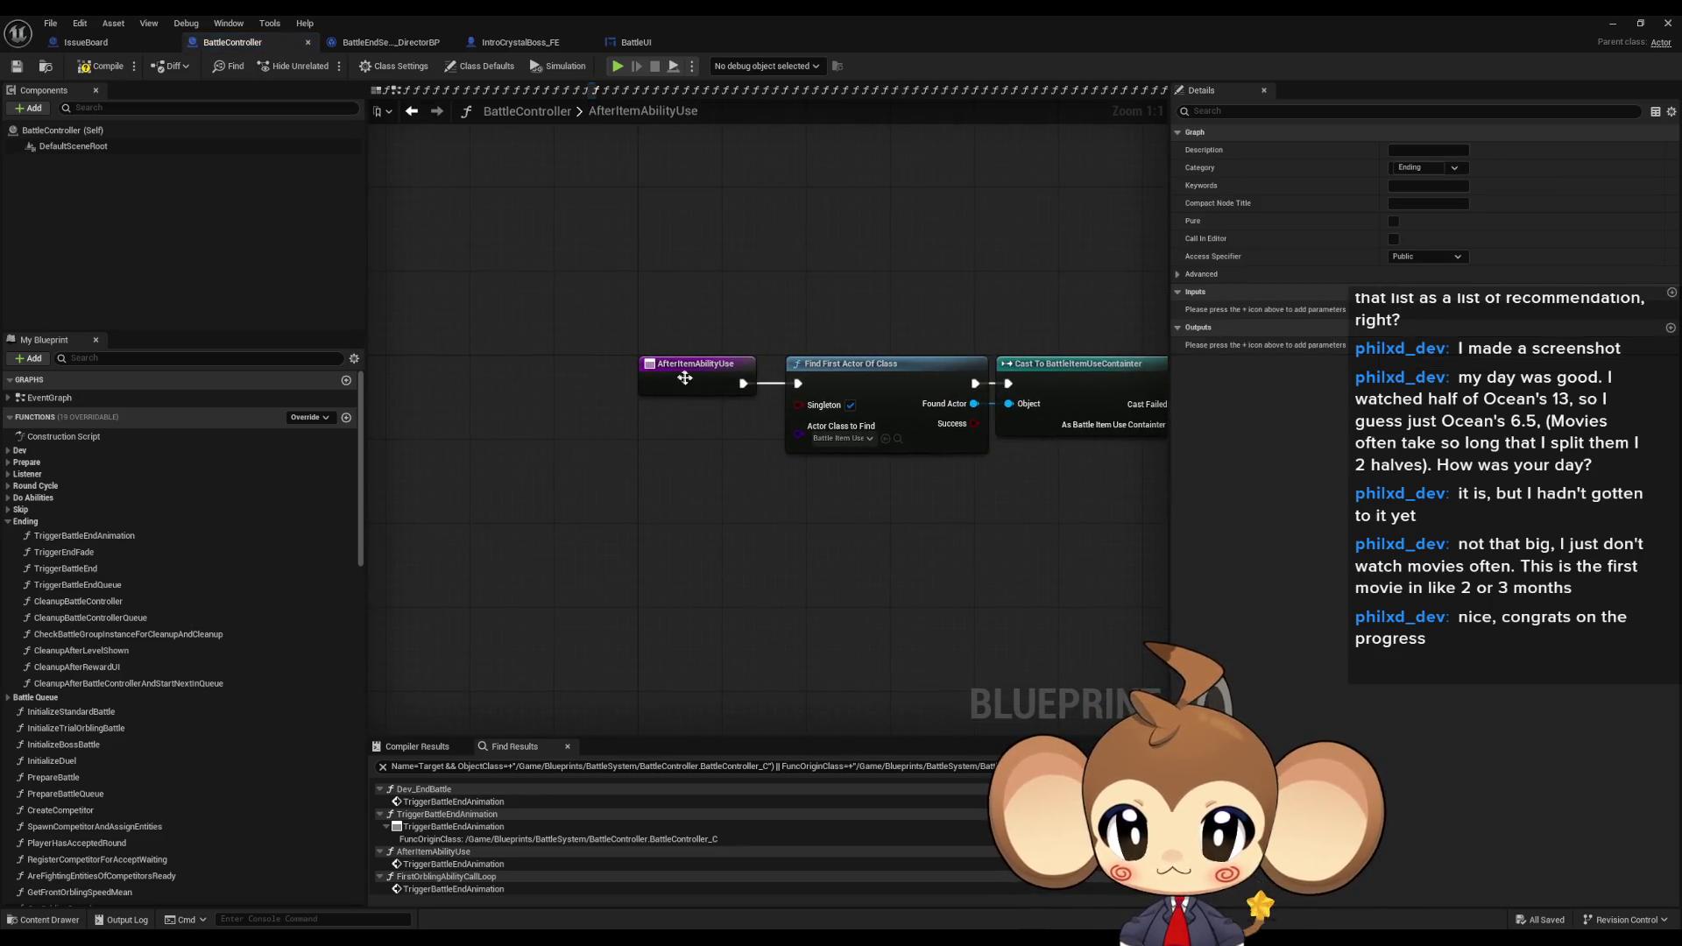
pyautogui.doubleClick(453, 889)
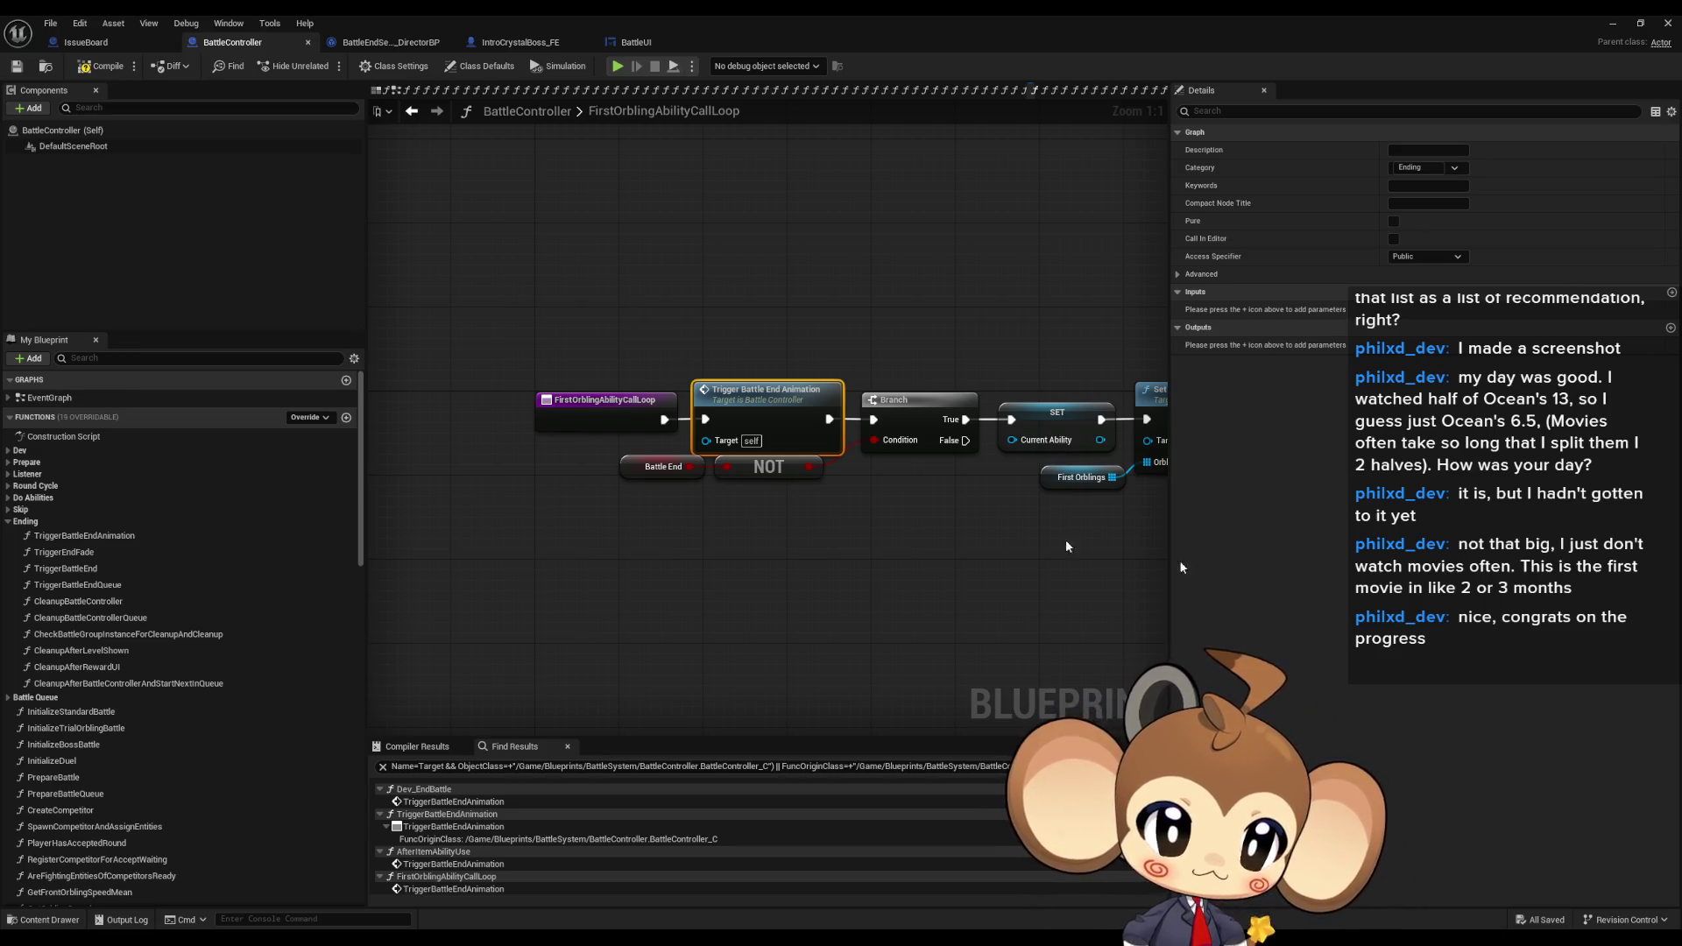
pyautogui.rightClick(570, 411)
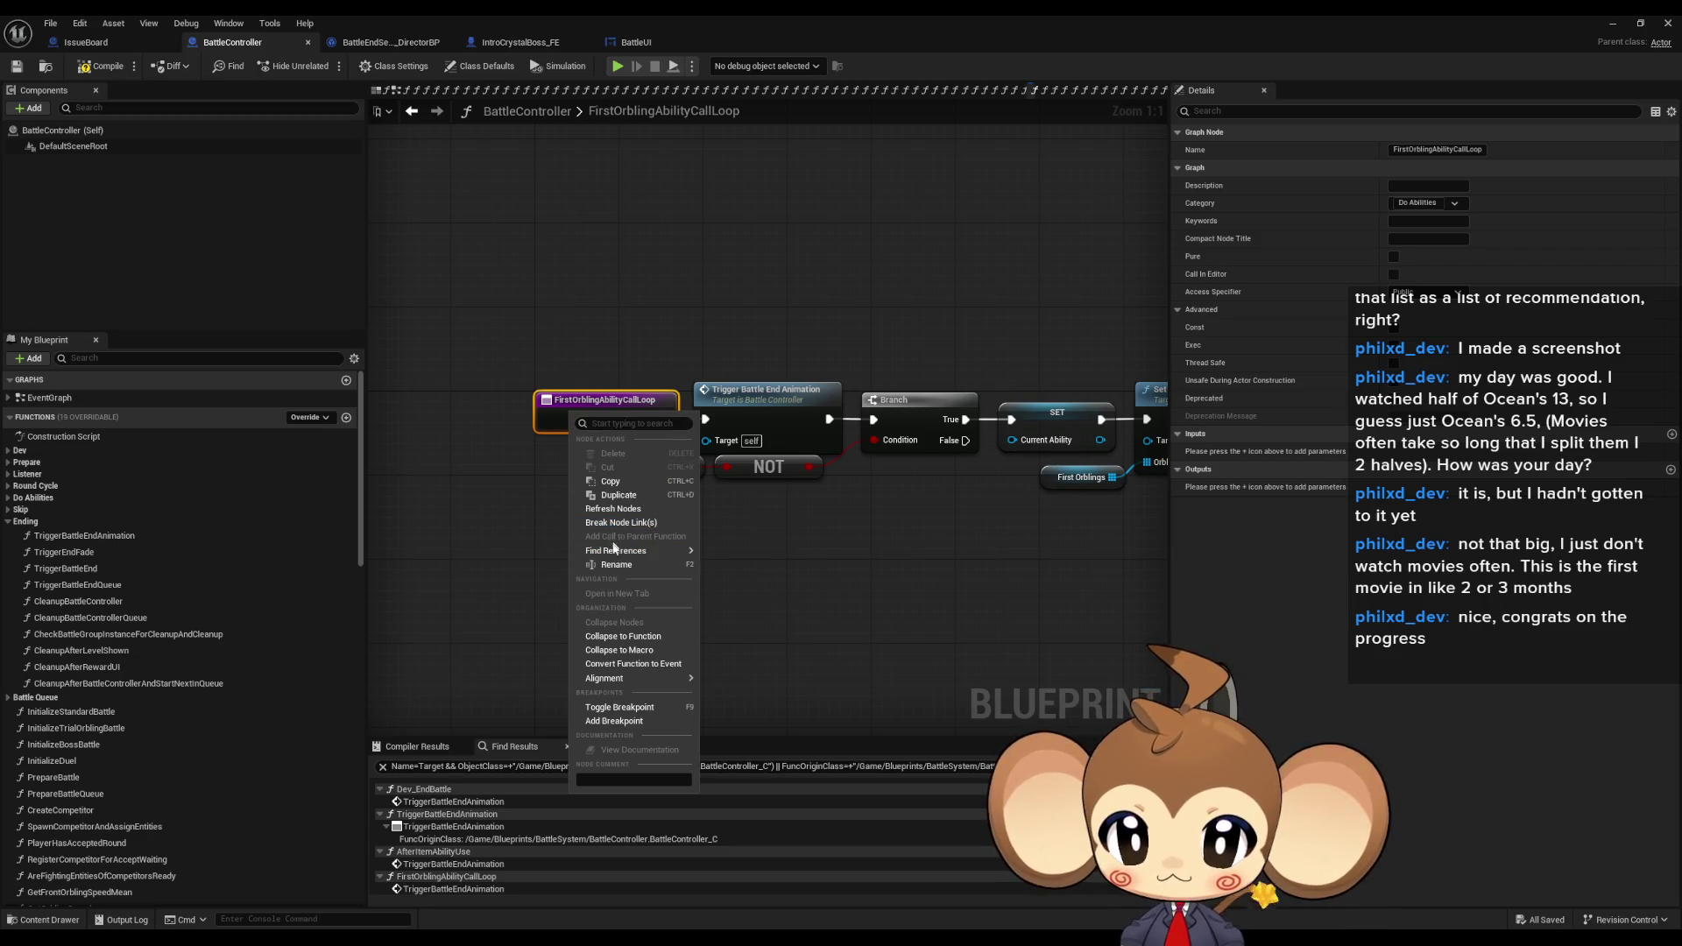
# - Find references to FirstOrblingAbilityCallLoop and visit its Create Event and call sites
pyautogui.moveTo(624, 552)
pyautogui.click(736, 582)
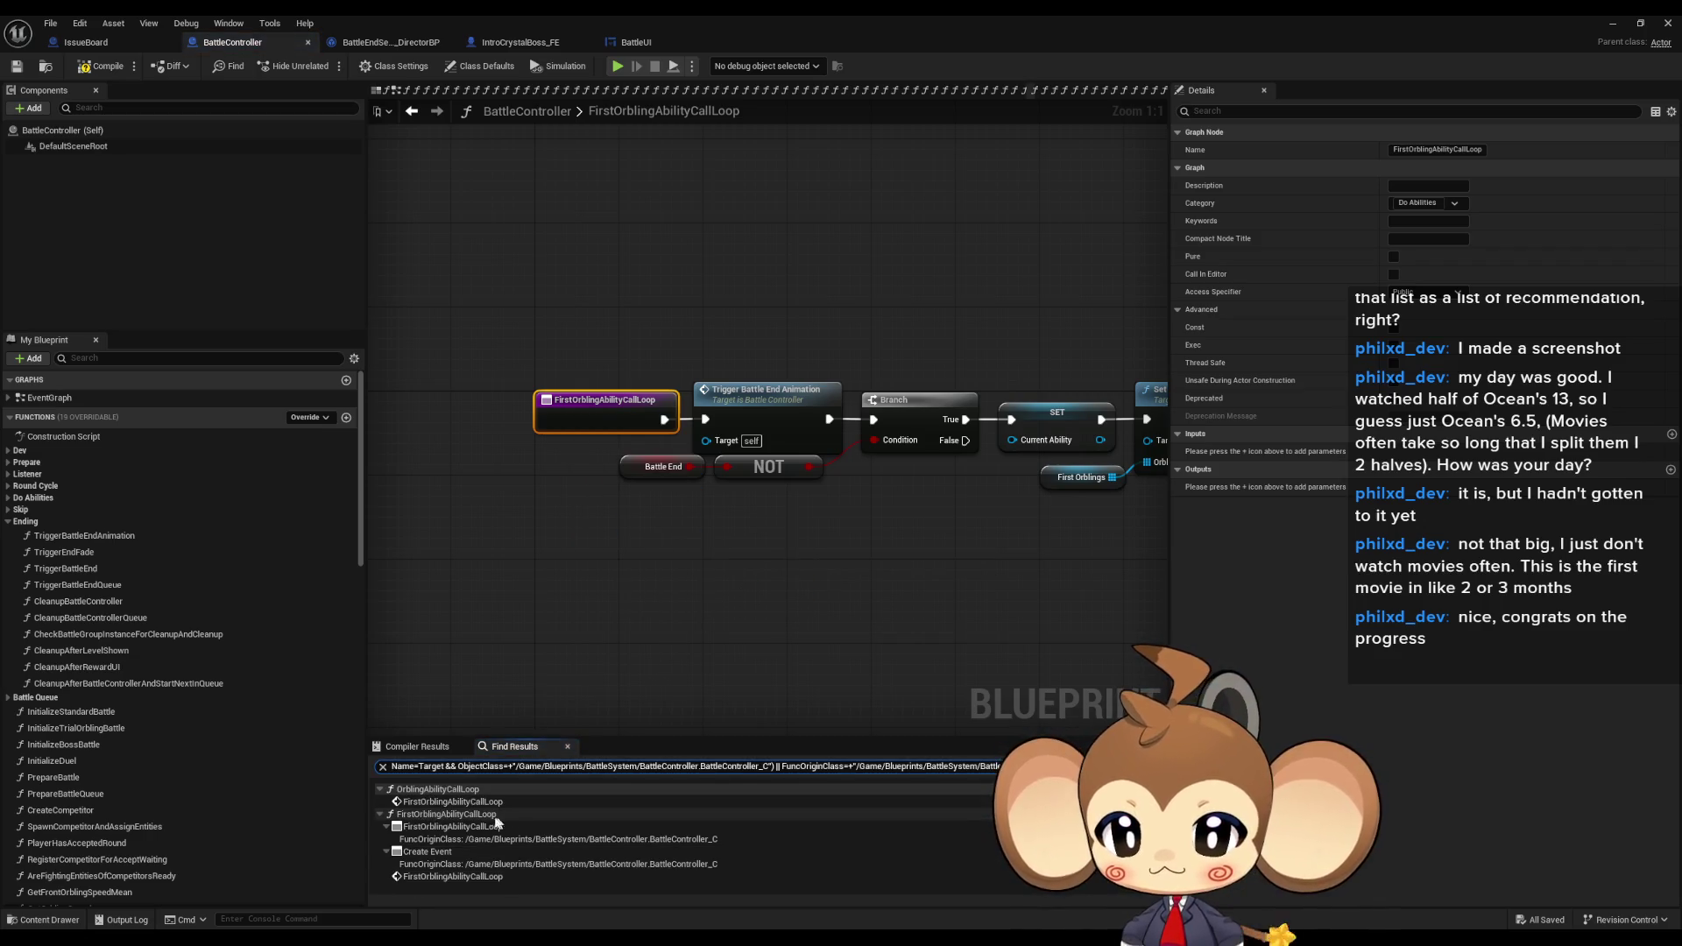
pyautogui.click(433, 855)
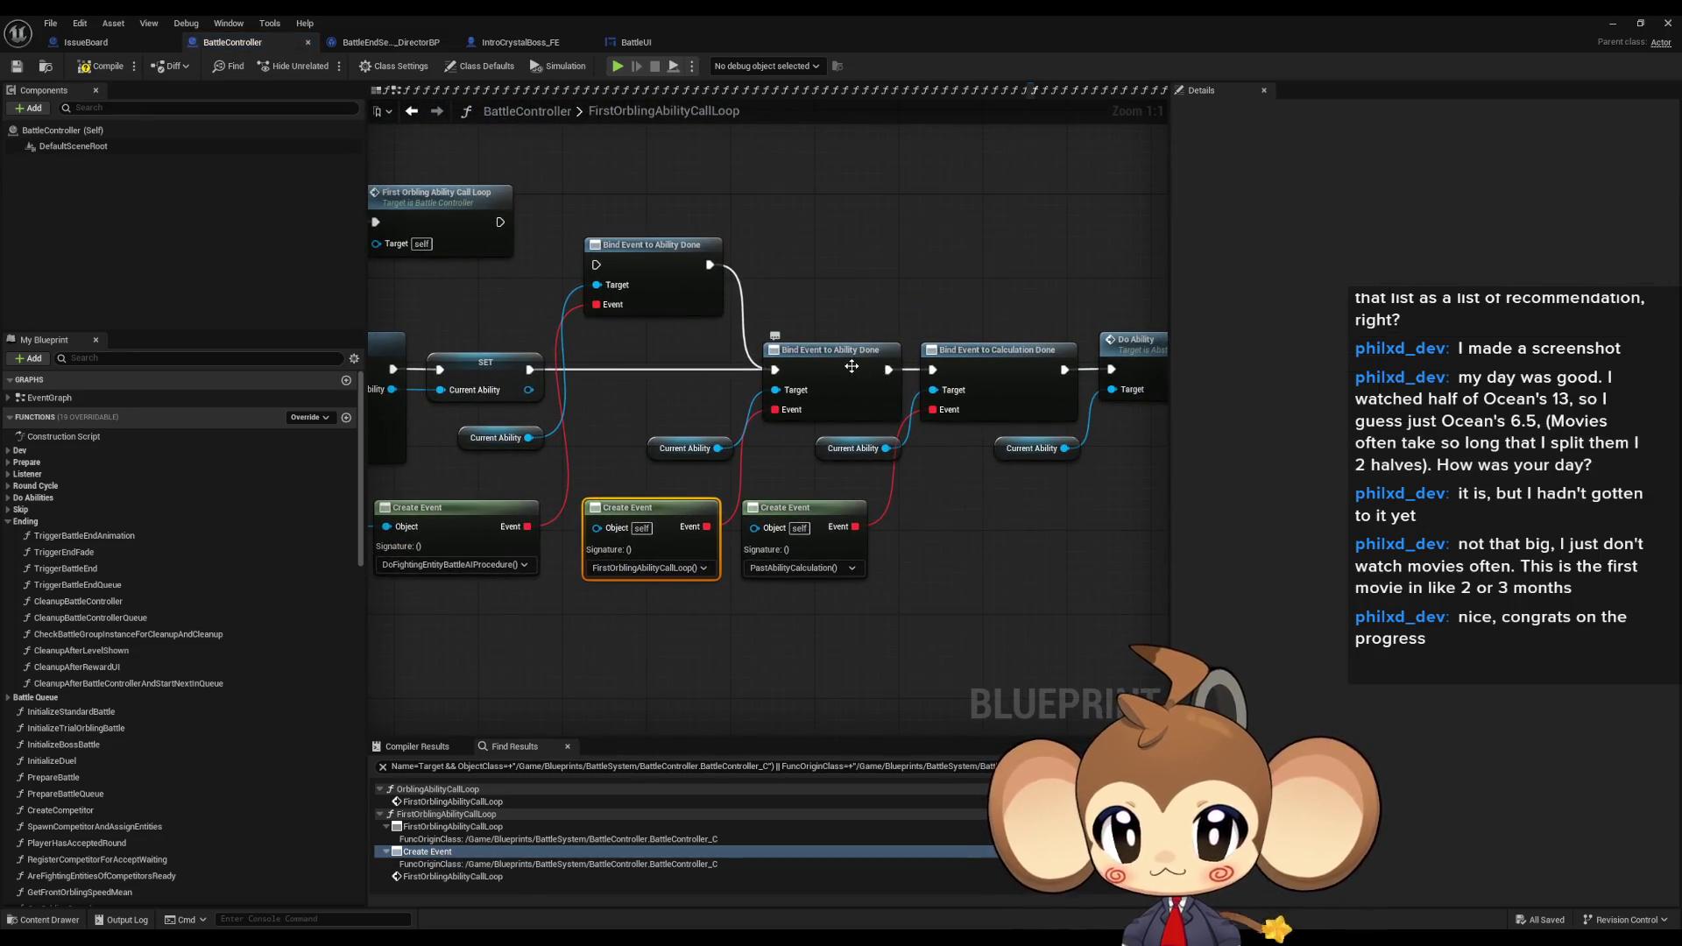
pyautogui.click(434, 877)
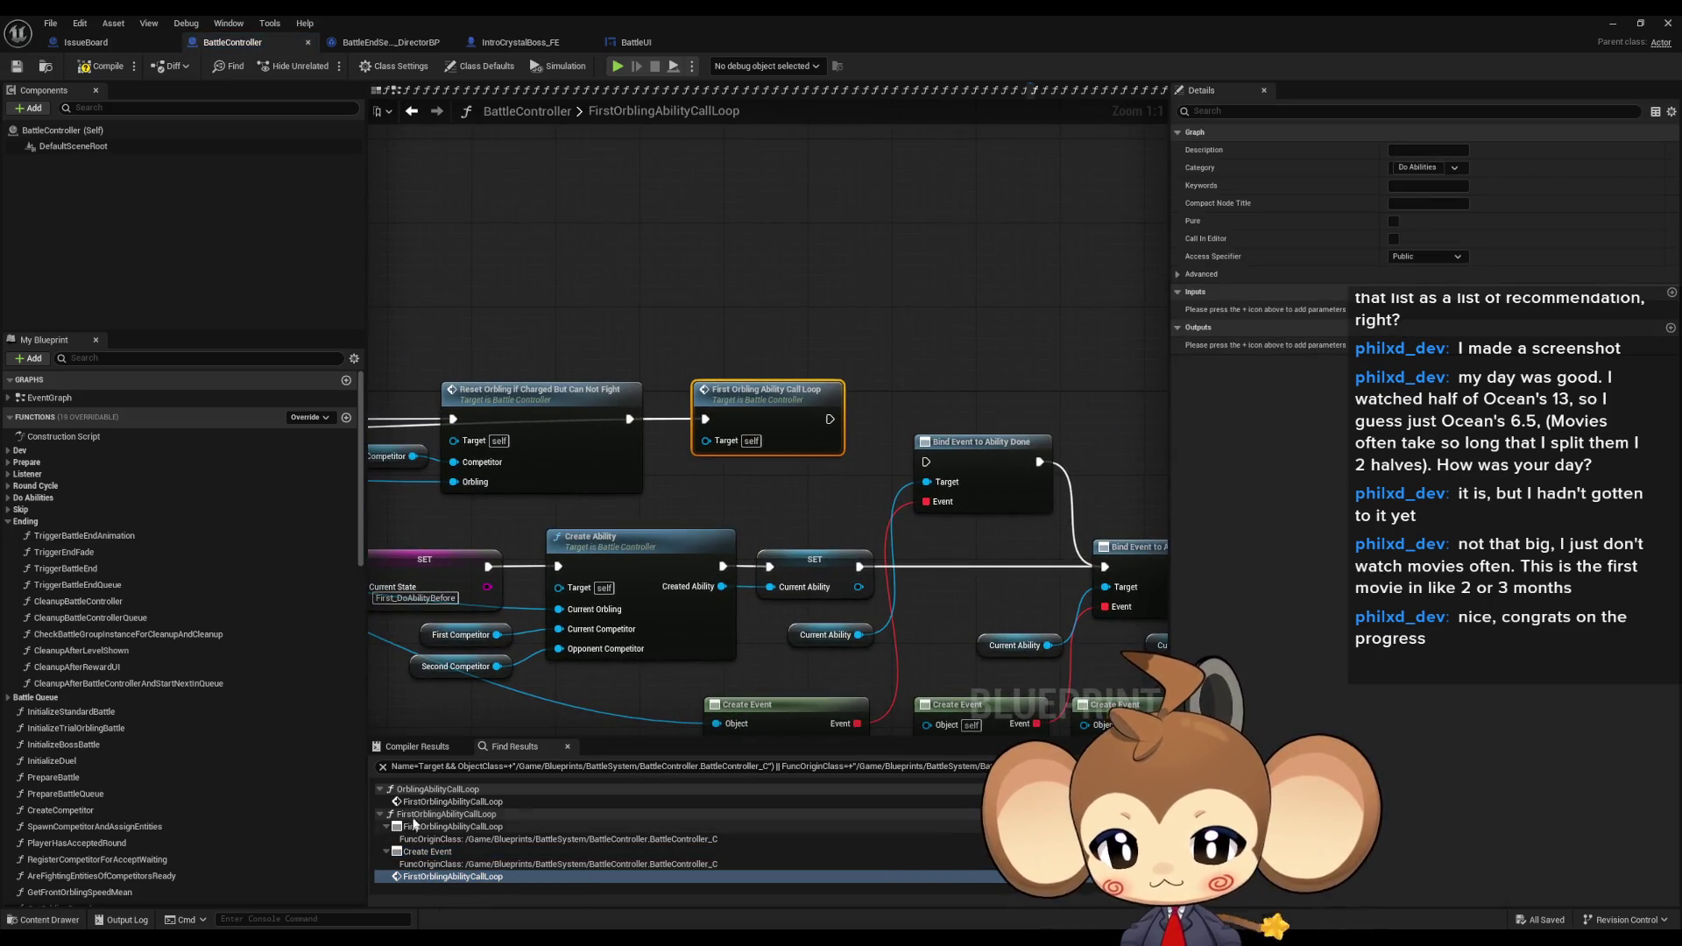
pyautogui.click(433, 802)
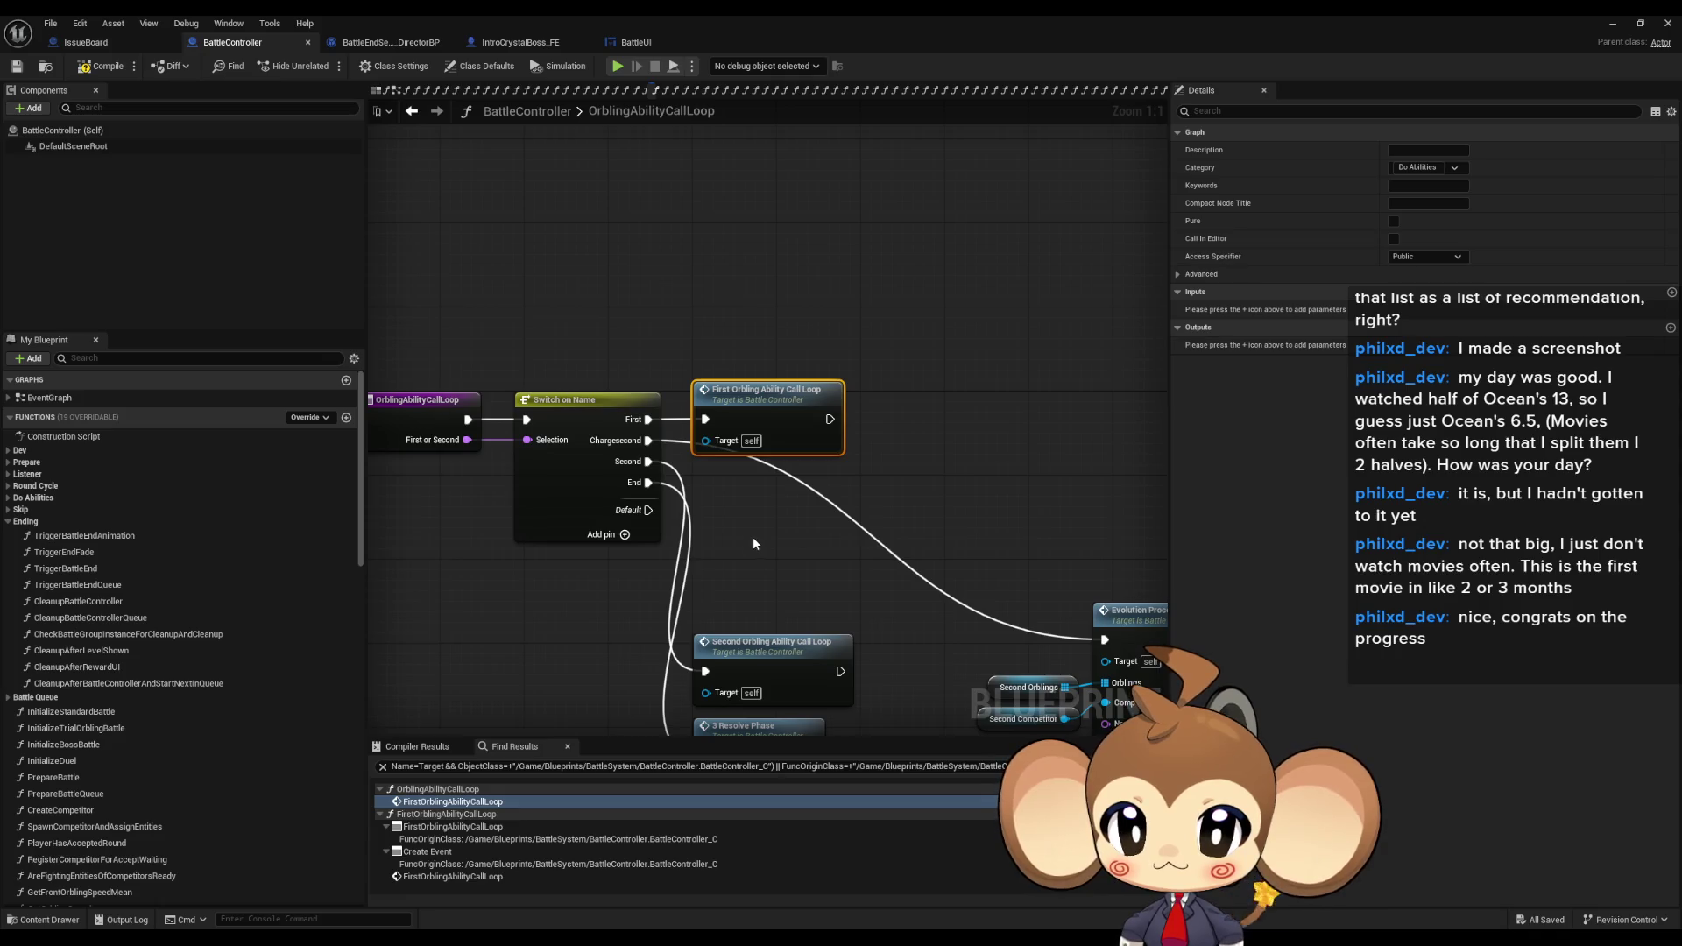
pyautogui.scroll(-2, 741, 548)
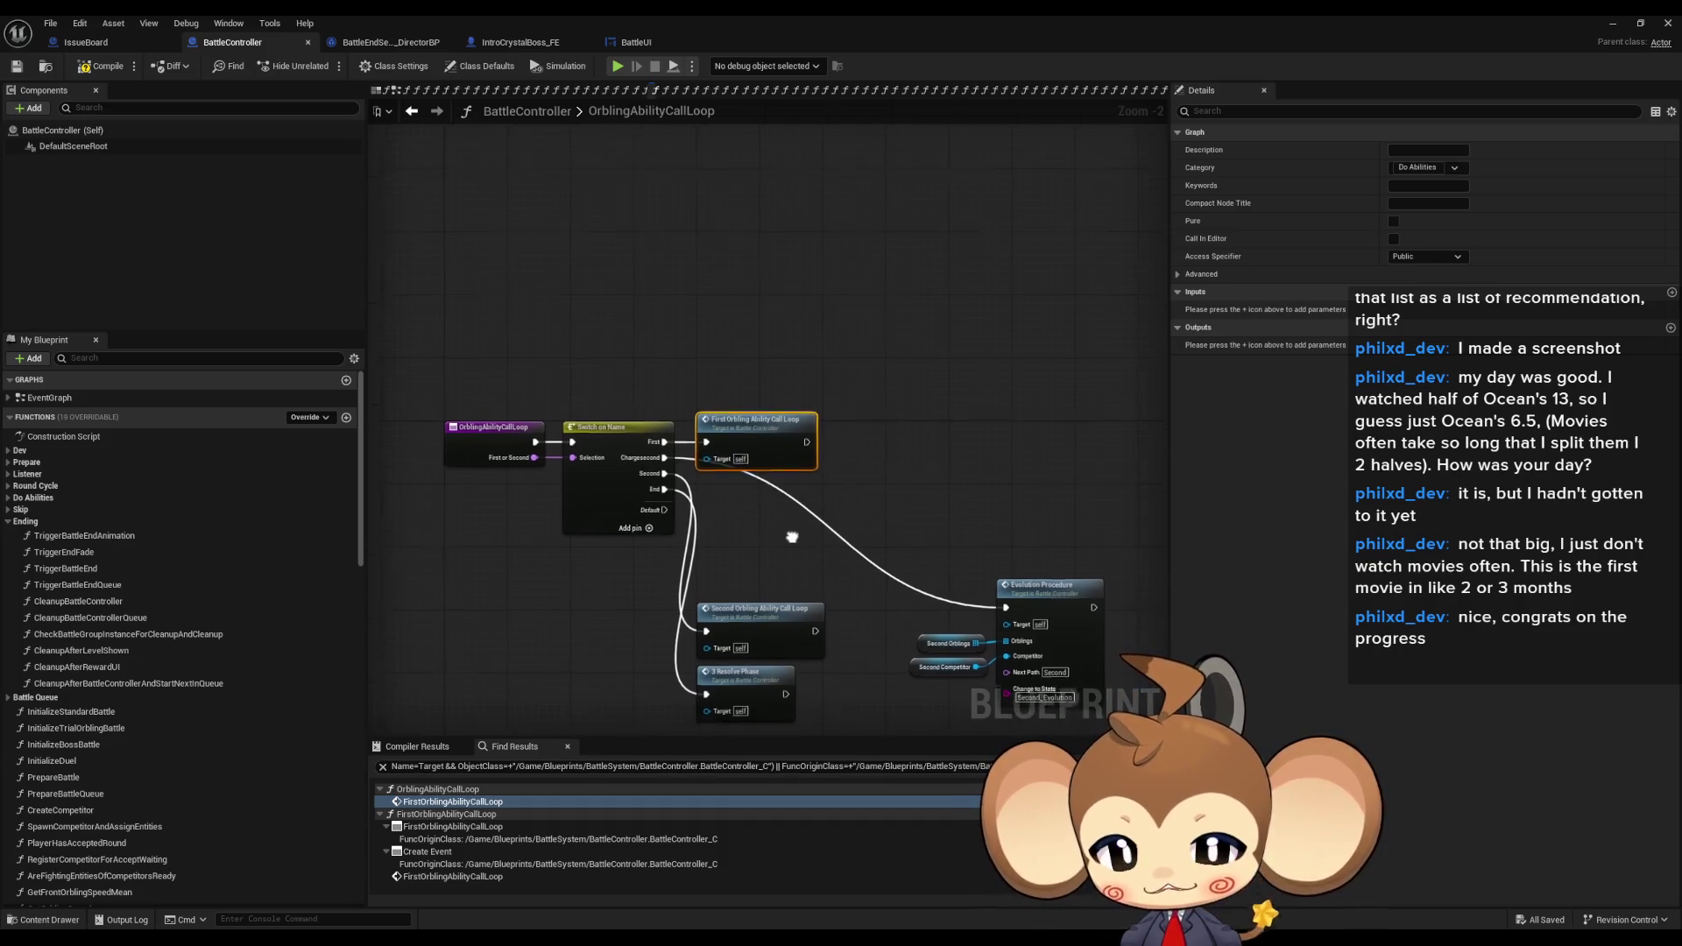
# - Open SecondOrblingAbilityCallLoop and follow its Trigger Battle End Animation node into that function
pyautogui.click(818, 575)
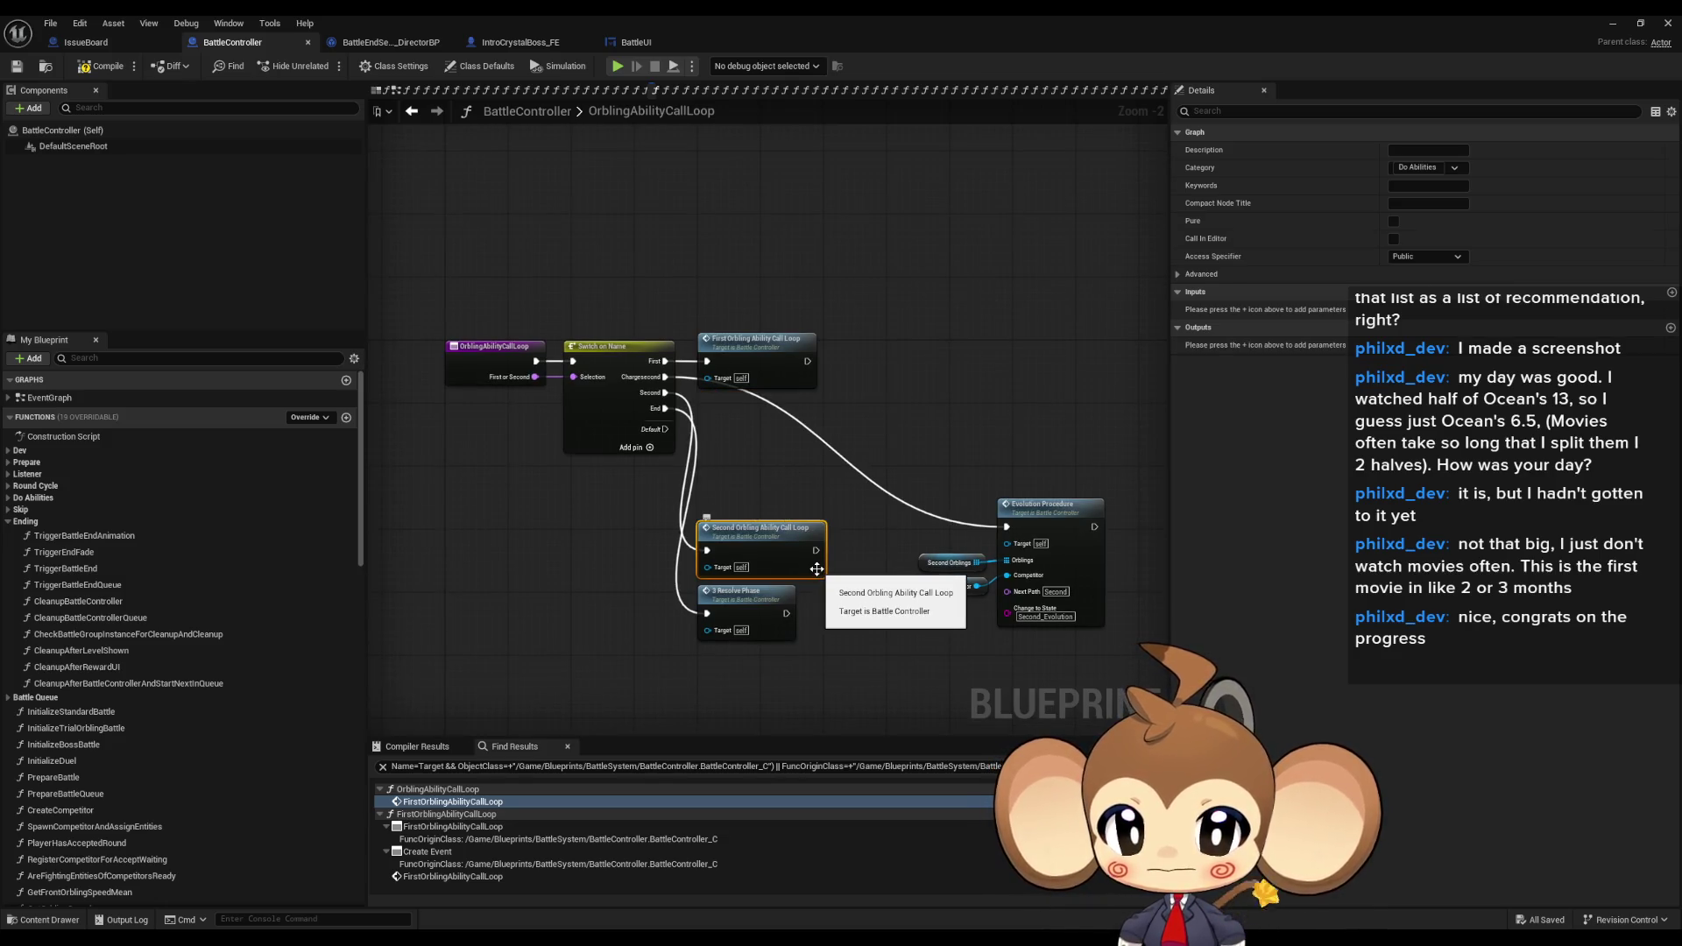
pyautogui.scroll(2, 817, 576)
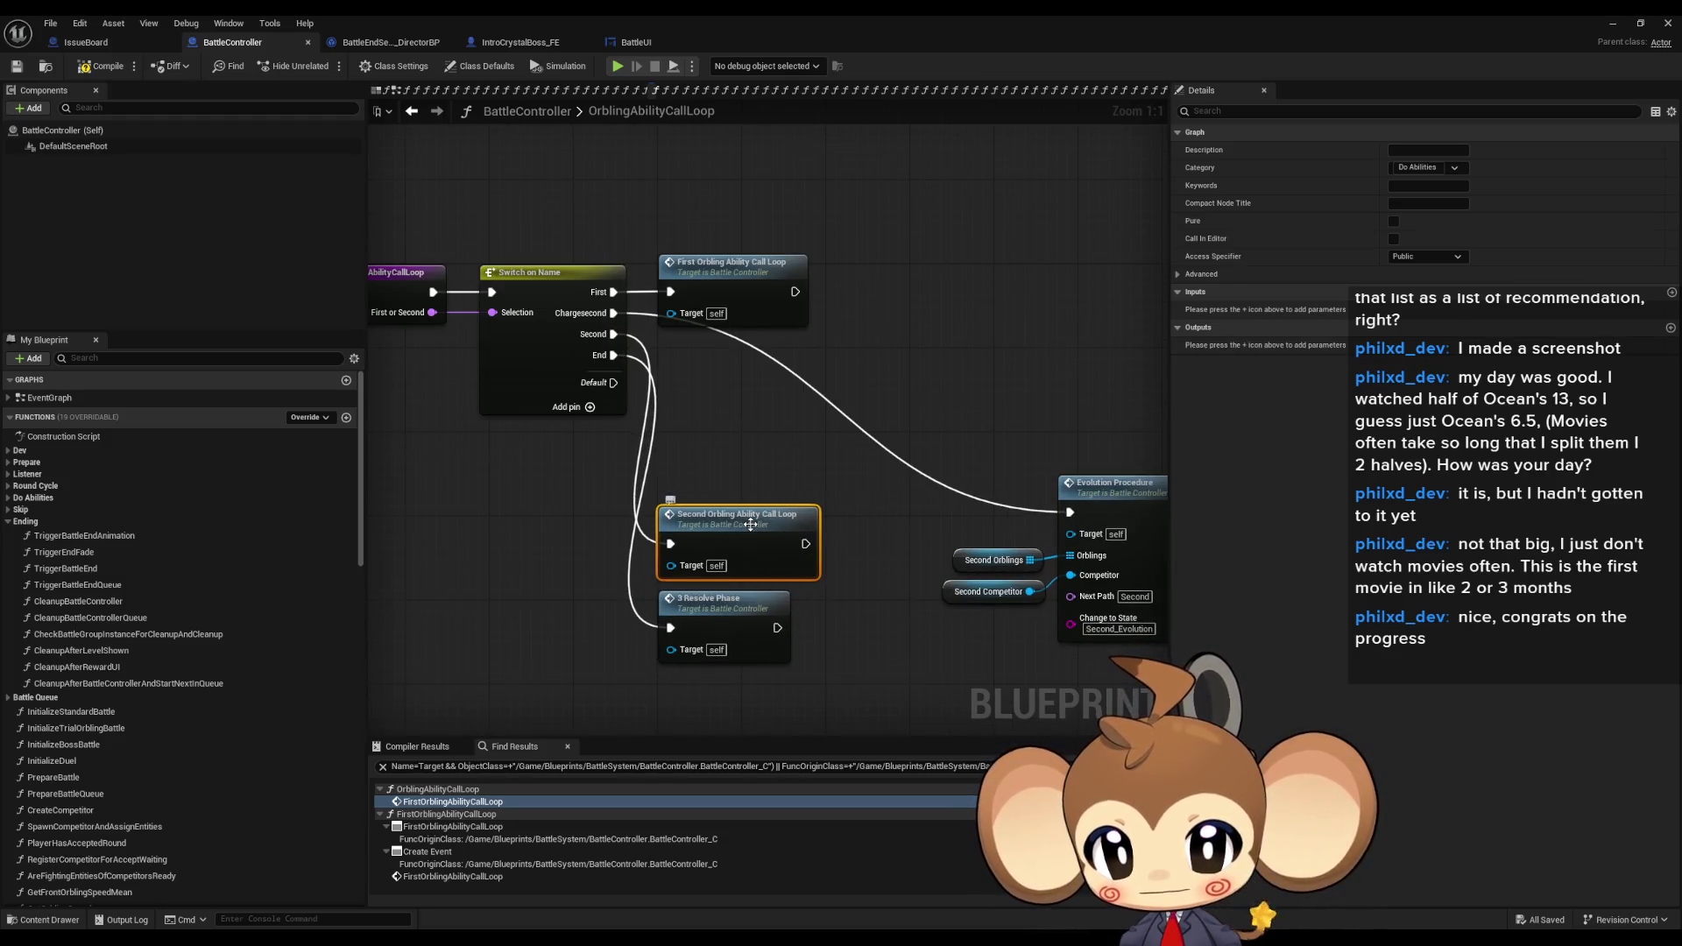
pyautogui.doubleClick(749, 524)
pyautogui.click(731, 442)
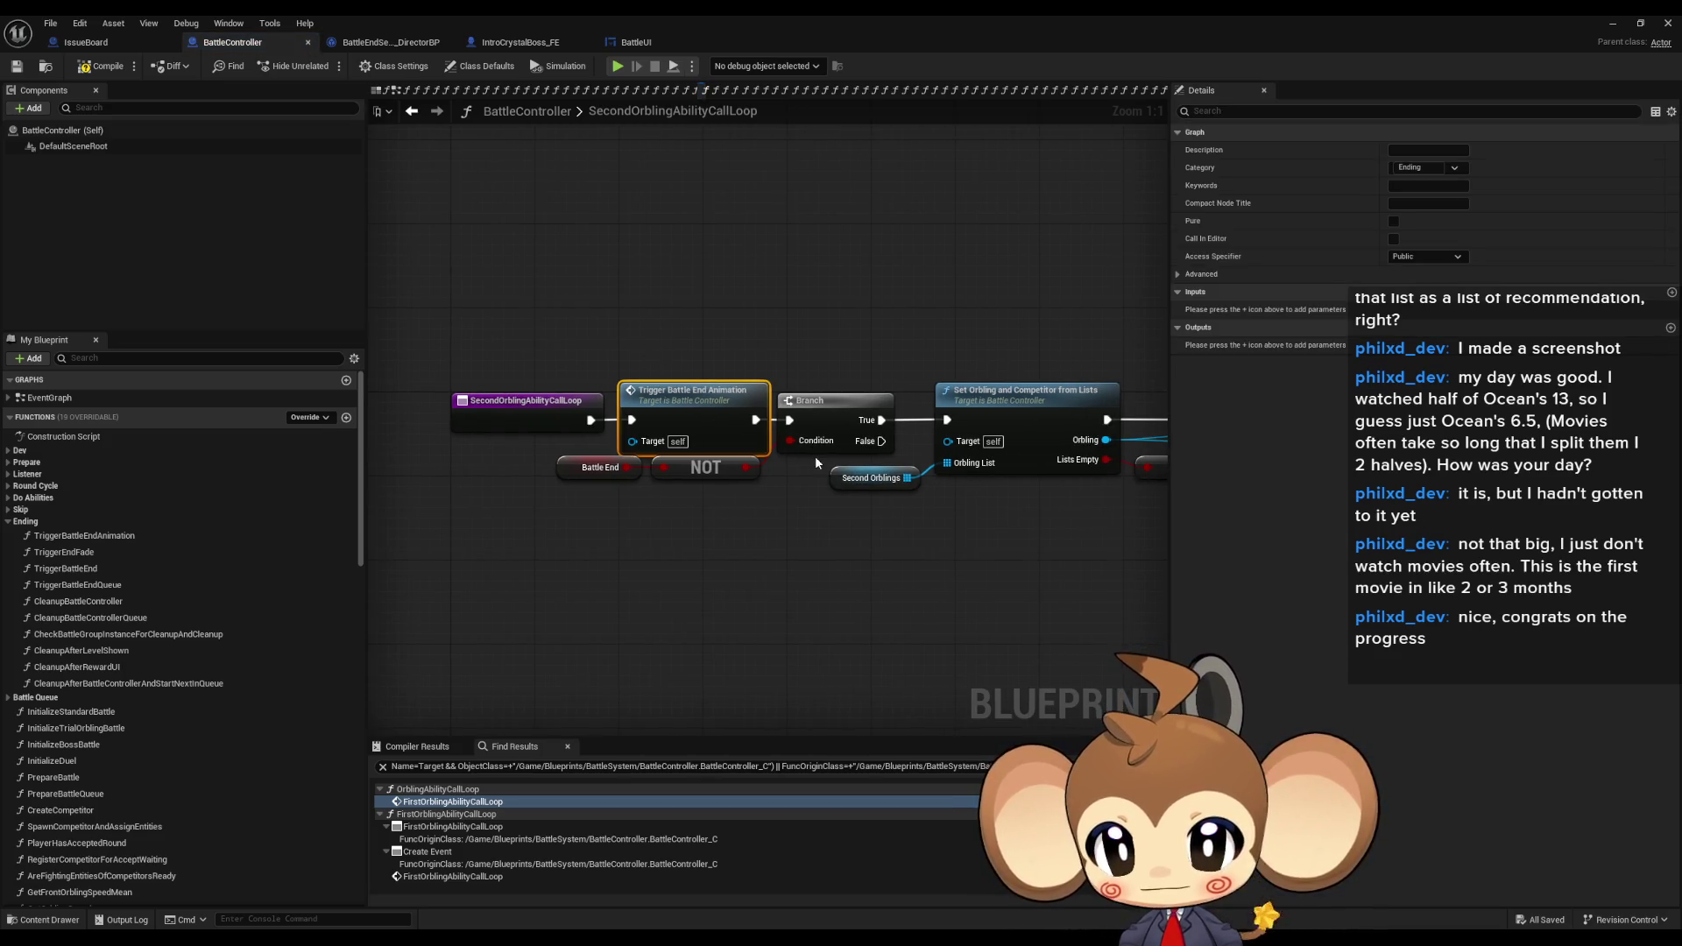
pyautogui.scroll(-6, 496, 434)
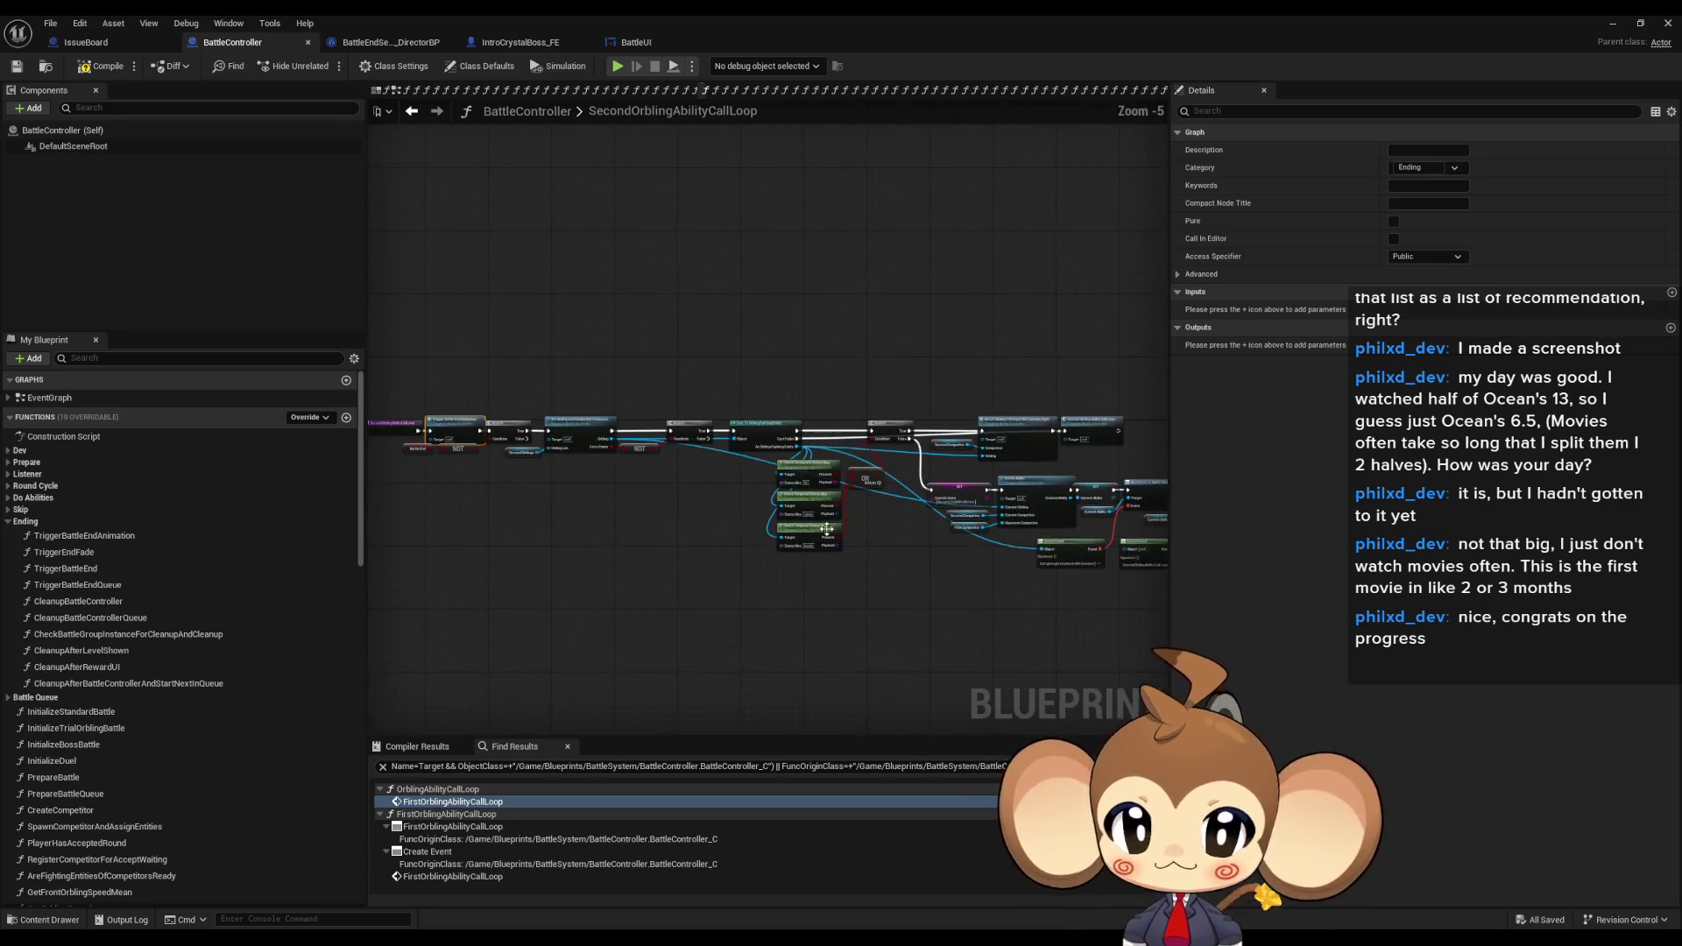
pyautogui.scroll(4, 743, 443)
pyautogui.doubleClick(626, 385)
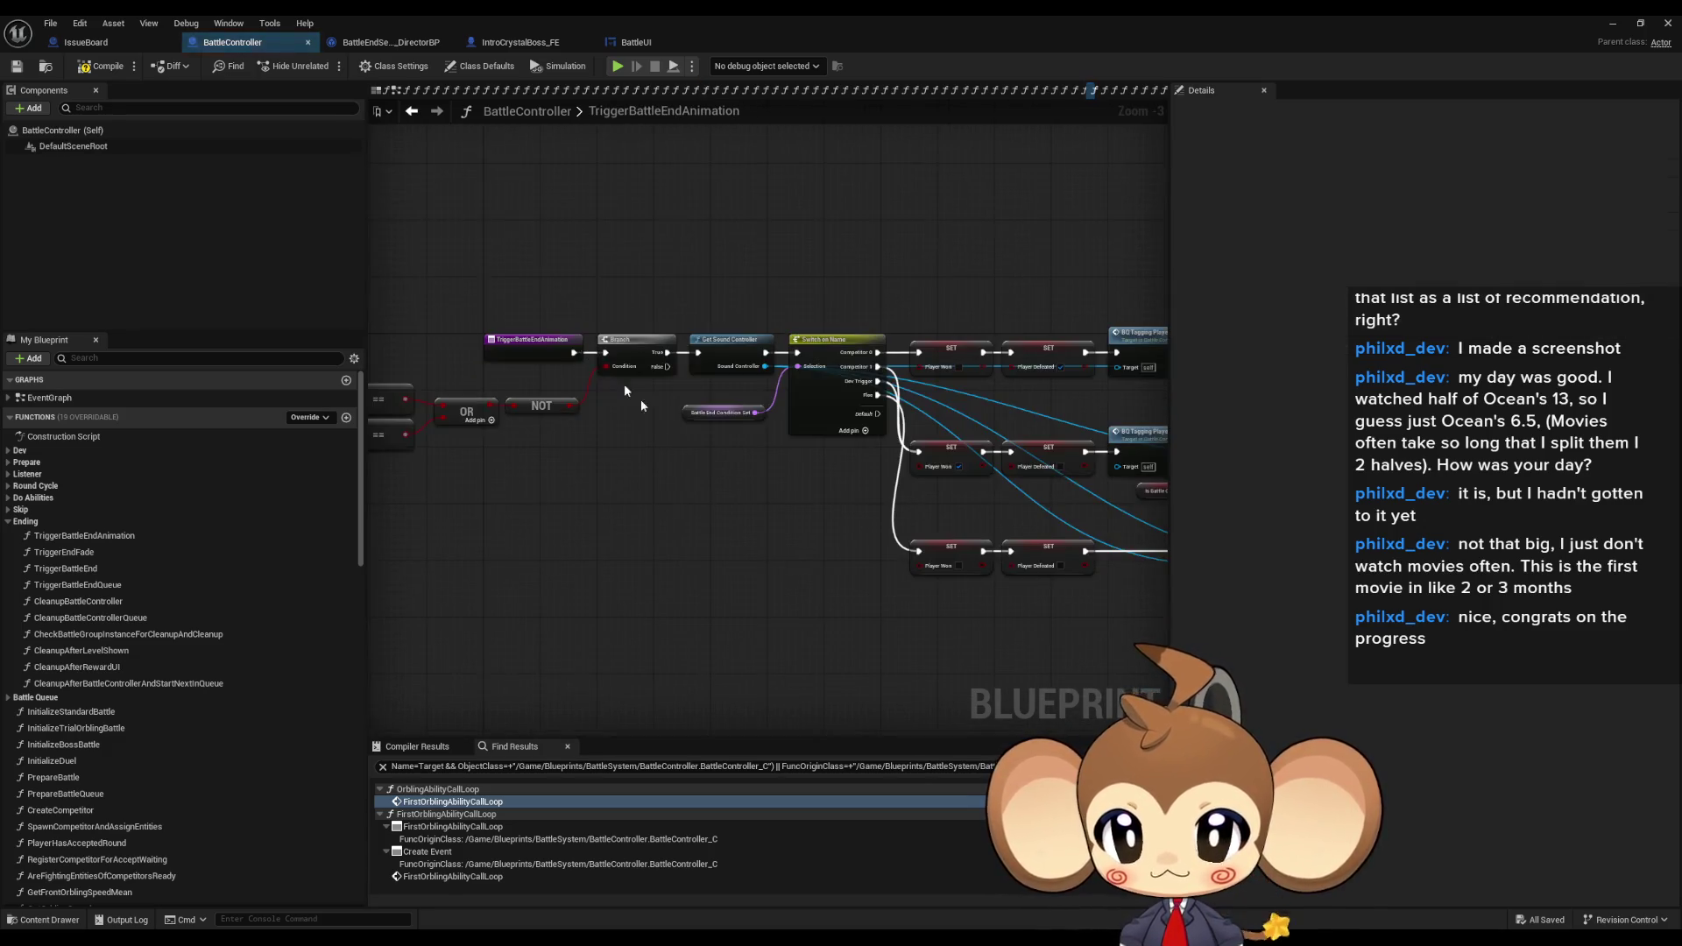
# - Step back to the graph with the Create Ability, Bind Event, SET and Create Event nodes
pyautogui.scroll(2, 813, 489)
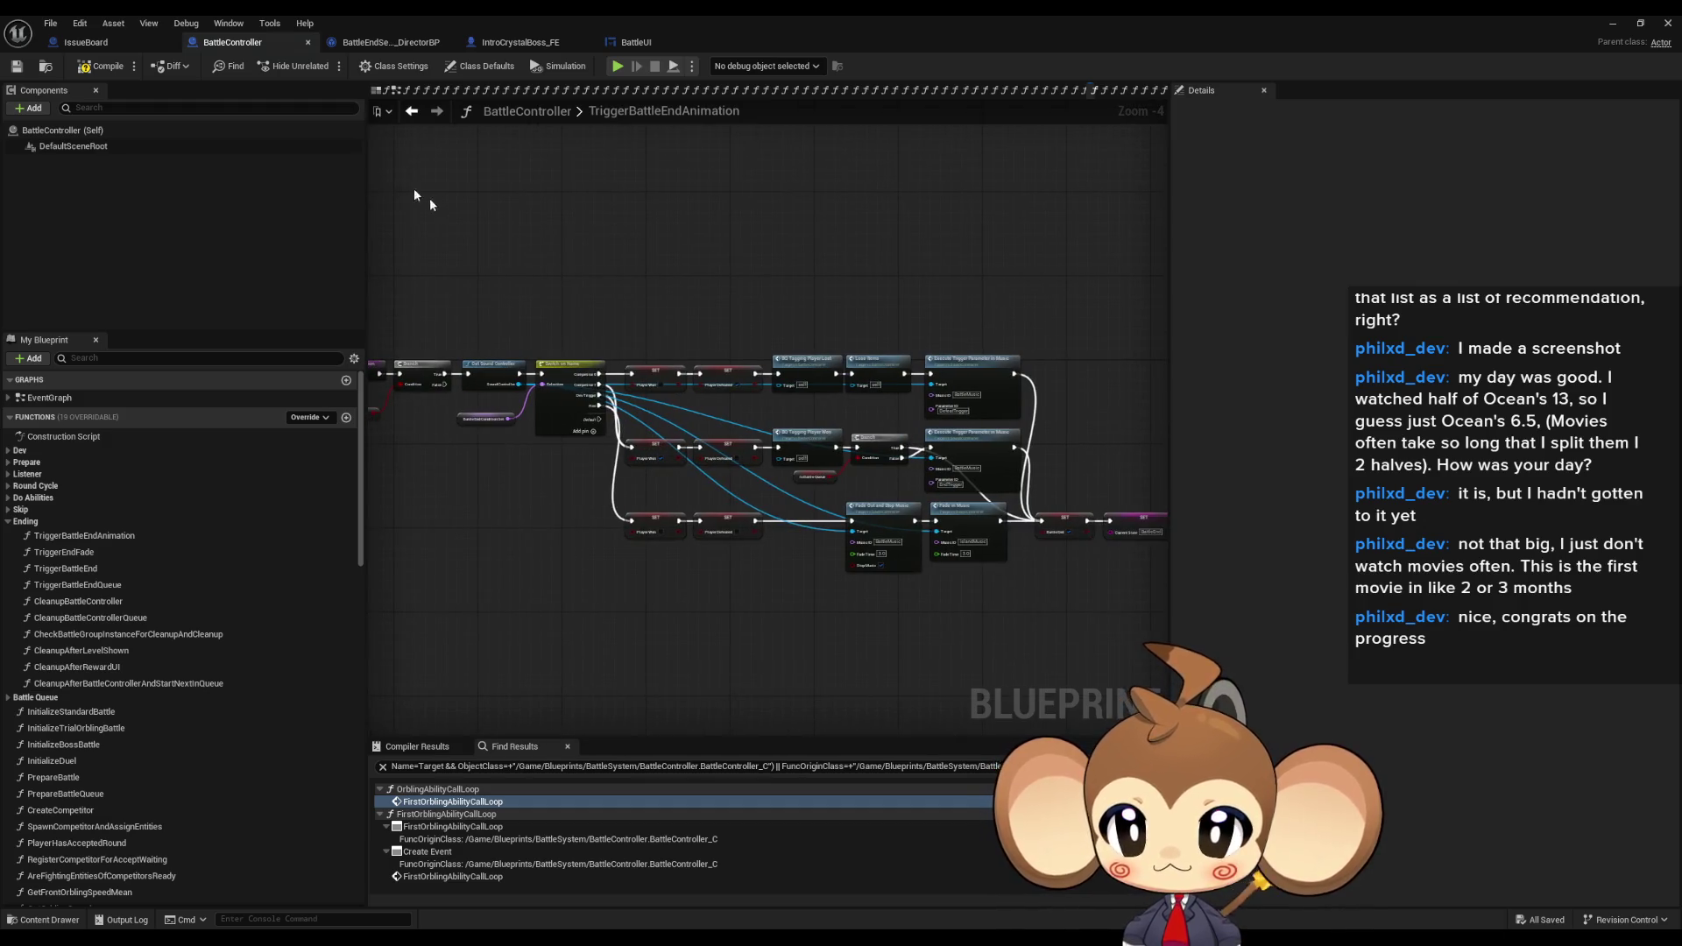
pyautogui.click(412, 113)
pyautogui.click(907, 367)
pyautogui.scroll(-2, 971, 459)
pyautogui.moveTo(971, 459); pyautogui.dragTo(553, 325)
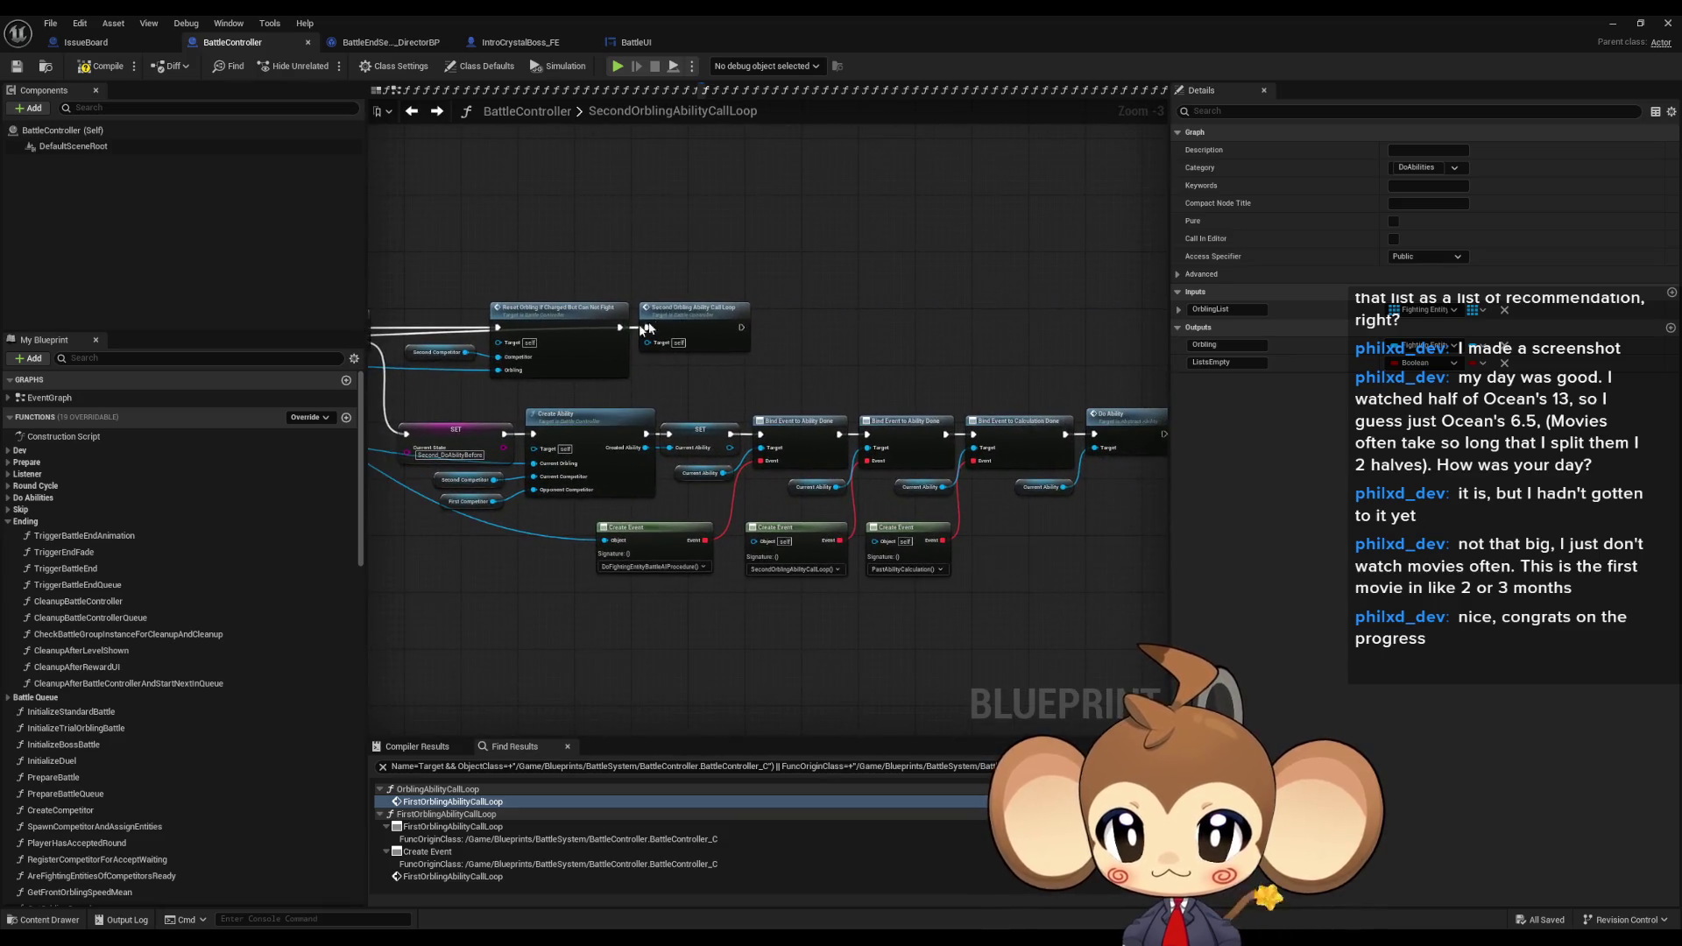
pyautogui.click(561, 419)
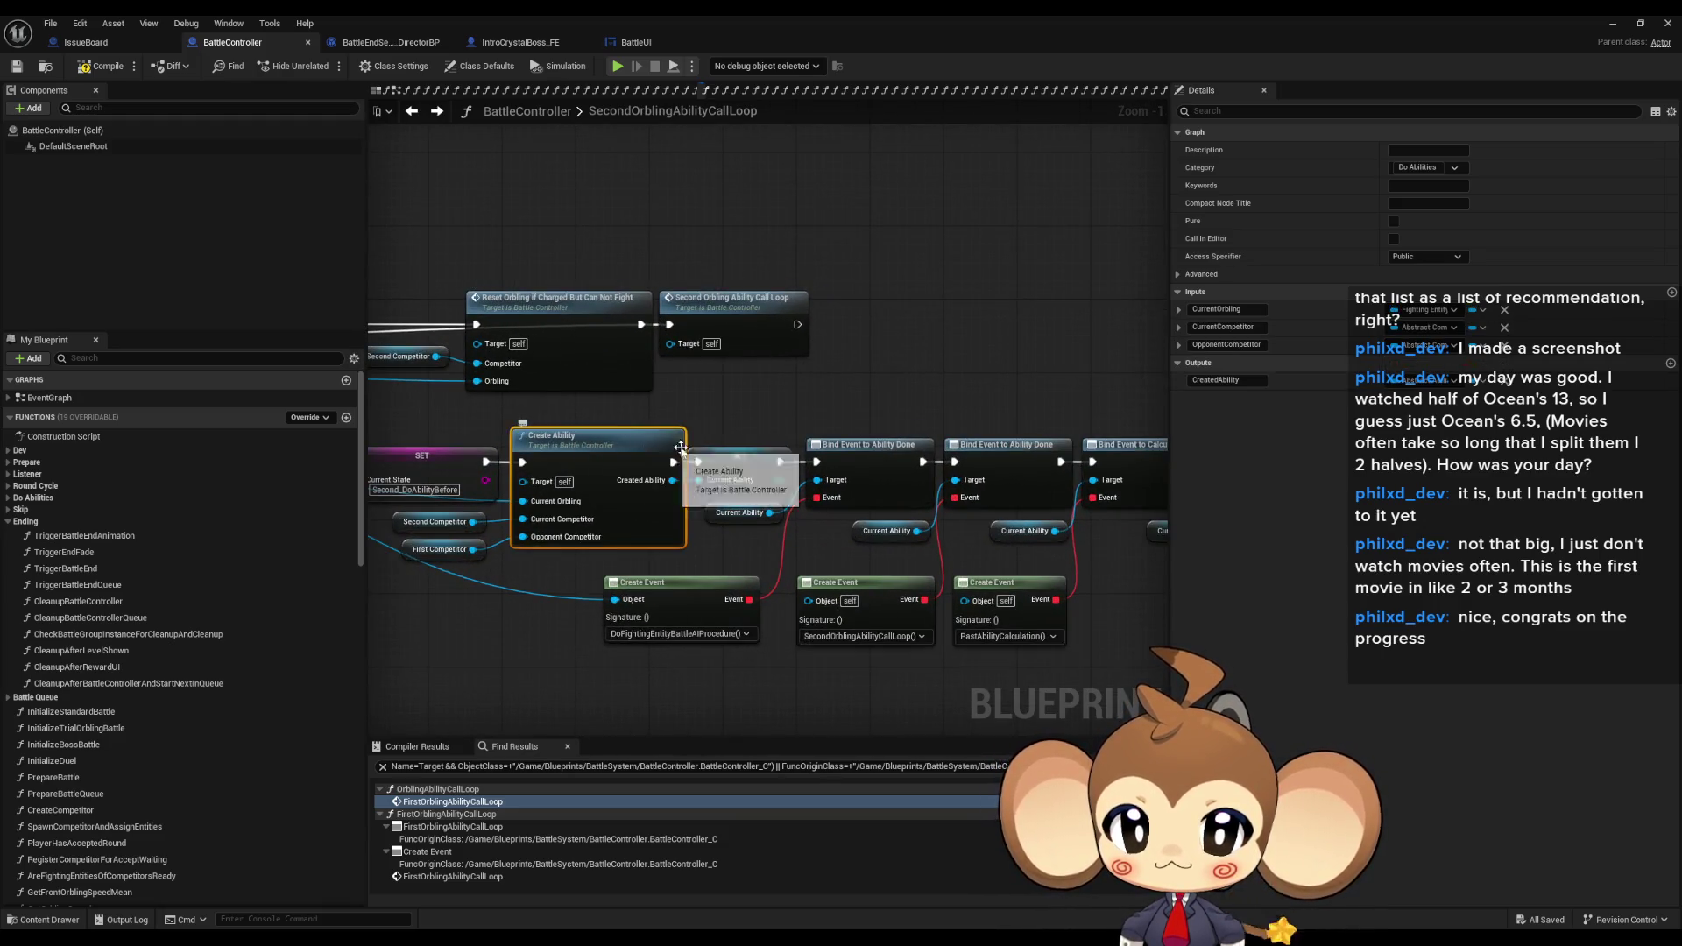
pyautogui.scroll(2, 561, 418)
pyautogui.moveTo(919, 392); pyautogui.dragTo(1113, 400)
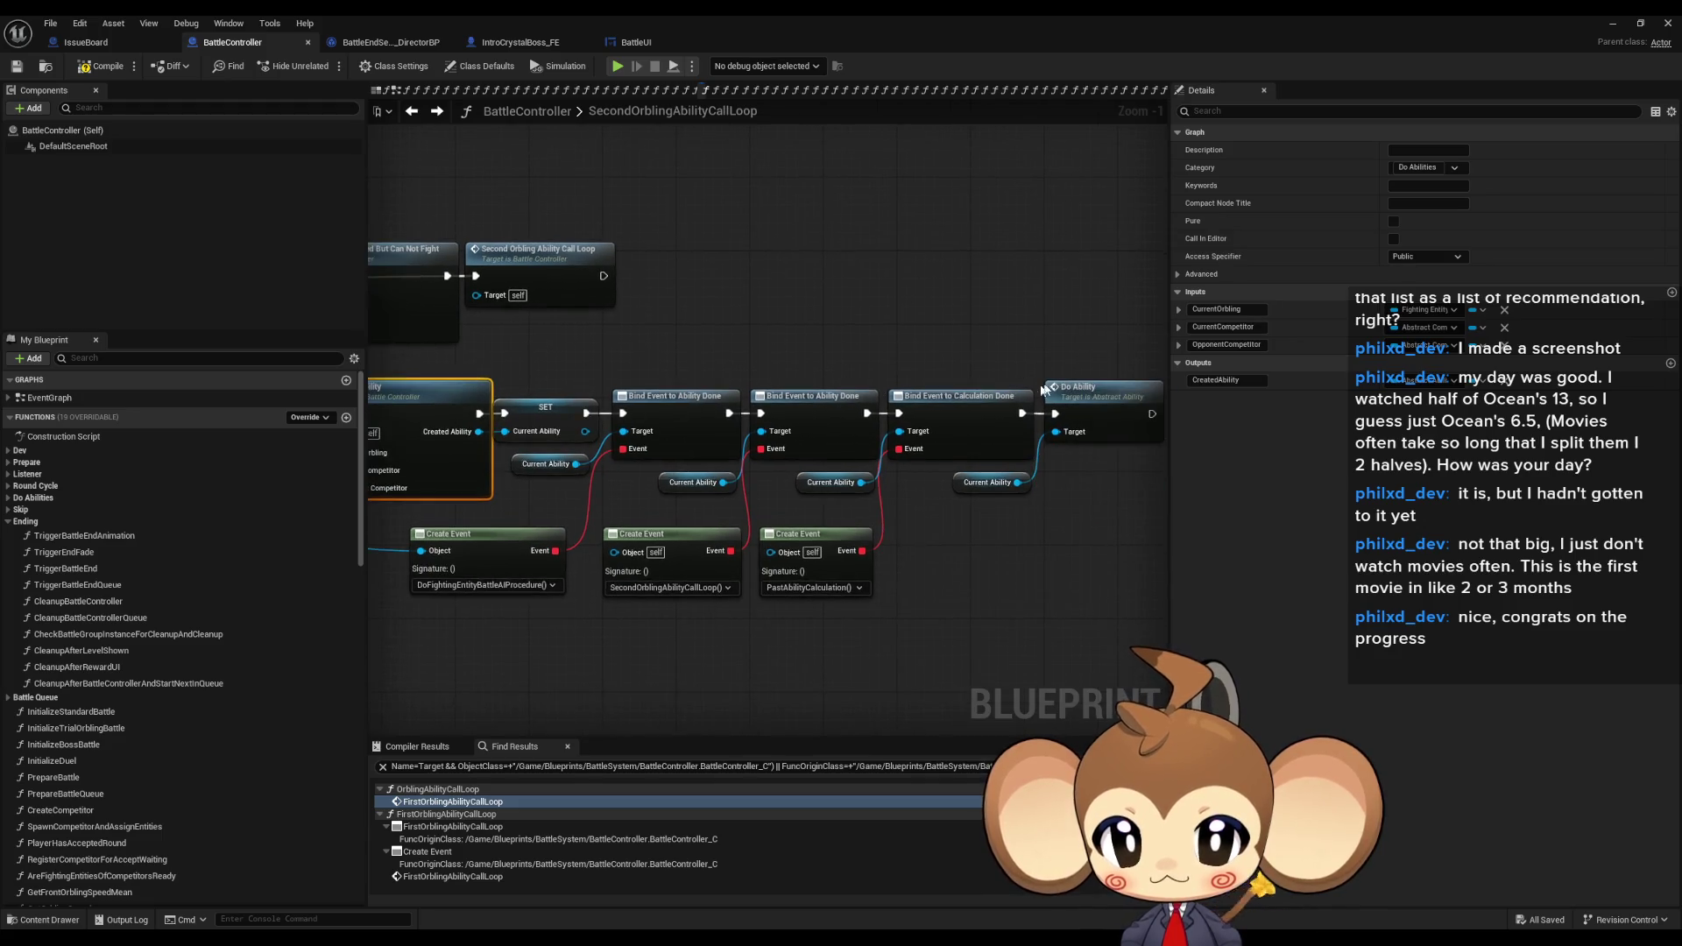
# - Open Do Ability in Abstract_Ability, close it, and return to BattleController's CreateAbility graph
pyautogui.doubleClick(1098, 403)
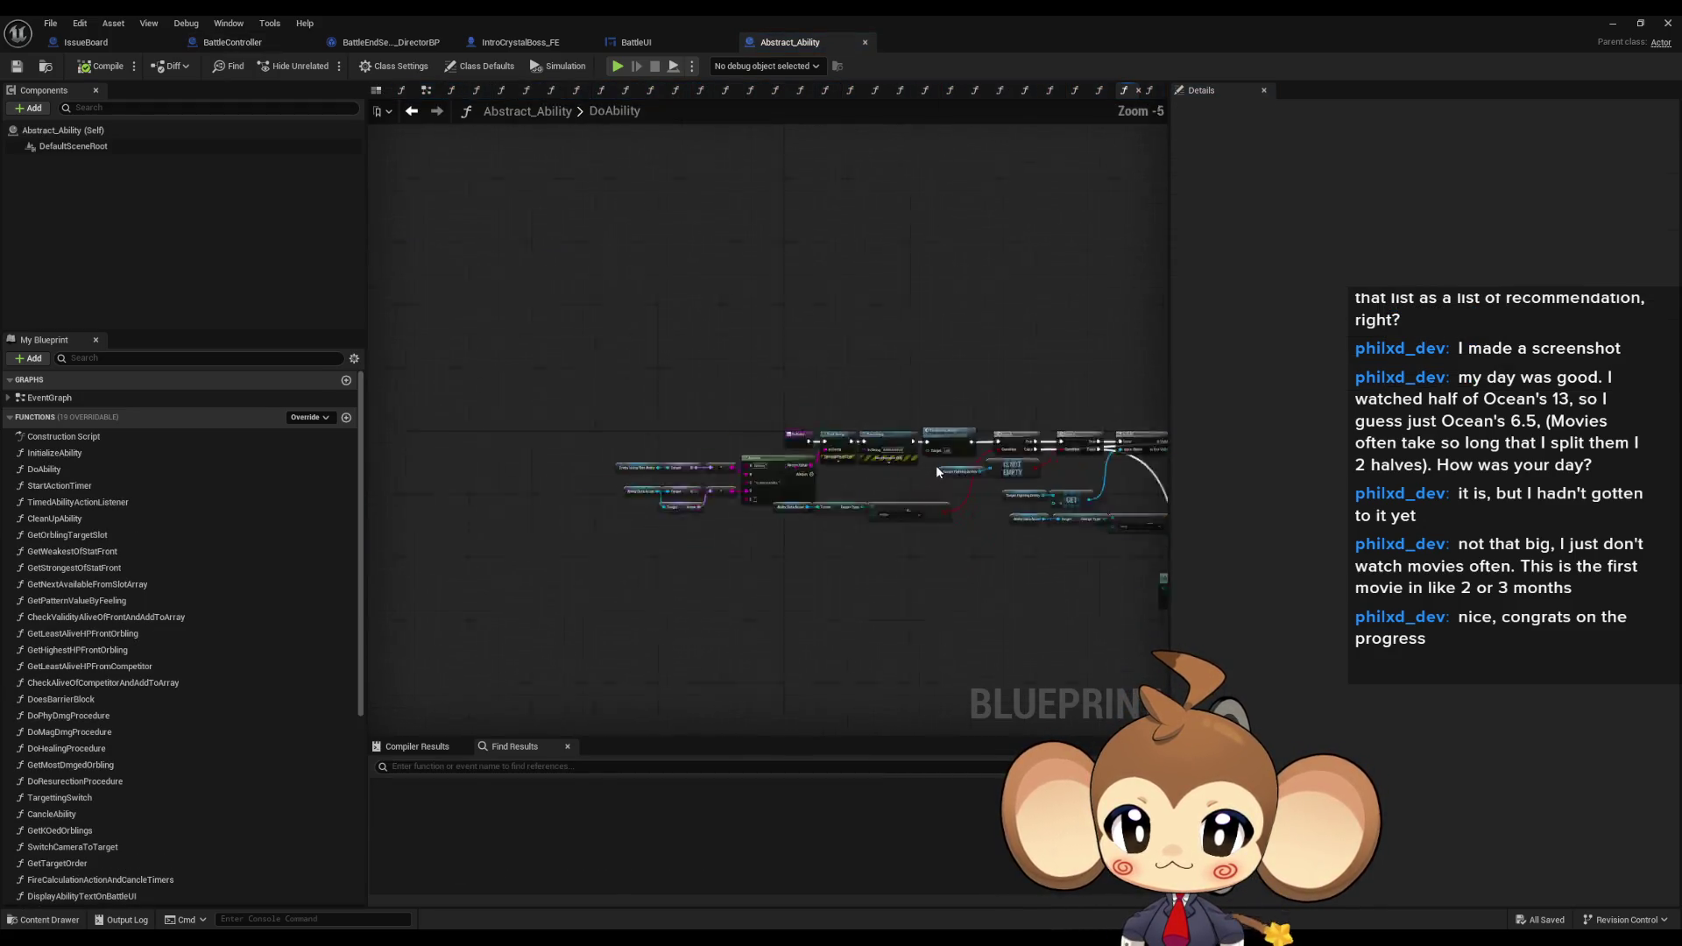
pyautogui.middleClick(780, 35)
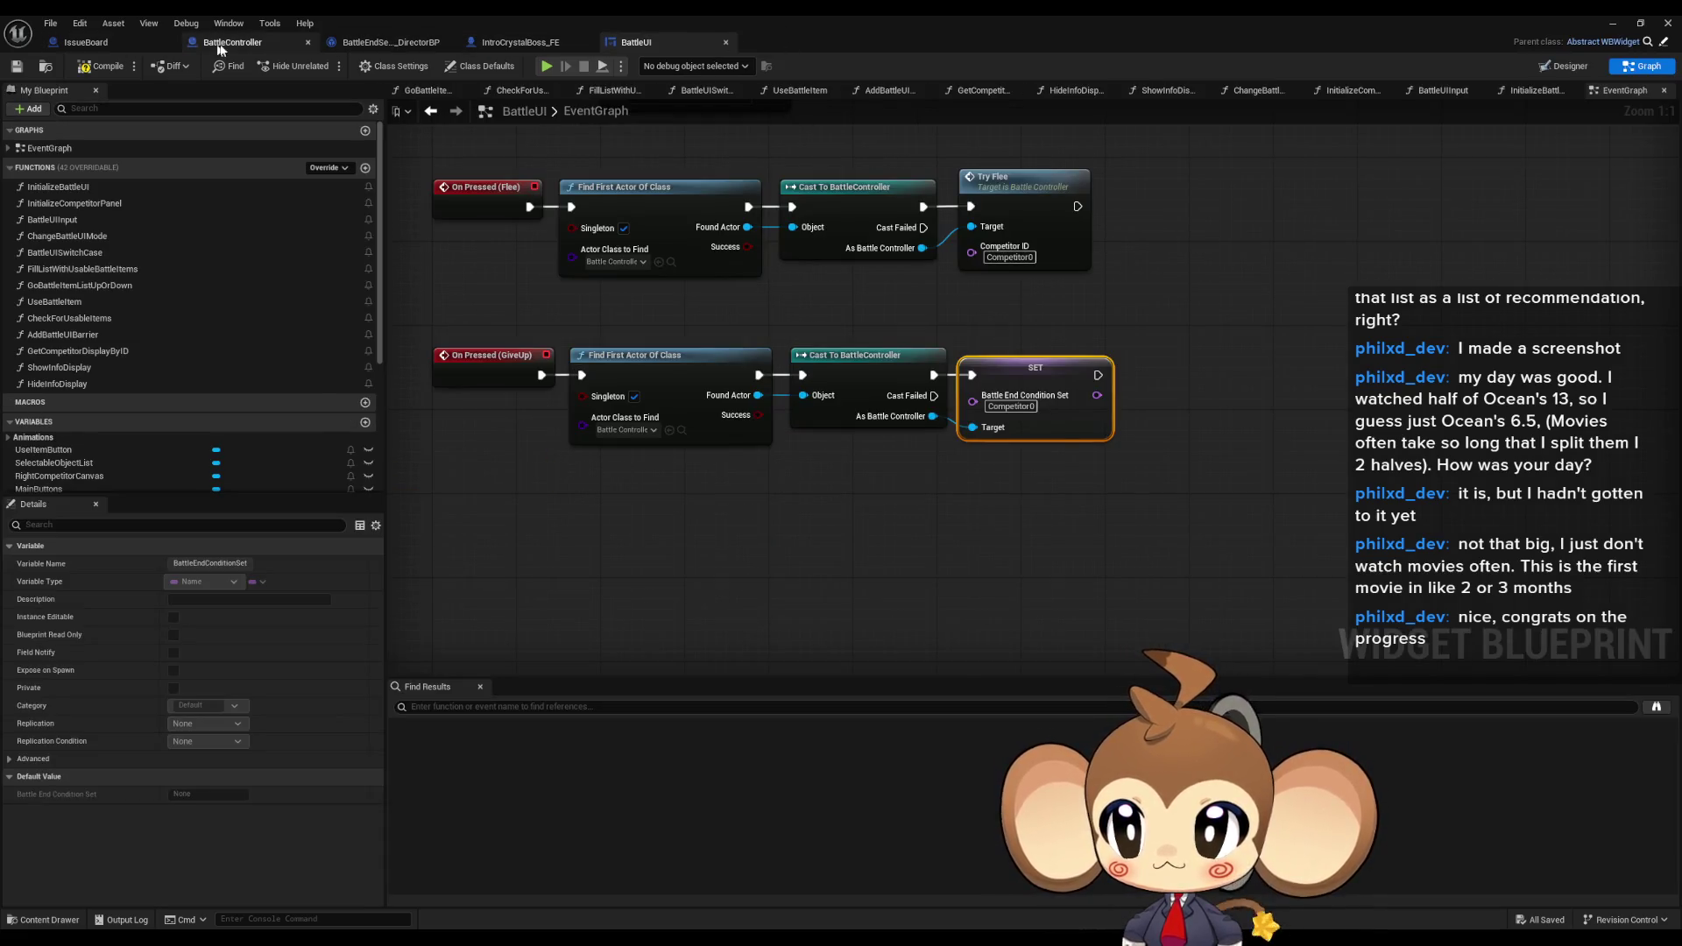
pyautogui.click(232, 42)
pyautogui.hotkey('alt', 'Left')
pyautogui.hotkey('alt', 'Left')
pyautogui.hotkey('alt', 'Left')
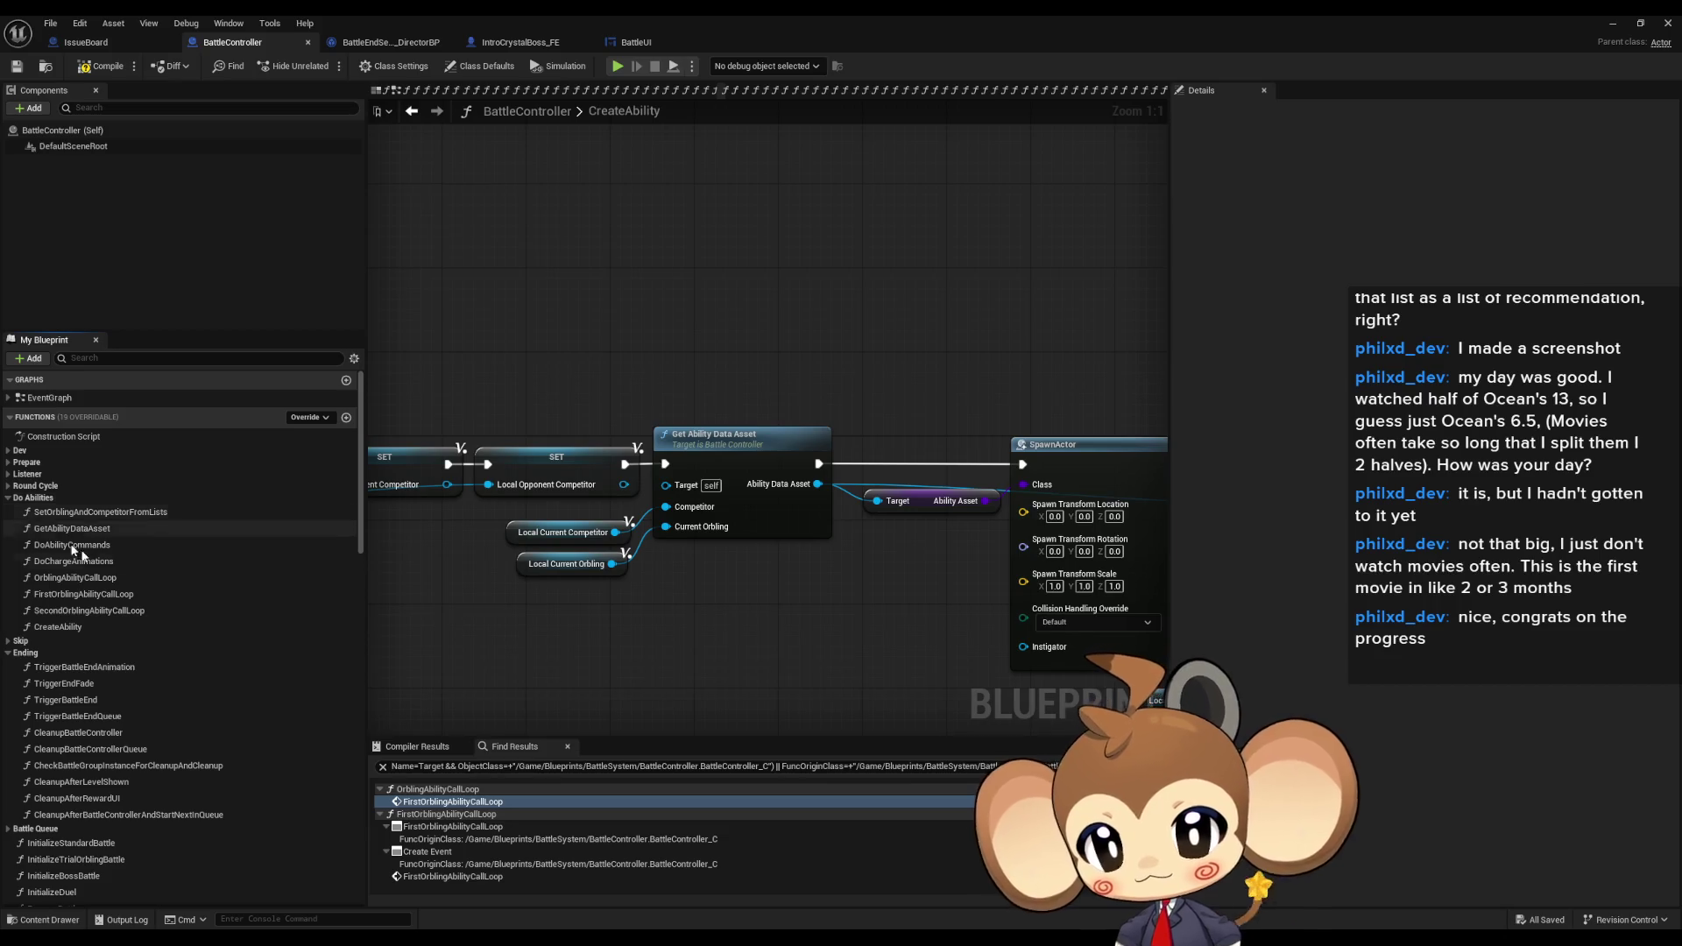
# - Find all references to DoChargeAnimations and open its call in 2_DoFirstAbilities
pyautogui.click(86, 562)
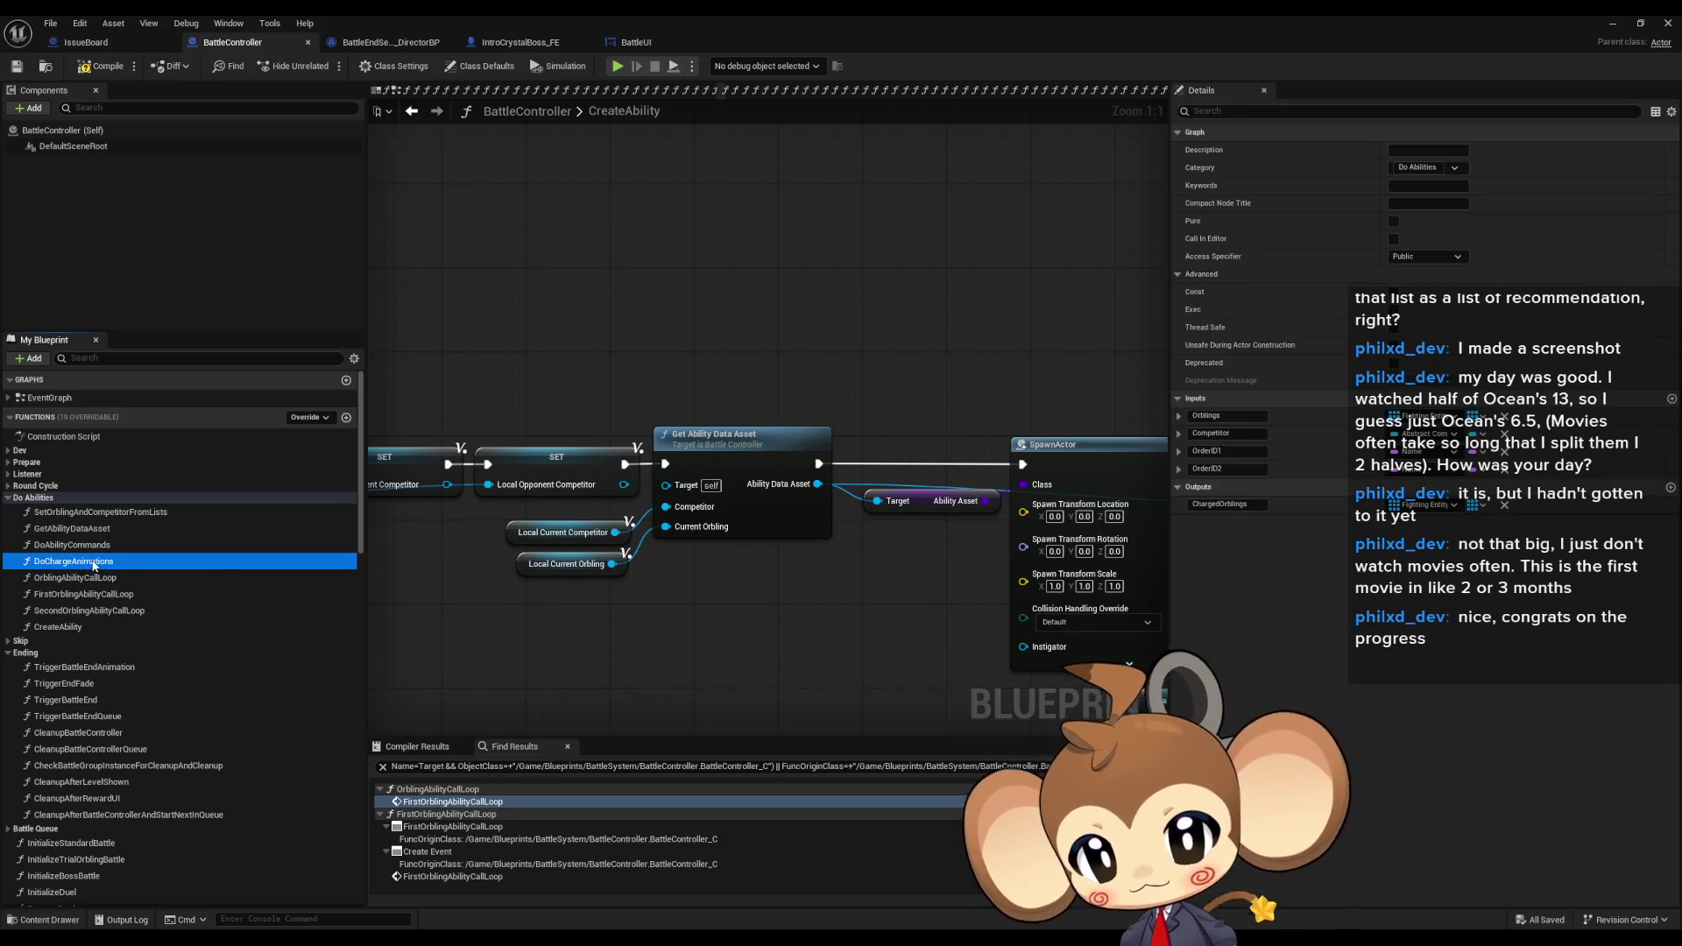
pyautogui.rightClick(92, 563)
pyautogui.moveTo(163, 635)
pyautogui.click(245, 640)
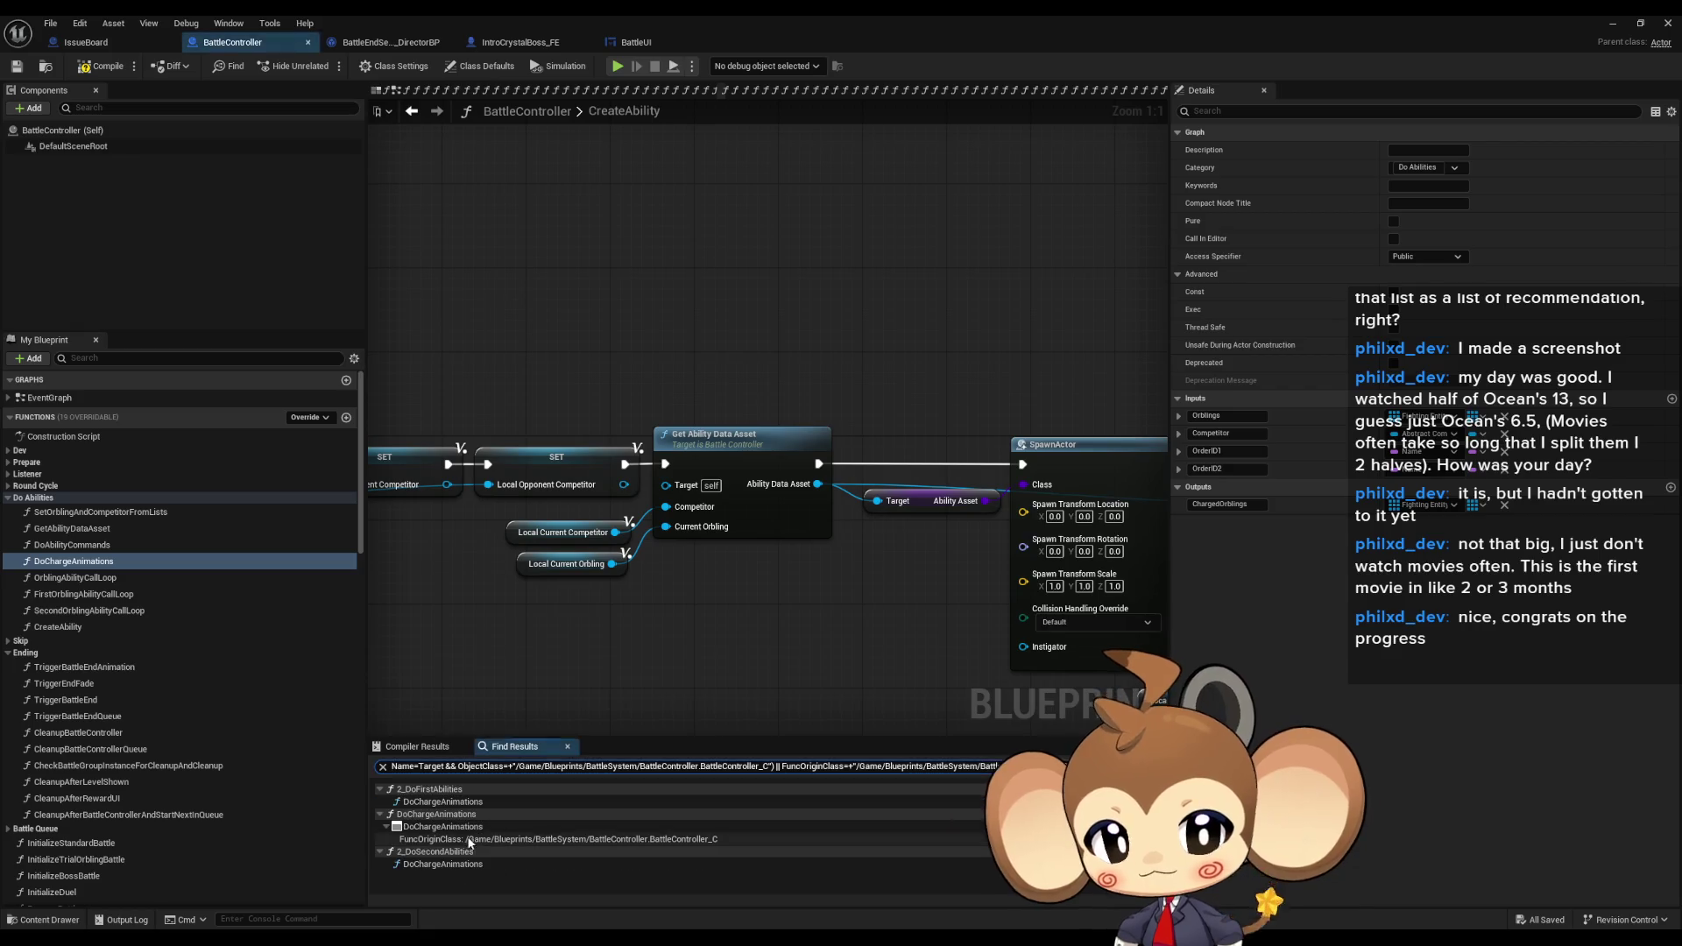
pyautogui.doubleClick(425, 801)
# - Inspect the 2_DoFirstAbilities entry node, then expand the Round Cycle function category
pyautogui.moveTo(527, 546); pyautogui.dragTo(653, 544)
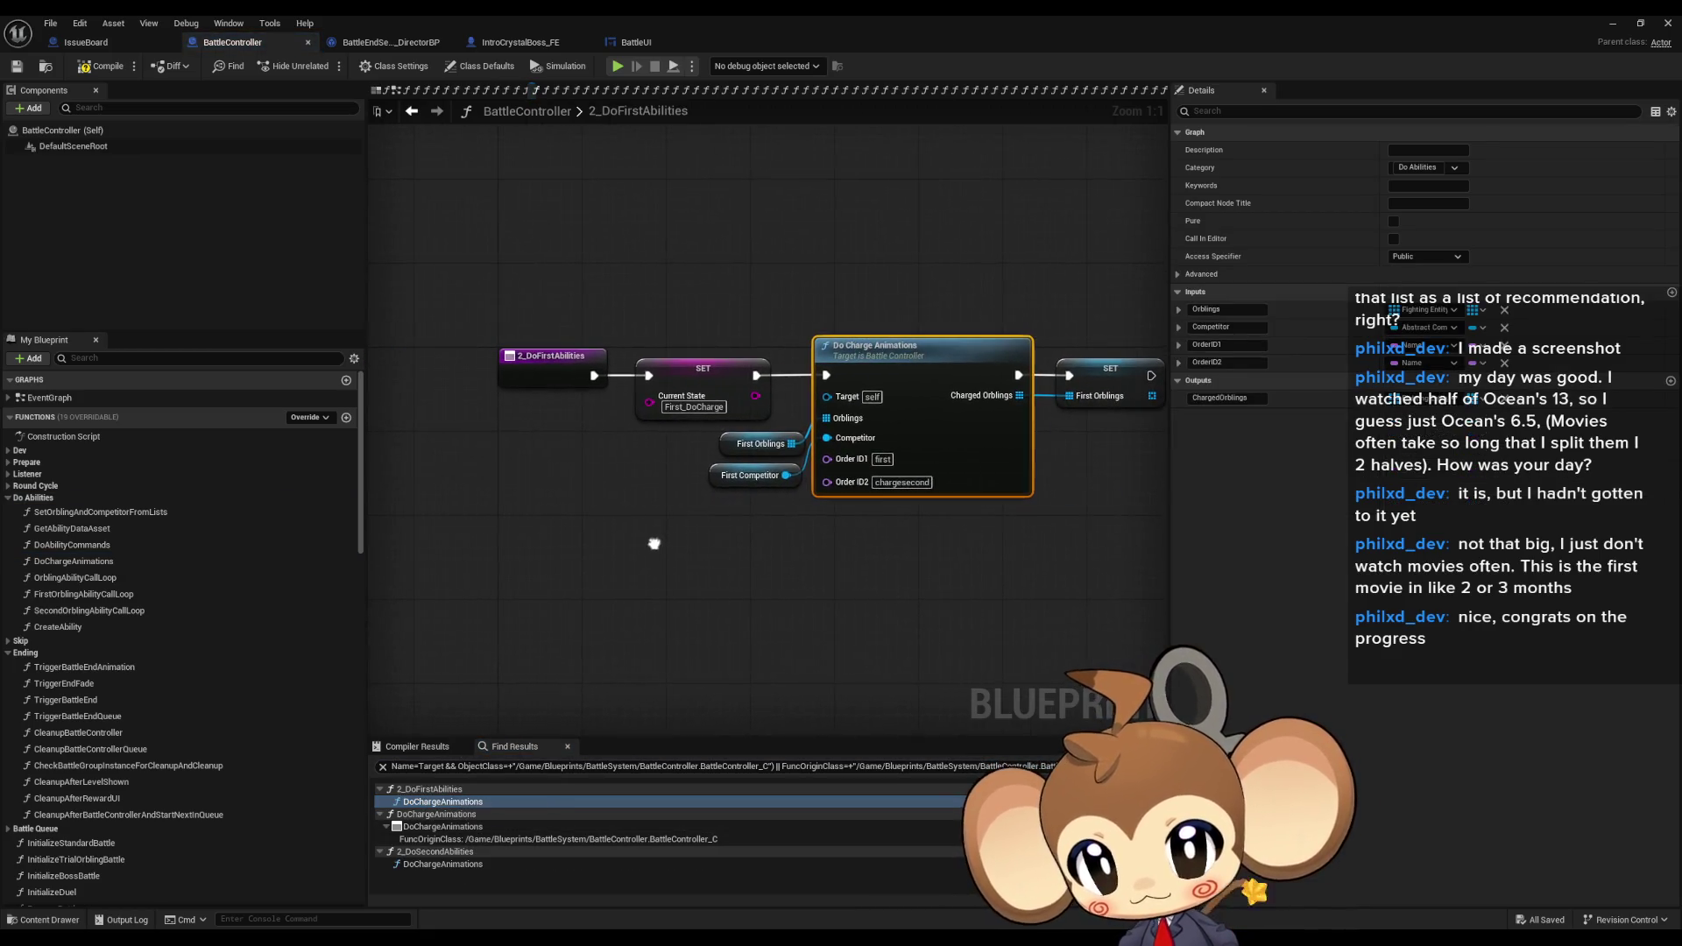
pyautogui.click(507, 357)
pyautogui.rightClick(559, 371)
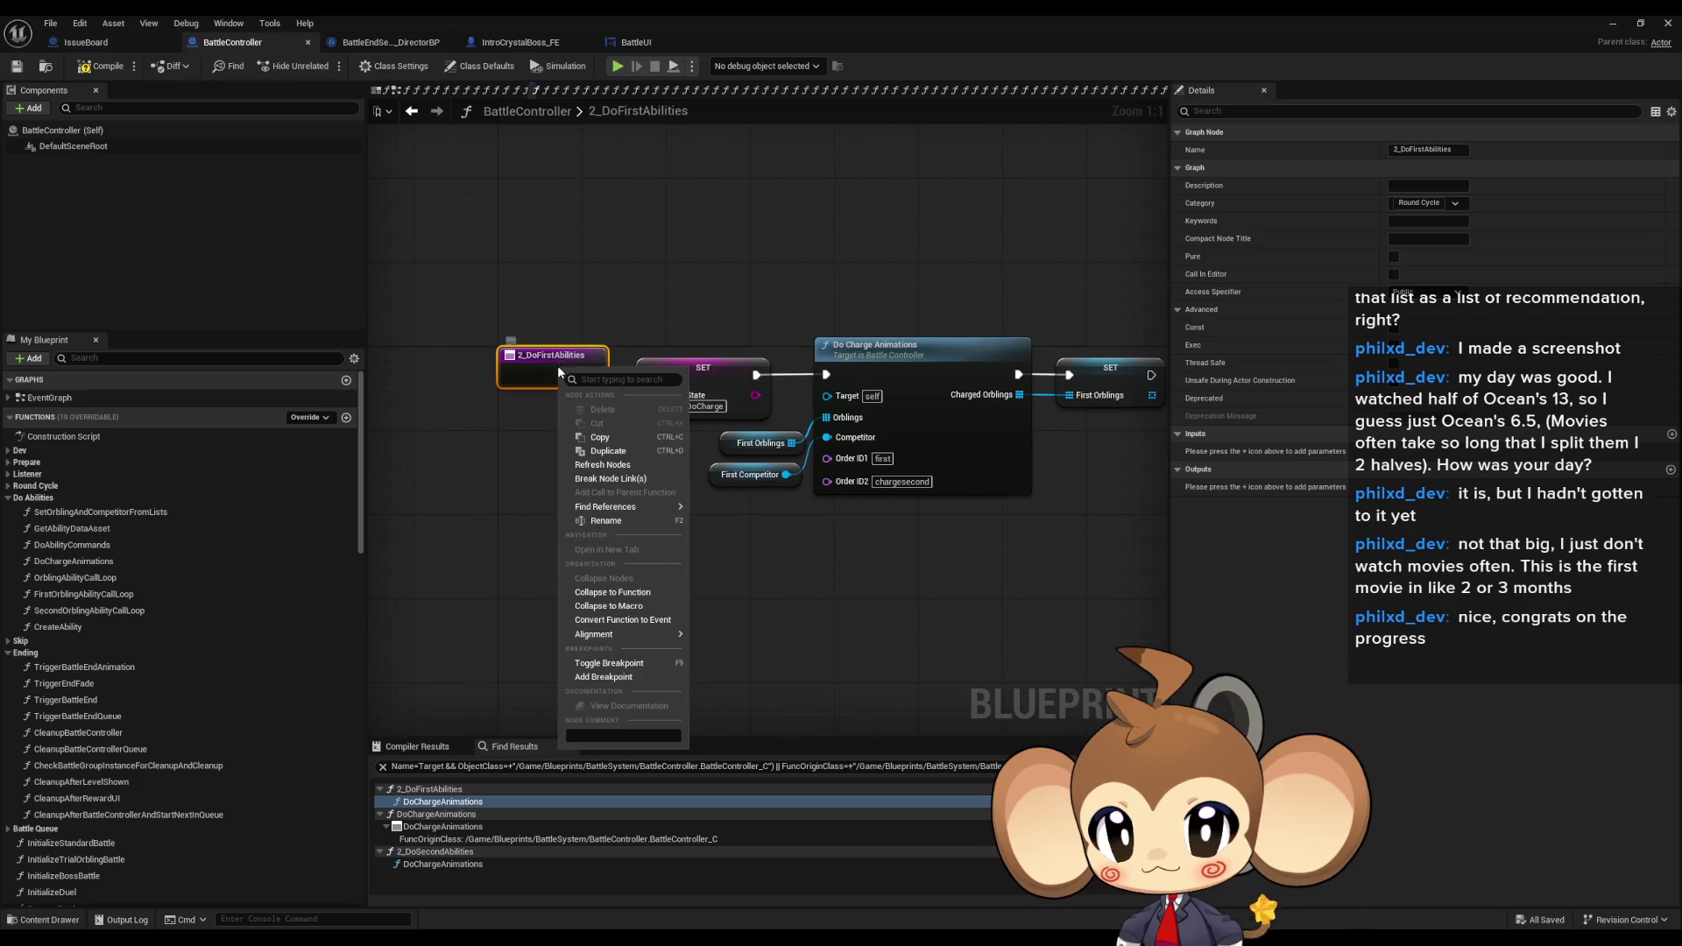
pyautogui.moveTo(561, 635)
pyautogui.click(447, 641)
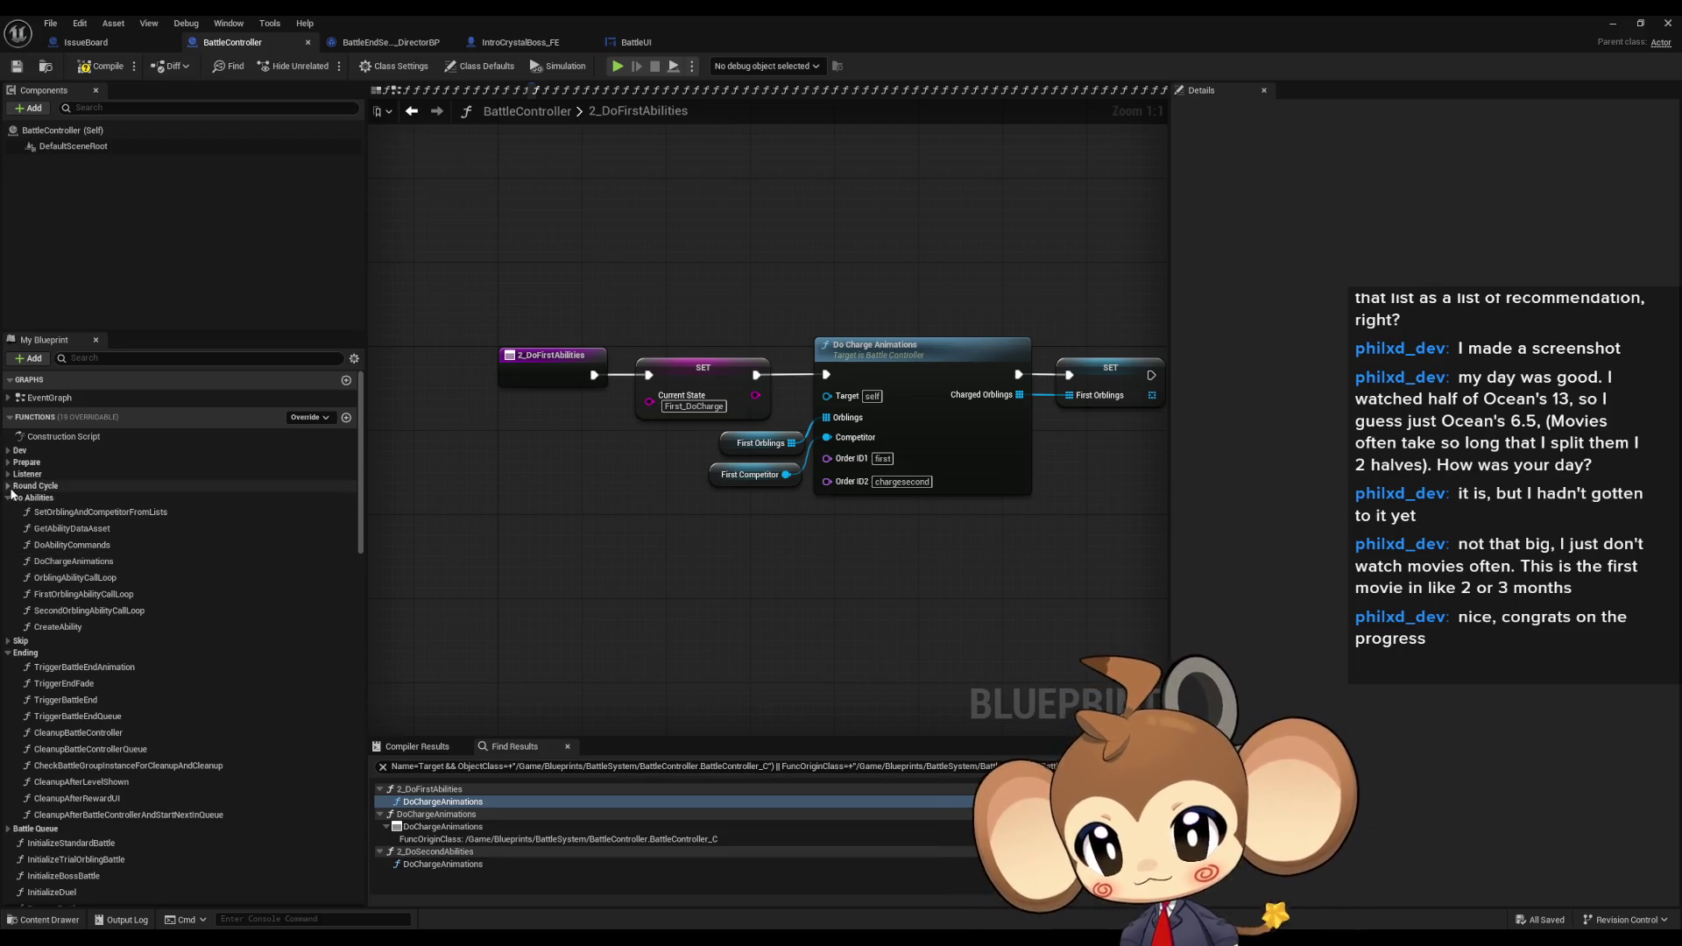
pyautogui.click(10, 489)
# - Find references to 2_DoSecondAbilities and go to its call inside EvolutionListener
pyautogui.doubleClick(99, 616)
pyautogui.rightClick(100, 617)
pyautogui.moveTo(176, 693)
pyautogui.click(272, 728)
pyautogui.click(441, 801)
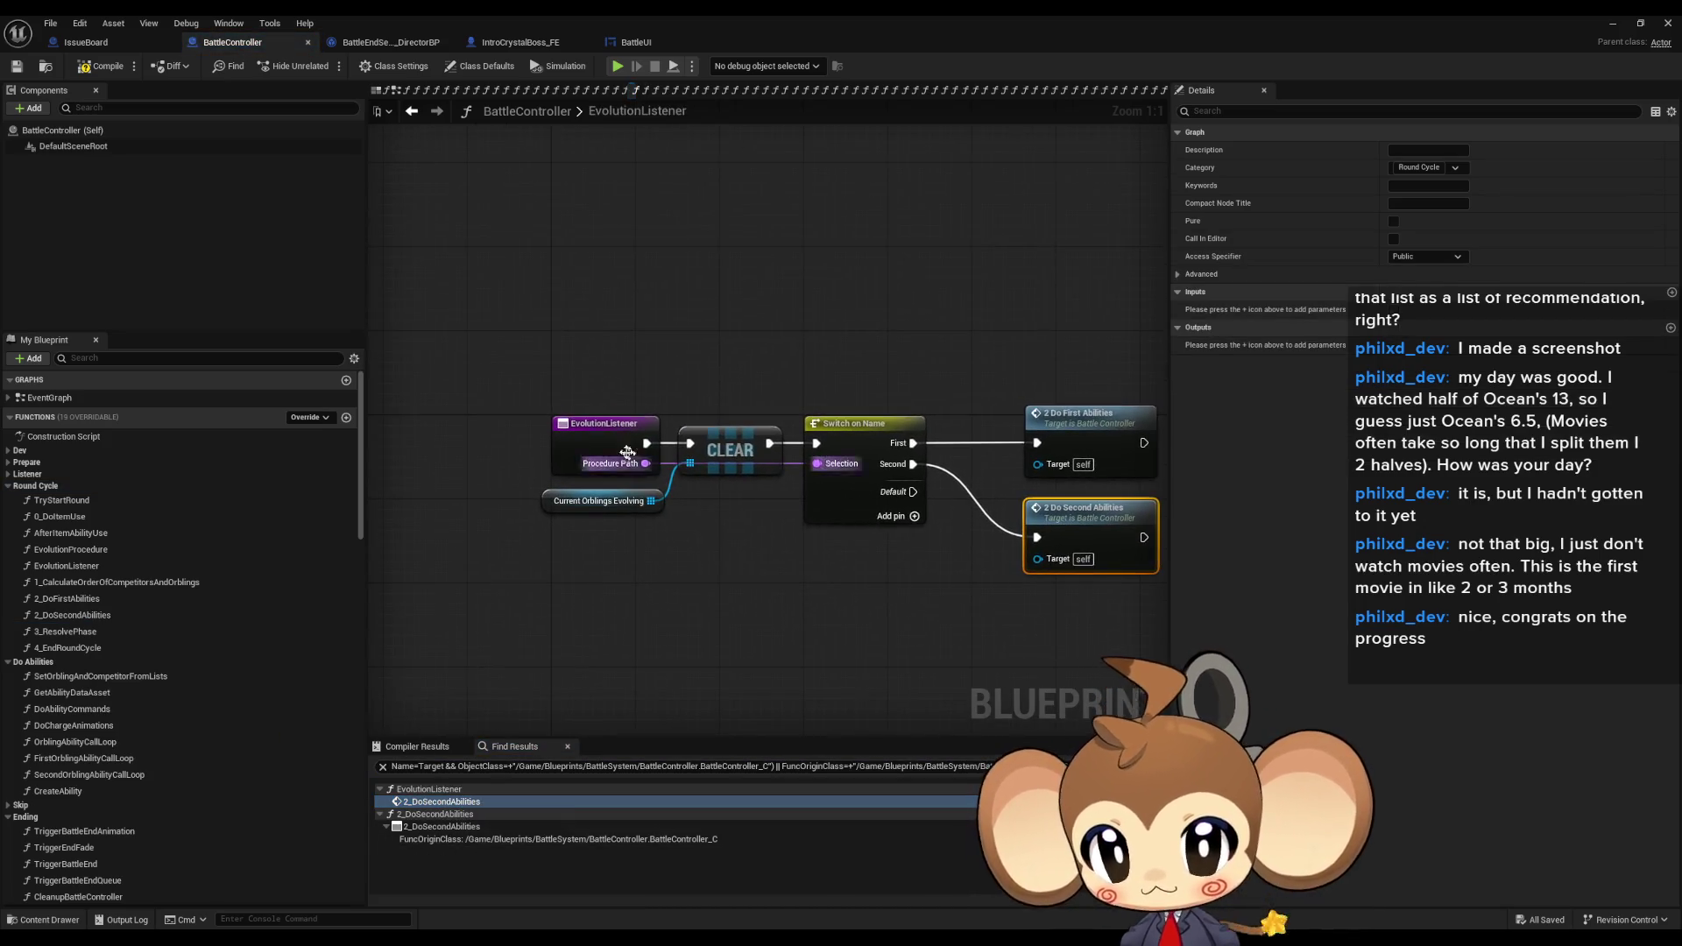
# - Follow EvolutionListener's 2 Do Second Abilities call into its function graph and its Do Charge Animations call
pyautogui.click(635, 456)
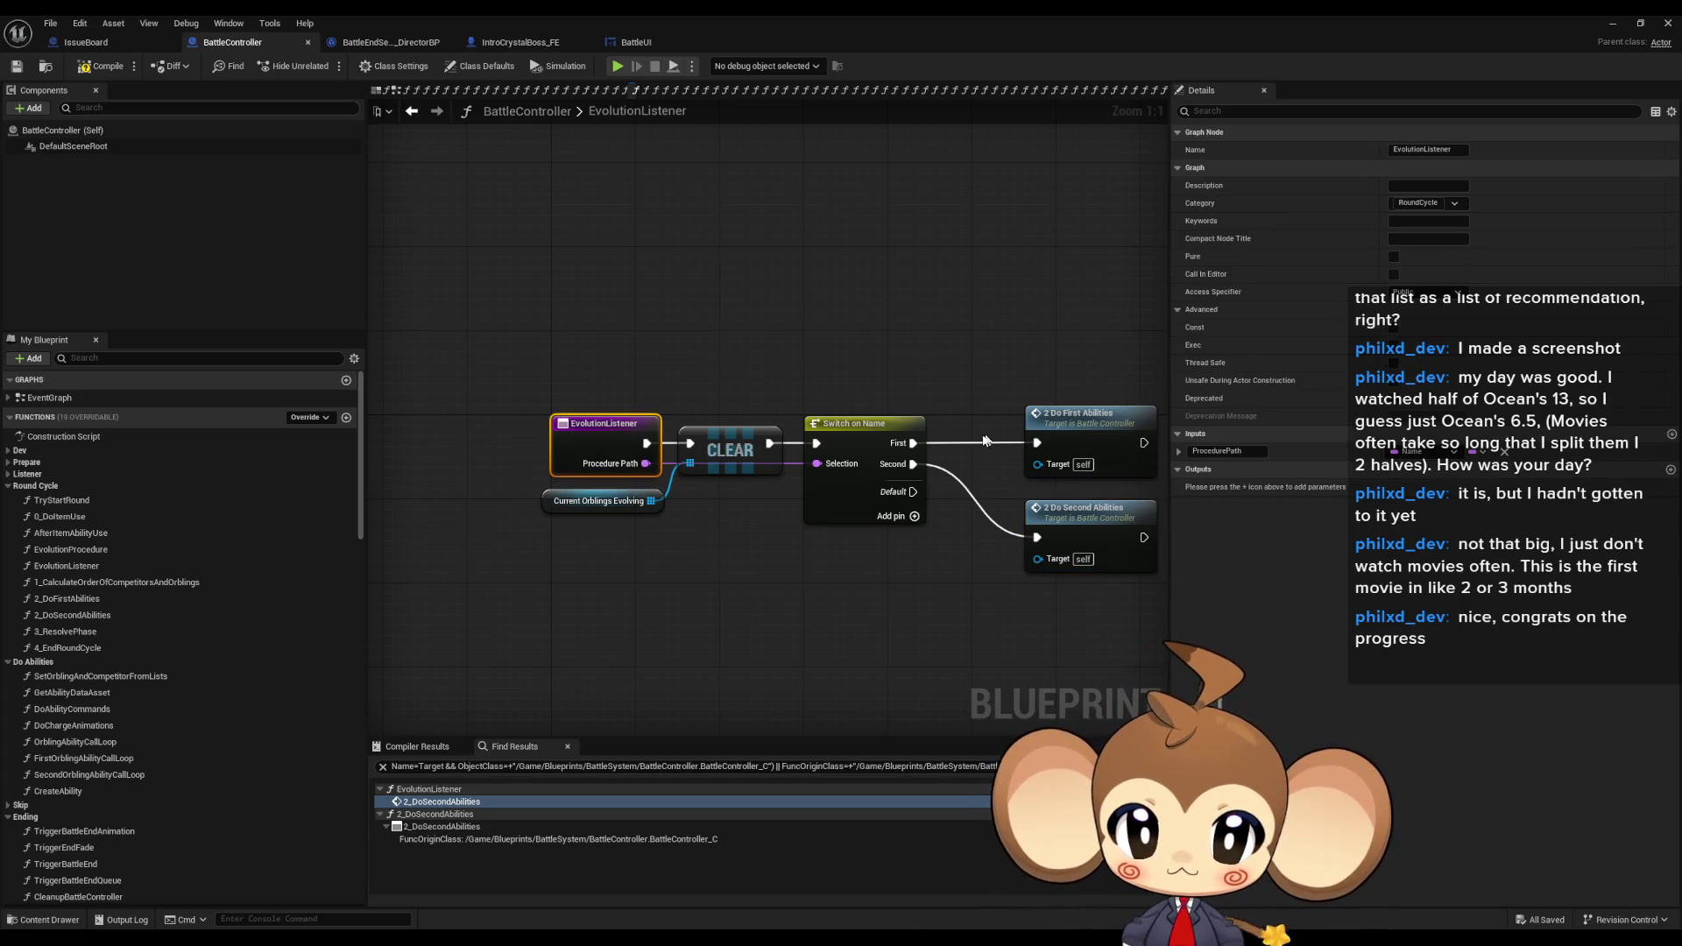
pyautogui.moveTo(984, 439); pyautogui.dragTo(830, 406)
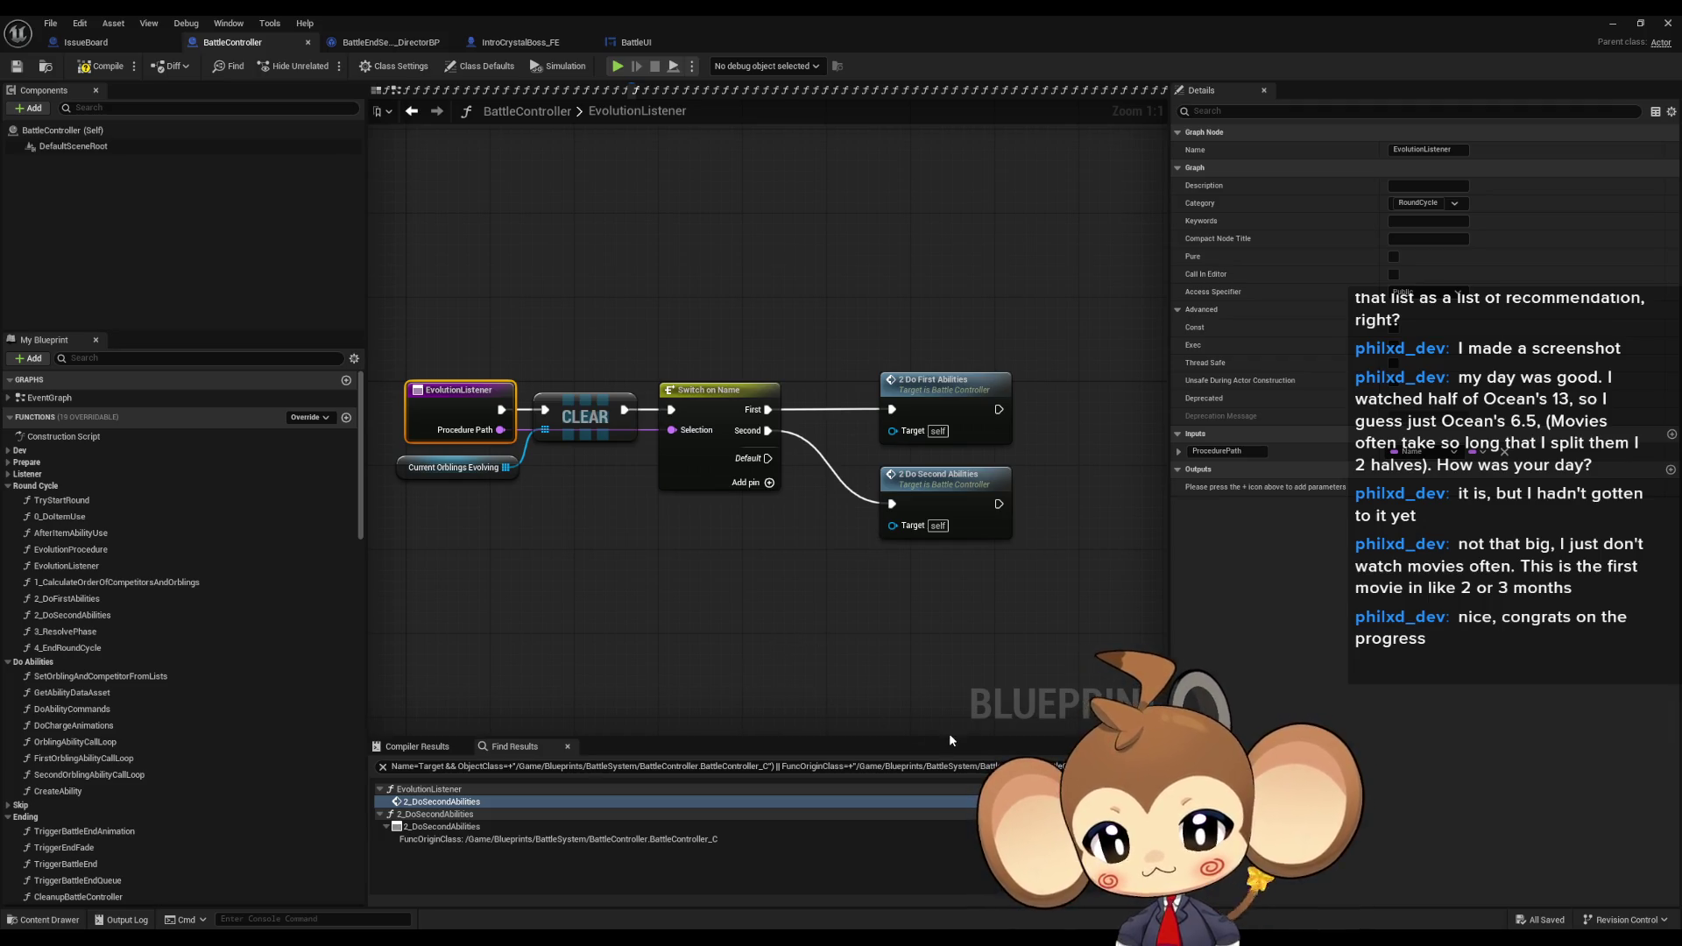
pyautogui.click(935, 496)
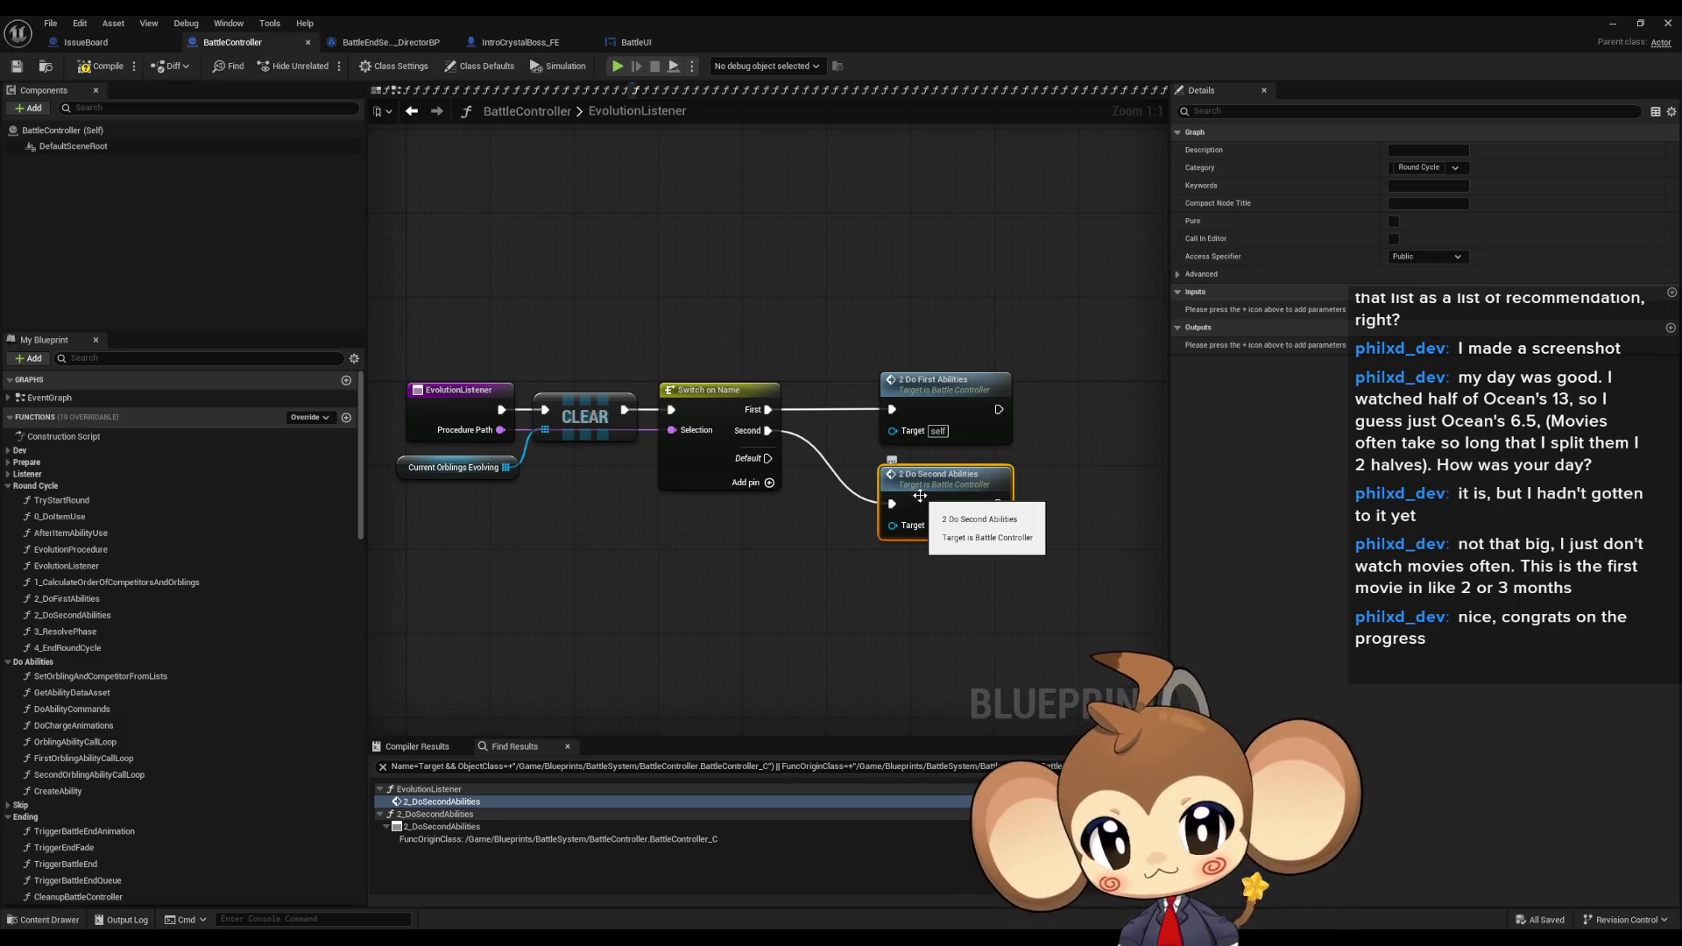
pyautogui.doubleClick(920, 497)
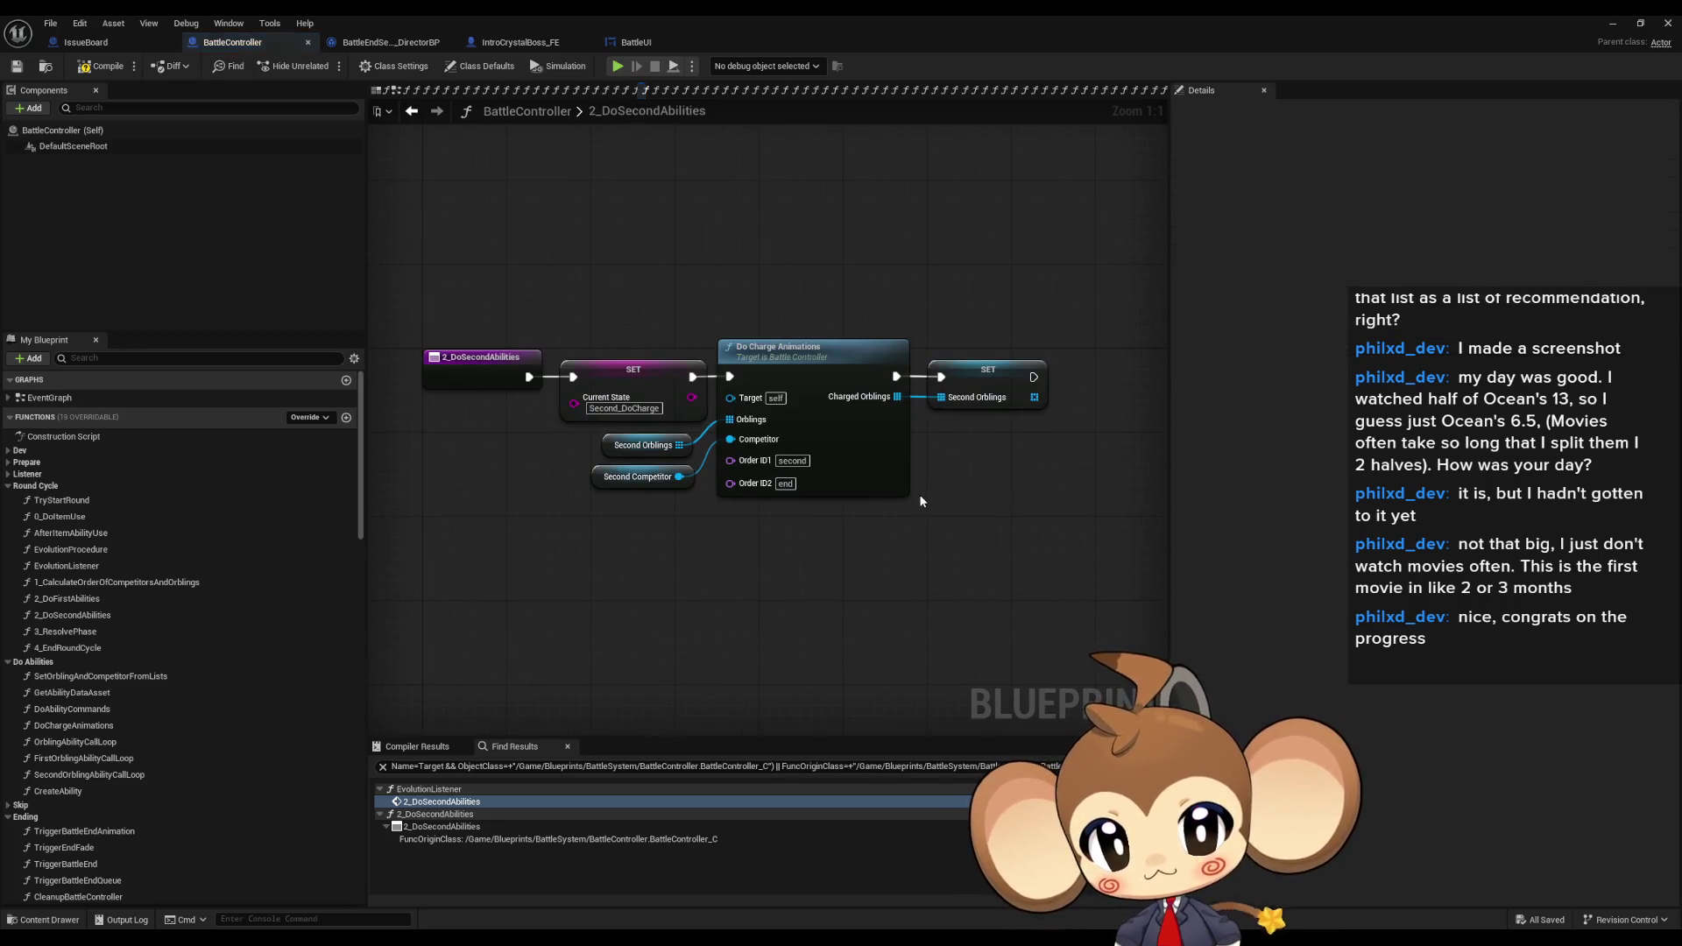
pyautogui.click(821, 401)
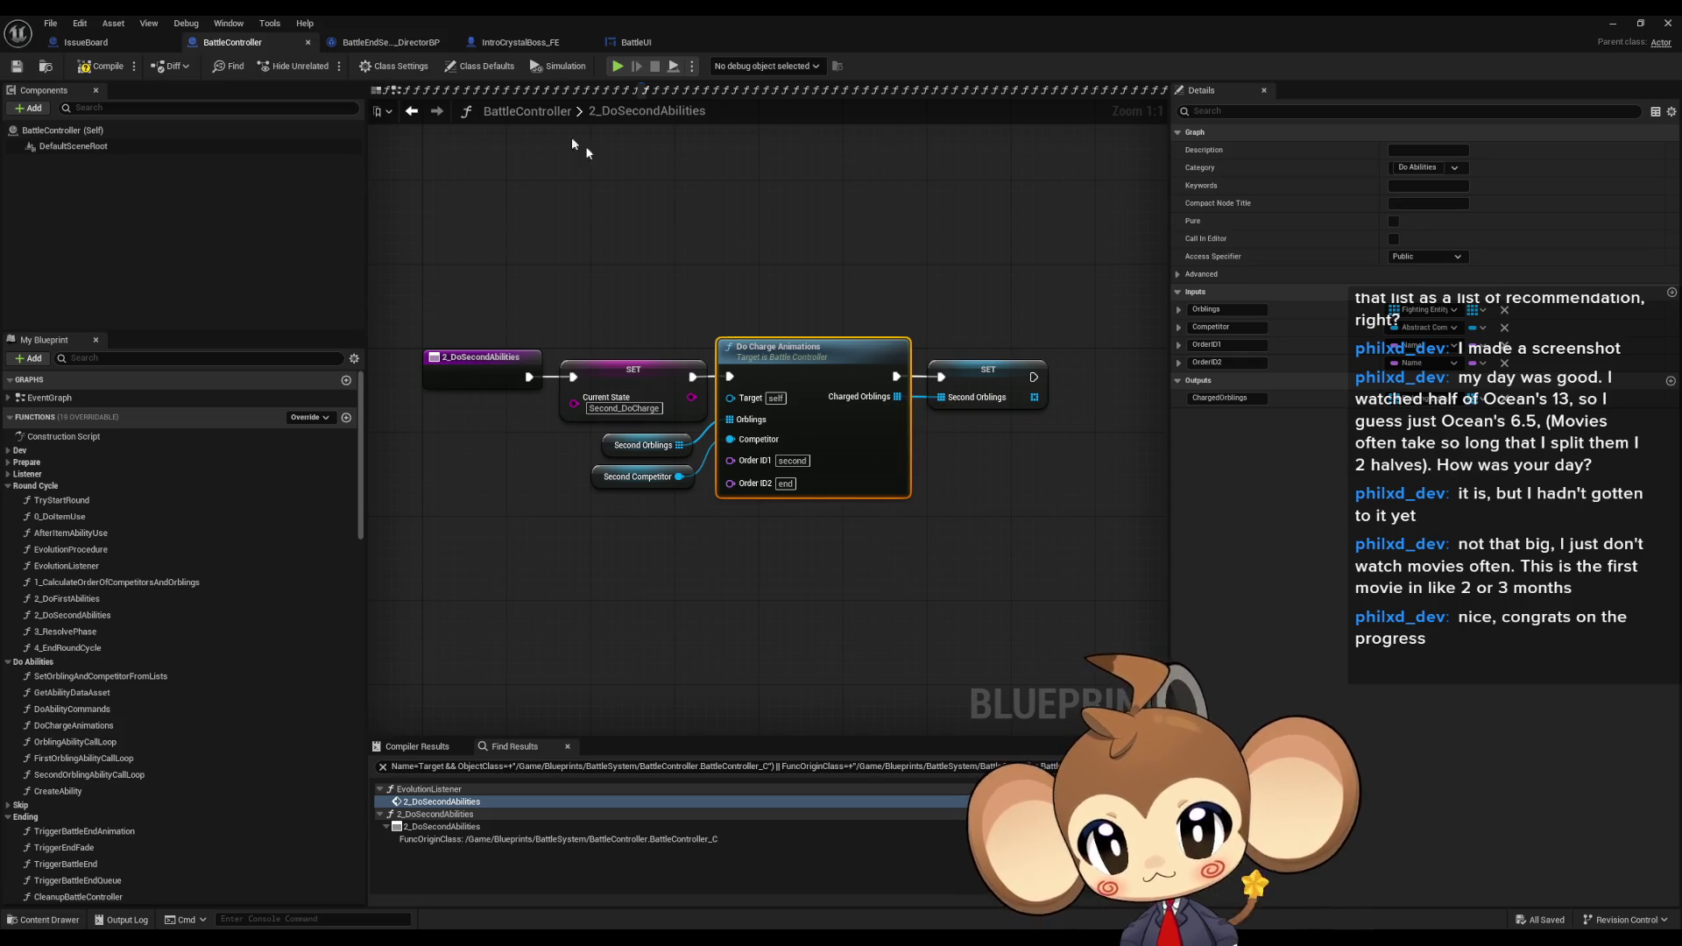
# - Search references to 2_DoSecondAbilities again from its entry node, returning to EvolutionListener
pyautogui.click(479, 375)
pyautogui.rightClick(474, 362)
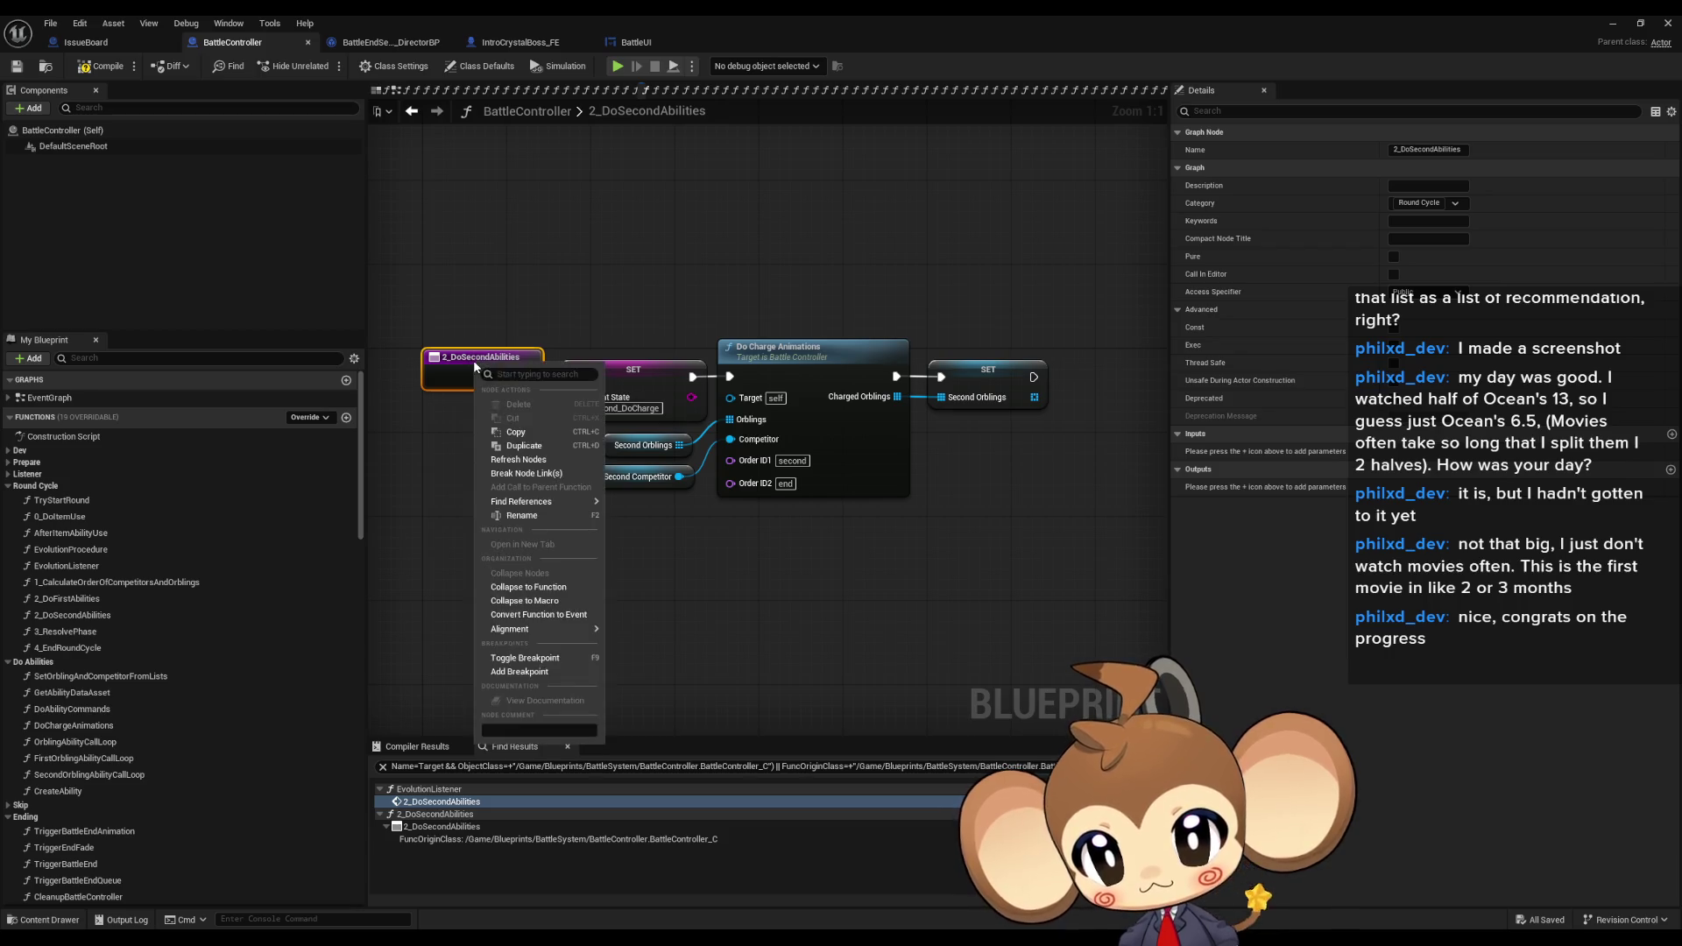
pyautogui.moveTo(586, 503)
pyautogui.click(674, 539)
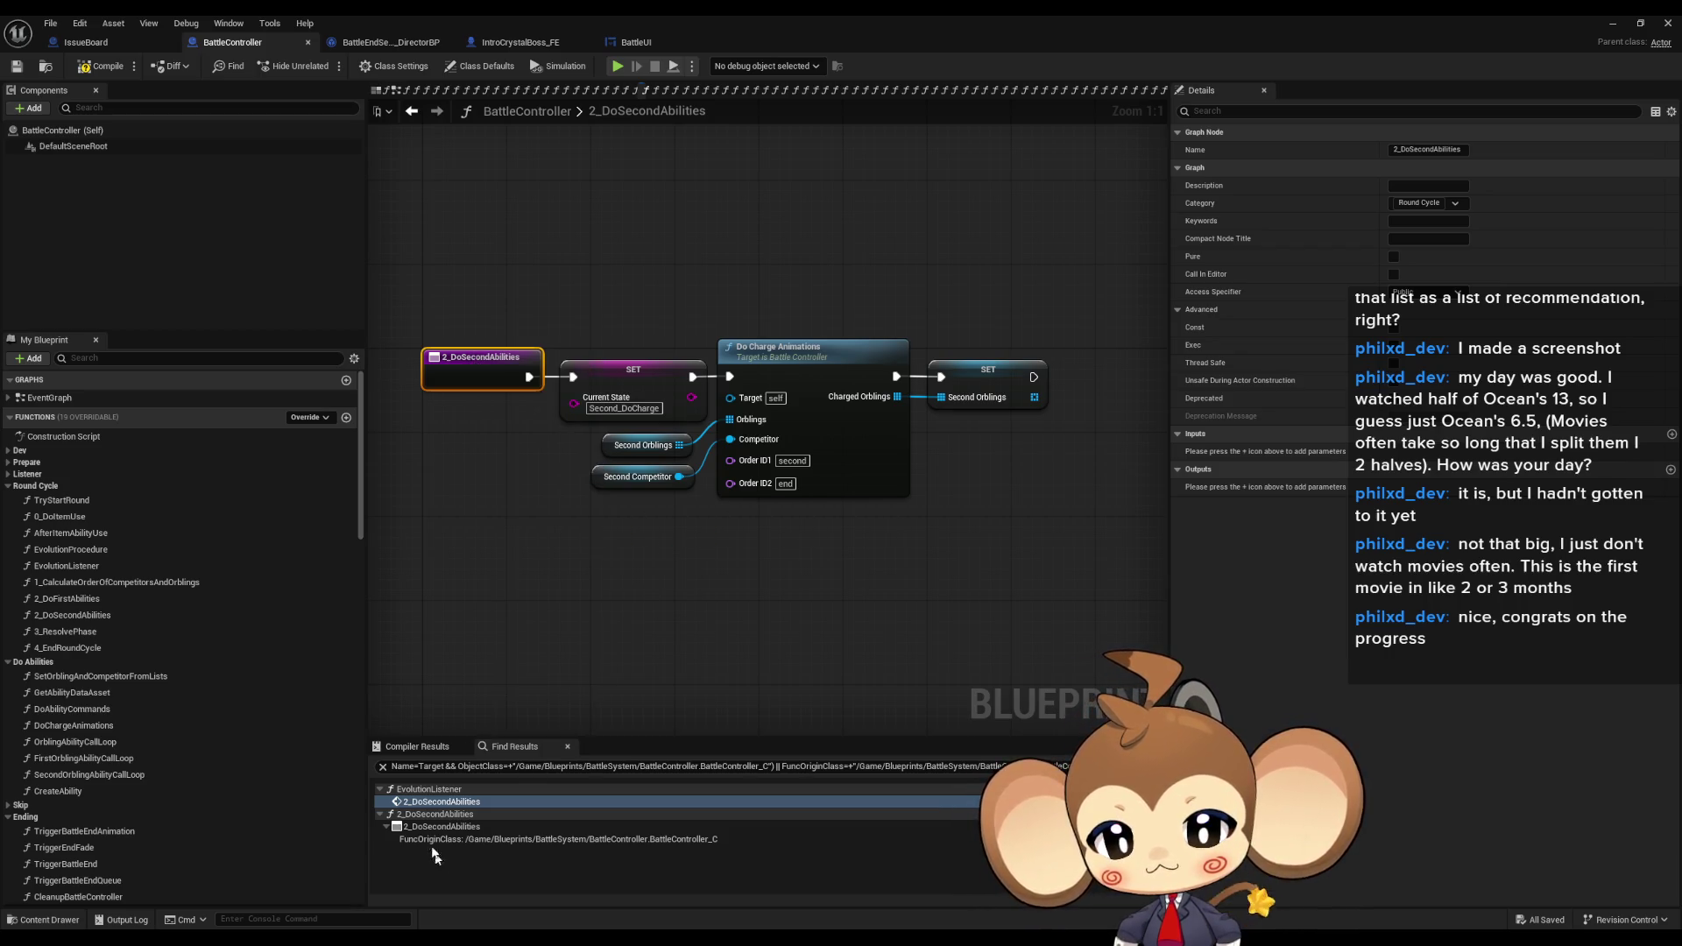
pyautogui.doubleClick(442, 801)
# - Find references to EvolutionListener and go to its Create Event binding in EvolutionProcedure
pyautogui.click(533, 391)
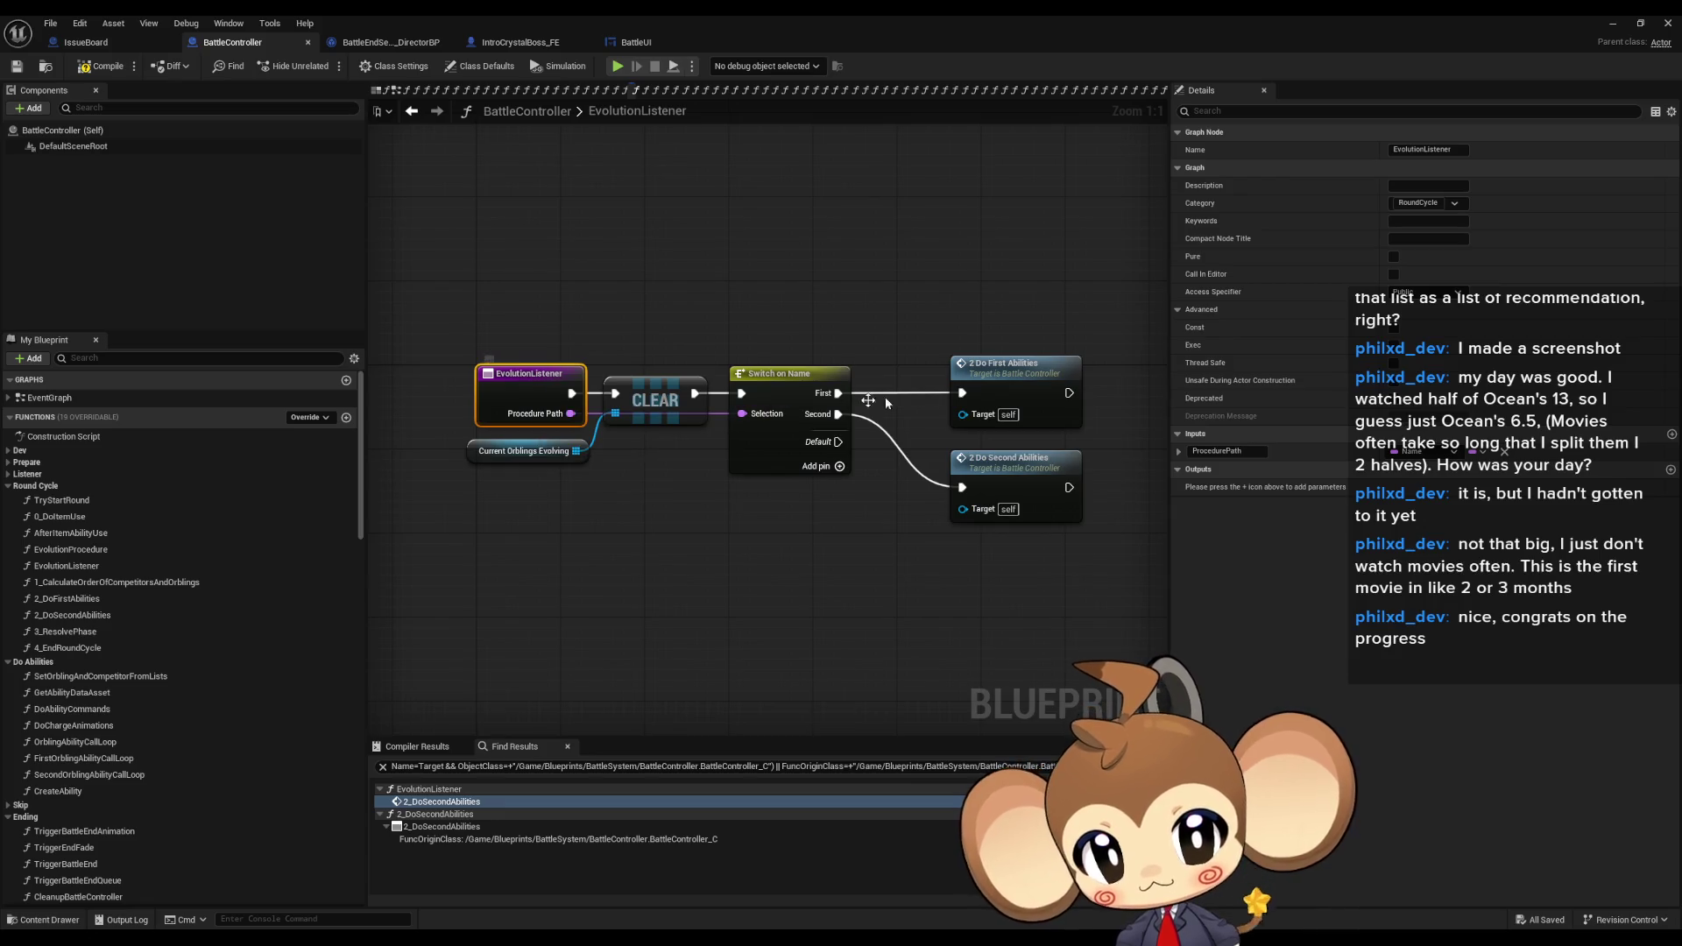
pyautogui.rightClick(509, 396)
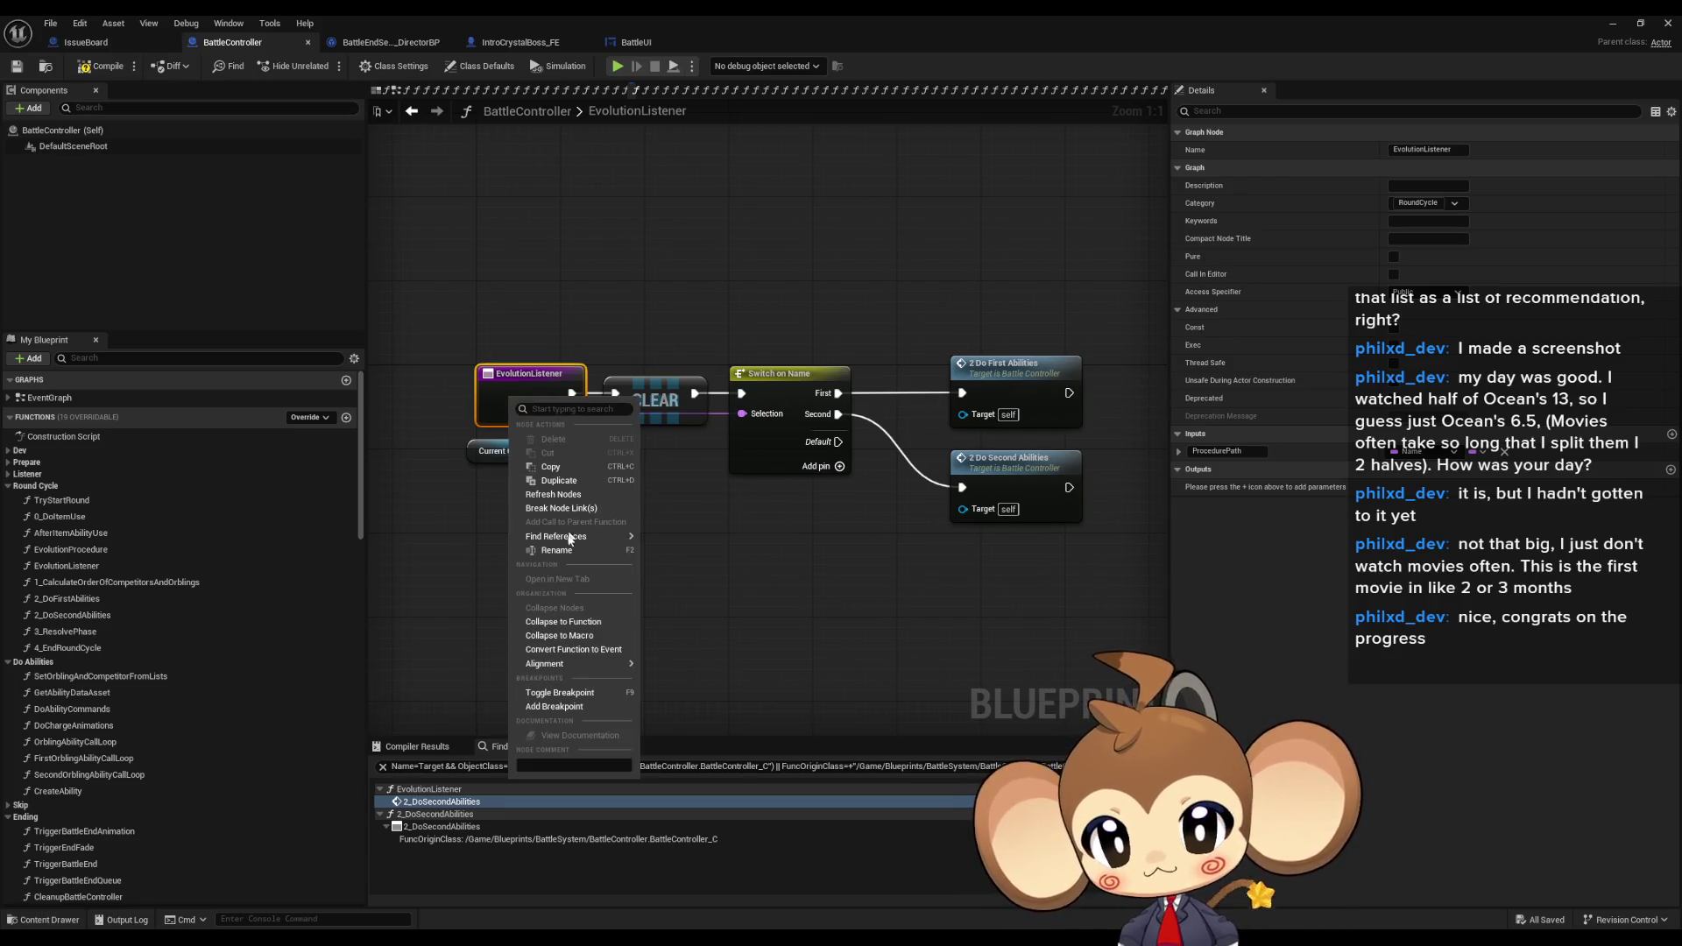
pyautogui.moveTo(588, 537)
pyautogui.click(704, 571)
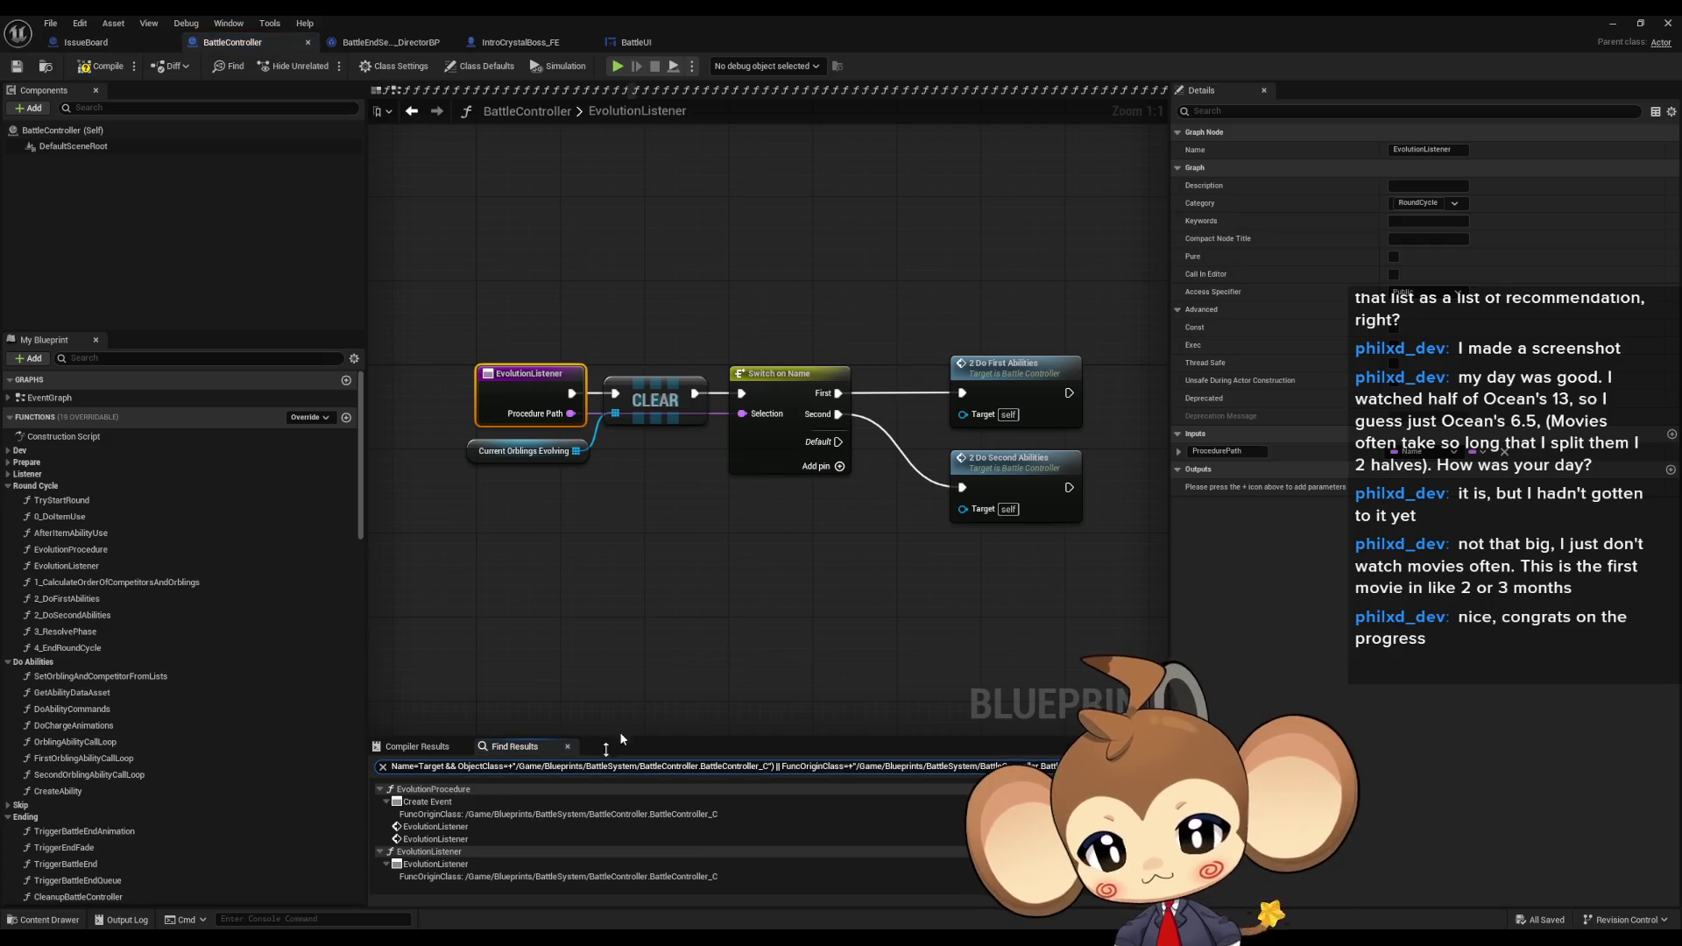
pyautogui.doubleClick(441, 803)
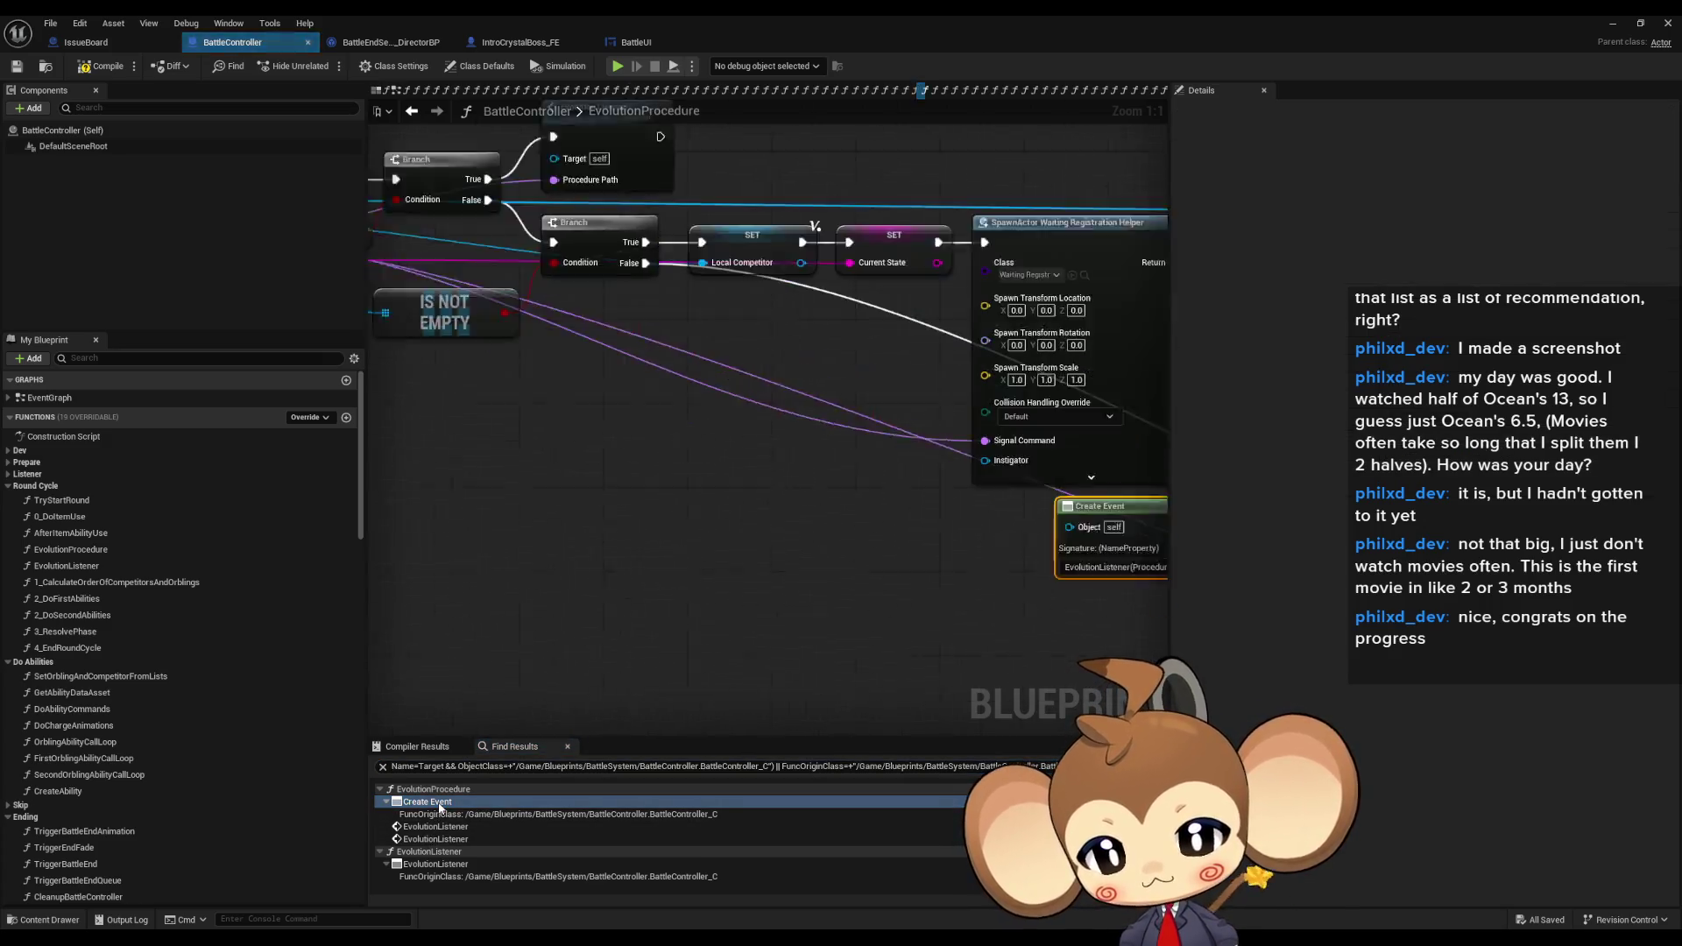
# - Trace EvolutionProcedure's flow past SpawnActor and the status map checks to the IS EMPTY branch
pyautogui.scroll(-1, 848, 447)
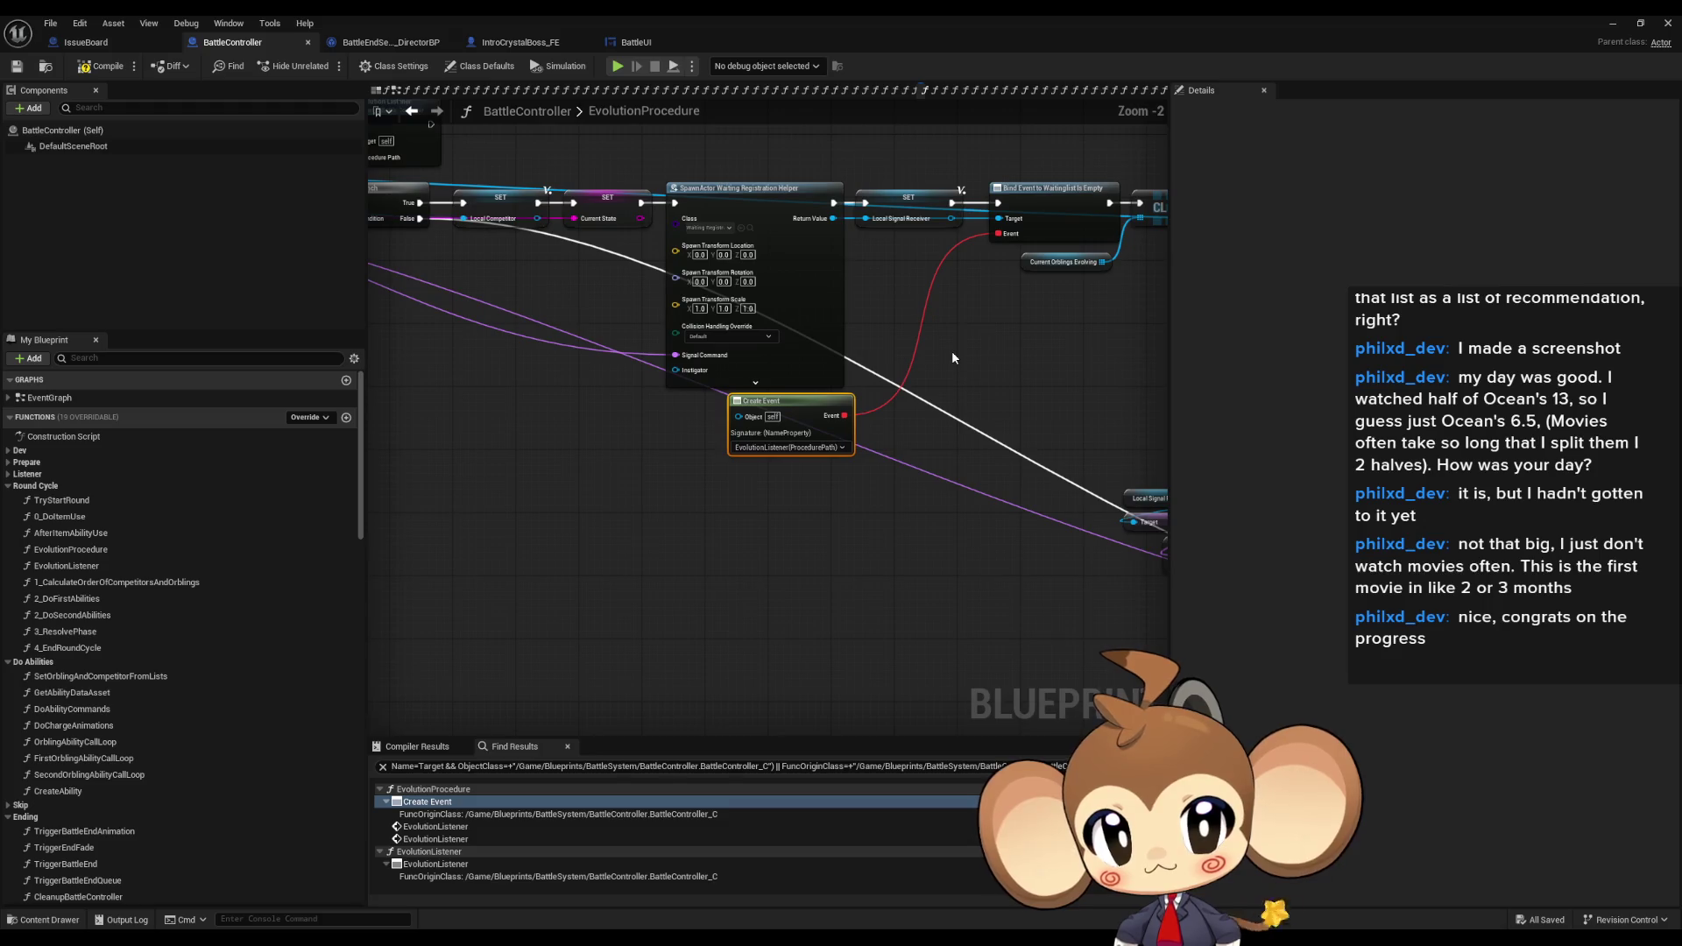
pyautogui.moveTo(980, 317)
pyautogui.mouseDown()
pyautogui.moveTo(813, 261)
pyautogui.moveTo(381, 264)
pyautogui.mouseUp()
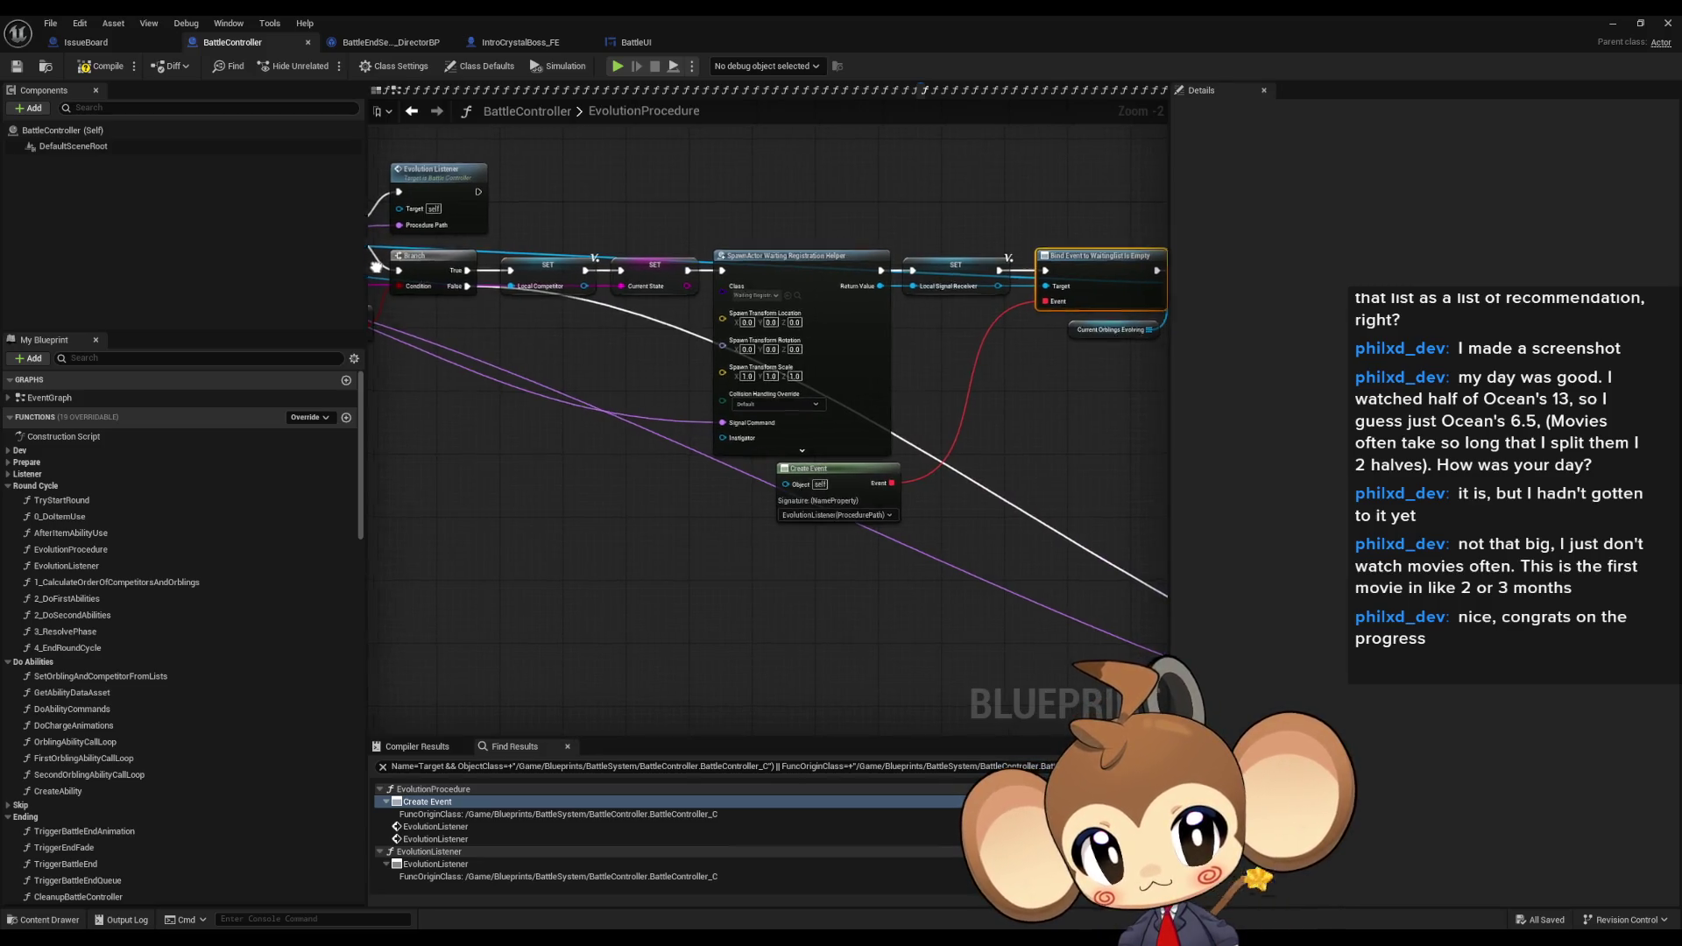
pyautogui.moveTo(876, 351); pyautogui.dragTo(626, 378)
pyautogui.moveTo(832, 292)
pyautogui.mouseDown()
pyautogui.moveTo(751, 315)
pyautogui.moveTo(958, 472)
pyautogui.mouseUp()
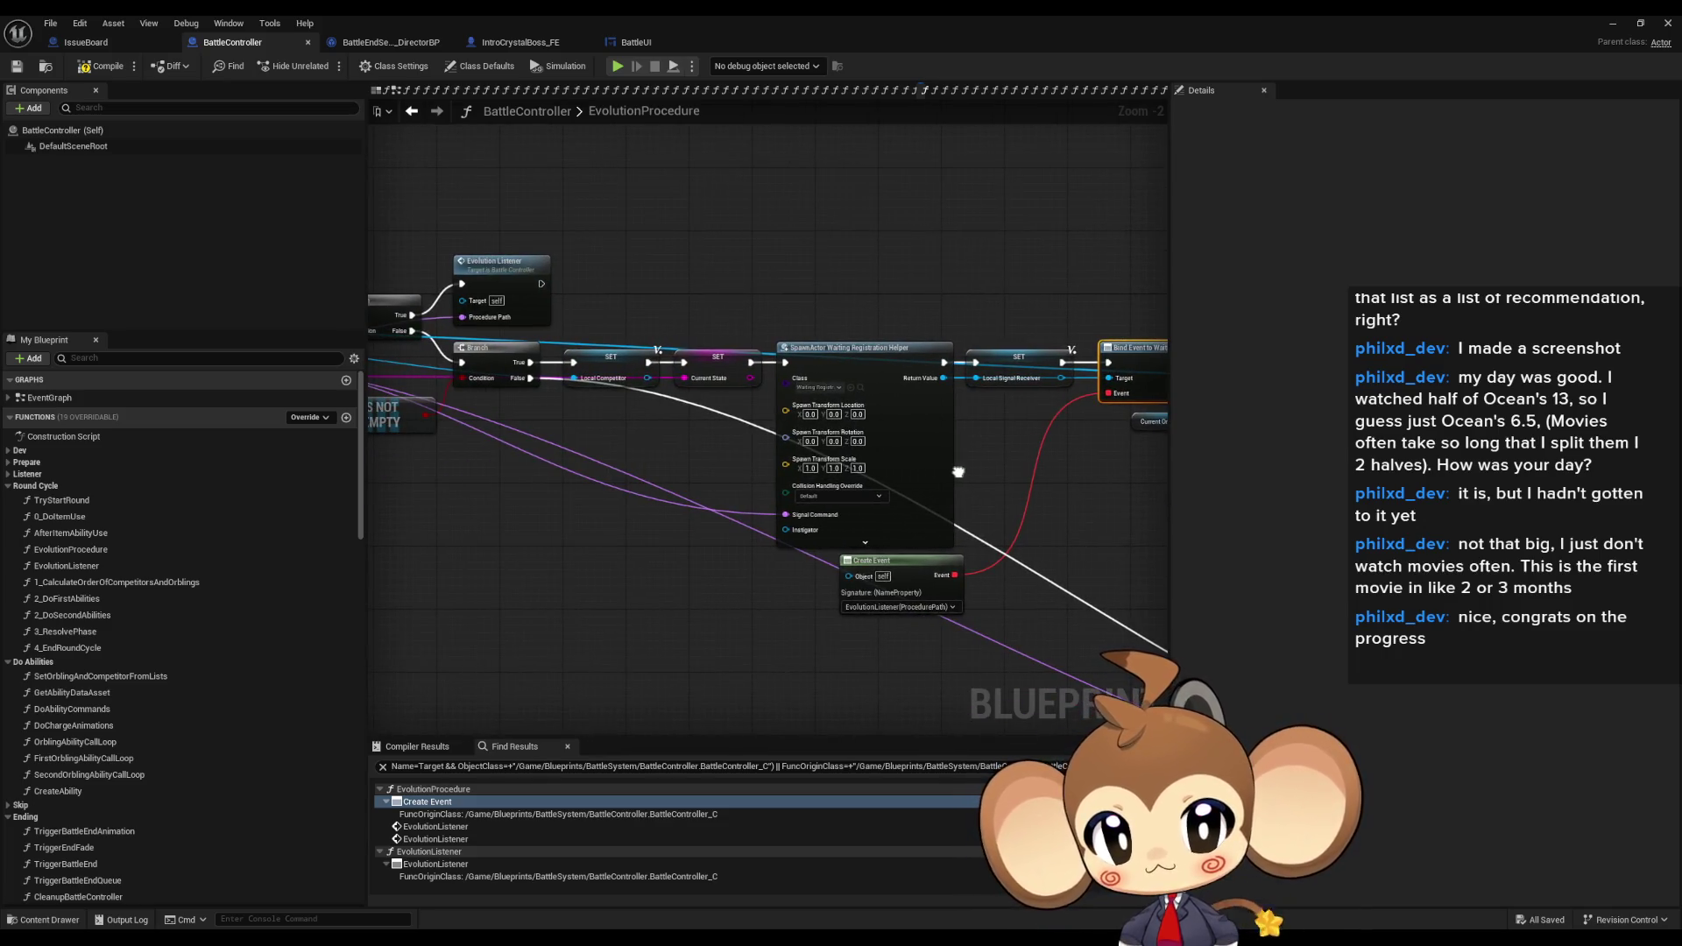
pyautogui.moveTo(807, 396); pyautogui.dragTo(858, 411)
pyautogui.scroll(-1, 858, 411)
pyautogui.scroll(1, 993, 417)
pyautogui.moveTo(993, 417); pyautogui.dragTo(531, 387)
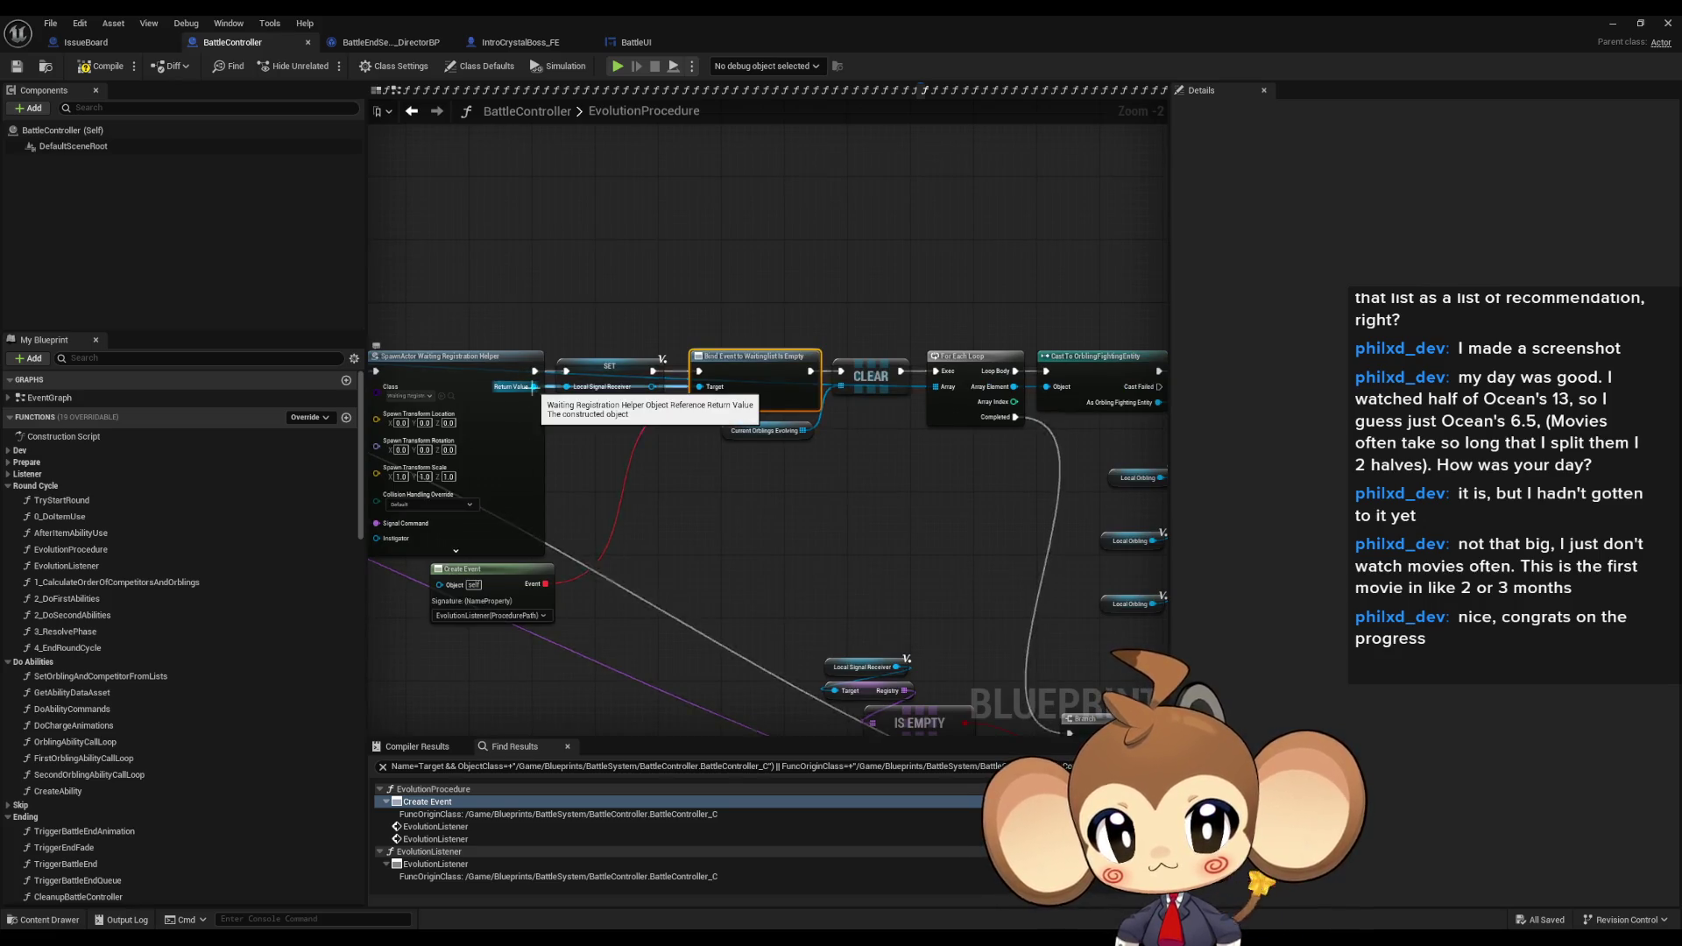
pyautogui.moveTo(1096, 580)
pyautogui.mouseDown()
pyautogui.moveTo(789, 490)
pyautogui.moveTo(558, 340)
pyautogui.mouseUp()
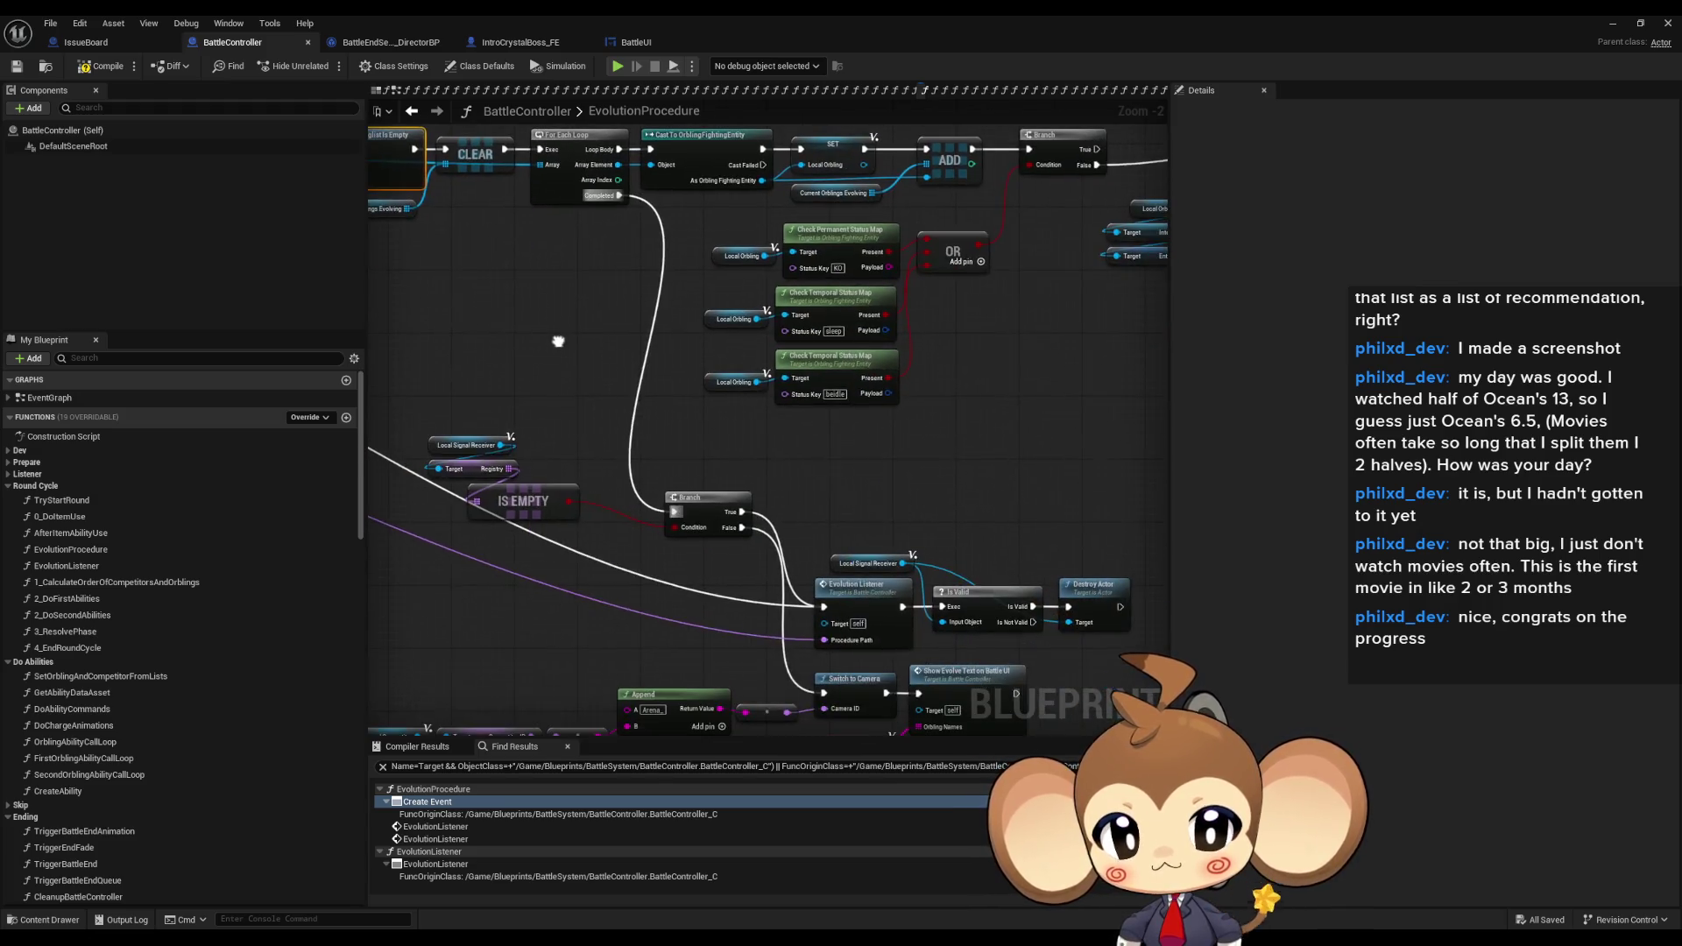
pyautogui.moveTo(607, 532); pyautogui.dragTo(528, 442)
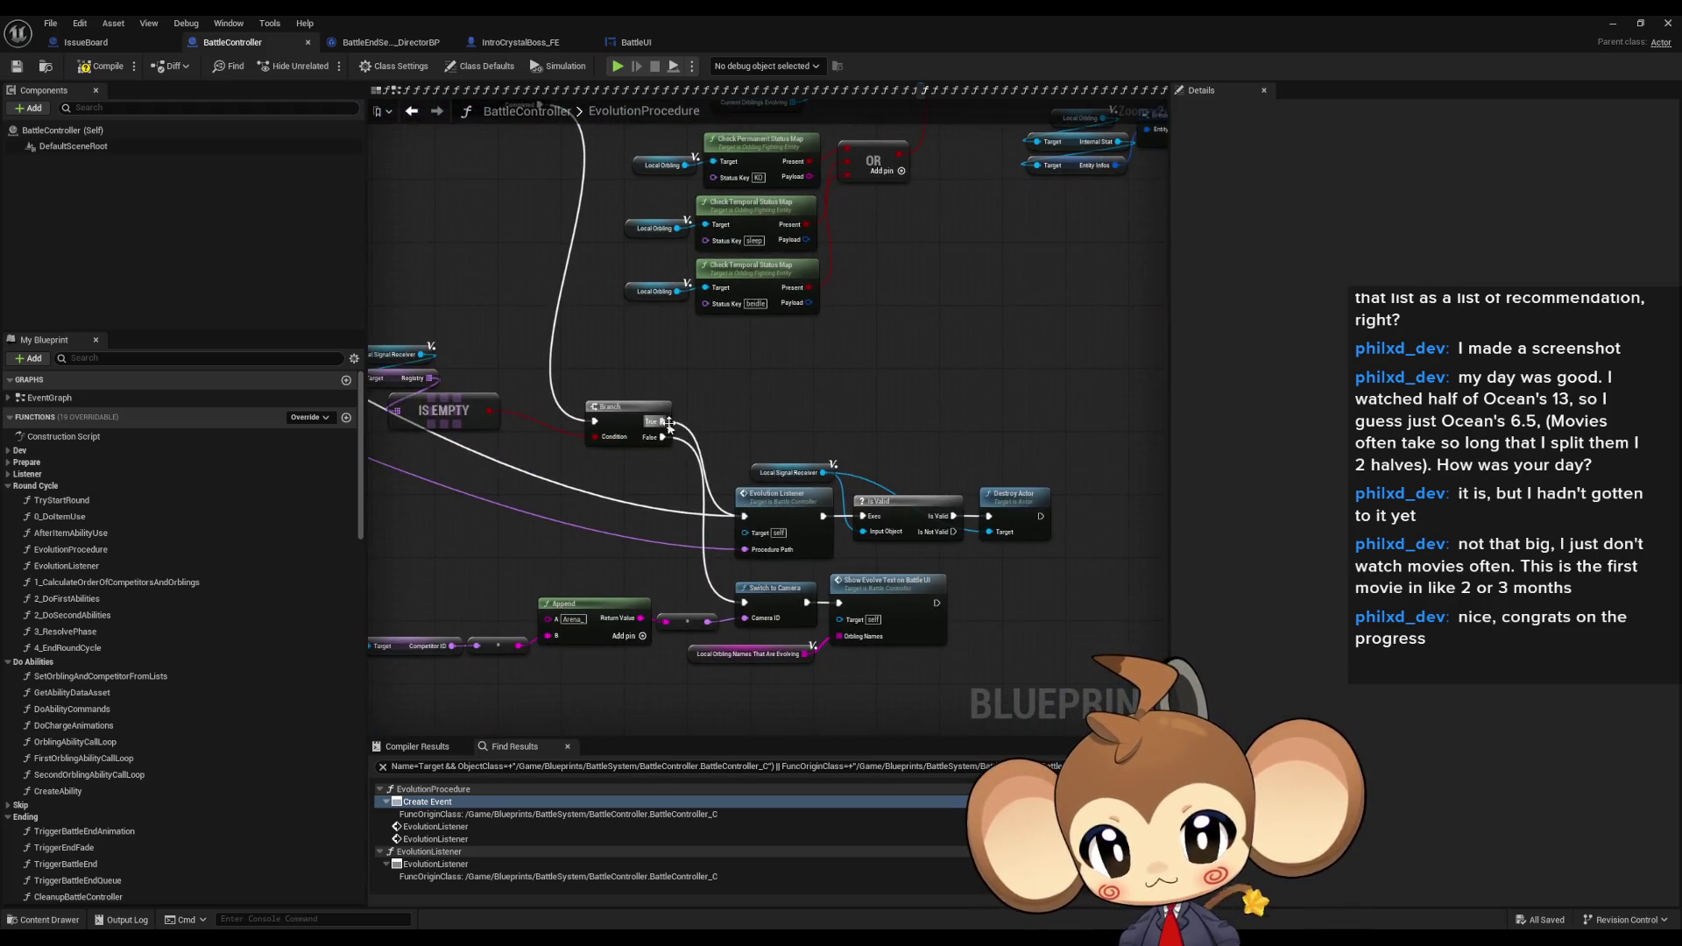
pyautogui.scroll(2, 823, 431)
pyautogui.moveTo(823, 431); pyautogui.dragTo(803, 342)
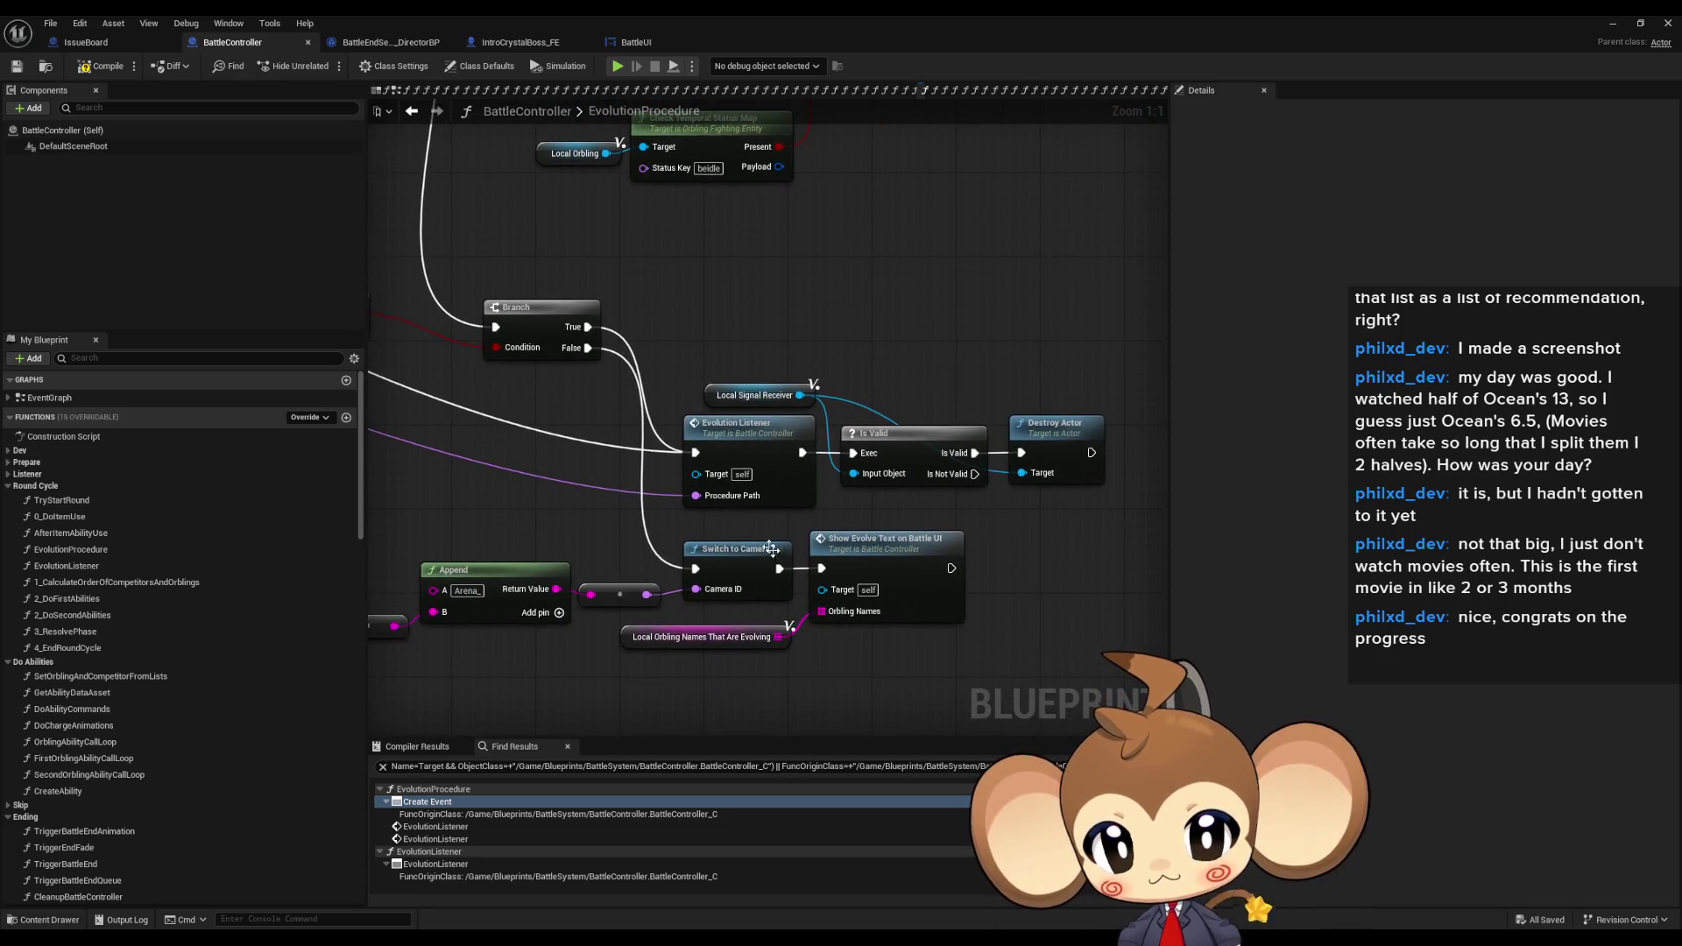
# - Reopen the EvolutionListener graph via its second call and show the Blueprint window's tab options
pyautogui.doubleClick(434, 839)
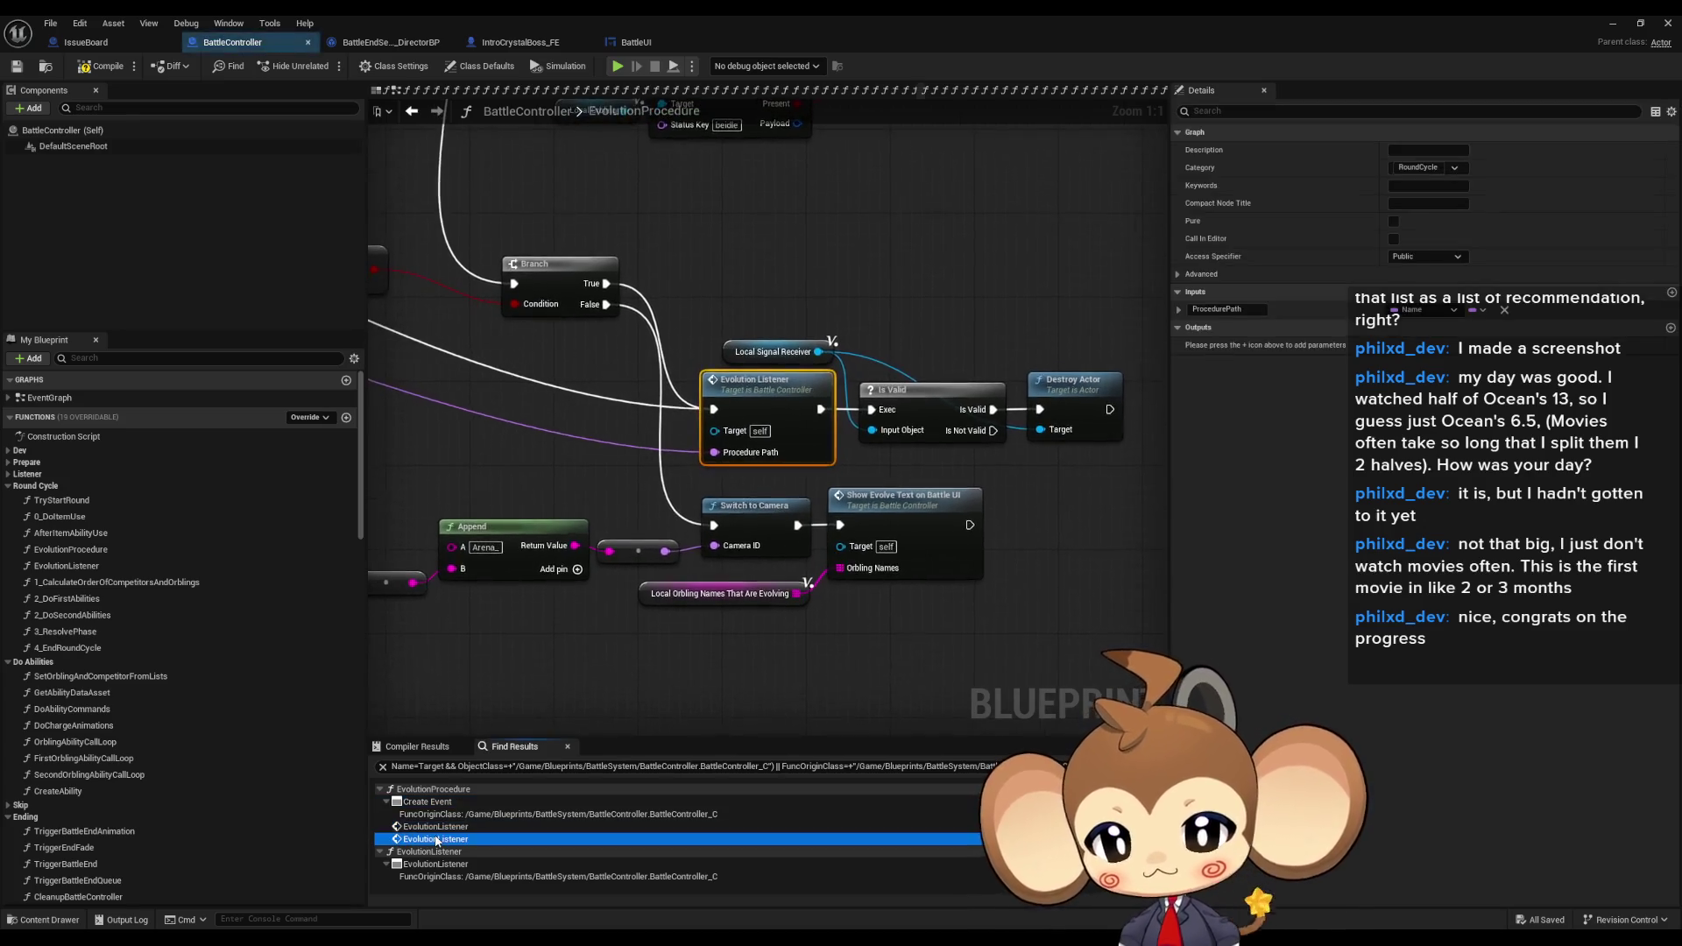
pyautogui.doubleClick(434, 864)
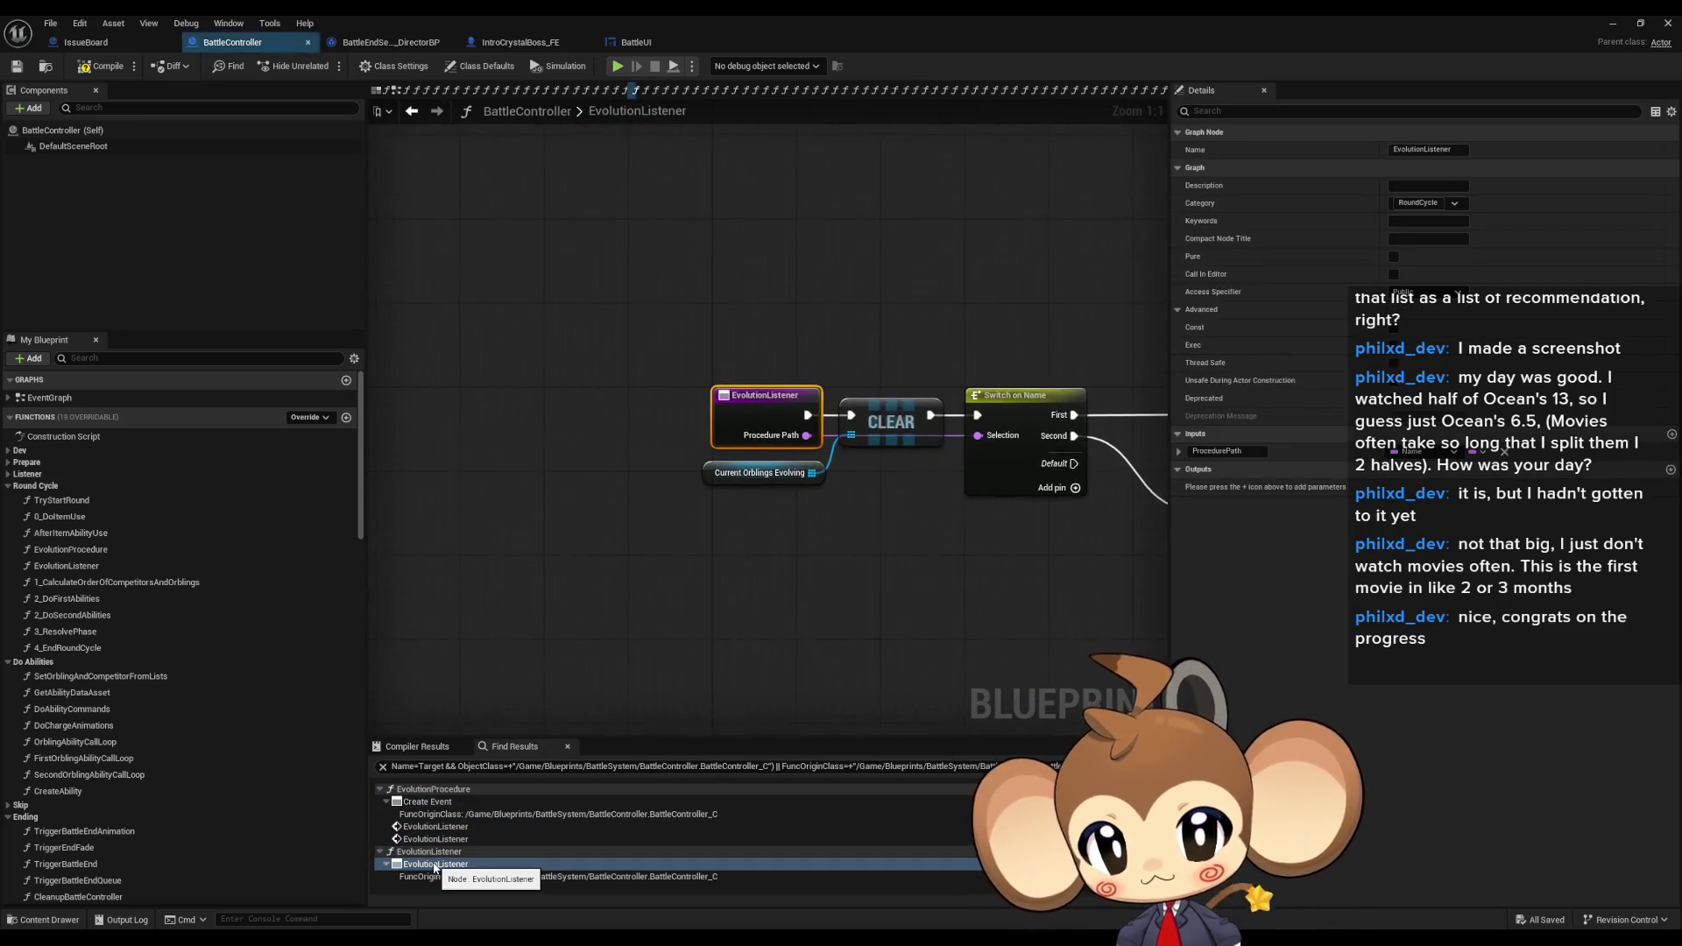
pyautogui.click(750, 458)
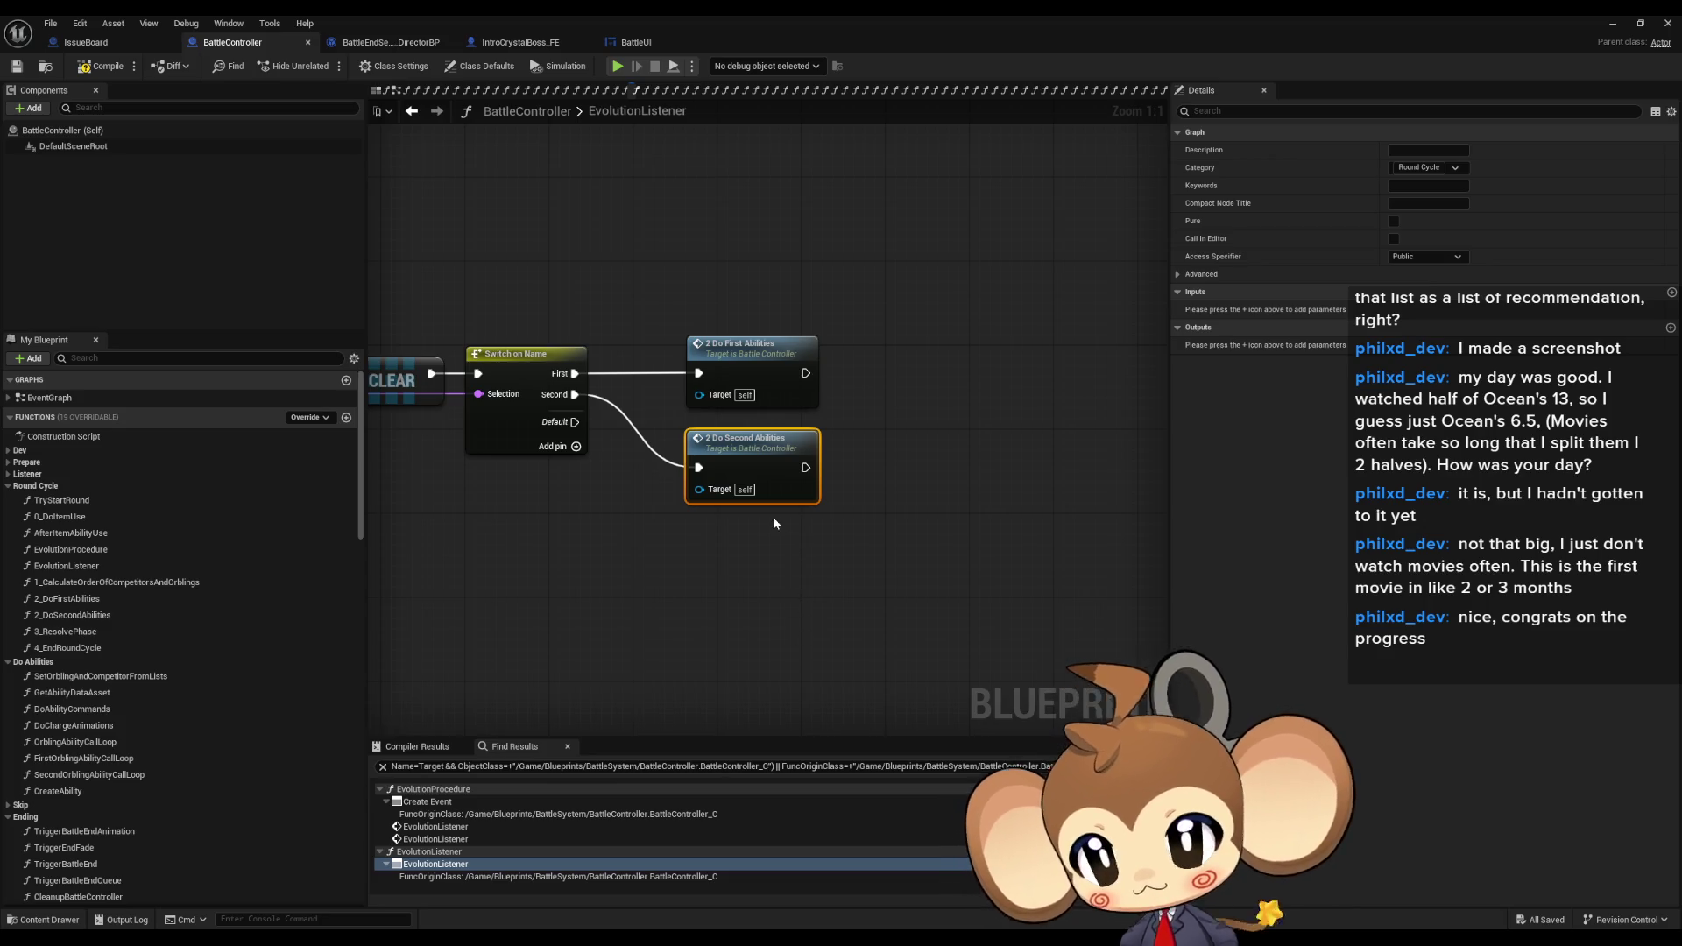
pyautogui.click(841, 539)
pyautogui.rightClick(1593, 92)
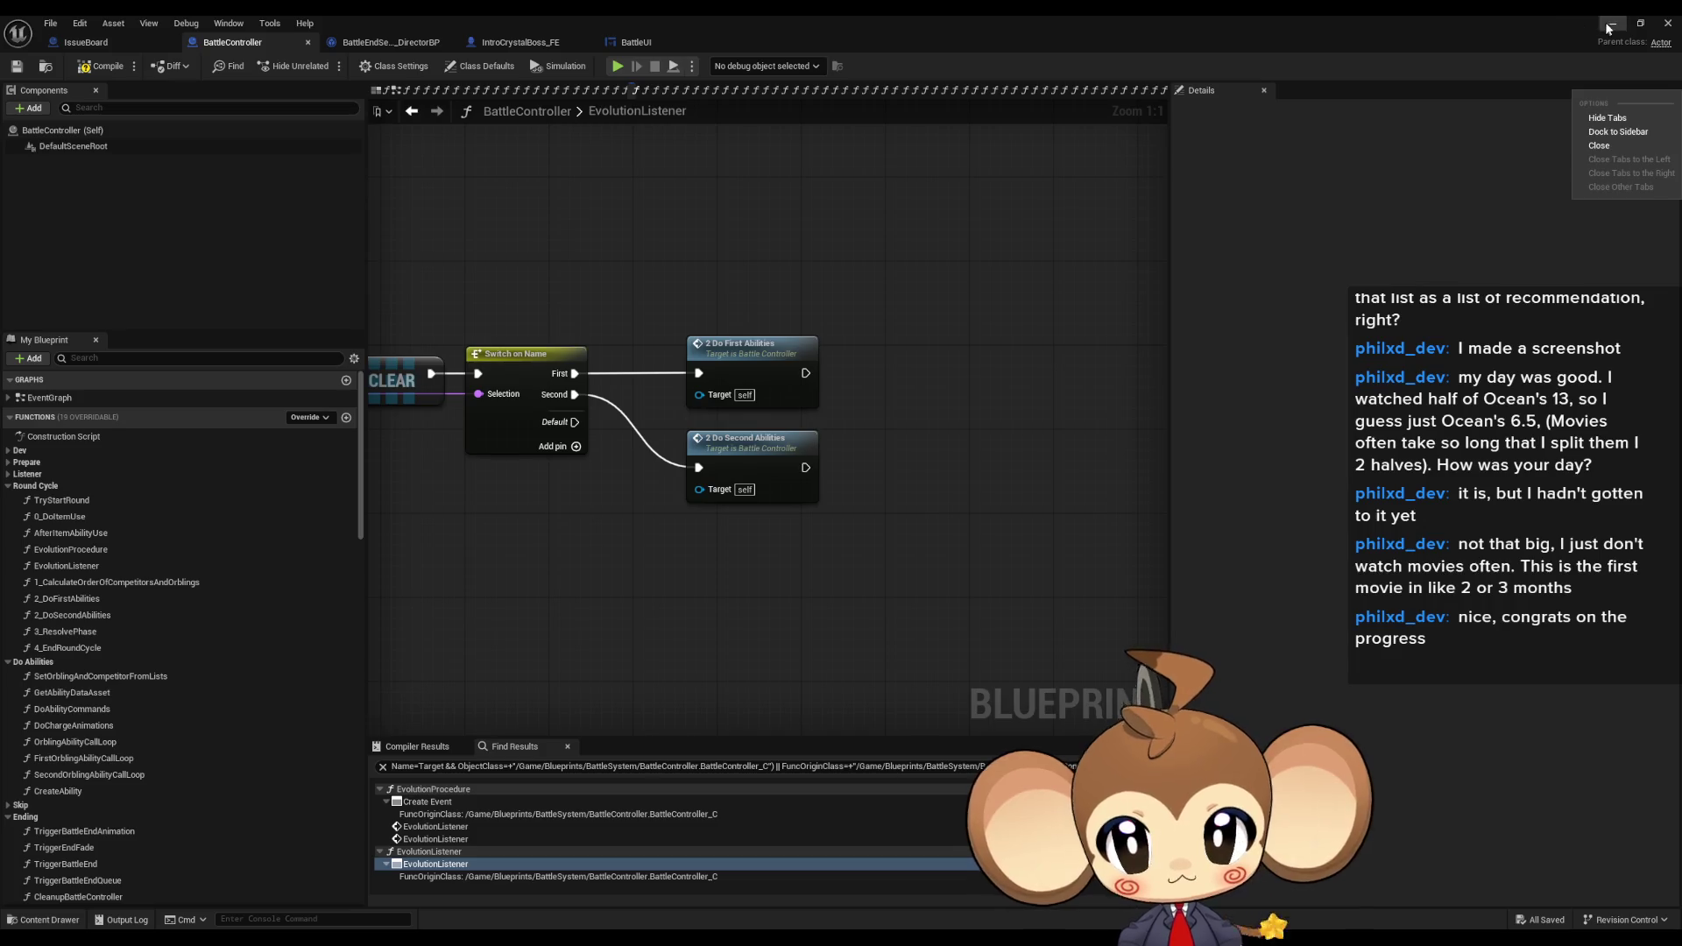
# - Minimize BattleController, run a Play In Editor battle with Alt+P, then restore the Blueprint
pyautogui.click(1609, 26)
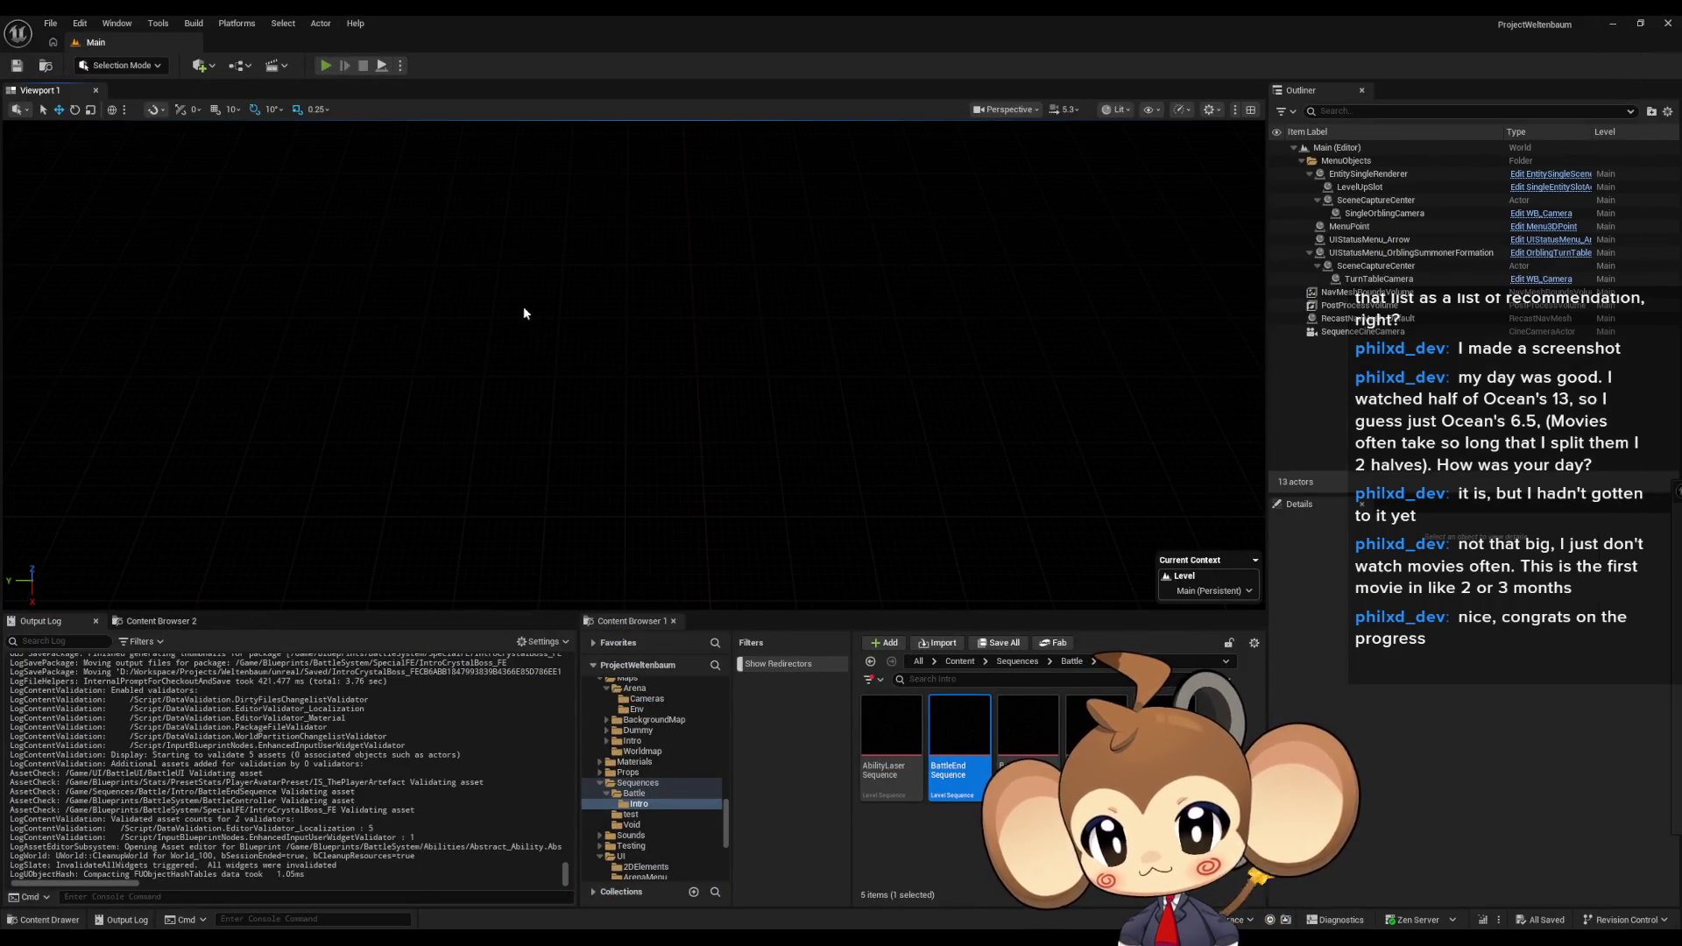
pyautogui.hotkey('alt', 'p')
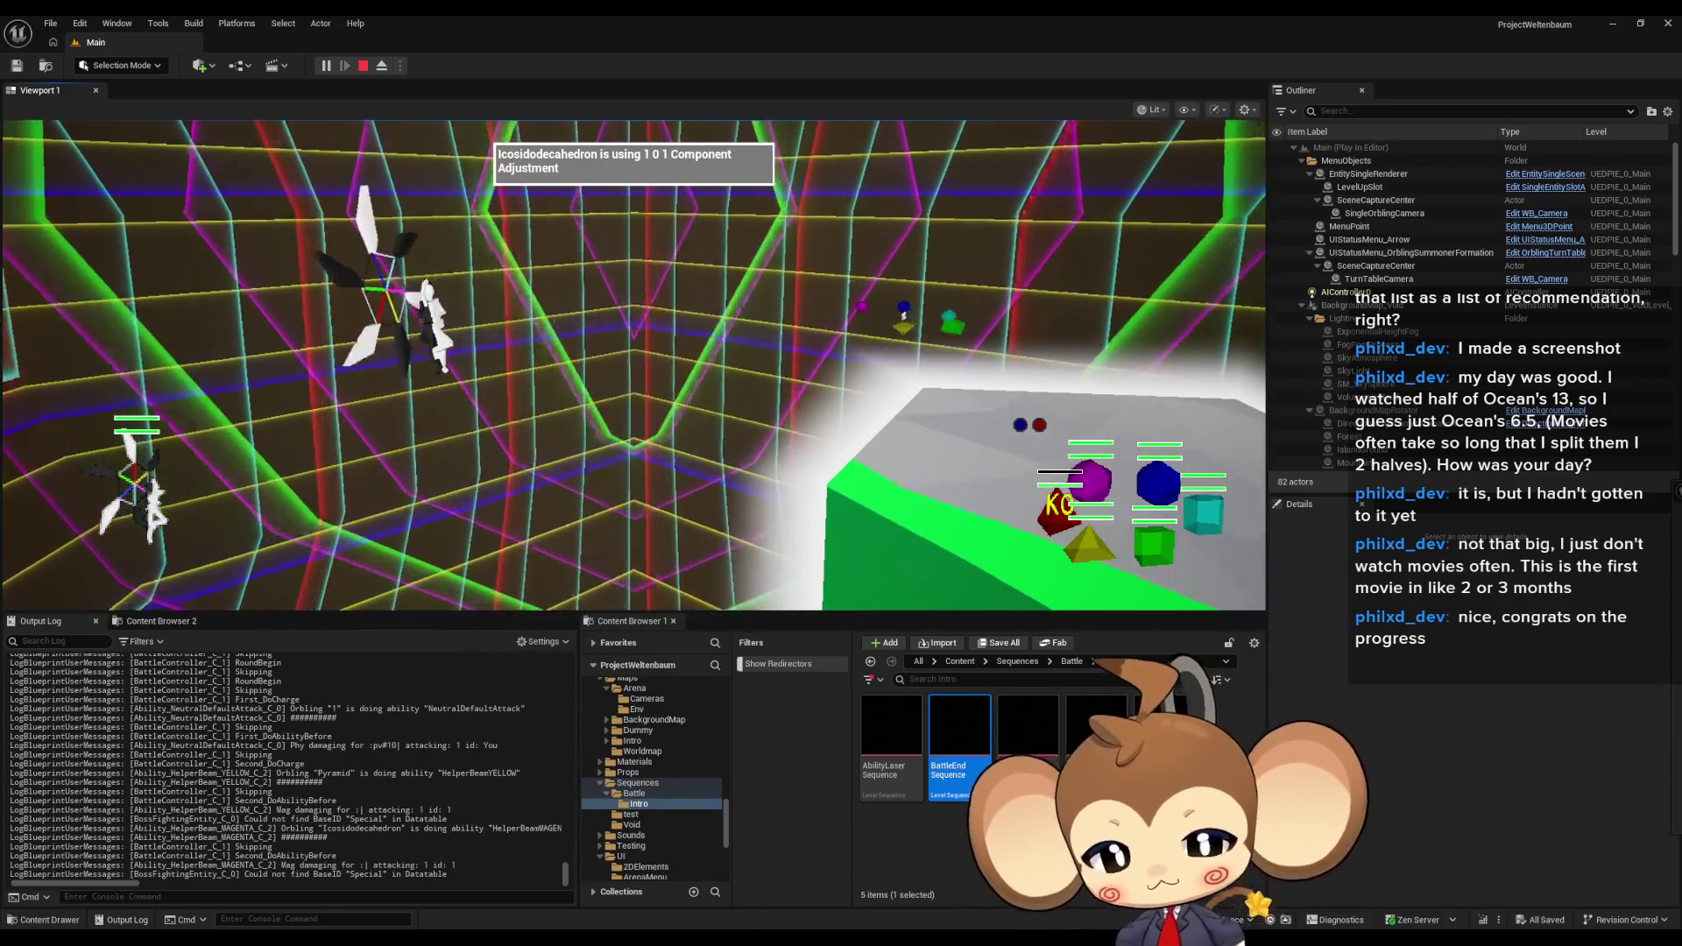
pyautogui.moveTo(858, 892)
pyautogui.click(750, 876)
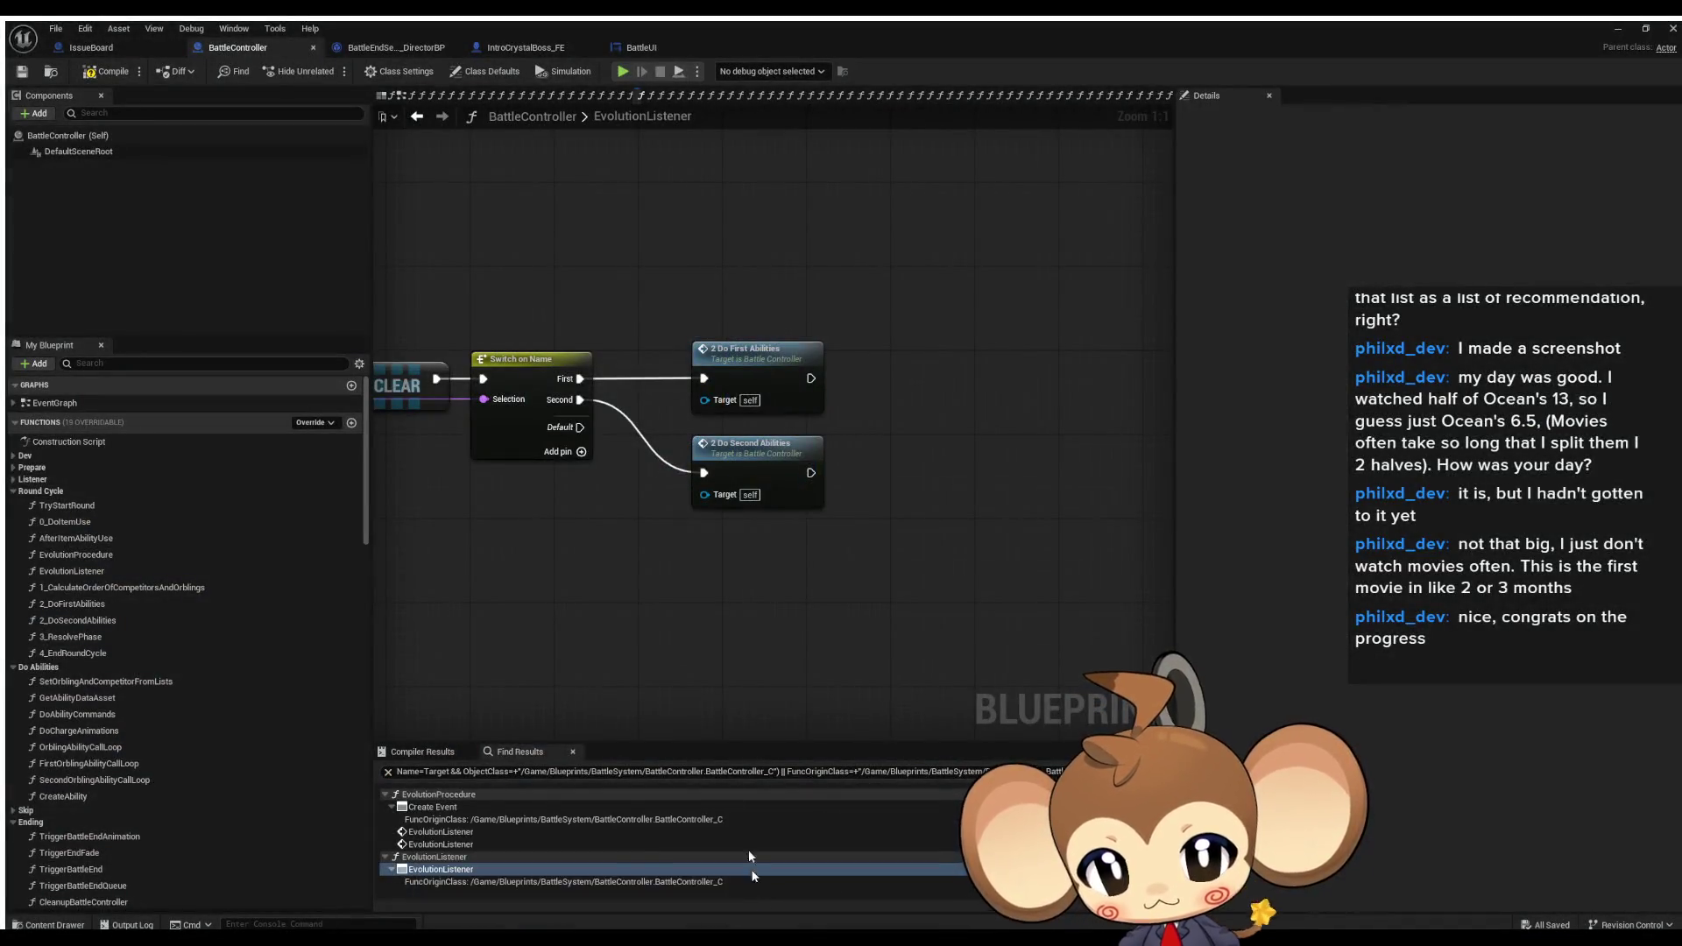
# - Add a breakpoint on the 2 Do Second Abilities call and view 2_DoSecondAbilities
pyautogui.rightClick(749, 454)
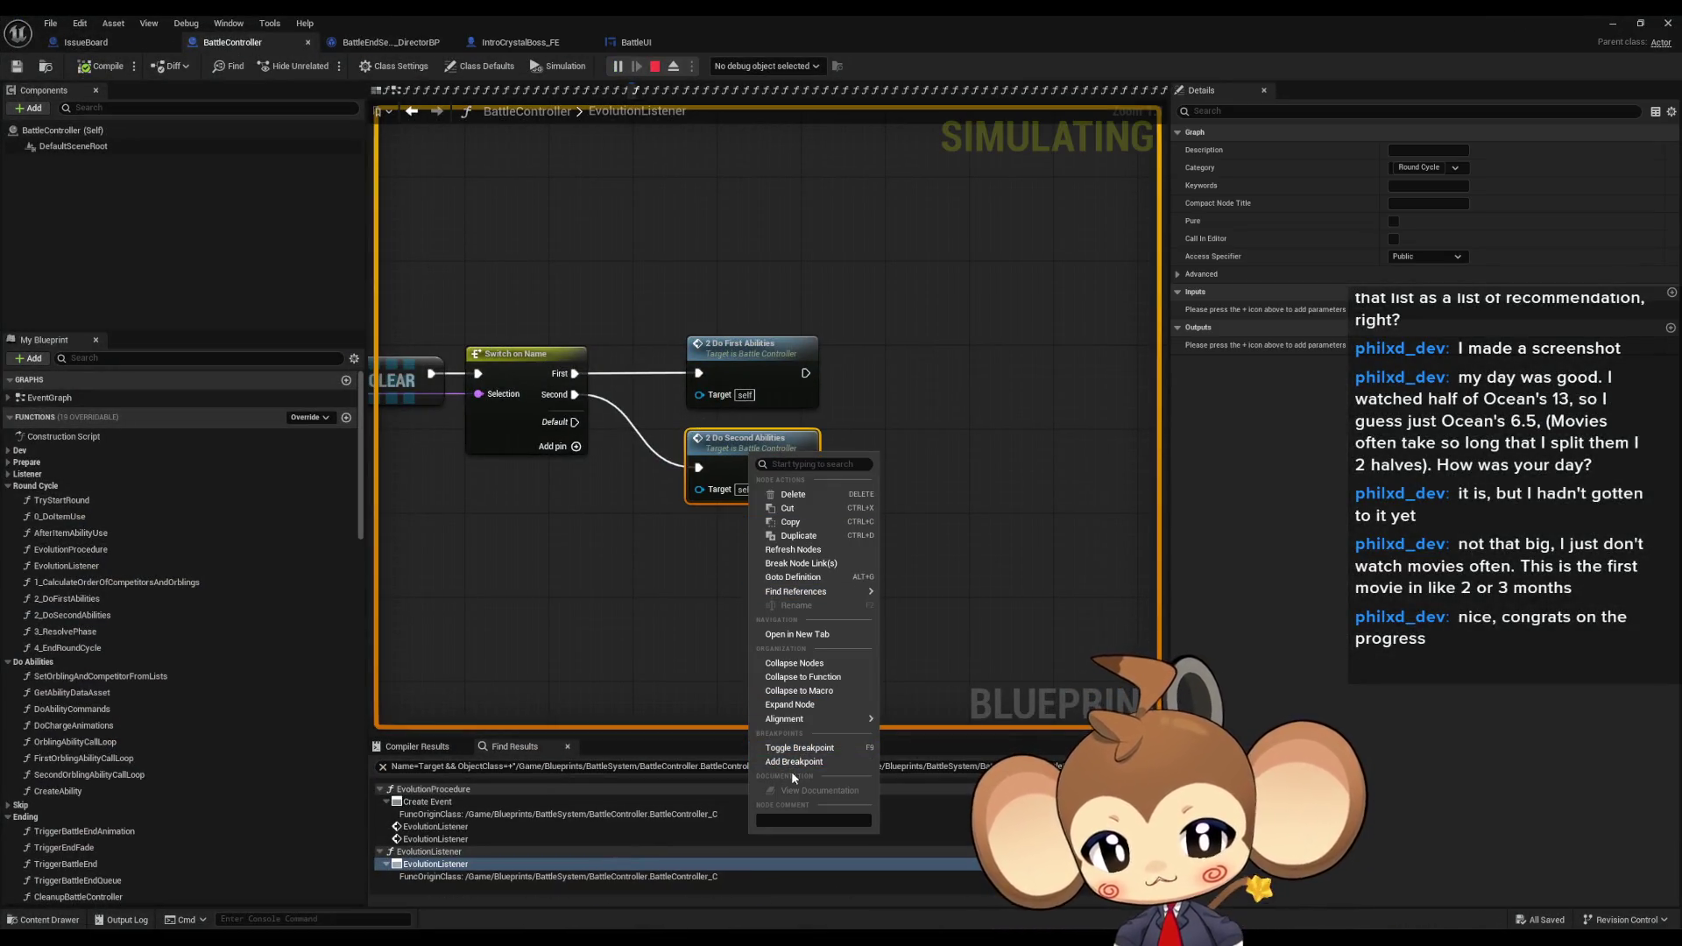
pyautogui.press('Escape')
pyautogui.doubleClick(776, 496)
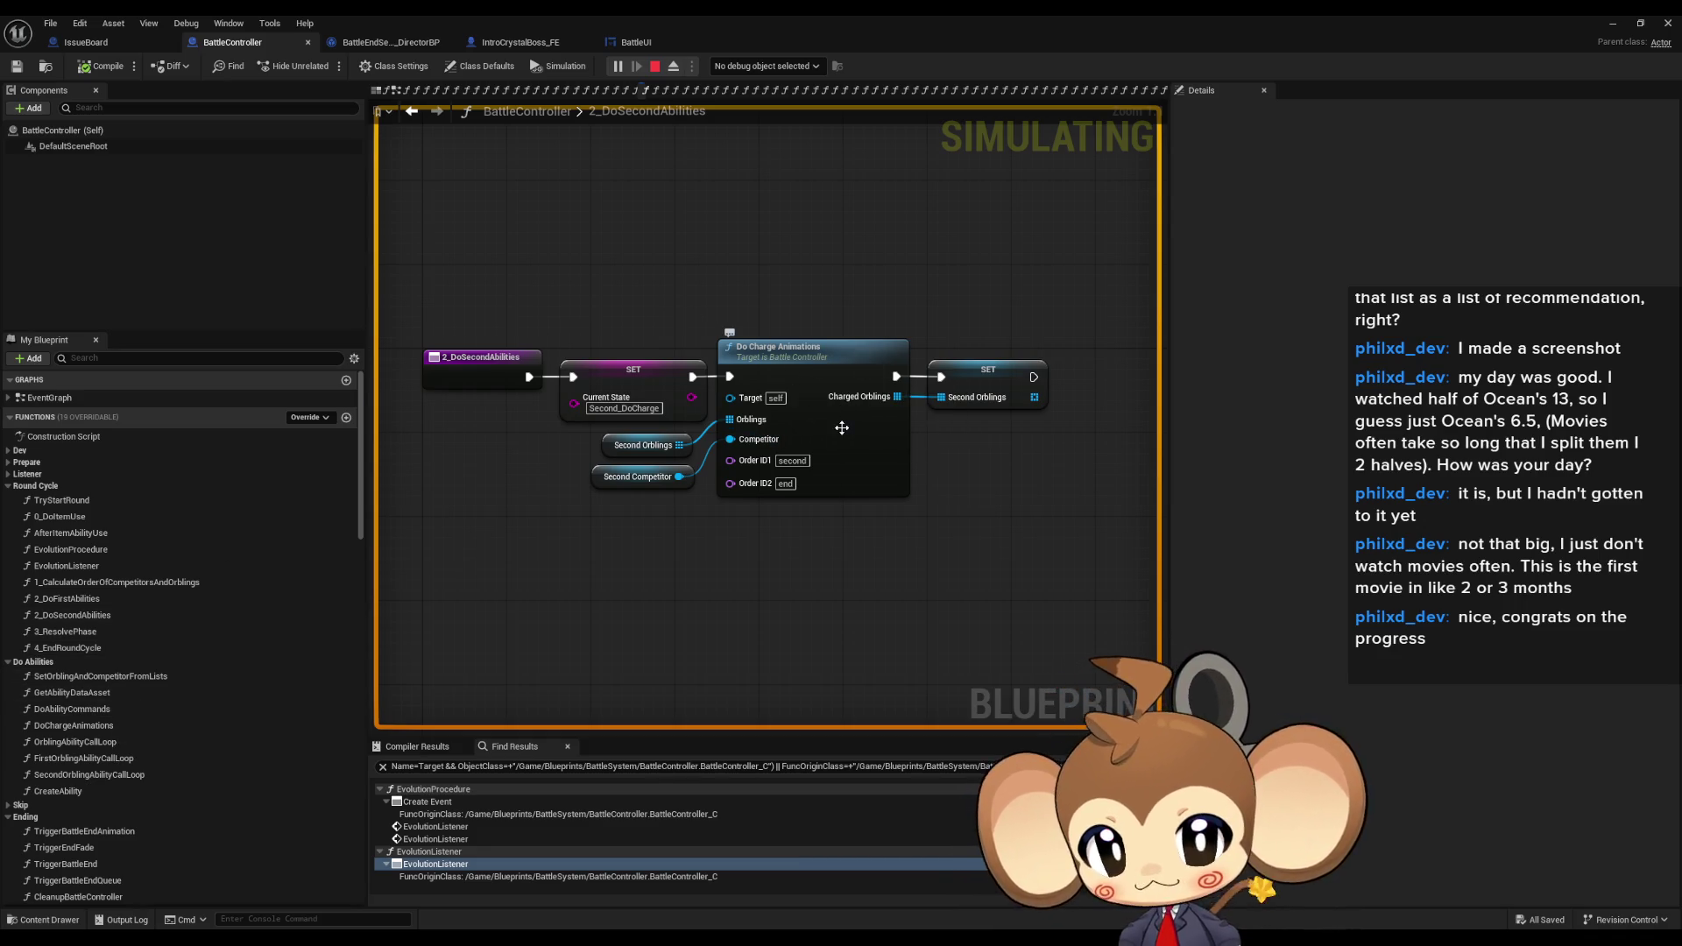
# - Inspect EvolutionProcedure, let the running battle hit the breakpoint, then stop the play session
pyautogui.click(70, 566)
pyautogui.doubleClick(70, 566)
pyautogui.doubleClick(79, 549)
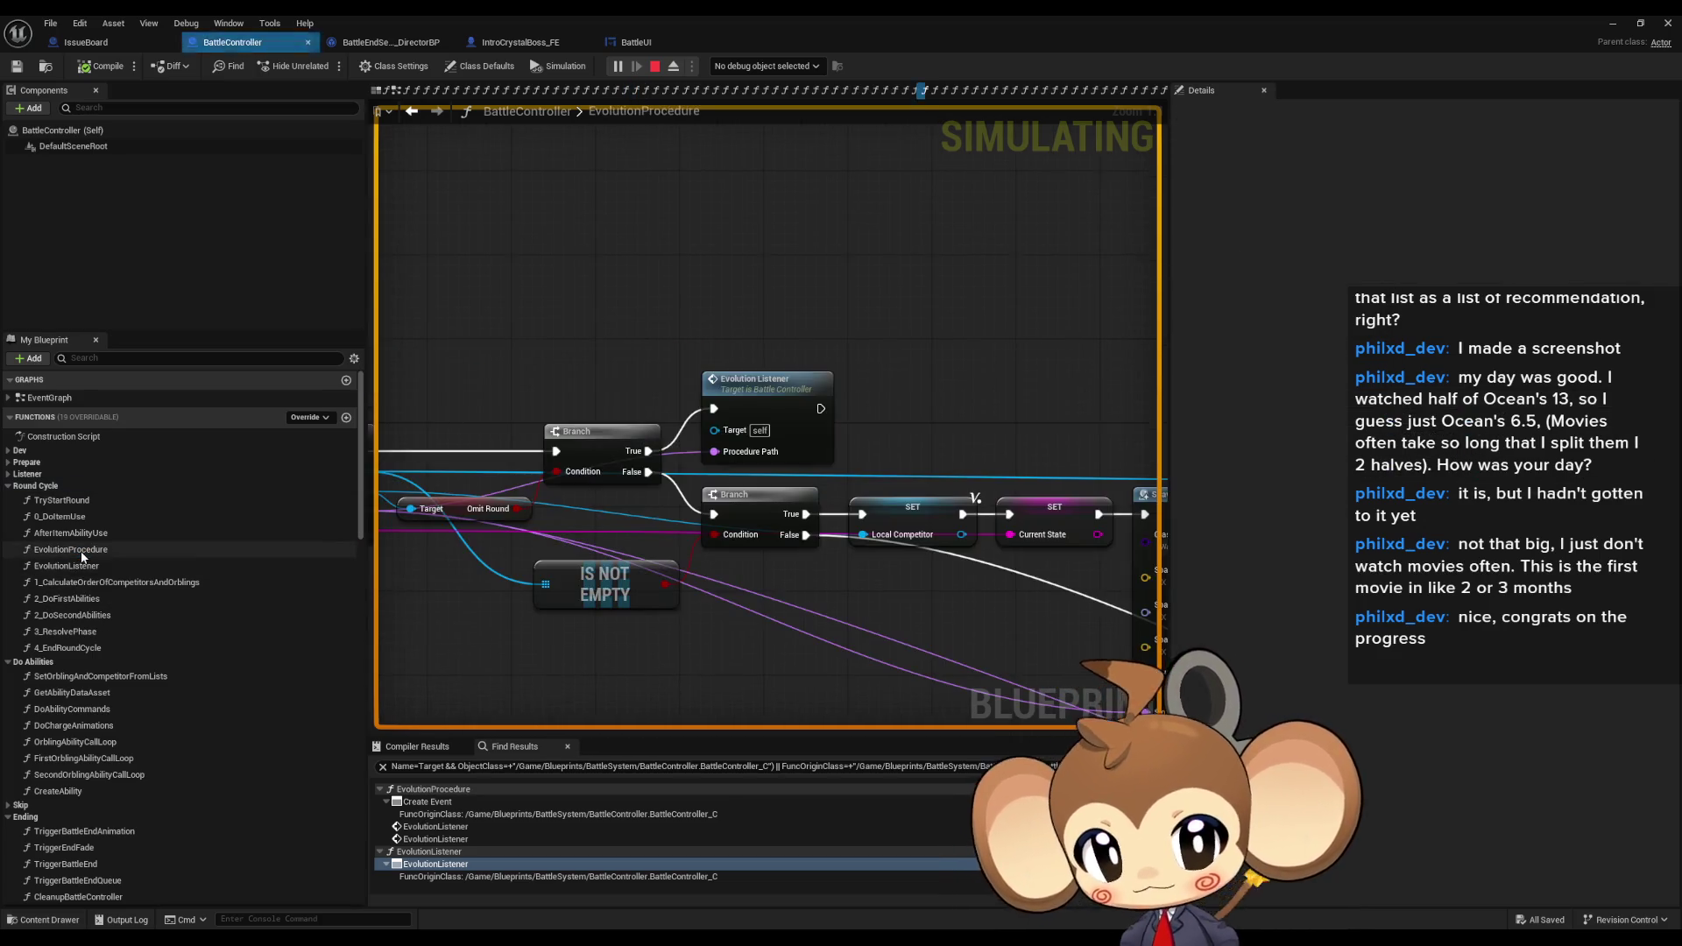
pyautogui.scroll(-5, 842, 494)
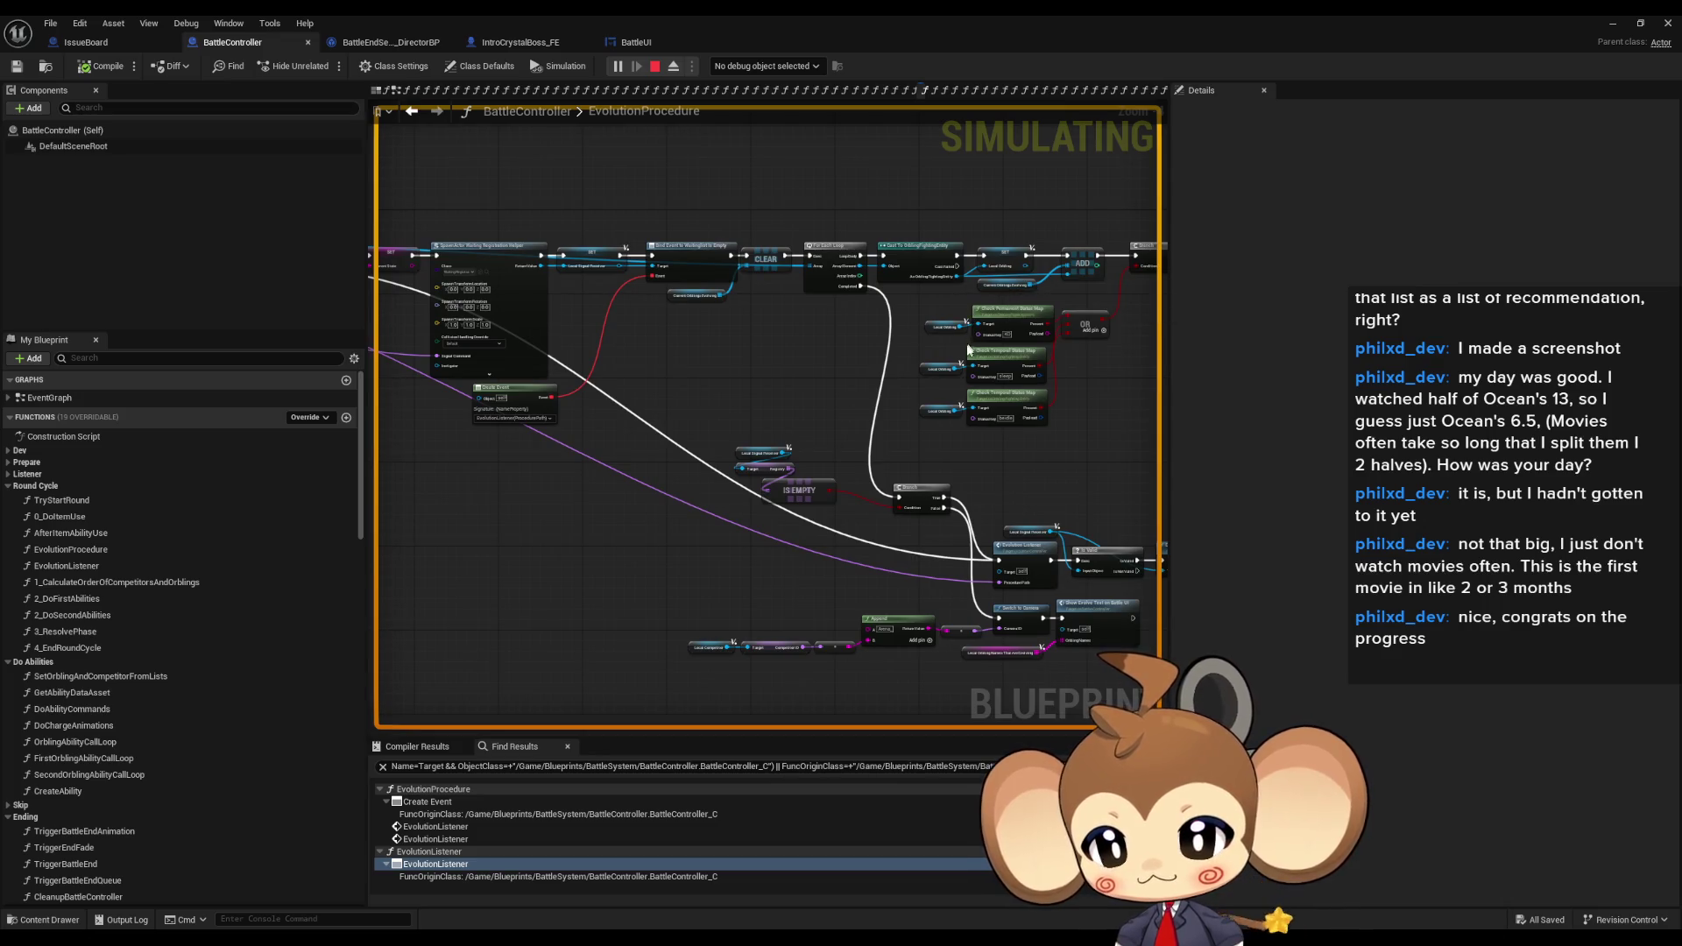
pyautogui.click(1604, 19)
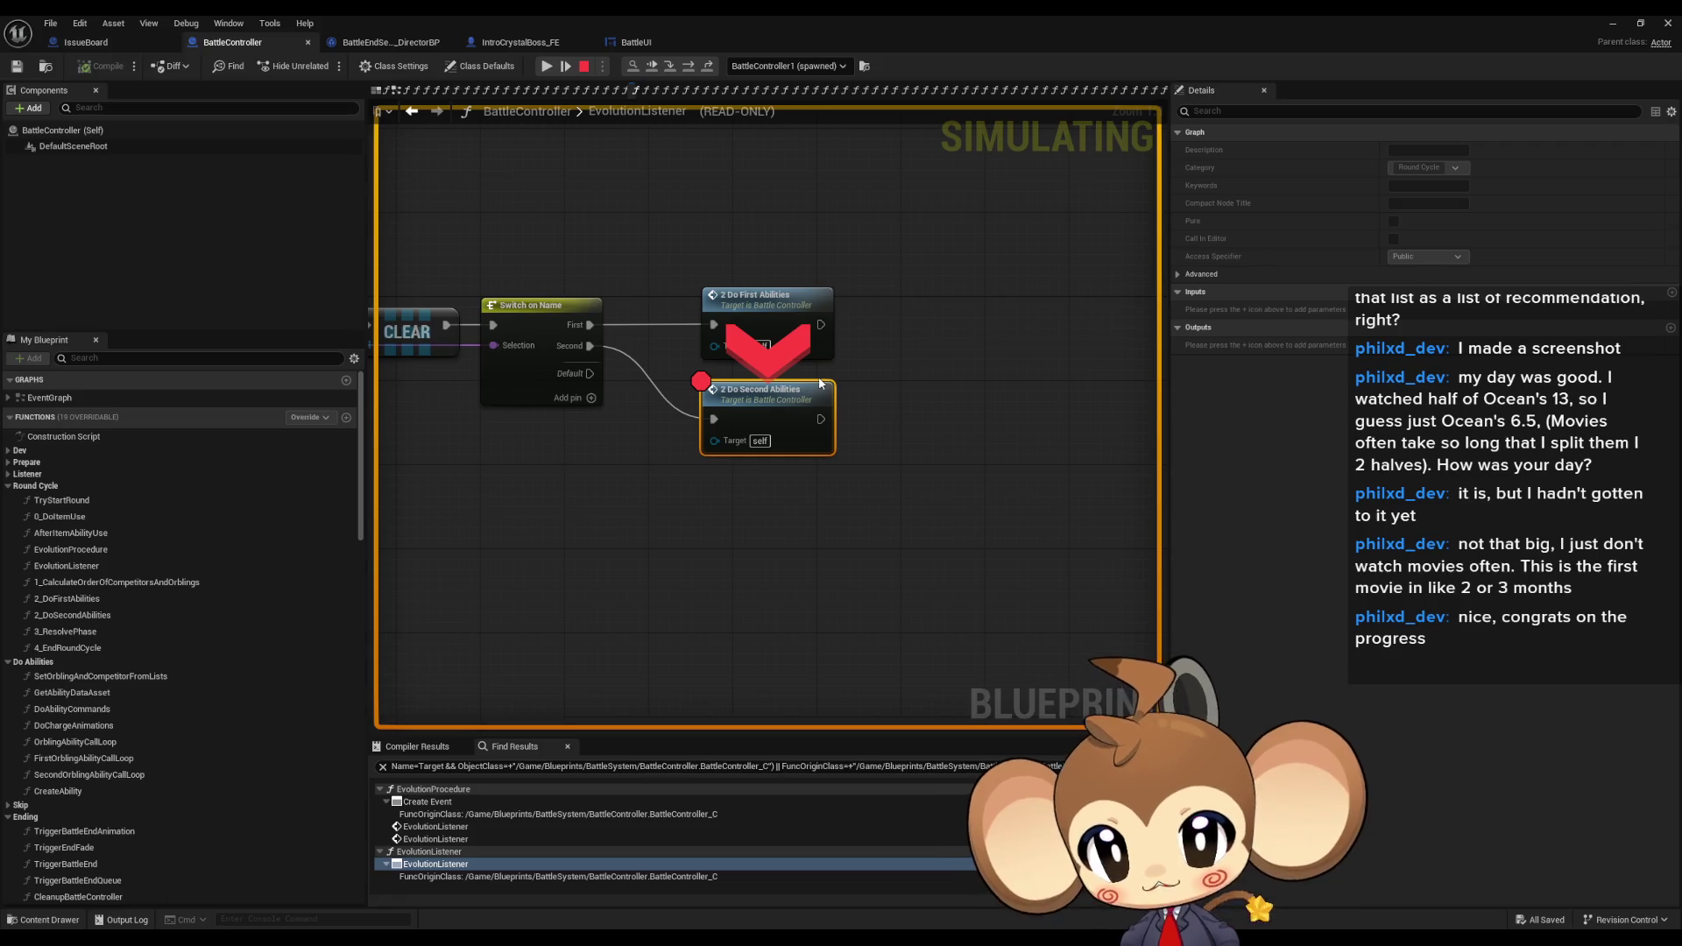
pyautogui.moveTo(664, 549); pyautogui.dragTo(897, 633)
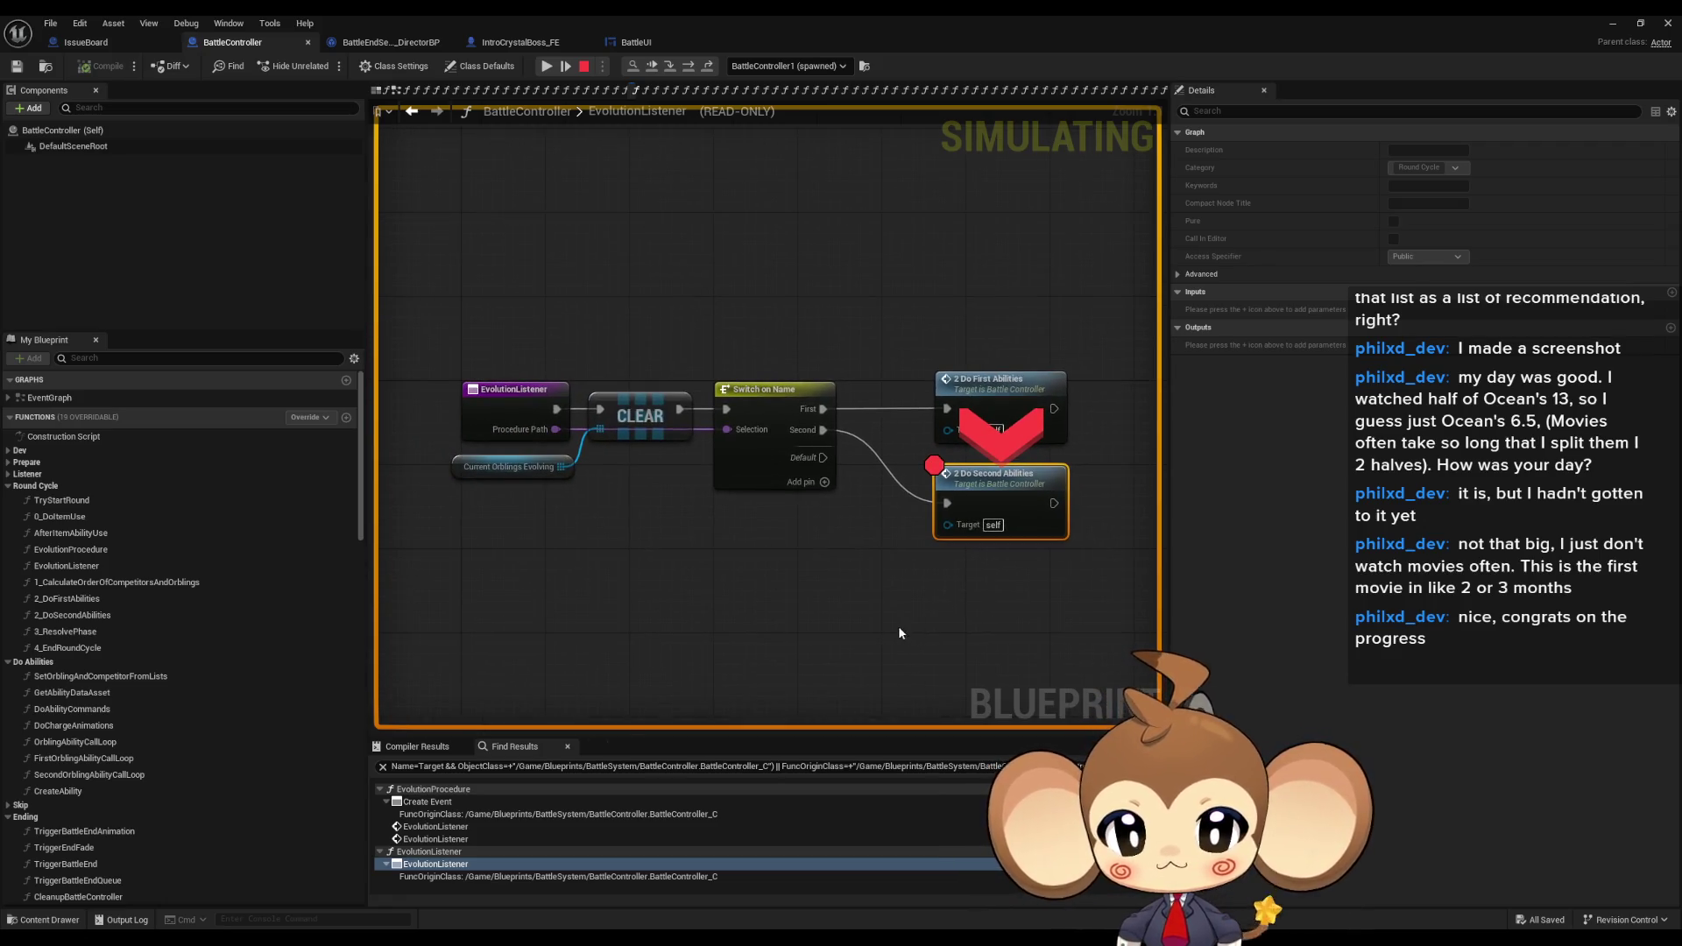
pyautogui.click(595, 67)
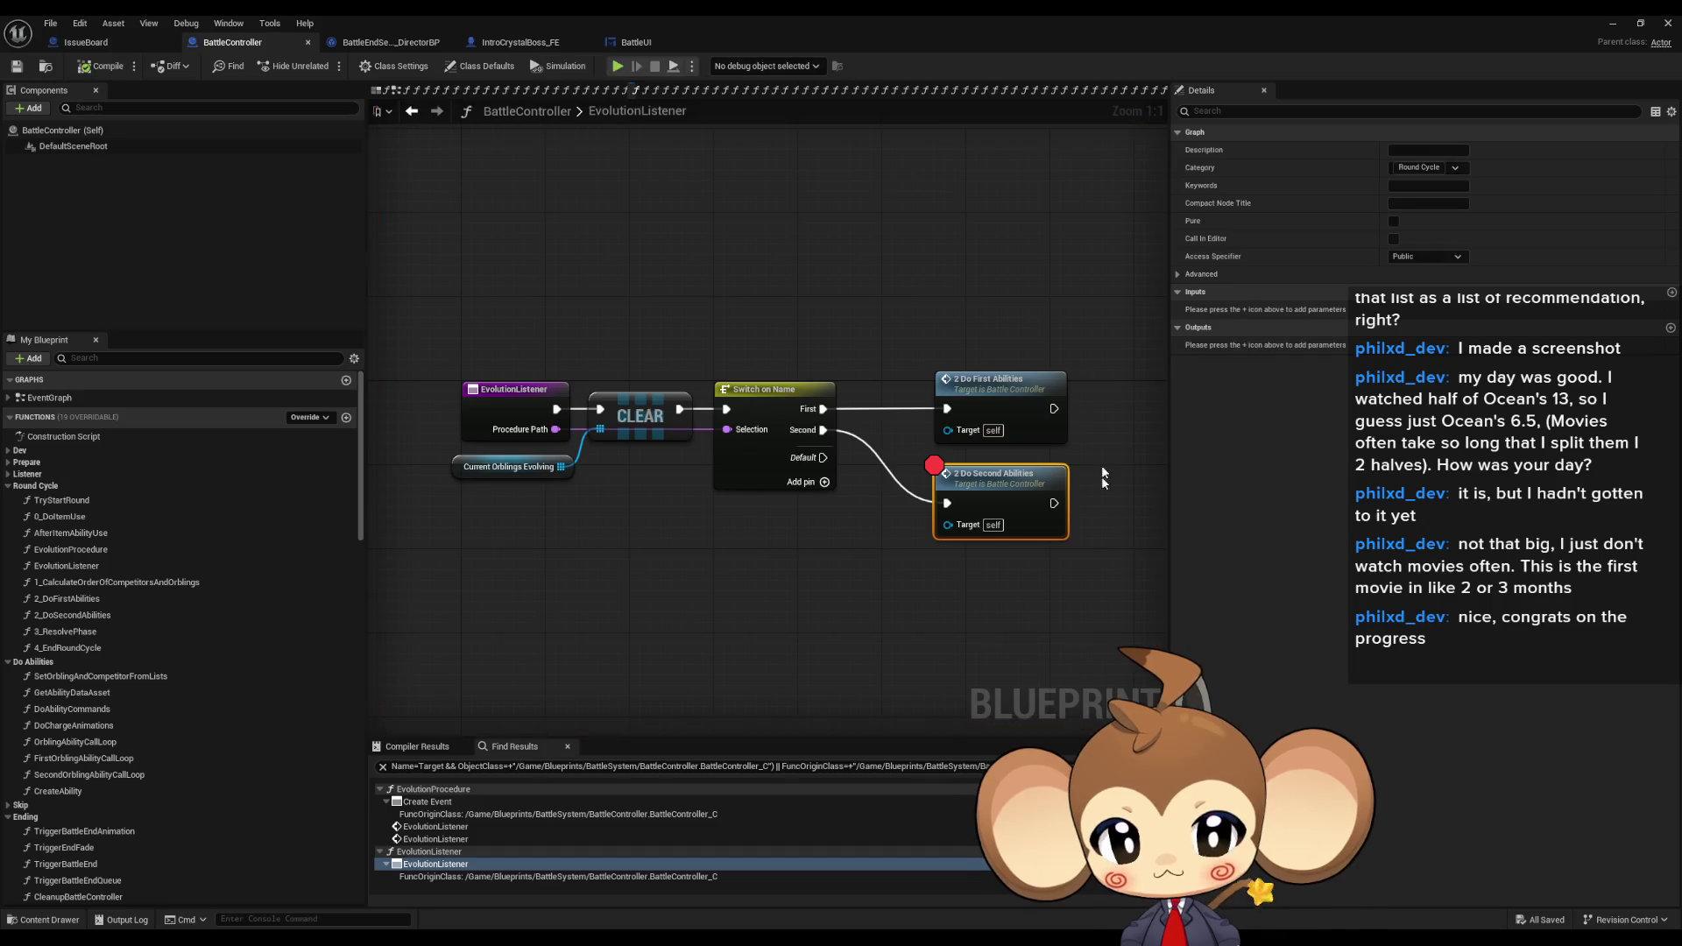
# - Remove the 2 Do Second Abilities breakpoint and trace EvolutionListener to its Create Event binding
pyautogui.rightClick(981, 488)
pyautogui.press('Escape')
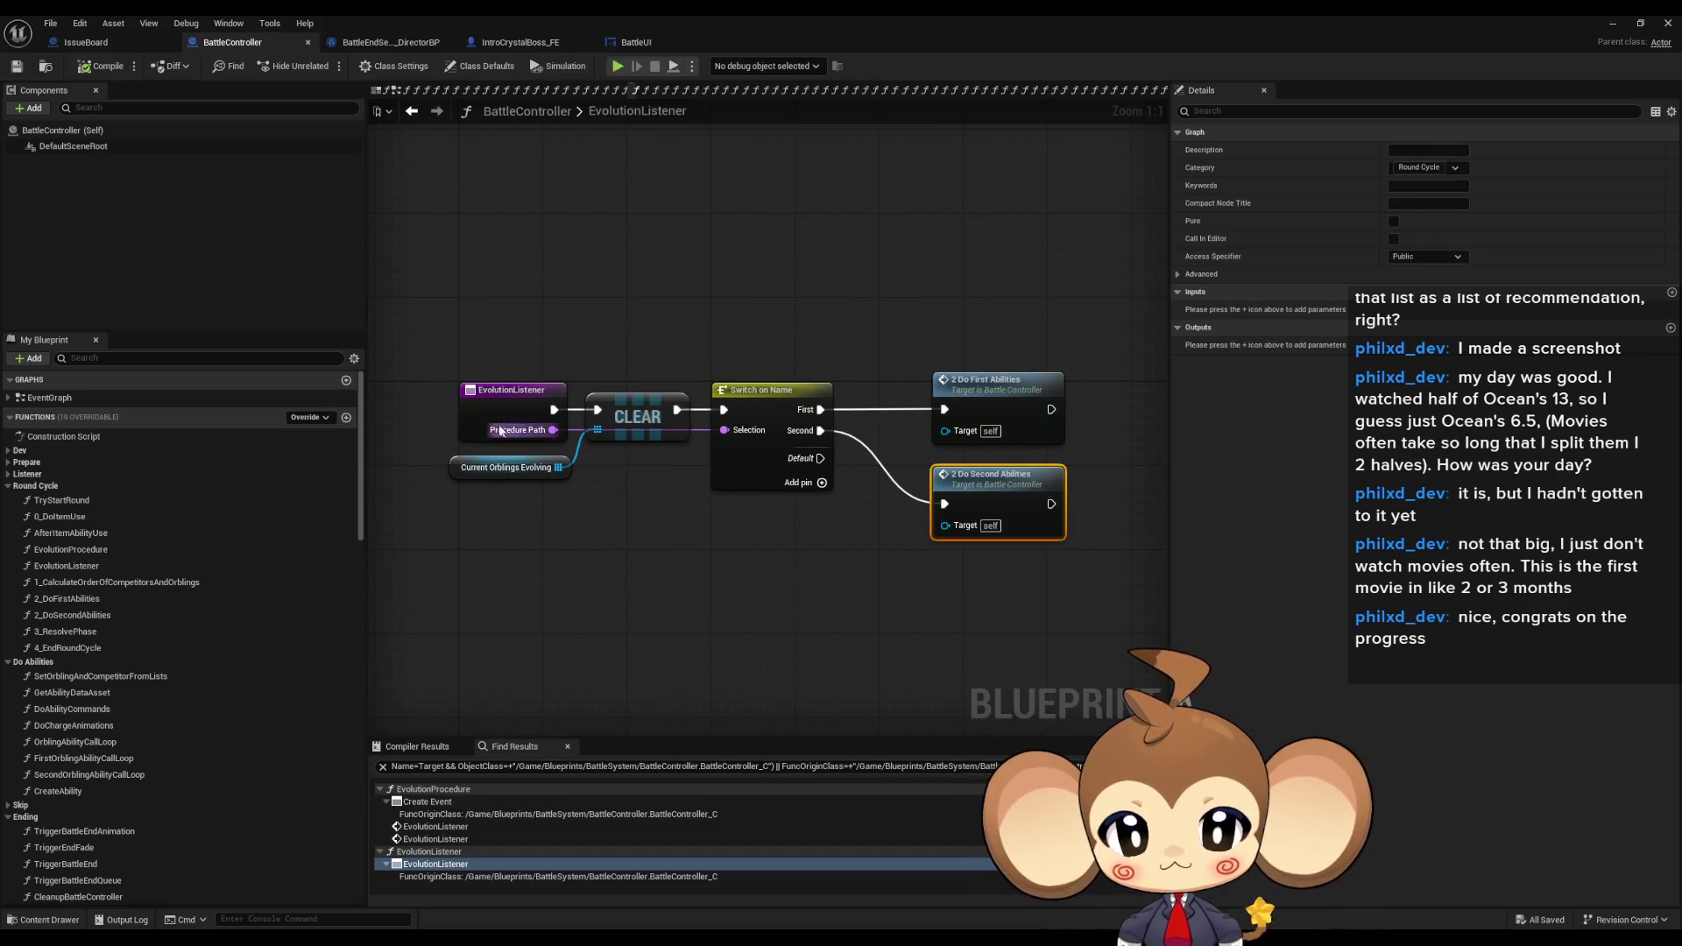
pyautogui.rightClick(459, 401)
pyautogui.click(481, 392)
pyautogui.rightClick(481, 394)
pyautogui.moveTo(577, 536)
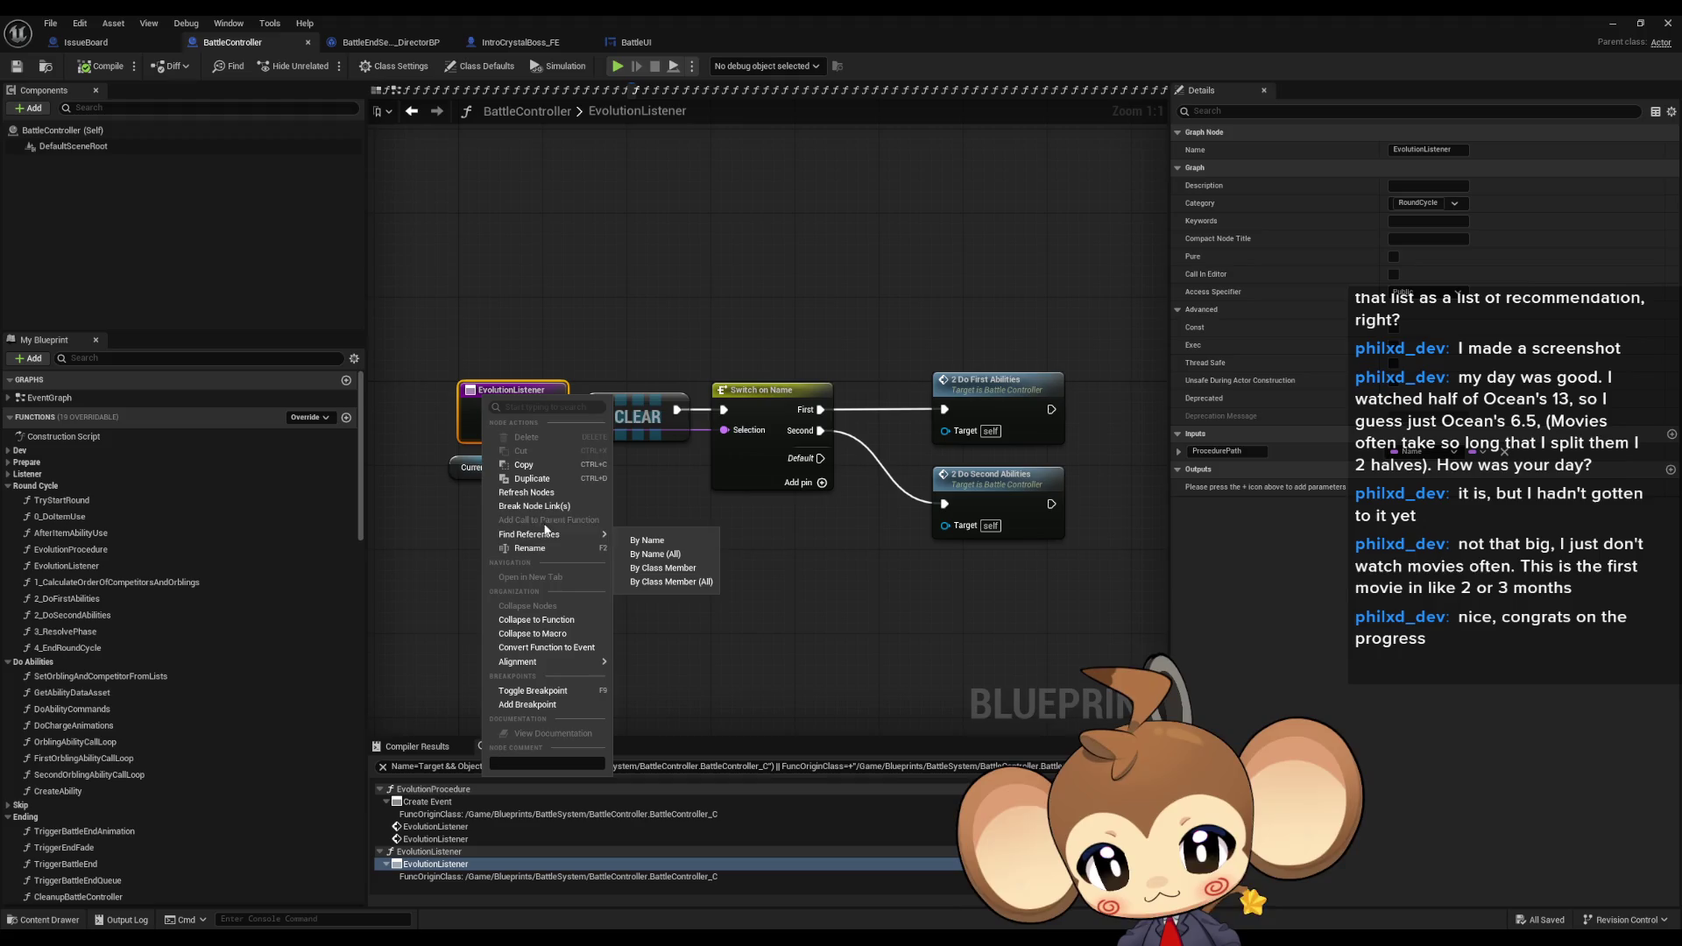
pyautogui.click(664, 585)
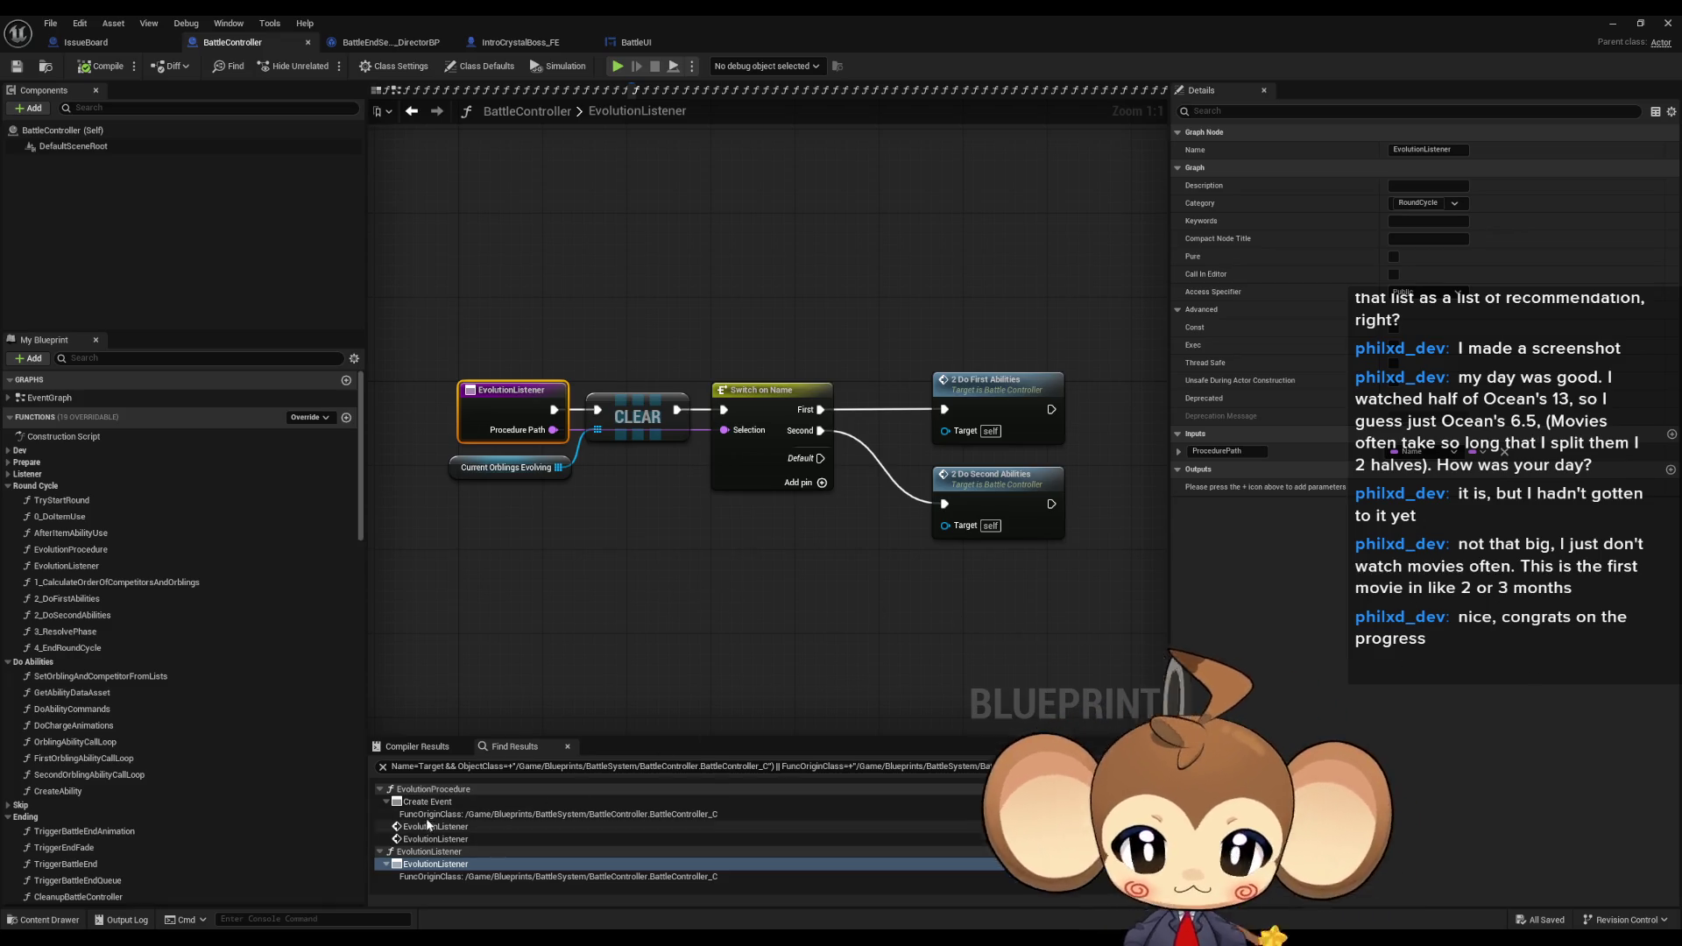
pyautogui.click(425, 802)
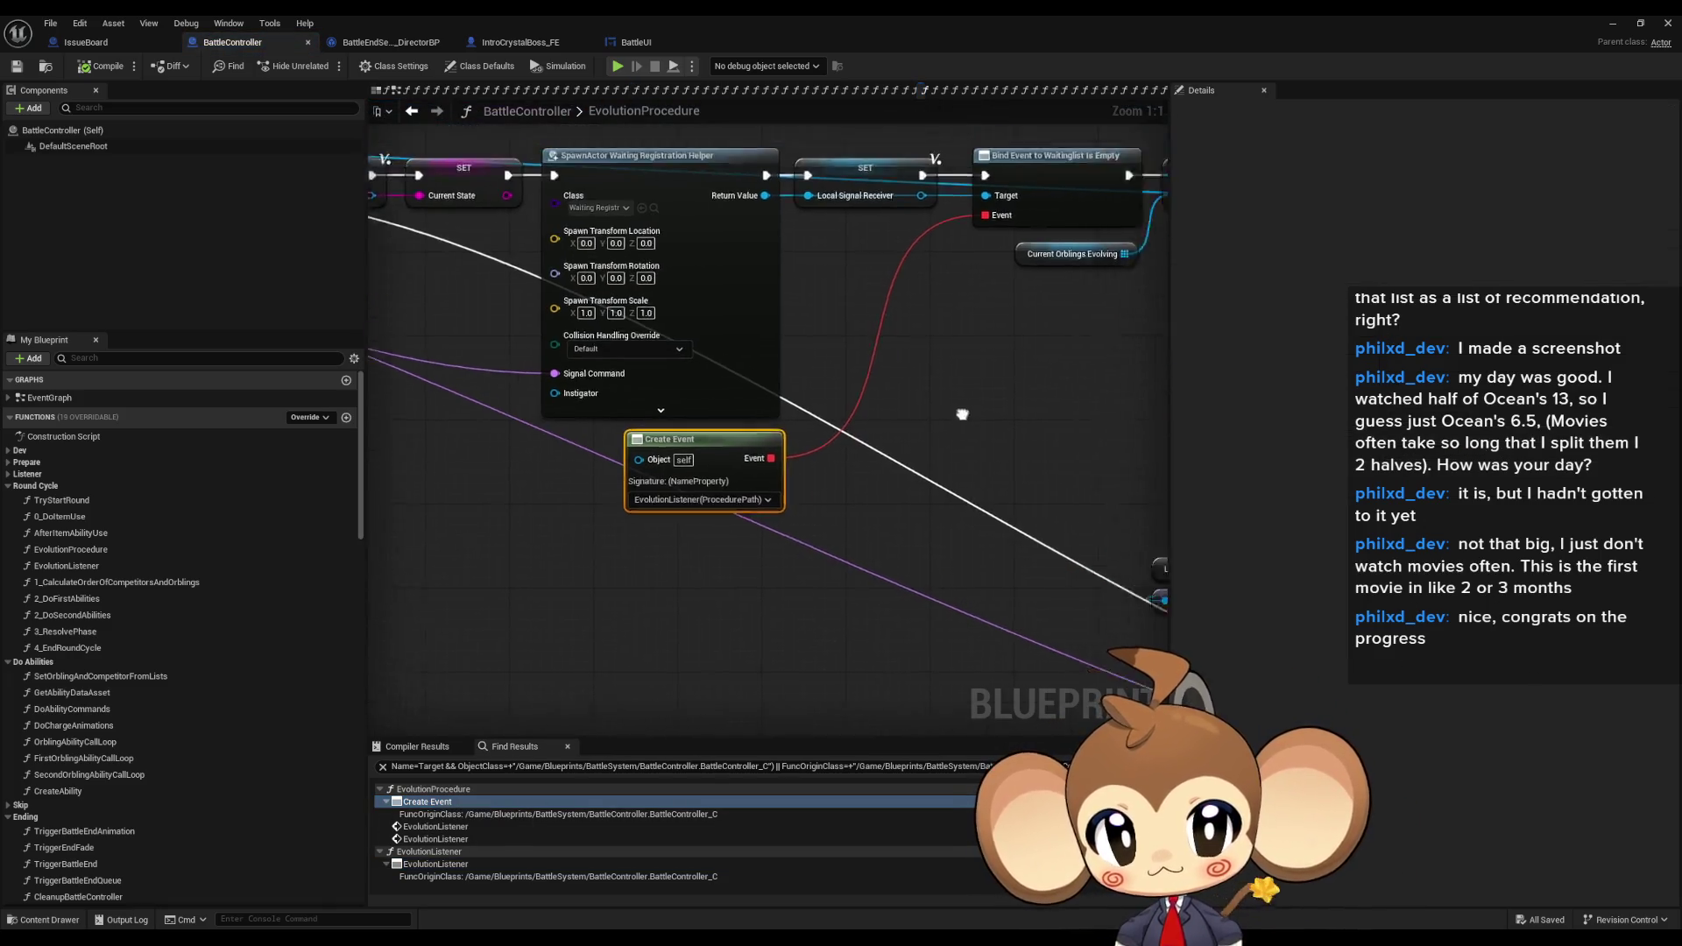
# - Find EvolutionProcedure references by class member and go to its call in AfterItemAbilityUse
pyautogui.scroll(-3, 982, 396)
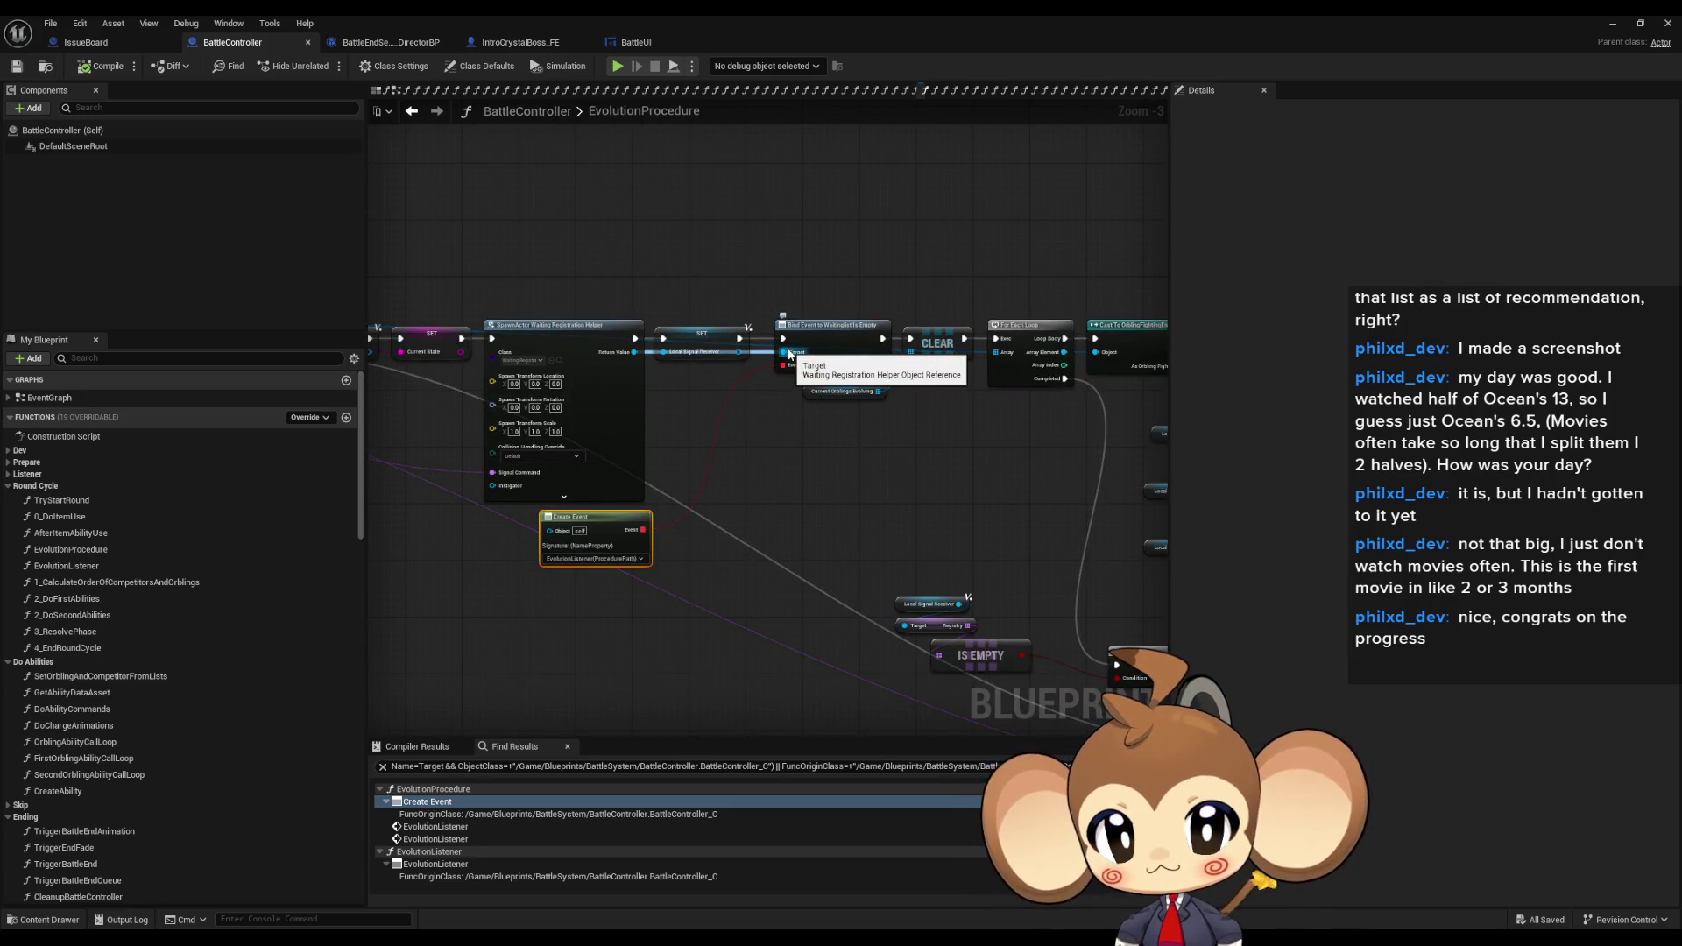
pyautogui.moveTo(790, 354); pyautogui.dragTo(1052, 488)
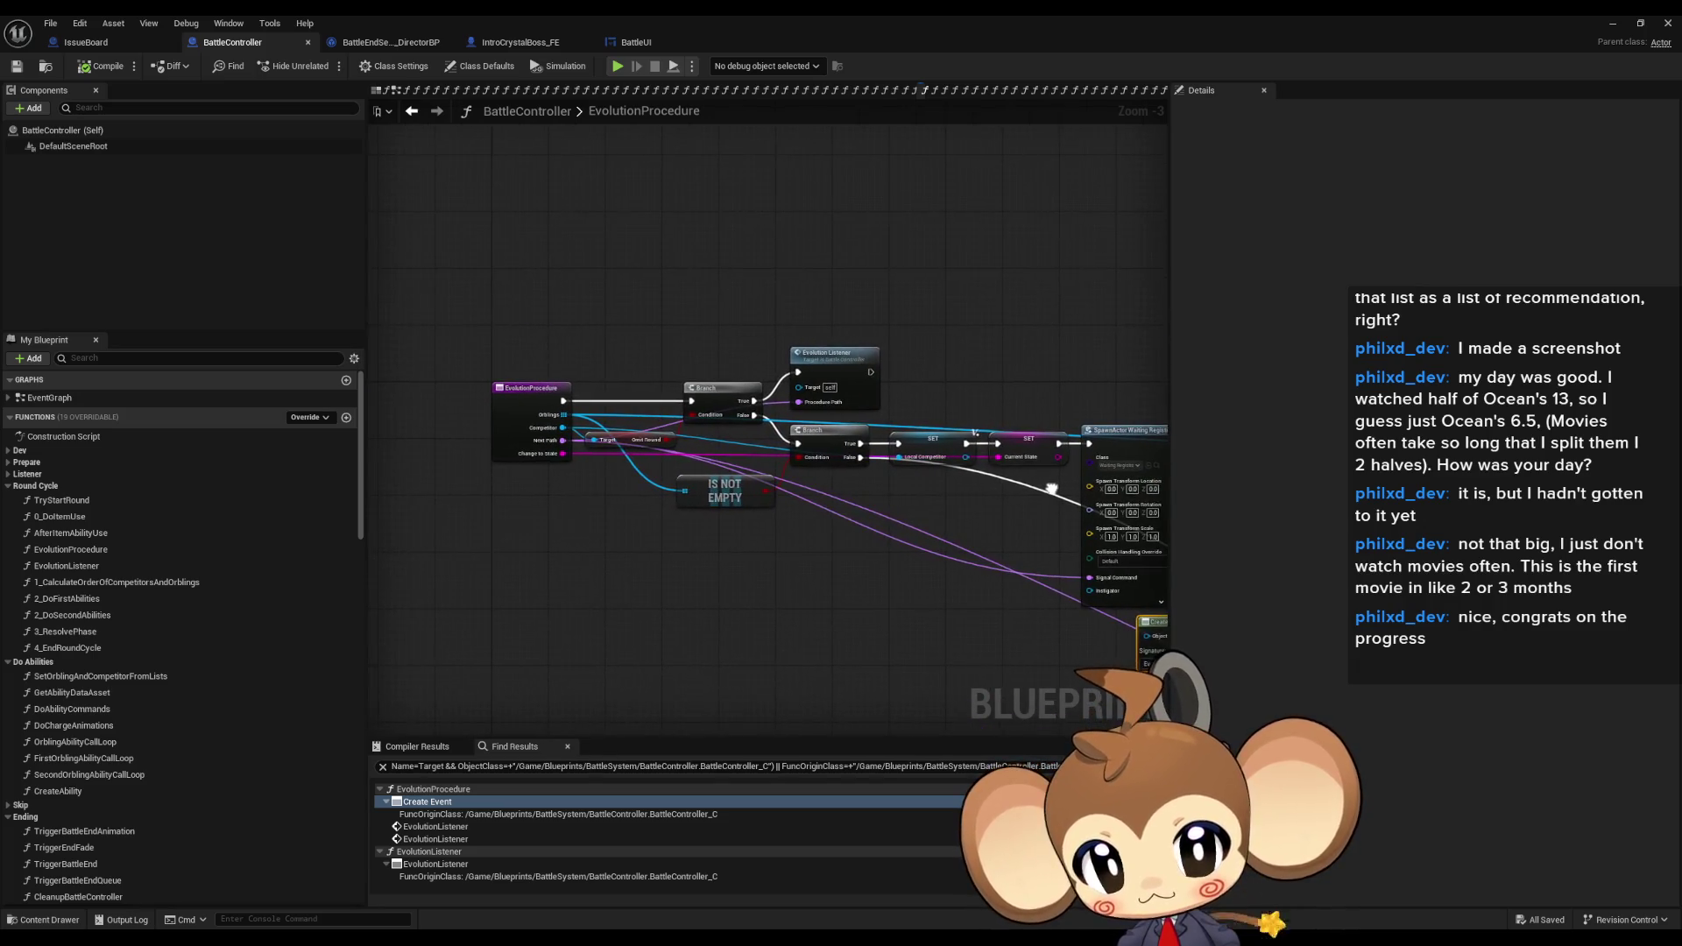
pyautogui.scroll(3, 560, 442)
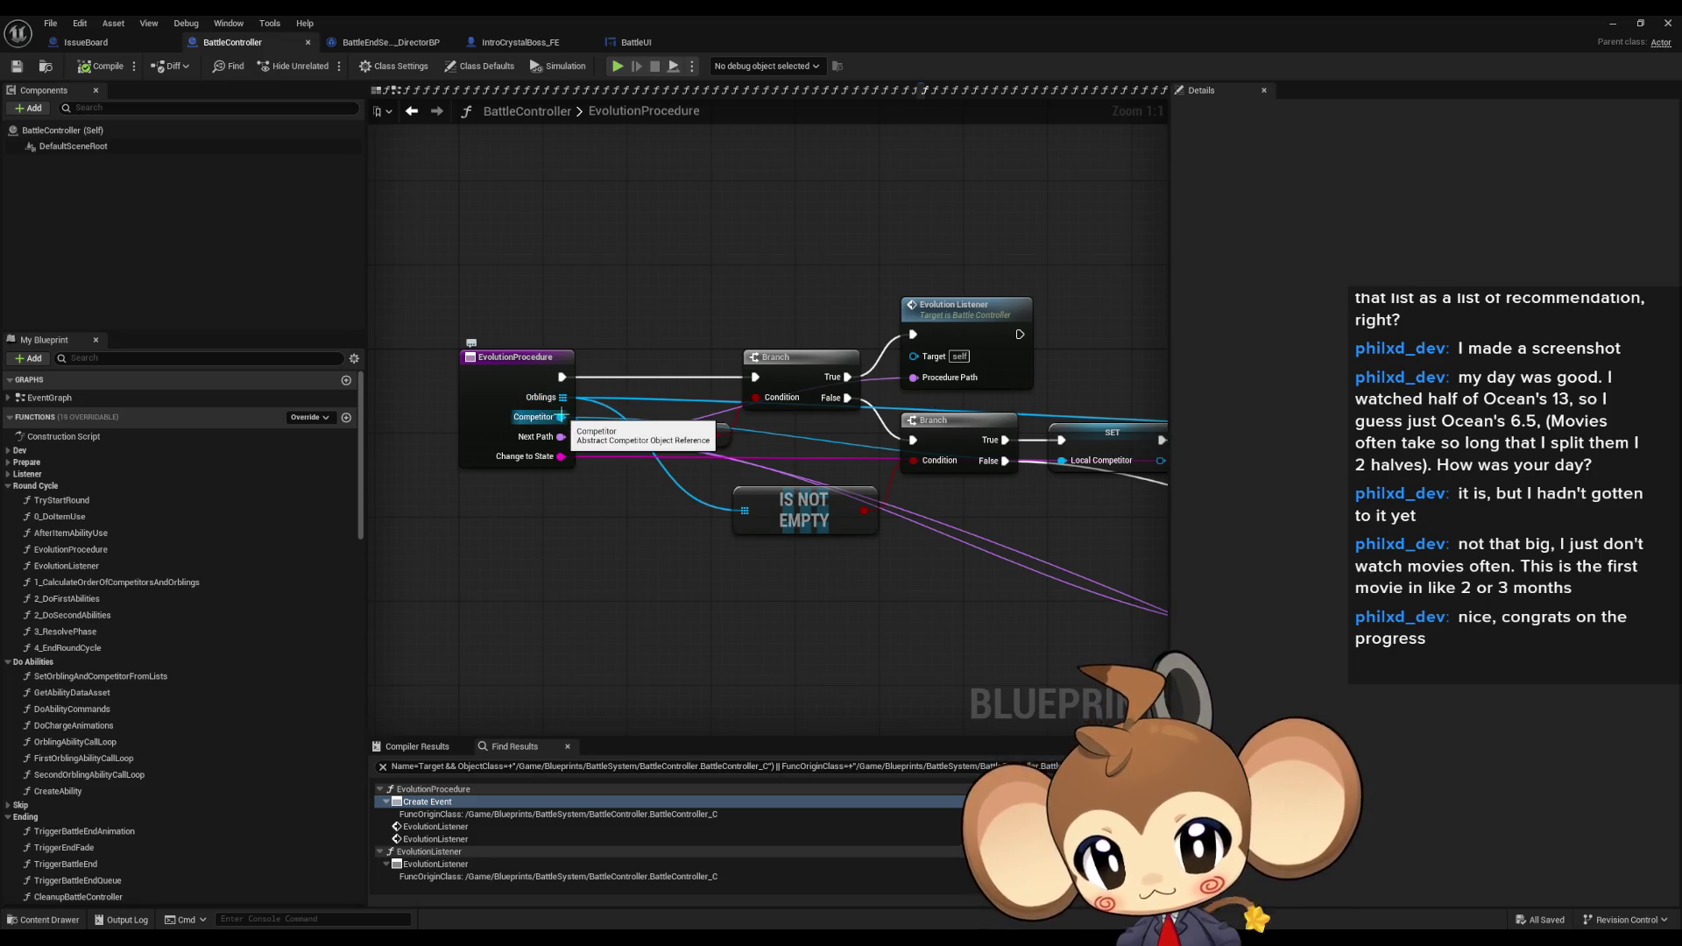
pyautogui.moveTo(700, 444)
pyautogui.mouseDown()
pyautogui.moveTo(511, 460)
pyautogui.moveTo(782, 467)
pyautogui.moveTo(625, 464)
pyautogui.moveTo(381, 425)
pyautogui.moveTo(525, 435)
pyautogui.mouseUp()
pyautogui.scroll(-2, 737, 485)
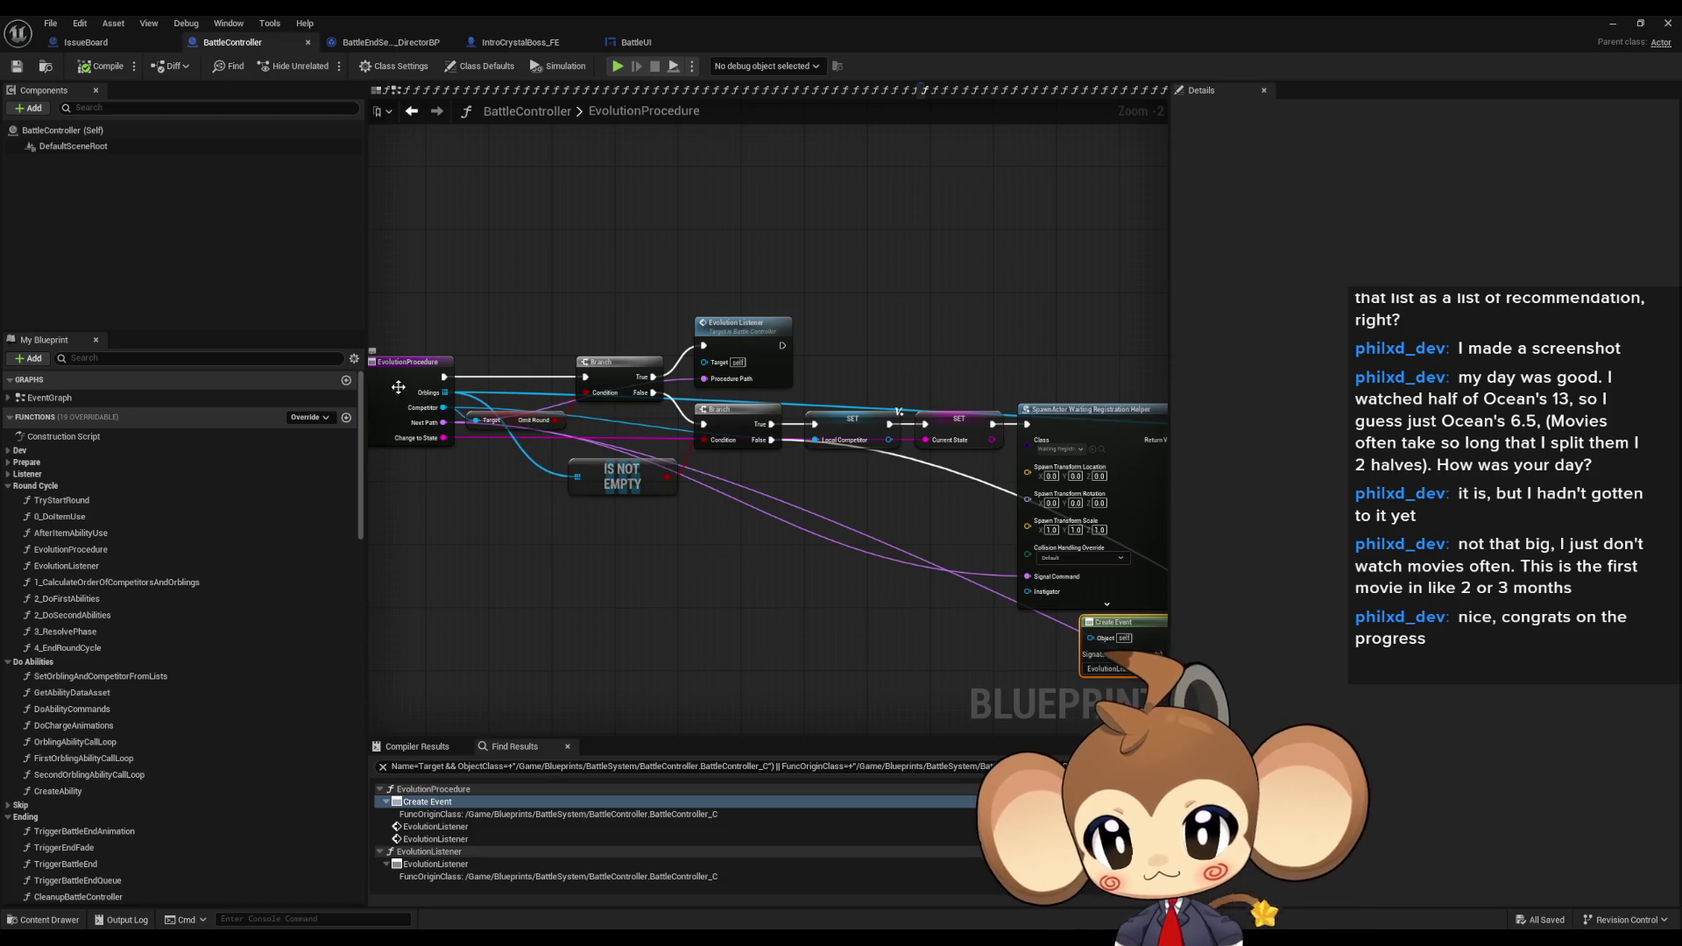
pyautogui.moveTo(398, 388); pyautogui.dragTo(586, 386)
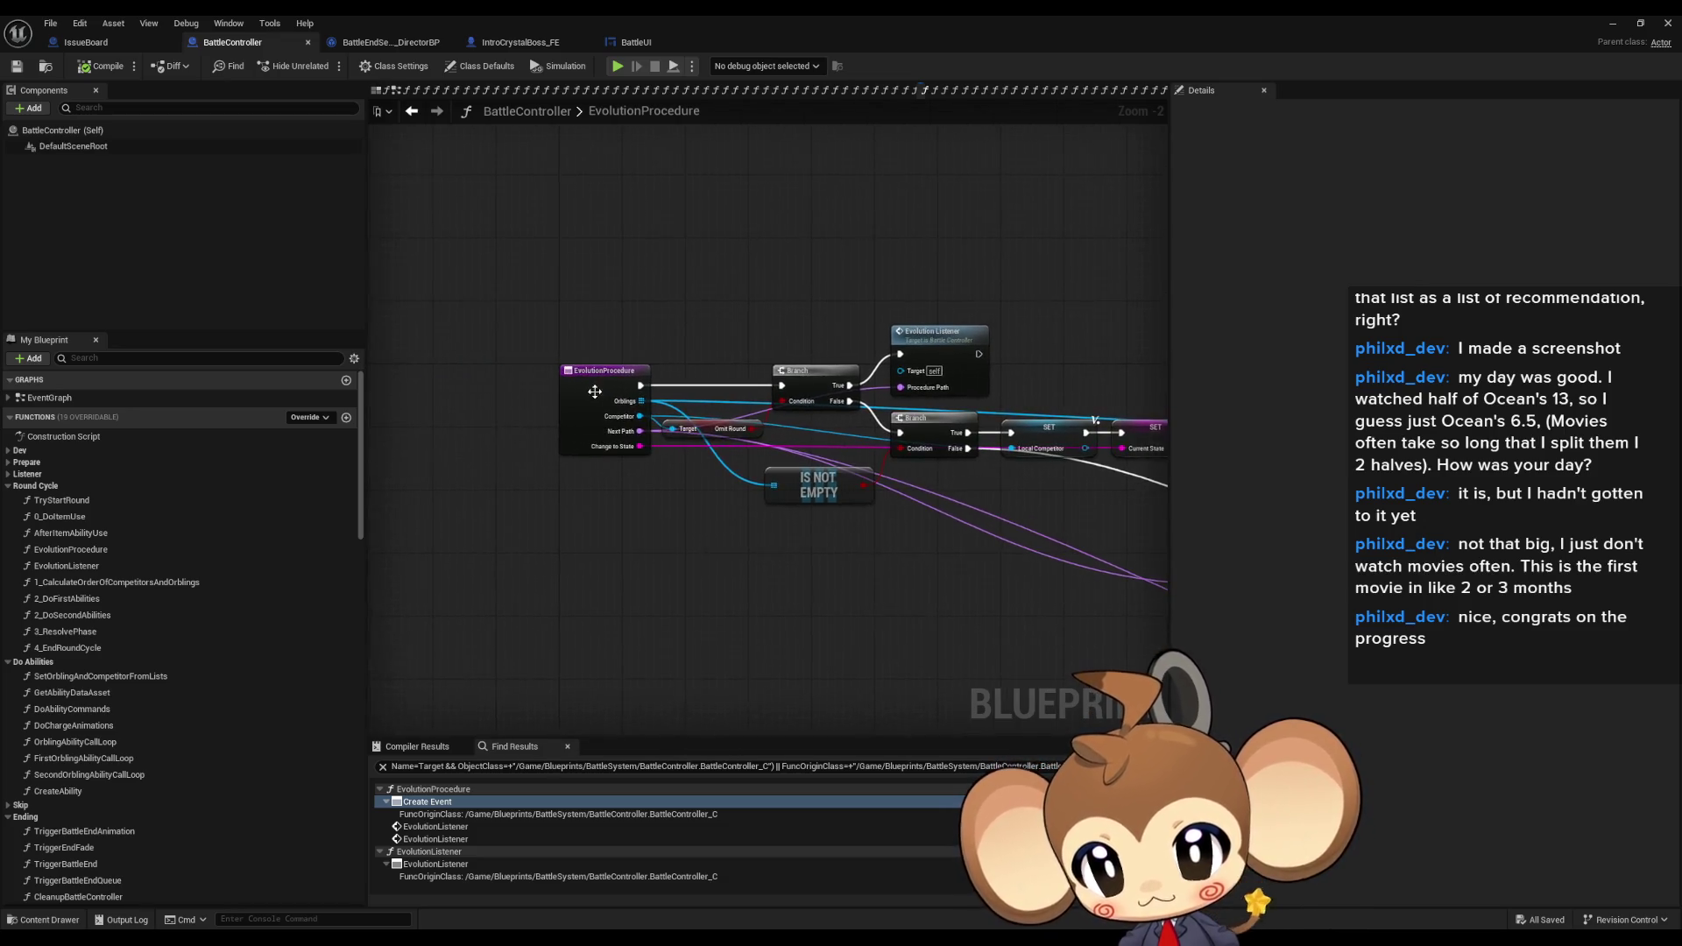
pyautogui.rightClick(586, 386)
pyautogui.moveTo(666, 532)
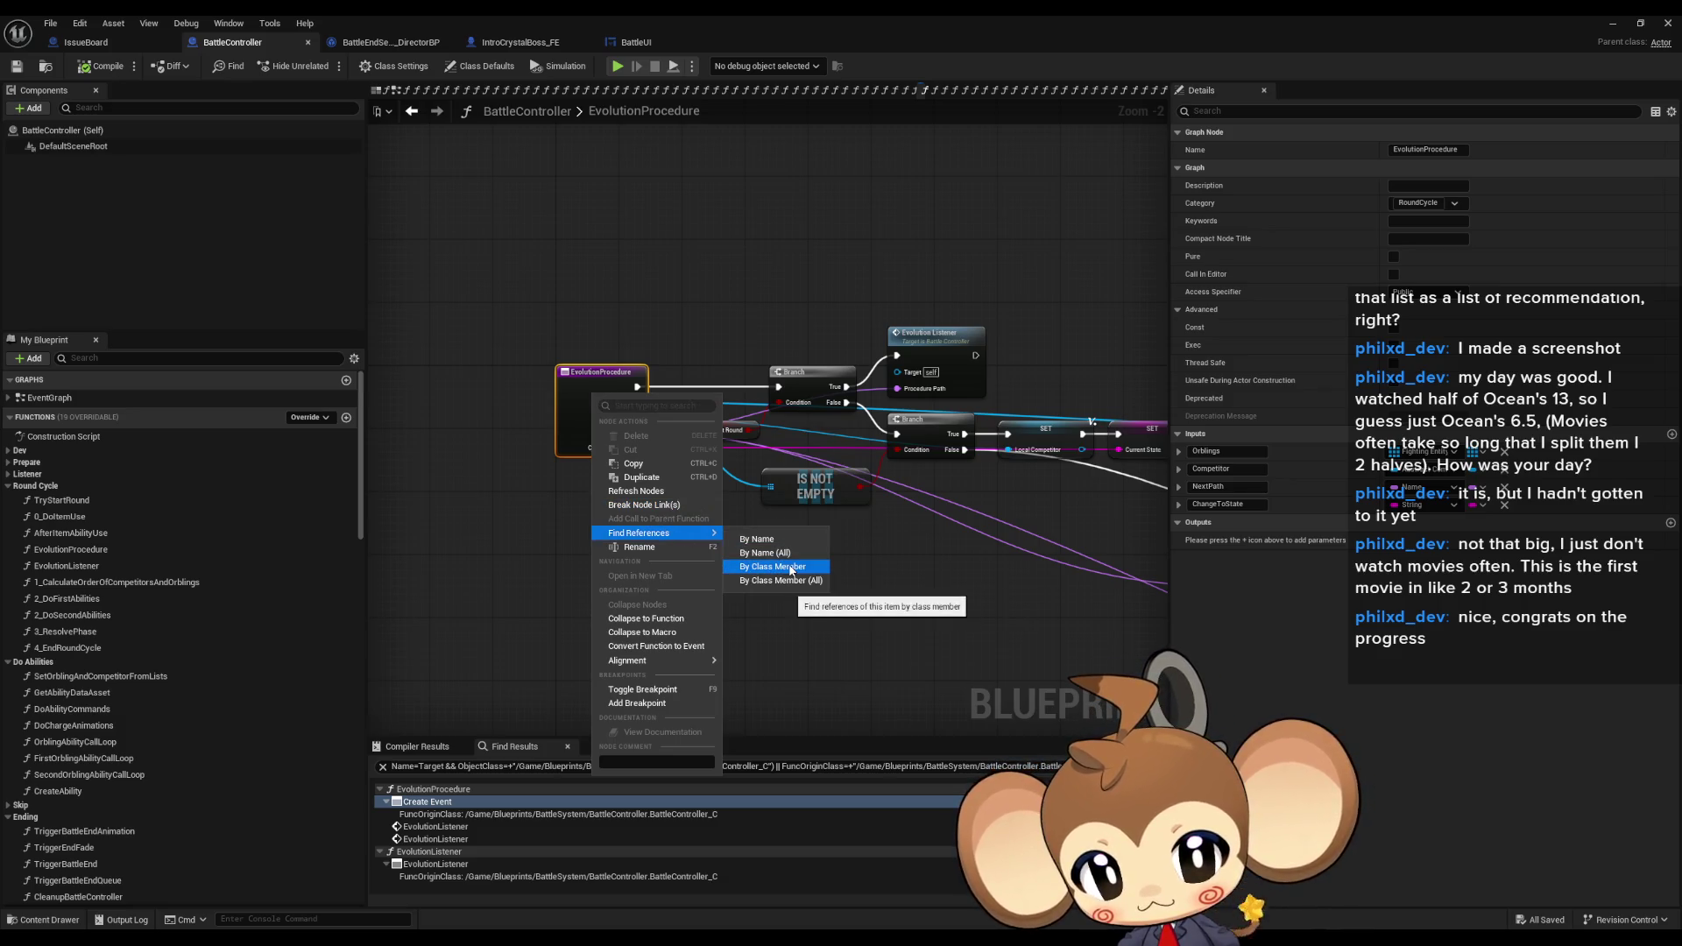
pyautogui.click(788, 568)
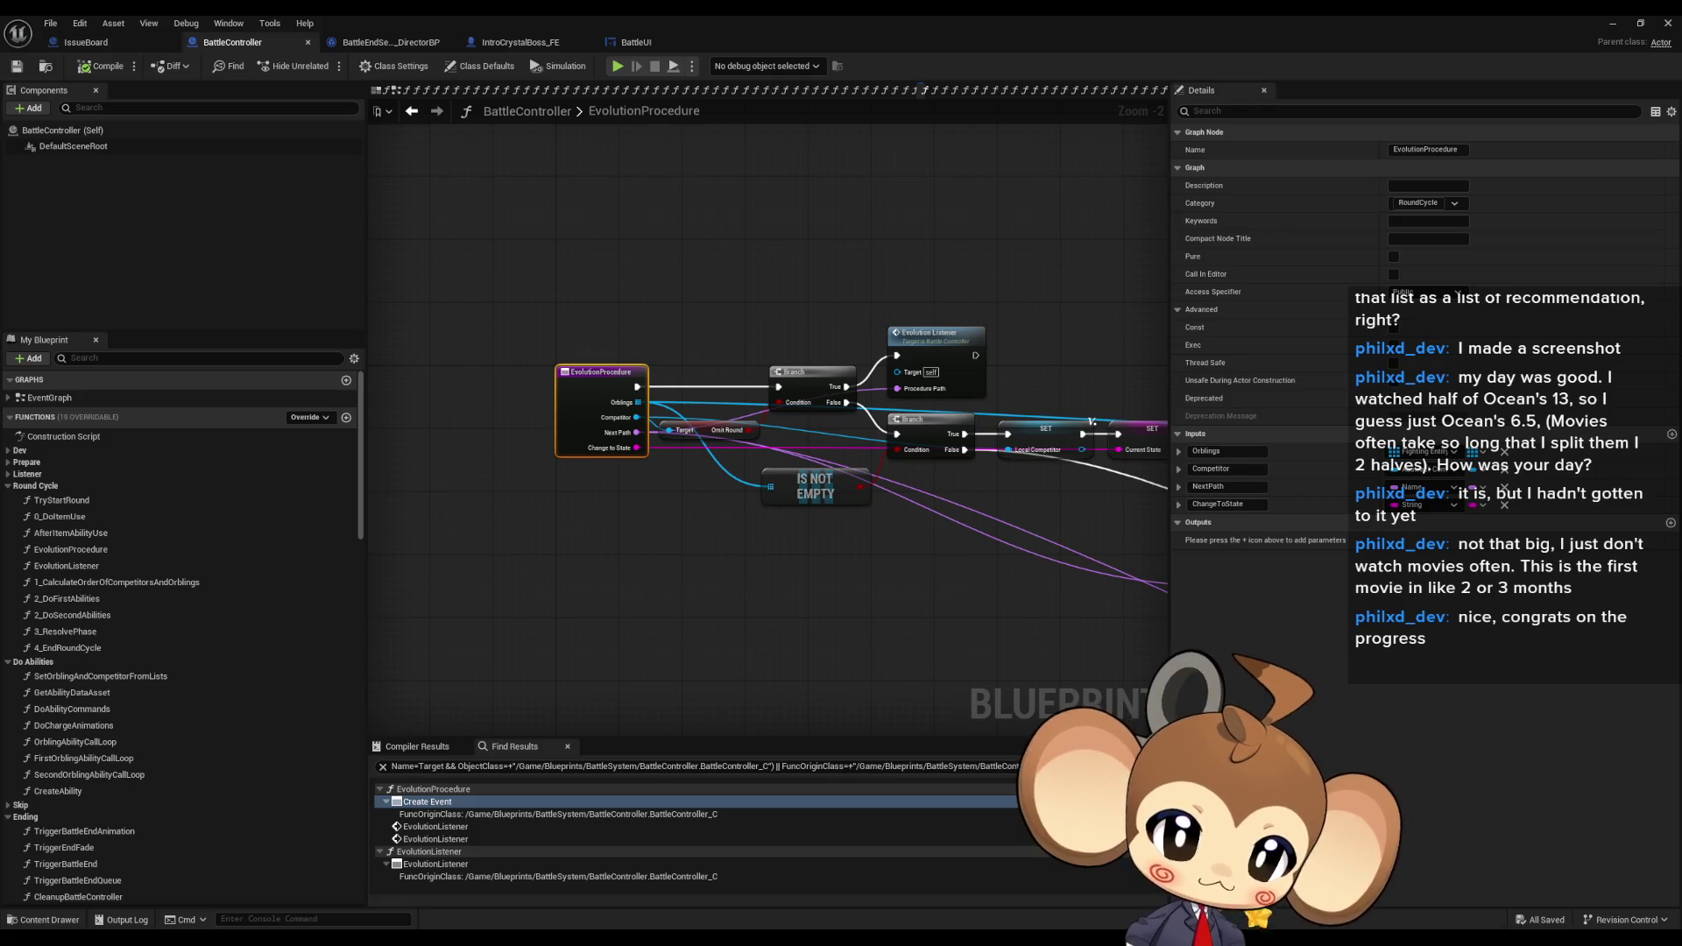
pyautogui.hotkey('alt', 'Left')
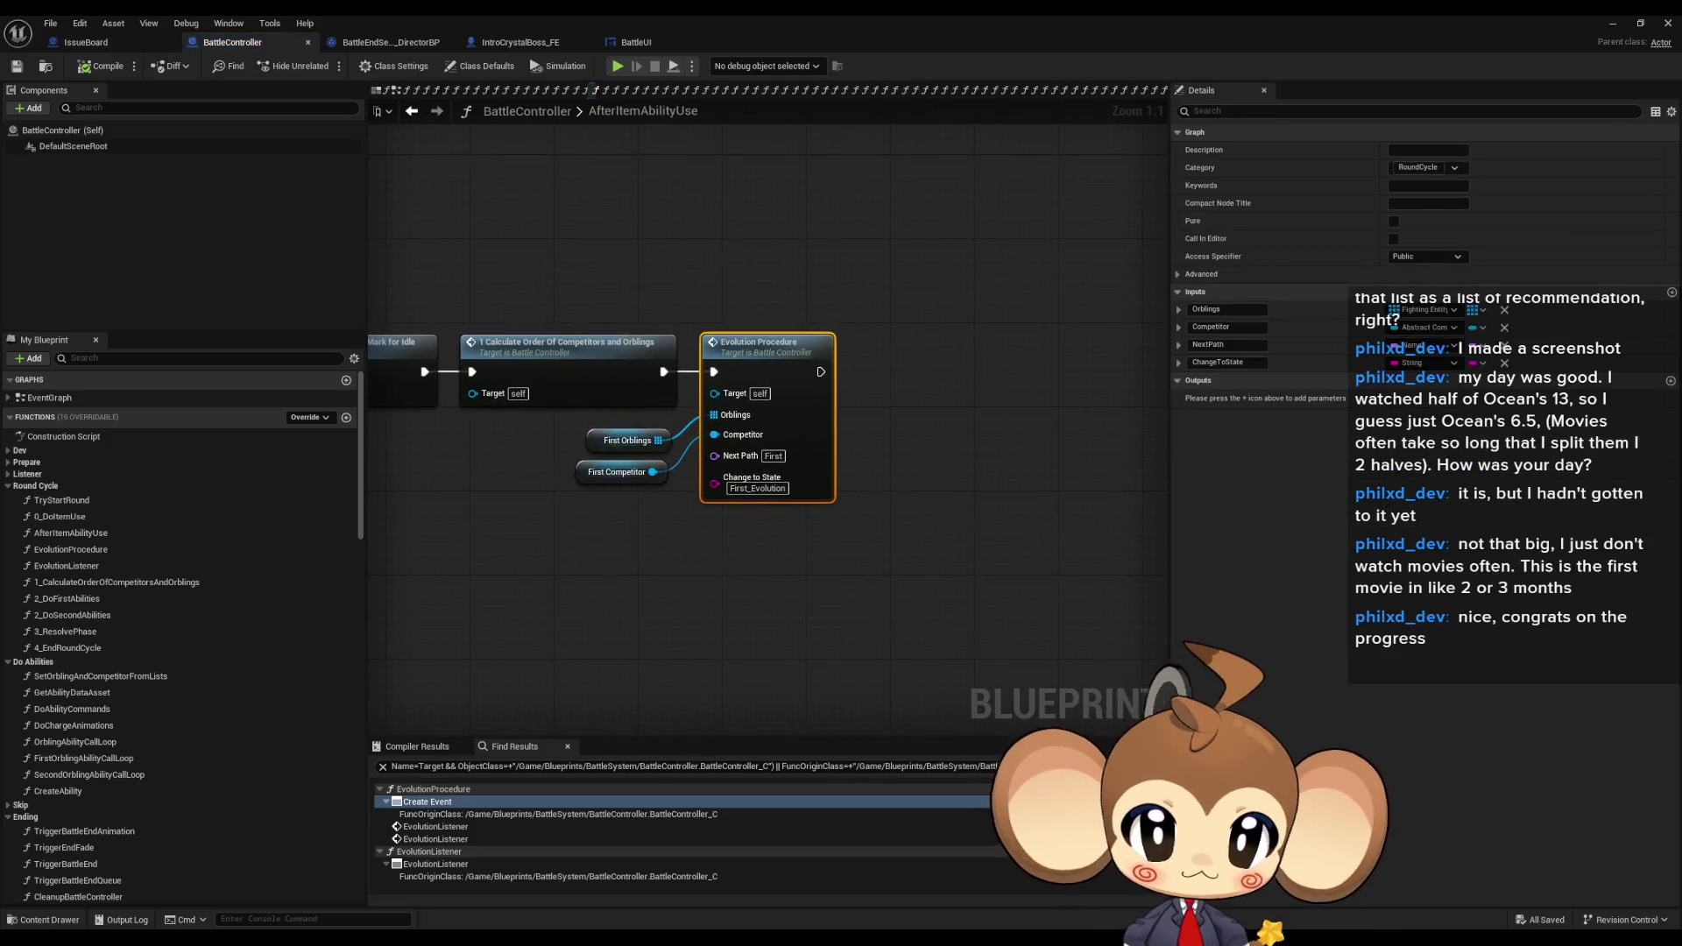
# - Go to the next Evolution Procedure caller and centre the OrblingAbilityCallLoop entry node
pyautogui.scroll(-1, 920, 496)
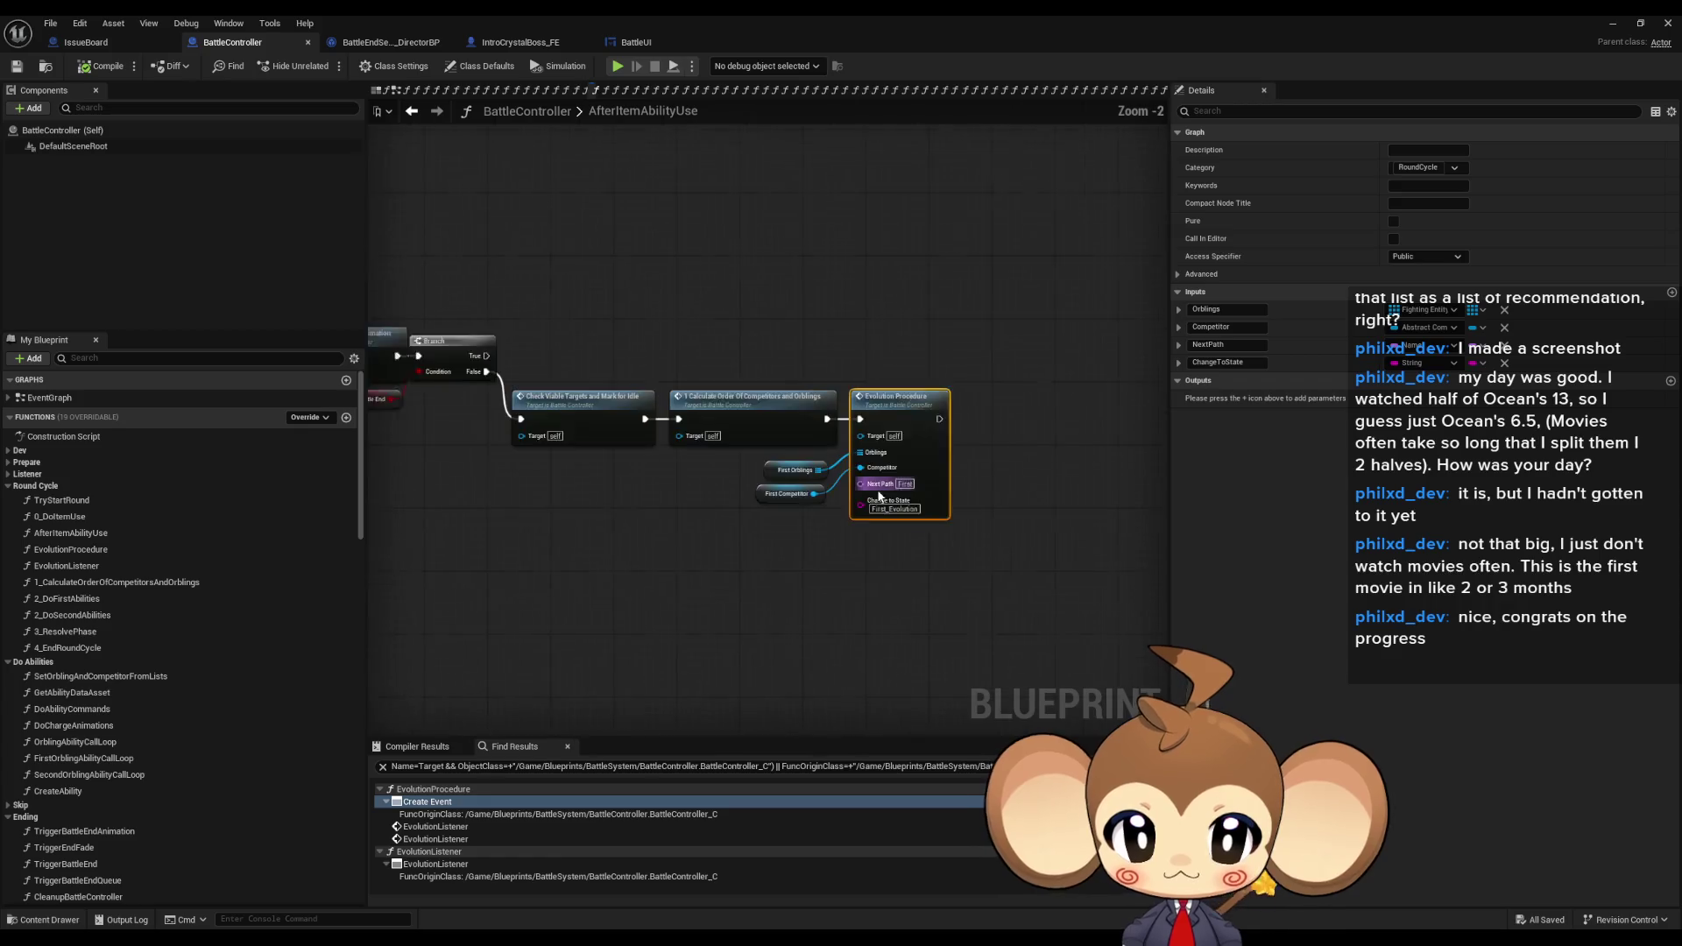
pyautogui.scroll(1, 891, 524)
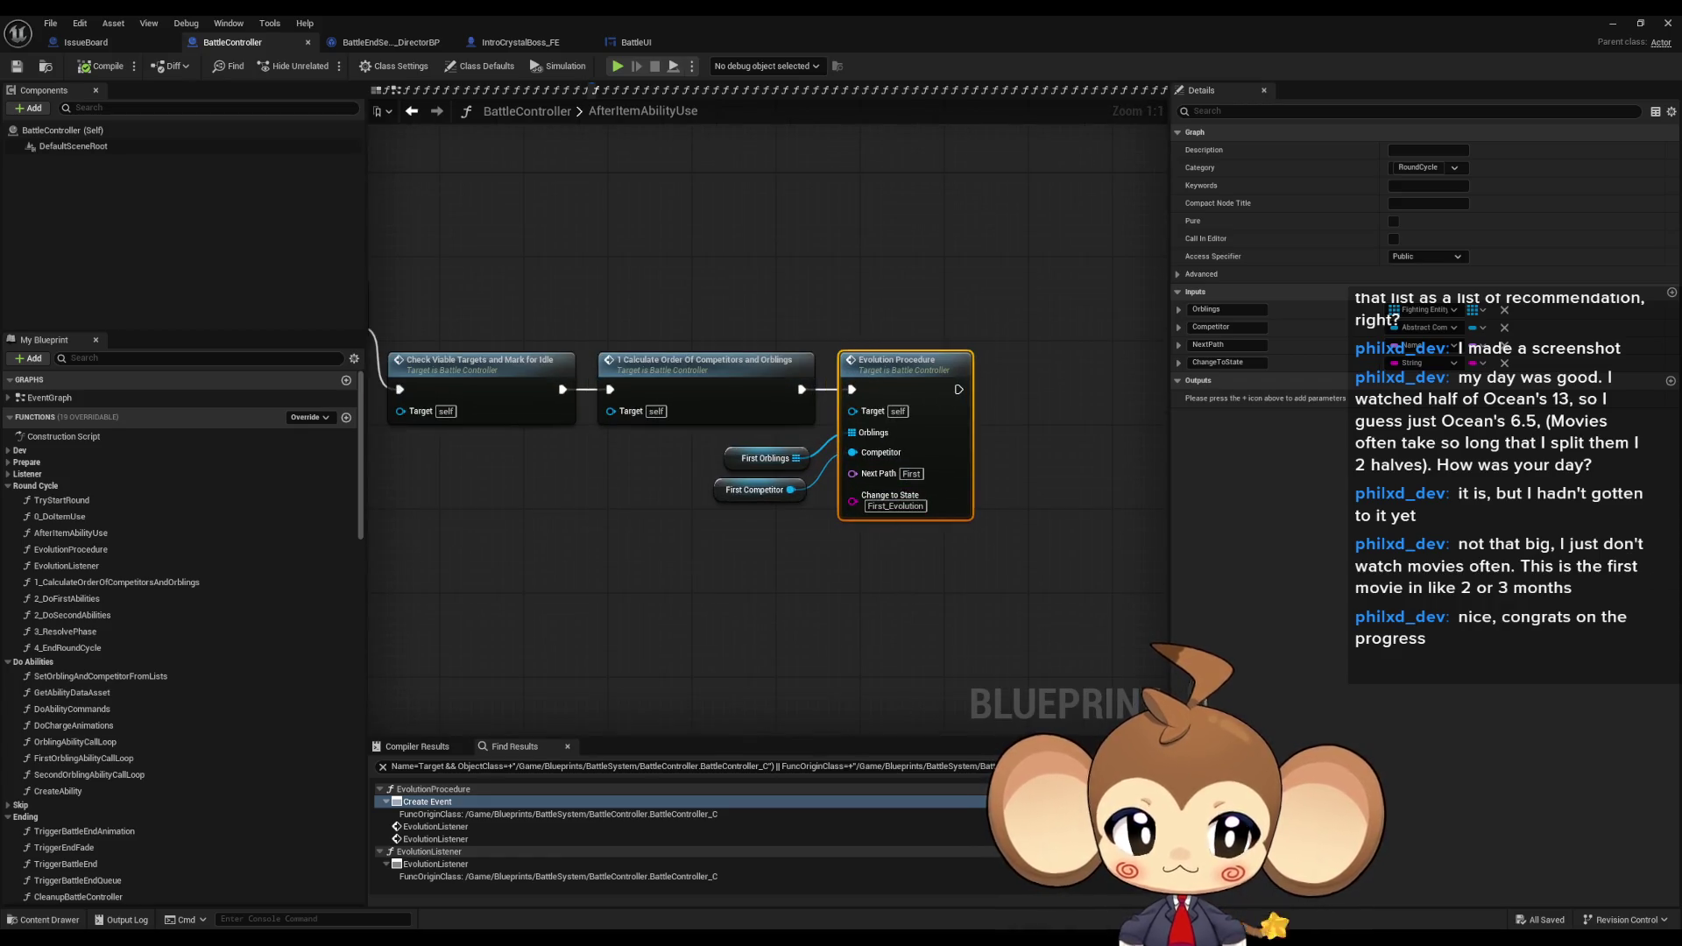
pyautogui.hotkey('alt', 'Left')
pyautogui.scroll(-3, 751, 454)
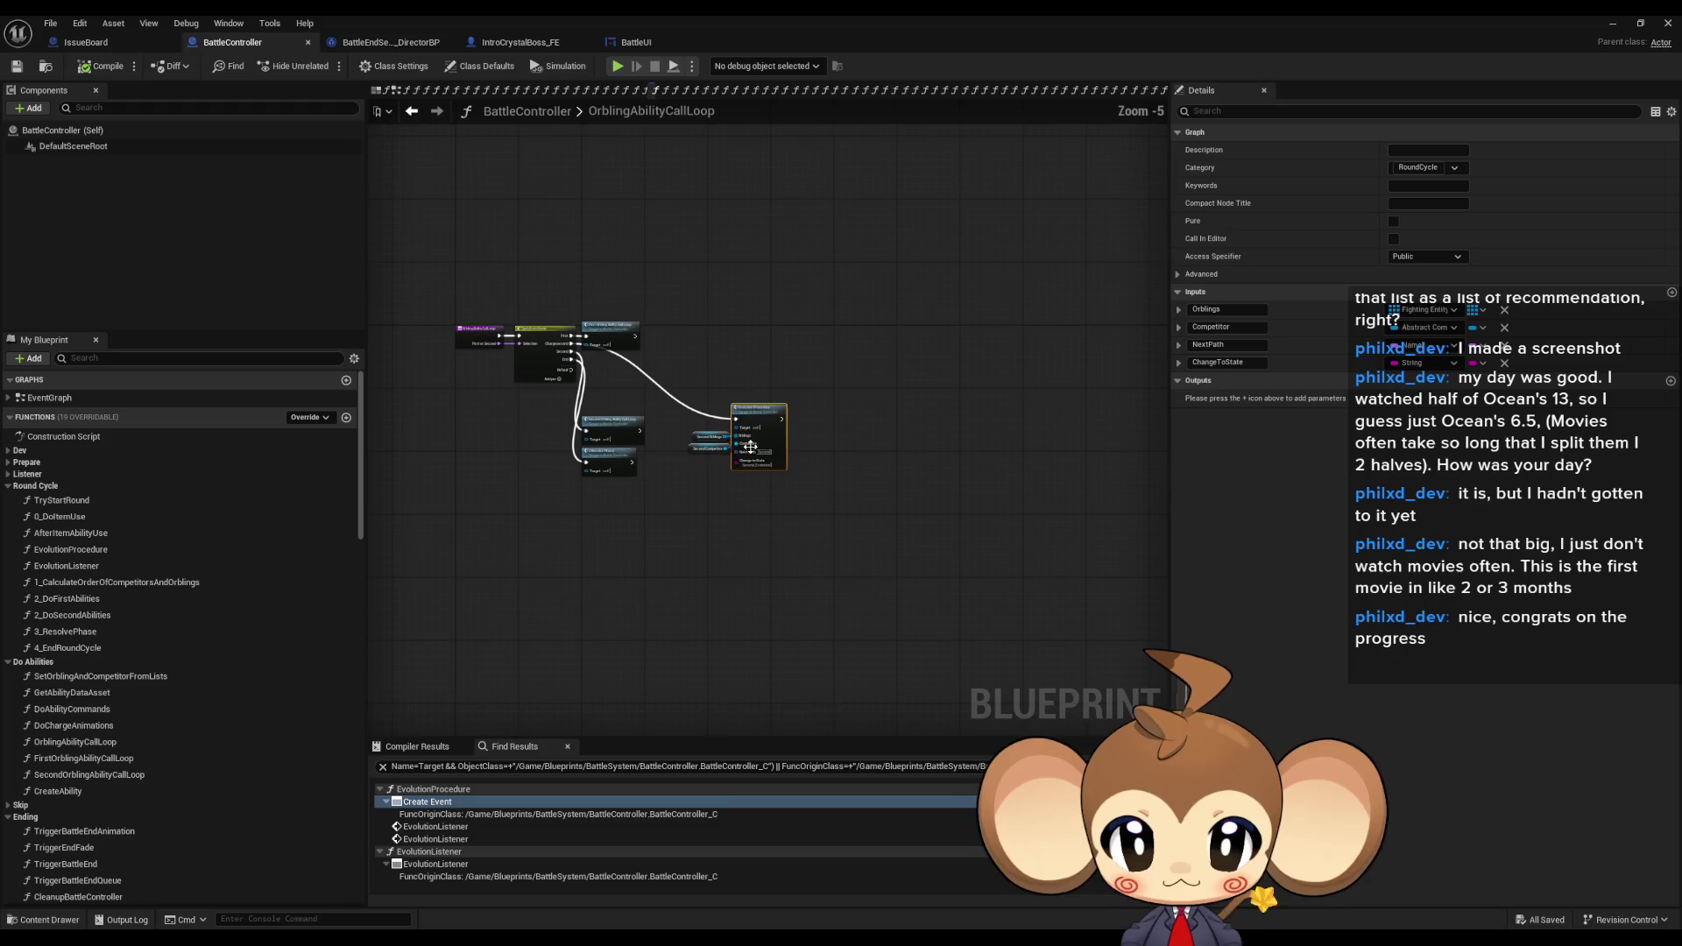
pyautogui.scroll(4, 504, 346)
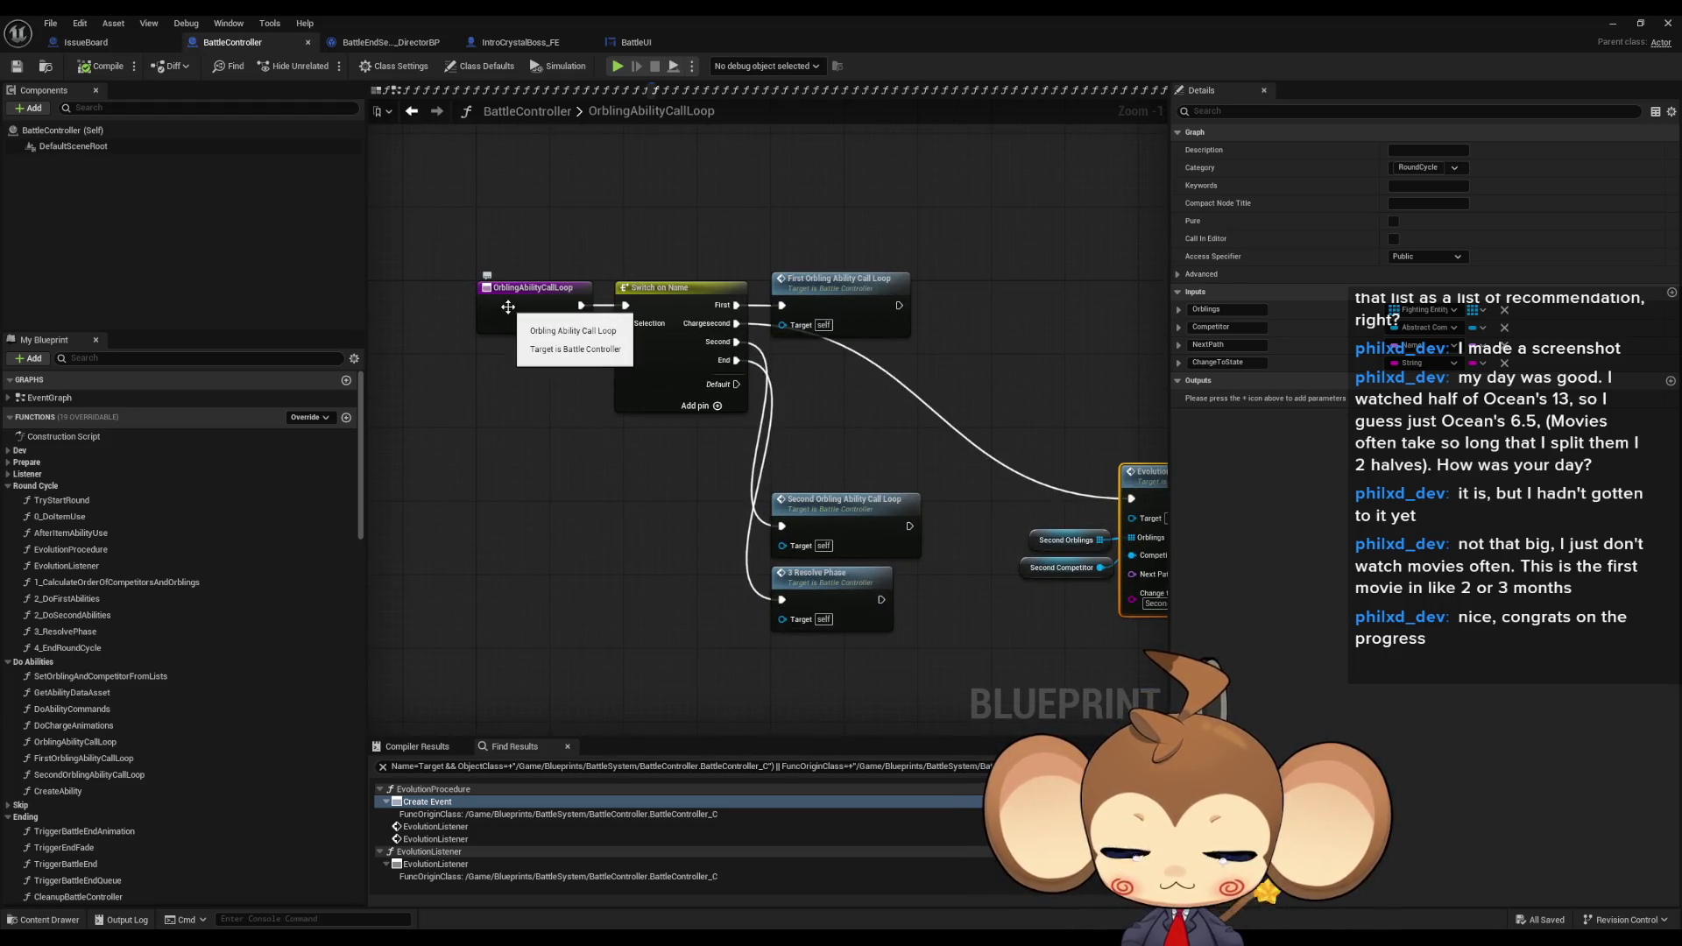
pyautogui.moveTo(713, 467); pyautogui.dragTo(579, 437)
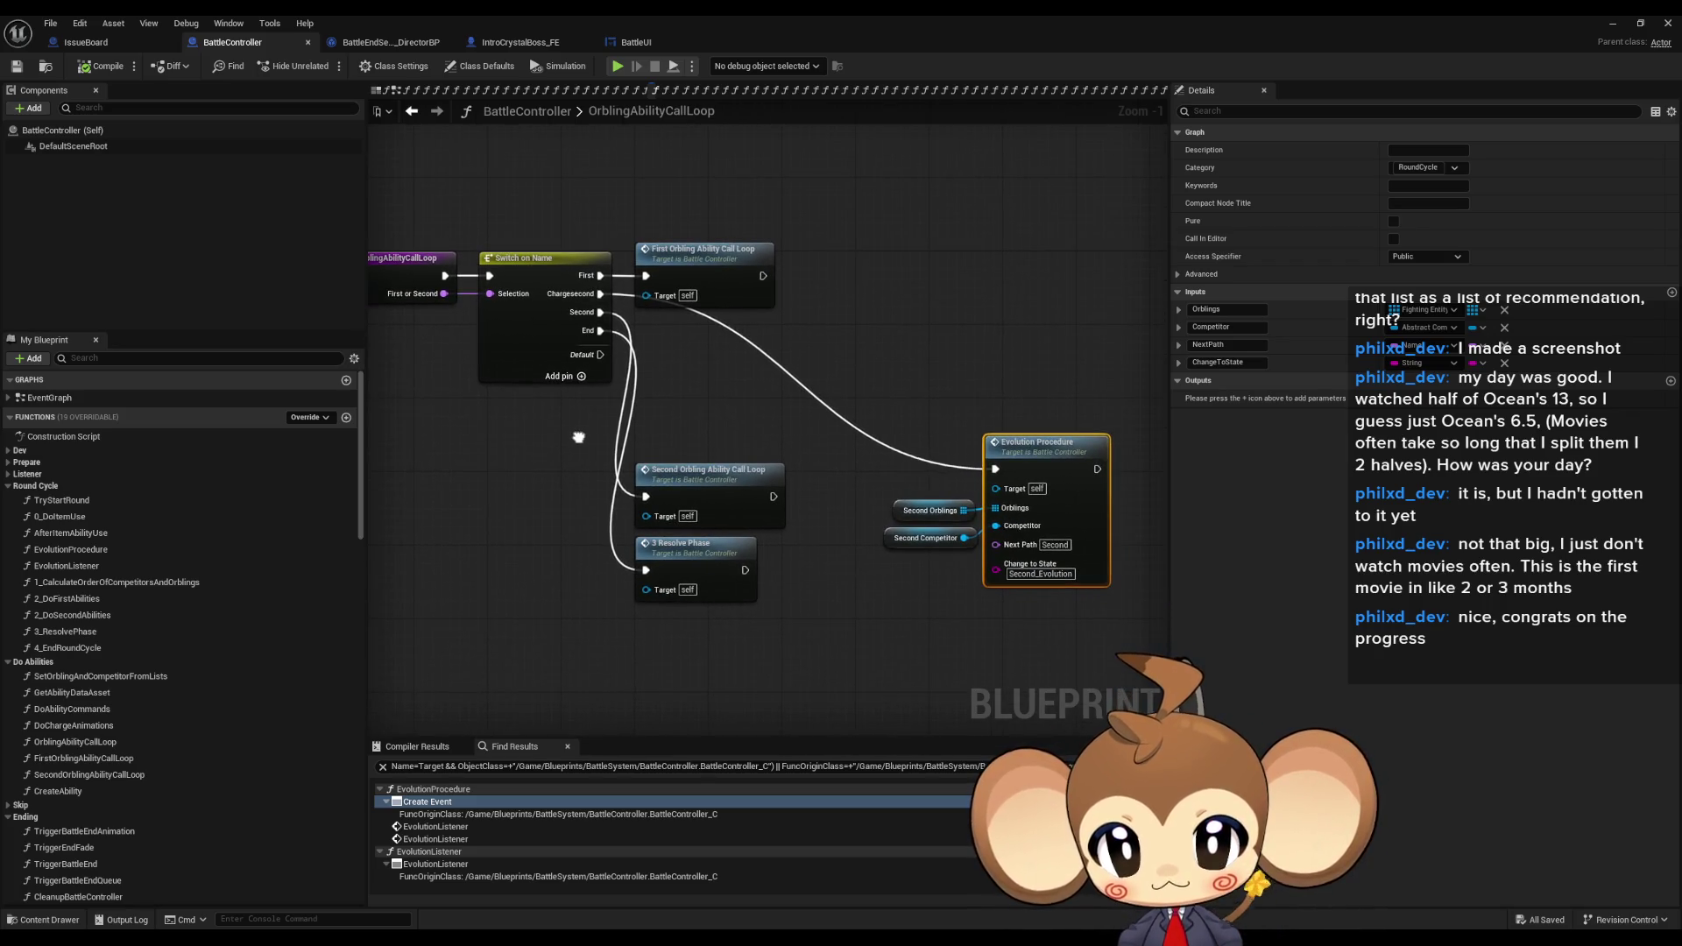
pyautogui.moveTo(385, 279); pyautogui.dragTo(629, 373)
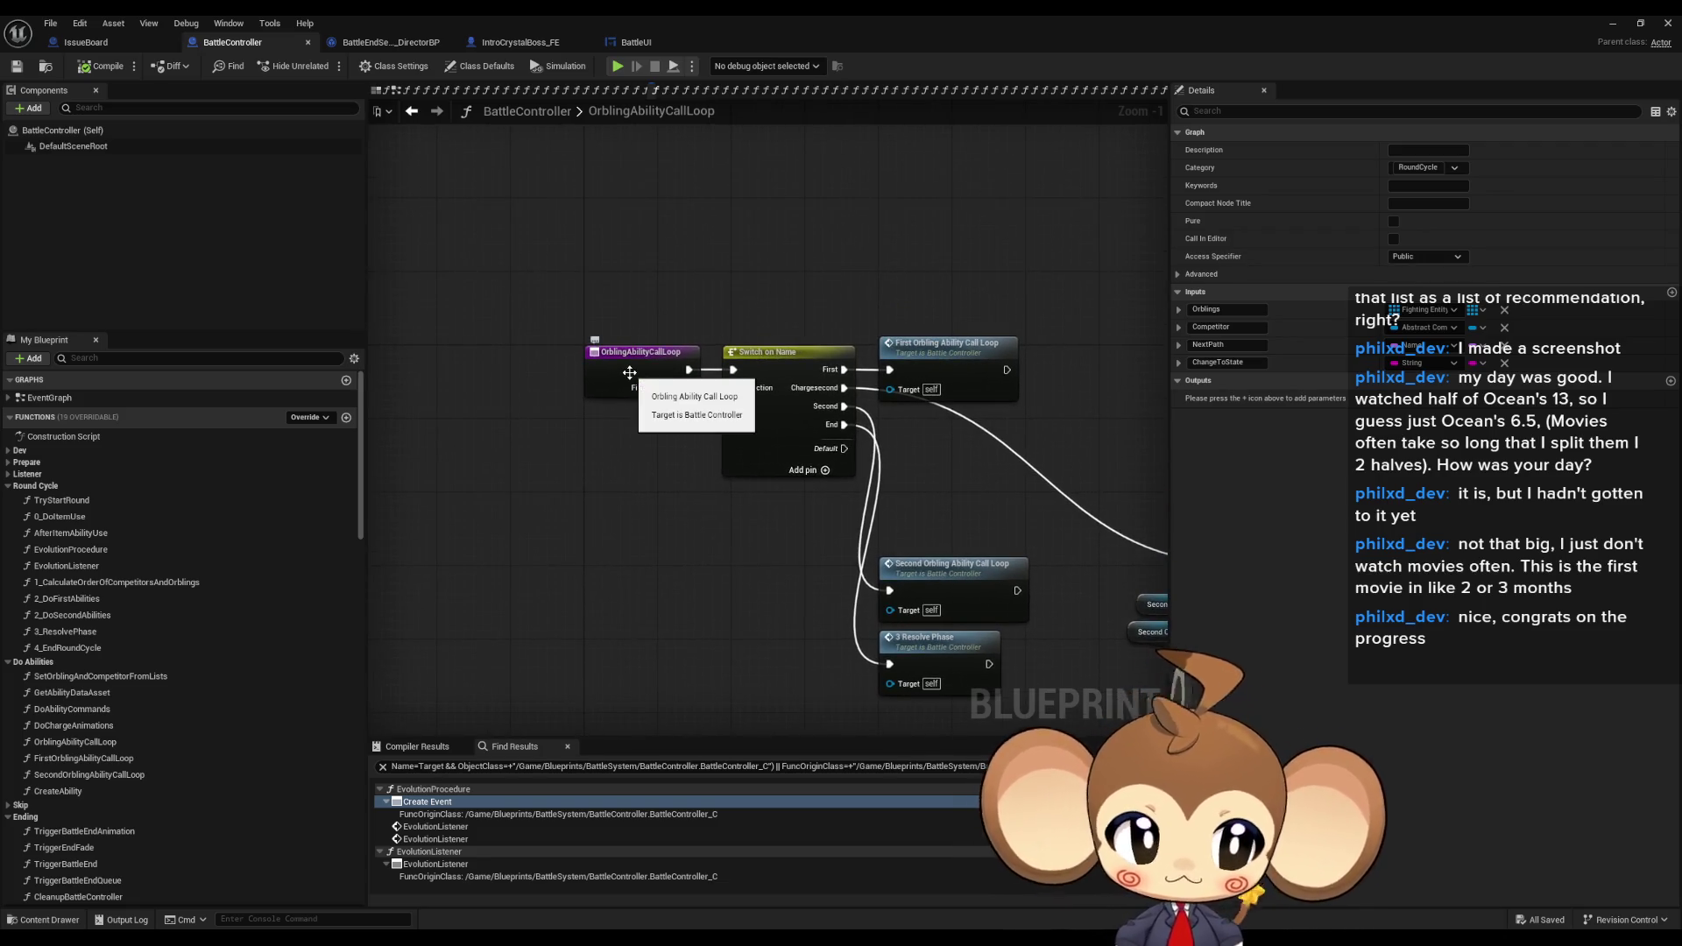
# - Find OrblingAbilityCallLoop references by class member and open its use in DoChargeAnimations
pyautogui.moveTo(666, 403)
pyautogui.mouseDown()
pyautogui.moveTo(560, 289)
pyautogui.moveTo(613, 368)
pyautogui.moveTo(586, 333)
pyautogui.mouseUp()
pyautogui.scroll(1, 586, 333)
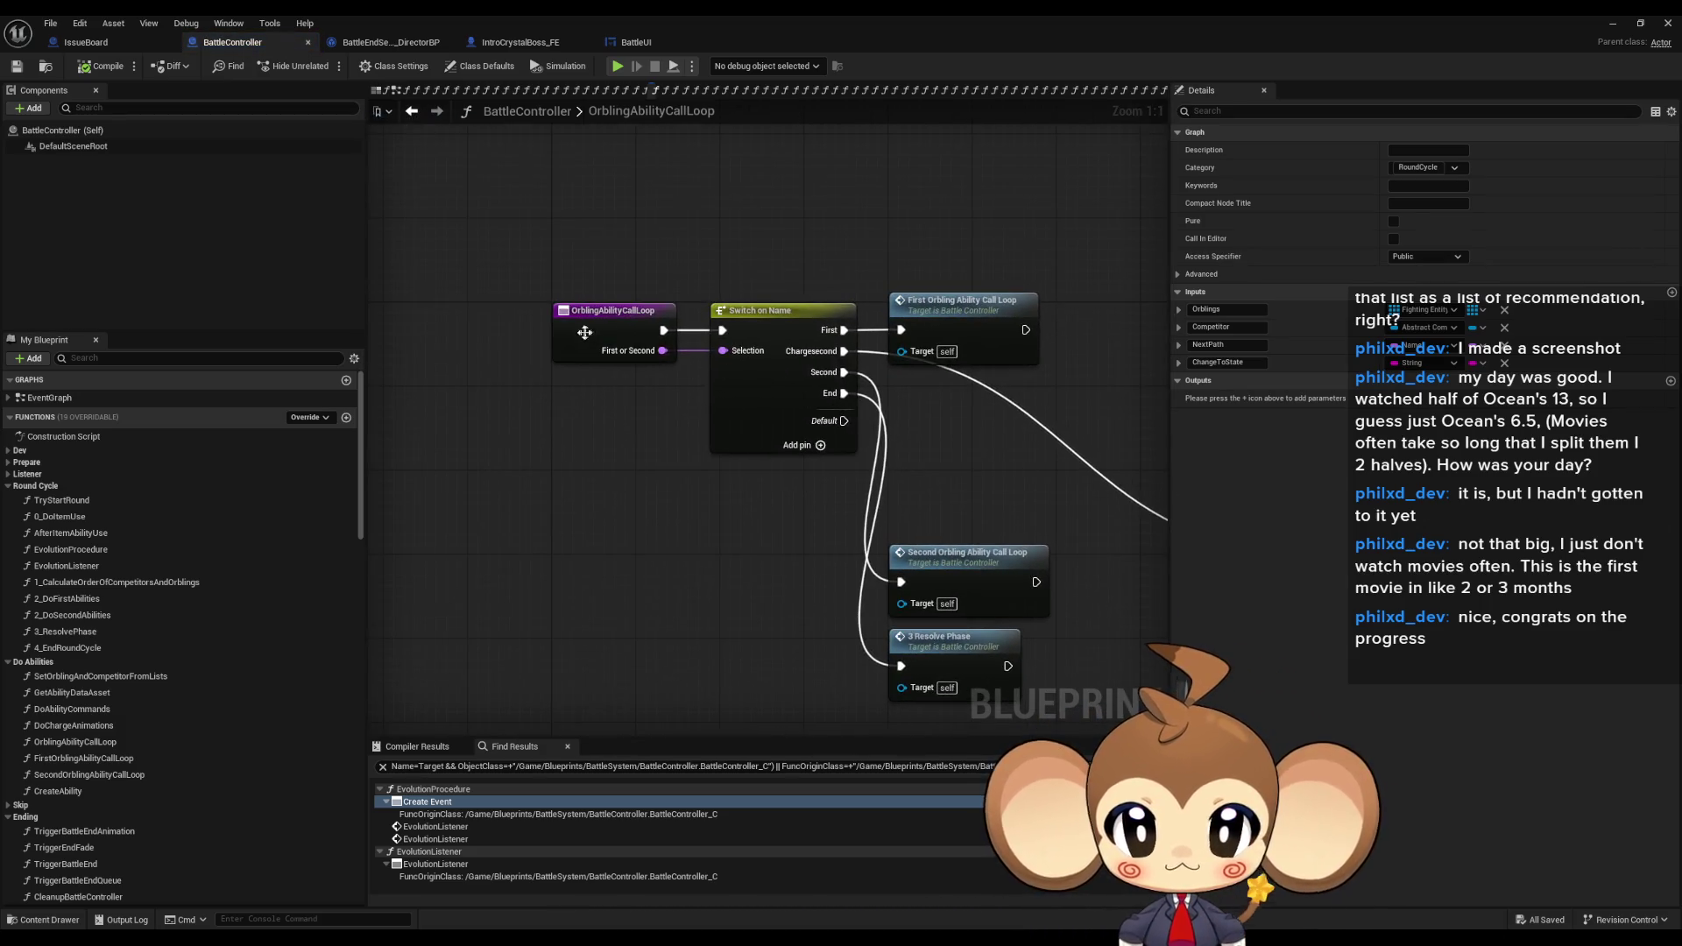
pyautogui.rightClick(586, 333)
pyautogui.moveTo(714, 477)
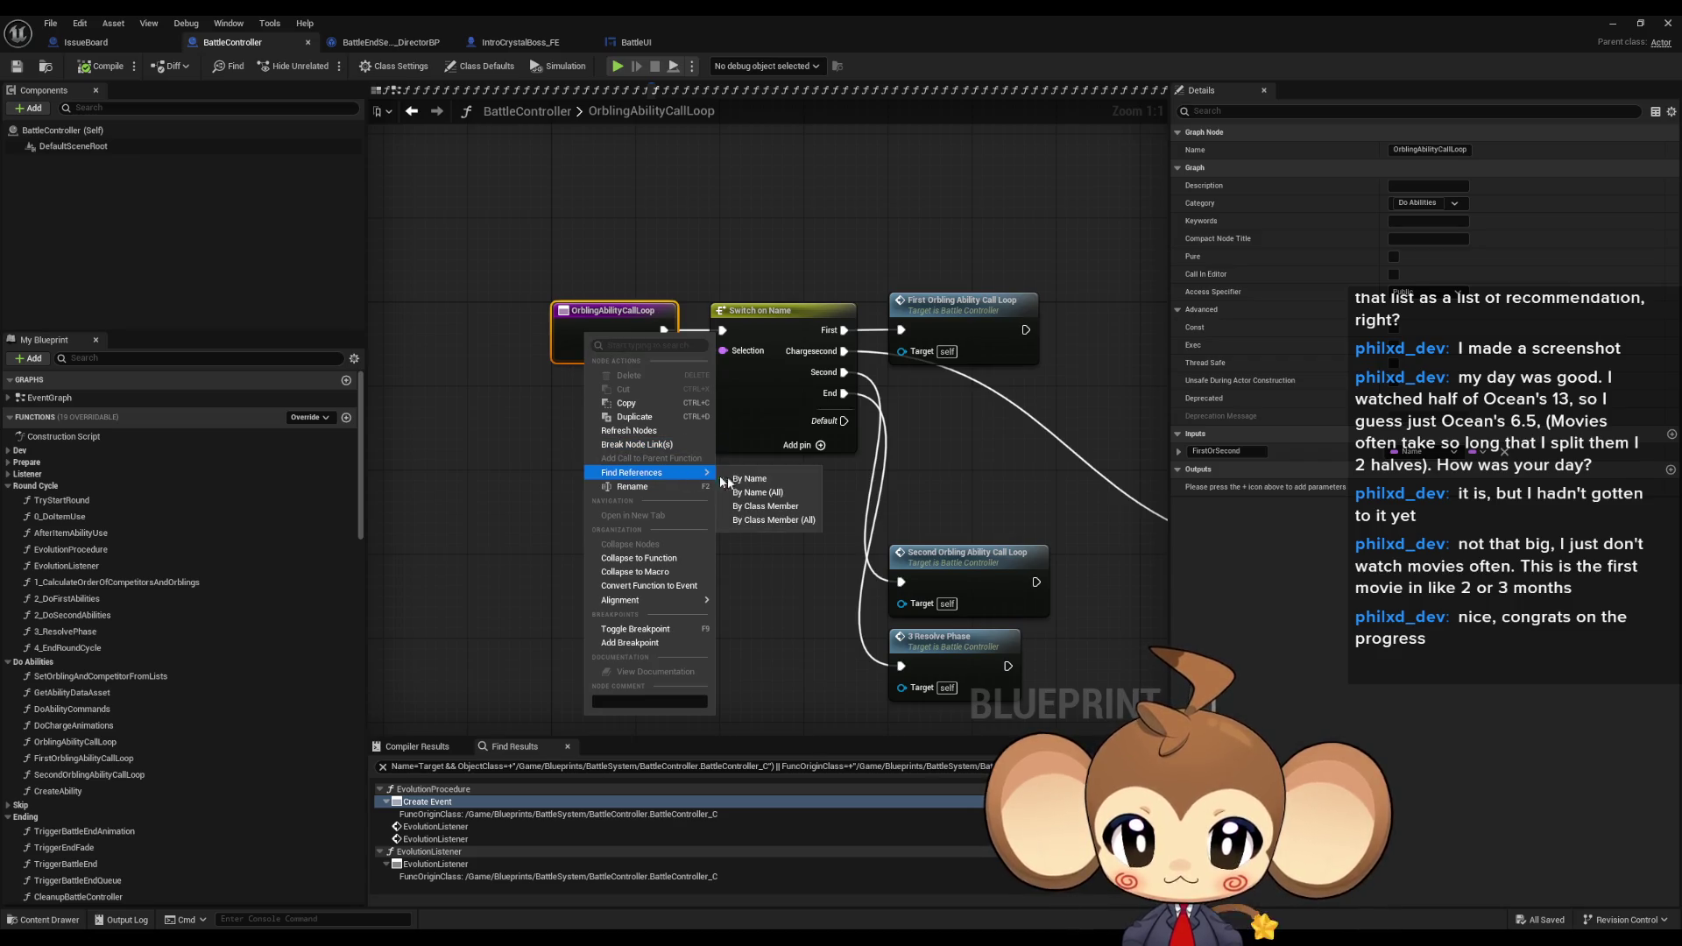
pyautogui.click(756, 509)
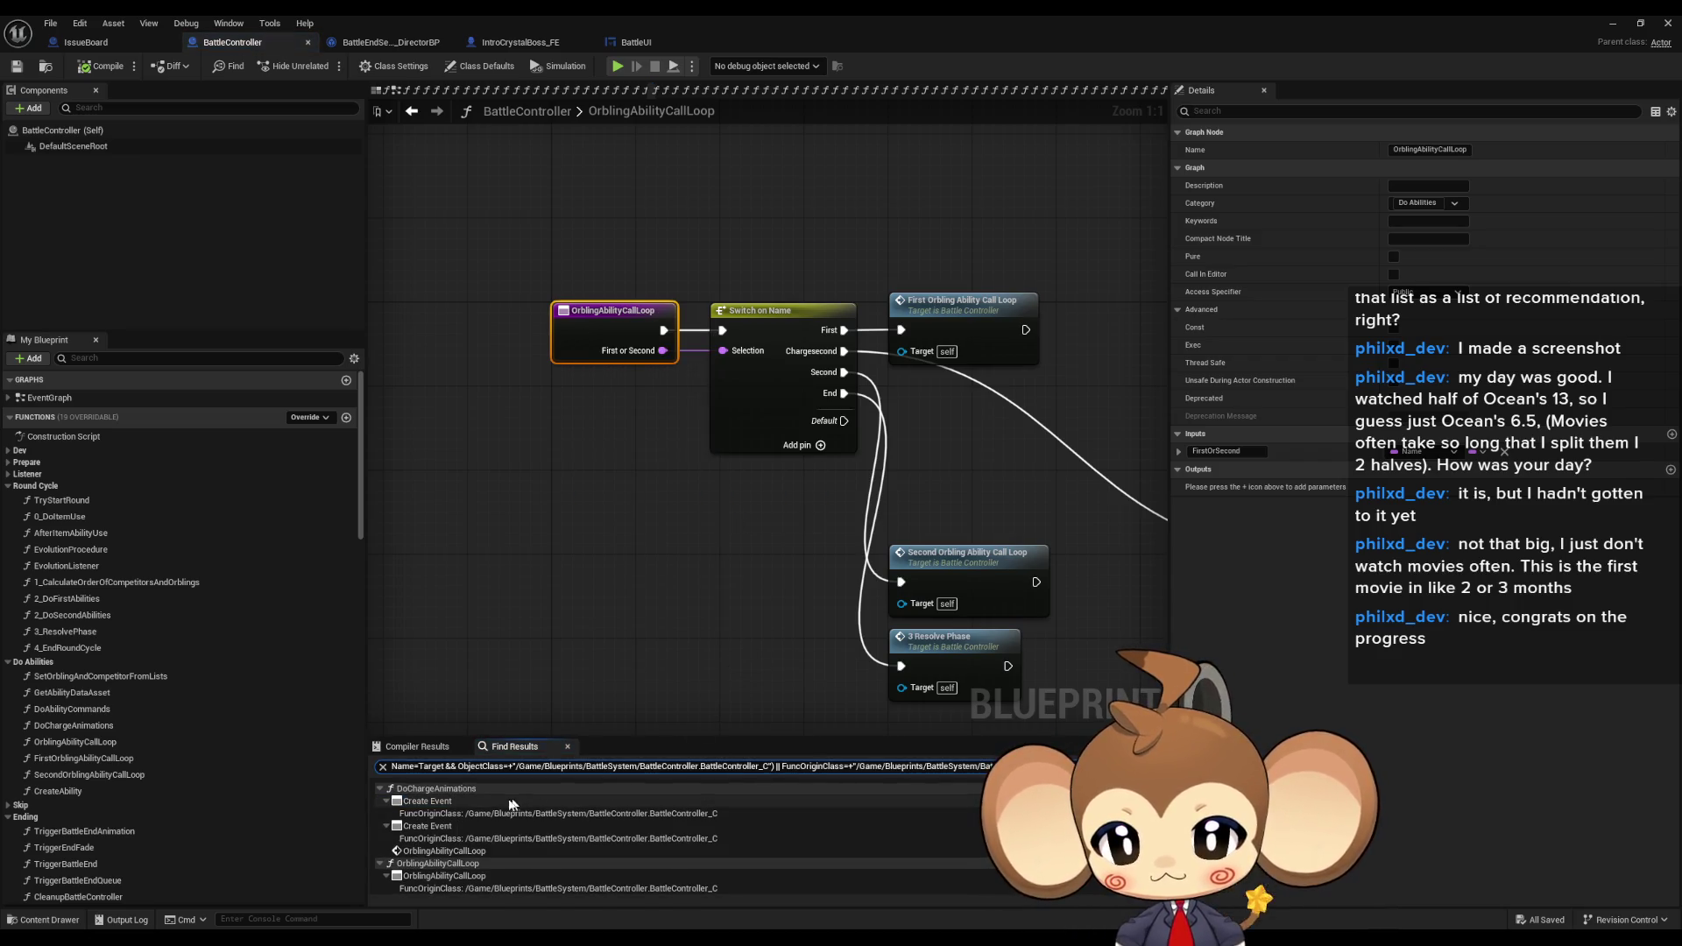
pyautogui.doubleClick(442, 812)
# - Step through the Create Event binding and Orbling Ability Call Loop call in DoChargeAnimations
pyautogui.scroll(-4, 794, 481)
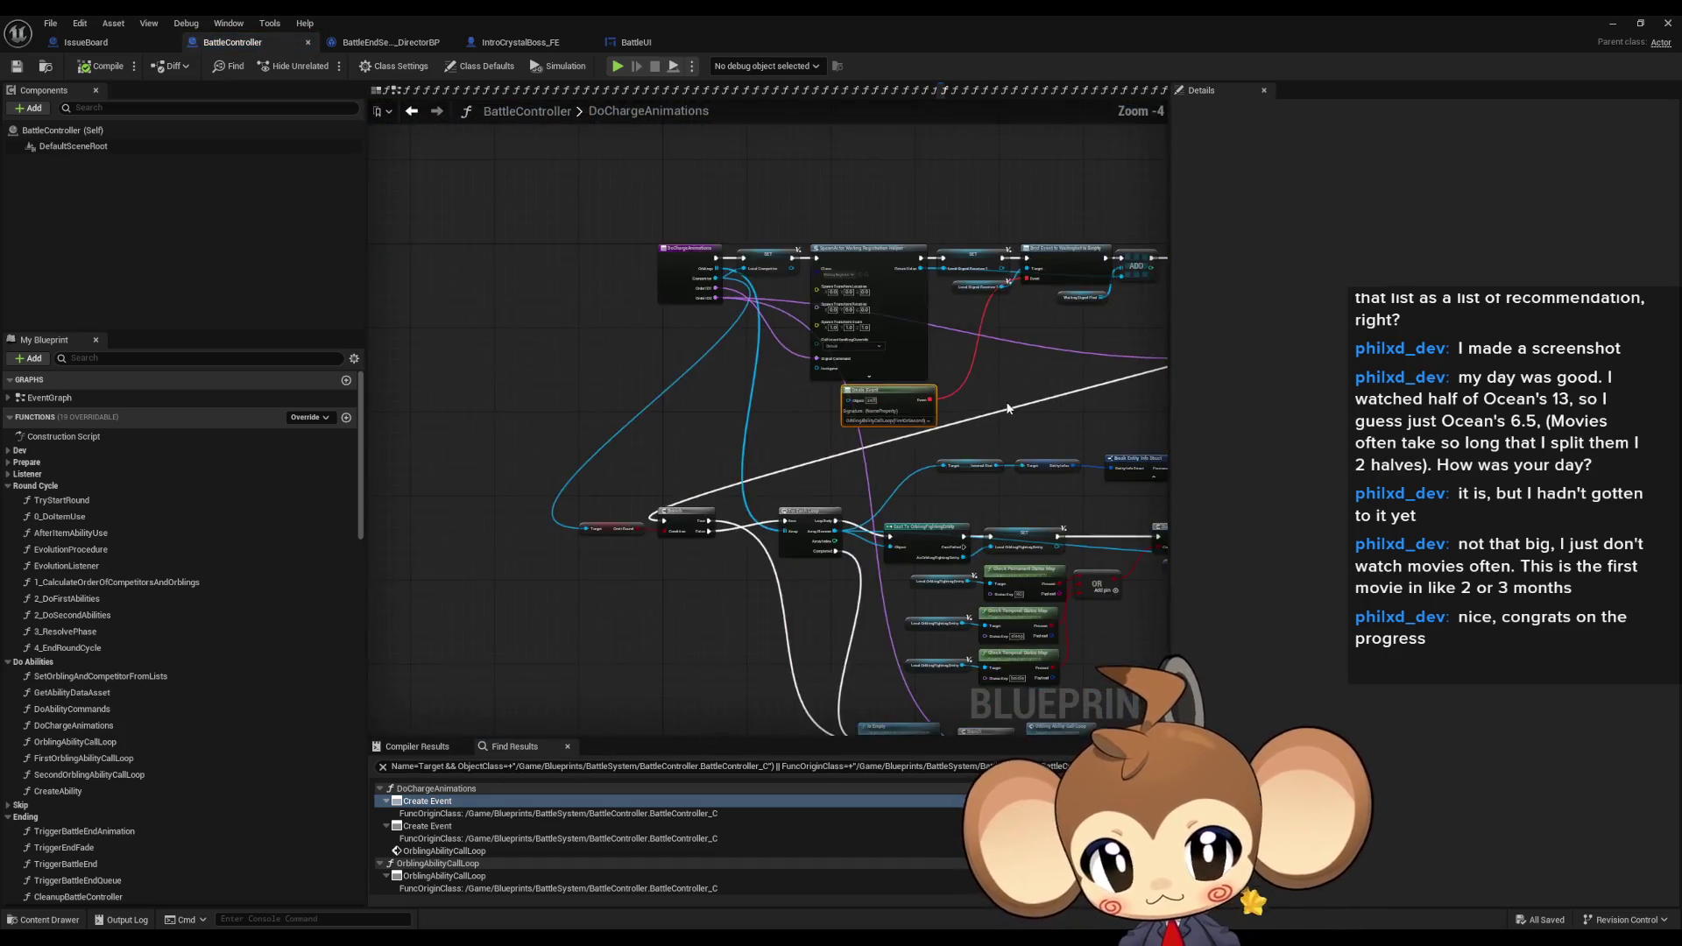
pyautogui.scroll(3, 706, 489)
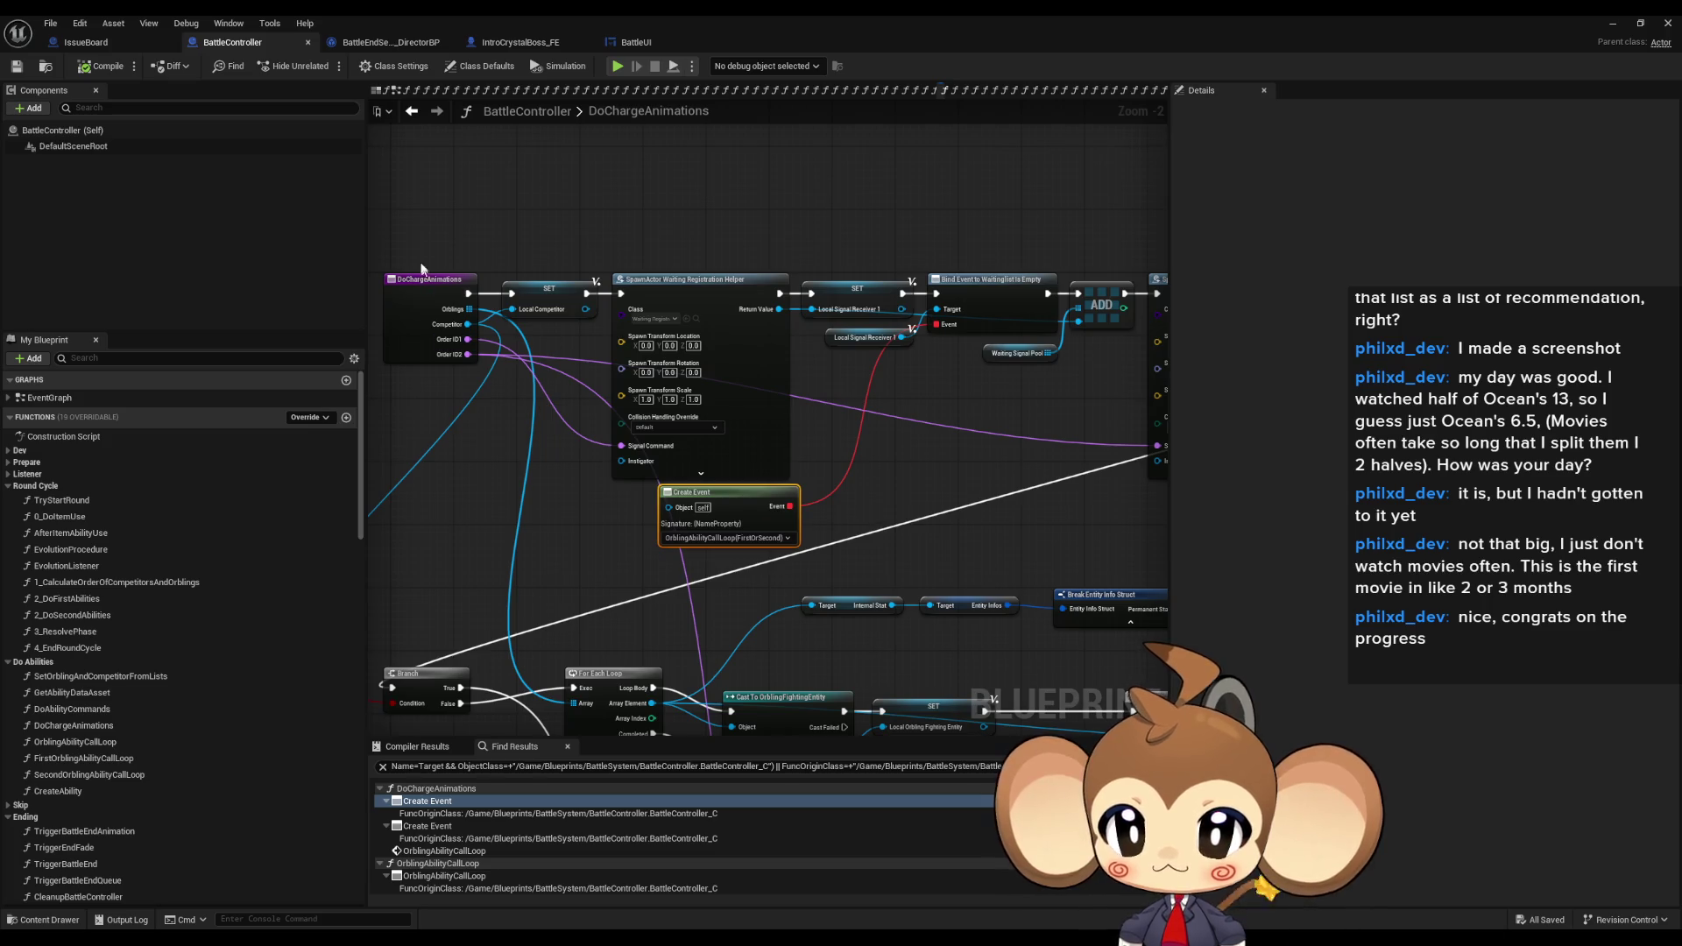
pyautogui.scroll(-3, 436, 305)
pyautogui.click(569, 802)
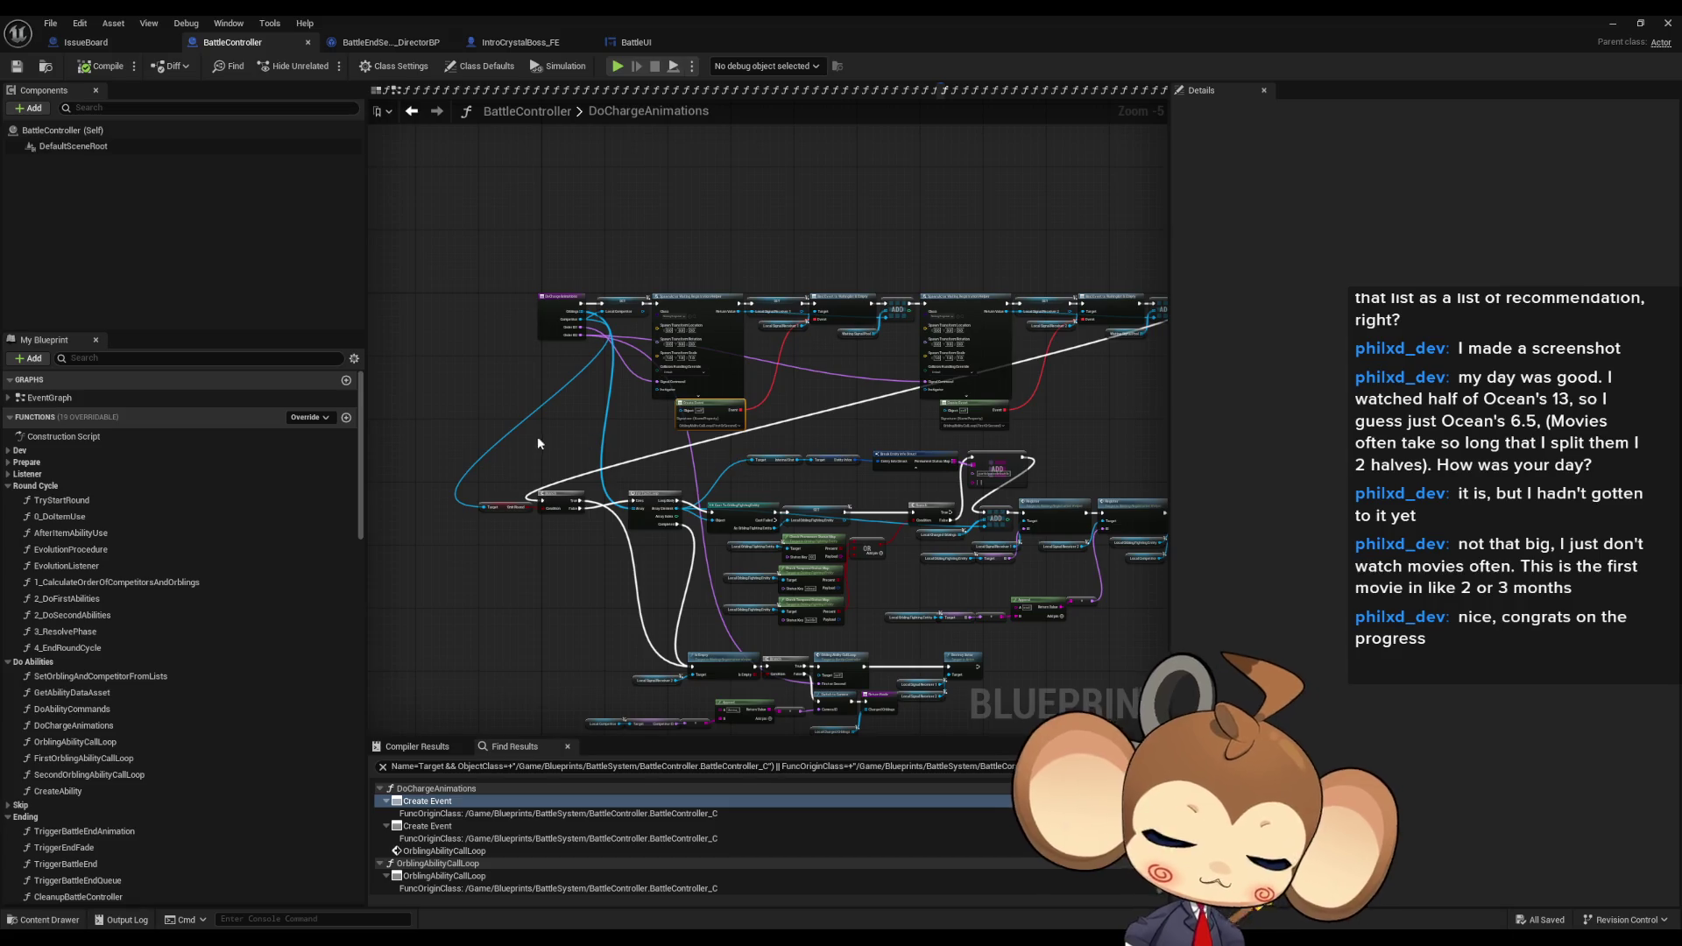
pyautogui.moveTo(520, 499)
pyautogui.mouseDown()
pyautogui.moveTo(477, 515)
pyautogui.moveTo(469, 454)
pyautogui.mouseUp()
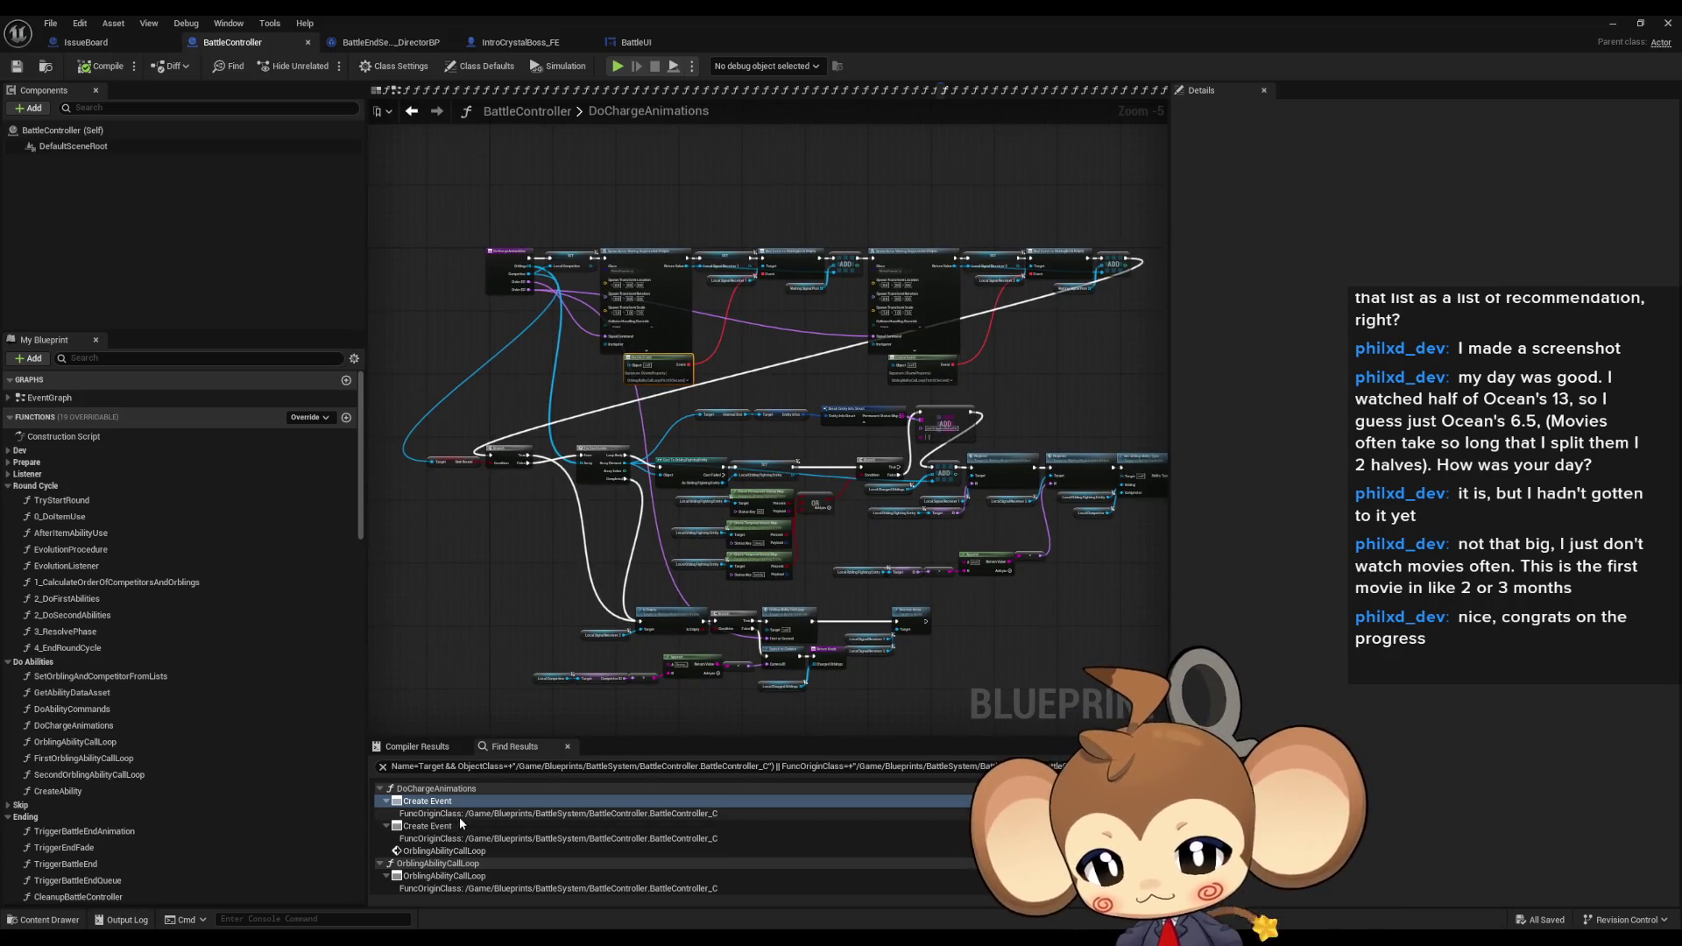
pyautogui.click(429, 802)
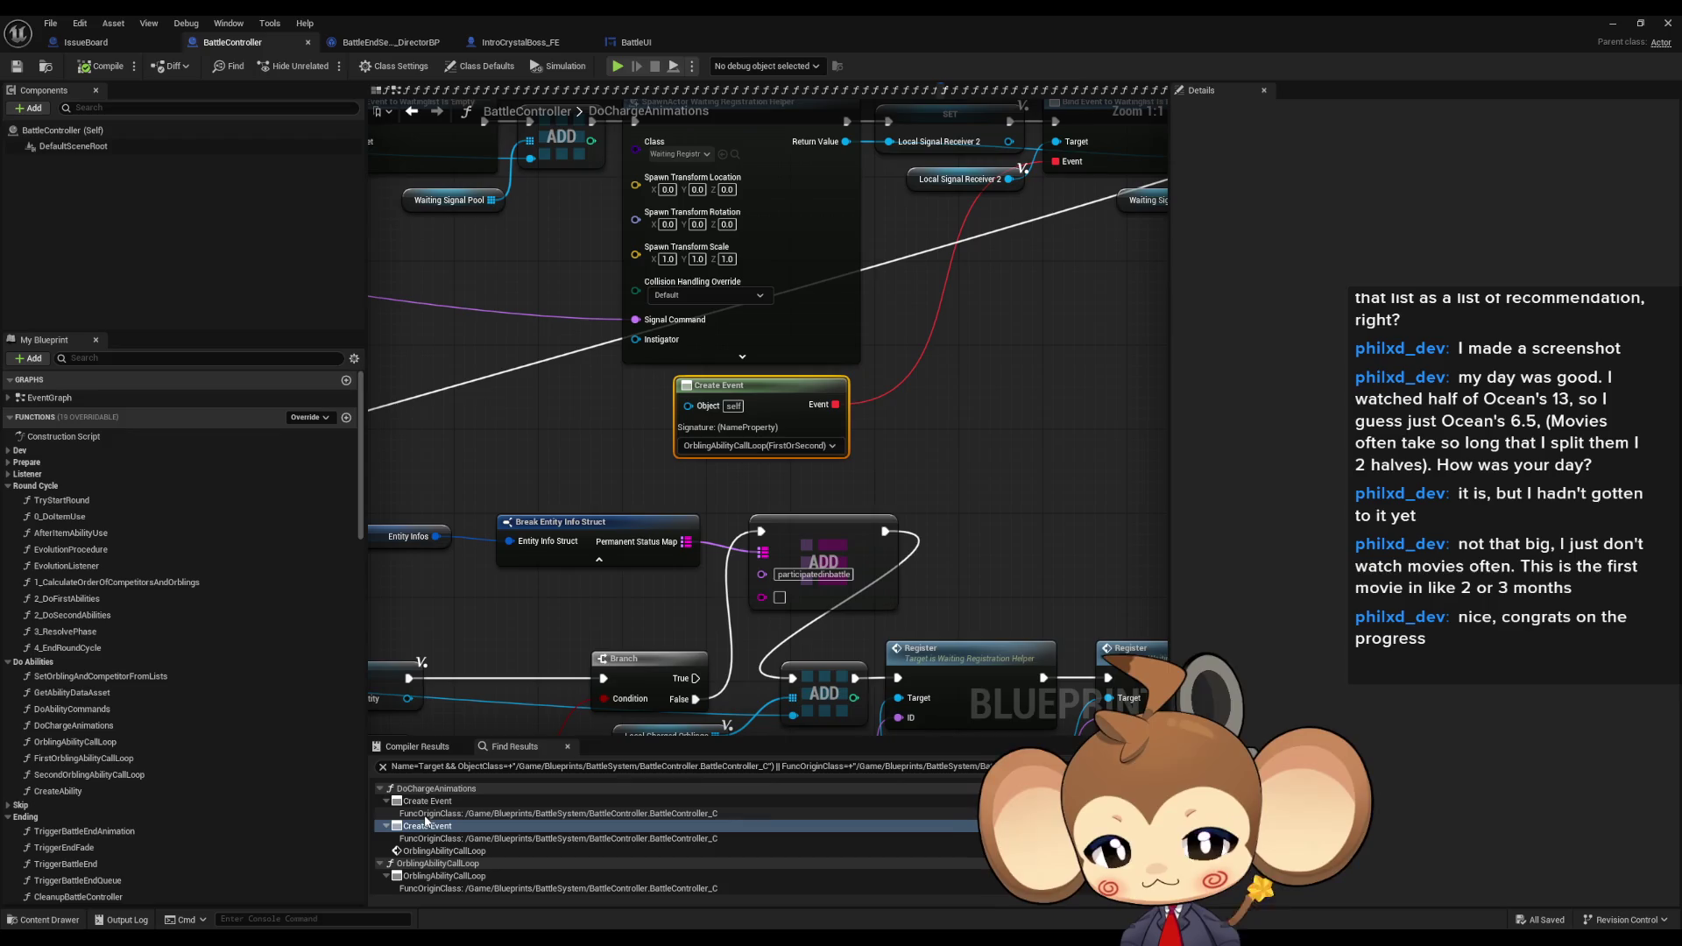
pyautogui.click(417, 851)
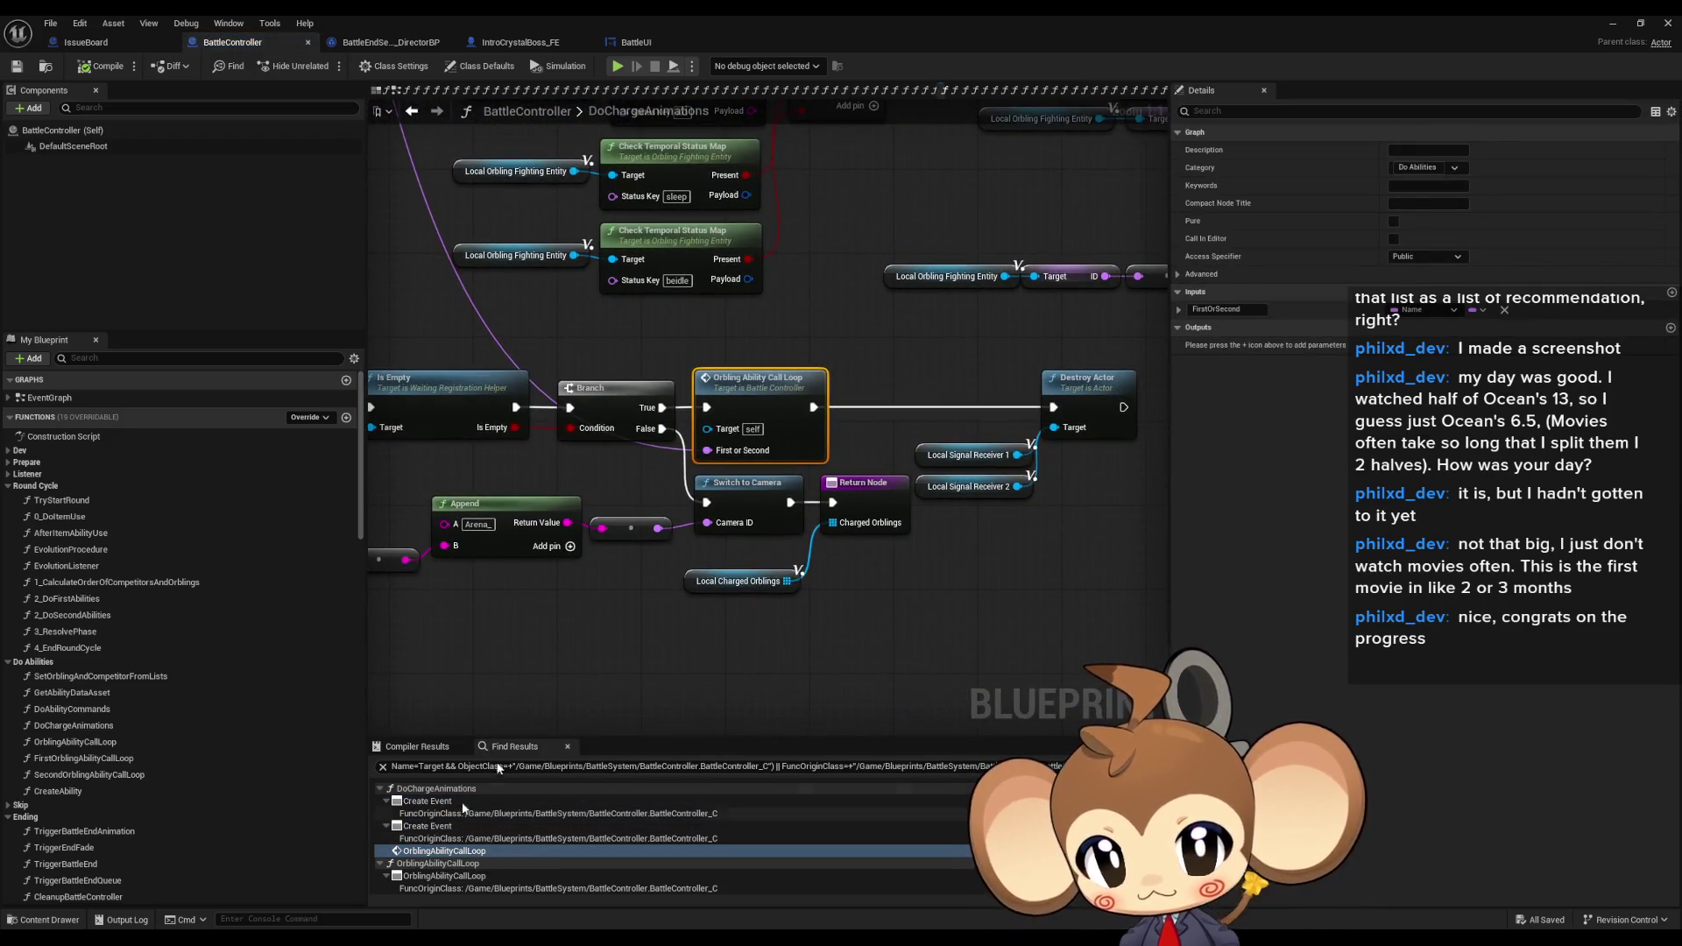
pyautogui.scroll(-5, 771, 385)
pyautogui.moveTo(771, 385); pyautogui.dragTo(777, 558)
pyautogui.scroll(5, 749, 329)
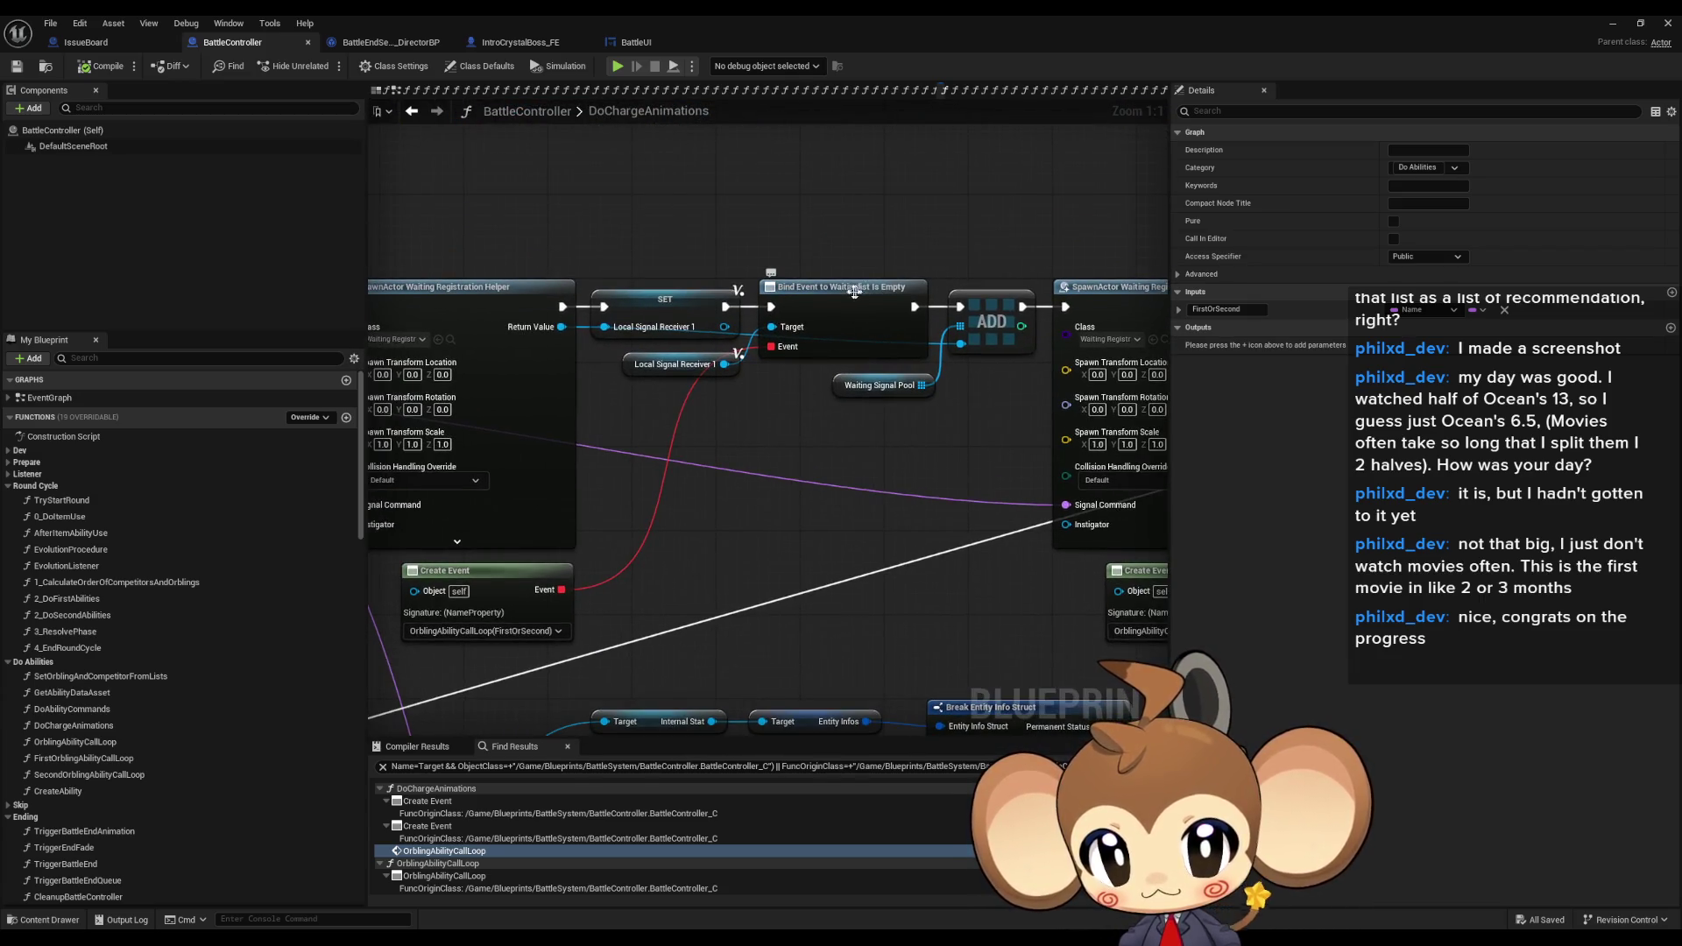
pyautogui.scroll(-2, 847, 313)
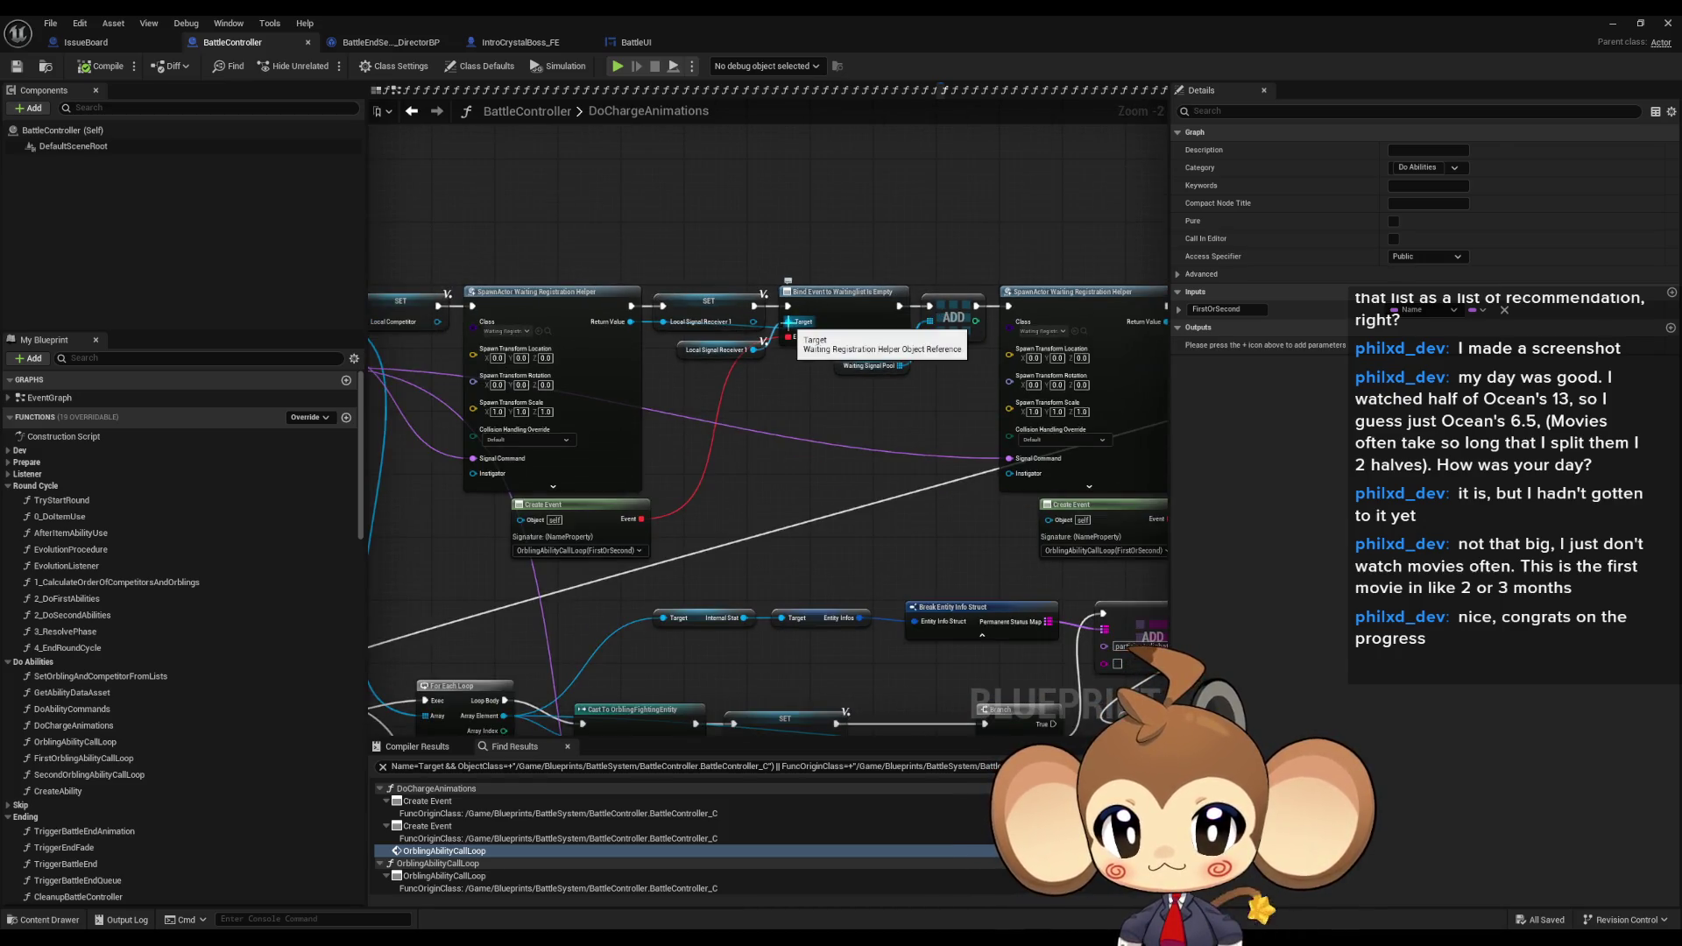
# - Find references to Local_SignalReceiver1 and inspect the Bind Event to Jump Done node
pyautogui.rightClick(729, 358)
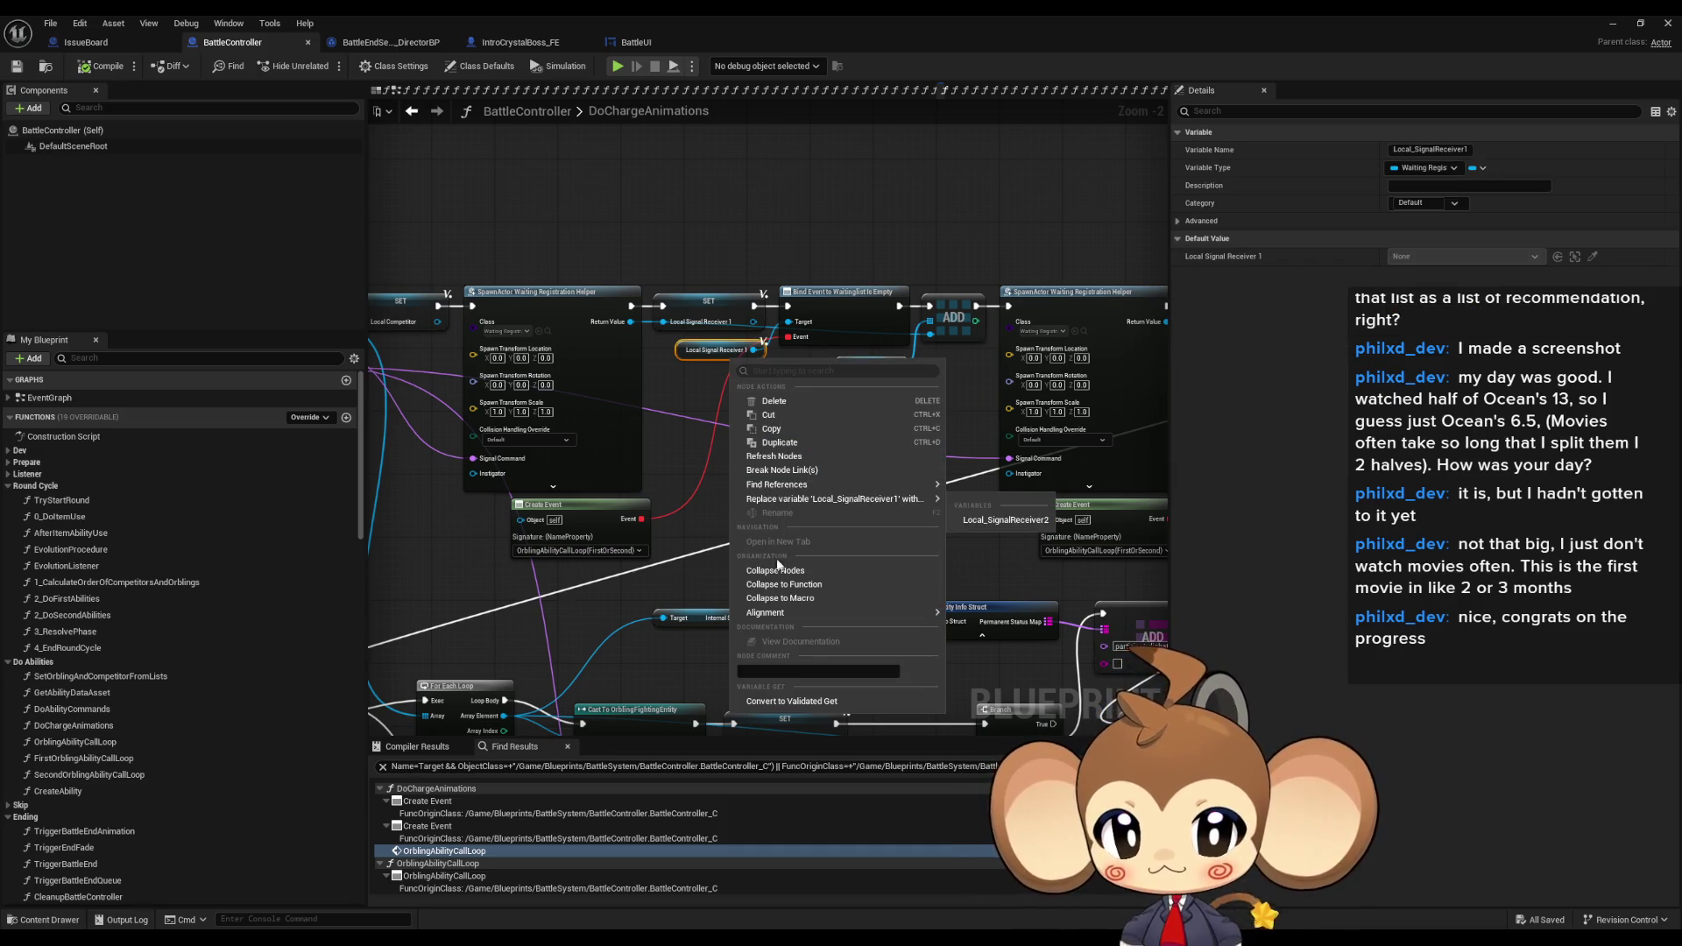
pyautogui.moveTo(782, 488)
pyautogui.click(972, 530)
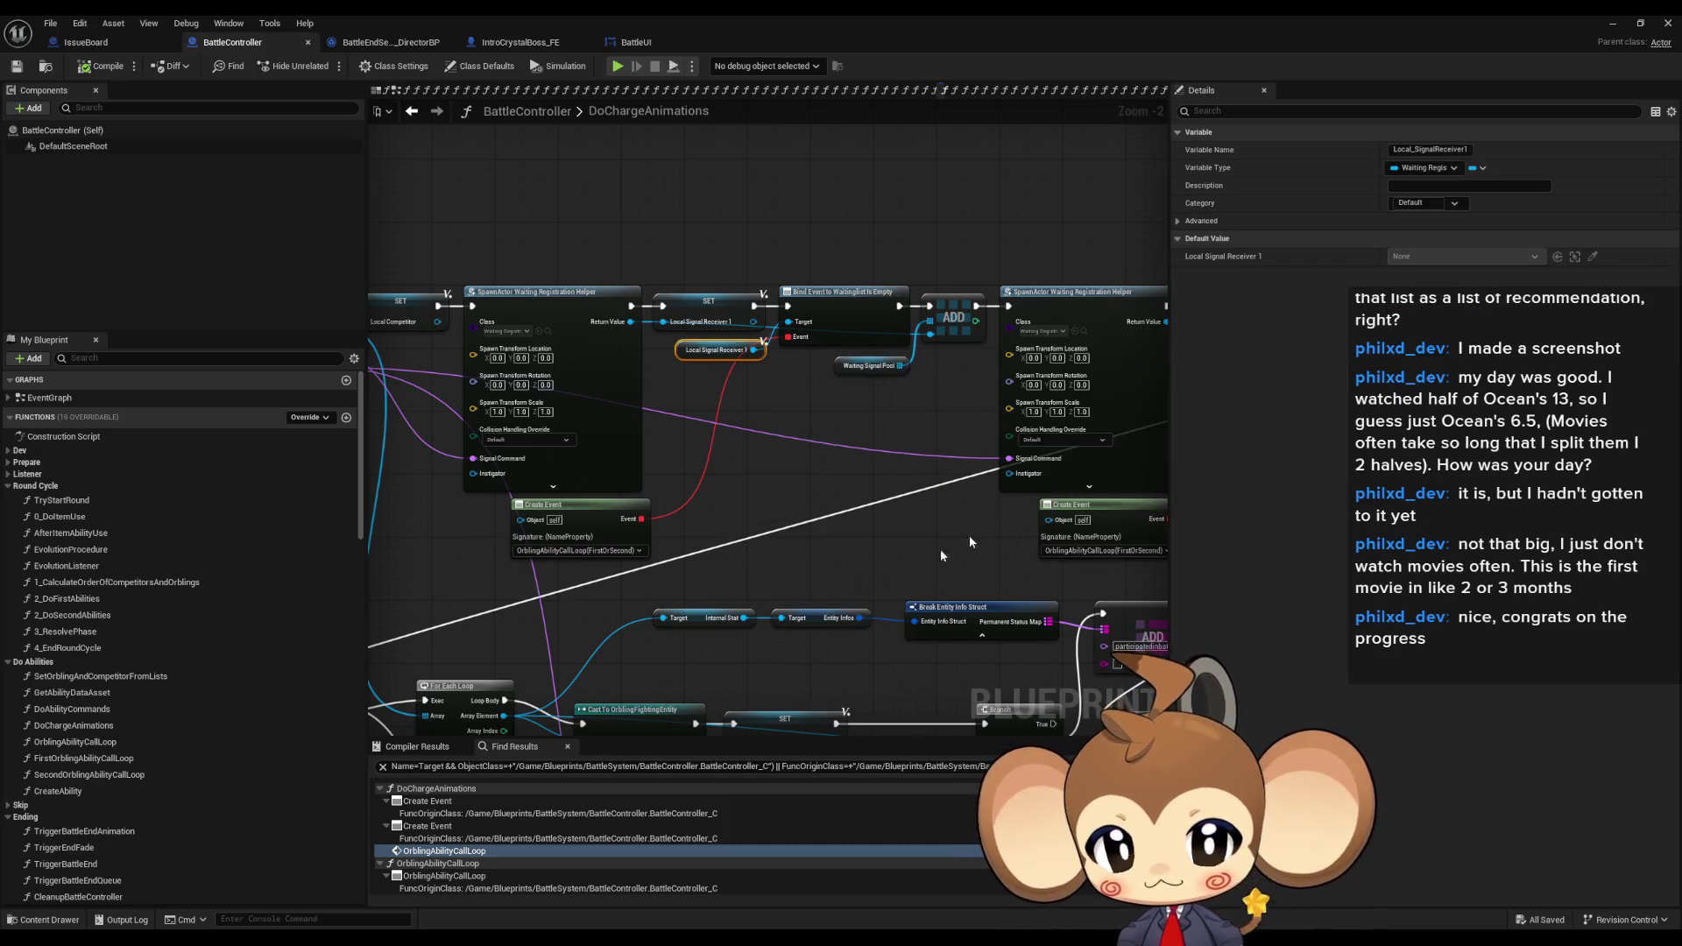
pyautogui.doubleClick(423, 827)
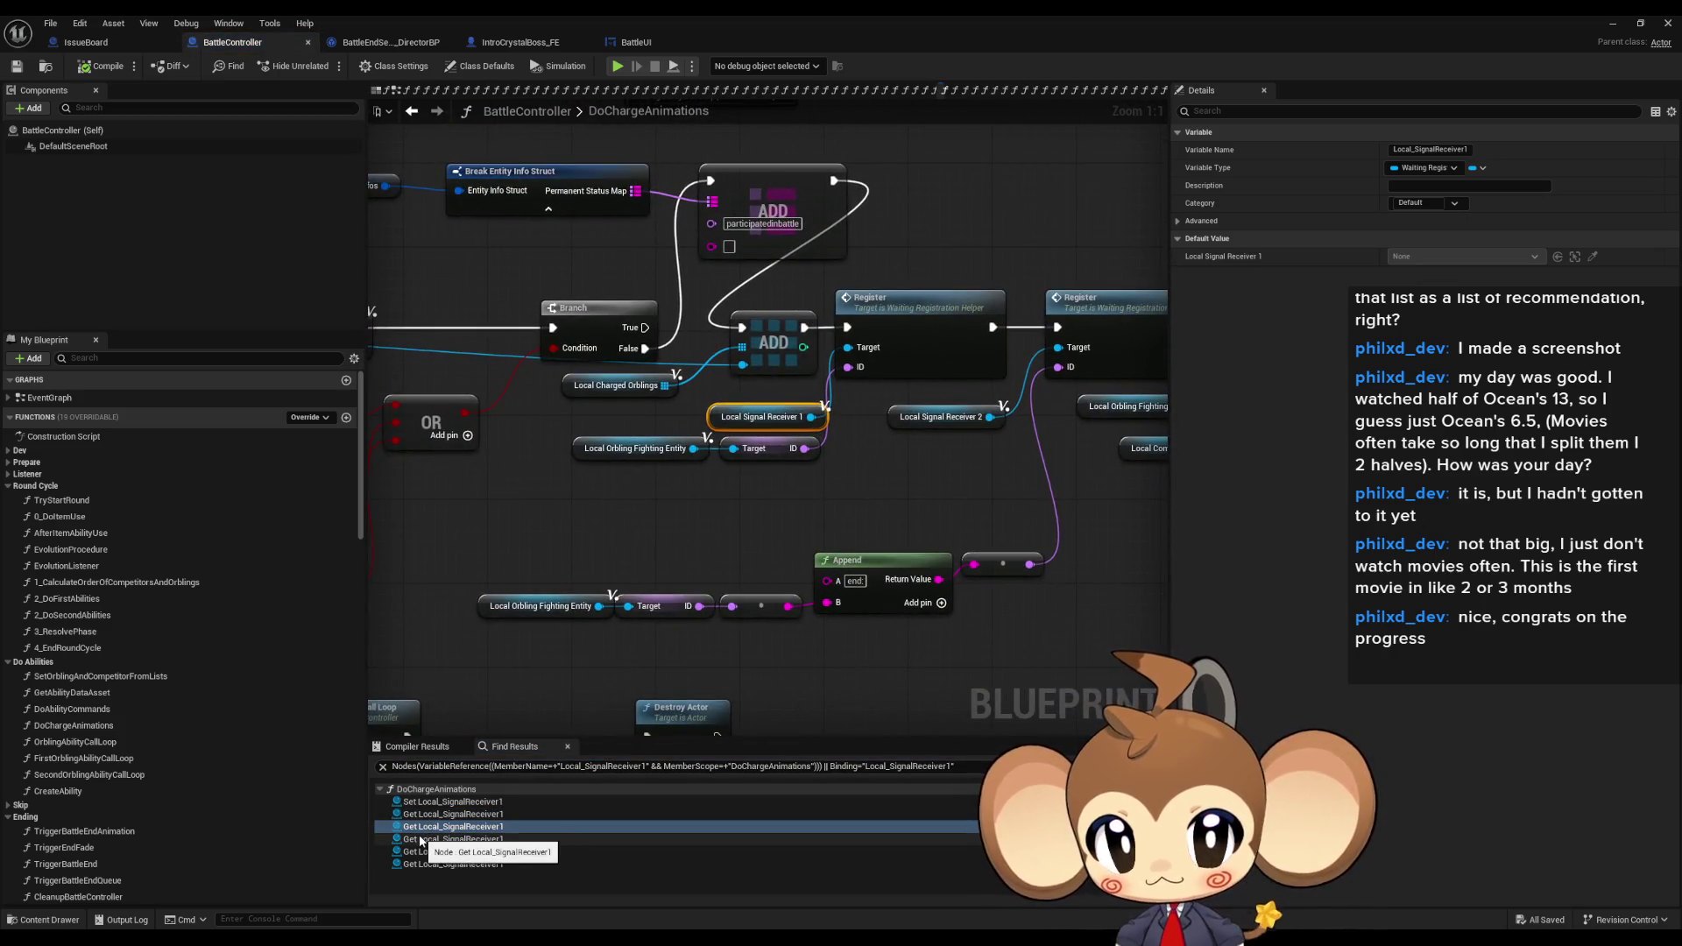
pyautogui.doubleClick(422, 840)
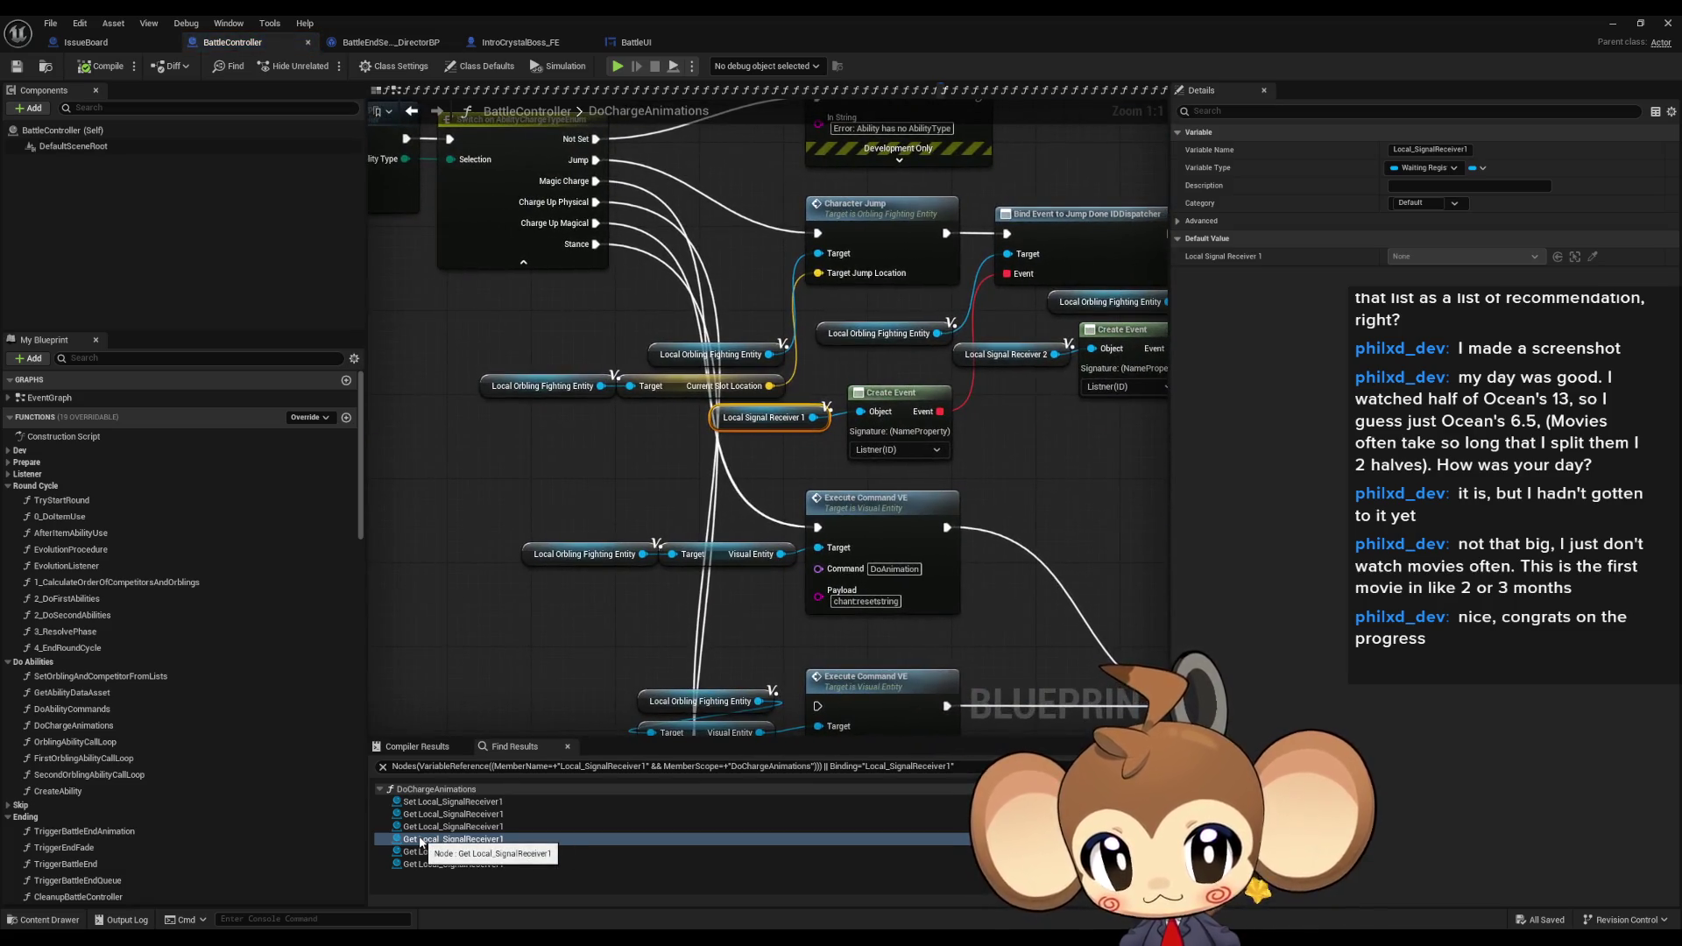
pyautogui.moveTo(1008, 267); pyautogui.dragTo(802, 348)
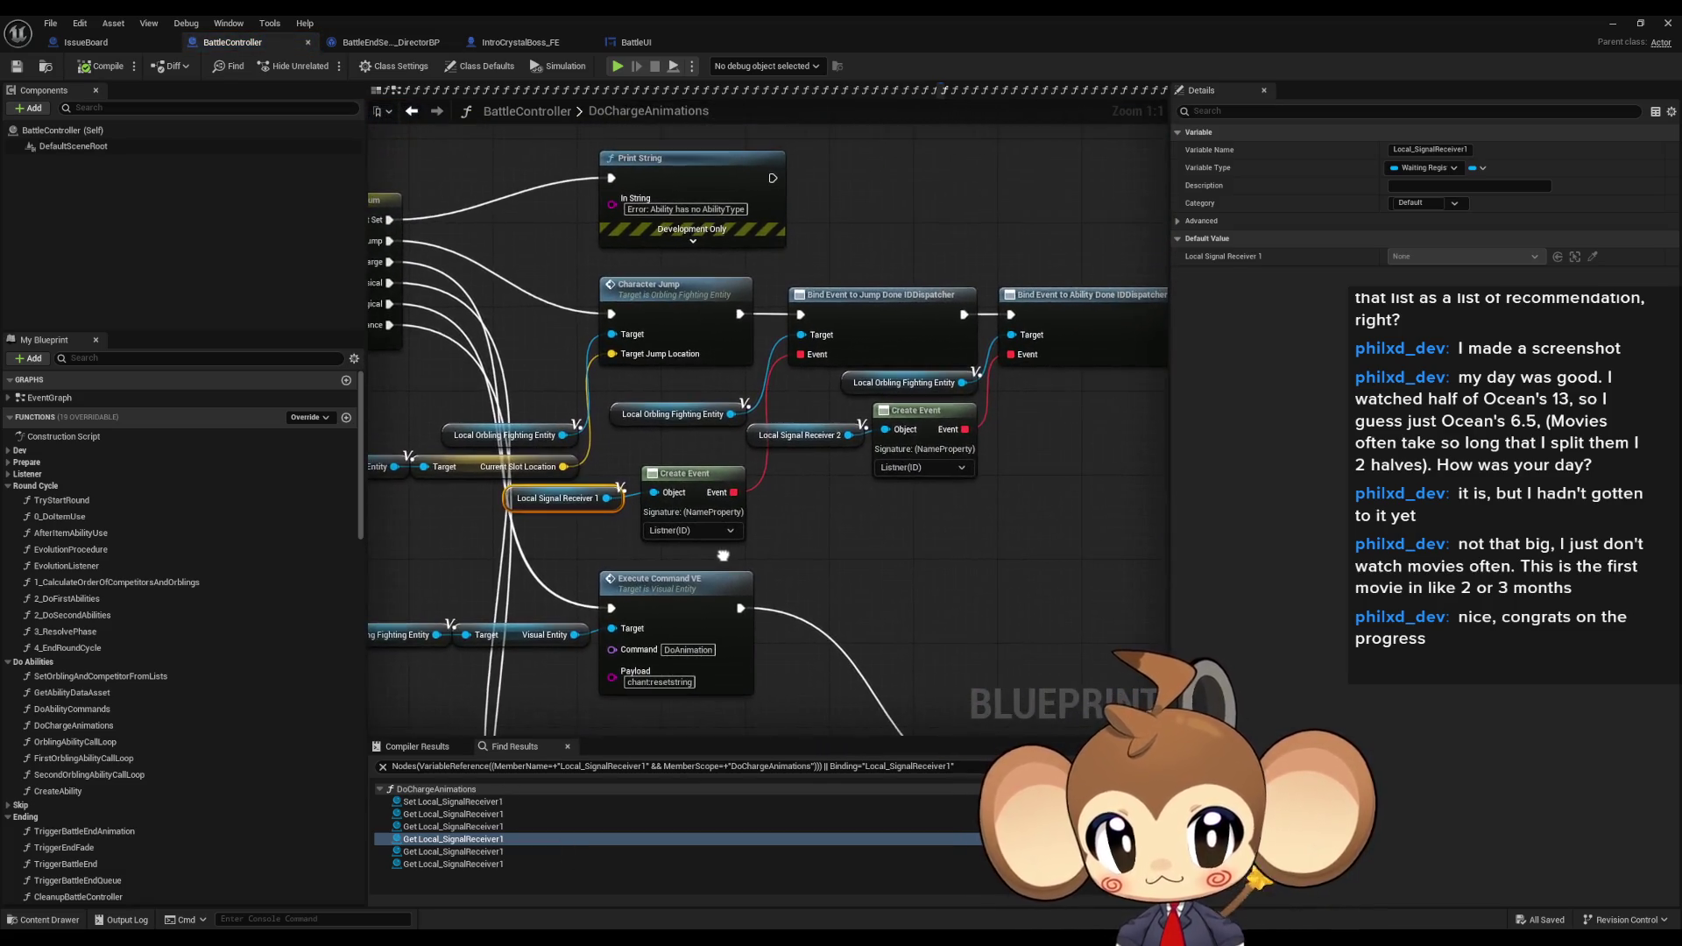
pyautogui.click(876, 332)
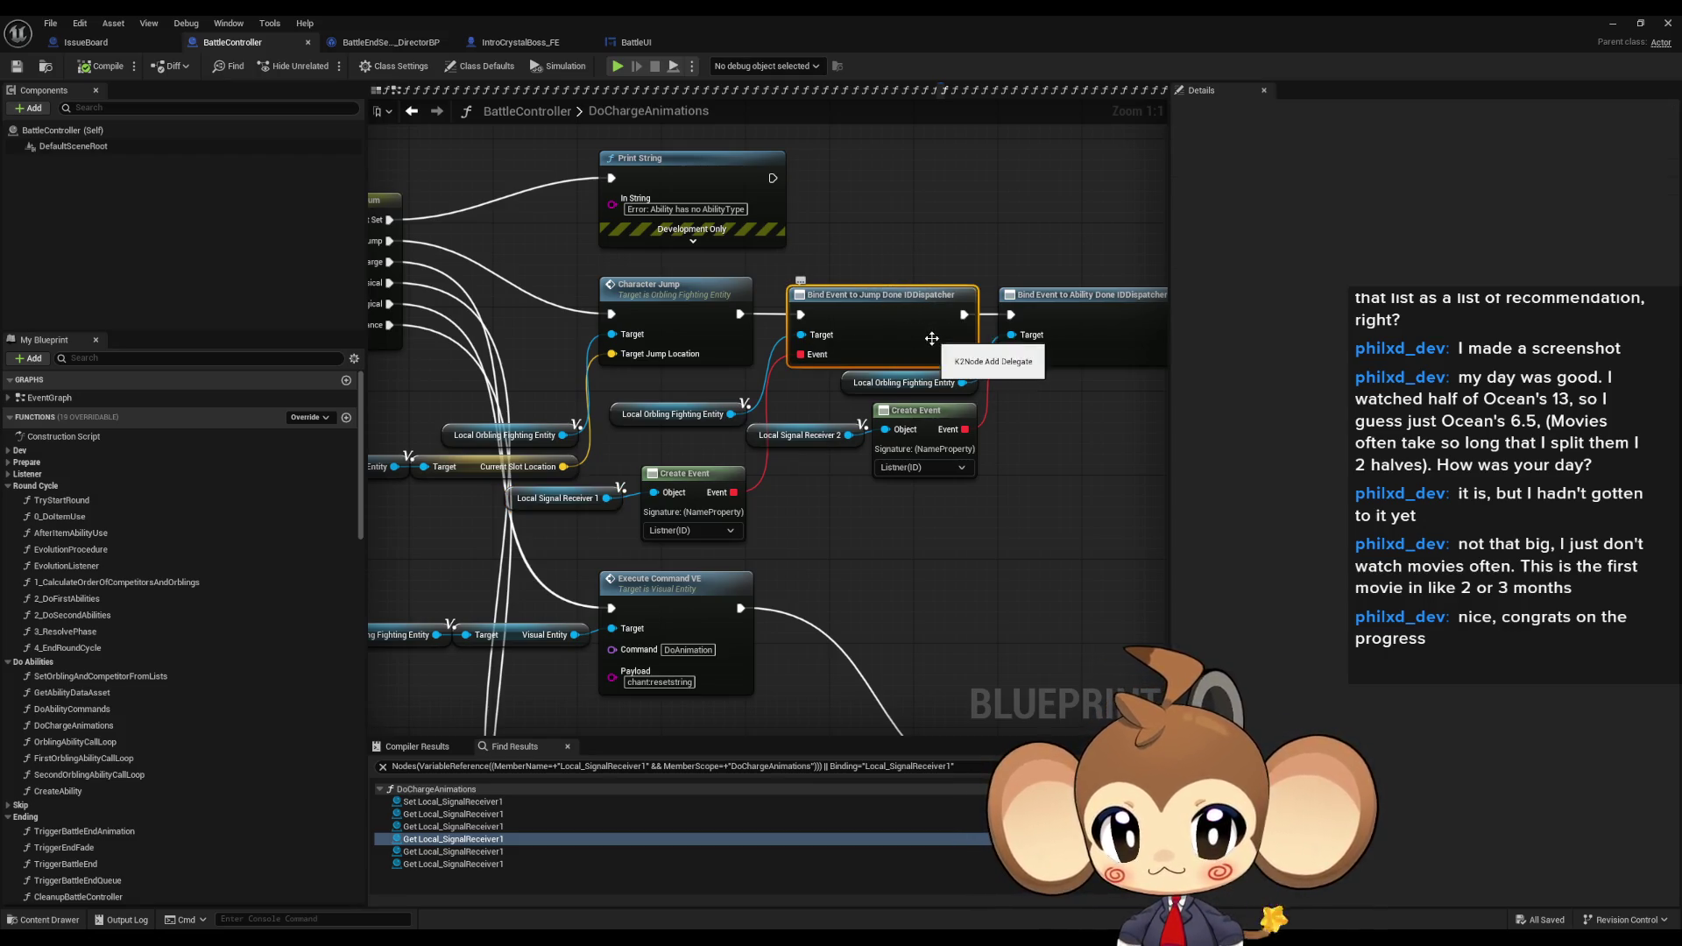
# - Step through the fifth and sixth Local_SignalReceiver1 references, reviewing the ability-type switch branches
pyautogui.click(503, 851)
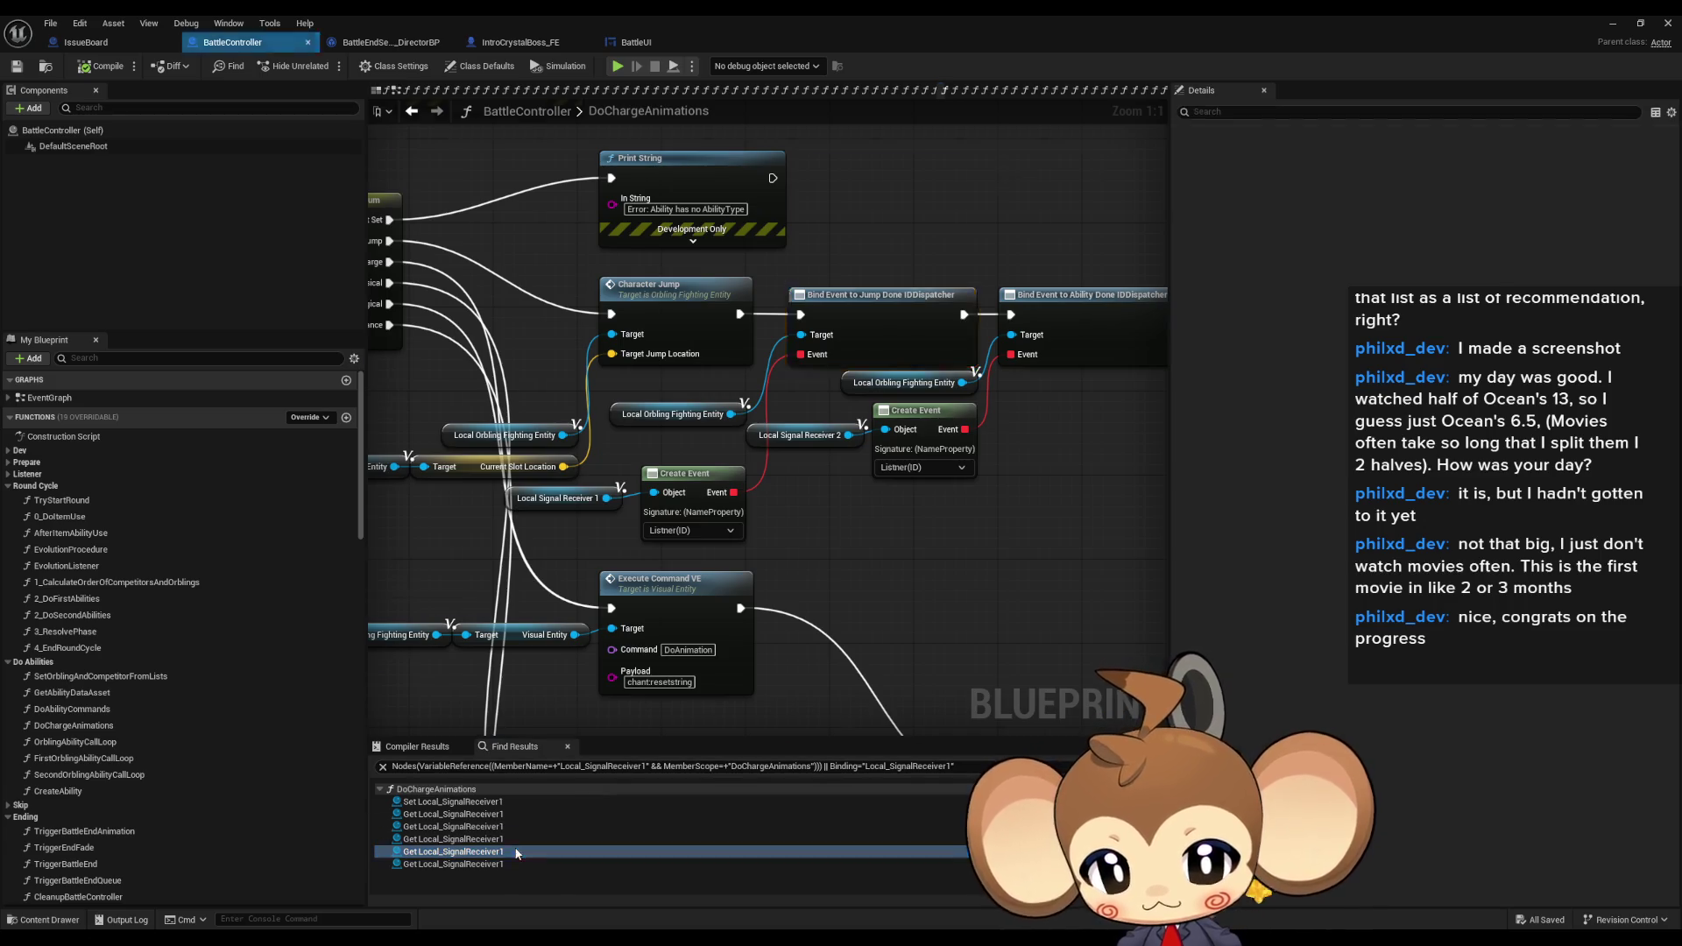
pyautogui.click(504, 865)
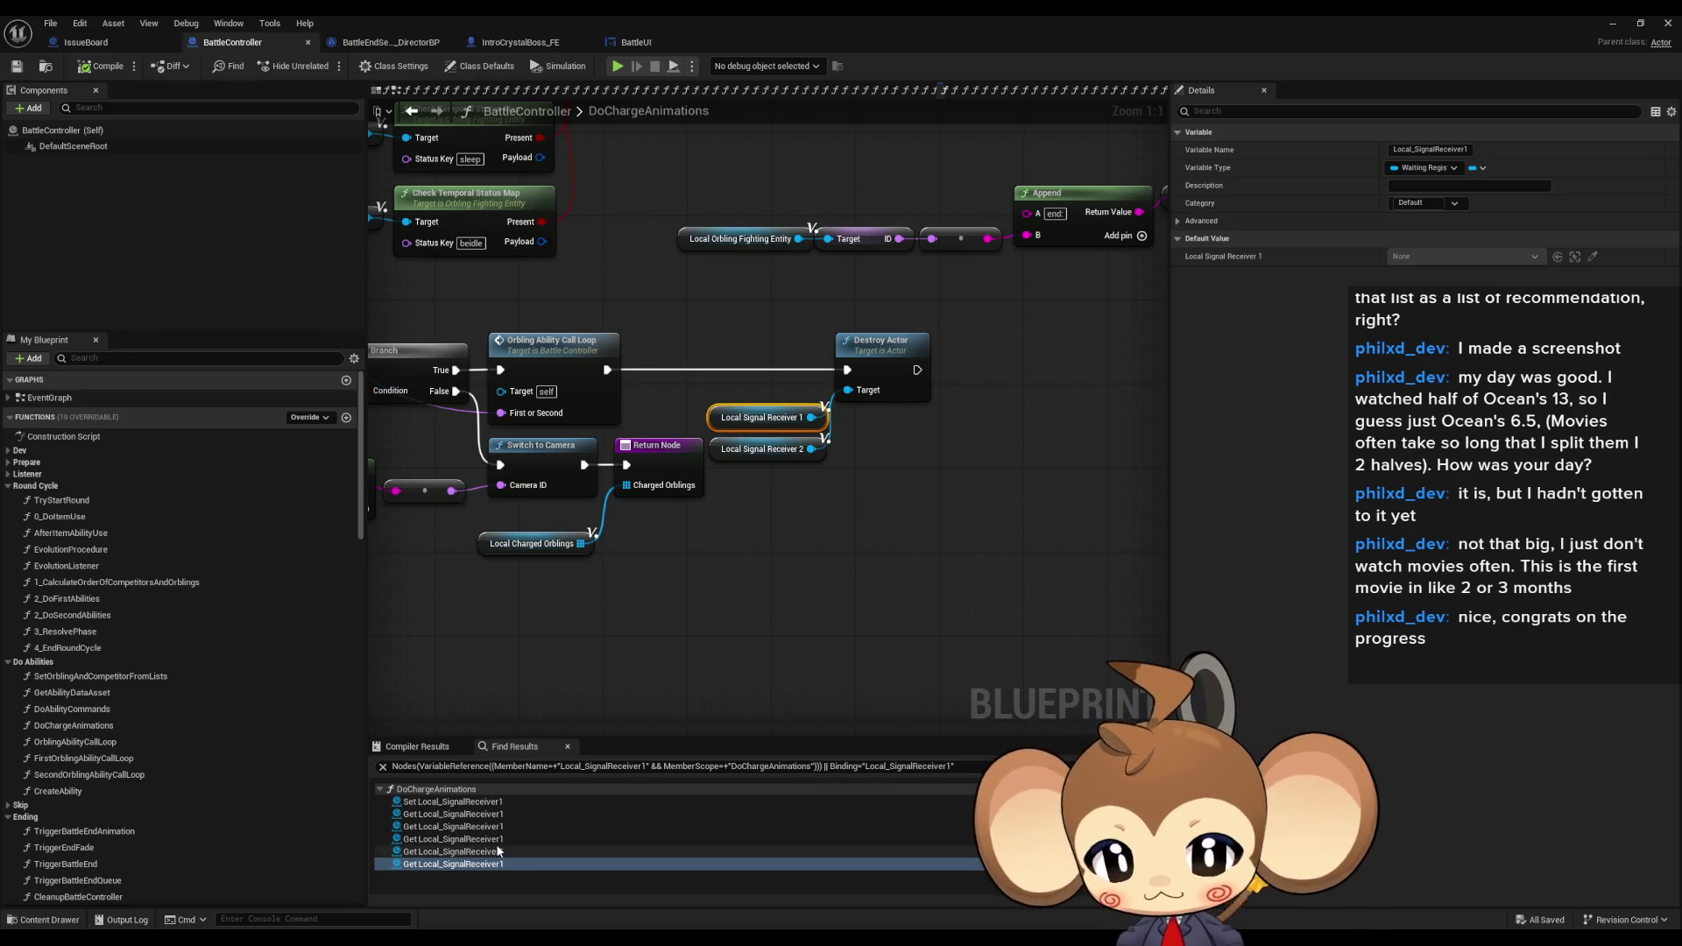
pyautogui.click(497, 851)
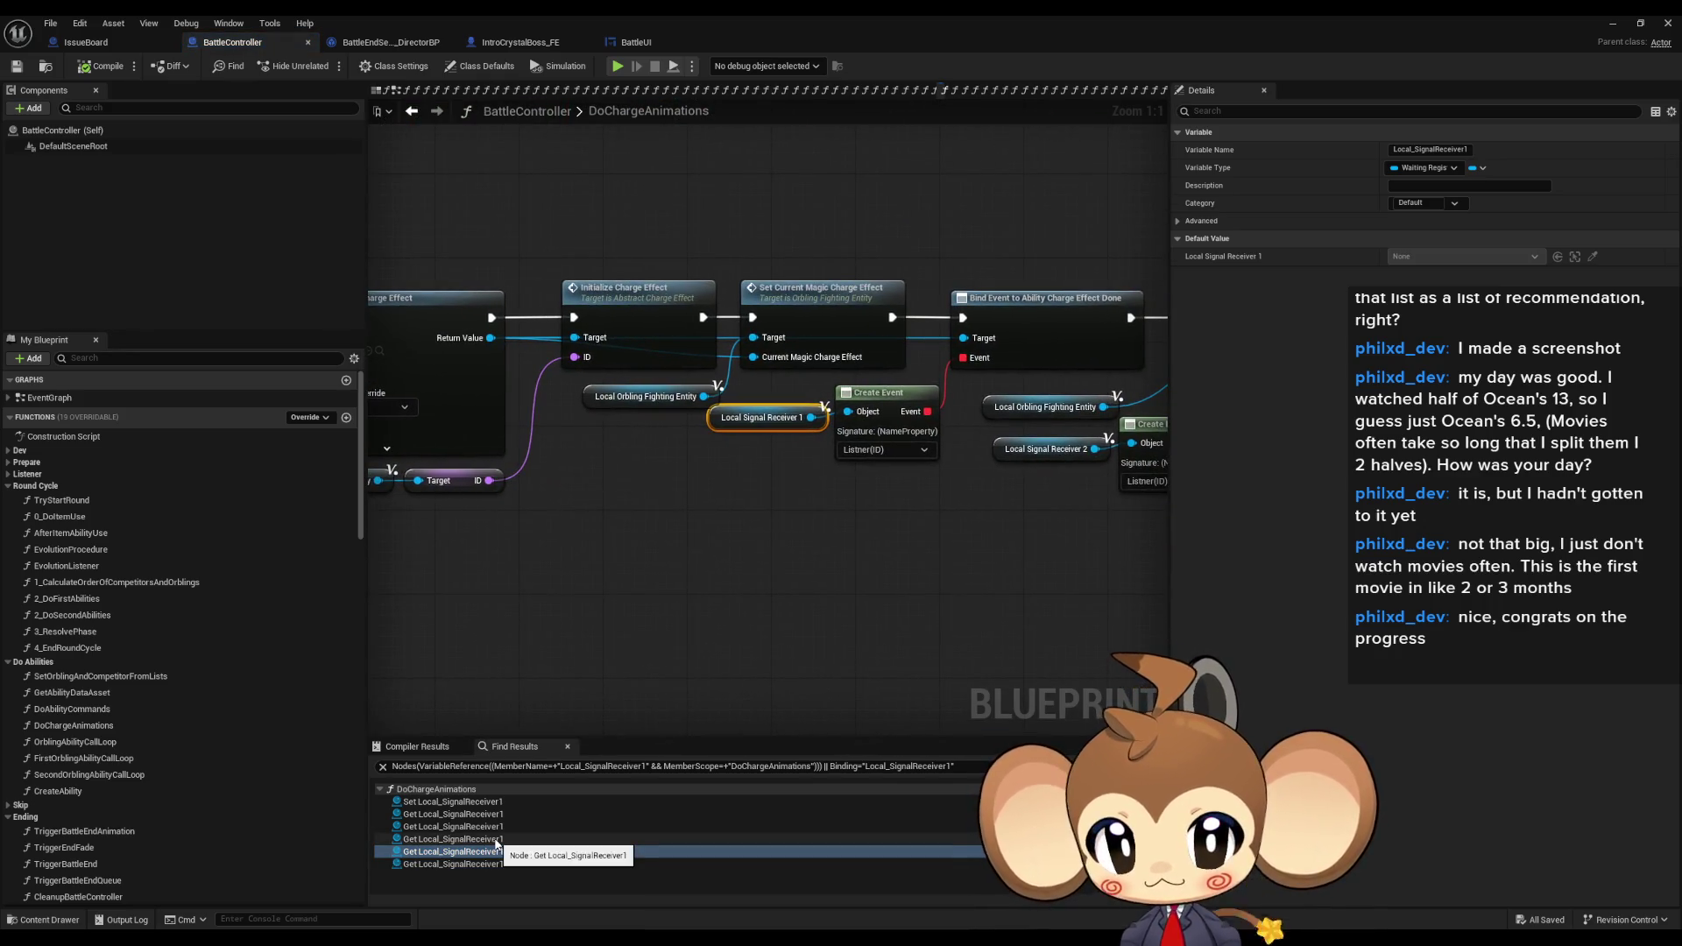
pyautogui.click(496, 839)
pyautogui.scroll(-5, 1013, 537)
pyautogui.moveTo(1014, 537); pyautogui.dragTo(834, 518)
pyautogui.scroll(2, 834, 519)
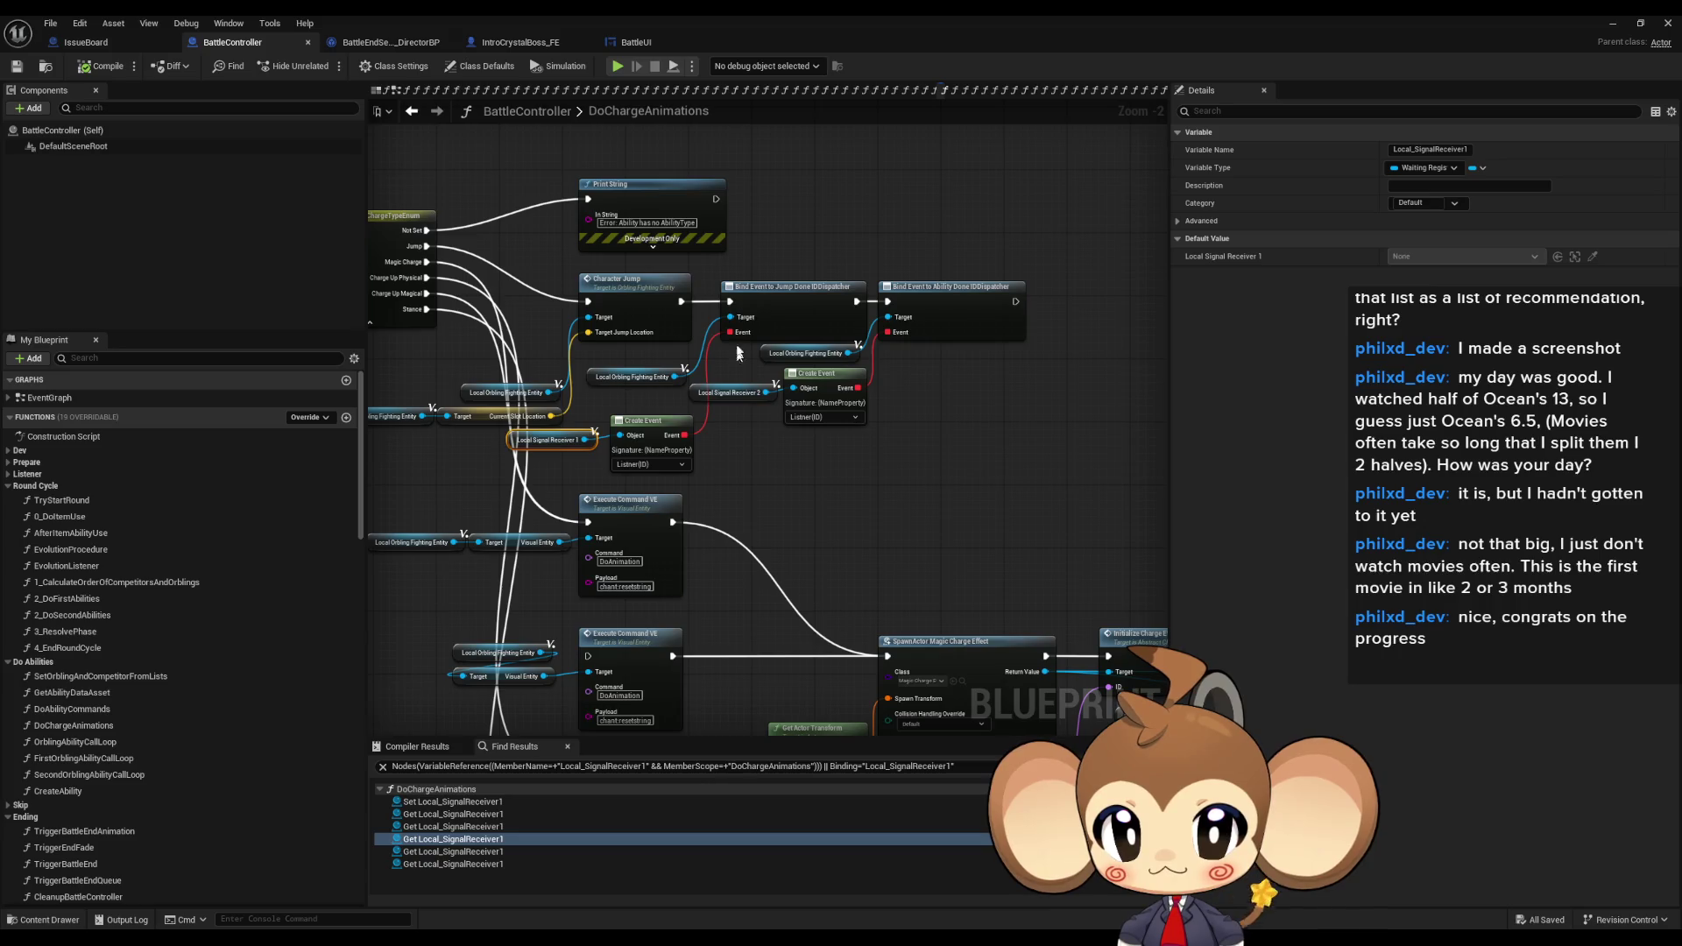
pyautogui.moveTo(693, 507); pyautogui.dragTo(876, 508)
pyautogui.scroll(-1, 876, 509)
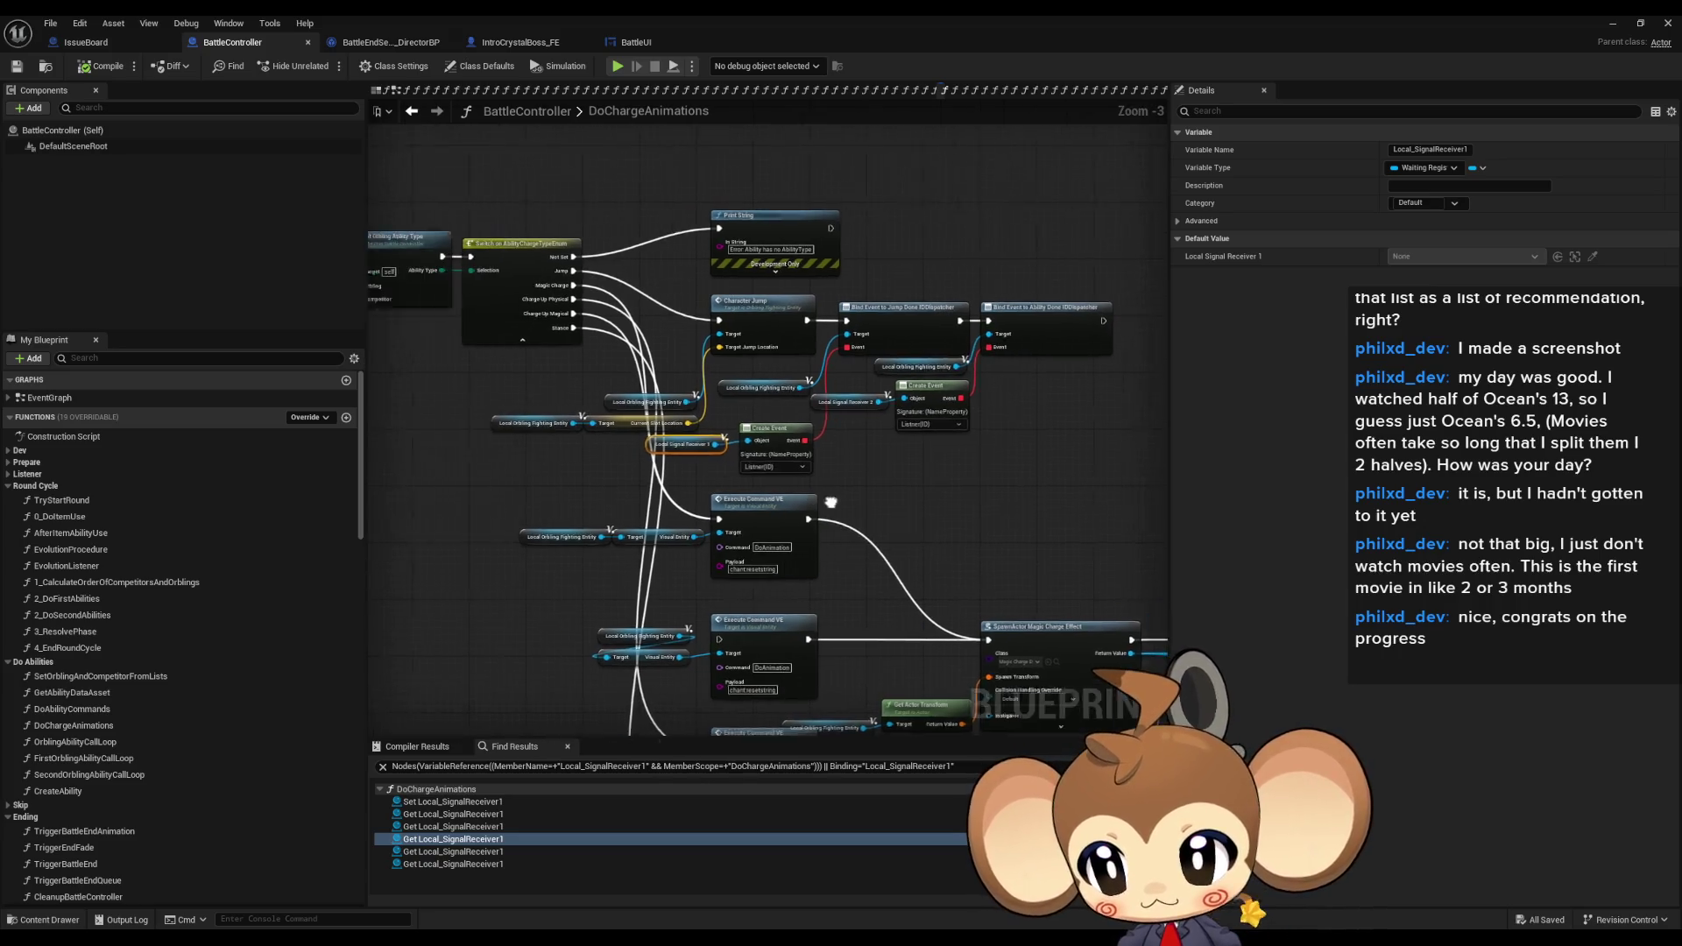
# - Open the FirstOrblingAbilityCallLoop function graph
pyautogui.click(109, 758)
pyautogui.doubleClick(109, 759)
pyautogui.scroll(-3, 731, 511)
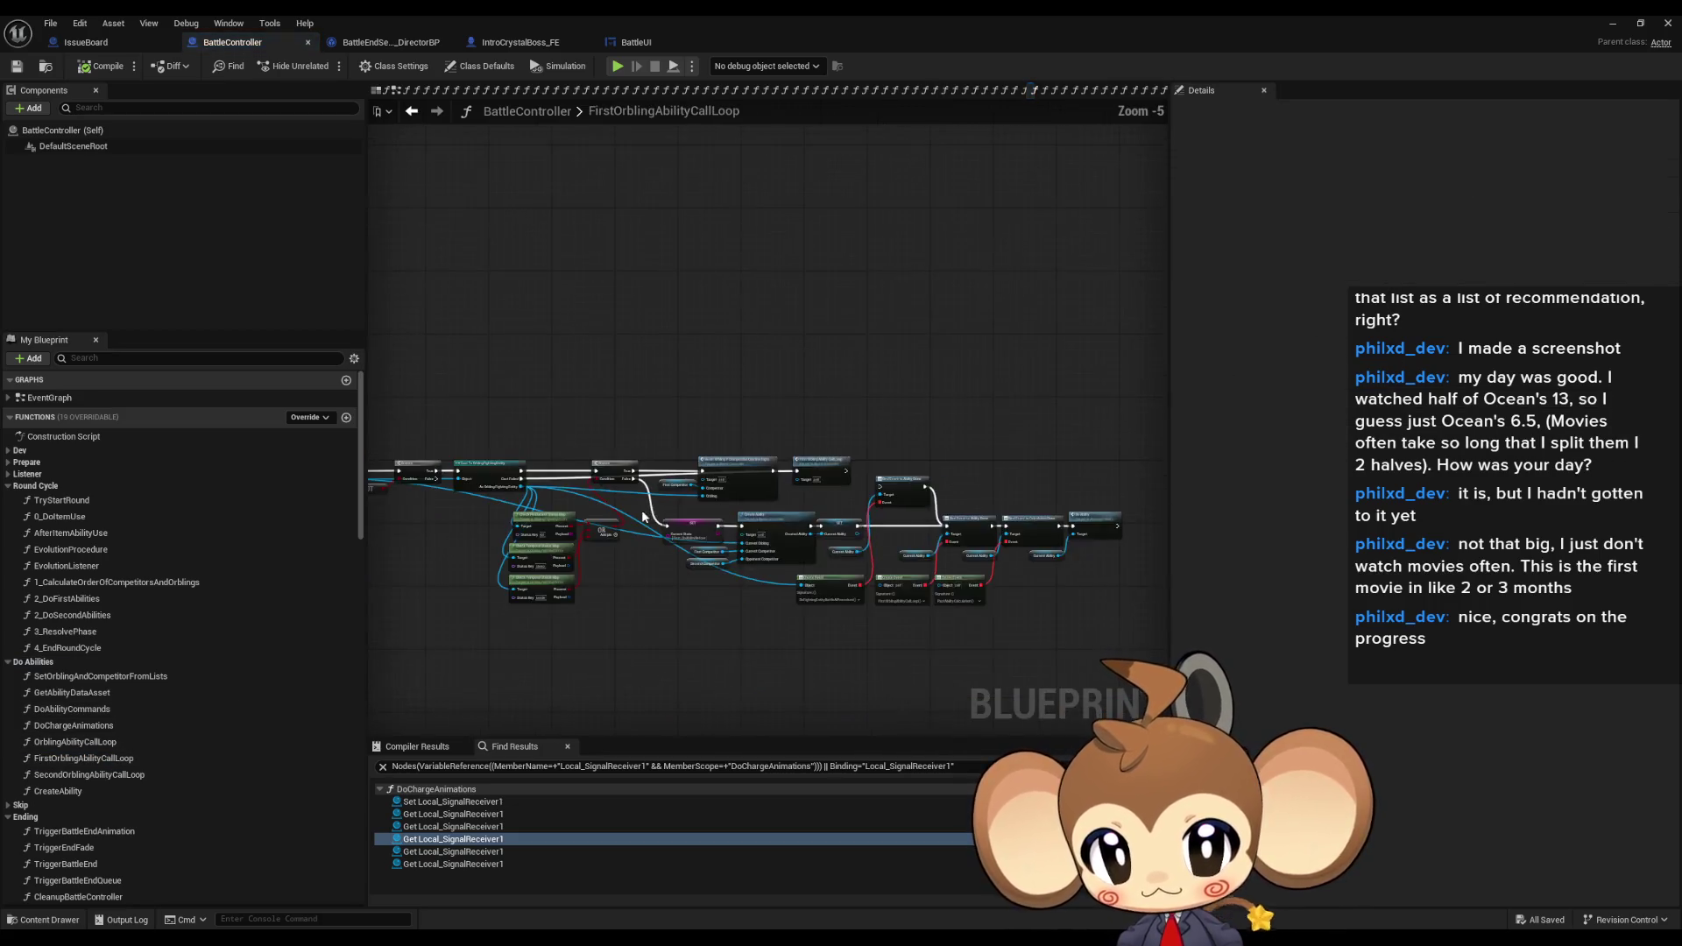
# - Copy the Battle End, NOT and Branch nodes, then return to the Local Signal Receiver 1 setter
pyautogui.scroll(5, 731, 510)
pyautogui.moveTo(732, 510)
pyautogui.mouseDown()
pyautogui.moveTo(687, 582)
pyautogui.moveTo(790, 566)
pyautogui.mouseUp()
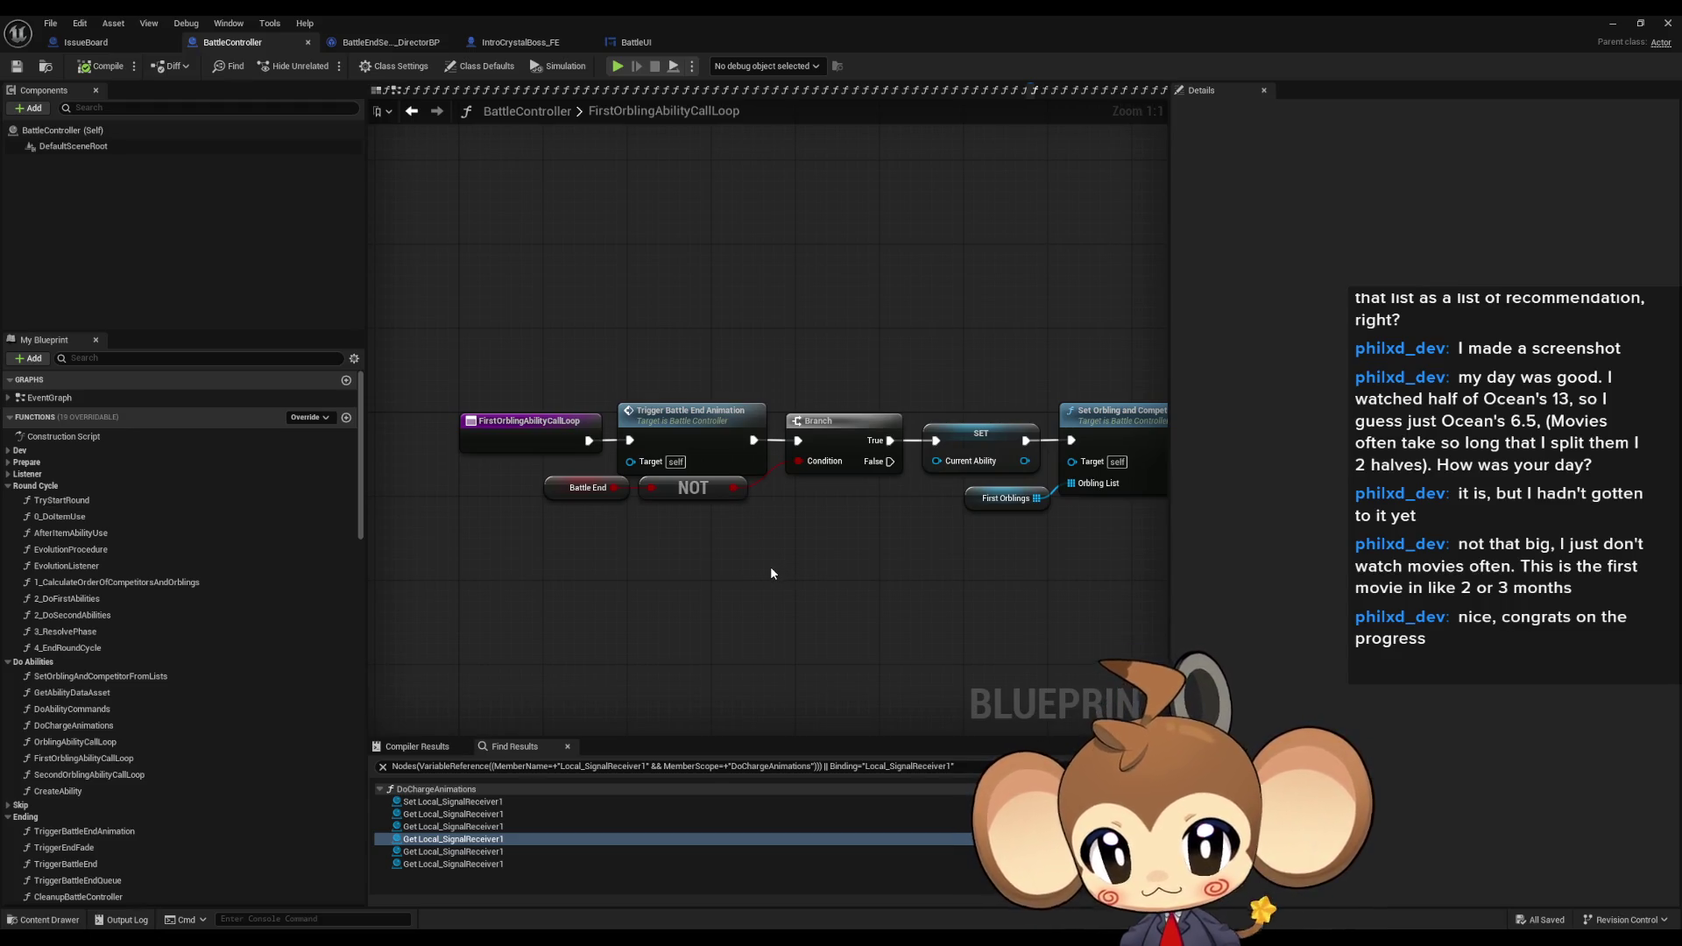
pyautogui.moveTo(508, 497); pyautogui.dragTo(674, 524)
pyautogui.moveTo(821, 384); pyautogui.dragTo(829, 448)
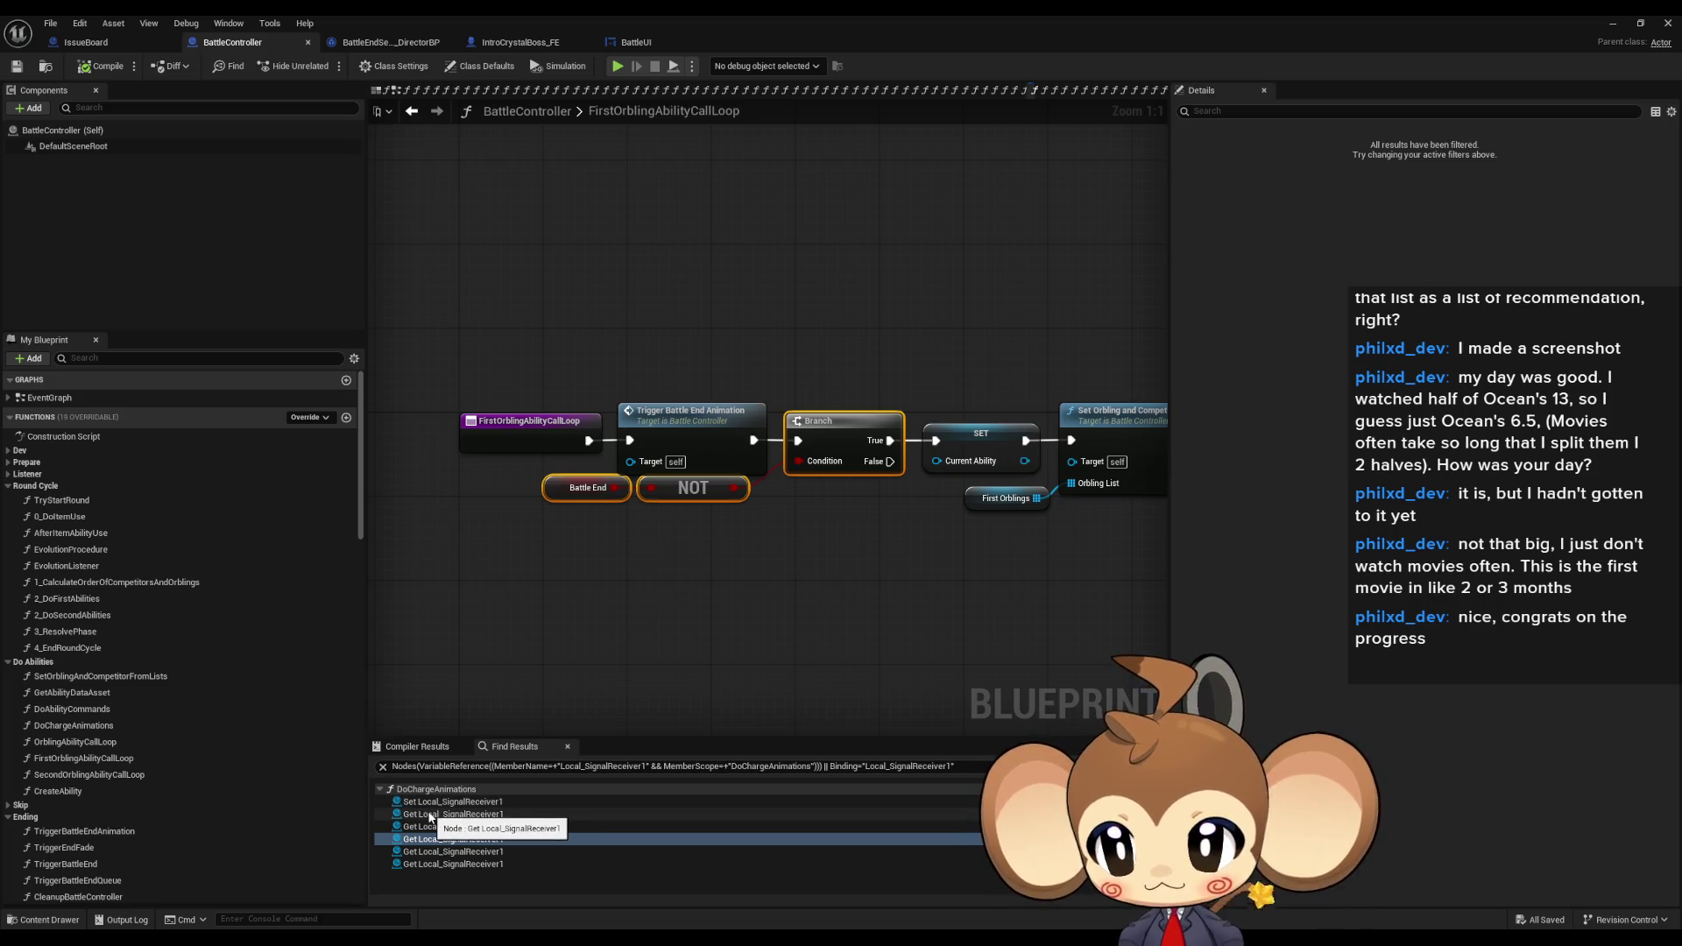
pyautogui.click(446, 865)
pyautogui.click(434, 815)
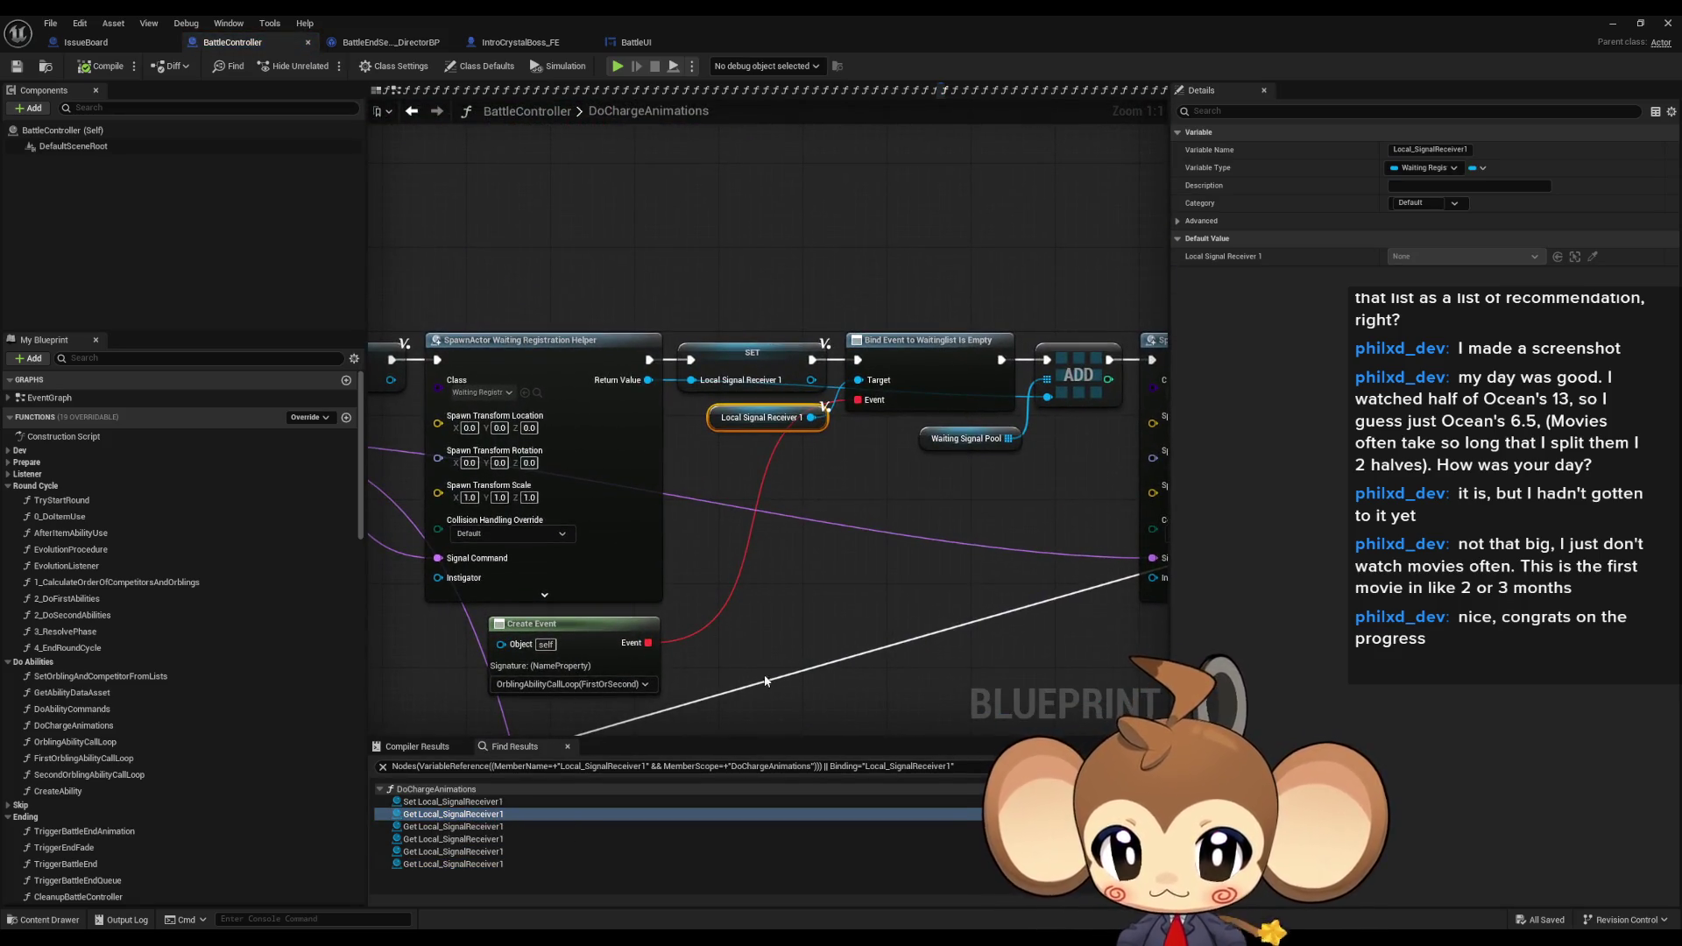
# - Paste the Battle End, NOT and Branch nodes into OrblingAbilityCallLoop below the entry node
pyautogui.moveTo(555, 696); pyautogui.dragTo(371, 599)
pyautogui.moveTo(701, 622); pyautogui.dragTo(914, 623)
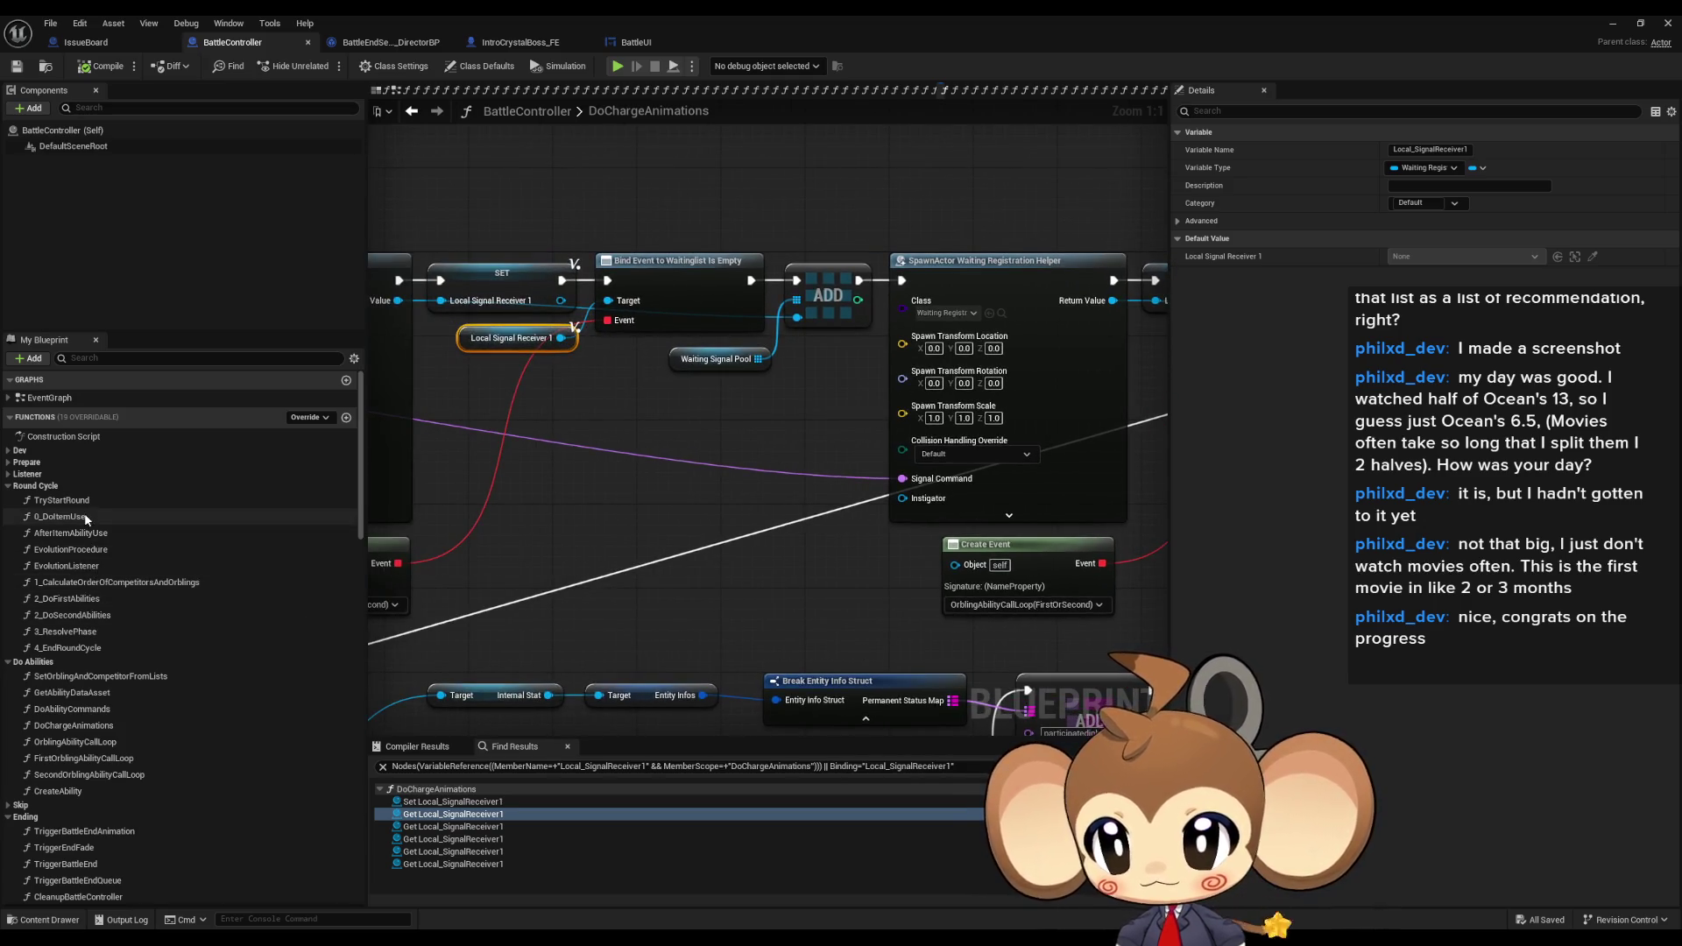
pyautogui.scroll(-2, 107, 728)
pyautogui.scroll(-1, 107, 728)
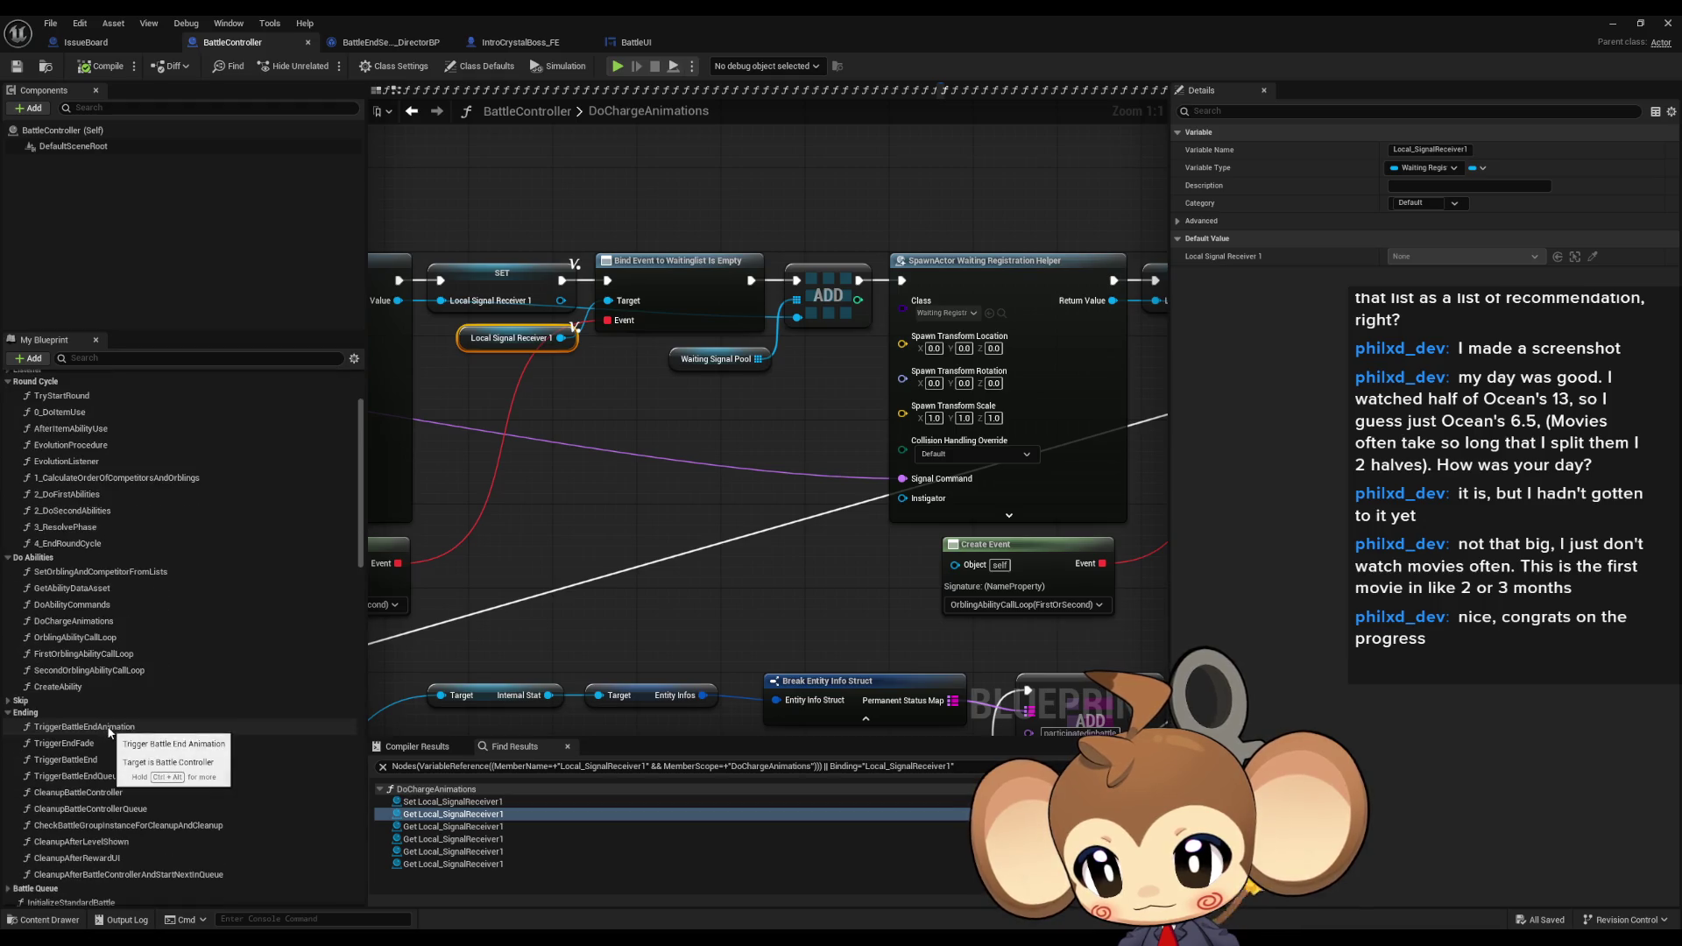
pyautogui.doubleClick(109, 638)
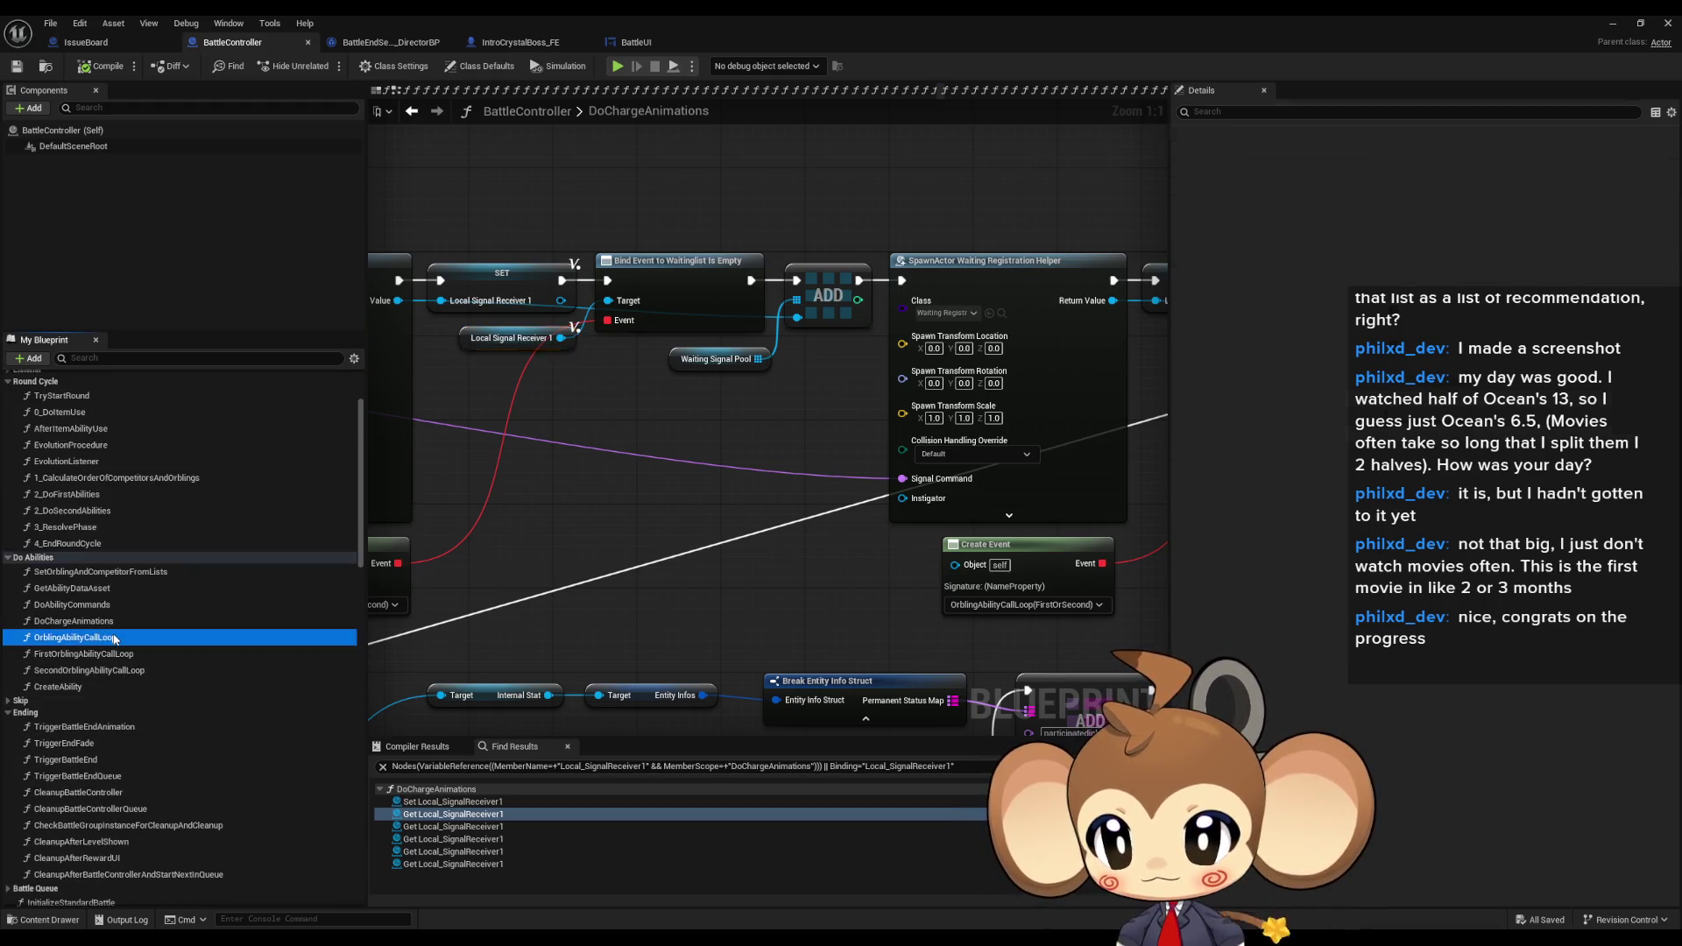
pyautogui.moveTo(832, 484)
pyautogui.mouseDown()
pyautogui.moveTo(804, 547)
pyautogui.moveTo(726, 552)
pyautogui.moveTo(825, 544)
pyautogui.mouseUp()
pyautogui.moveTo(513, 525); pyautogui.dragTo(600, 524)
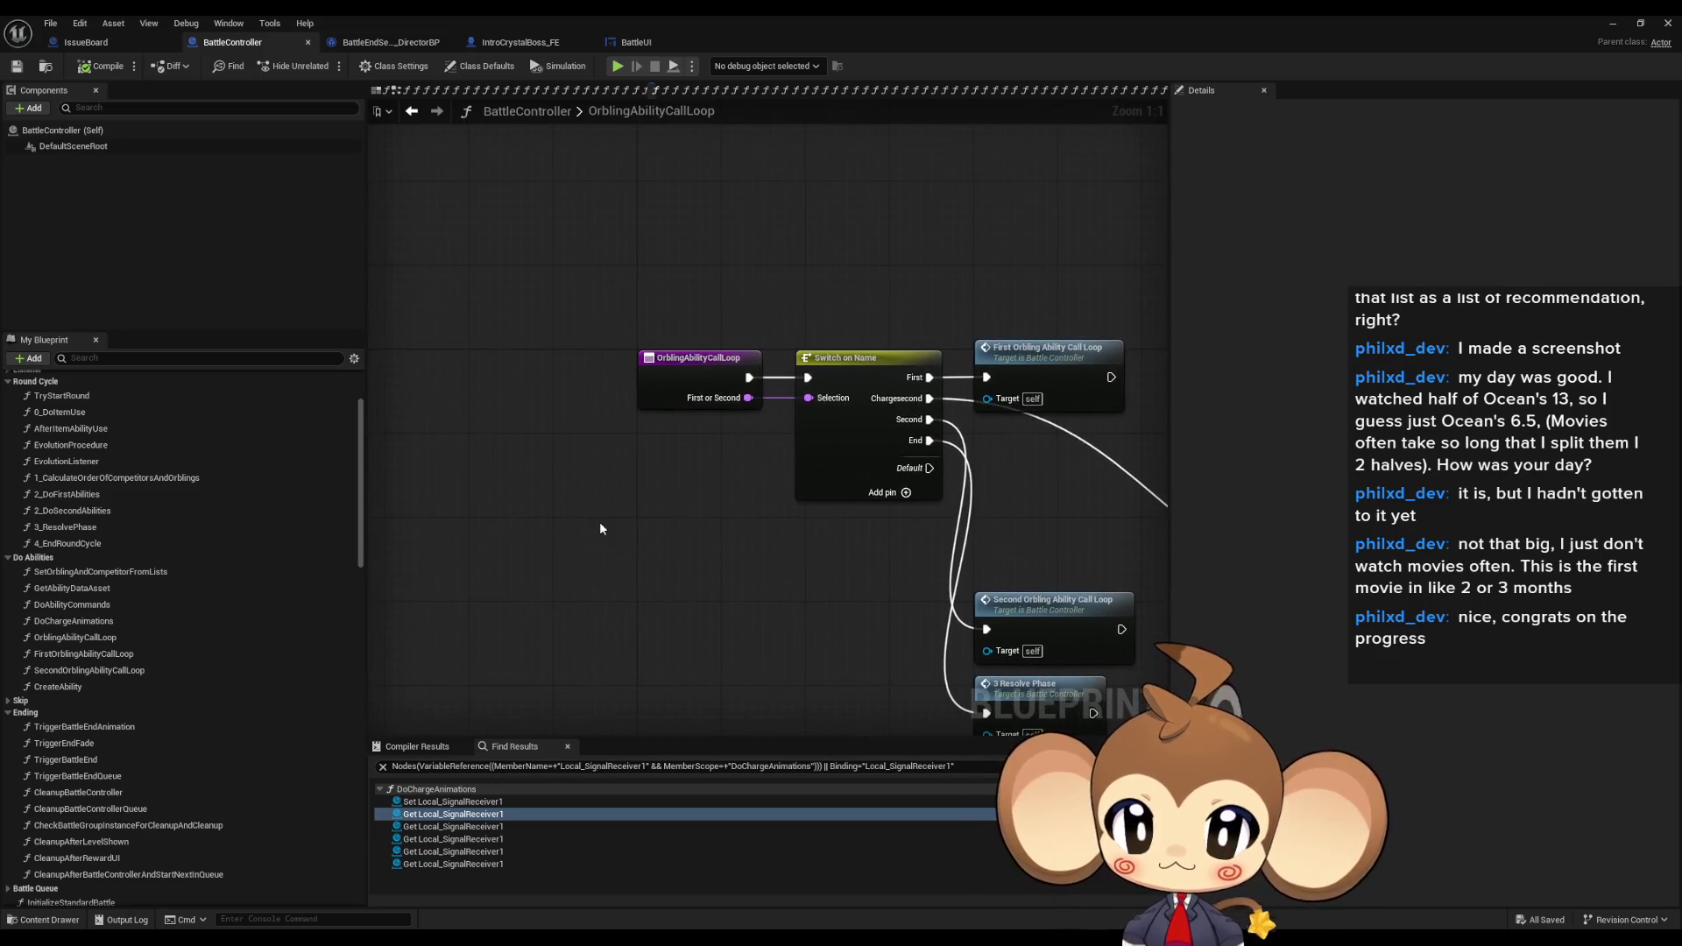
pyautogui.hotkey('ctrl', 'v')
pyautogui.moveTo(755, 498); pyautogui.dragTo(714, 493)
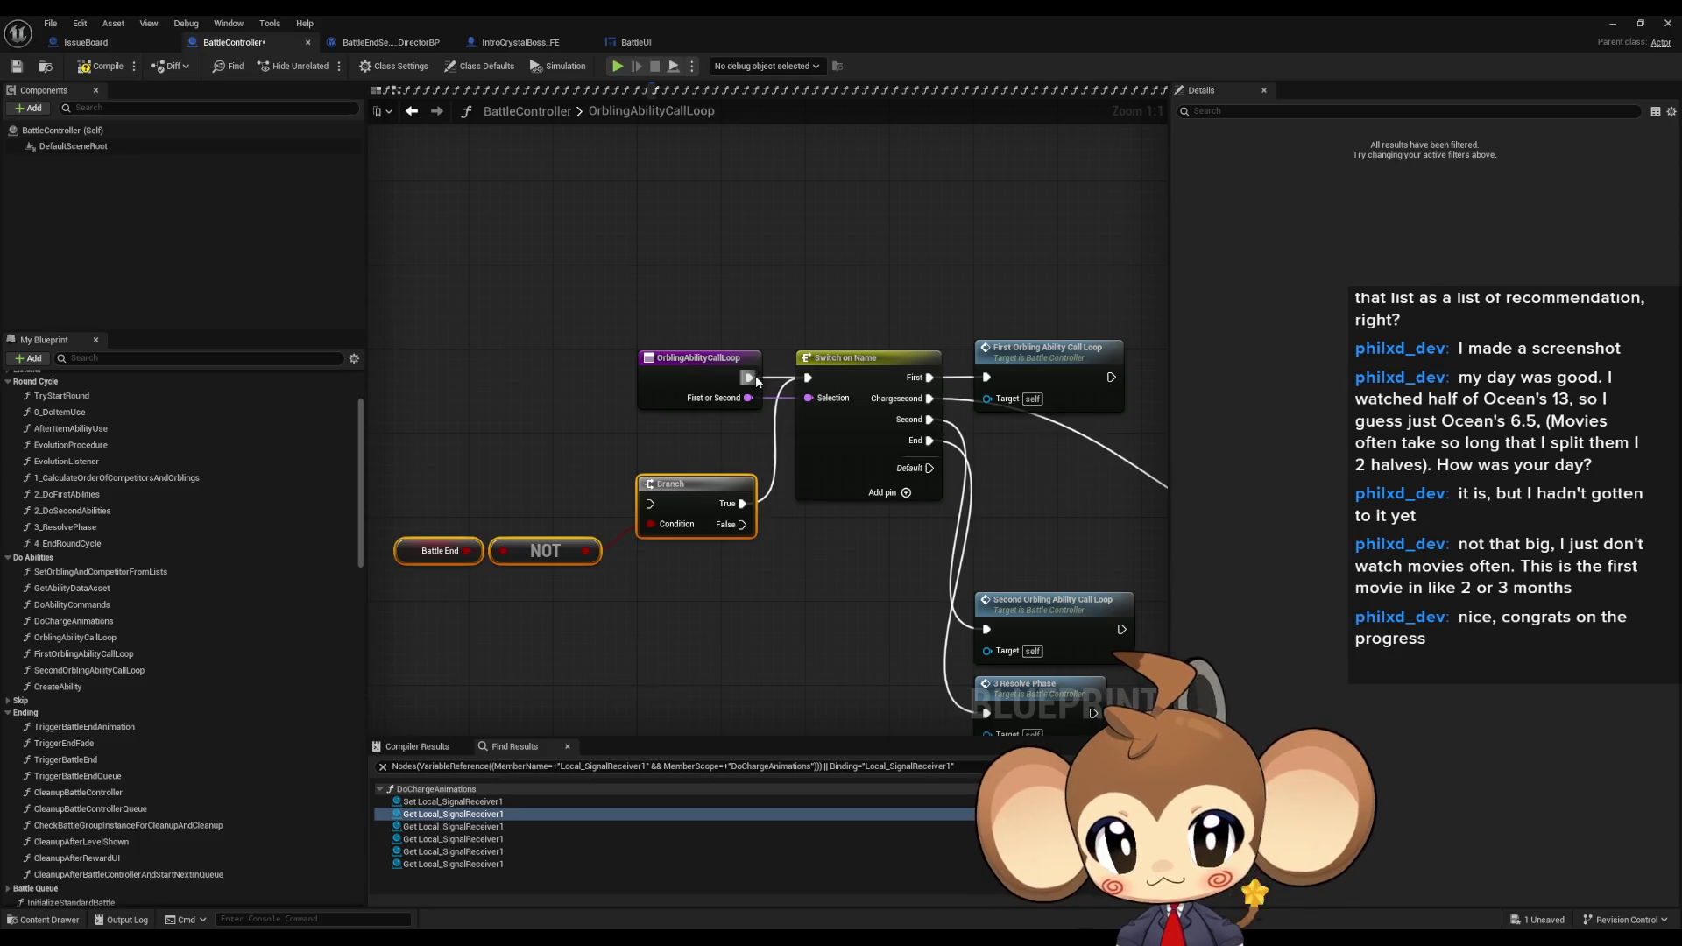
pyautogui.click(764, 637)
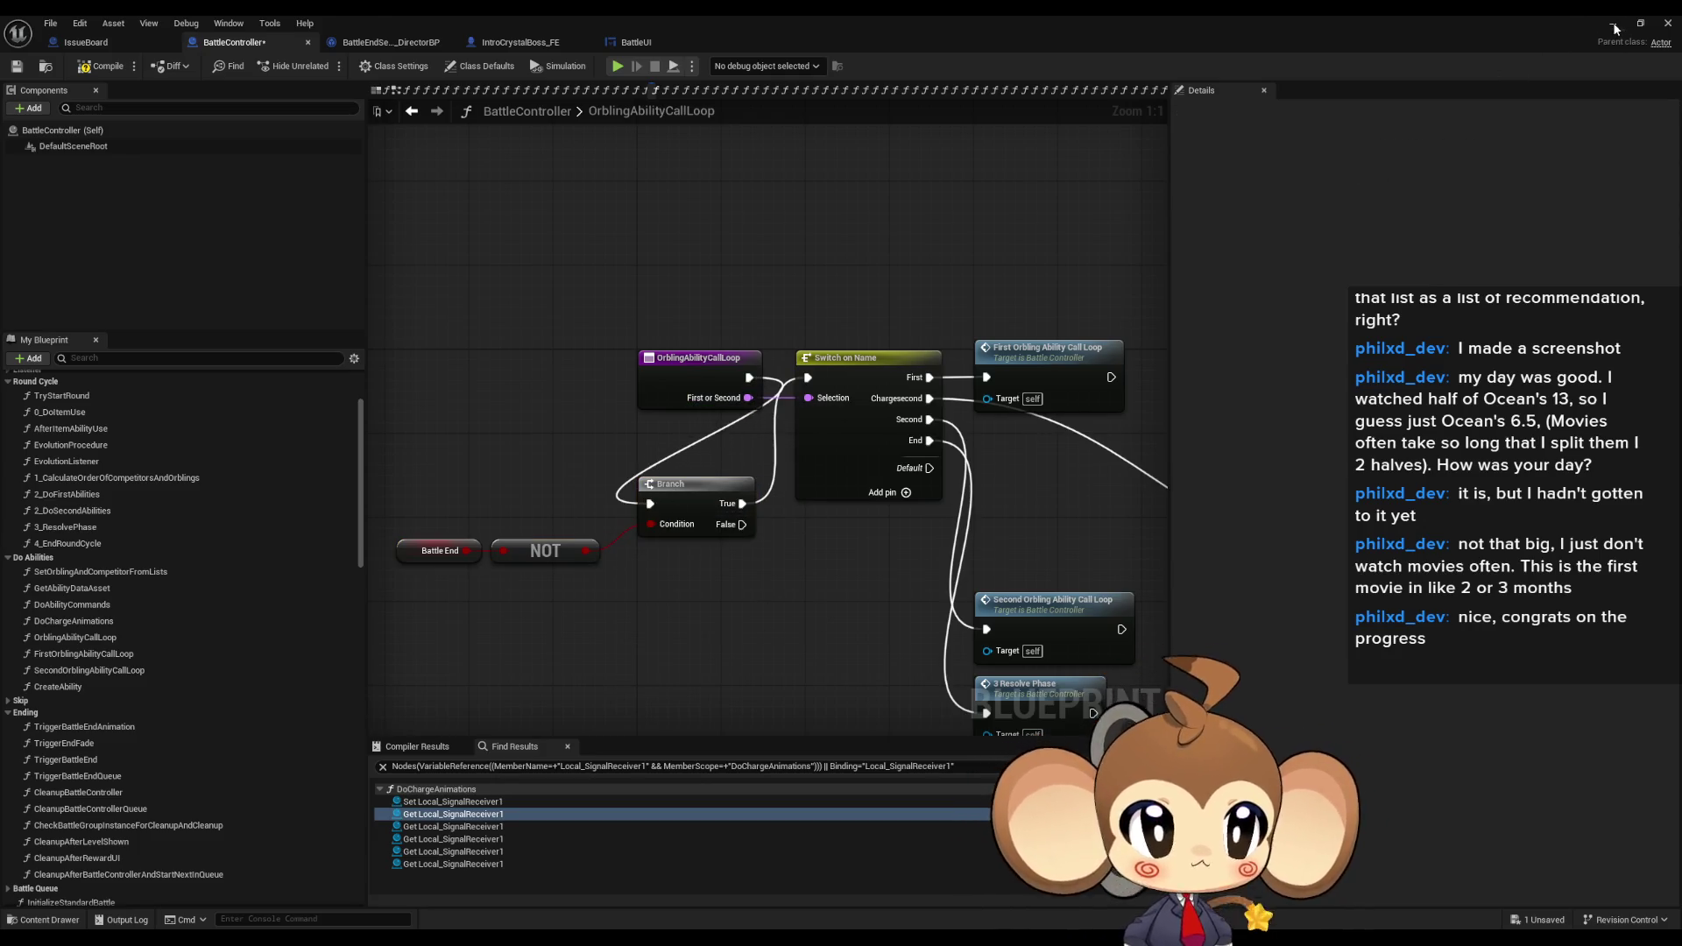
# - Run another Play In Editor test battle from the Main level, then stop it
pyautogui.click(1614, 26)
pyautogui.click(335, 67)
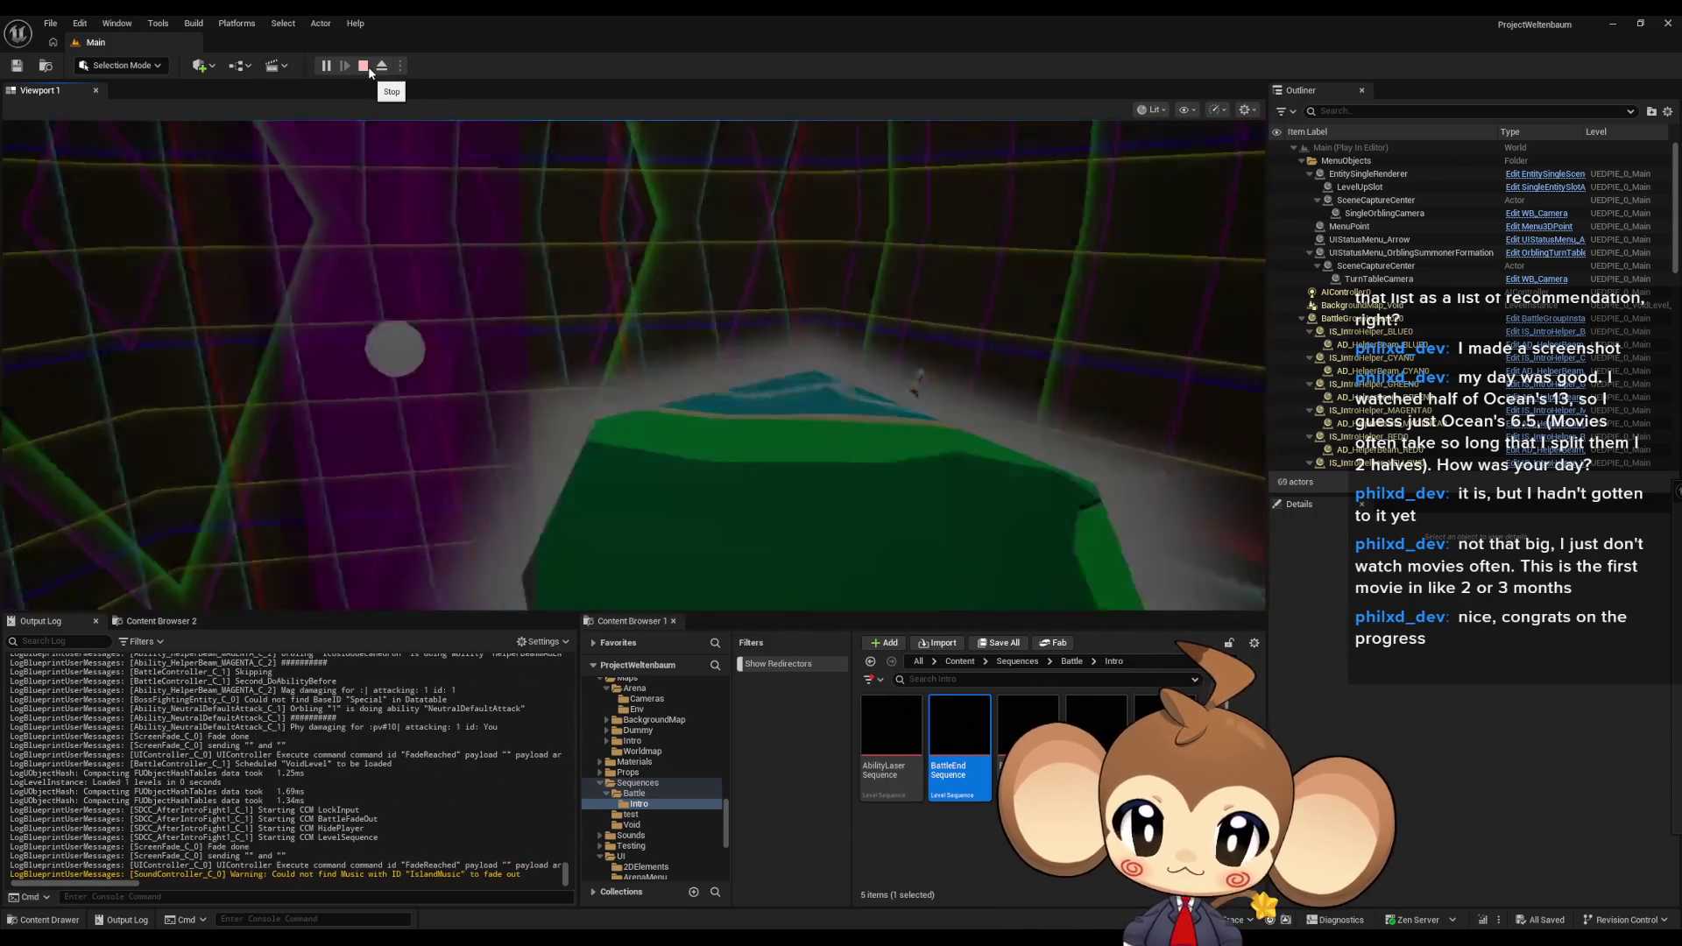
pyautogui.click(367, 68)
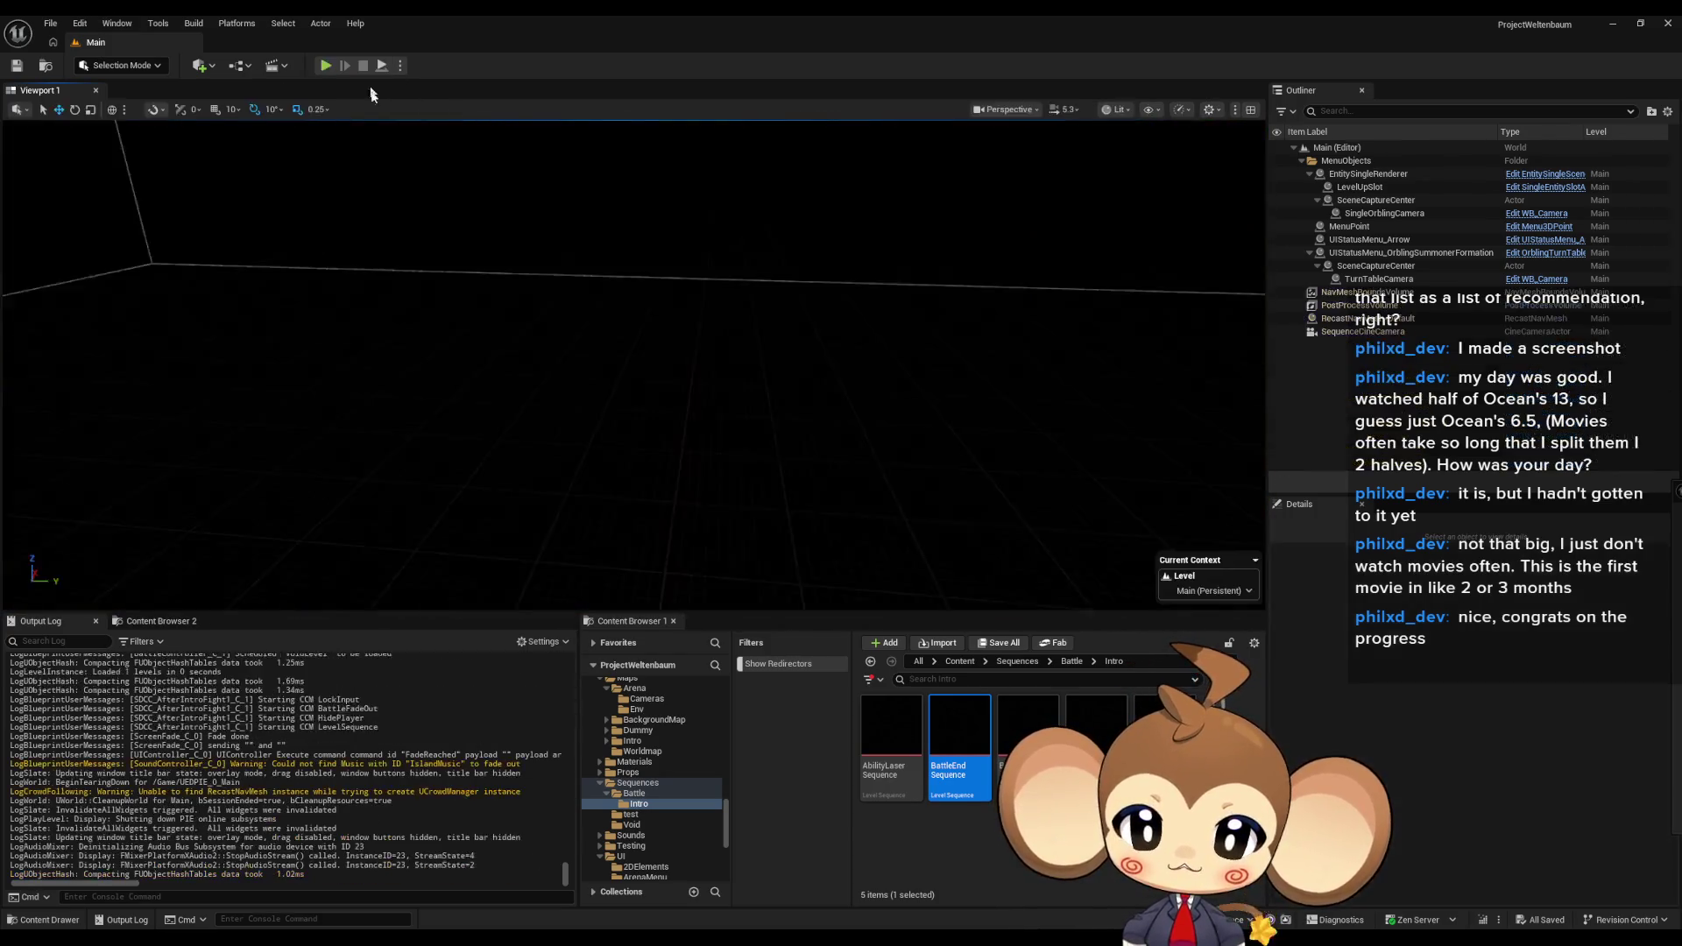
# - Straighten Branch and Switch on Name in line with the OrblingAbilityCallLoop entry, Battle End/NOT beside Branch
pyautogui.hotkey('alt', 'Tab')
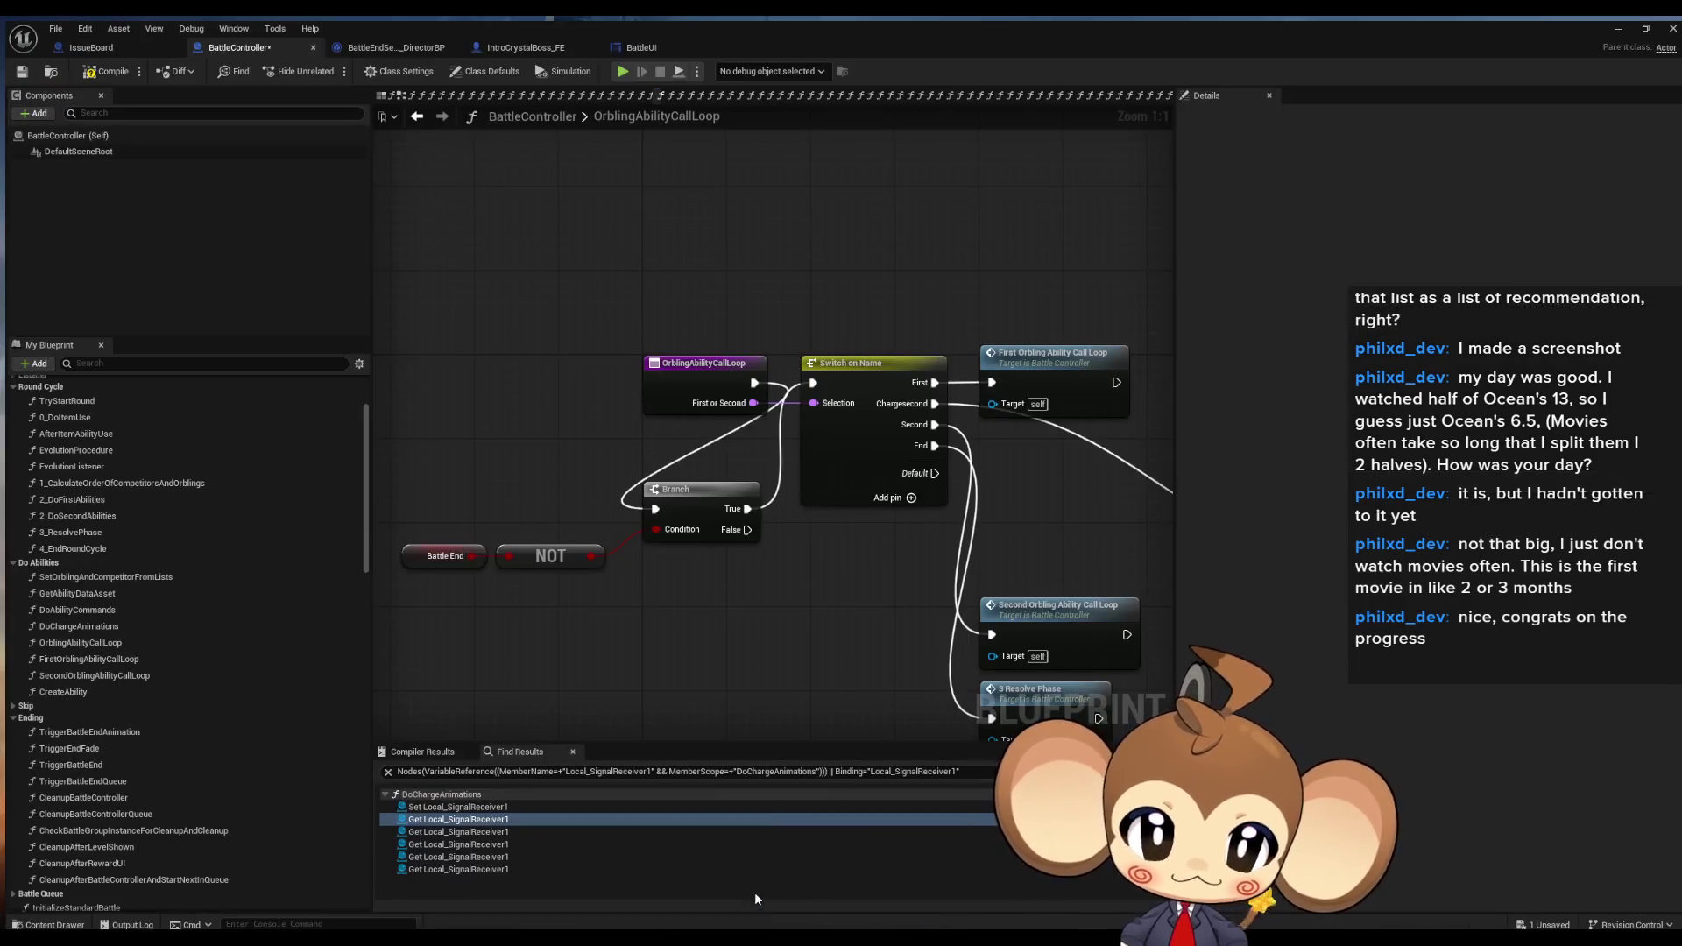
pyautogui.scroll(-6, 778, 529)
pyautogui.scroll(6, 803, 476)
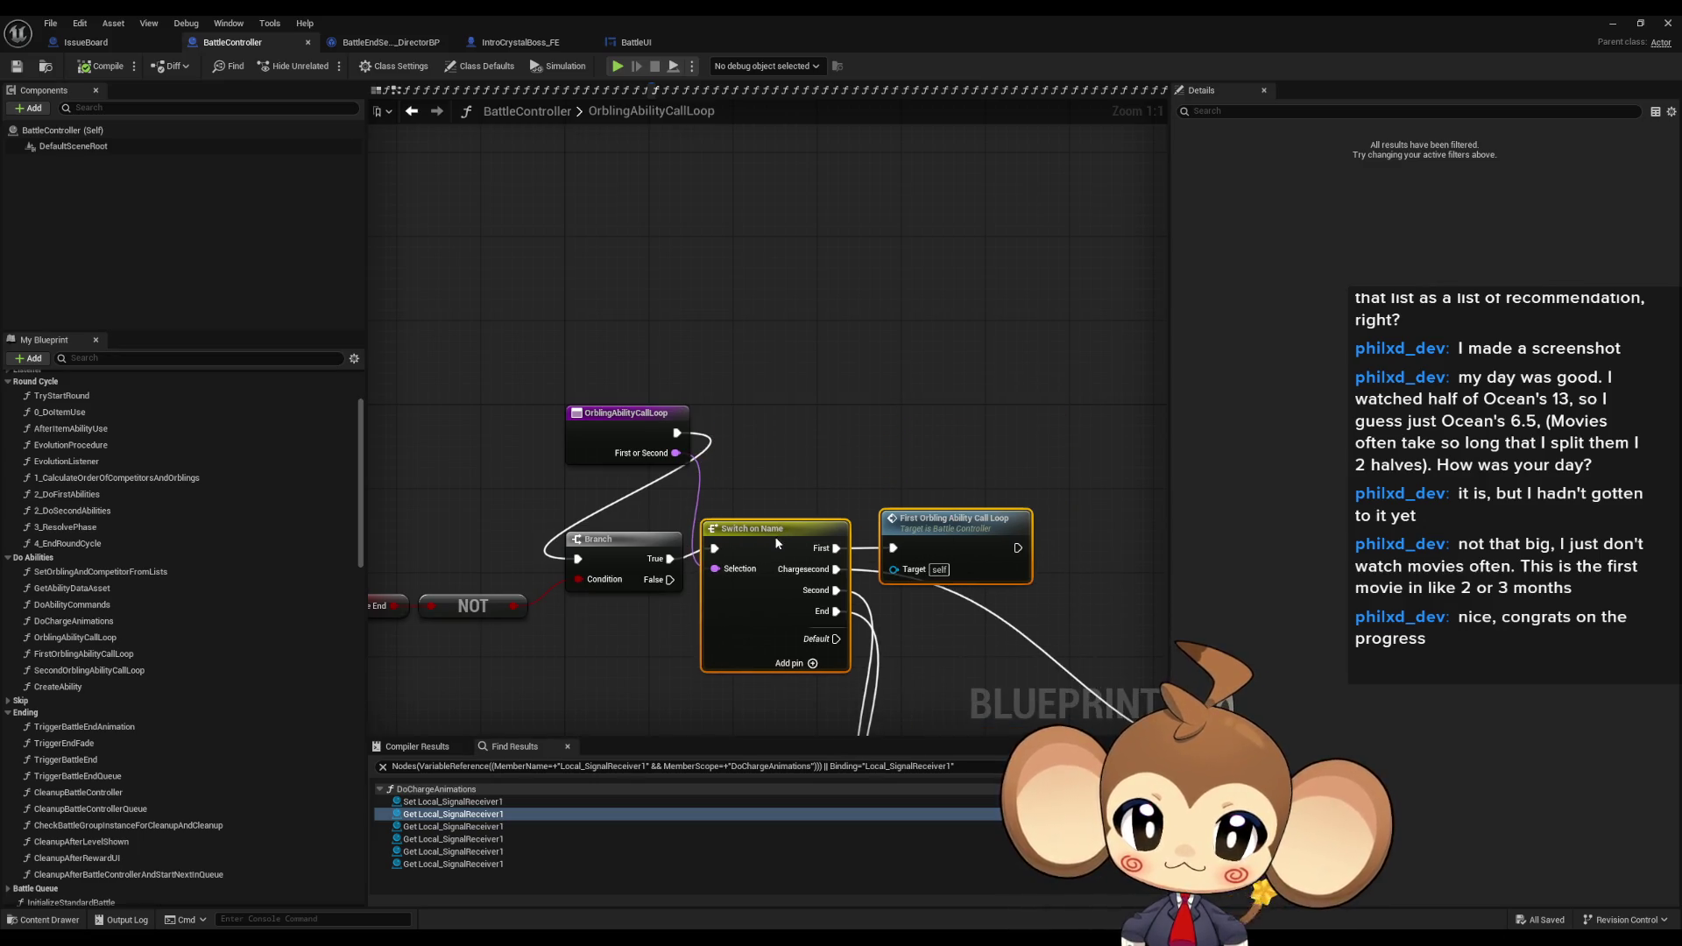
pyautogui.keyDown('shift'); pyautogui.click(636, 540); pyautogui.keyUp('shift')
pyautogui.press('q')
pyautogui.moveTo(636, 548); pyautogui.dragTo(785, 421)
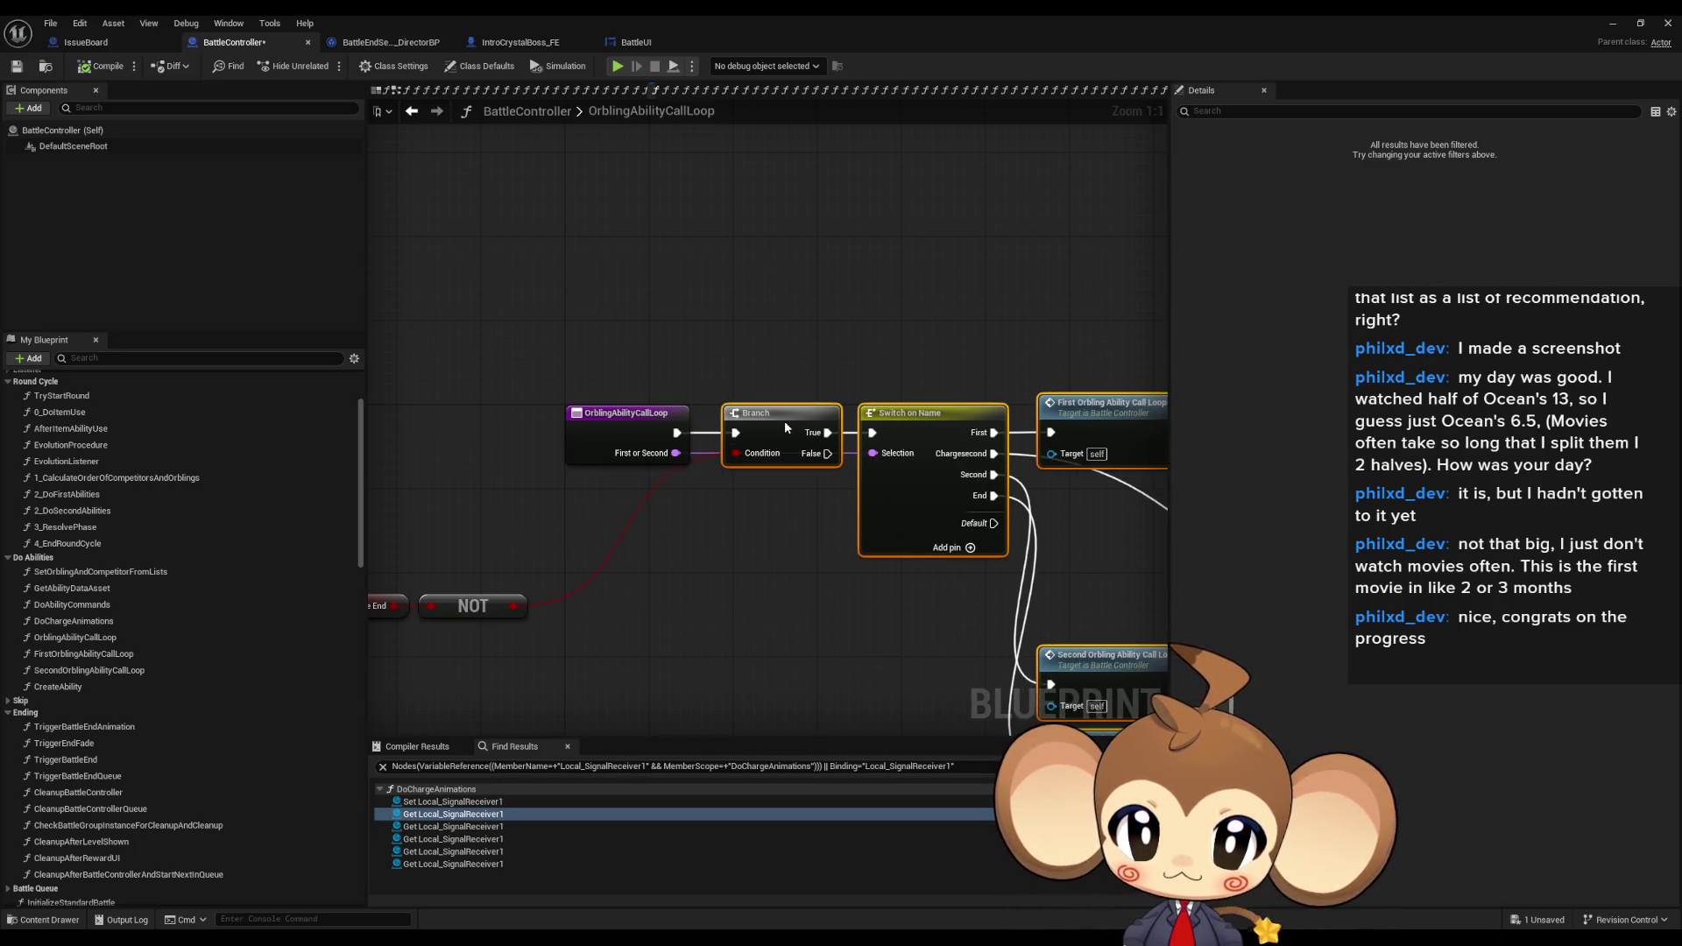
pyautogui.moveTo(537, 492)
pyautogui.mouseDown()
pyautogui.moveTo(663, 571)
pyautogui.moveTo(813, 454)
pyautogui.mouseUp()
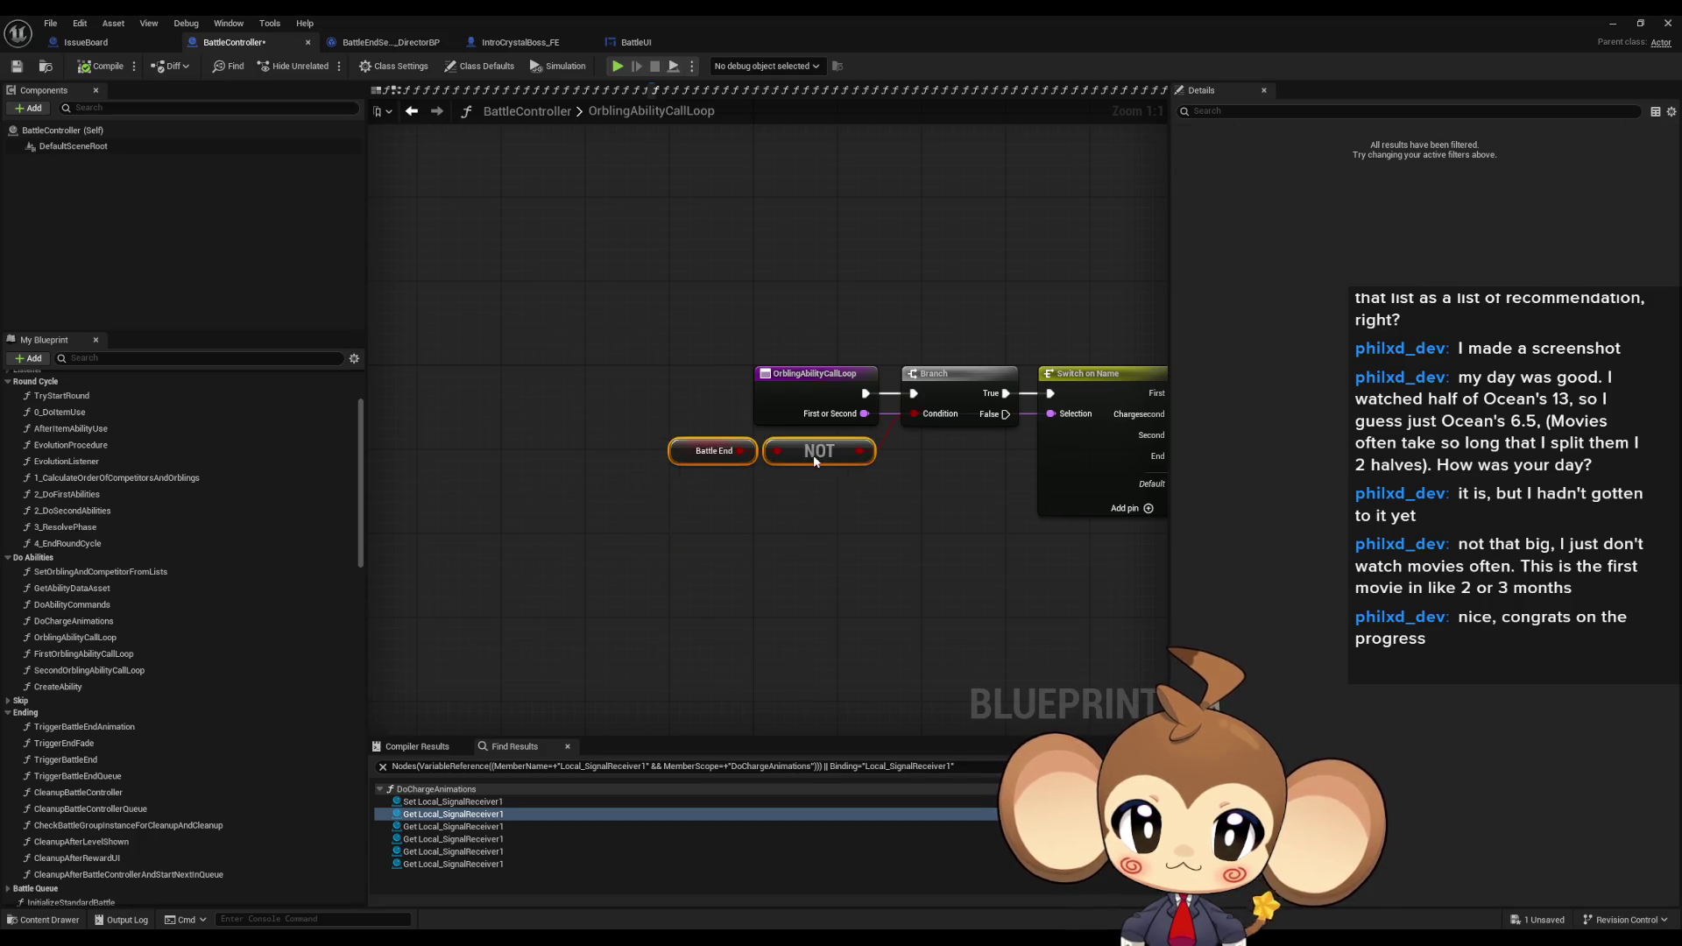
pyautogui.click(812, 557)
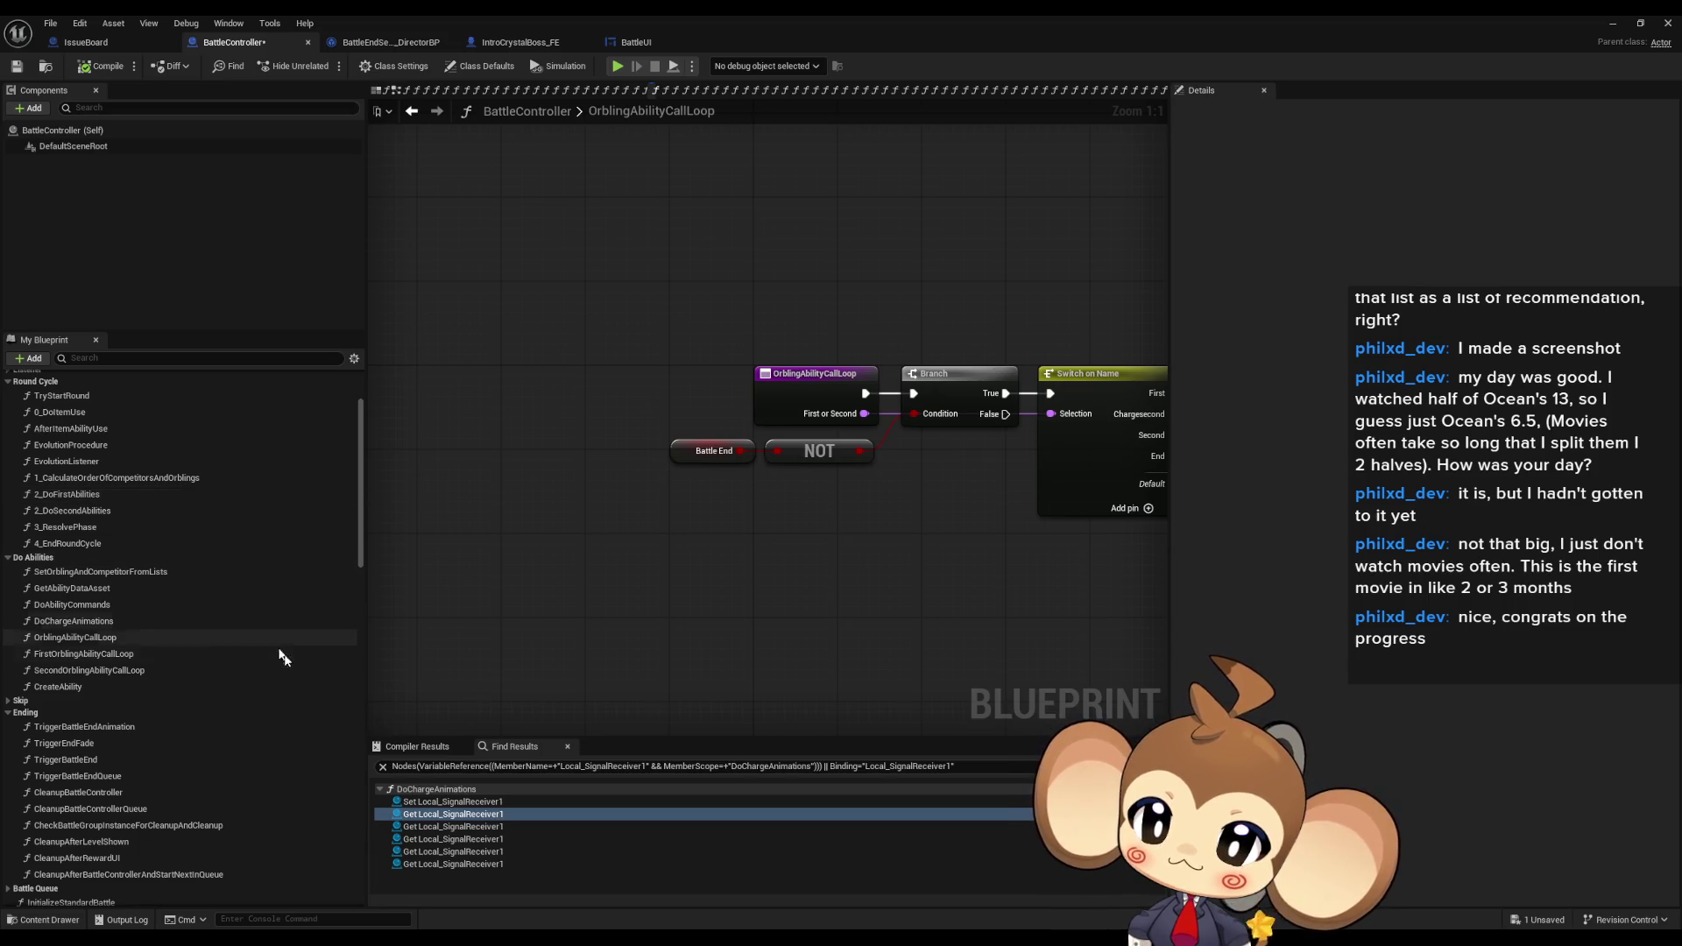
# - Open TriggerEndFade and inspect its Bind Event, fade, Is Last Battle/NOT and Create Event nodes
pyautogui.doubleClick(133, 743)
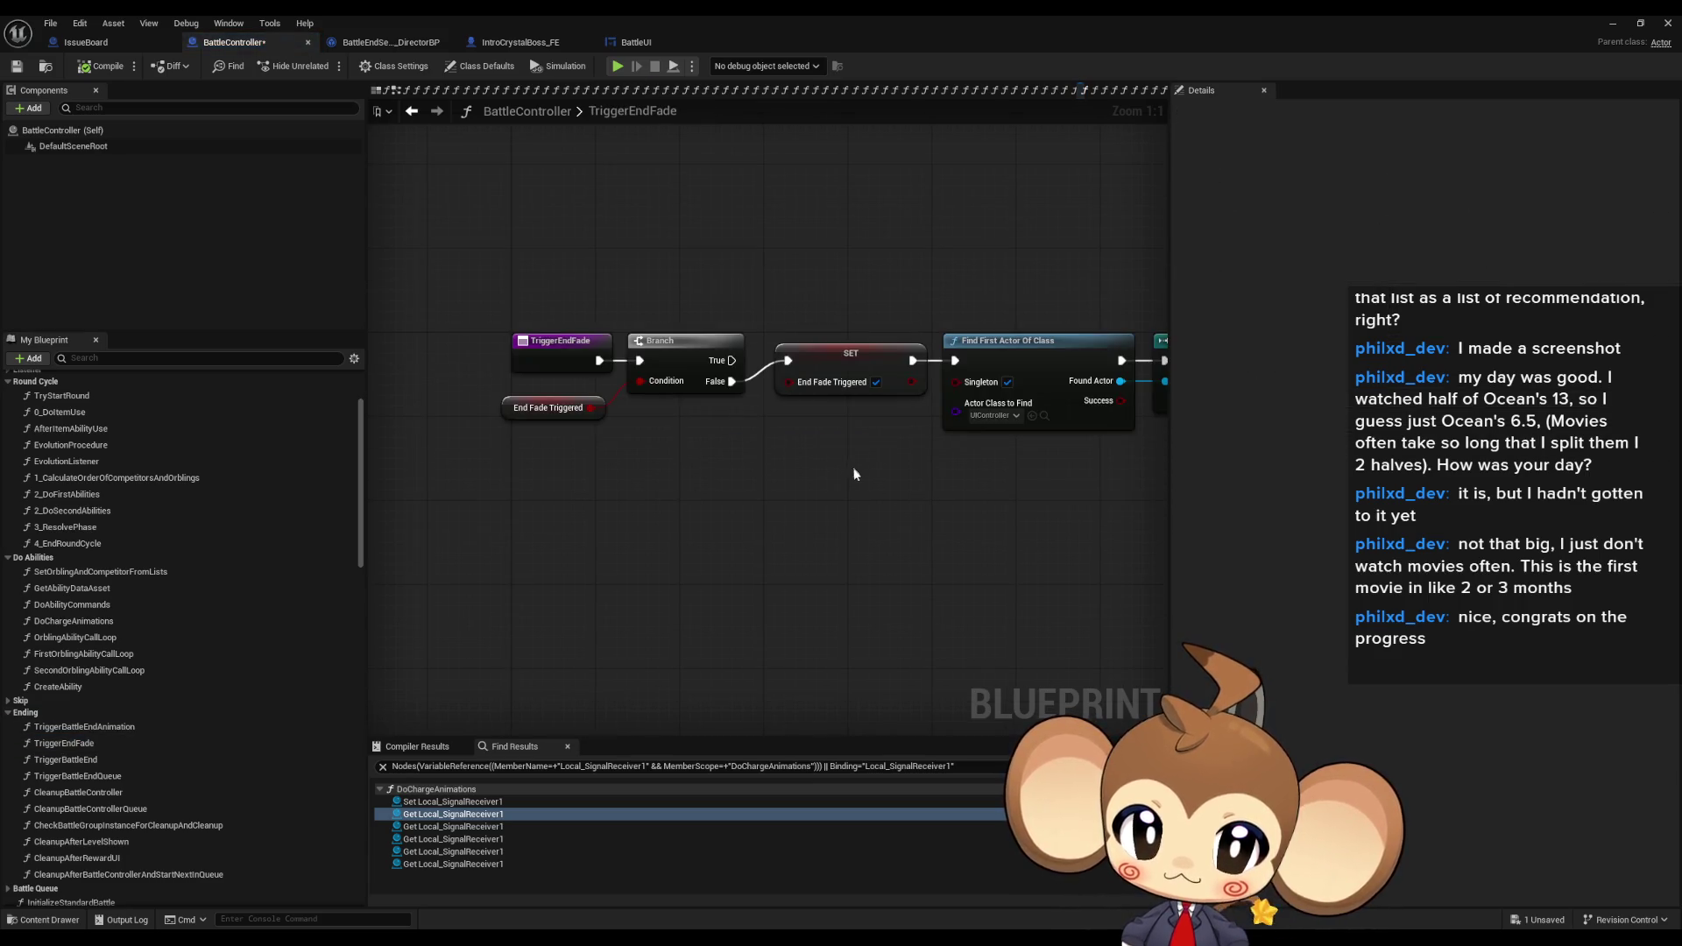
pyautogui.scroll(-2, 853, 481)
pyautogui.moveTo(1051, 569)
pyautogui.mouseDown()
pyautogui.moveTo(394, 428)
pyautogui.moveTo(570, 438)
pyautogui.moveTo(1095, 561)
pyautogui.mouseUp()
pyautogui.scroll(2, 635, 467)
pyautogui.moveTo(526, 412); pyautogui.dragTo(682, 493)
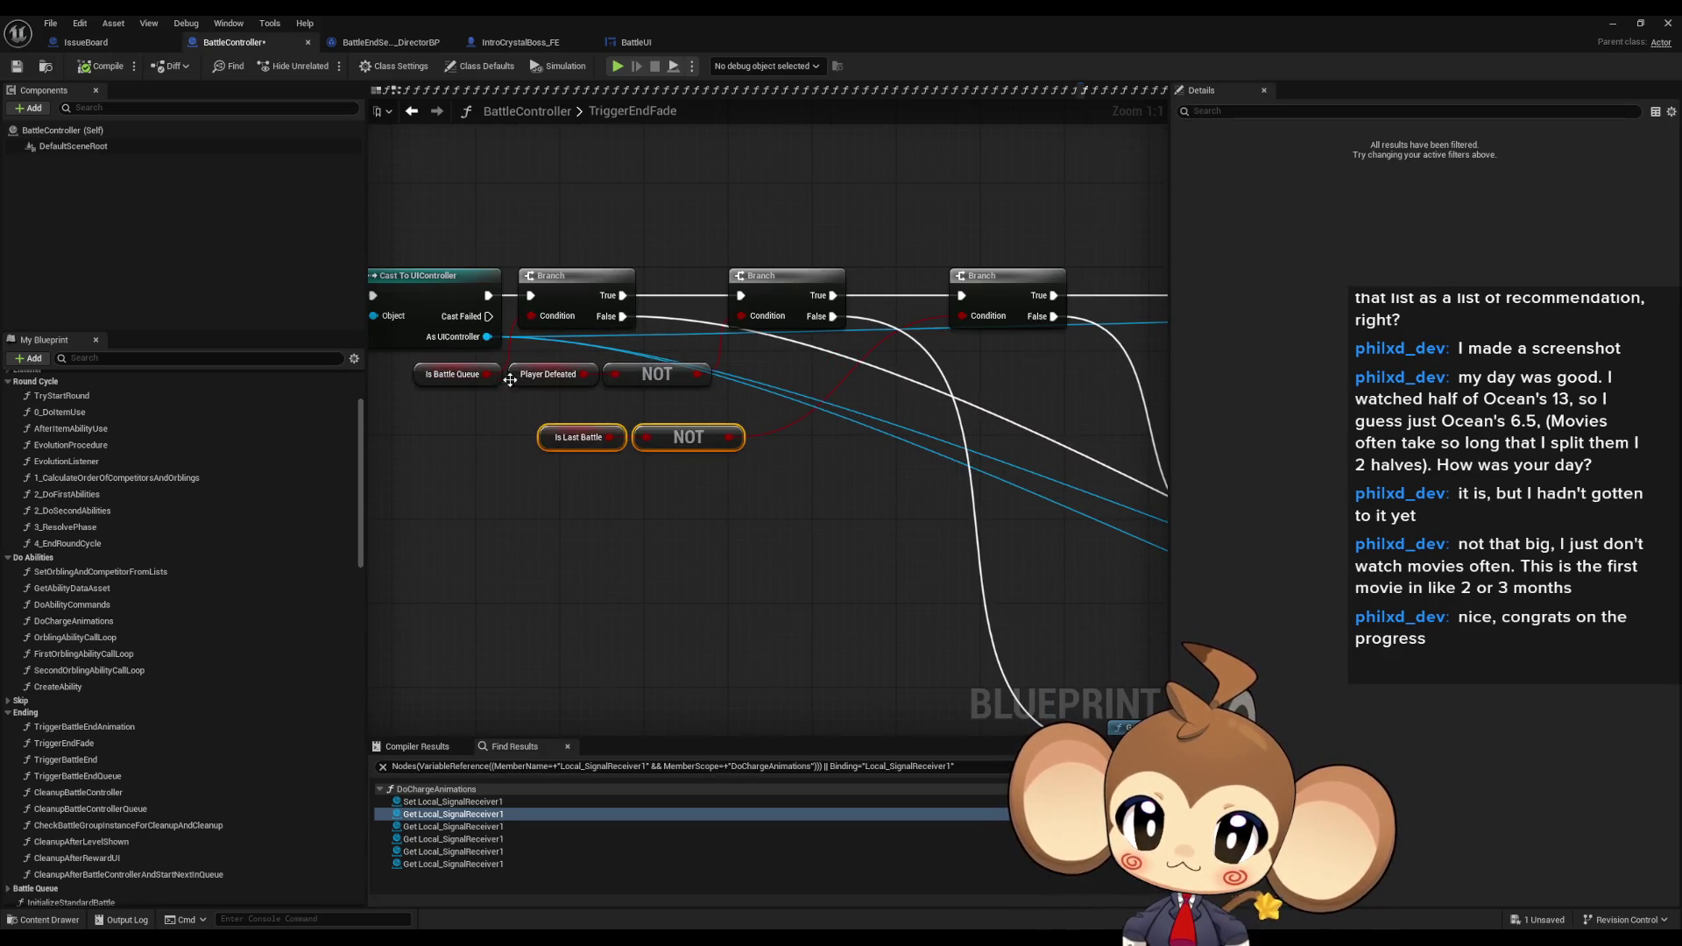
pyautogui.moveTo(882, 470)
pyautogui.mouseDown()
pyautogui.moveTo(526, 351)
pyautogui.moveTo(634, 362)
pyautogui.mouseUp()
pyautogui.press('Home')
# - Check the Player Defeated/NOT, Is Battle Queue and entry Branch nodes, then open TriggerBattleEnd
pyautogui.moveTo(778, 388); pyautogui.dragTo(887, 438)
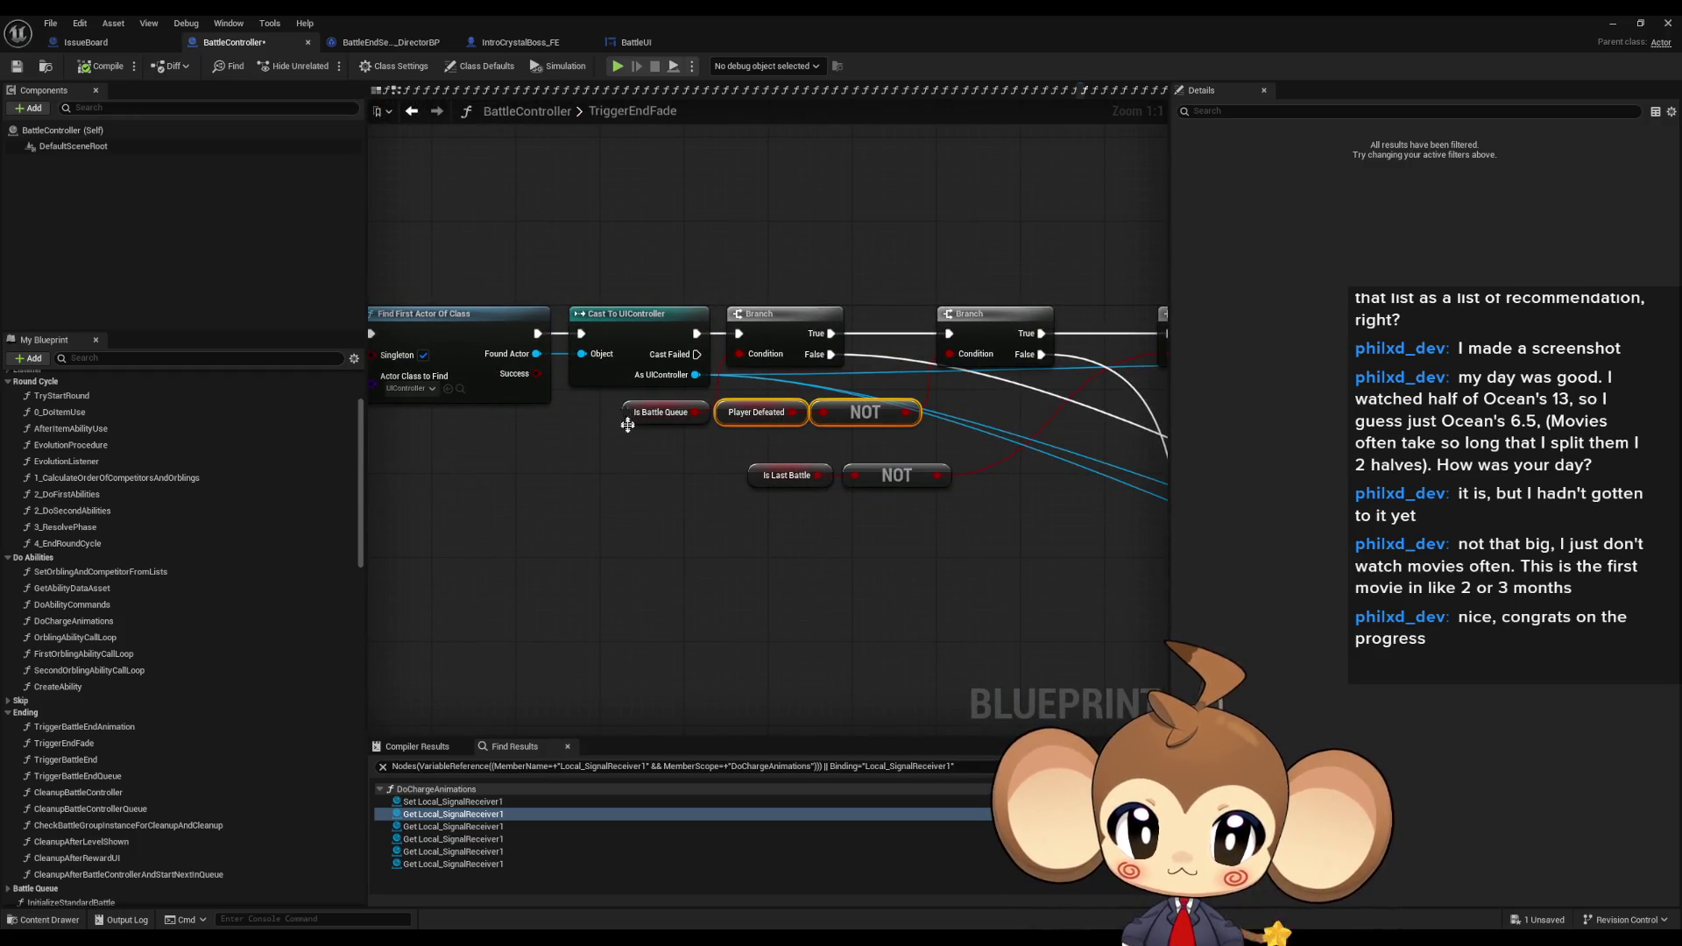
pyautogui.moveTo(628, 416); pyautogui.dragTo(776, 346)
pyautogui.click(776, 346)
pyautogui.scroll(-5, 777, 346)
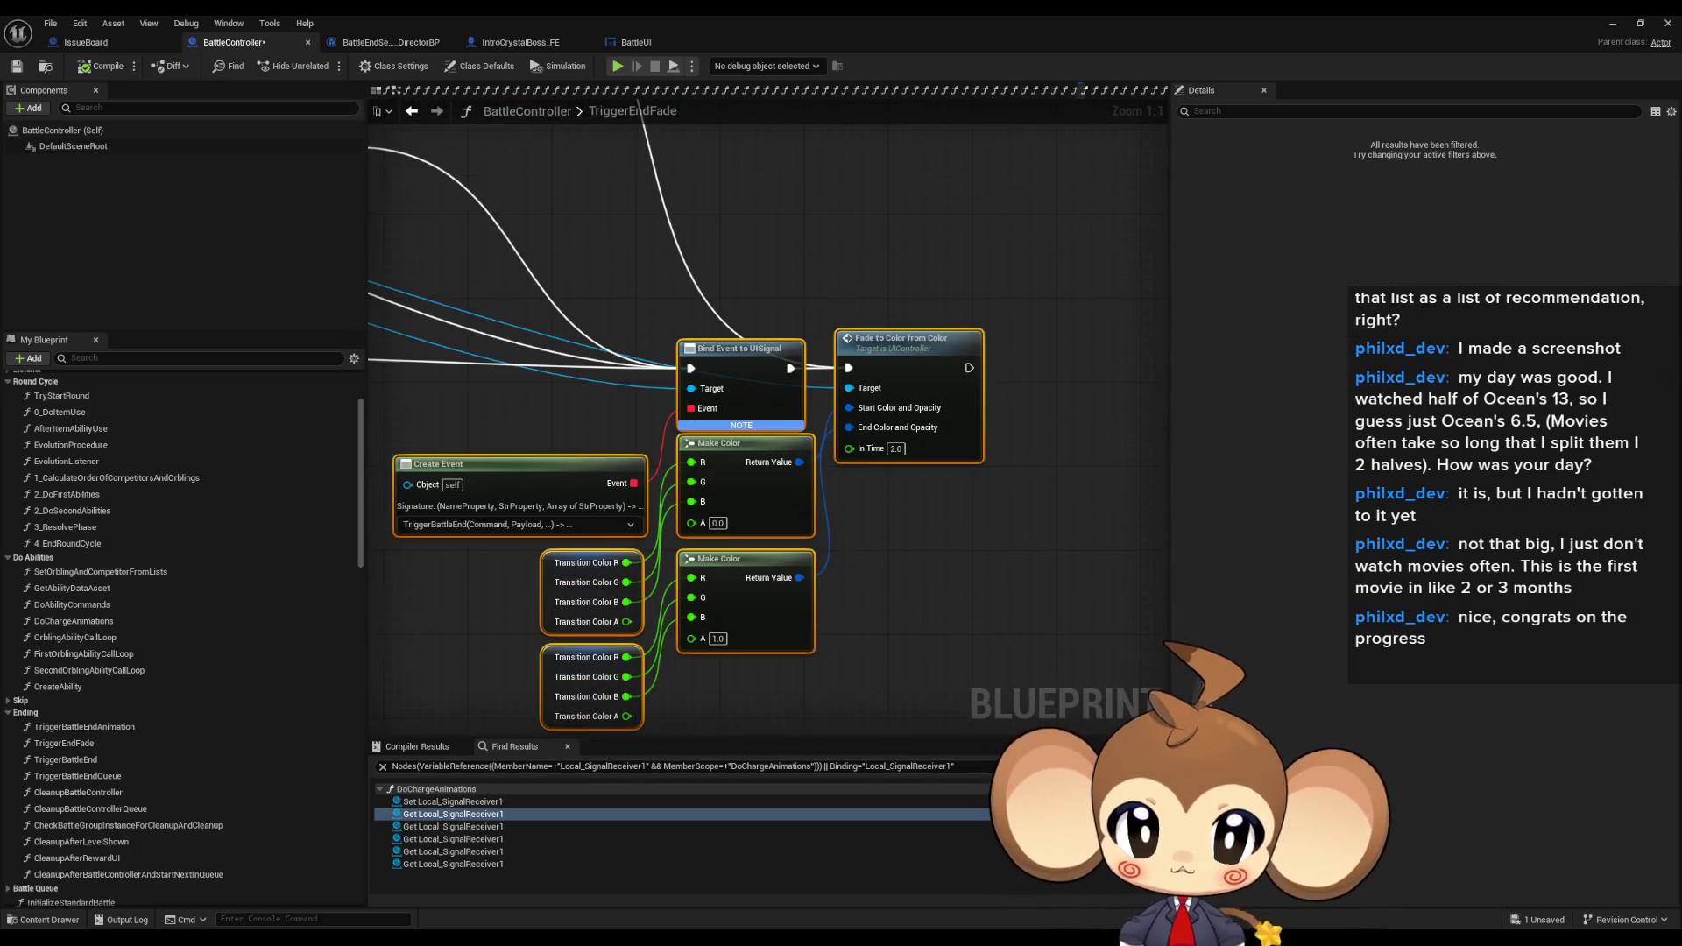
pyautogui.scroll(5, 767, 566)
pyautogui.moveTo(767, 566)
pyautogui.mouseDown()
pyautogui.moveTo(856, 590)
pyautogui.moveTo(711, 529)
pyautogui.mouseUp()
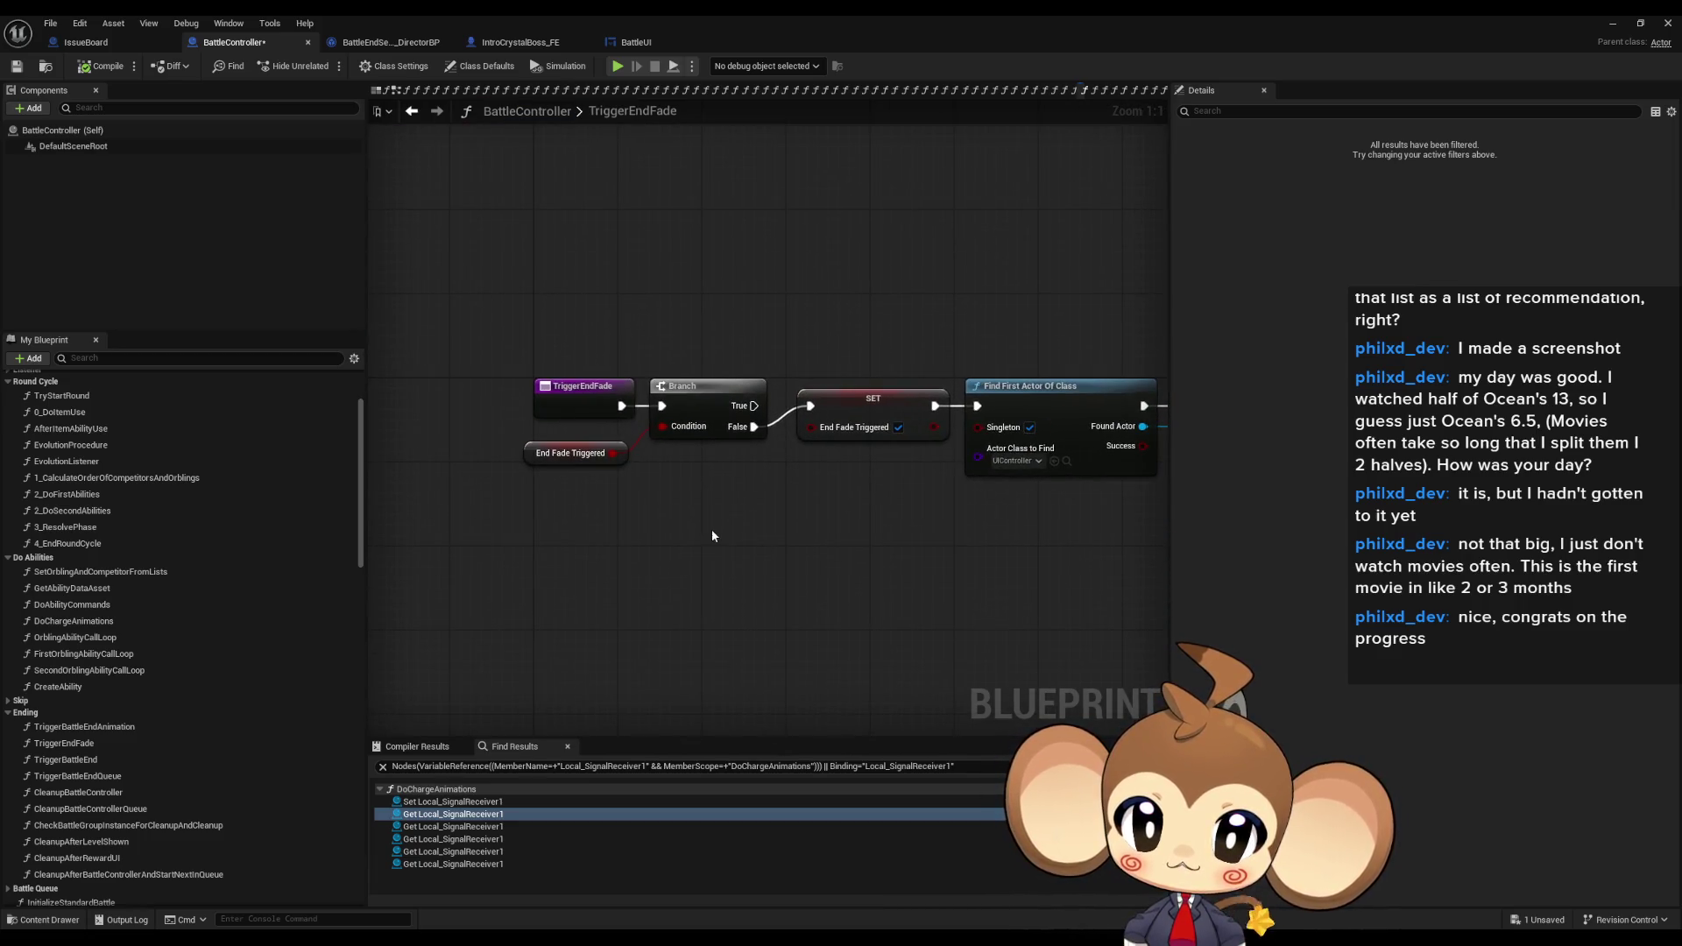
pyautogui.click(99, 760)
pyautogui.doubleClick(100, 760)
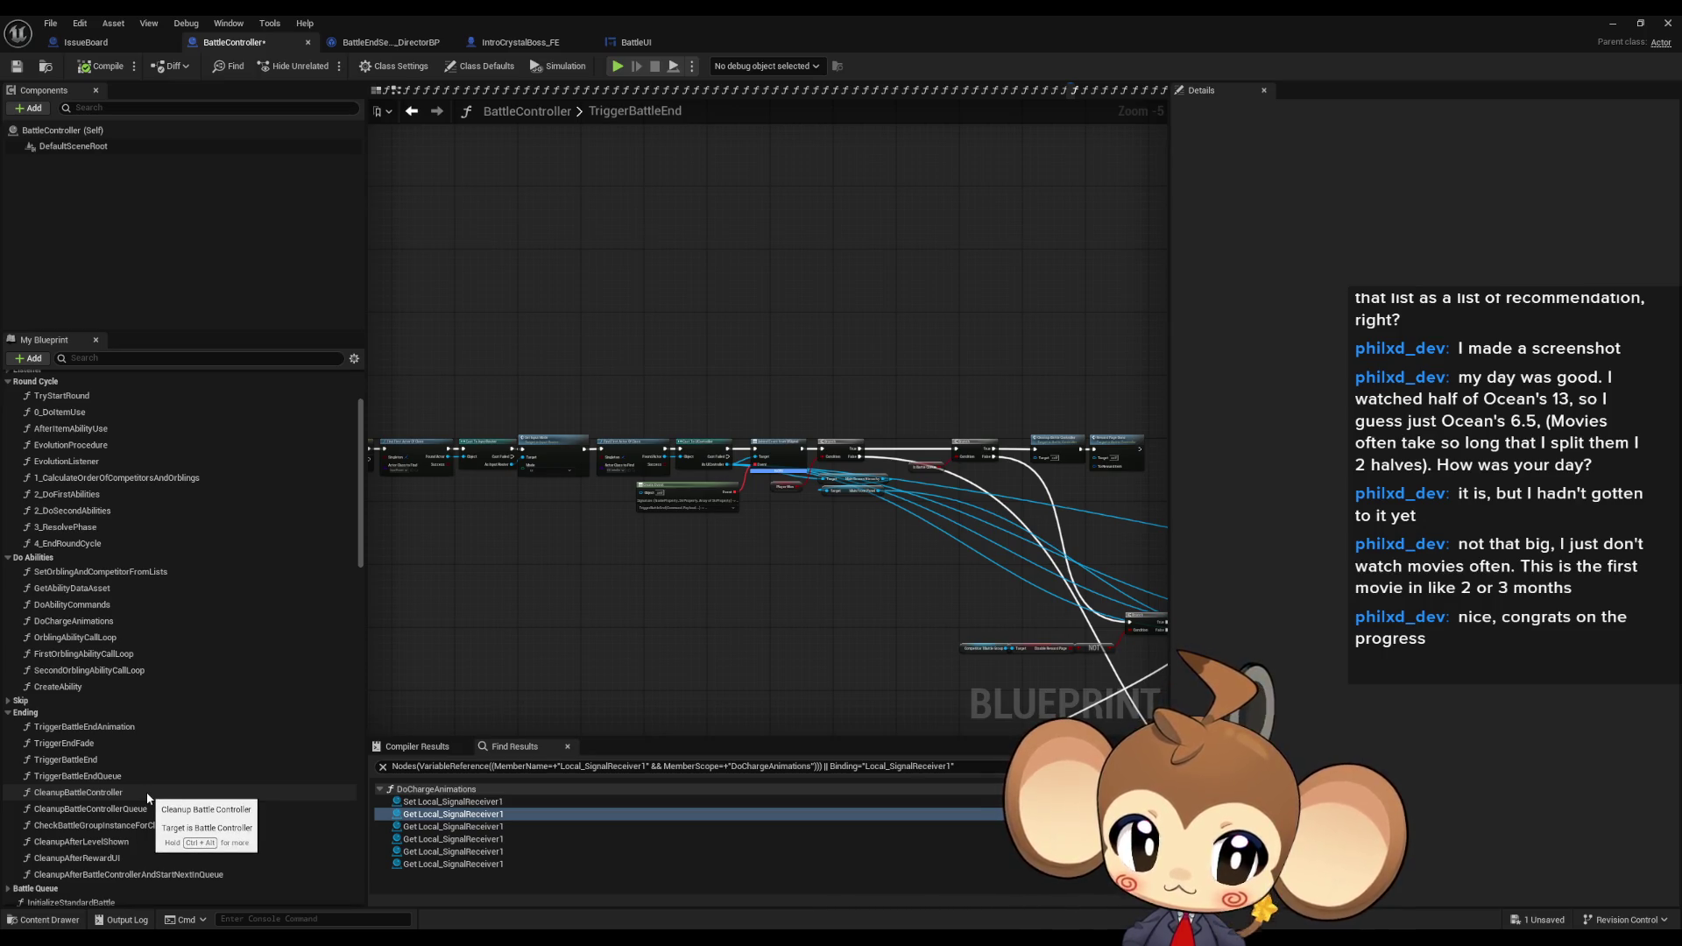
# - Open CleanupAfterRewardUI and survey Set Array Elem, Do Interaction, Branch, Get Battle Result String and FIND
pyautogui.doubleClick(137, 857)
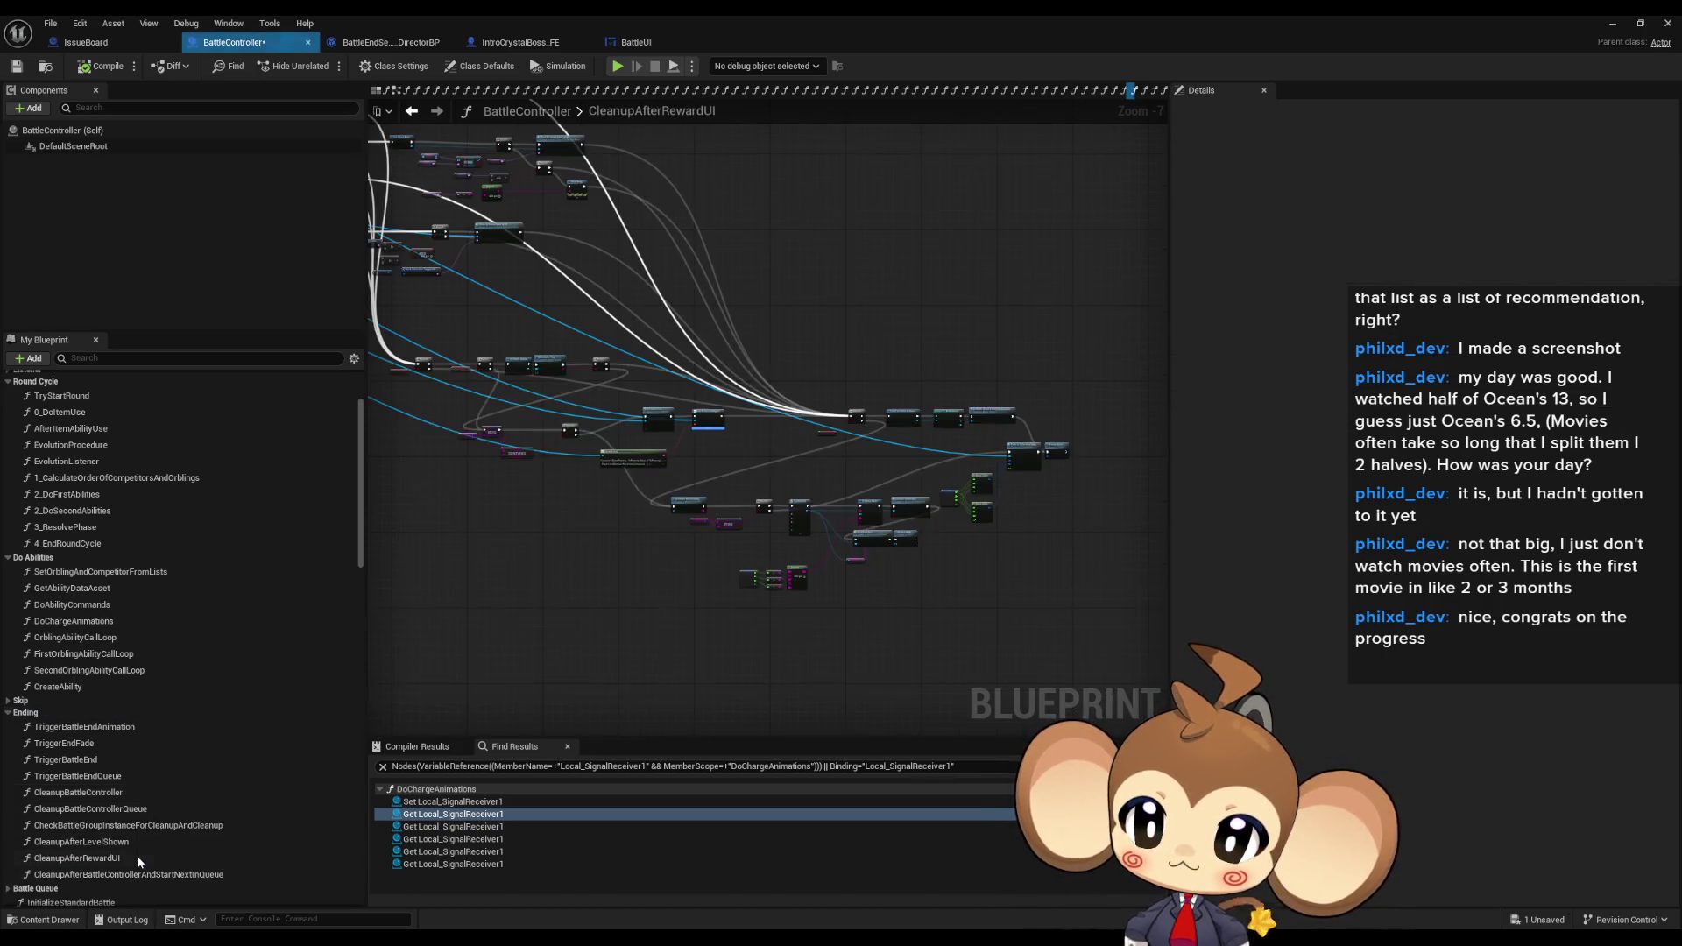
pyautogui.scroll(7, 1044, 544)
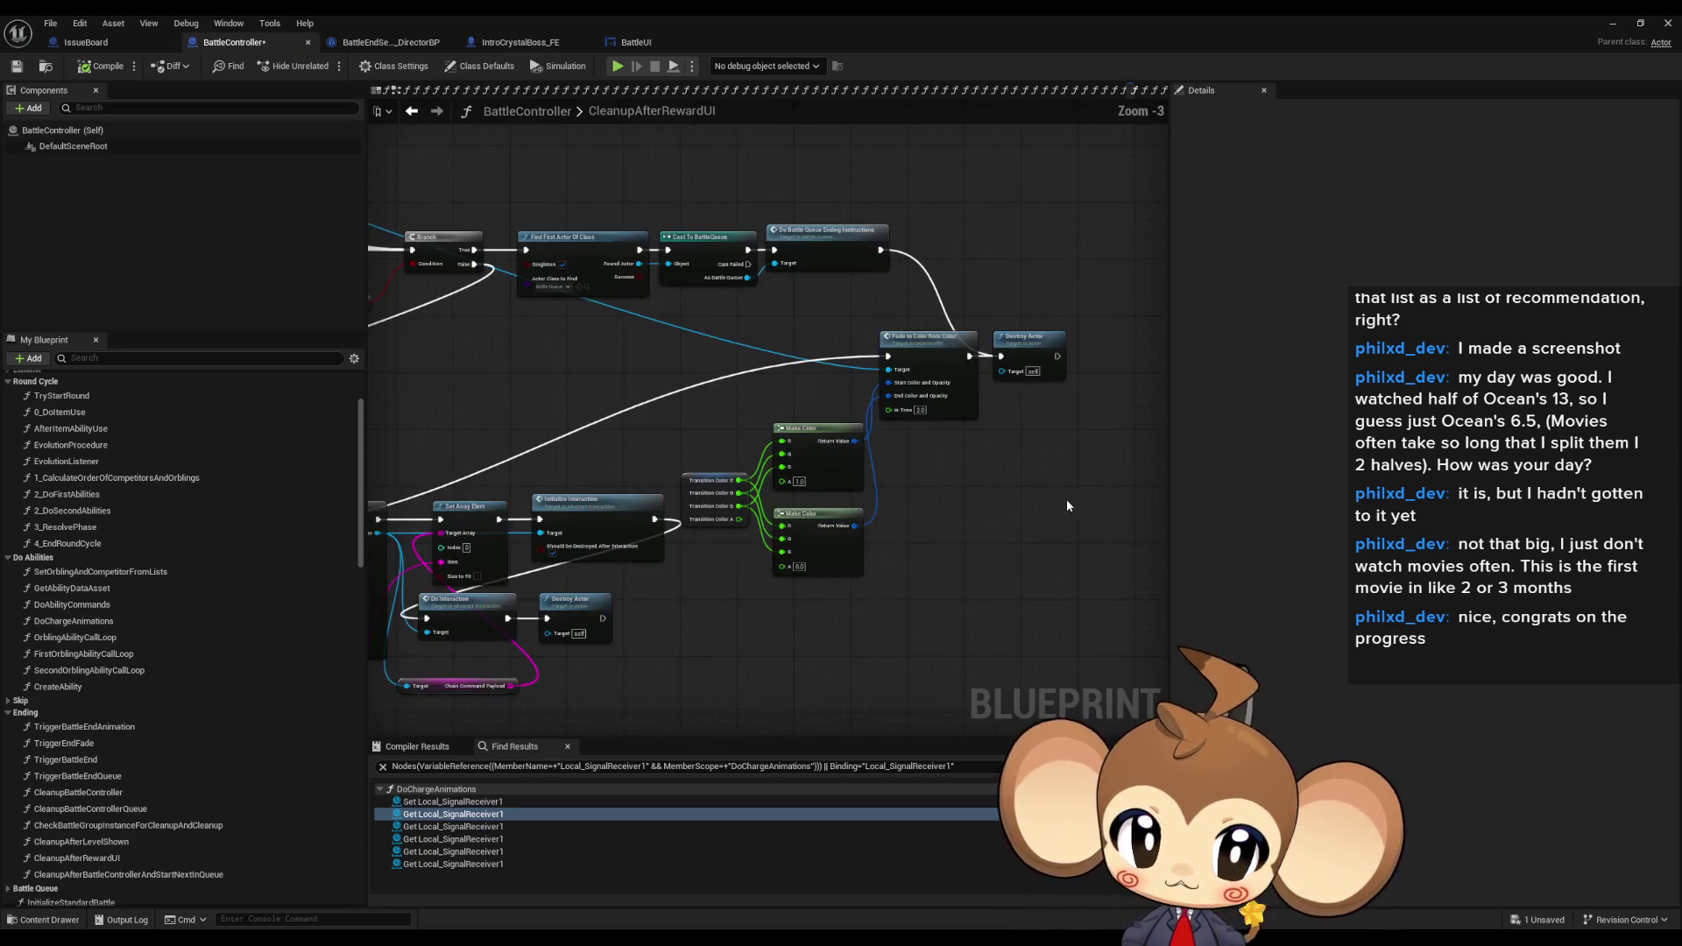
pyautogui.moveTo(1002, 503)
pyautogui.mouseDown()
pyautogui.moveTo(1458, 498)
pyautogui.moveTo(1061, 383)
pyautogui.mouseUp()
pyautogui.moveTo(920, 401); pyautogui.dragTo(1012, 424)
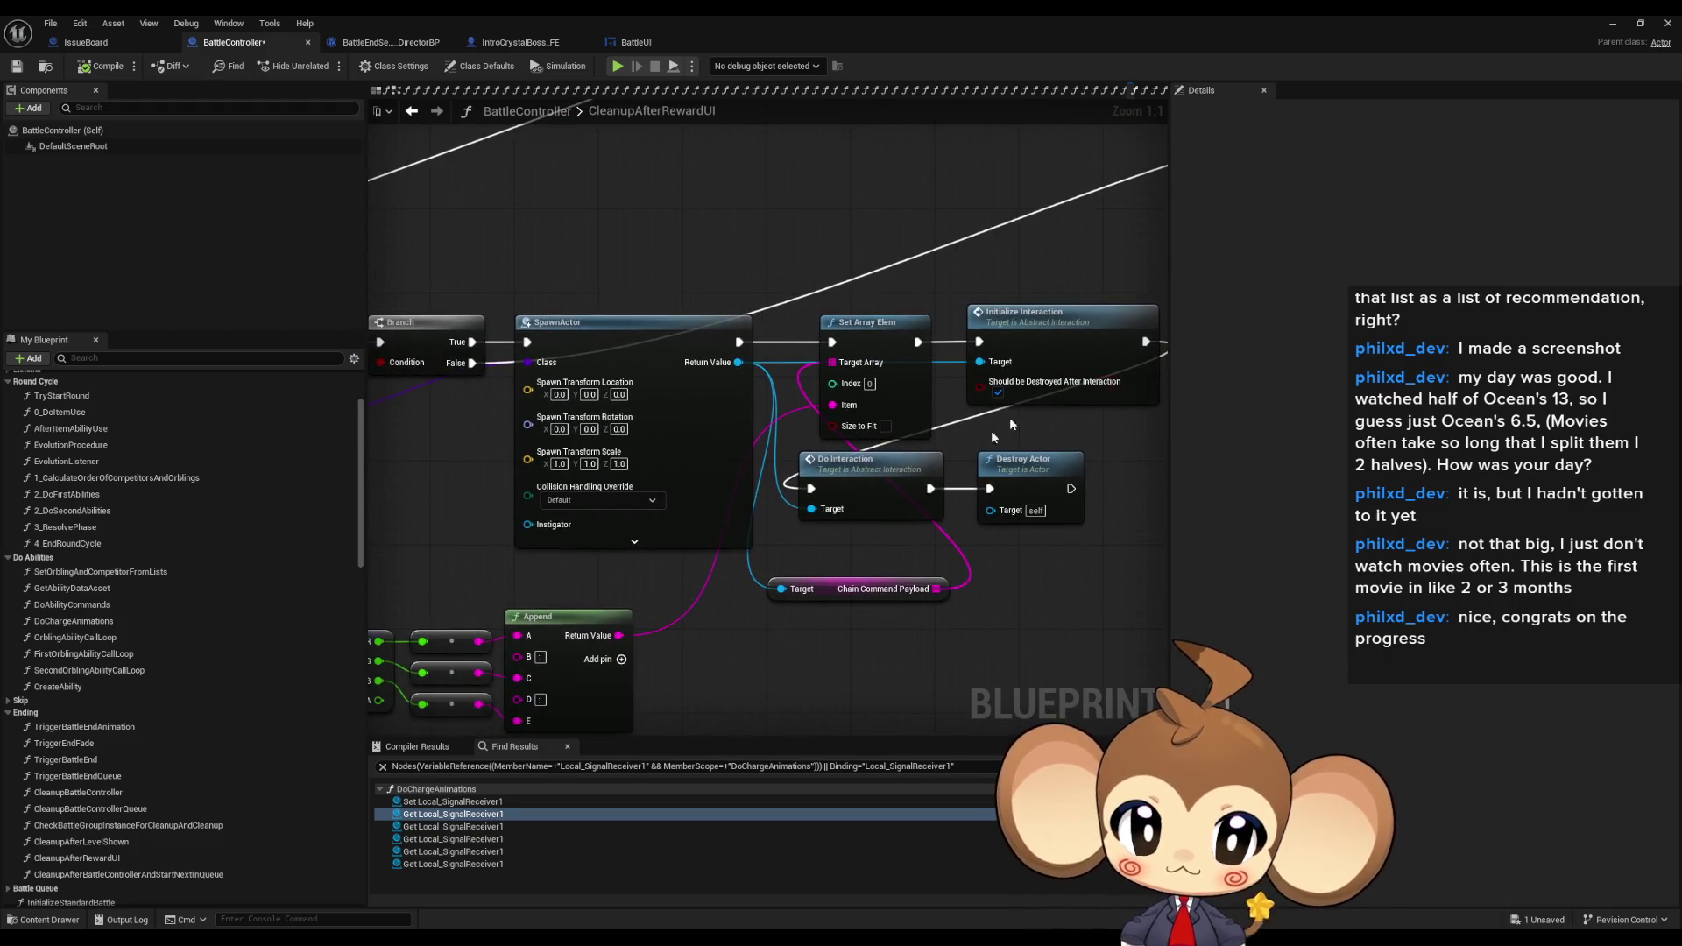
pyautogui.moveTo(831, 498); pyautogui.dragTo(1291, 564)
pyautogui.moveTo(475, 290); pyautogui.dragTo(1011, 531)
pyautogui.scroll(-3, 946, 650)
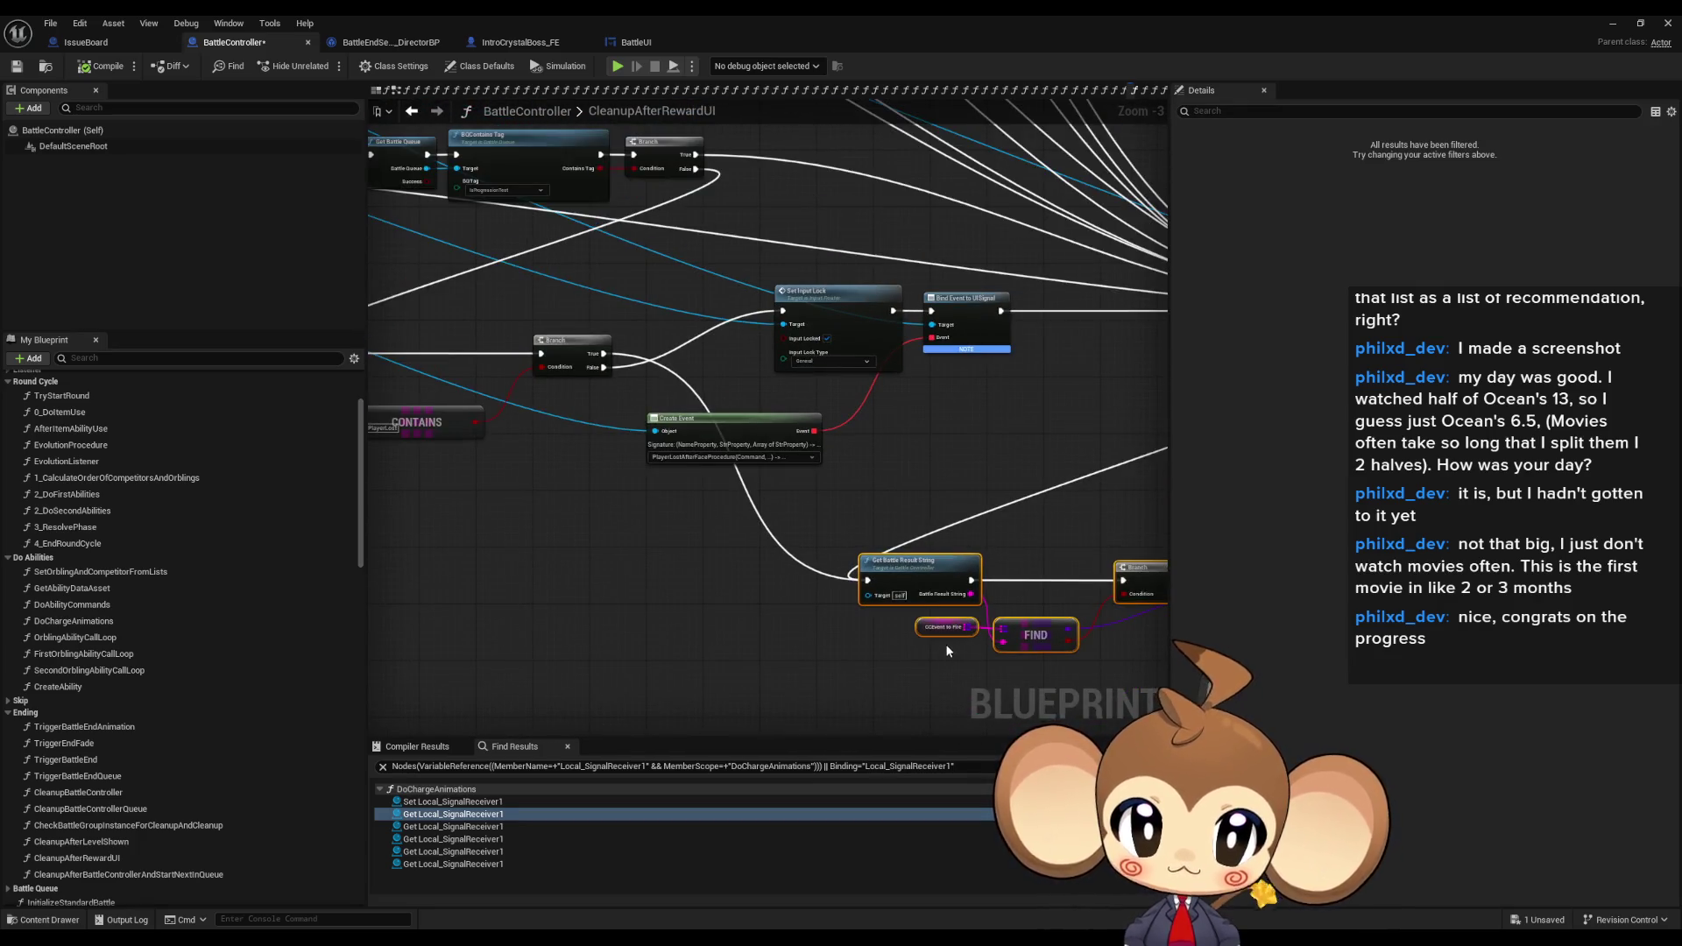
pyautogui.scroll(3, 850, 433)
pyautogui.scroll(-4, 850, 433)
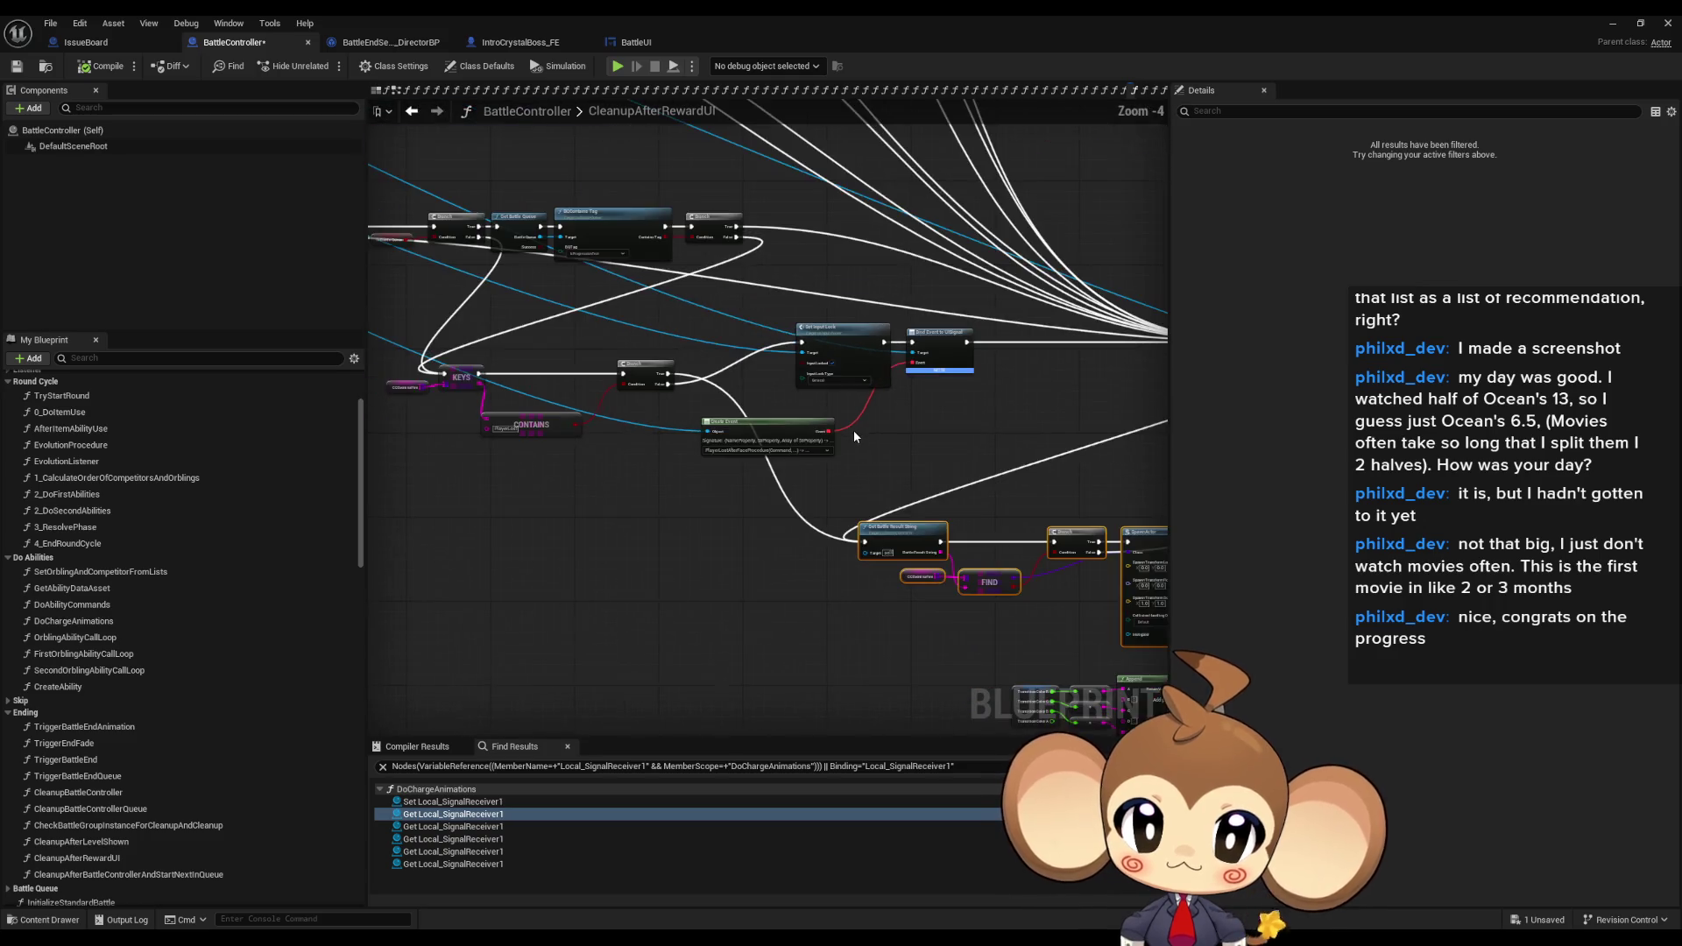
pyautogui.scroll(4, 682, 312)
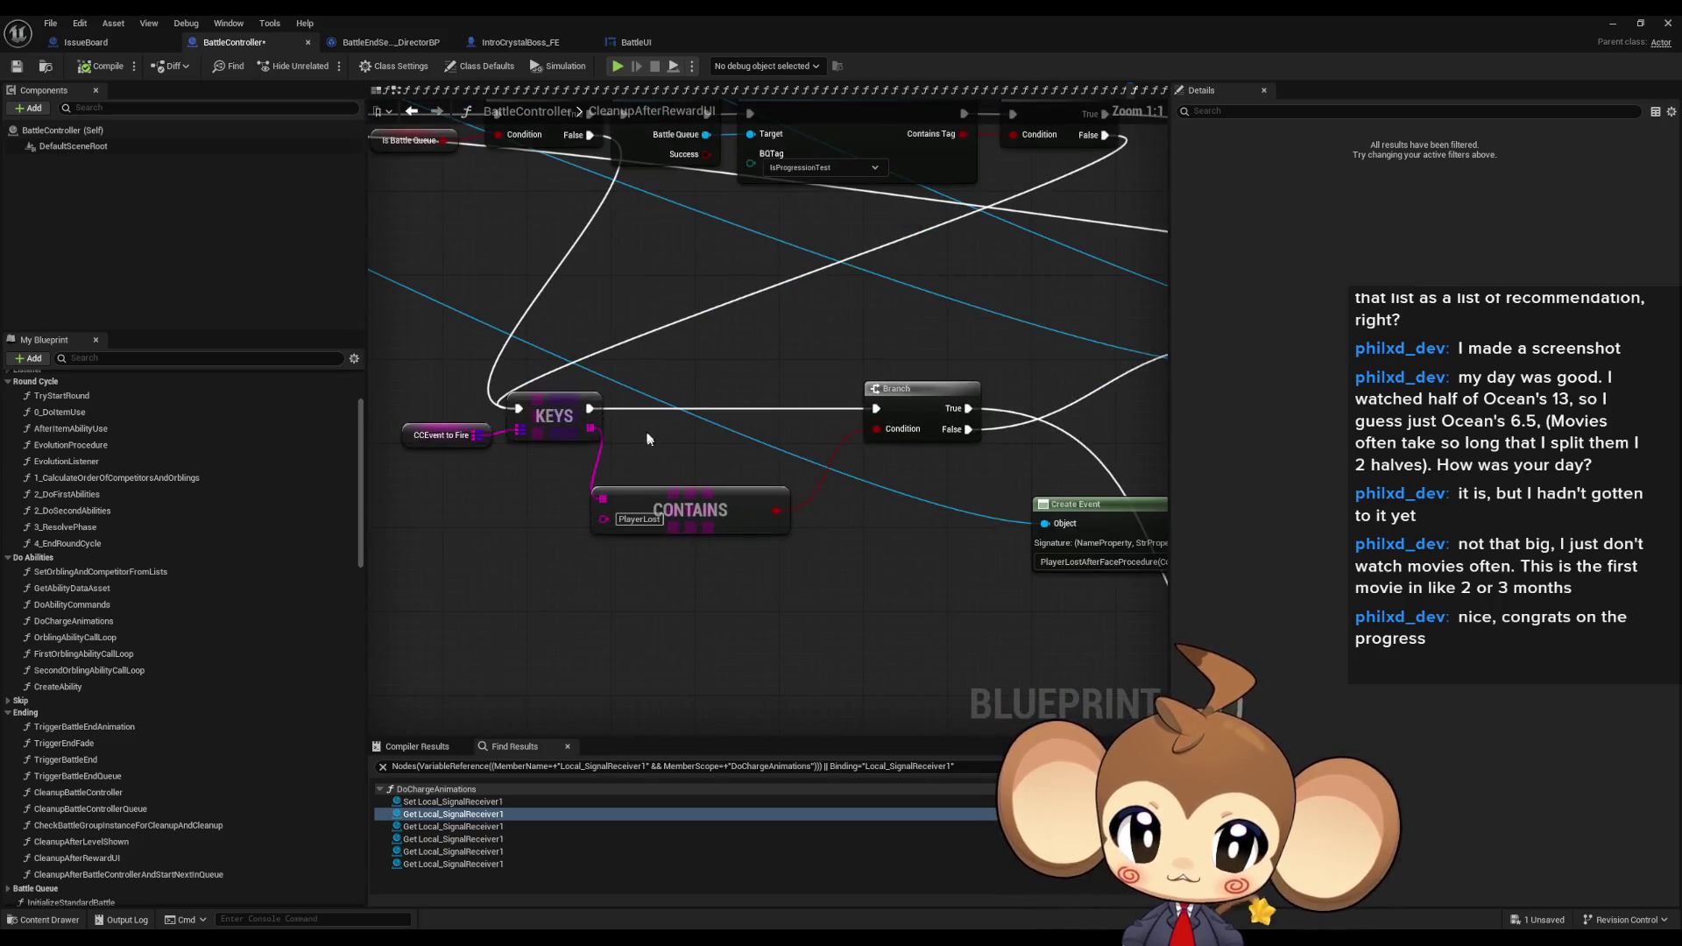
# - Examine the CONTAINS node and Get Battle Result String, and enter PlayerLost as the search query
pyautogui.moveTo(755, 576); pyautogui.dragTo(755, 575)
pyautogui.moveTo(907, 502); pyautogui.dragTo(767, 510)
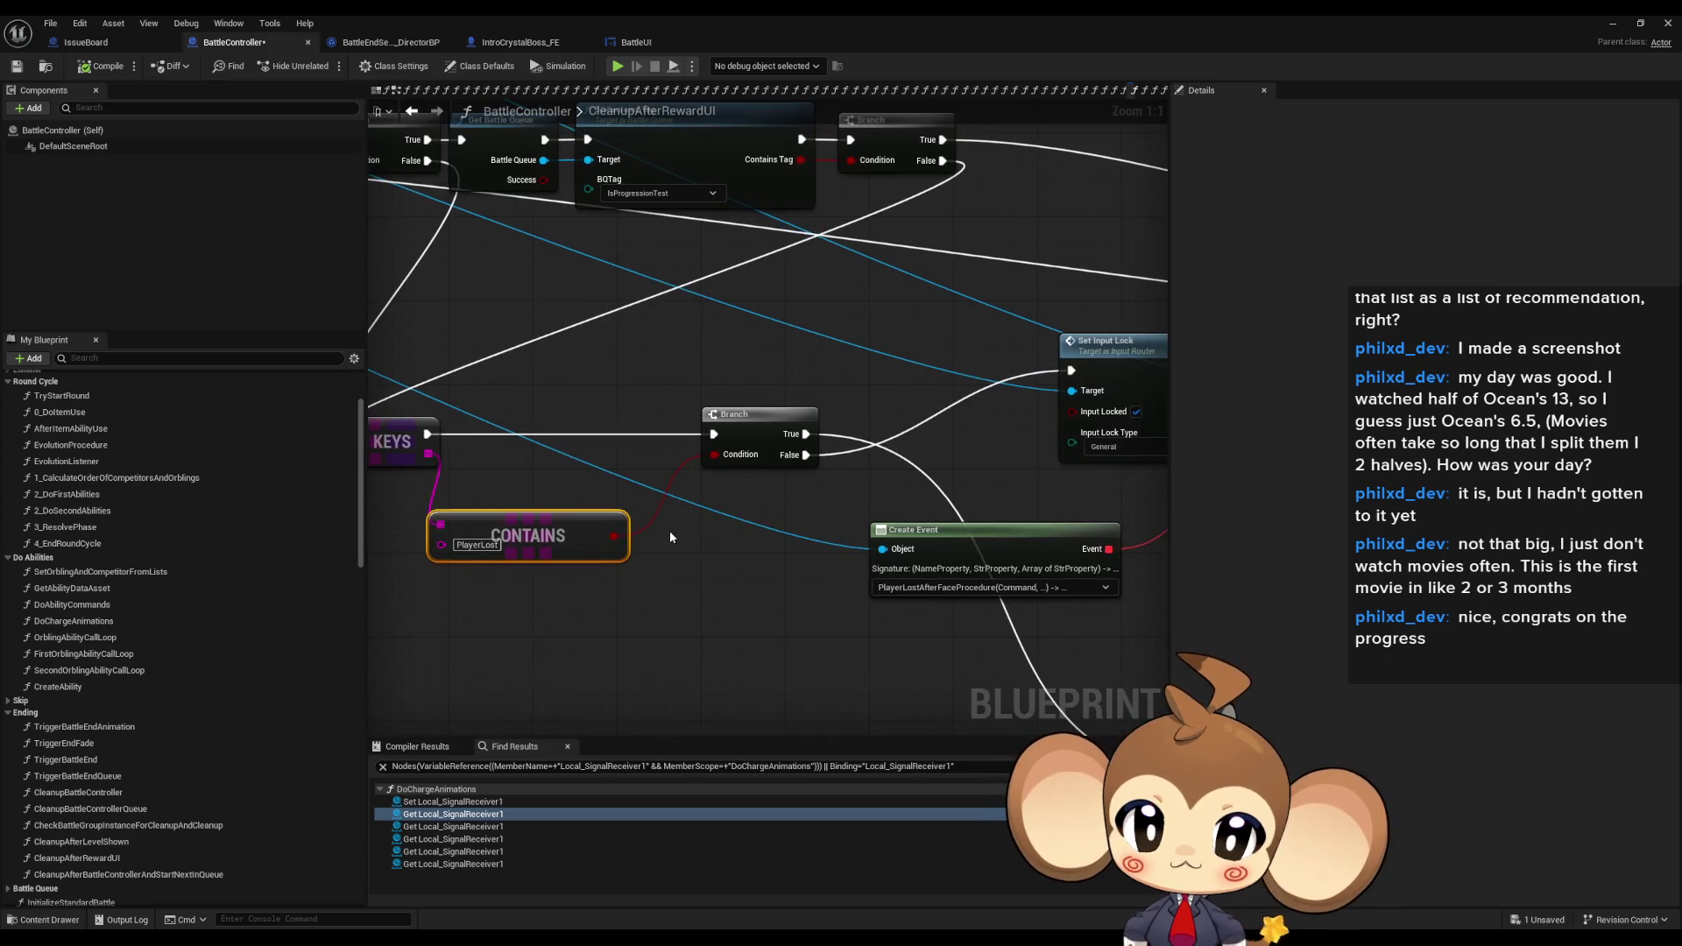
pyautogui.moveTo(590, 545); pyautogui.dragTo(812, 544)
pyautogui.moveTo(824, 463); pyautogui.dragTo(617, 357)
pyautogui.moveTo(948, 504); pyautogui.dragTo(948, 504)
pyautogui.scroll(-4, 876, 508)
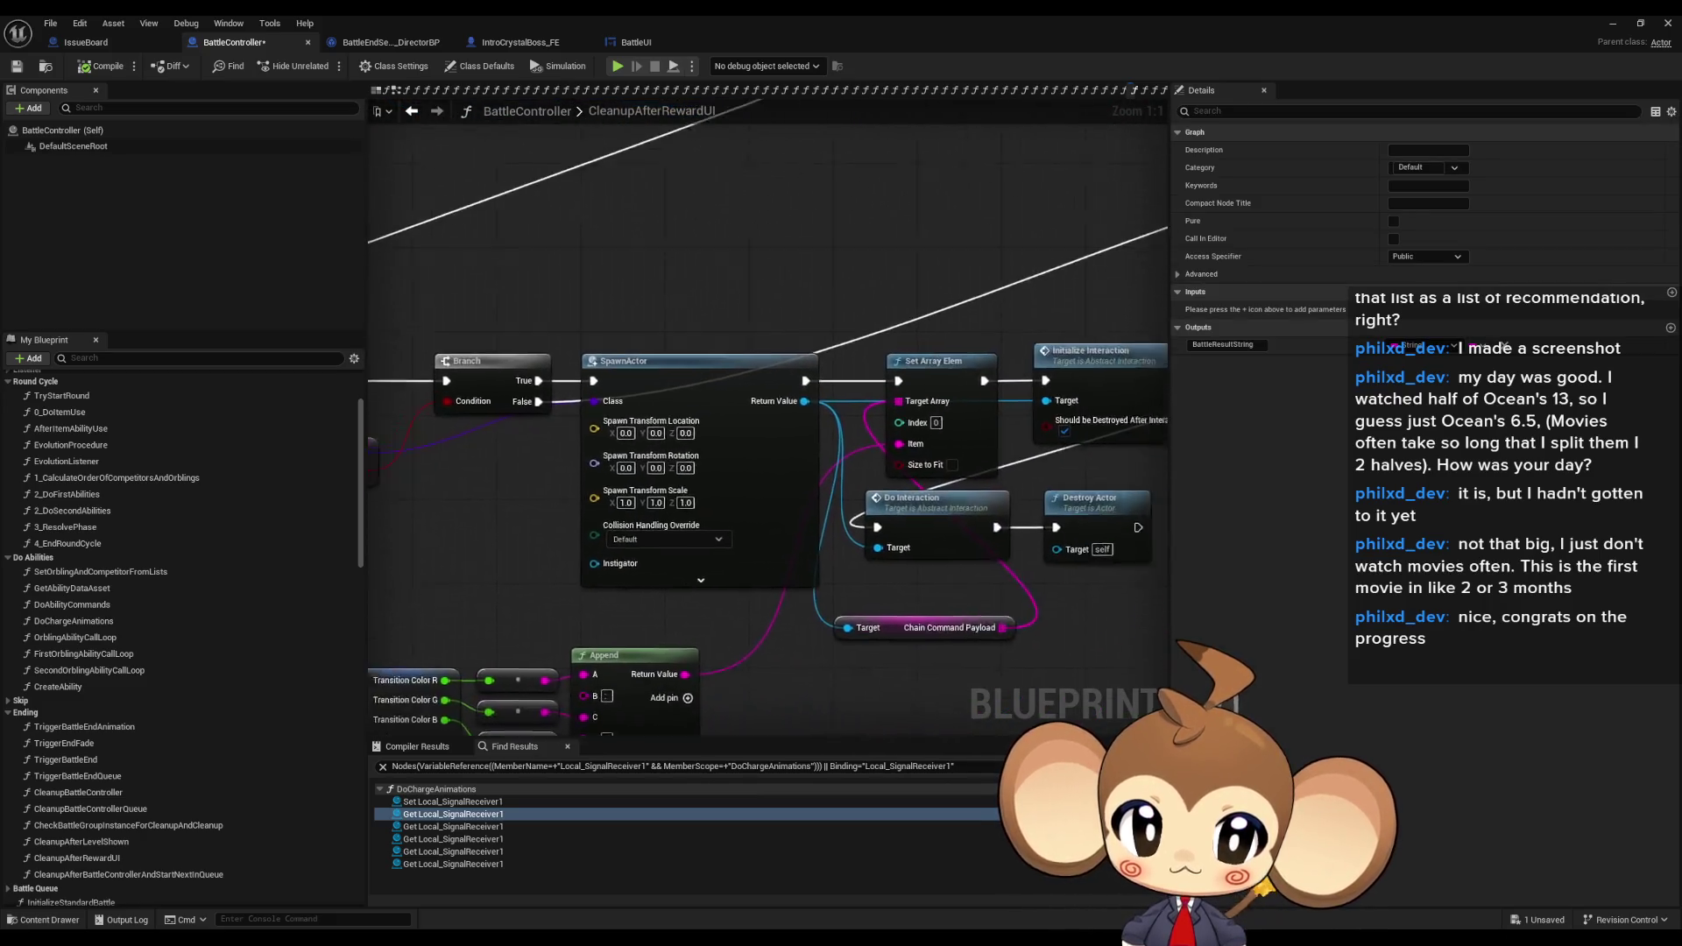
pyautogui.scroll(3, 556, 521)
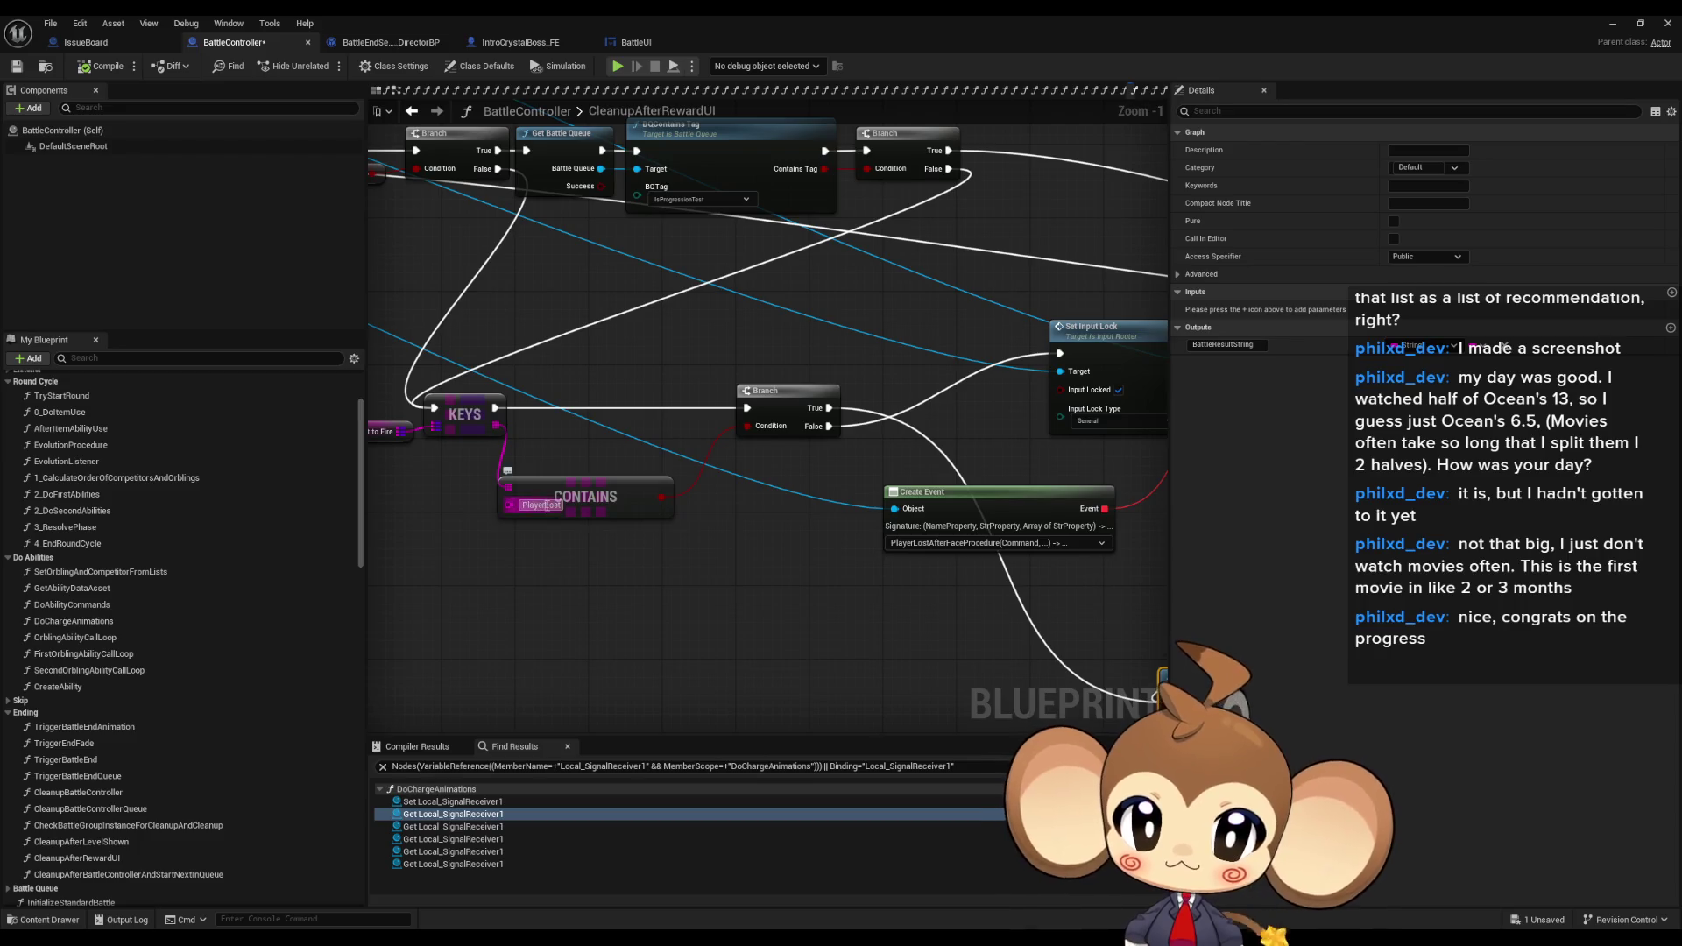
pyautogui.scroll(1, 614, 626)
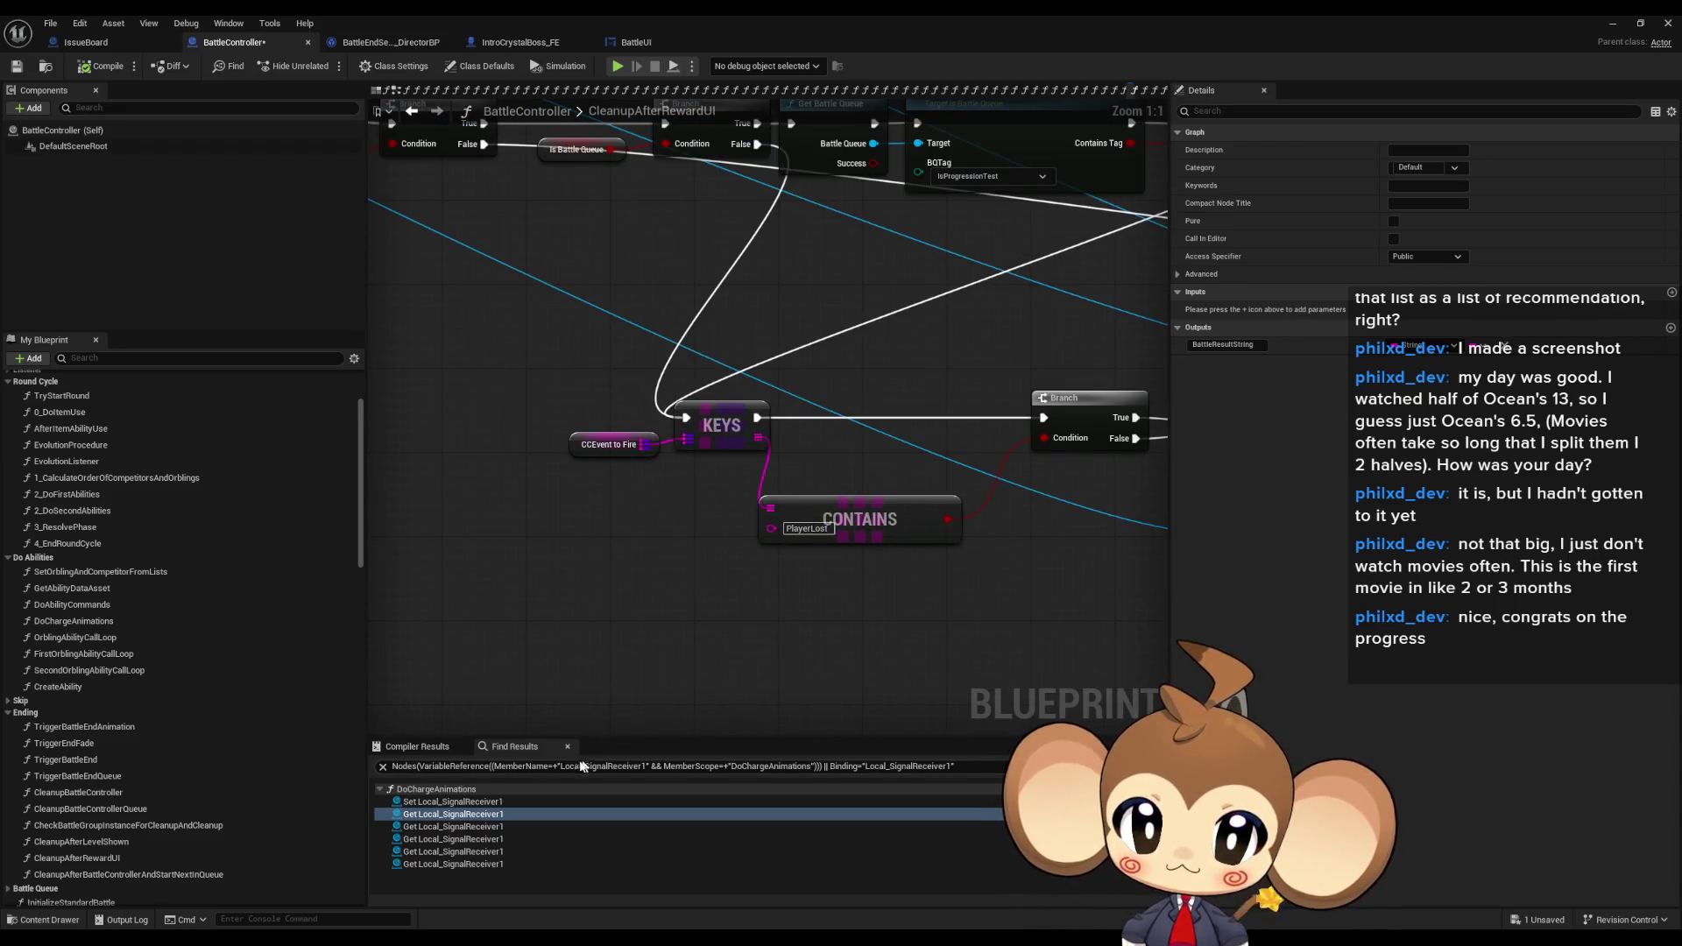
pyautogui.hotkey('ctrl', 'a')
pyautogui.write('PlayerLost')
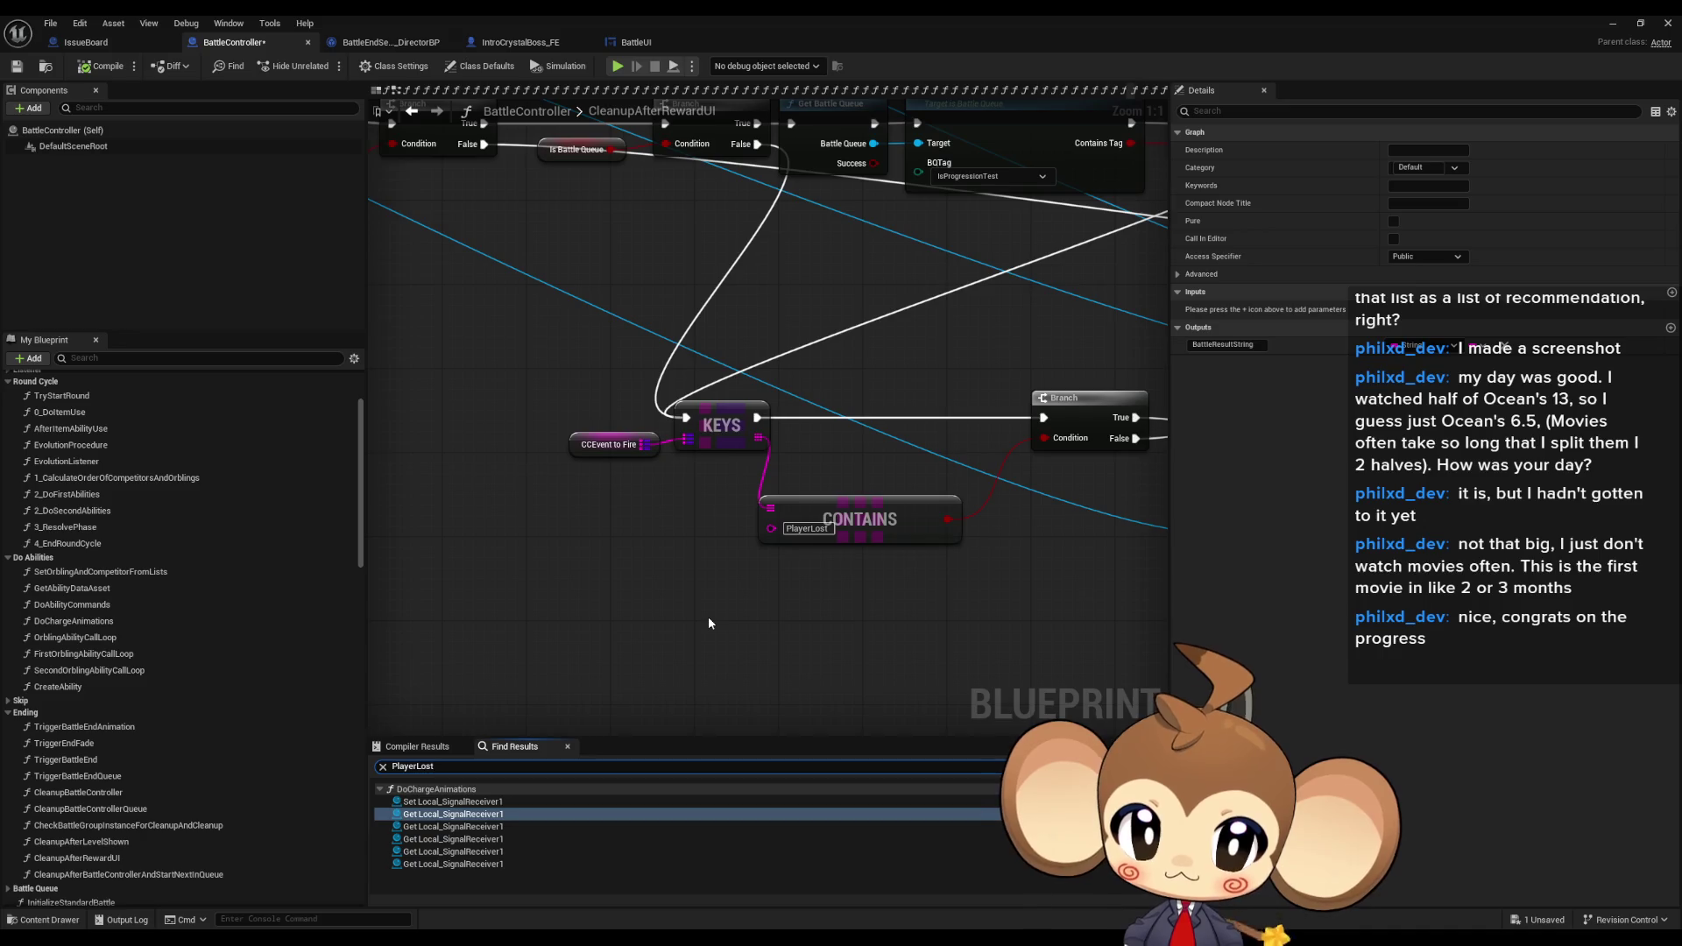
# - Search the Blueprint for PlayerLost and jump to the CONTAINS and GetBattleResultString matches
pyautogui.click(710, 617)
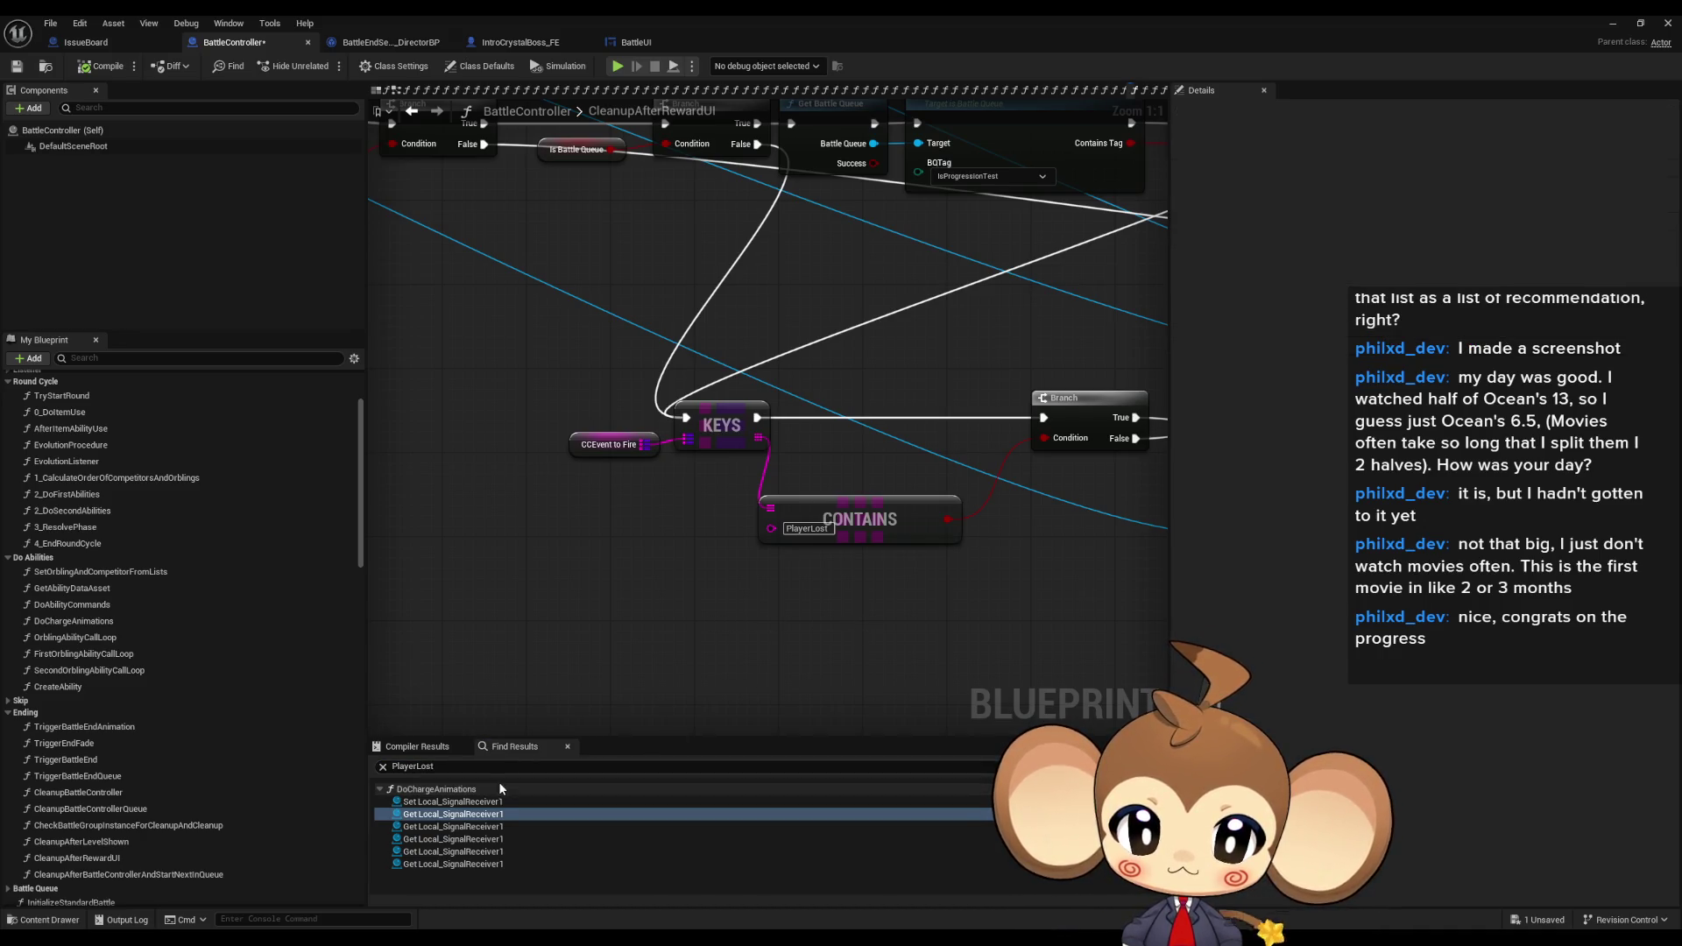
pyautogui.press('Return')
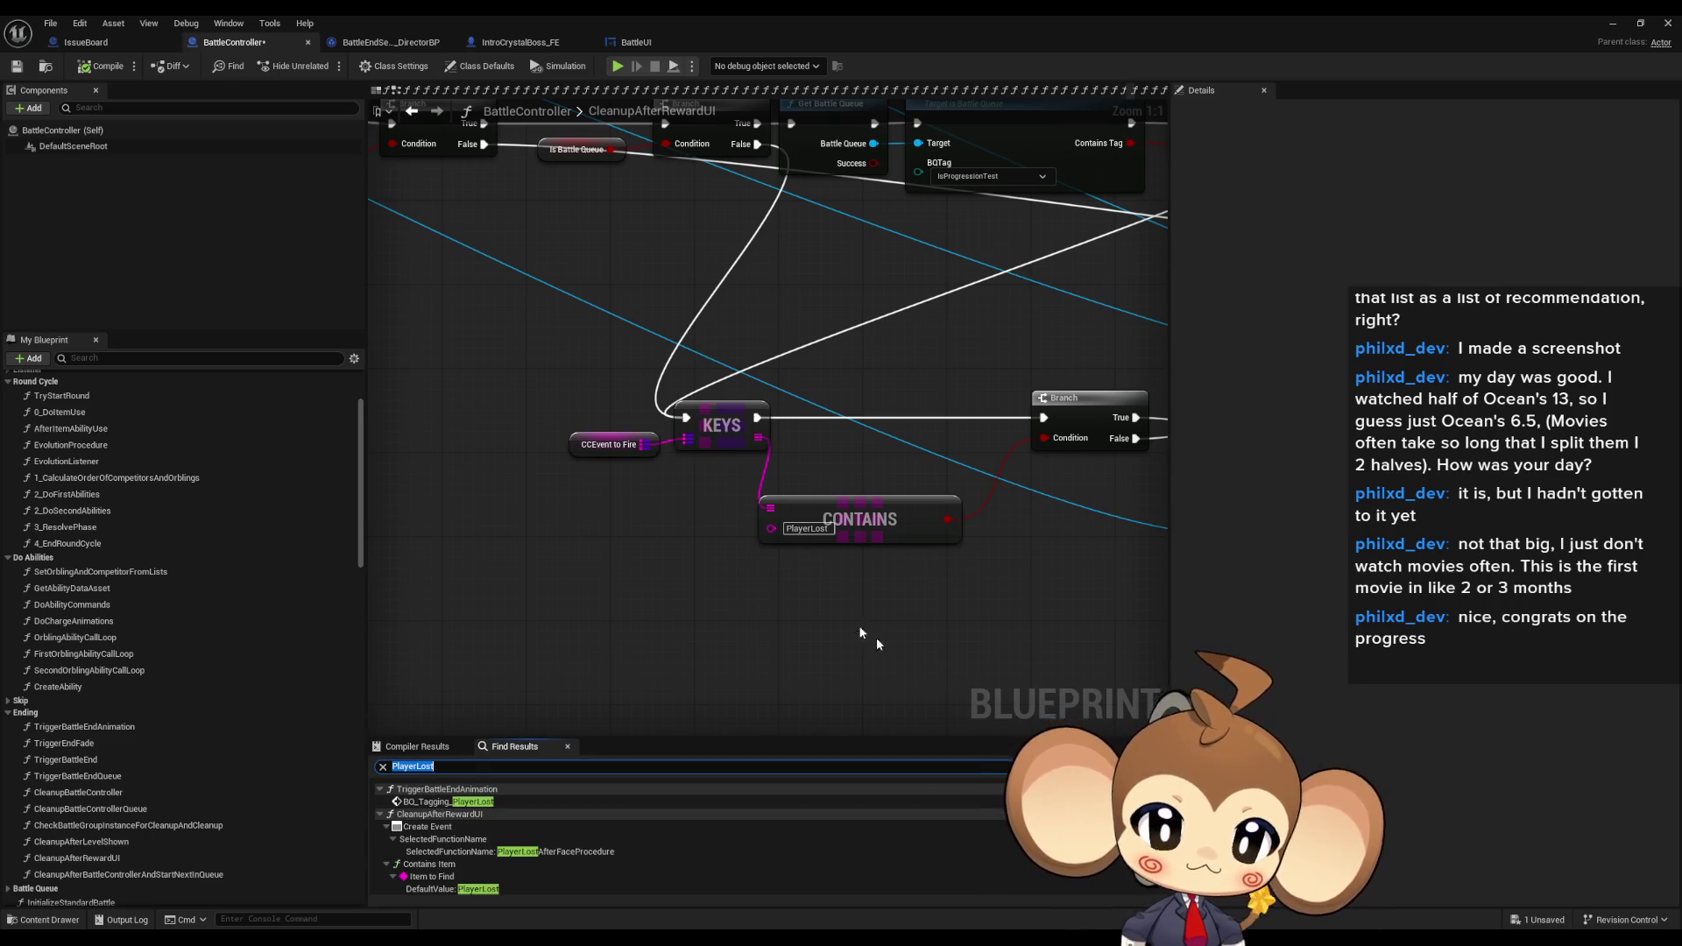
pyautogui.scroll(-3, 473, 823)
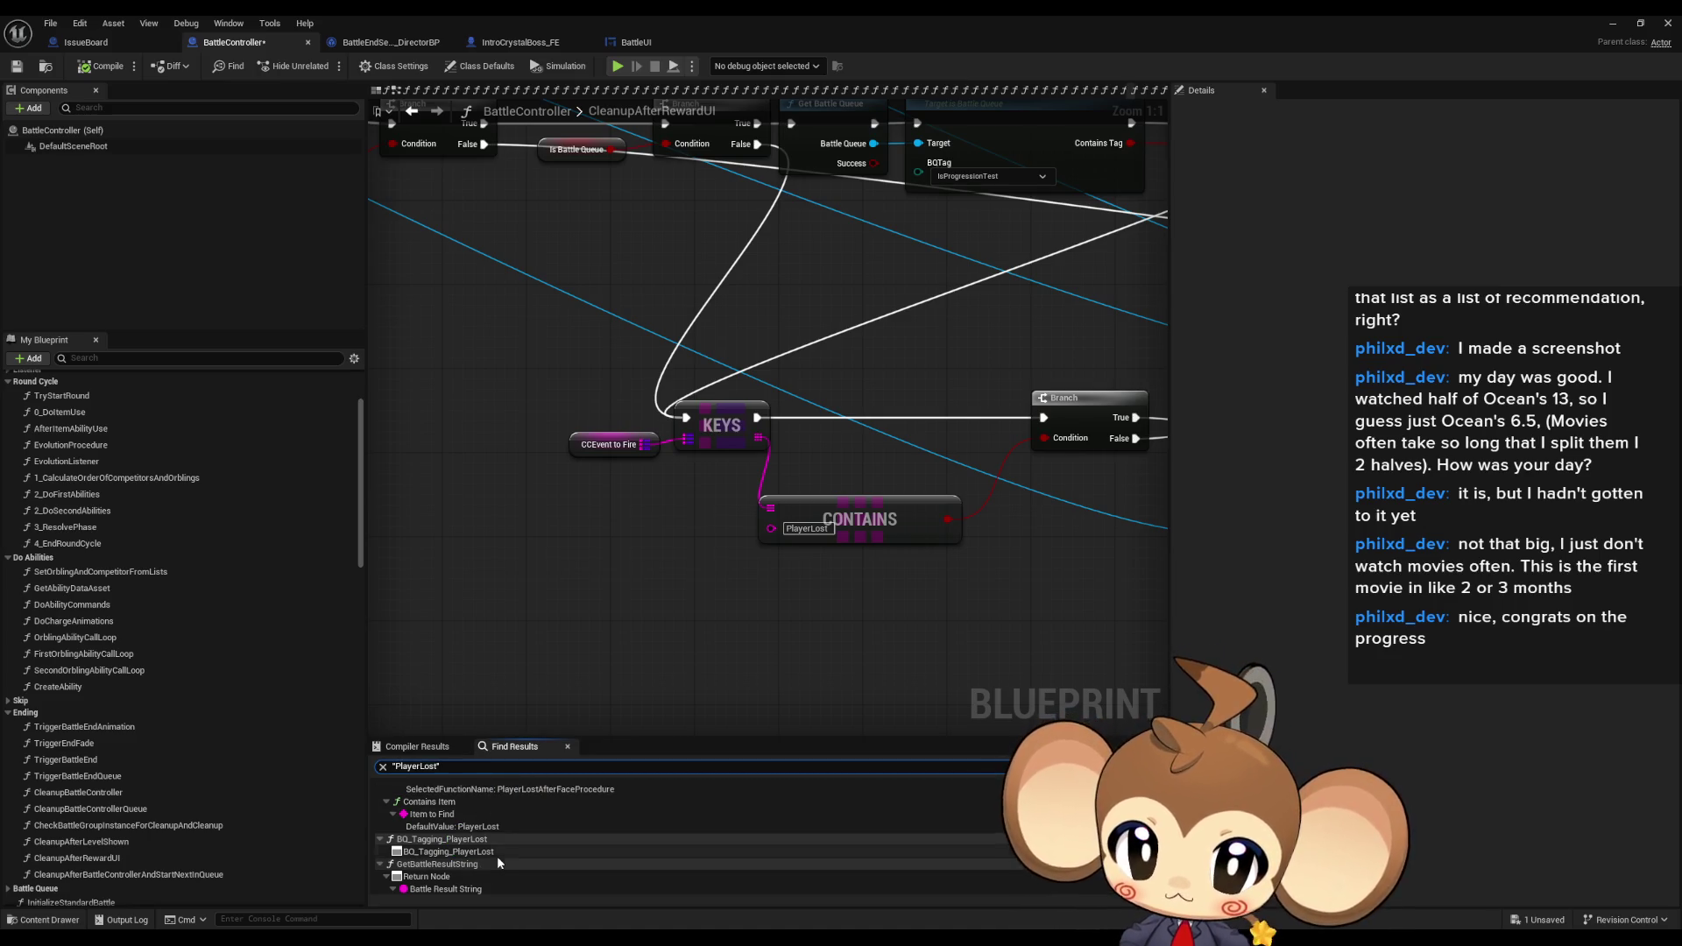
pyautogui.click(473, 826)
pyautogui.scroll(-1, 469, 859)
pyautogui.click(443, 887)
pyautogui.press('Home')
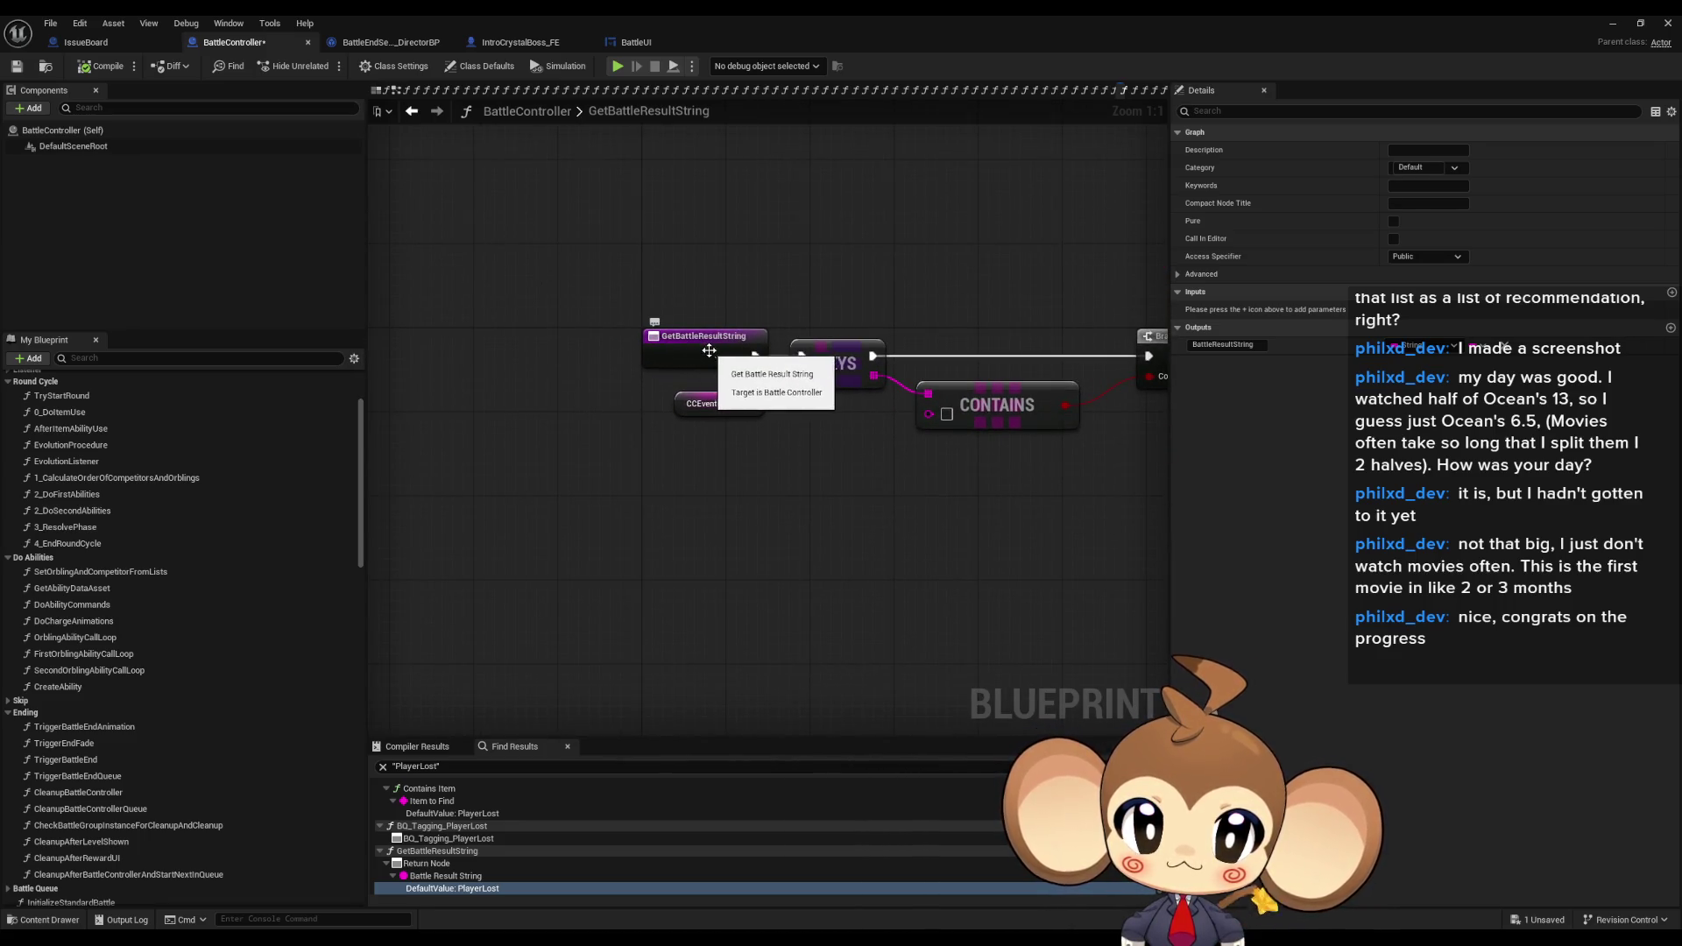
# - Find GetBattleResultString's references, jump to its FIND use, and open CCEvent to Fire's options
pyautogui.rightClick(708, 351)
pyautogui.moveTo(767, 490)
pyautogui.click(907, 524)
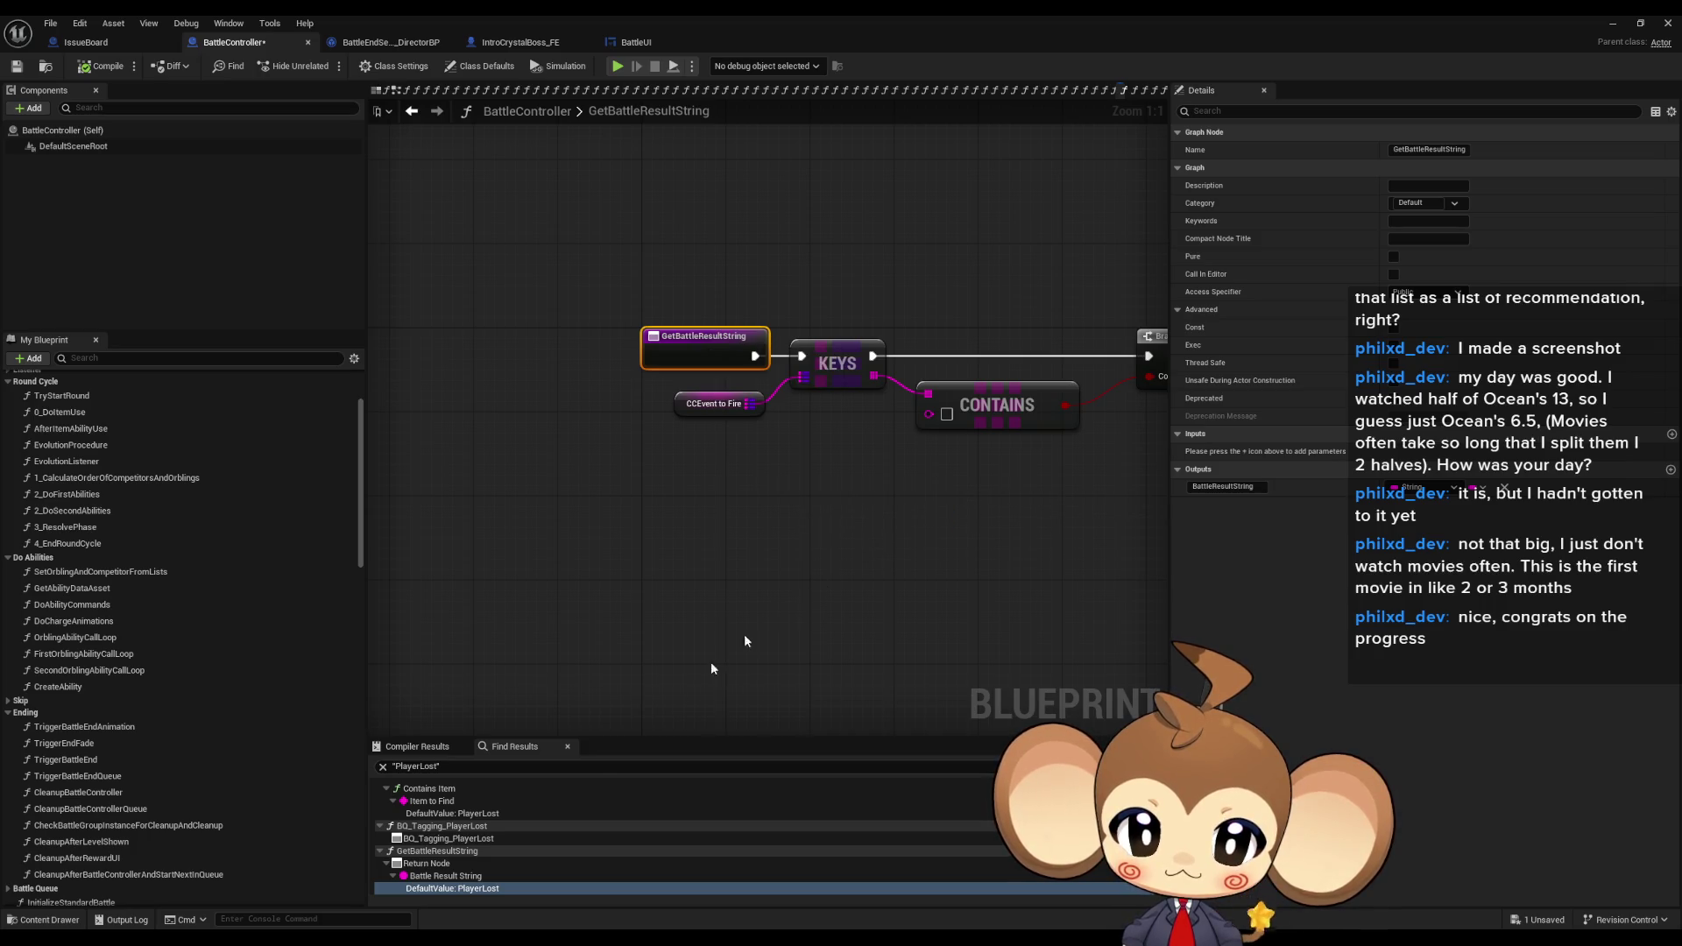
pyautogui.doubleClick(460, 802)
pyautogui.scroll(-4, 774, 529)
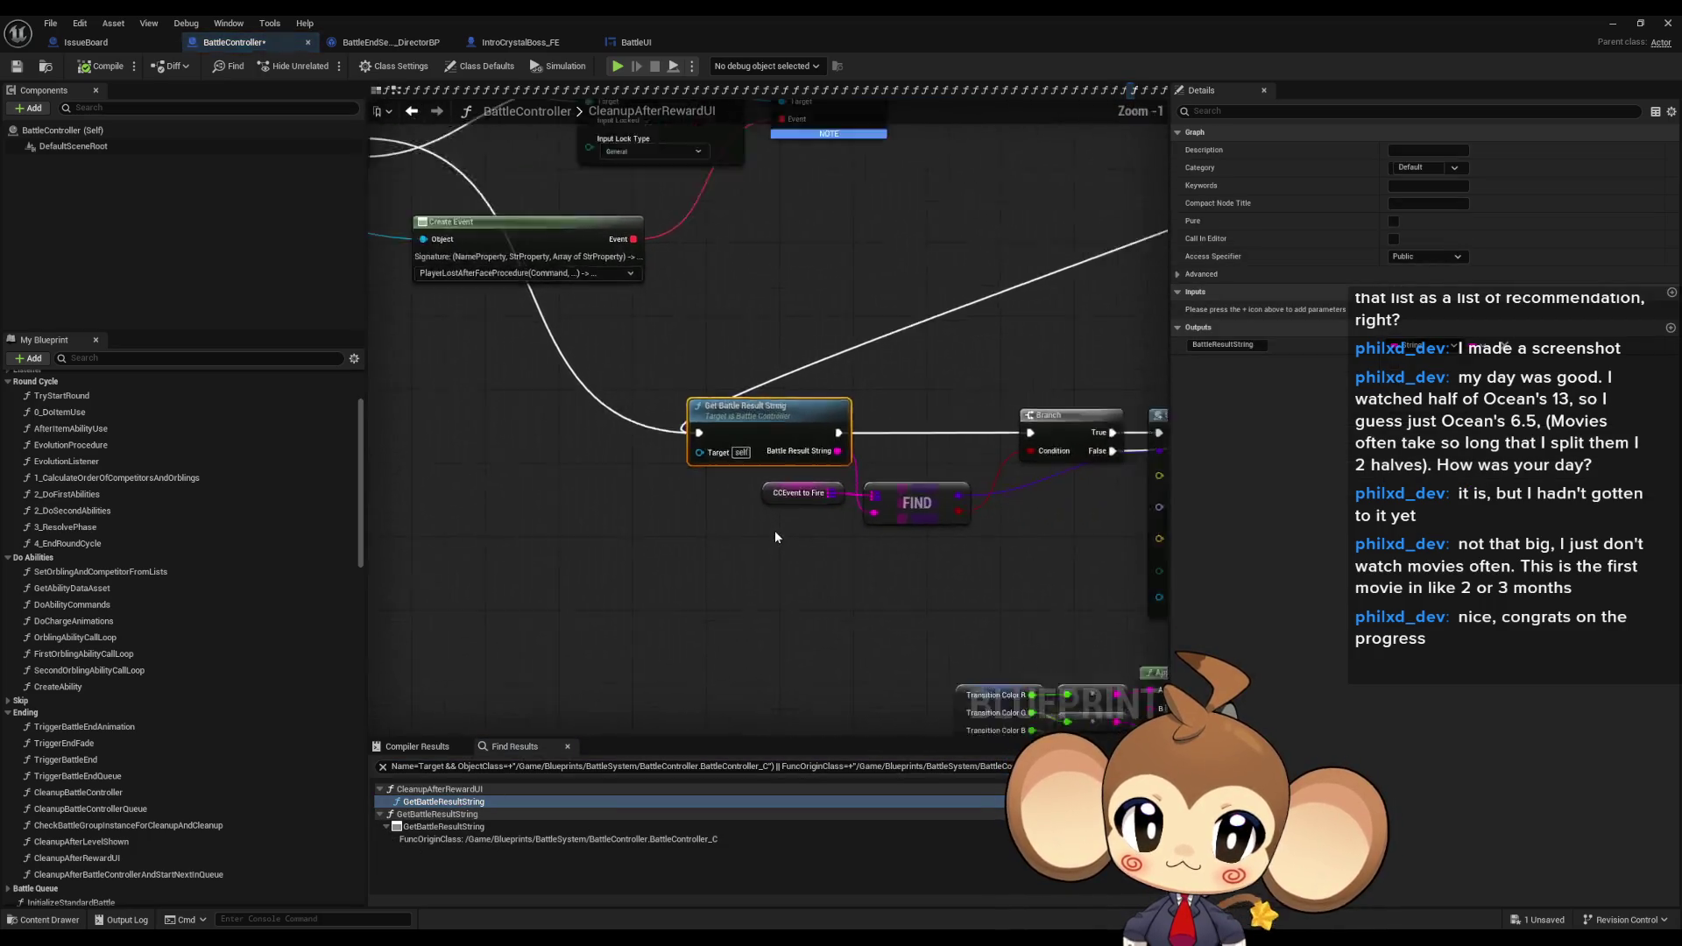
pyautogui.scroll(5, 686, 396)
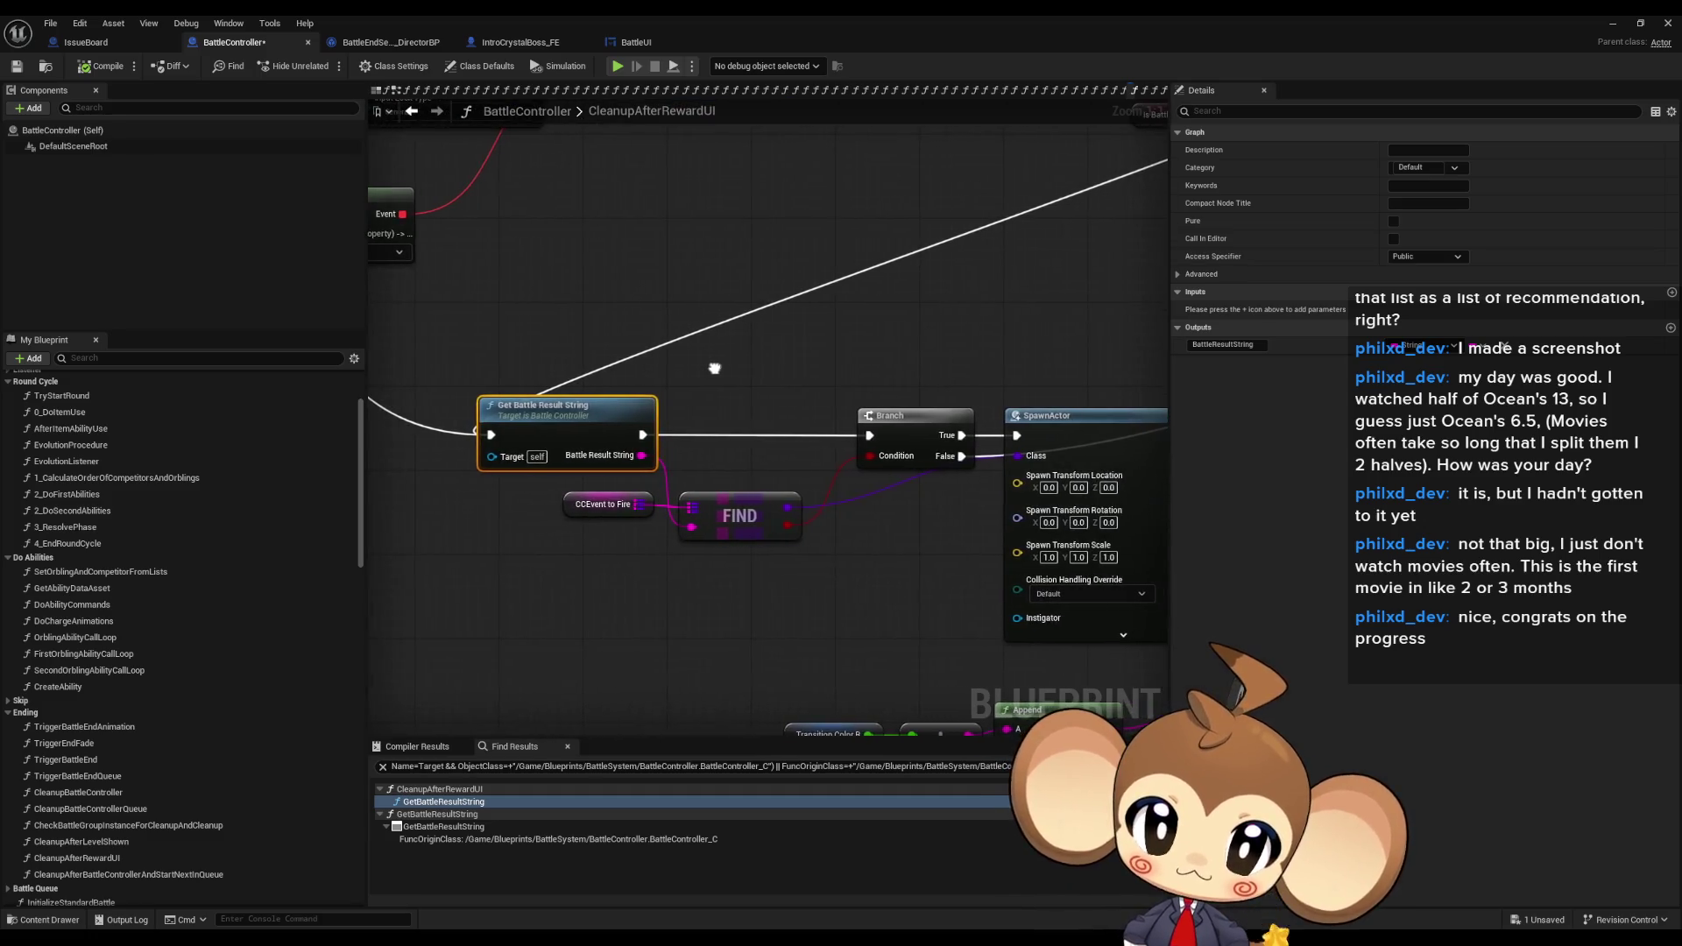
pyautogui.click(764, 530)
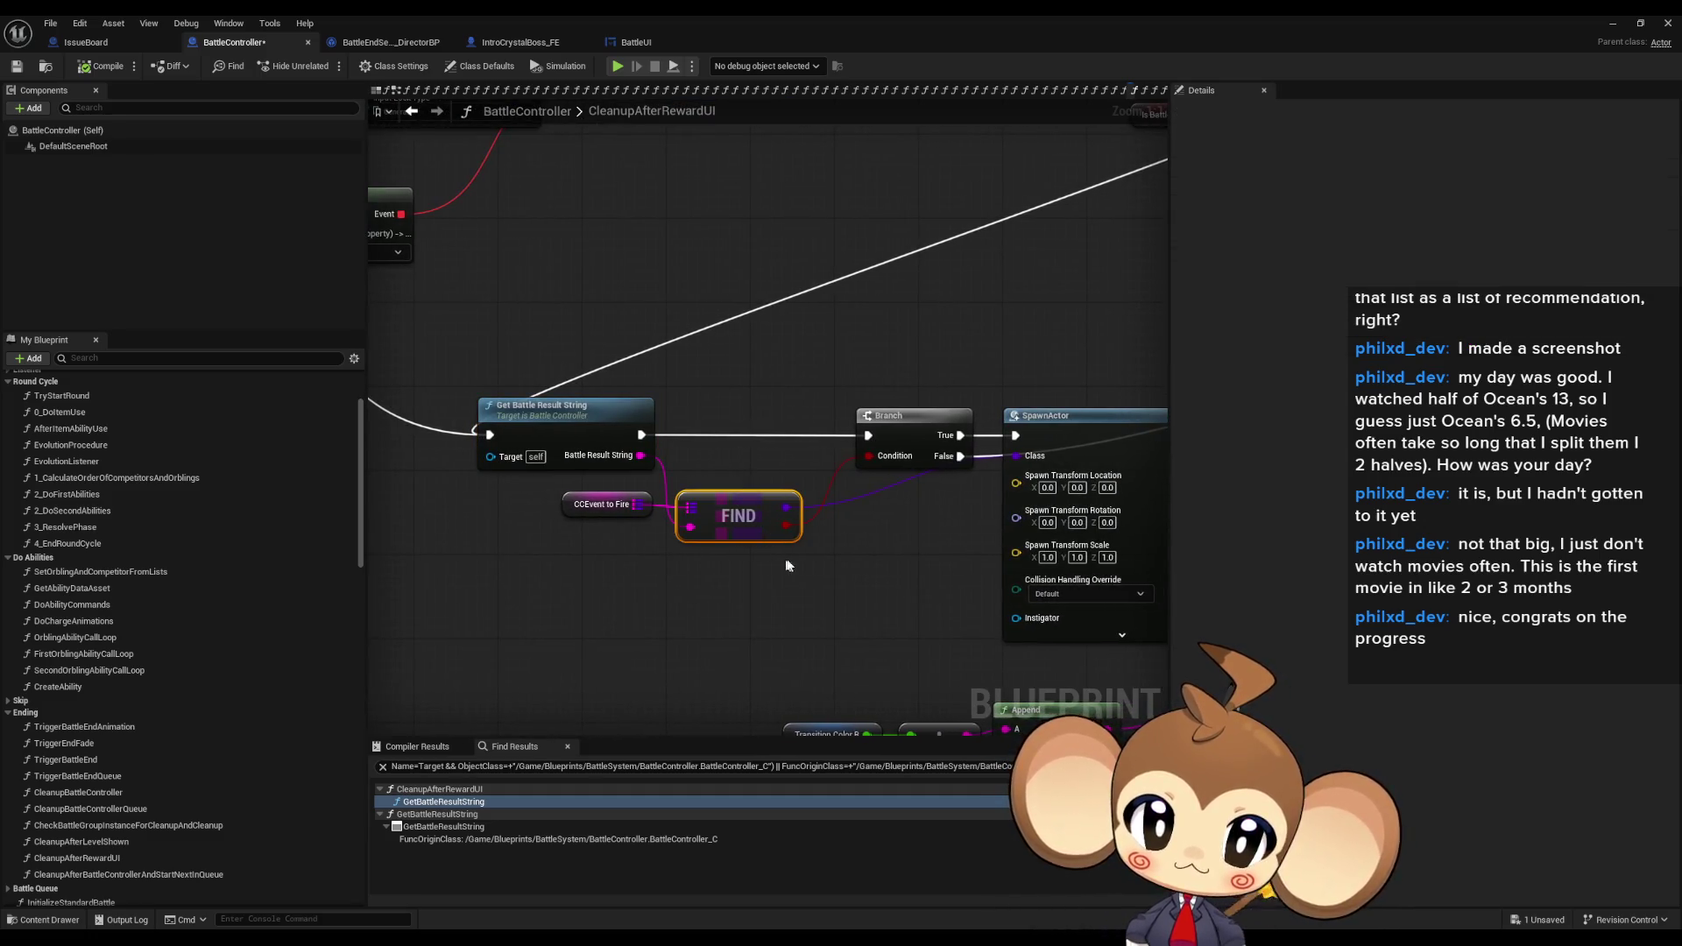
pyautogui.moveTo(795, 557)
pyautogui.mouseDown()
pyautogui.moveTo(692, 541)
pyautogui.moveTo(779, 539)
pyautogui.mouseUp()
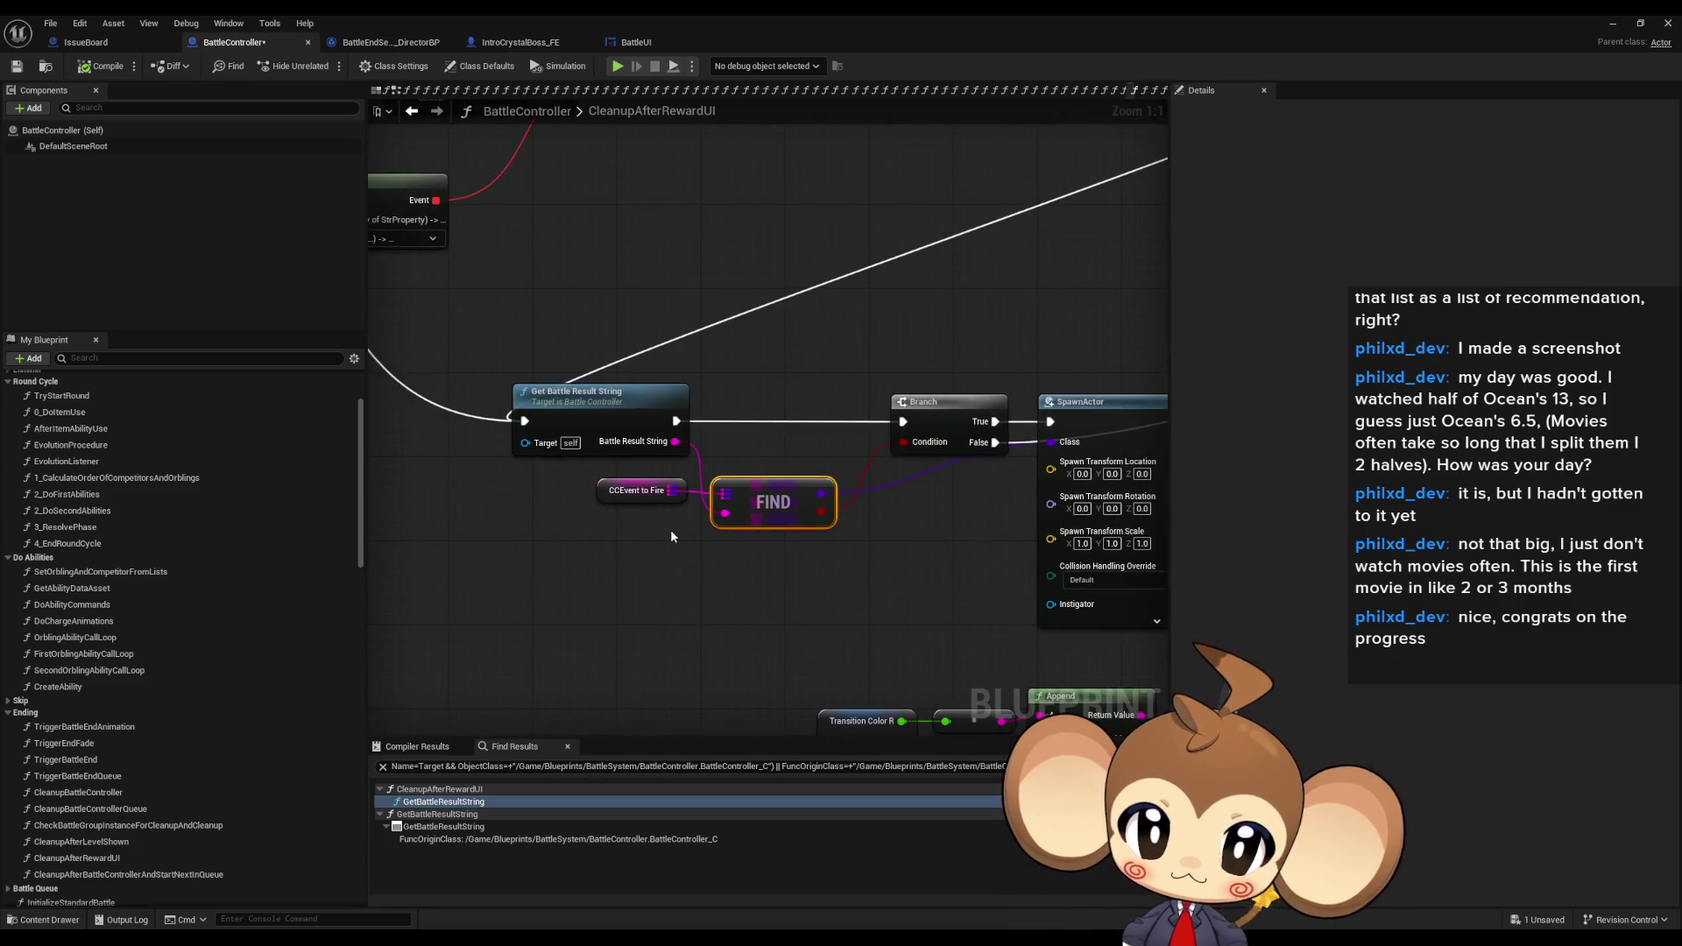
pyautogui.rightClick(607, 503)
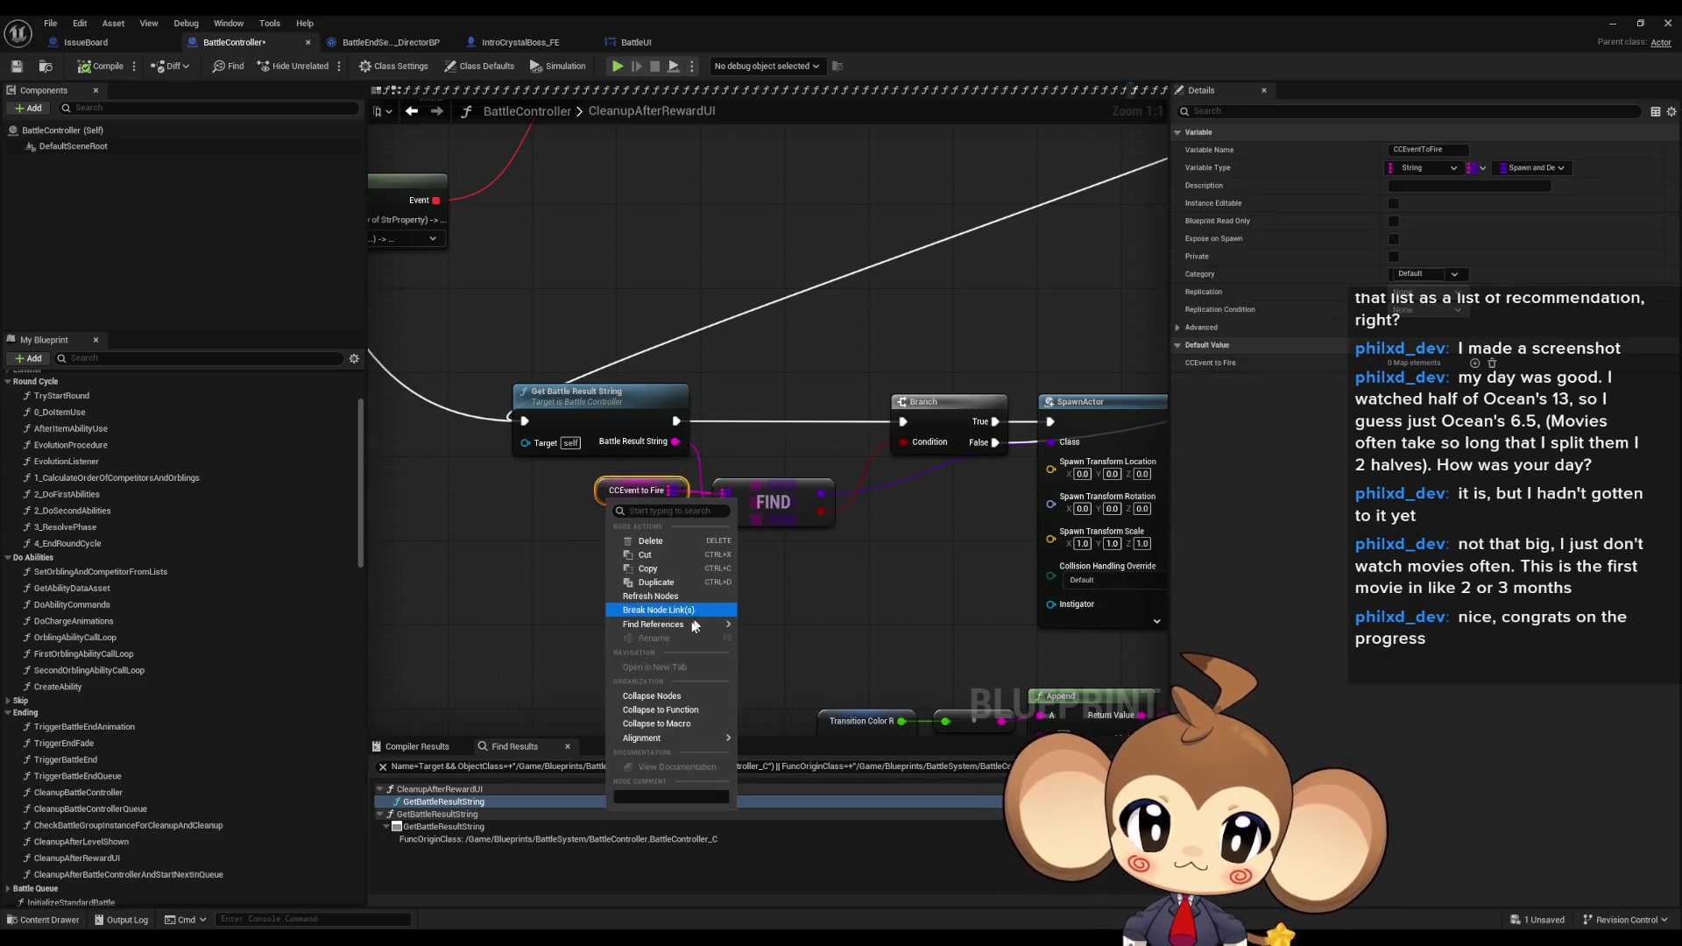
# - List CCEventToFire references by class member and view the first Set result
pyautogui.moveTo(683, 630)
pyautogui.click(783, 662)
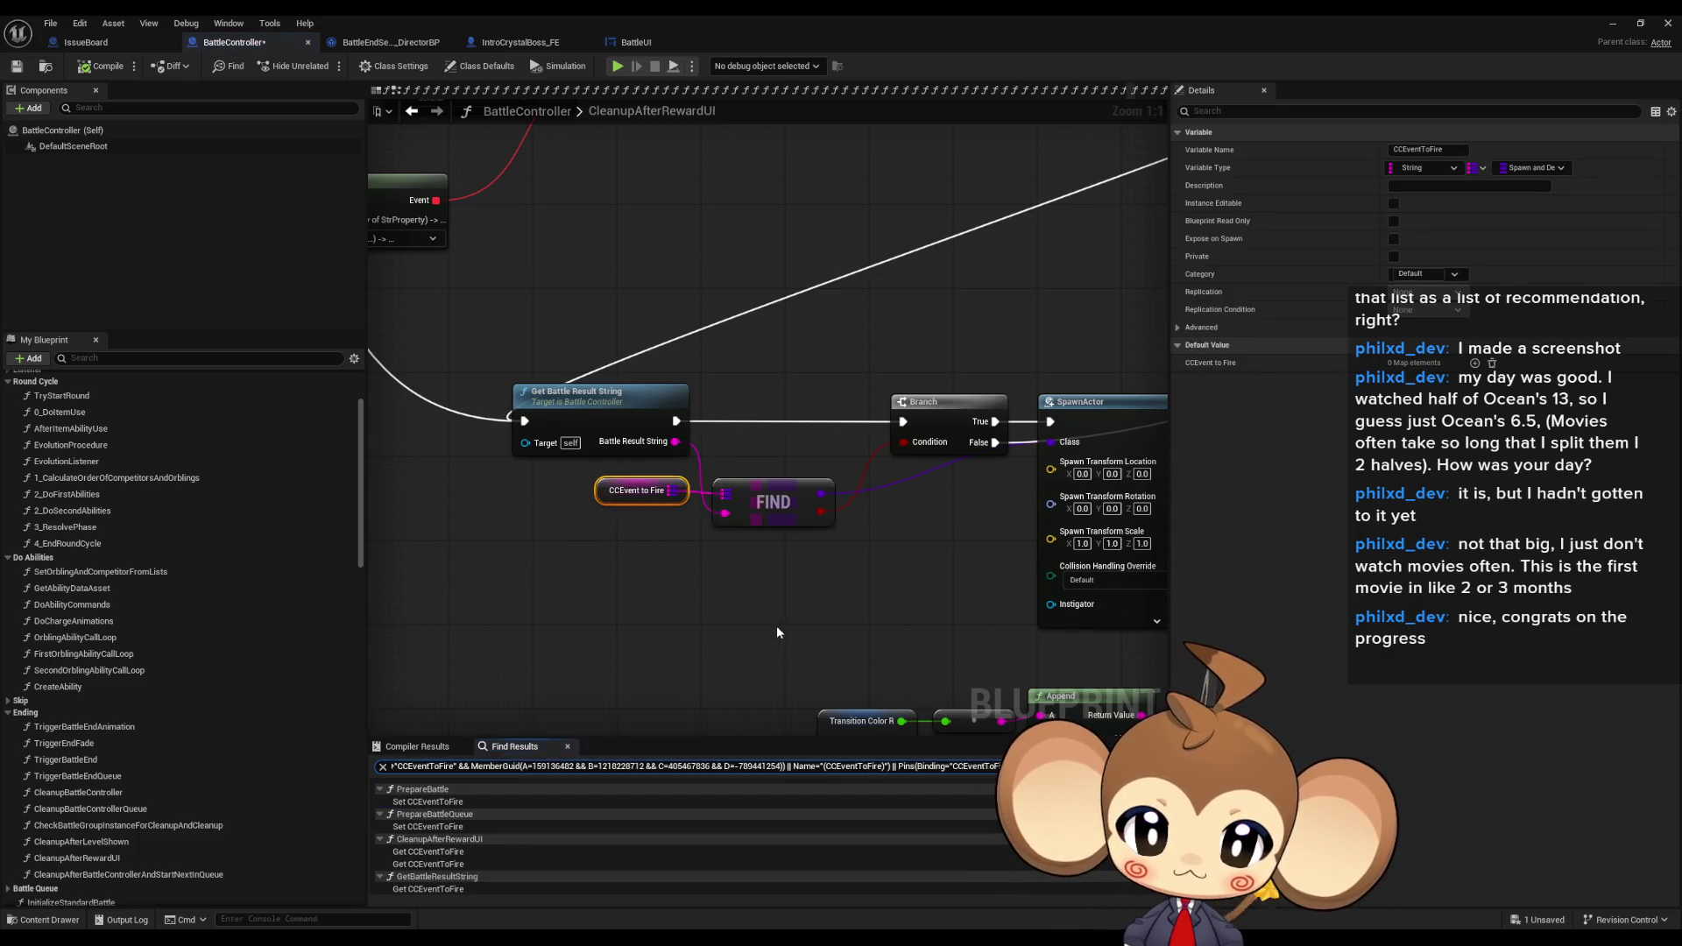
pyautogui.doubleClick(459, 801)
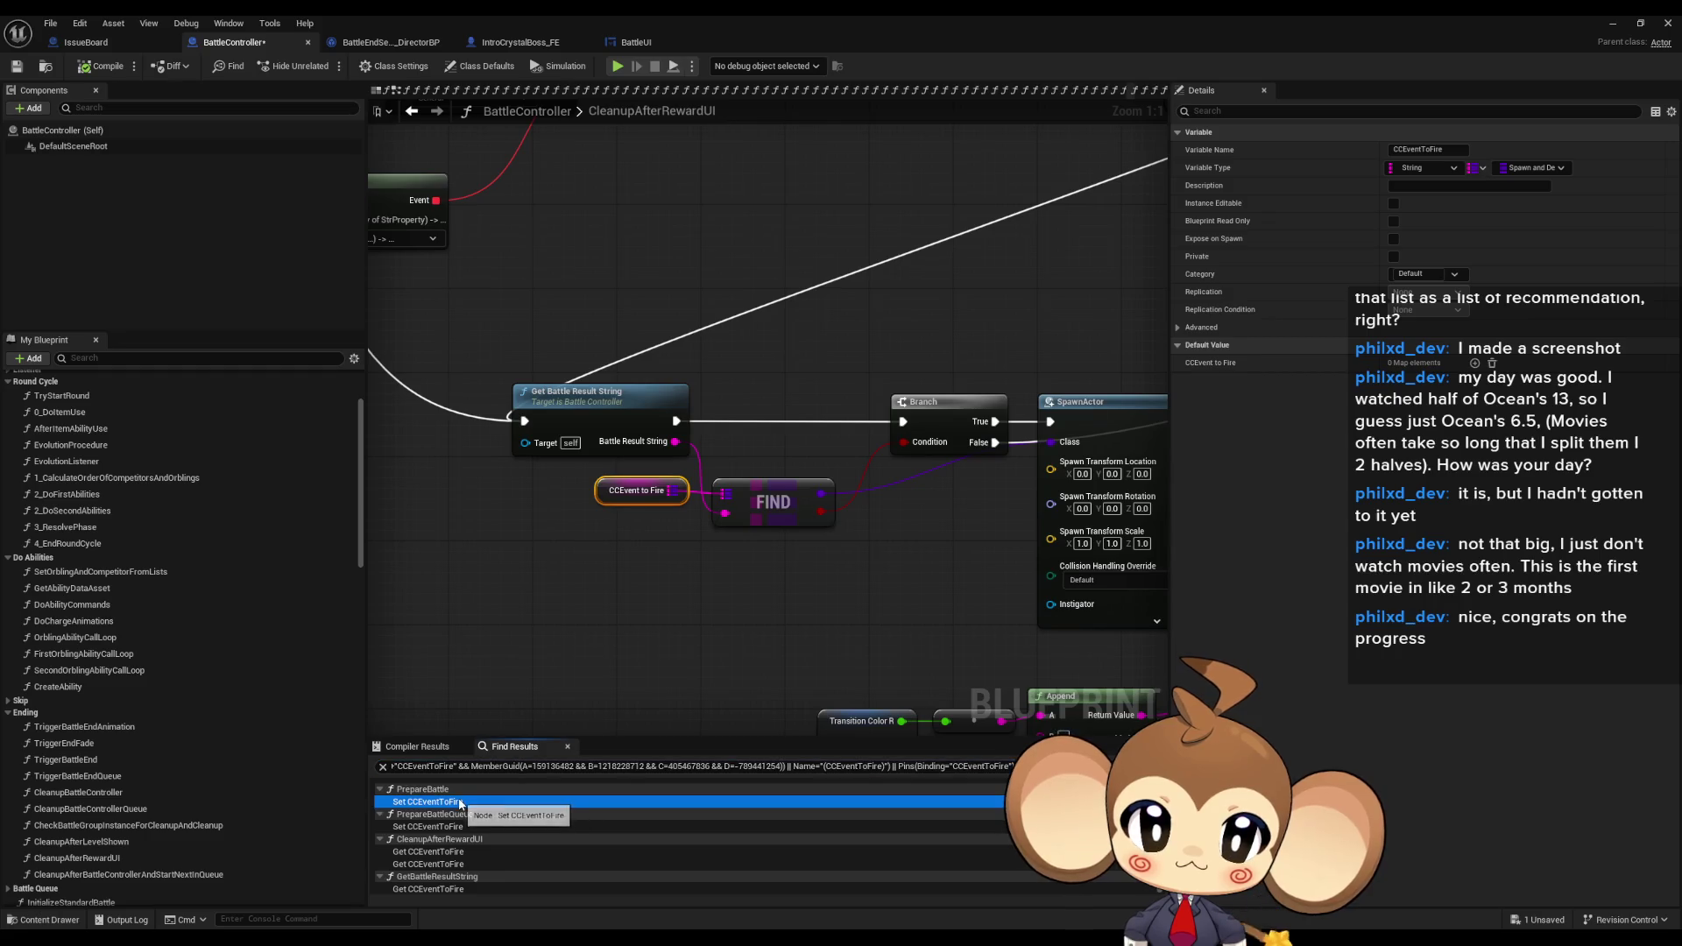
pyautogui.scroll(-4, 448, 551)
pyautogui.scroll(3, 449, 555)
pyautogui.moveTo(649, 462); pyautogui.dragTo(924, 476)
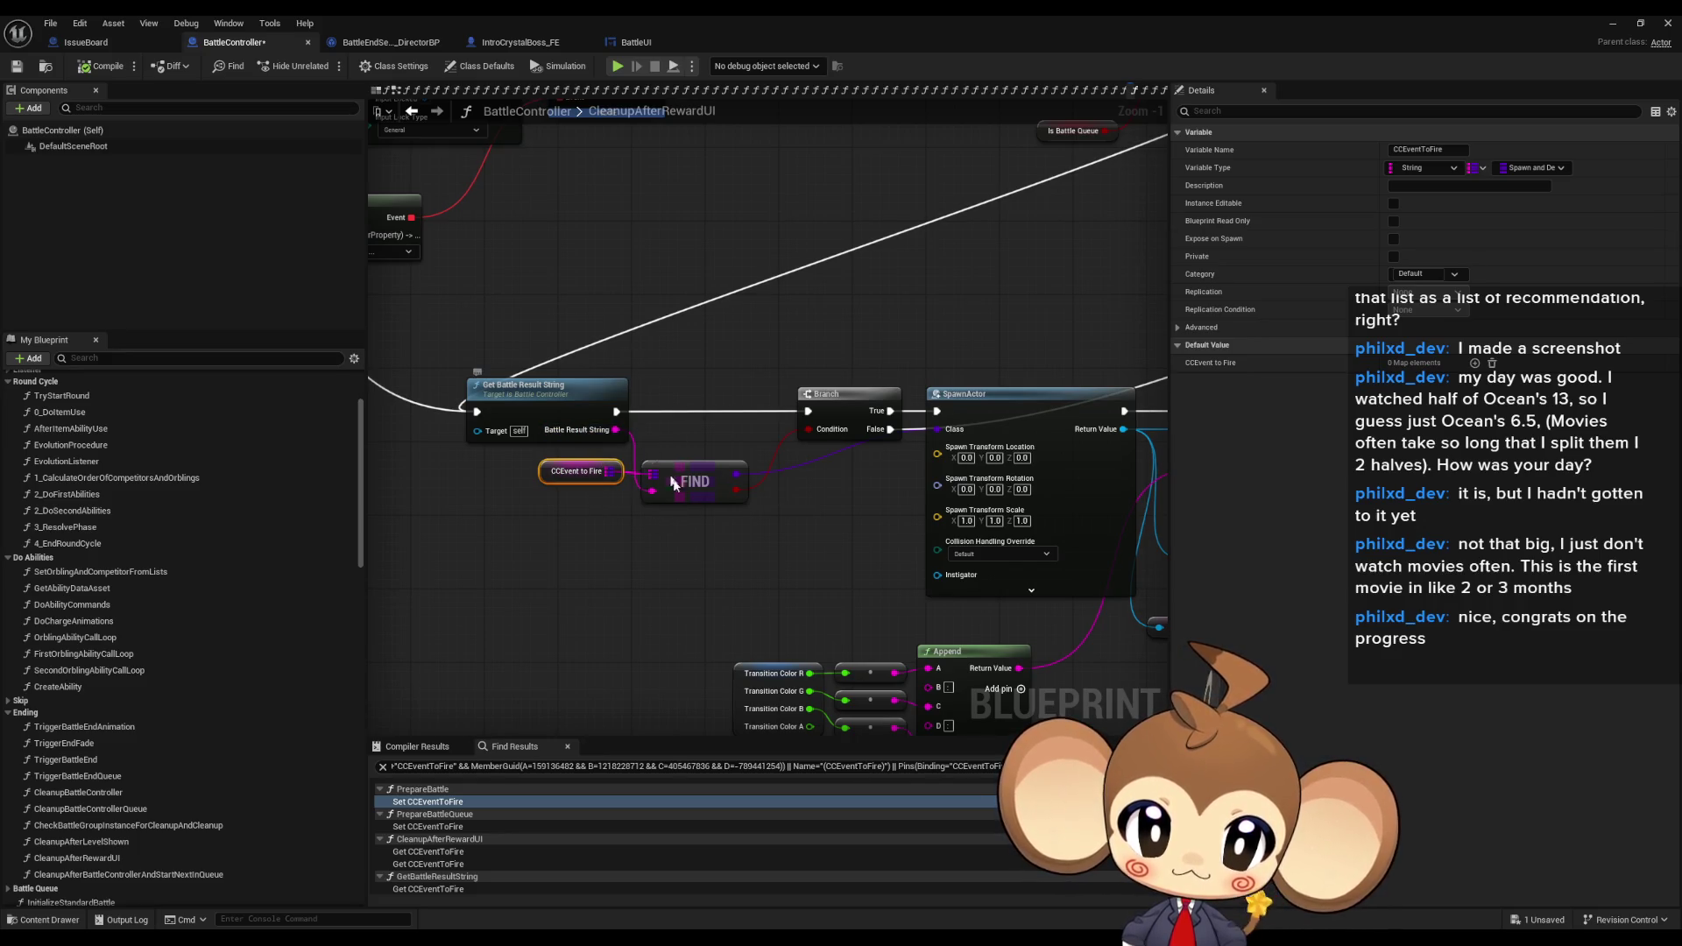
pyautogui.moveTo(675, 491)
pyautogui.mouseDown()
pyautogui.moveTo(679, 522)
pyautogui.moveTo(647, 529)
pyautogui.mouseUp()
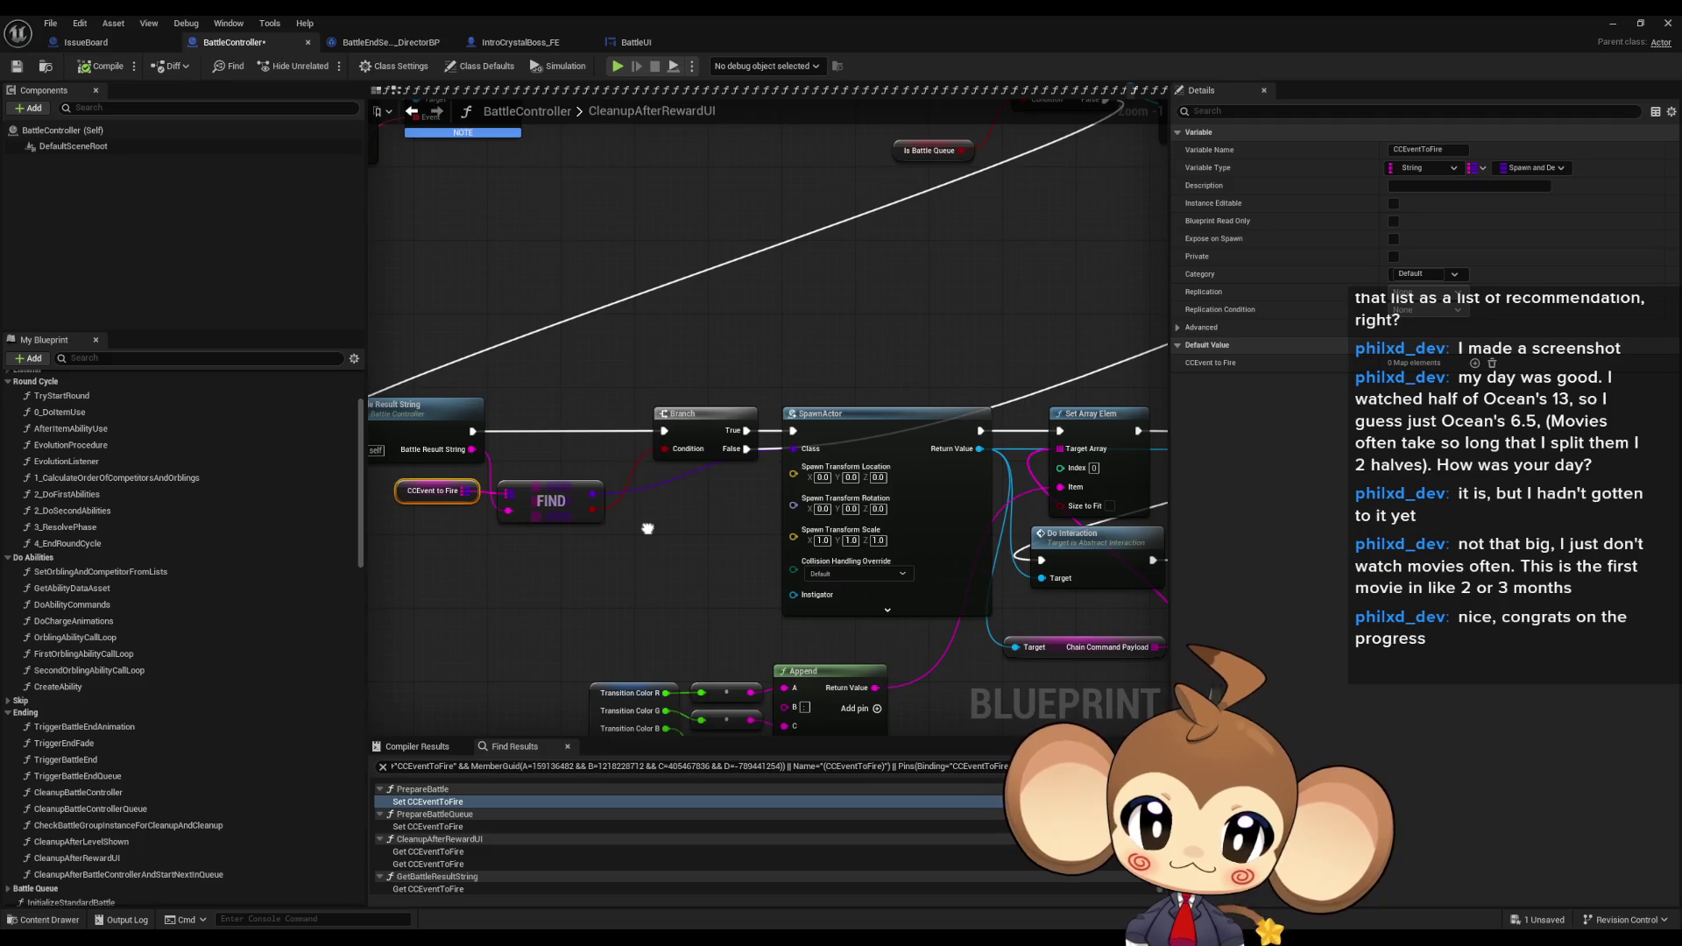
# - Visit CCEventToFire's sets in PrepareBattle and PrepareBattleQueue, then its read in CleanupAfterRewardUI
pyautogui.click(447, 803)
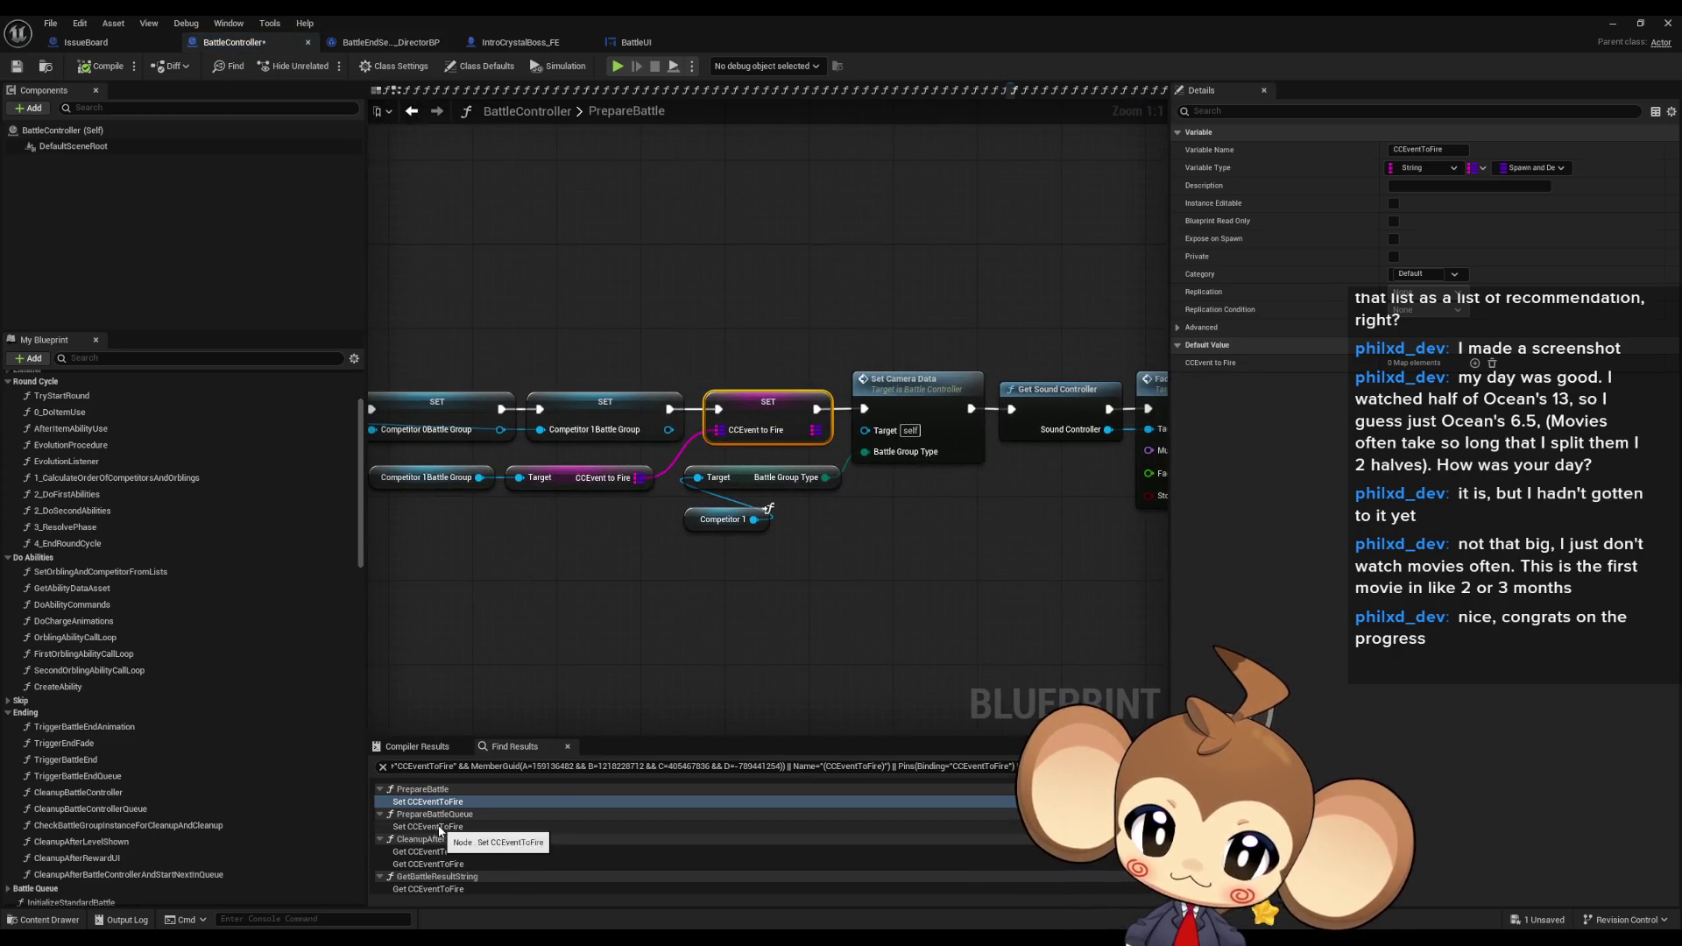
pyautogui.click(441, 827)
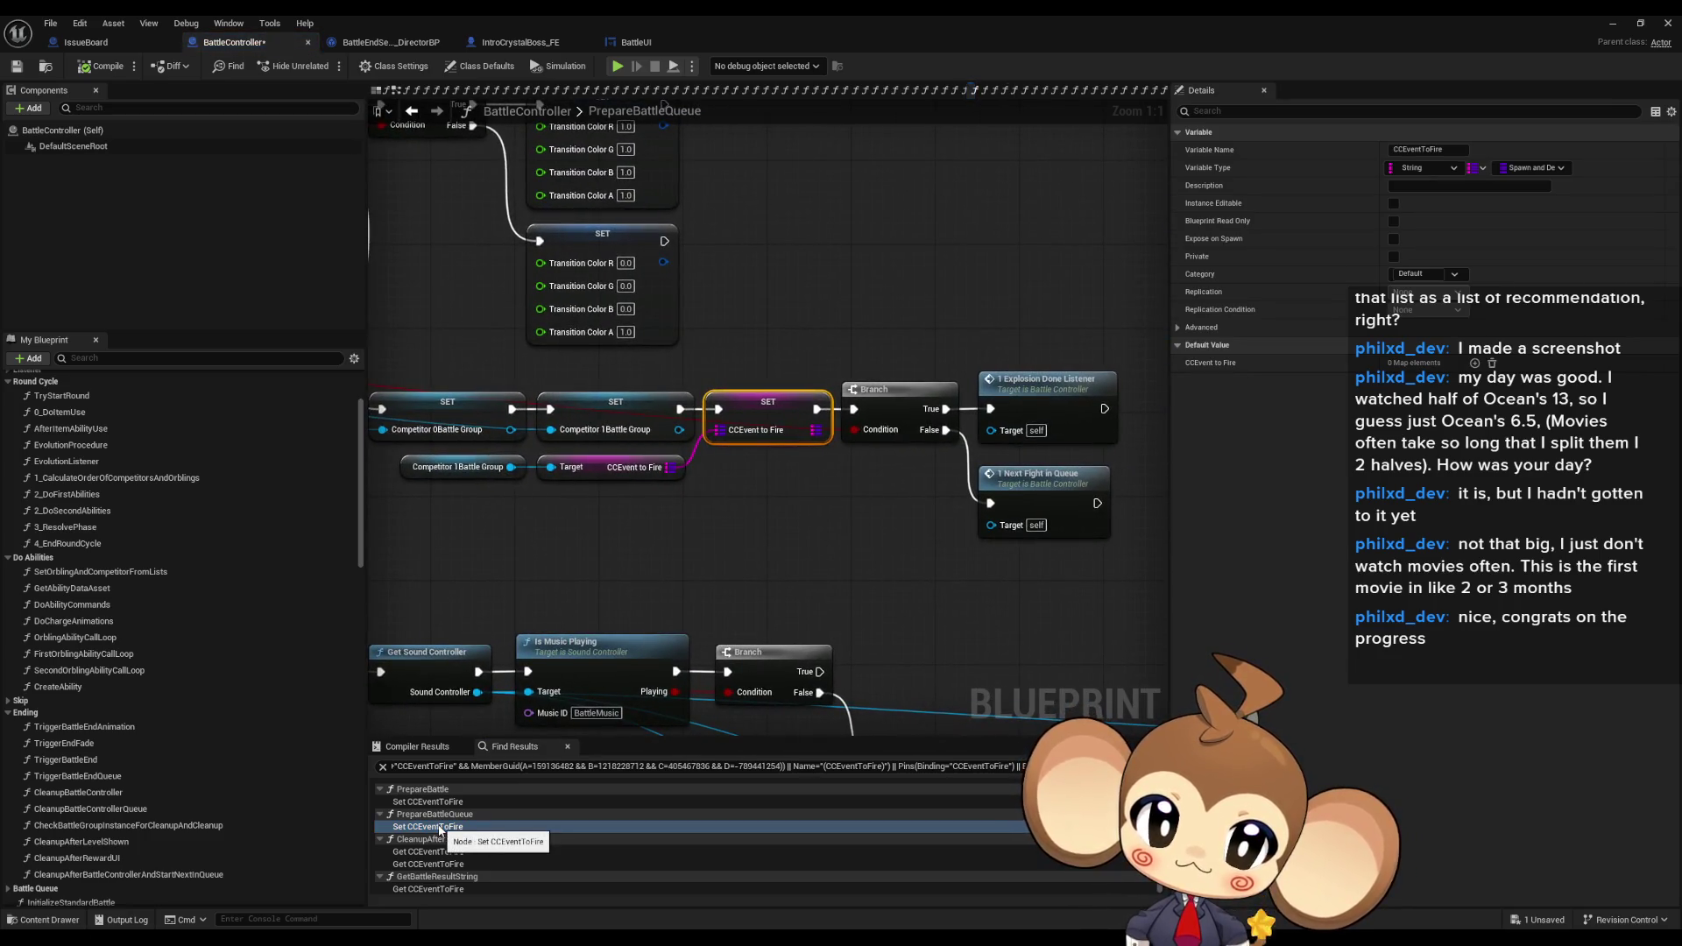
pyautogui.click(423, 801)
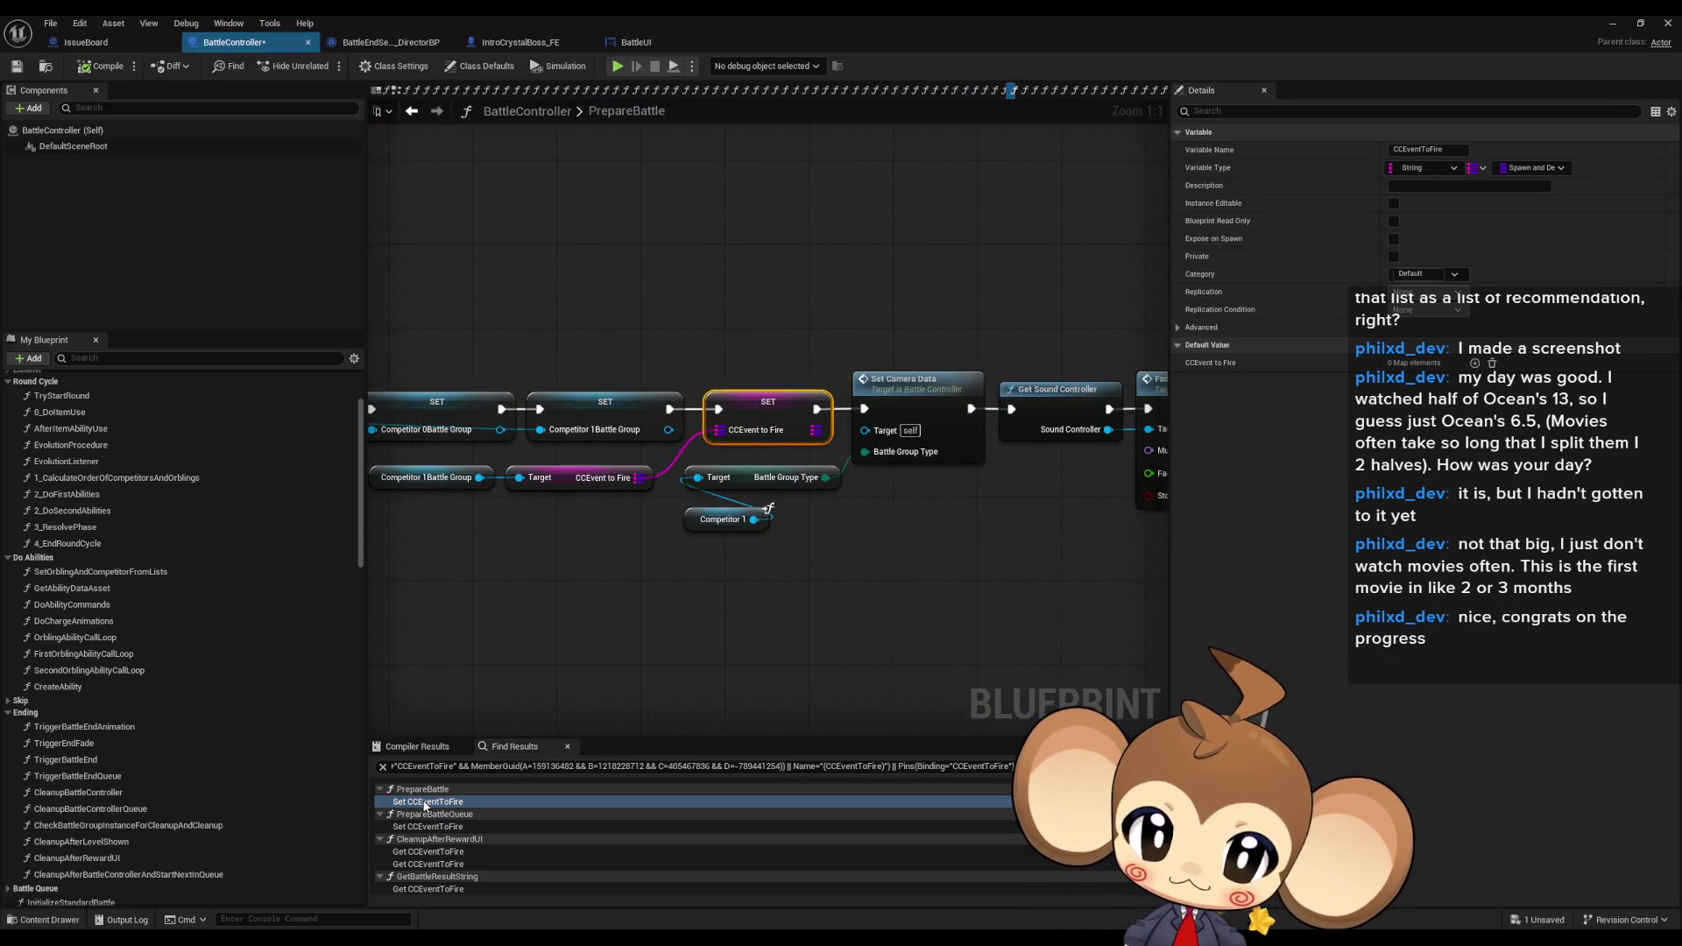
pyautogui.click(419, 852)
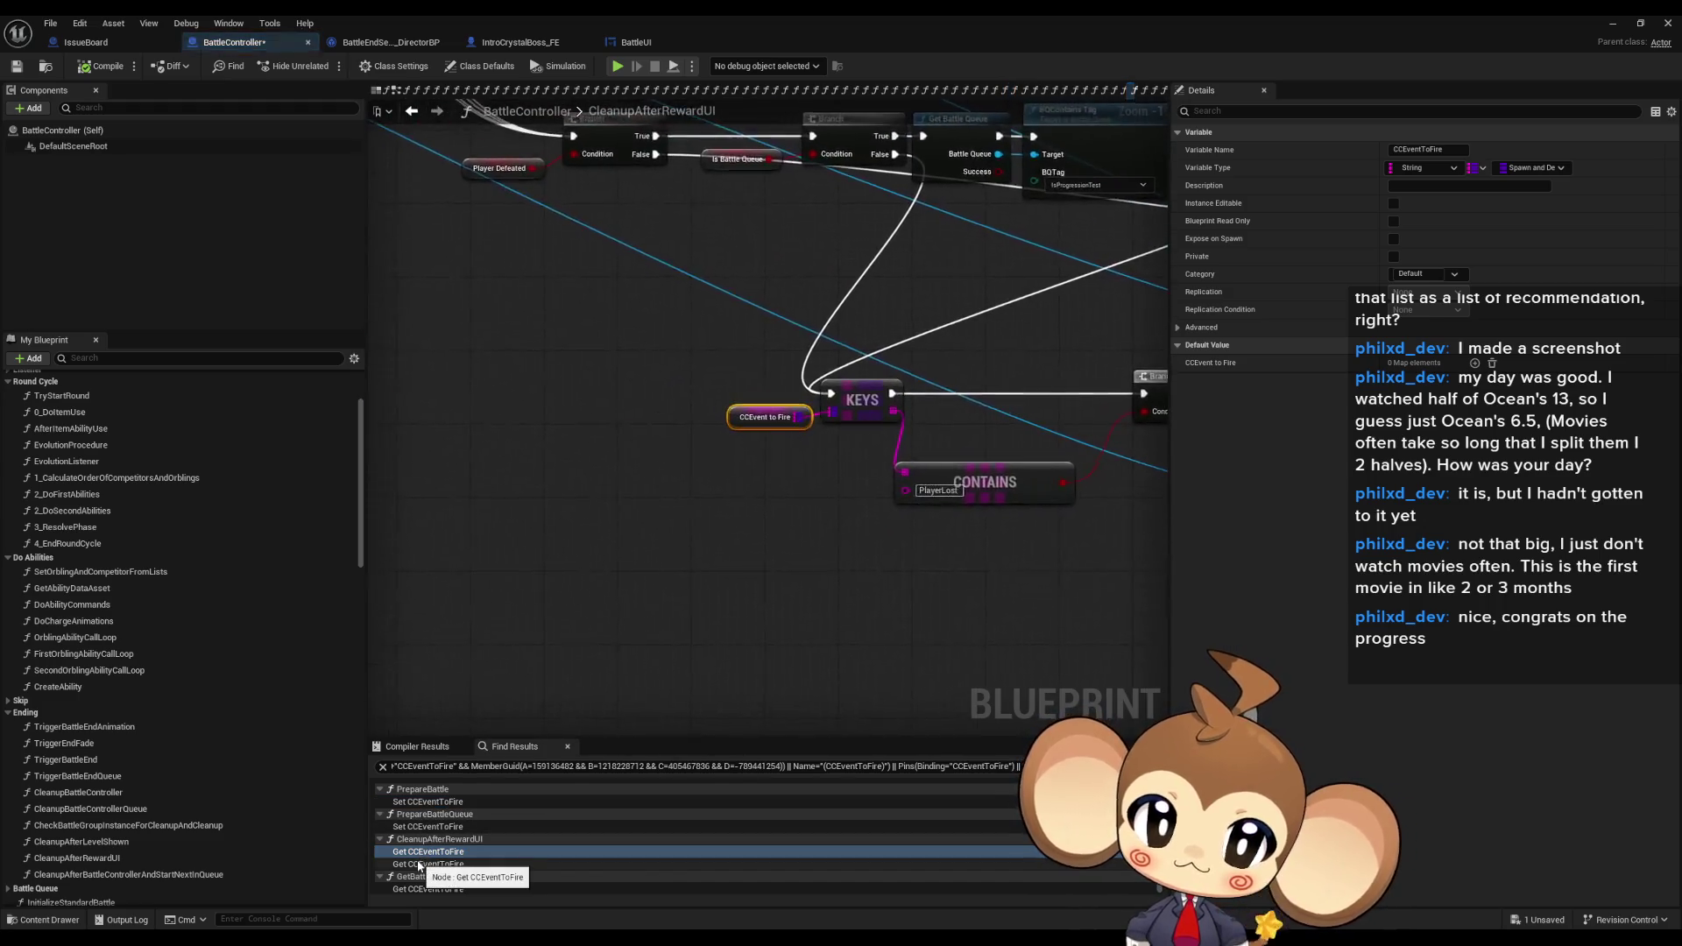
pyautogui.scroll(-4, 464, 597)
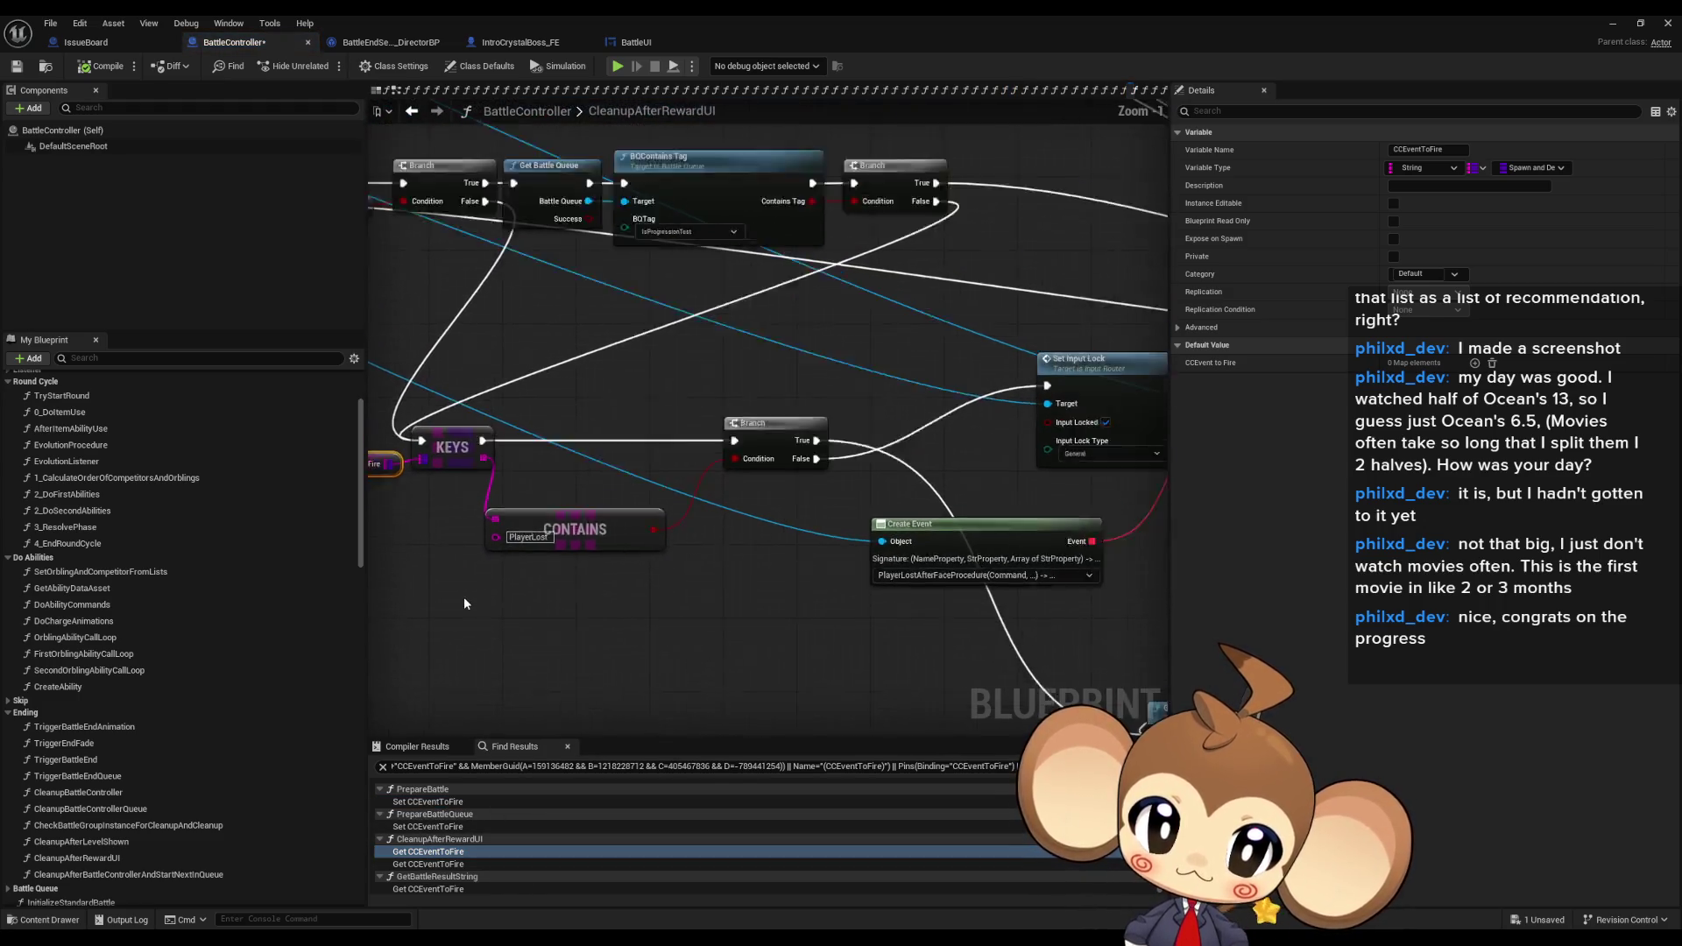
pyautogui.moveTo(465, 602); pyautogui.dragTo(675, 588)
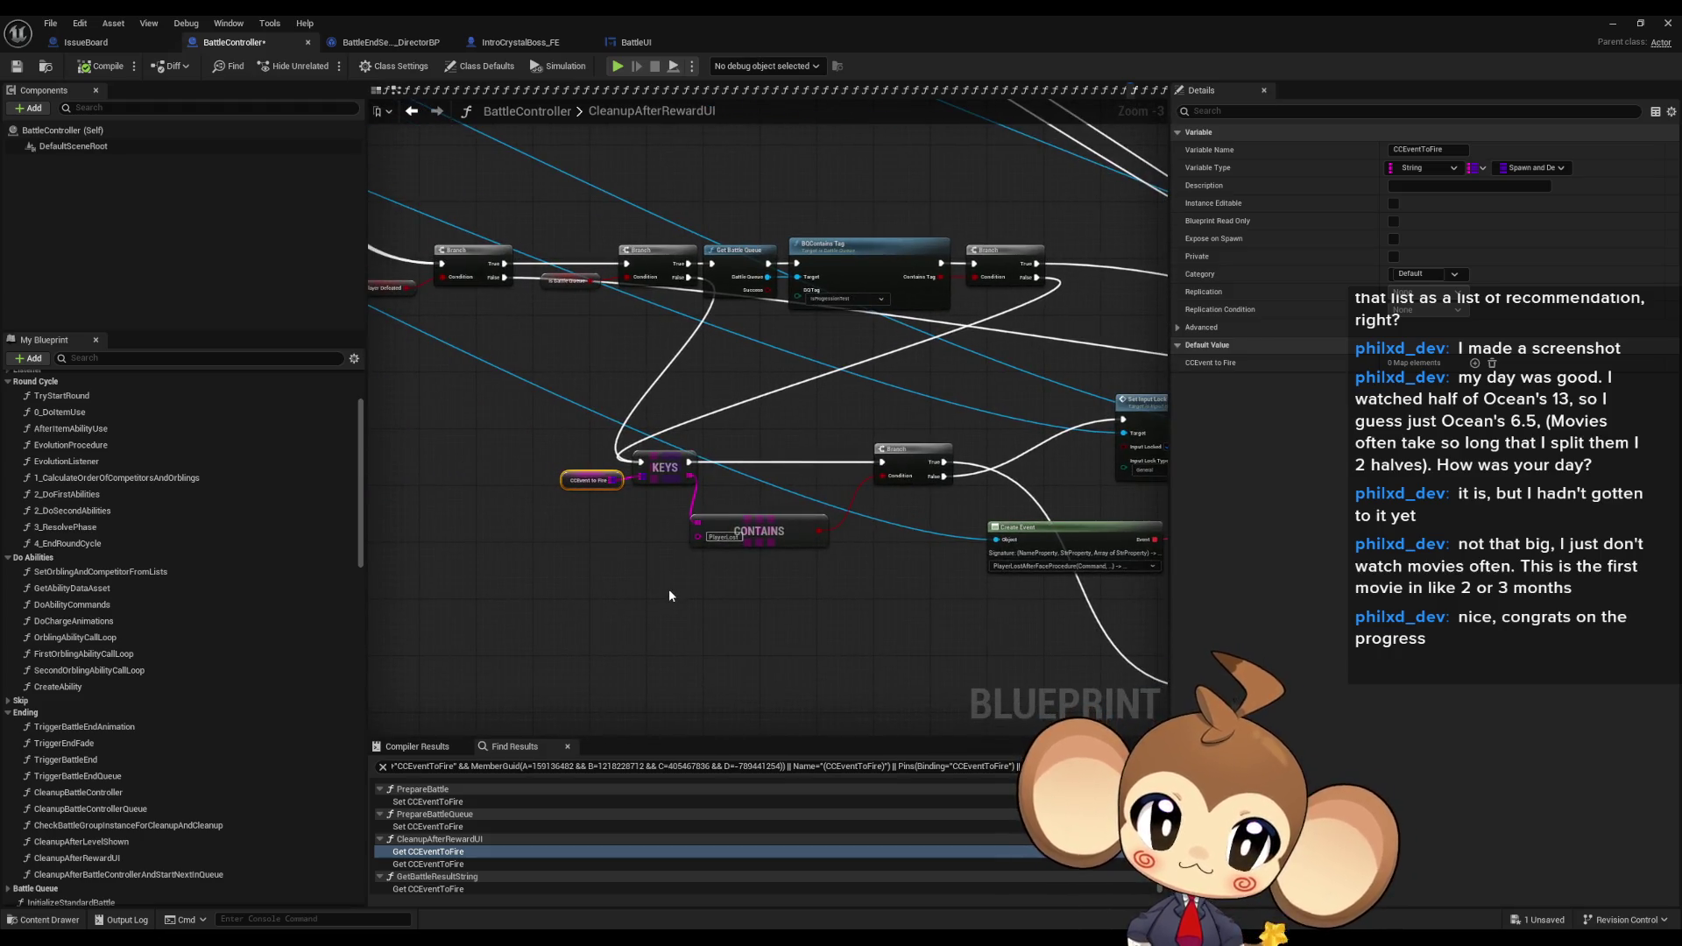
pyautogui.scroll(2, 670, 589)
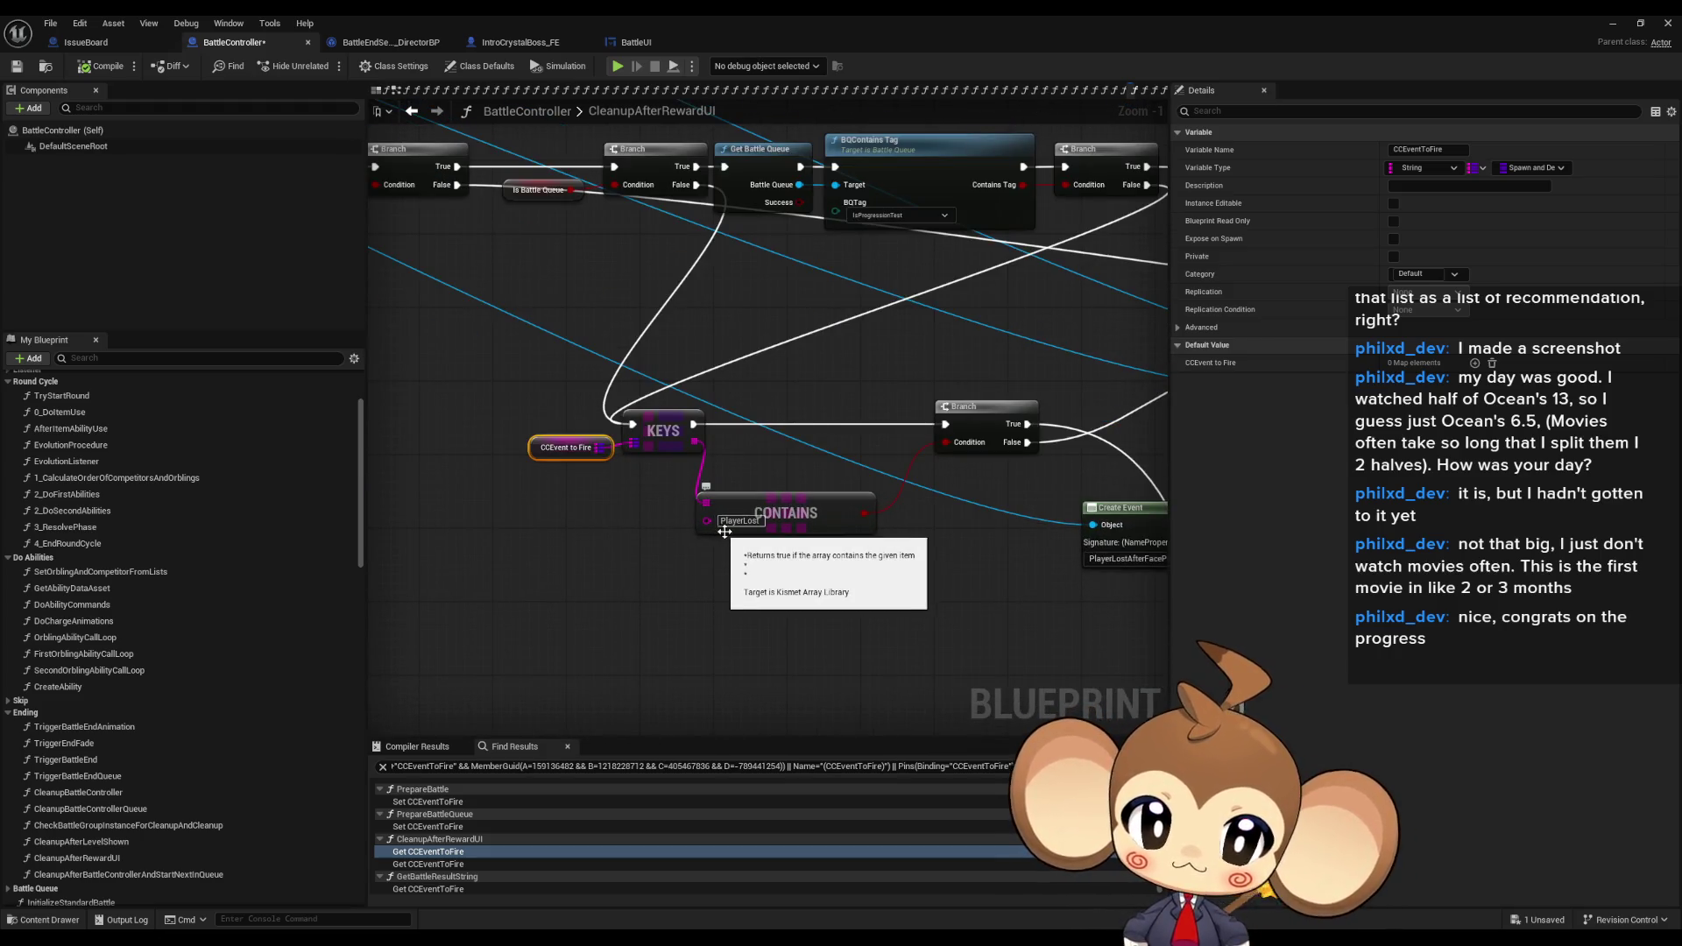
pyautogui.moveTo(804, 550)
pyautogui.mouseDown()
pyautogui.moveTo(823, 571)
pyautogui.moveTo(725, 534)
pyautogui.moveTo(1090, 636)
pyautogui.moveTo(825, 545)
pyautogui.mouseUp()
pyautogui.scroll(1, 524, 460)
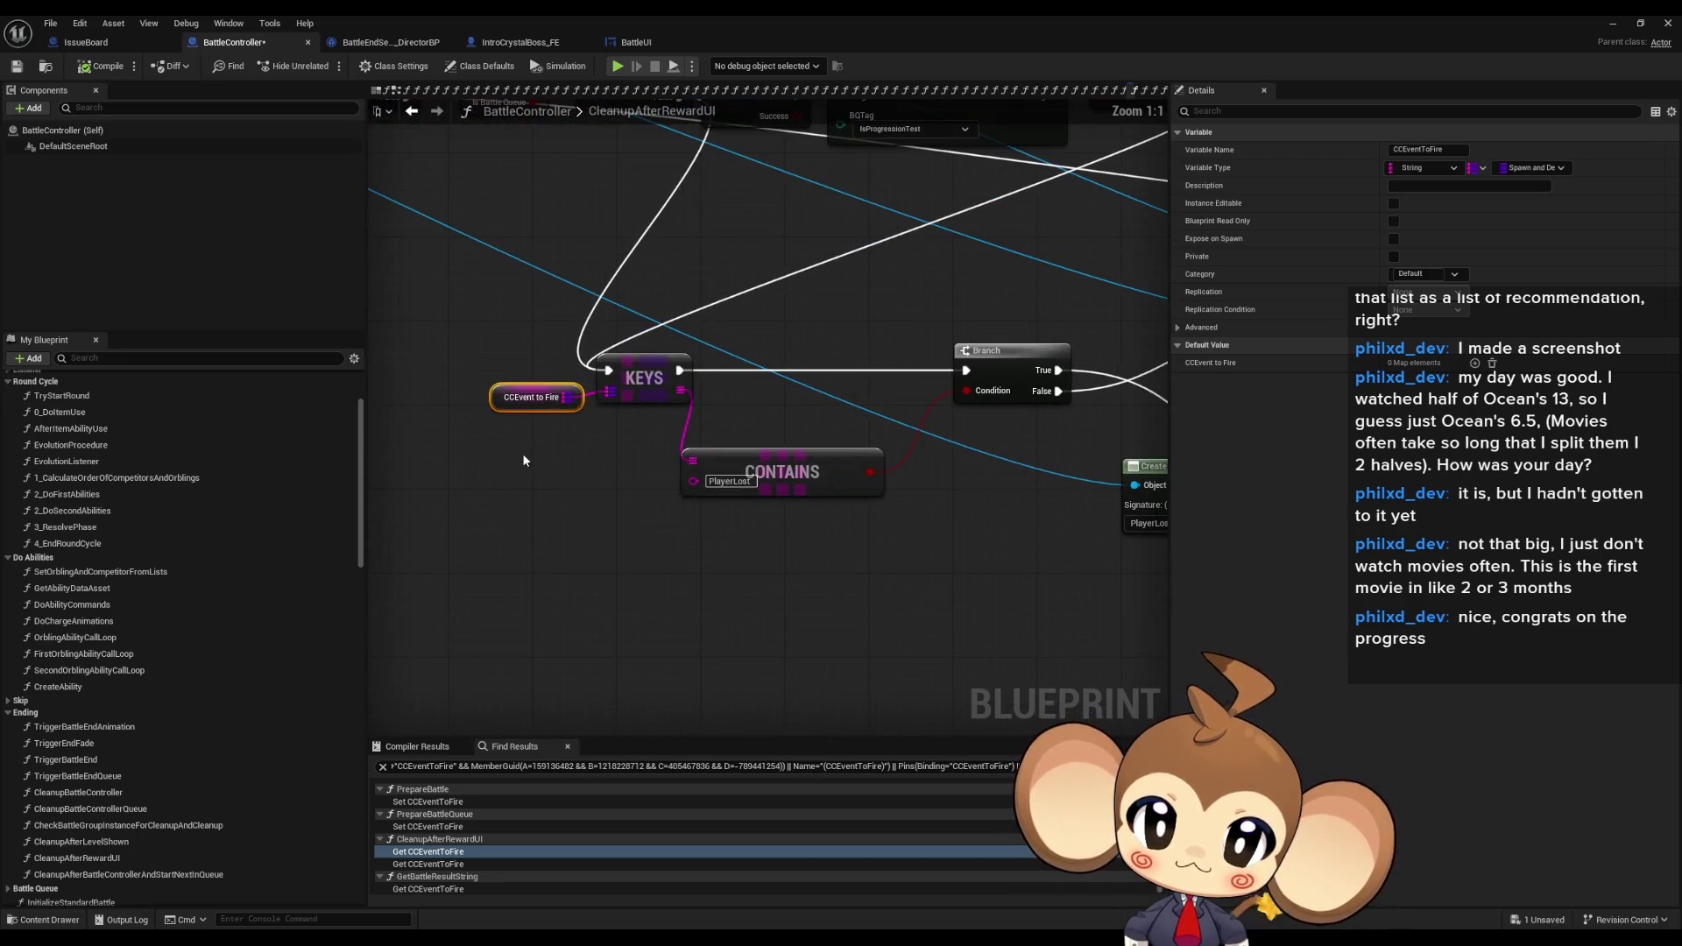
pyautogui.moveTo(496, 359); pyautogui.dragTo(552, 476)
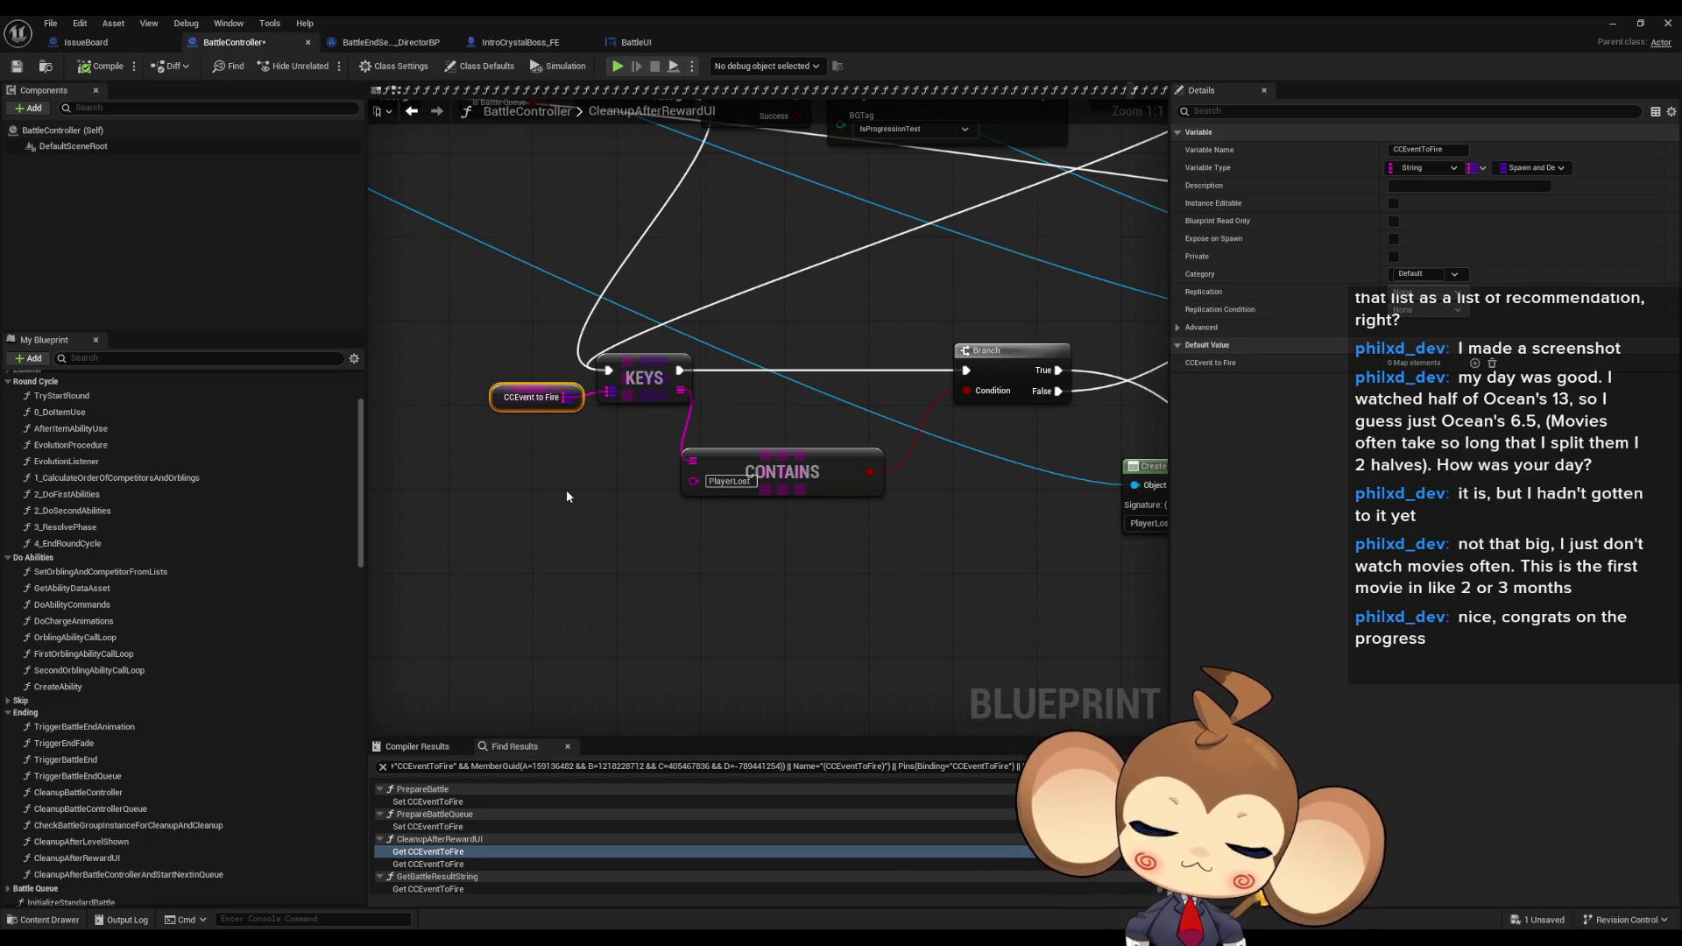
pyautogui.scroll(-5, 694, 524)
pyautogui.scroll(5, 738, 552)
pyautogui.moveTo(570, 496); pyautogui.dragTo(370, 225)
pyautogui.click(429, 852)
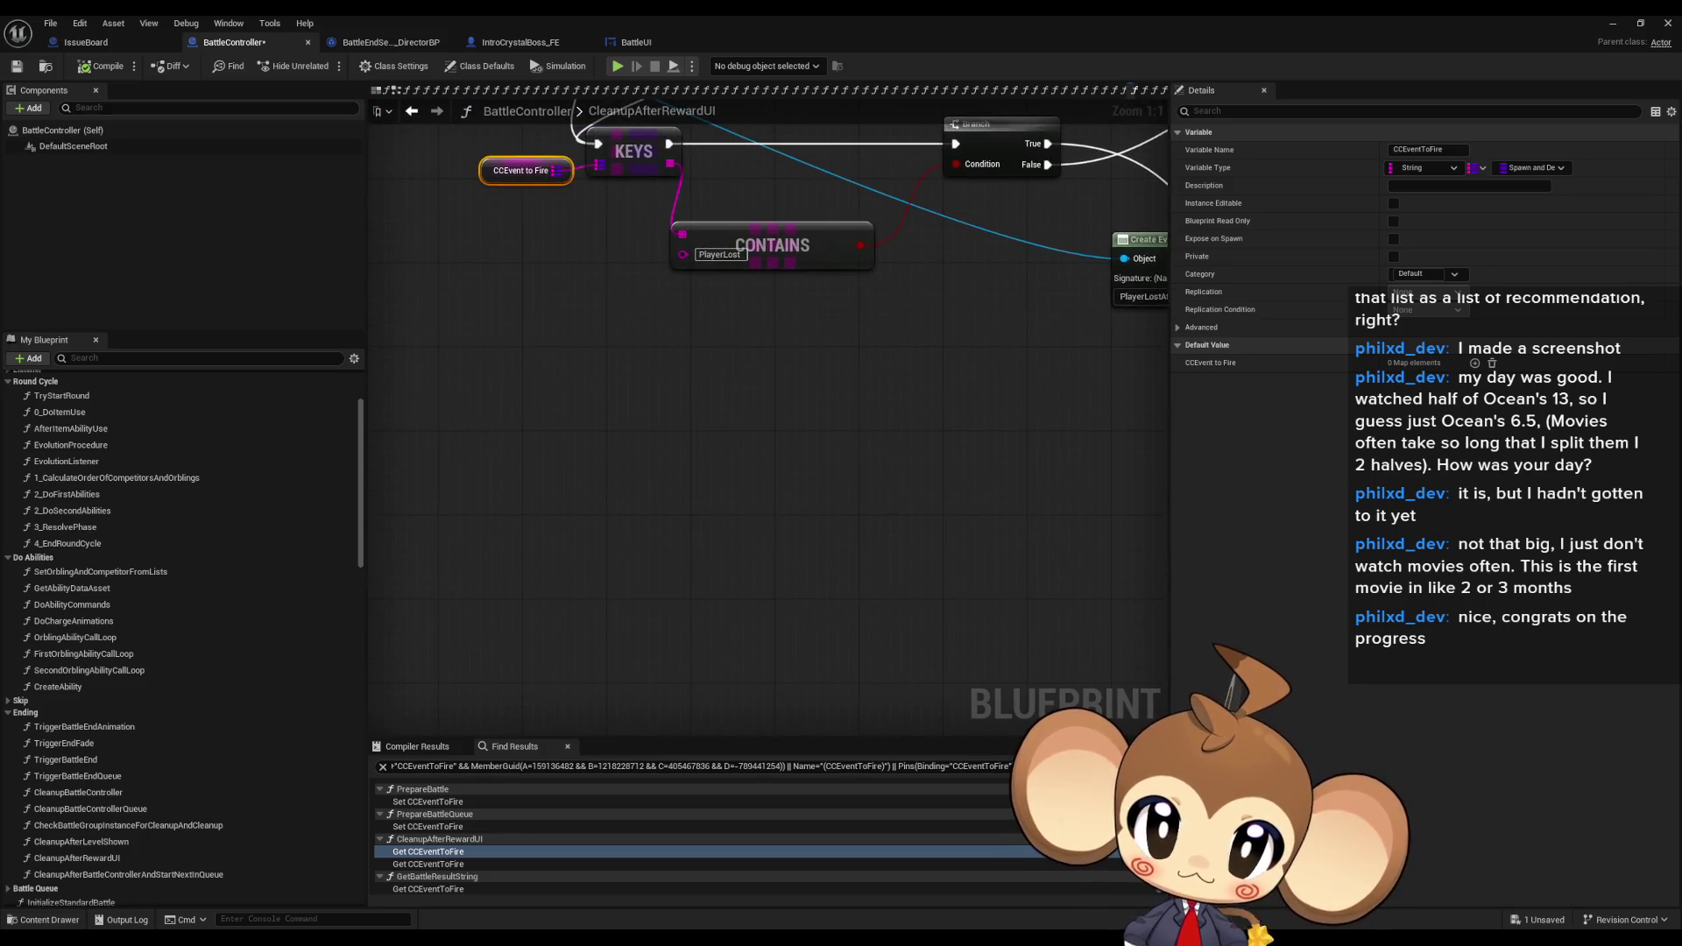
pyautogui.moveTo(900, 454)
pyautogui.mouseDown()
pyautogui.moveTo(880, 602)
pyautogui.moveTo(726, 391)
pyautogui.mouseUp()
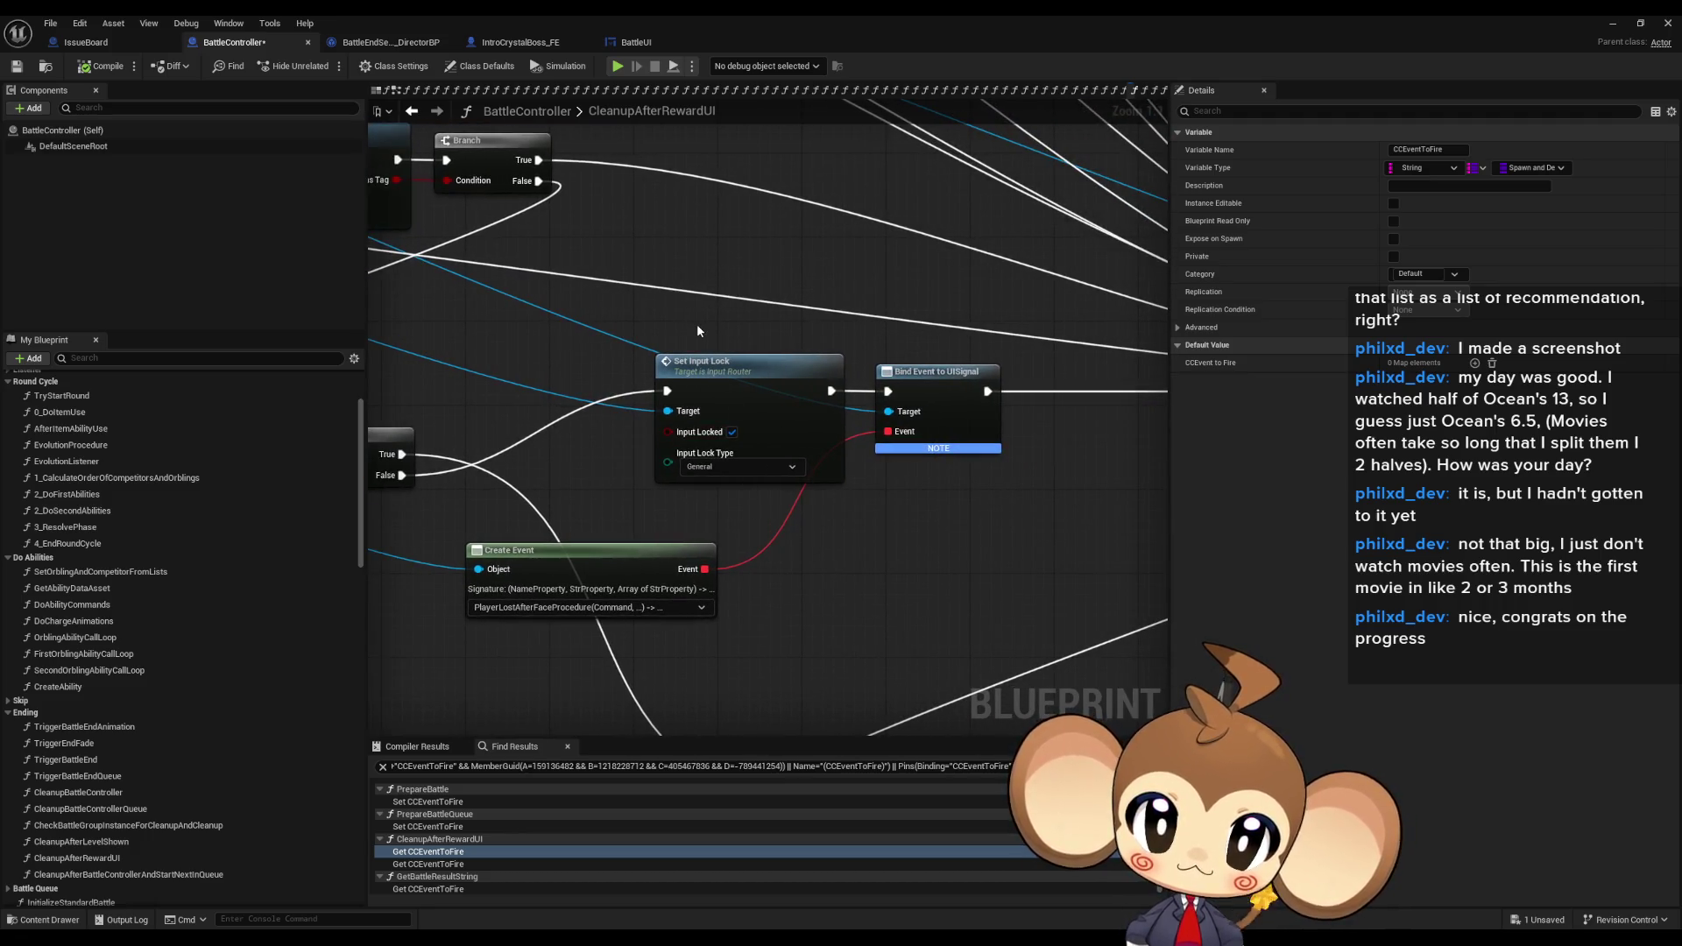
pyautogui.moveTo(554, 608); pyautogui.dragTo(1079, 601)
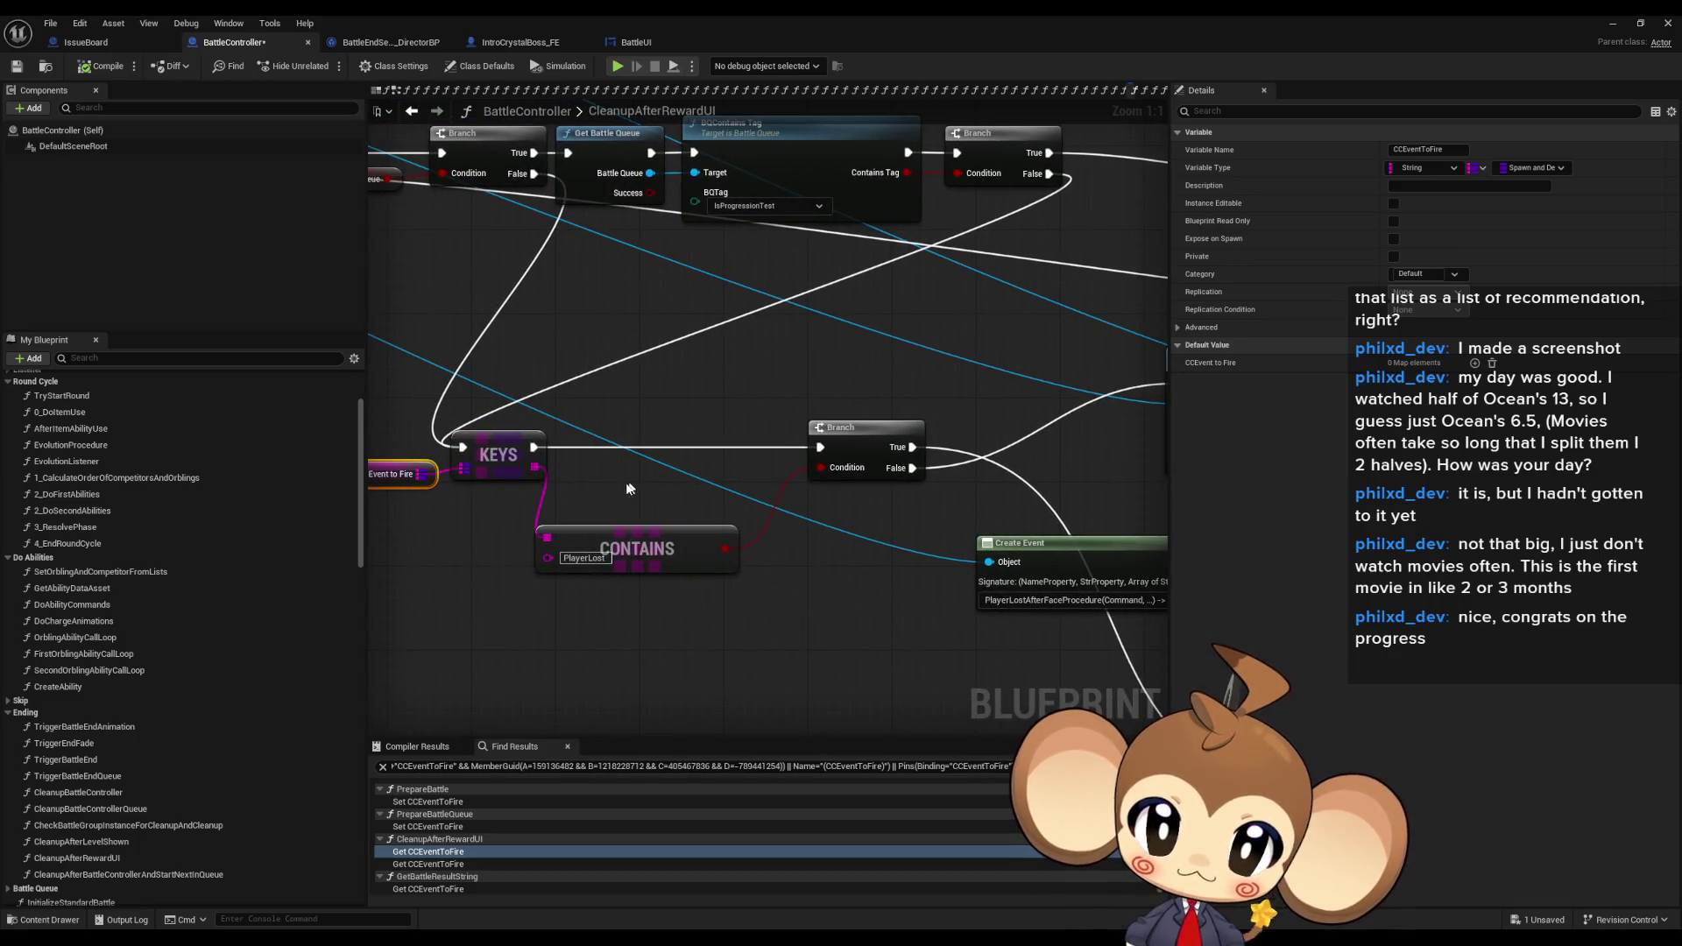
pyautogui.moveTo(631, 486)
pyautogui.mouseDown()
pyautogui.moveTo(755, 599)
pyautogui.moveTo(1024, 659)
pyautogui.mouseUp()
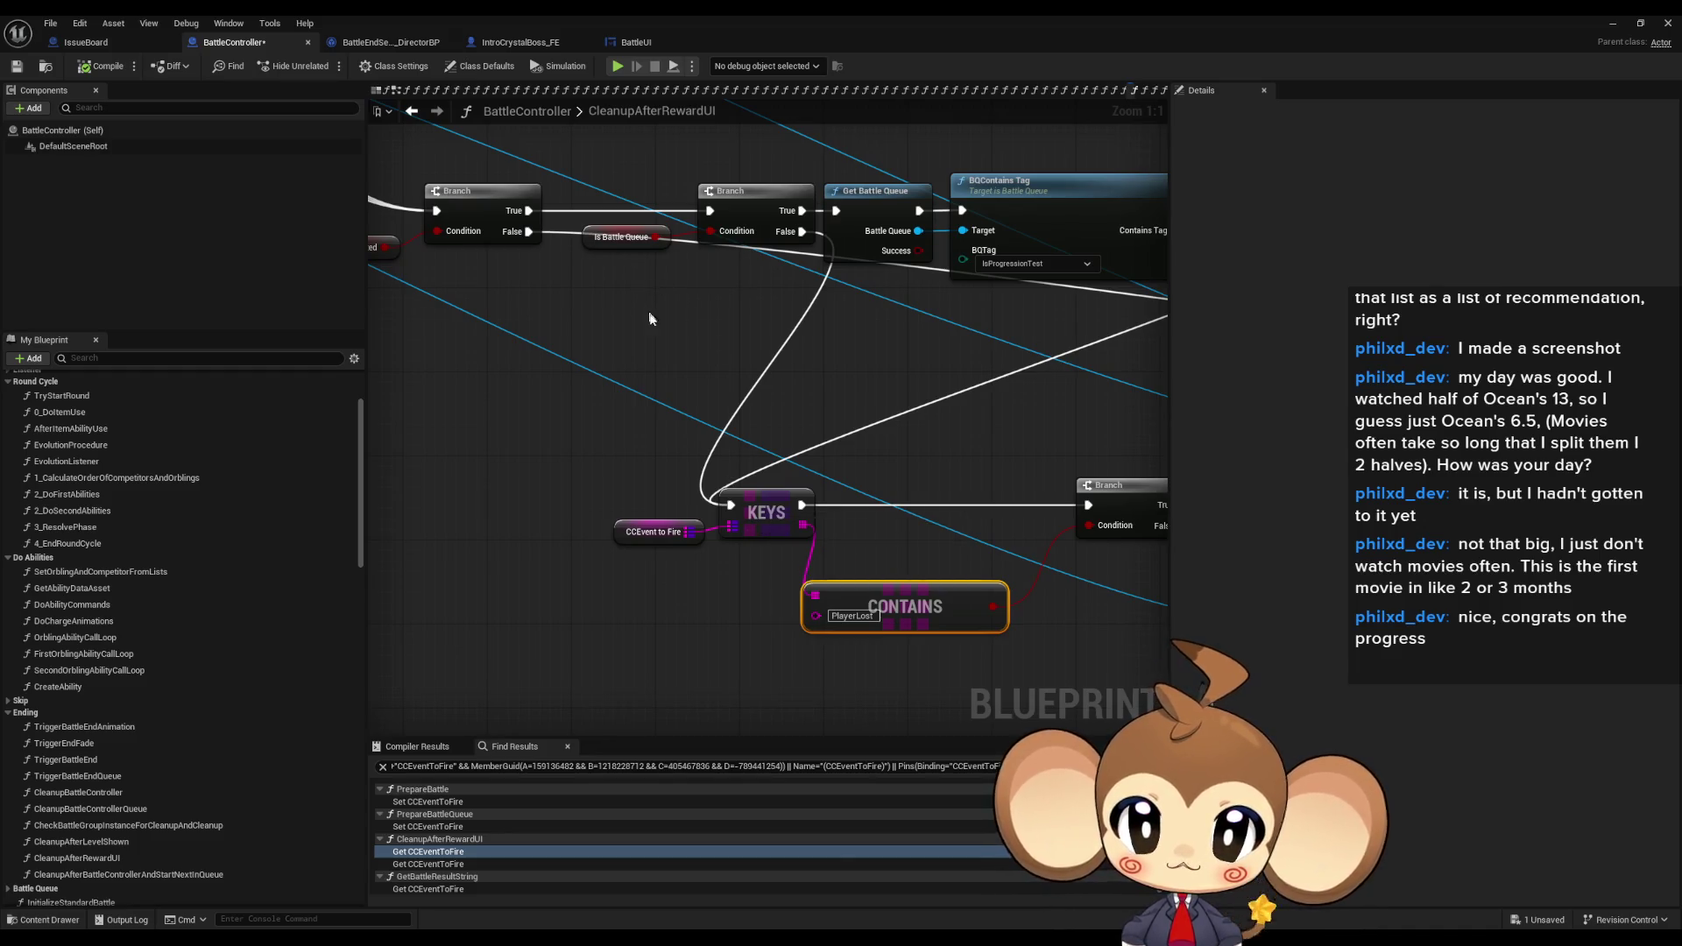
pyautogui.moveTo(655, 327); pyautogui.dragTo(768, 354)
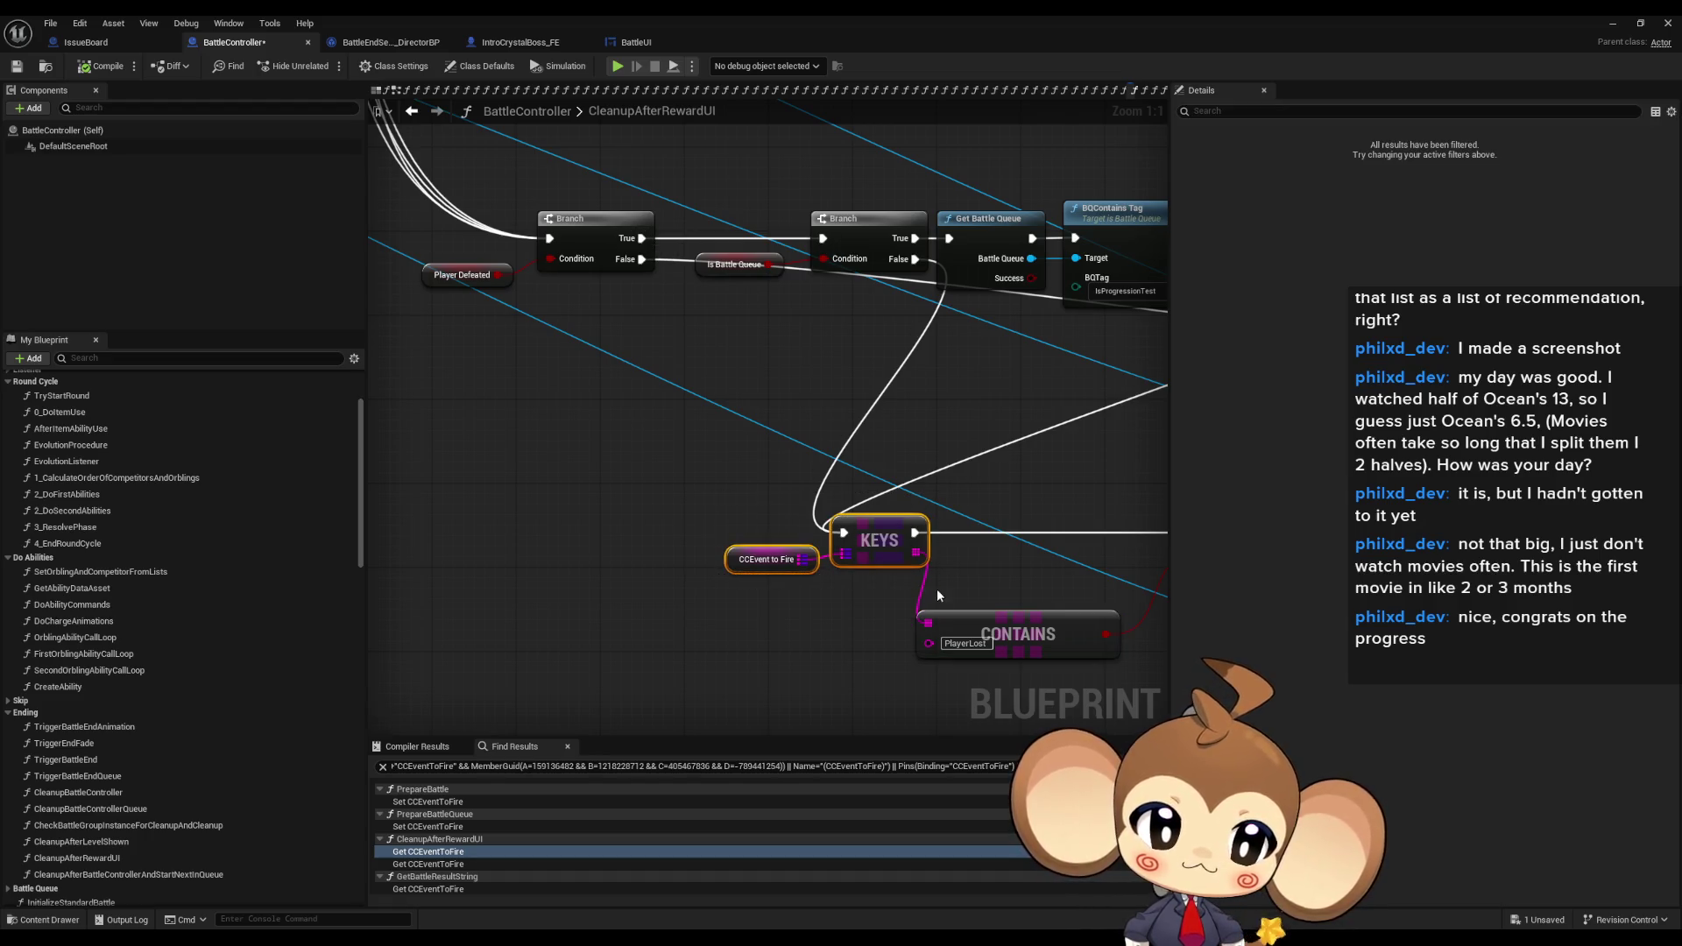
pyautogui.moveTo(538, 361); pyautogui.dragTo(930, 637)
pyautogui.moveTo(1013, 545); pyautogui.dragTo(632, 477)
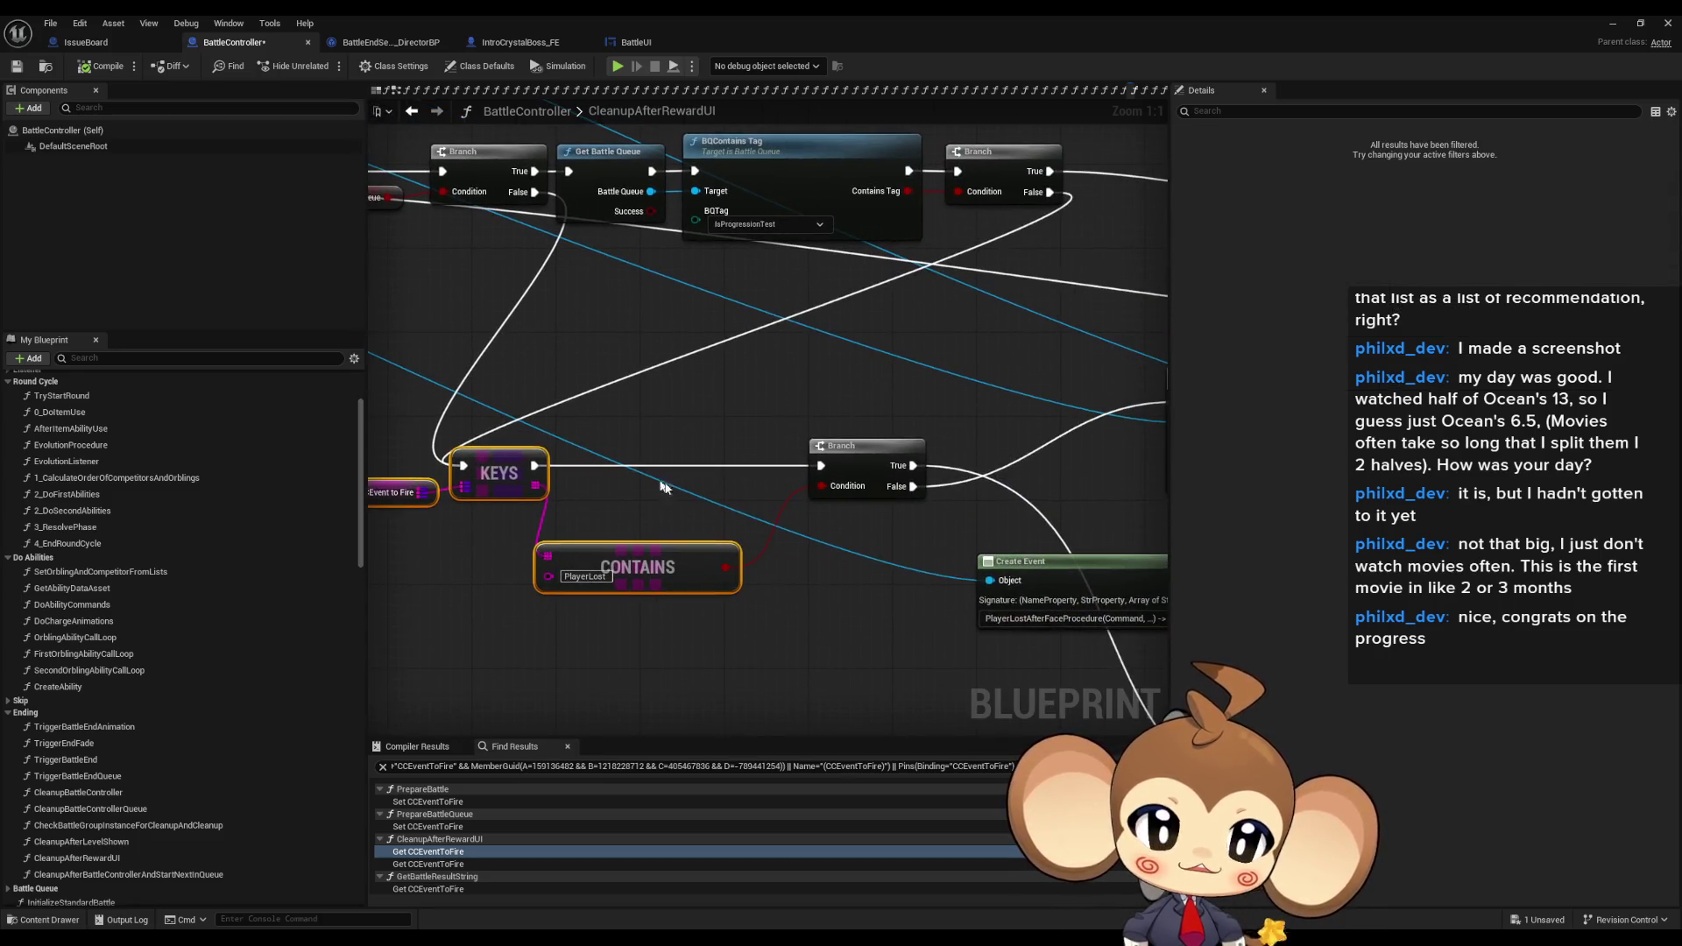
pyautogui.click(704, 592)
pyautogui.rightClick(692, 568)
pyautogui.press('Escape')
pyautogui.moveTo(739, 530); pyautogui.dragTo(650, 514)
pyautogui.click(771, 464)
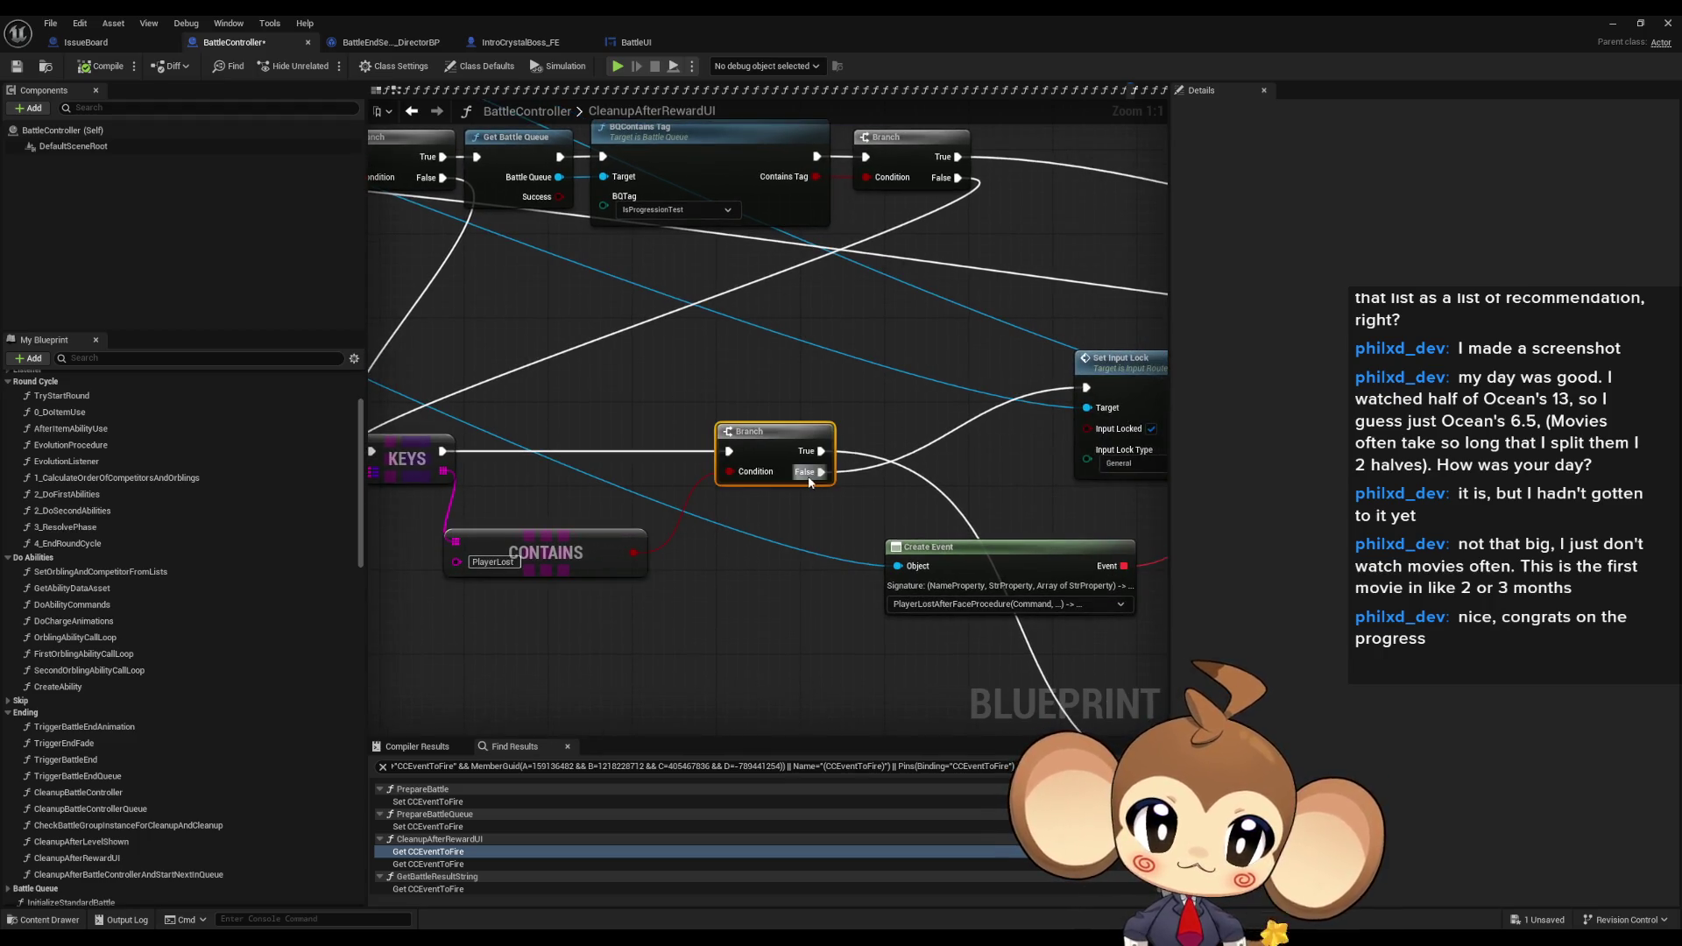
pyautogui.moveTo(765, 494); pyautogui.dragTo(697, 466)
pyautogui.moveTo(1153, 414)
pyautogui.mouseDown()
pyautogui.moveTo(665, 444)
pyautogui.moveTo(554, 505)
pyautogui.mouseUp()
pyautogui.click(1037, 424)
pyautogui.moveTo(443, 361)
pyautogui.mouseDown()
pyautogui.moveTo(849, 555)
pyautogui.moveTo(1013, 564)
pyautogui.mouseUp()
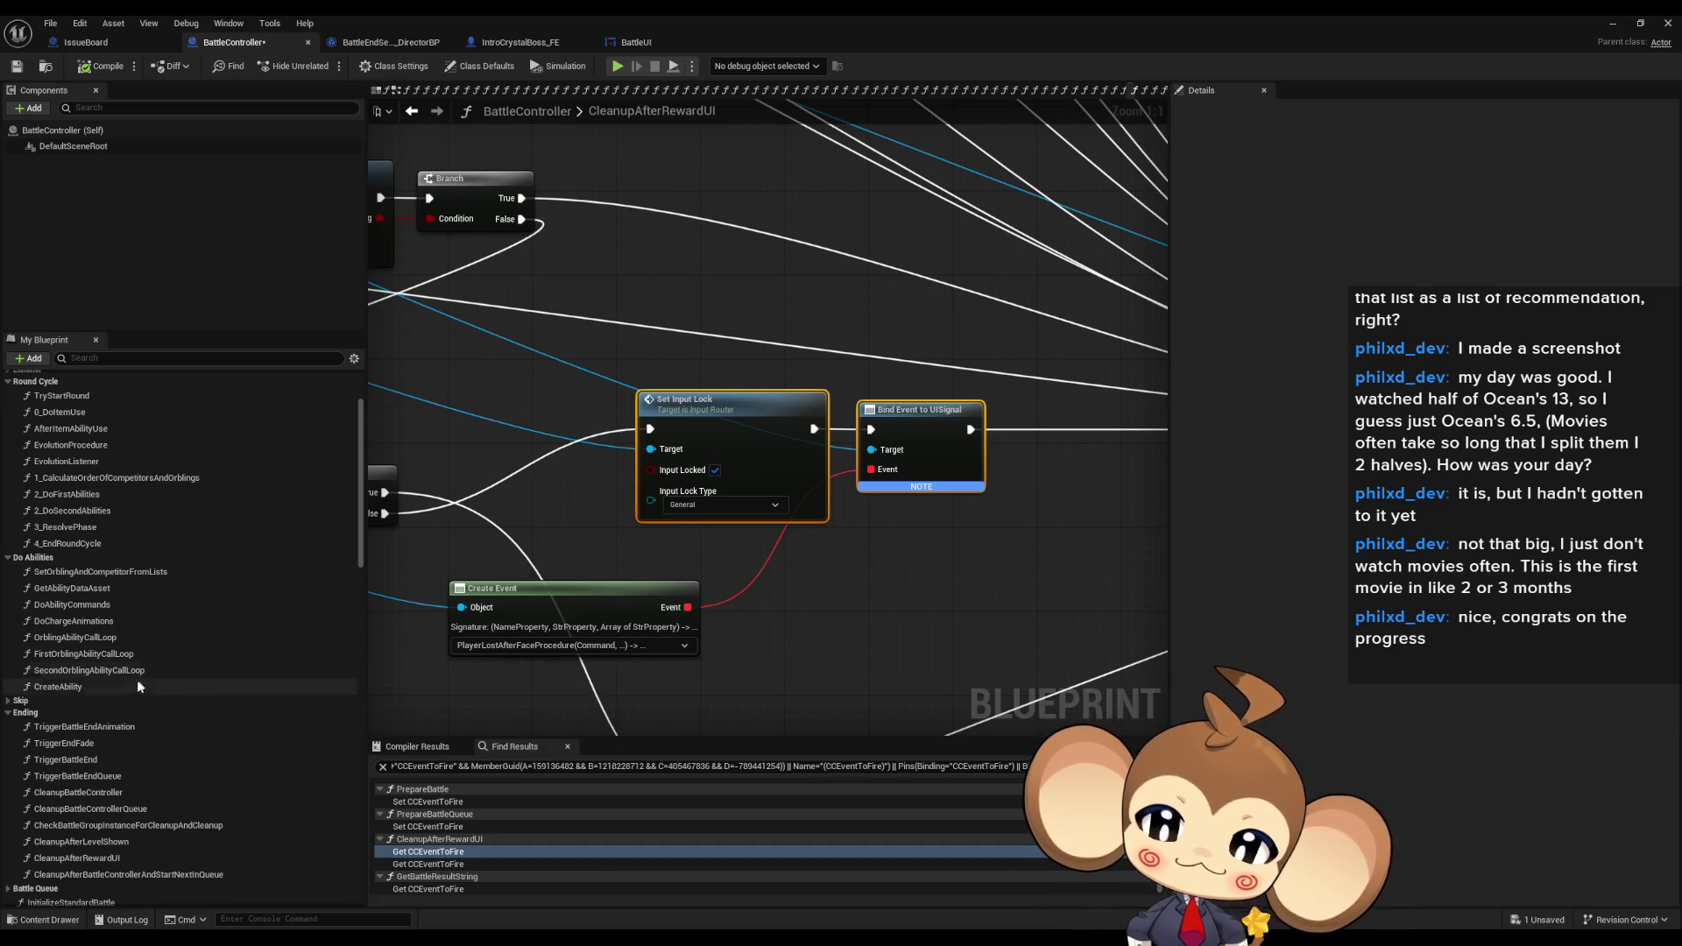
pyautogui.scroll(-2, 170, 648)
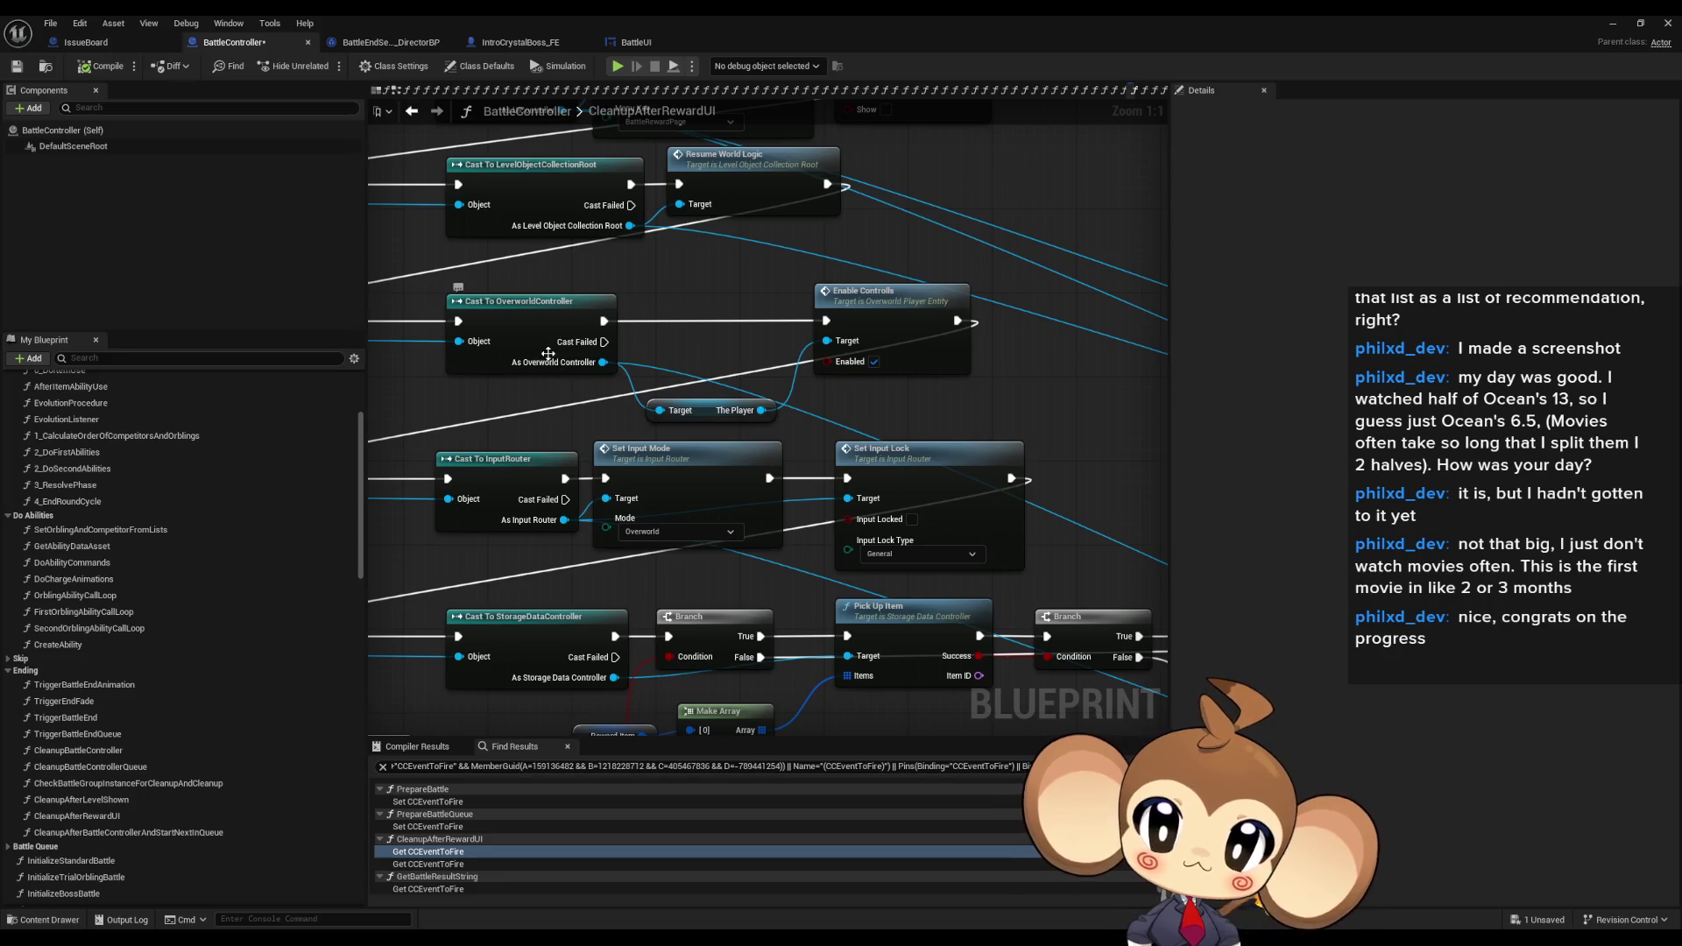
pyautogui.doubleClick(939, 46)
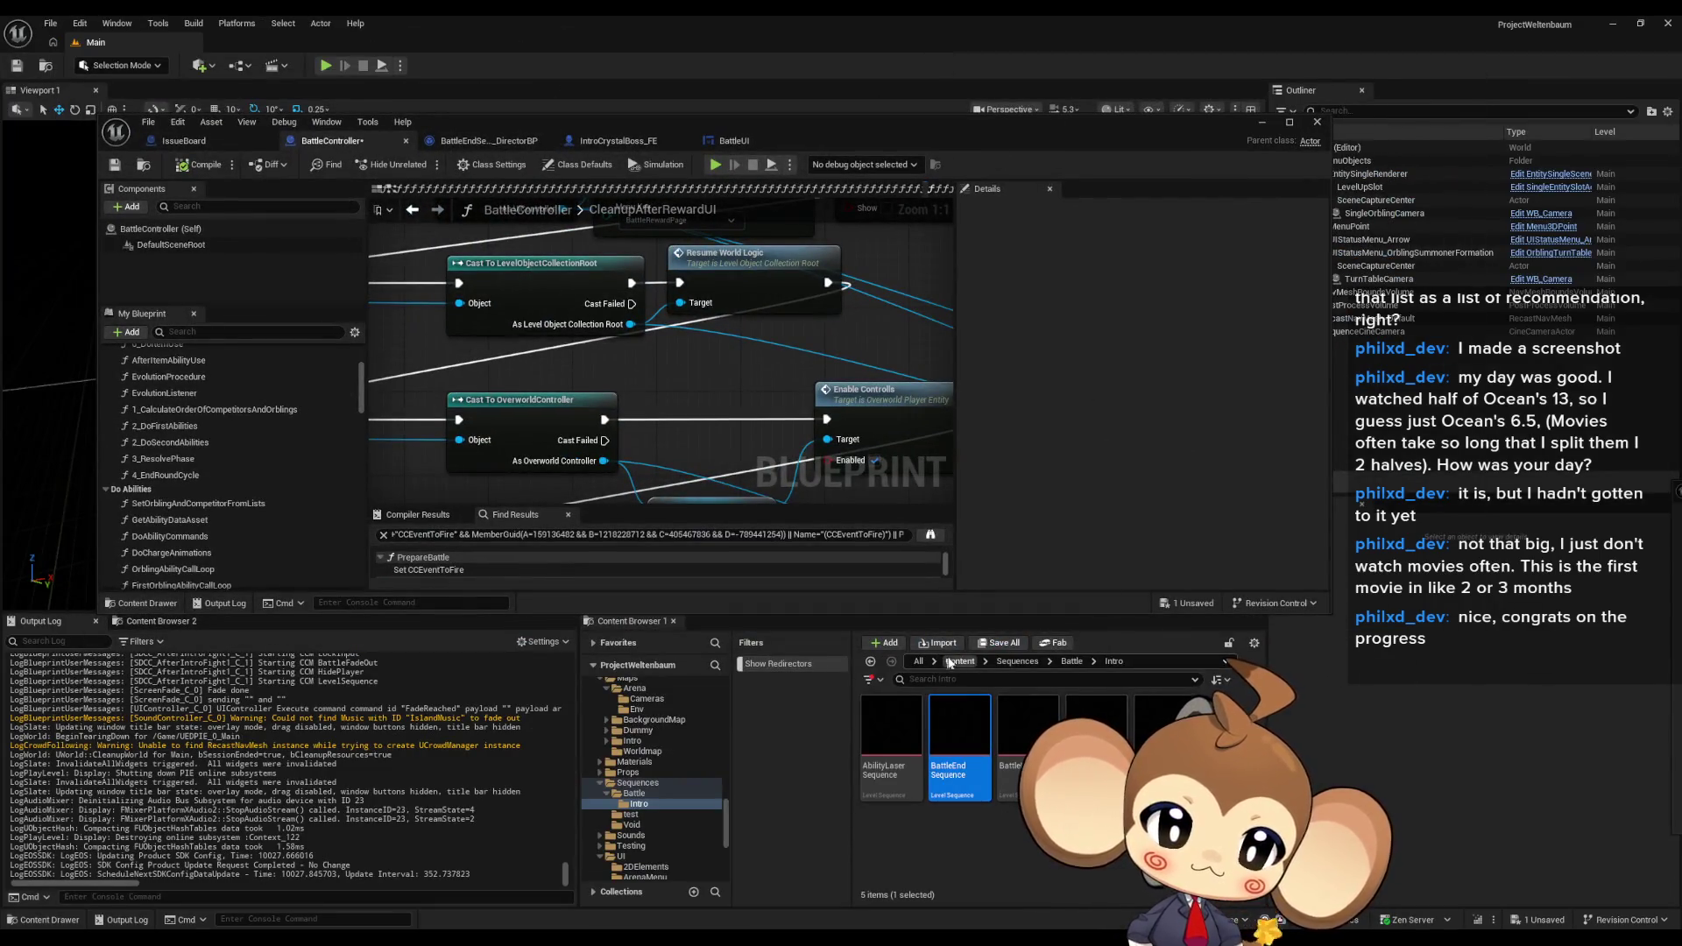
# - Open OverworldController from Content > Blueprints > Controllers and maximize its Blueprint editor
pyautogui.click(955, 662)
pyautogui.doubleClick(1038, 736)
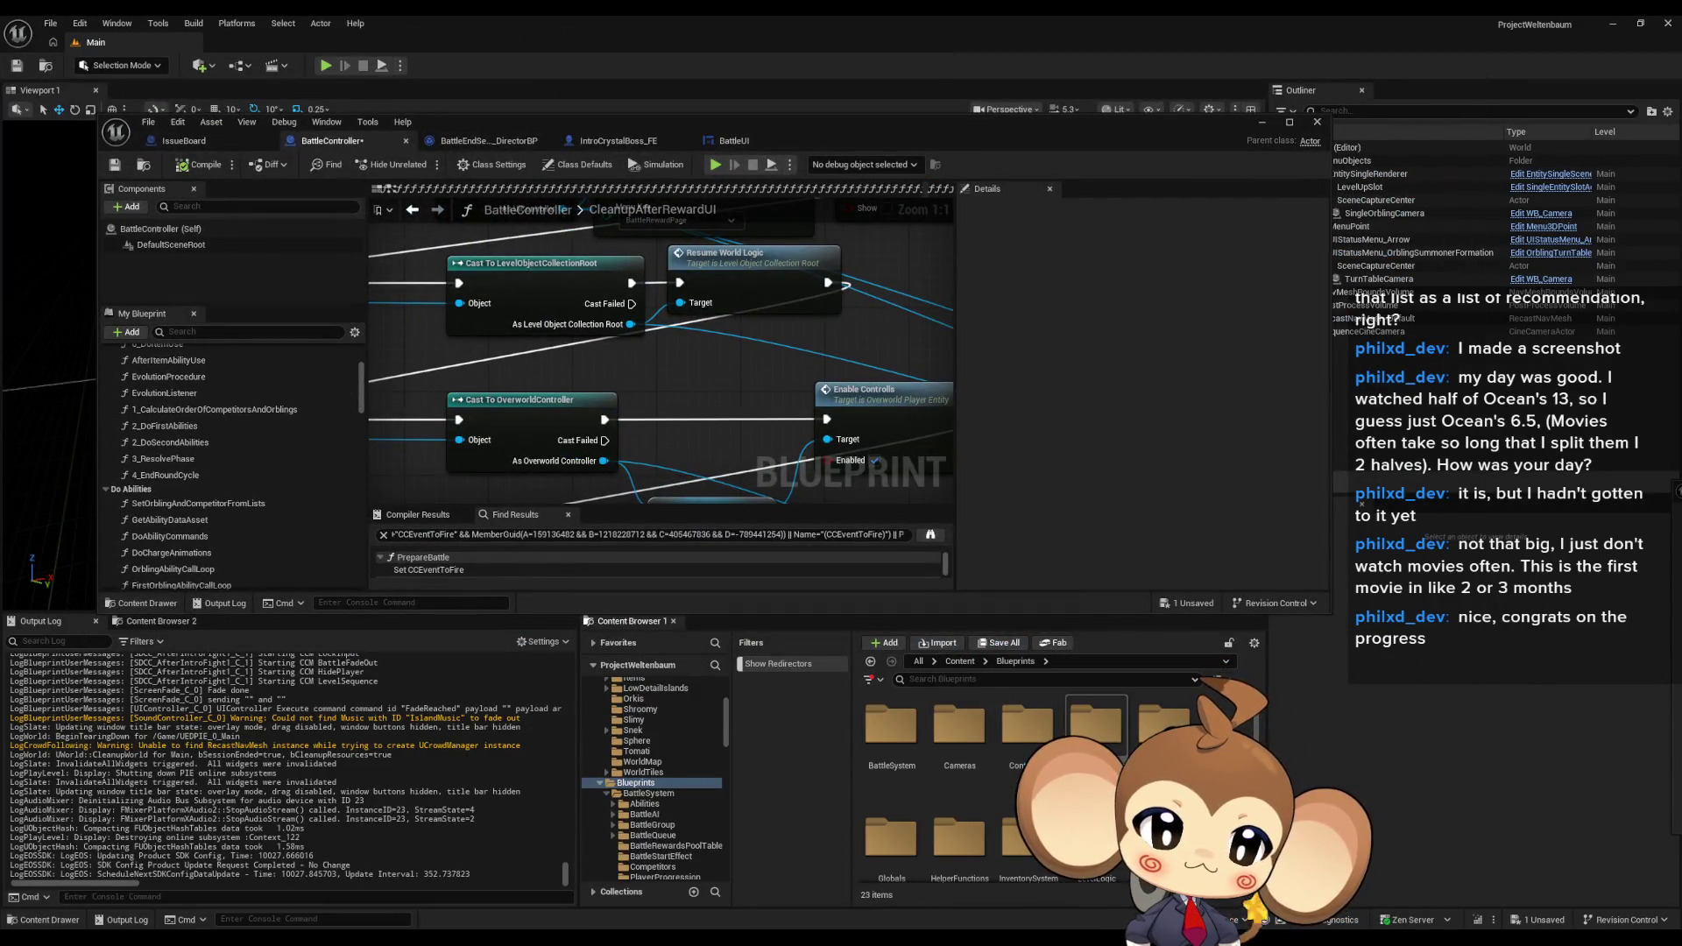
pyautogui.doubleClick(1038, 740)
pyautogui.doubleClick(1069, 703)
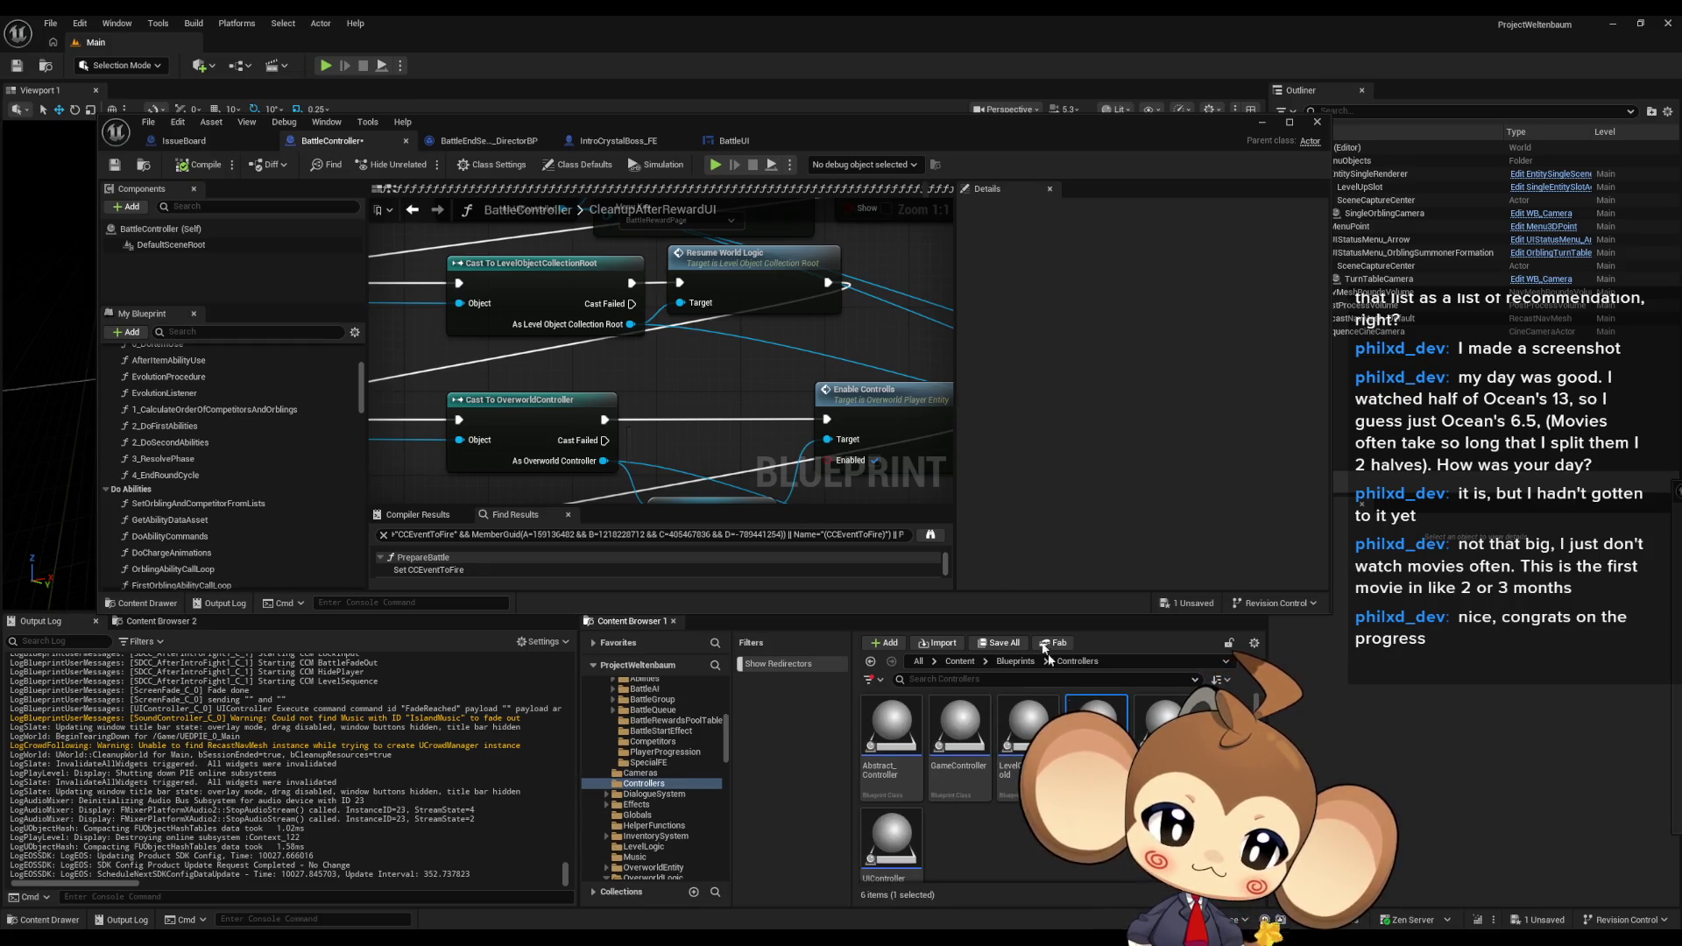
pyautogui.doubleClick(560, 118)
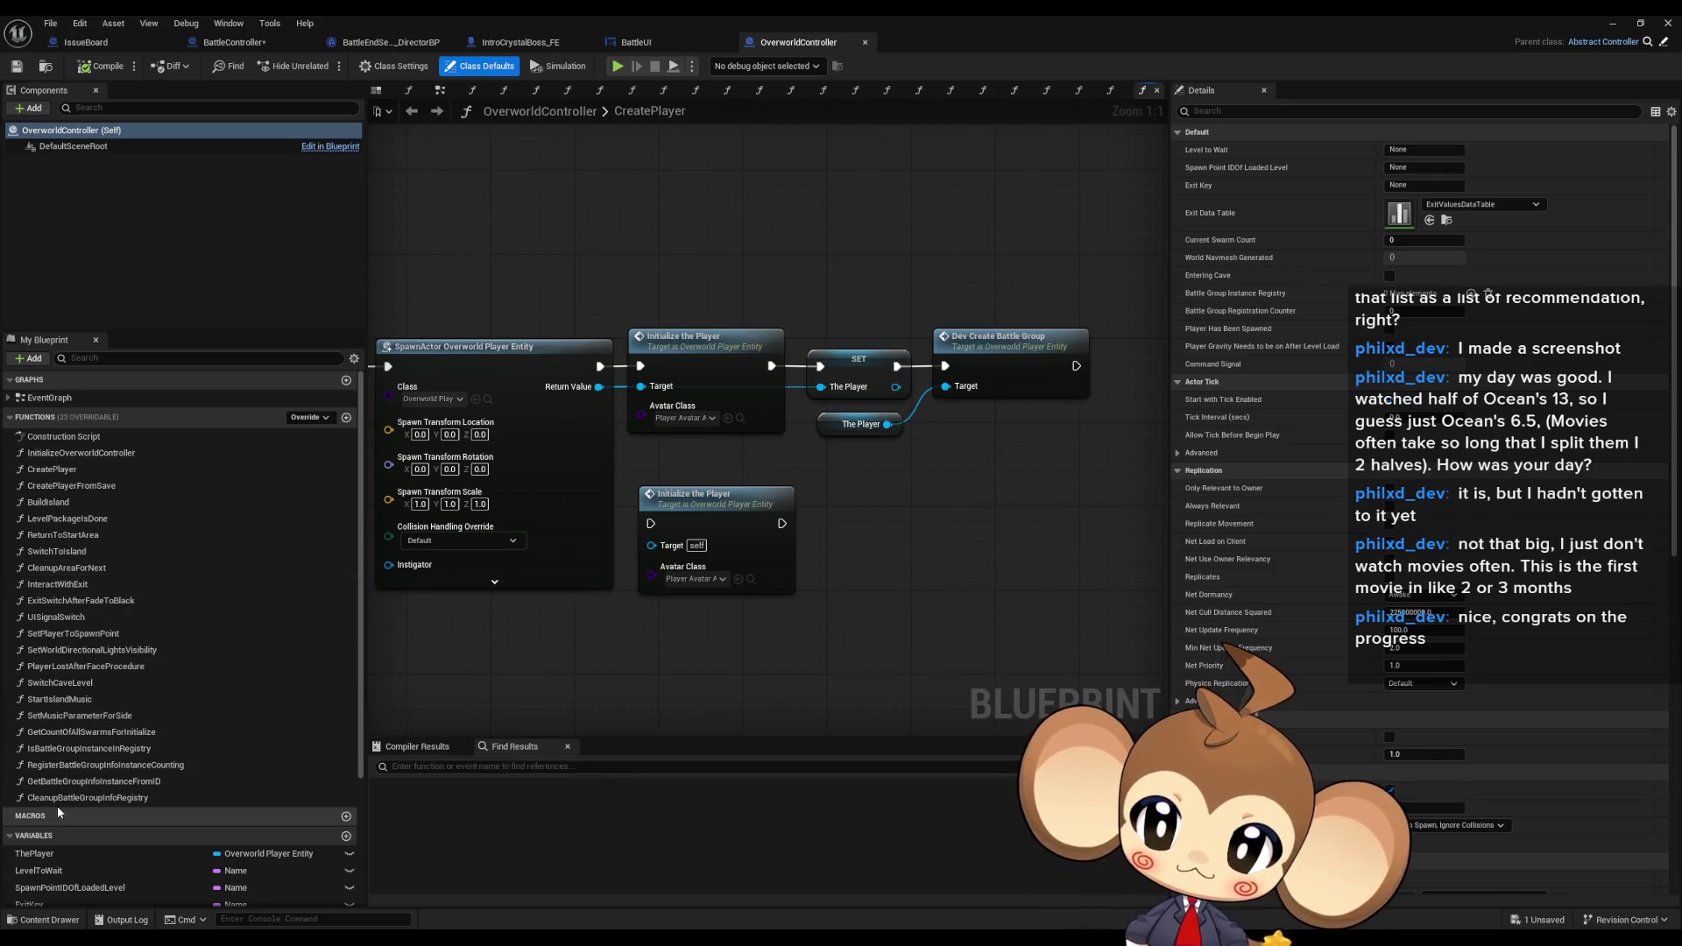
# - Open PlayerLostAfterFaceProcedure and inspect Find First Actor Of Class, Cast To InputRouter and Set Input Lock
pyautogui.doubleClick(50, 671)
pyautogui.moveTo(724, 664)
pyautogui.mouseDown()
pyautogui.moveTo(659, 522)
pyautogui.moveTo(762, 500)
pyautogui.moveTo(746, 508)
pyautogui.mouseUp()
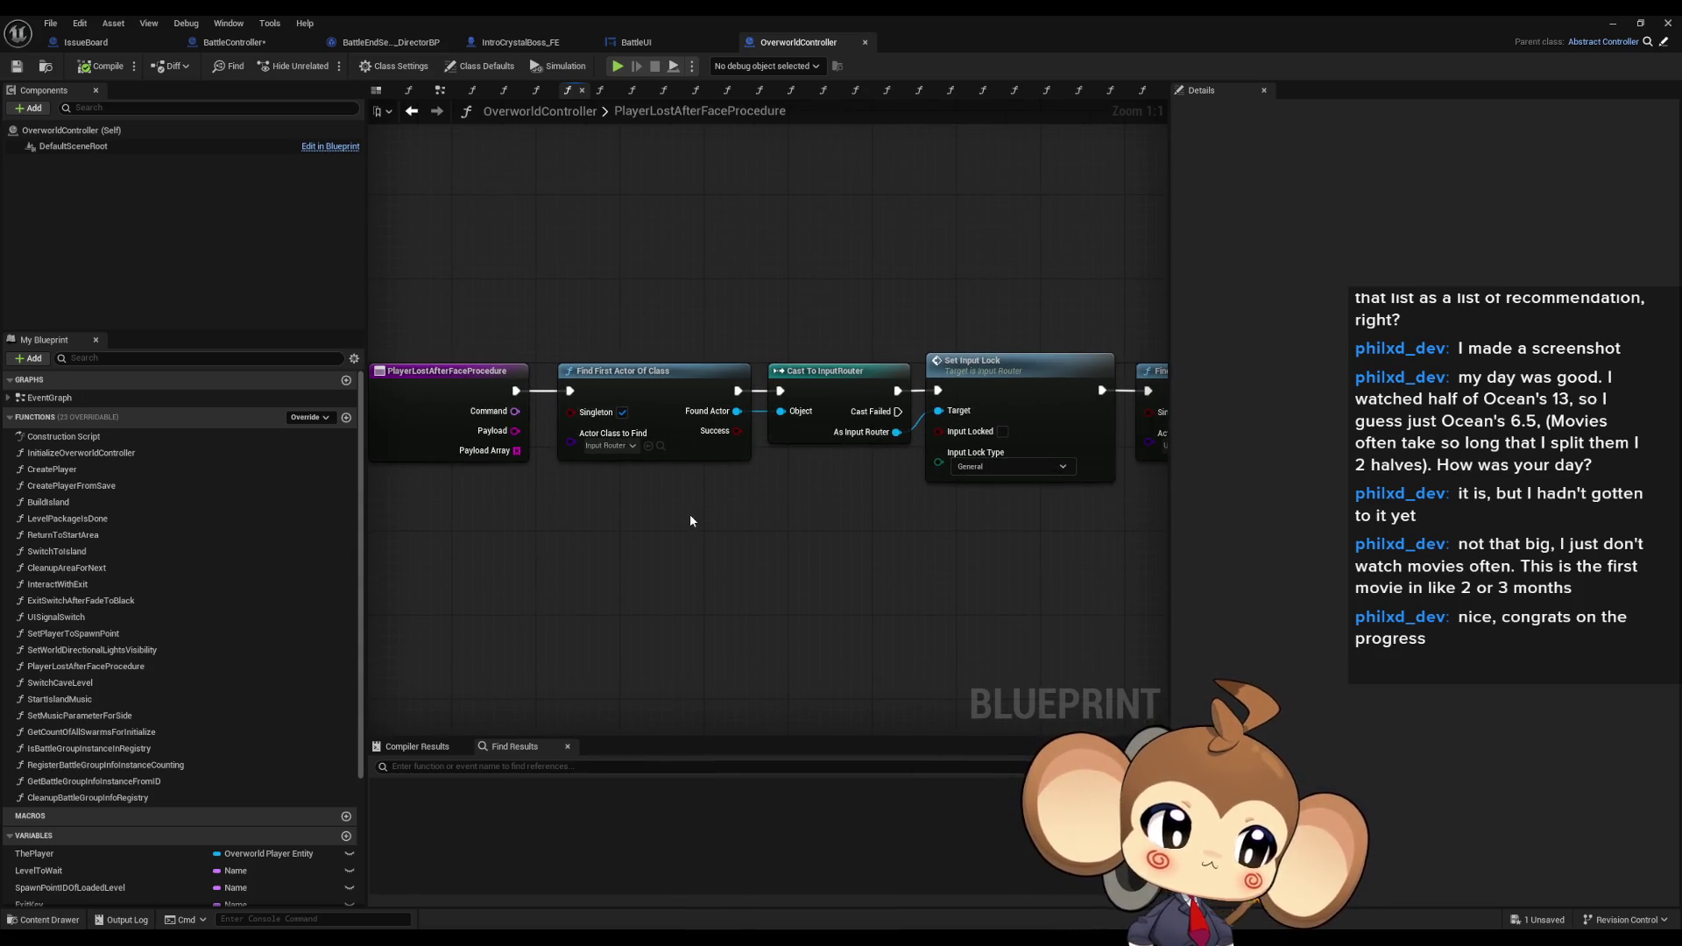
pyautogui.moveTo(691, 521); pyautogui.dragTo(671, 534)
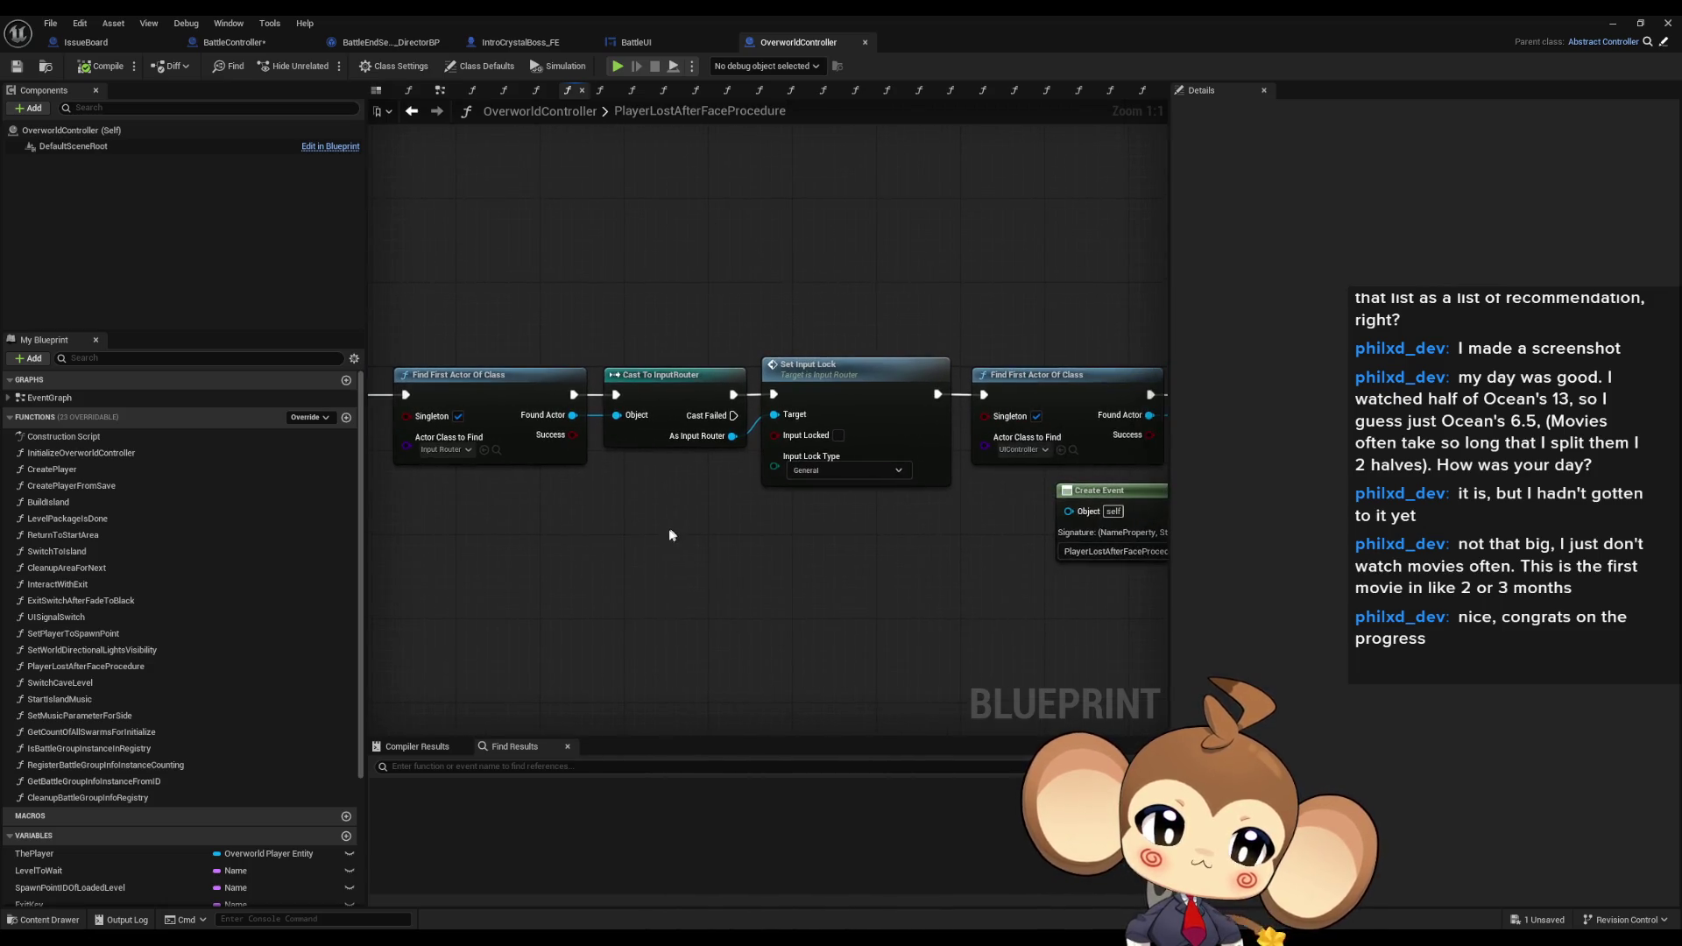
pyautogui.click(508, 375)
pyautogui.click(675, 375)
pyautogui.moveTo(784, 302)
pyautogui.mouseDown()
pyautogui.moveTo(880, 505)
pyautogui.moveTo(618, 484)
pyautogui.mouseUp()
pyautogui.moveTo(703, 293); pyautogui.dragTo(760, 447)
# - Inspect the Unbind Event from UISignal and Return to Start Area nodes, then return to BattleController
pyautogui.moveTo(901, 280); pyautogui.dragTo(674, 278)
pyautogui.moveTo(902, 266); pyautogui.dragTo(927, 389)
pyautogui.moveTo(995, 218); pyautogui.dragTo(1102, 451)
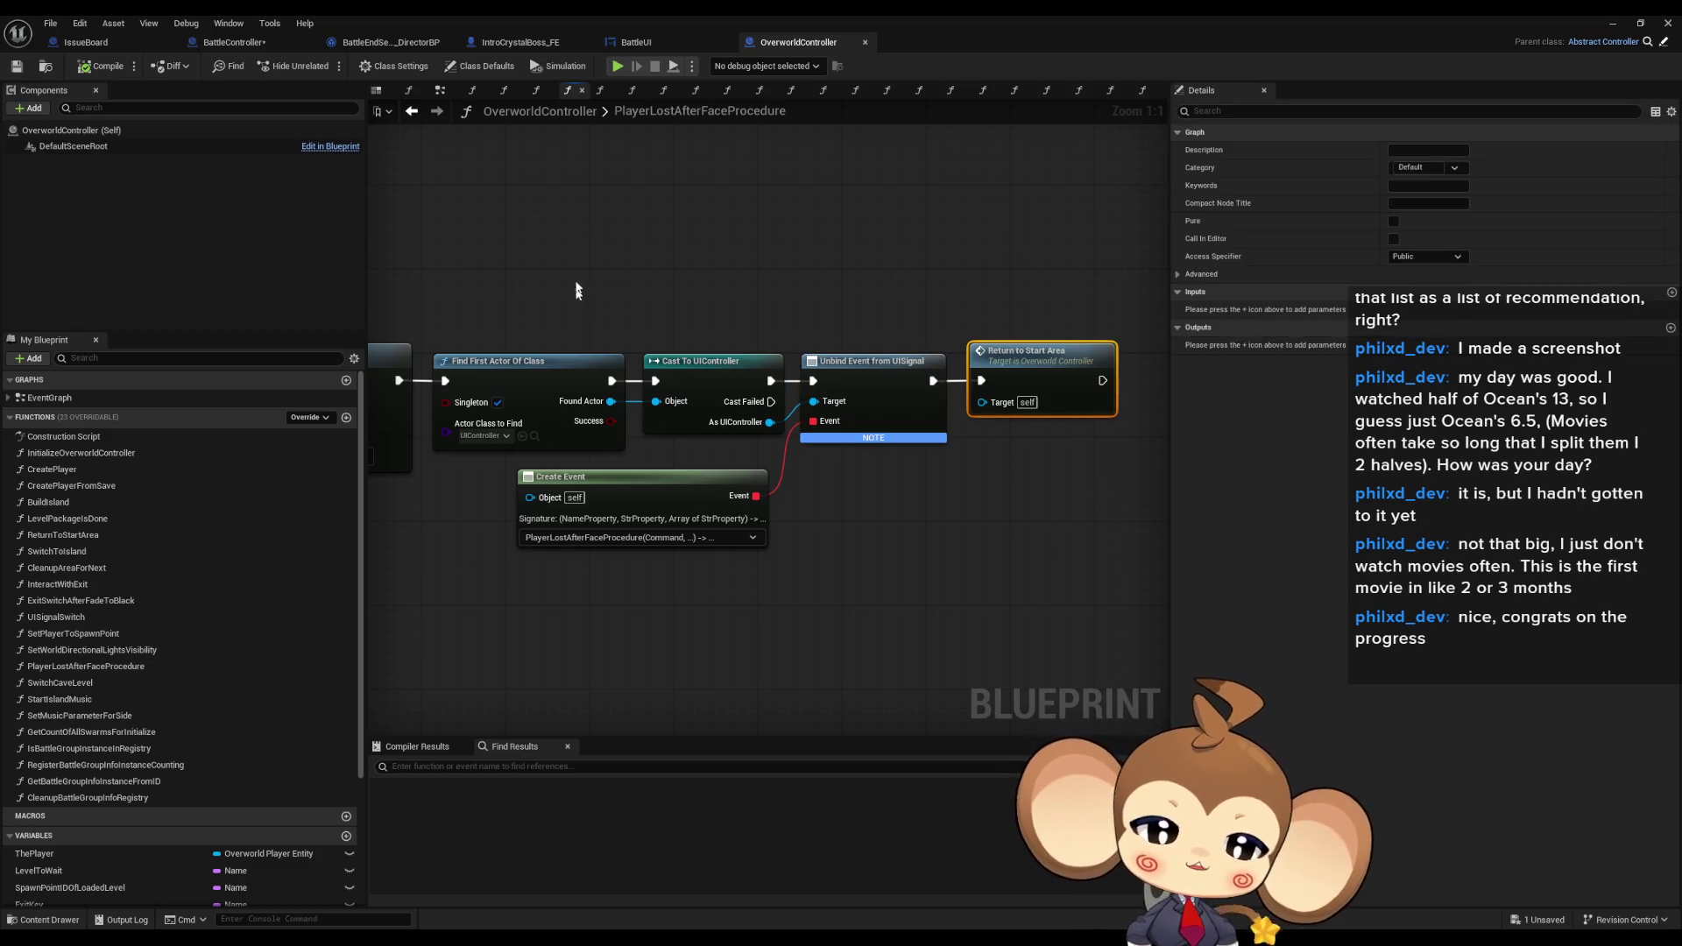
pyautogui.scroll(-4, 526, 583)
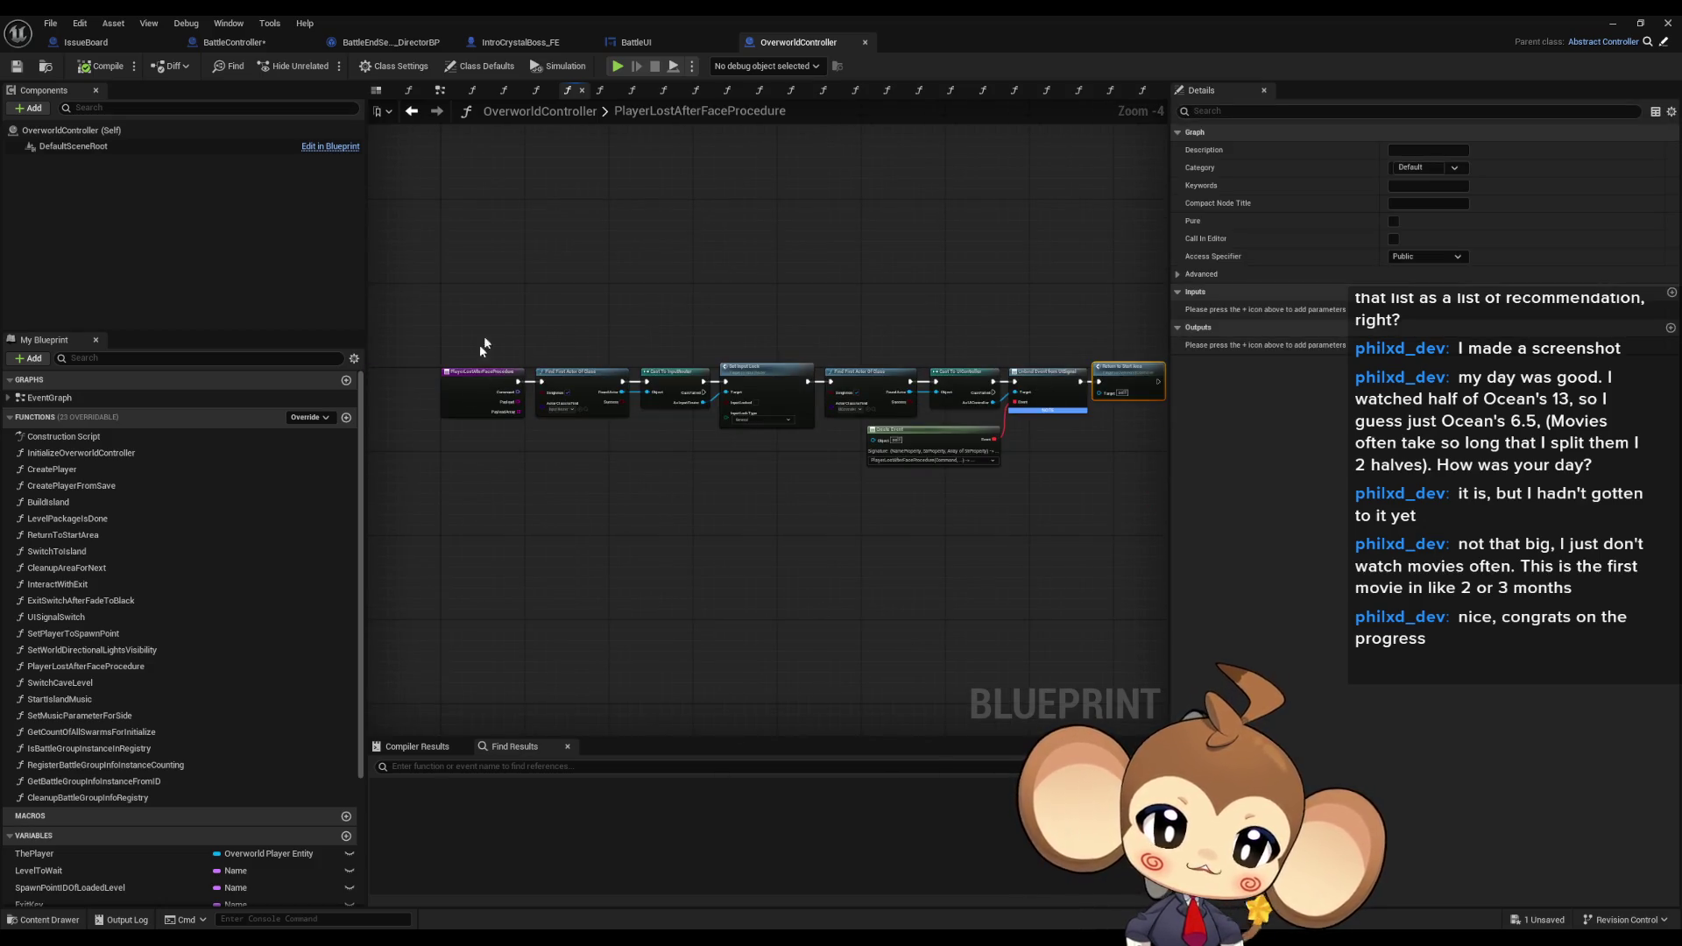
pyautogui.scroll(3, 558, 474)
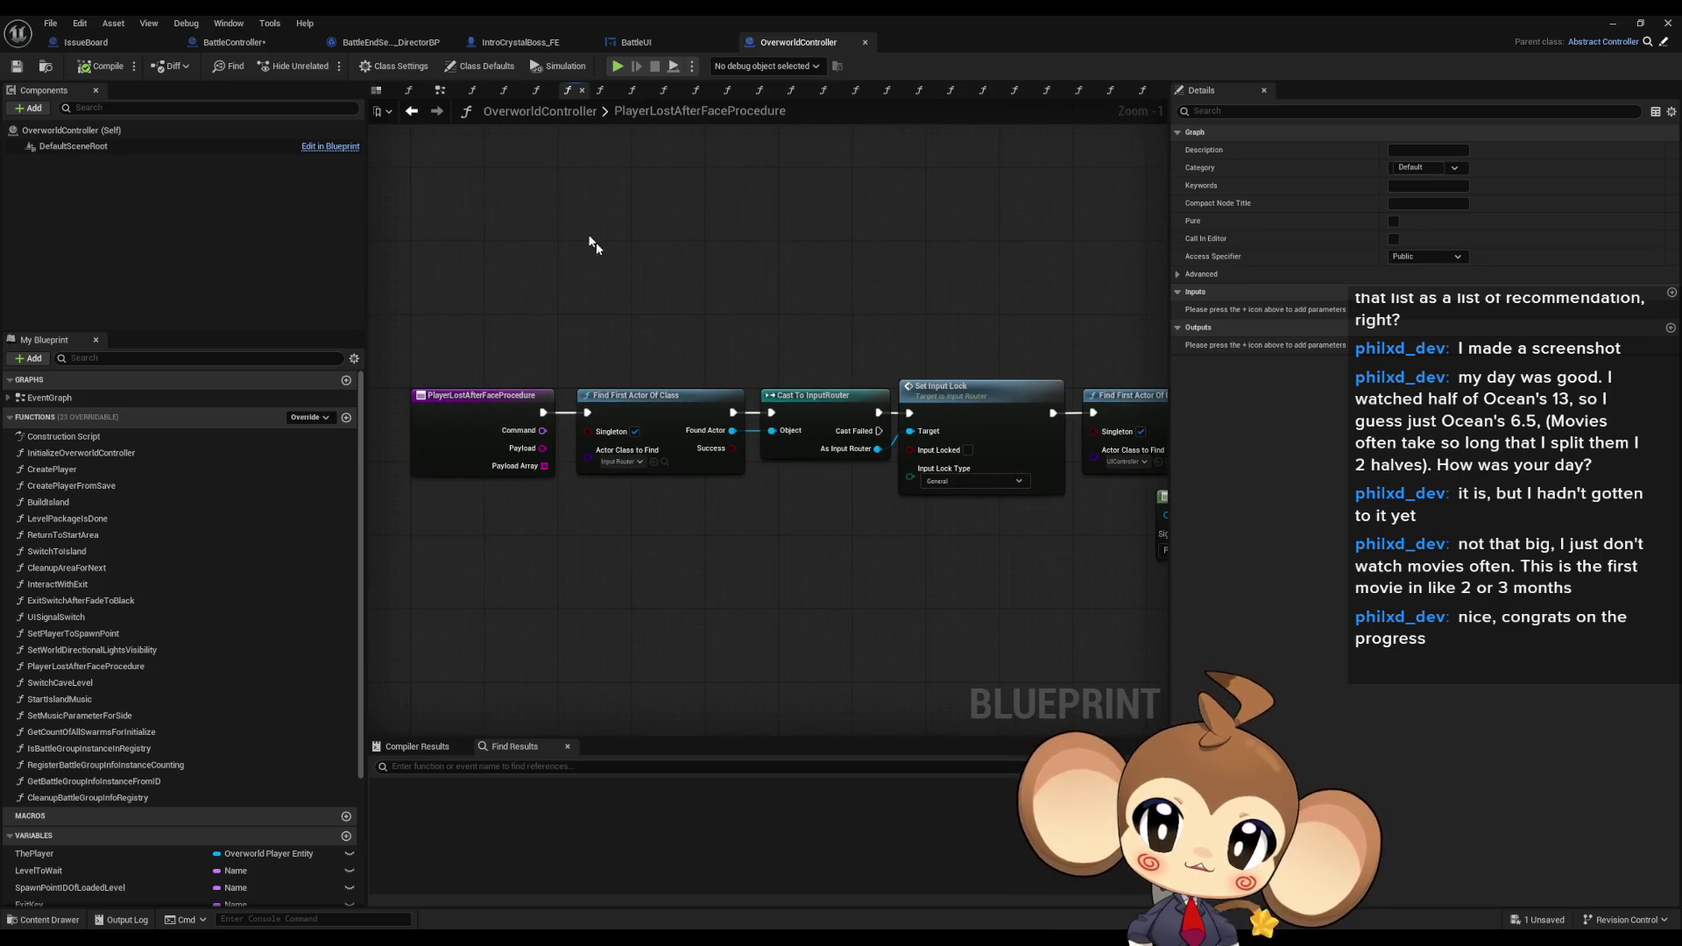
pyautogui.click(254, 44)
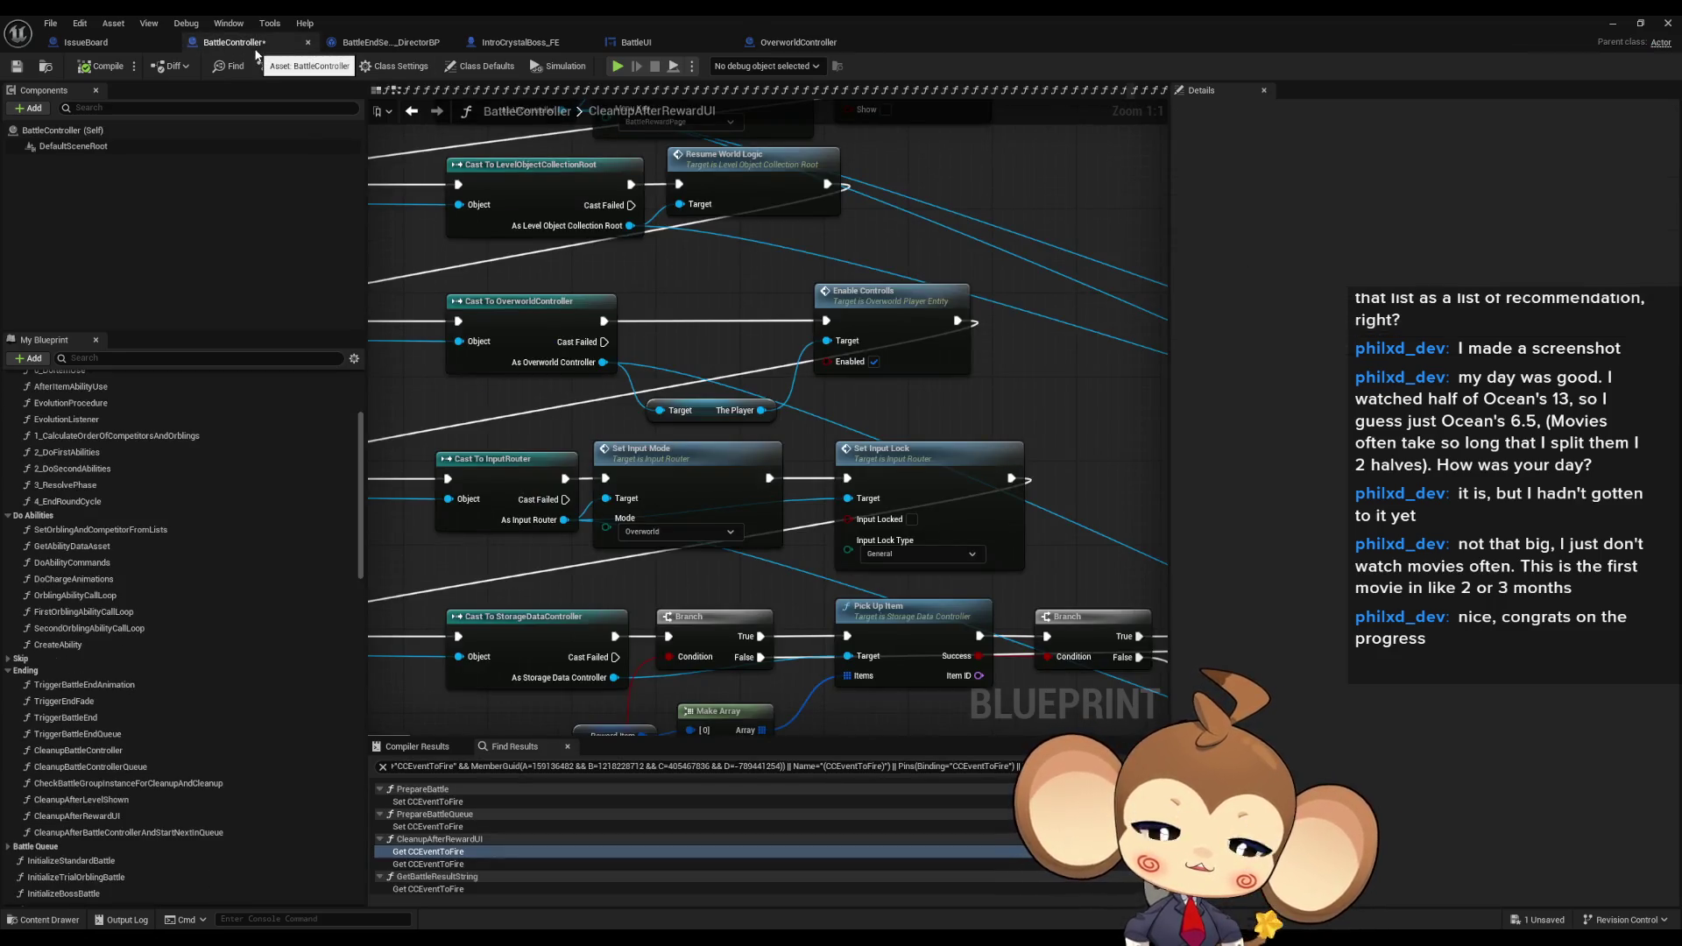
# - Inspect the CCEvent to Fire KEYS/CONTAINS PlayerLost check and Set Input Lock/Bind Event, then go back to OverworldController
pyautogui.scroll(-10, 475, 307)
pyautogui.scroll(6, 686, 461)
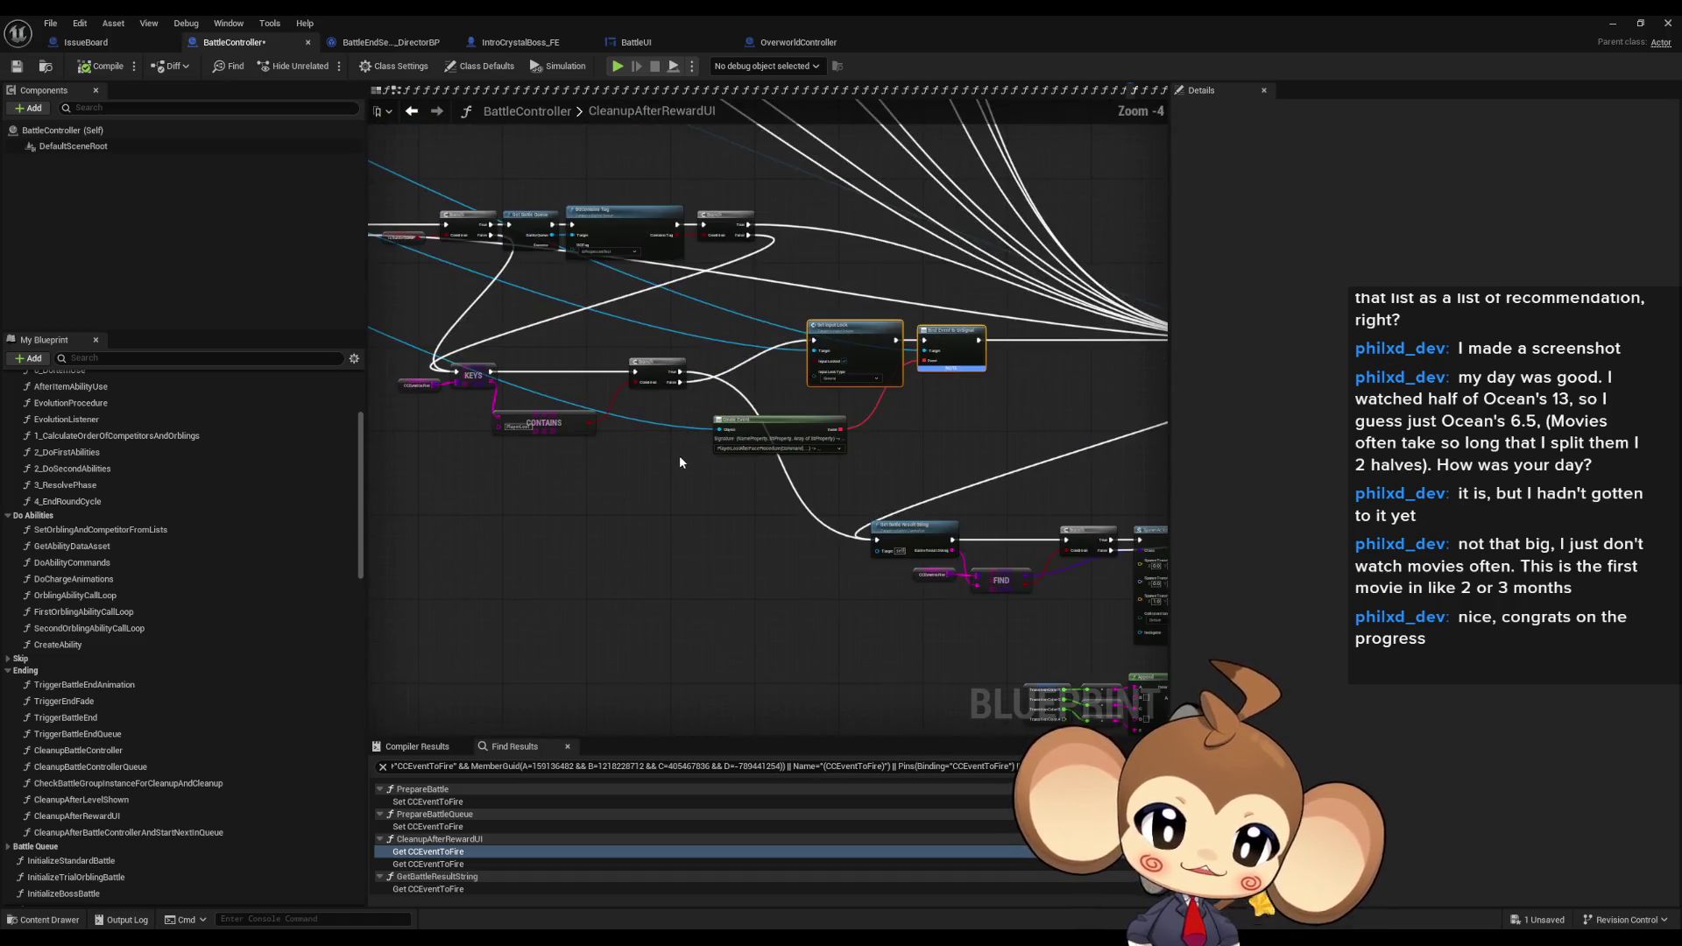
pyautogui.scroll(5, 610, 438)
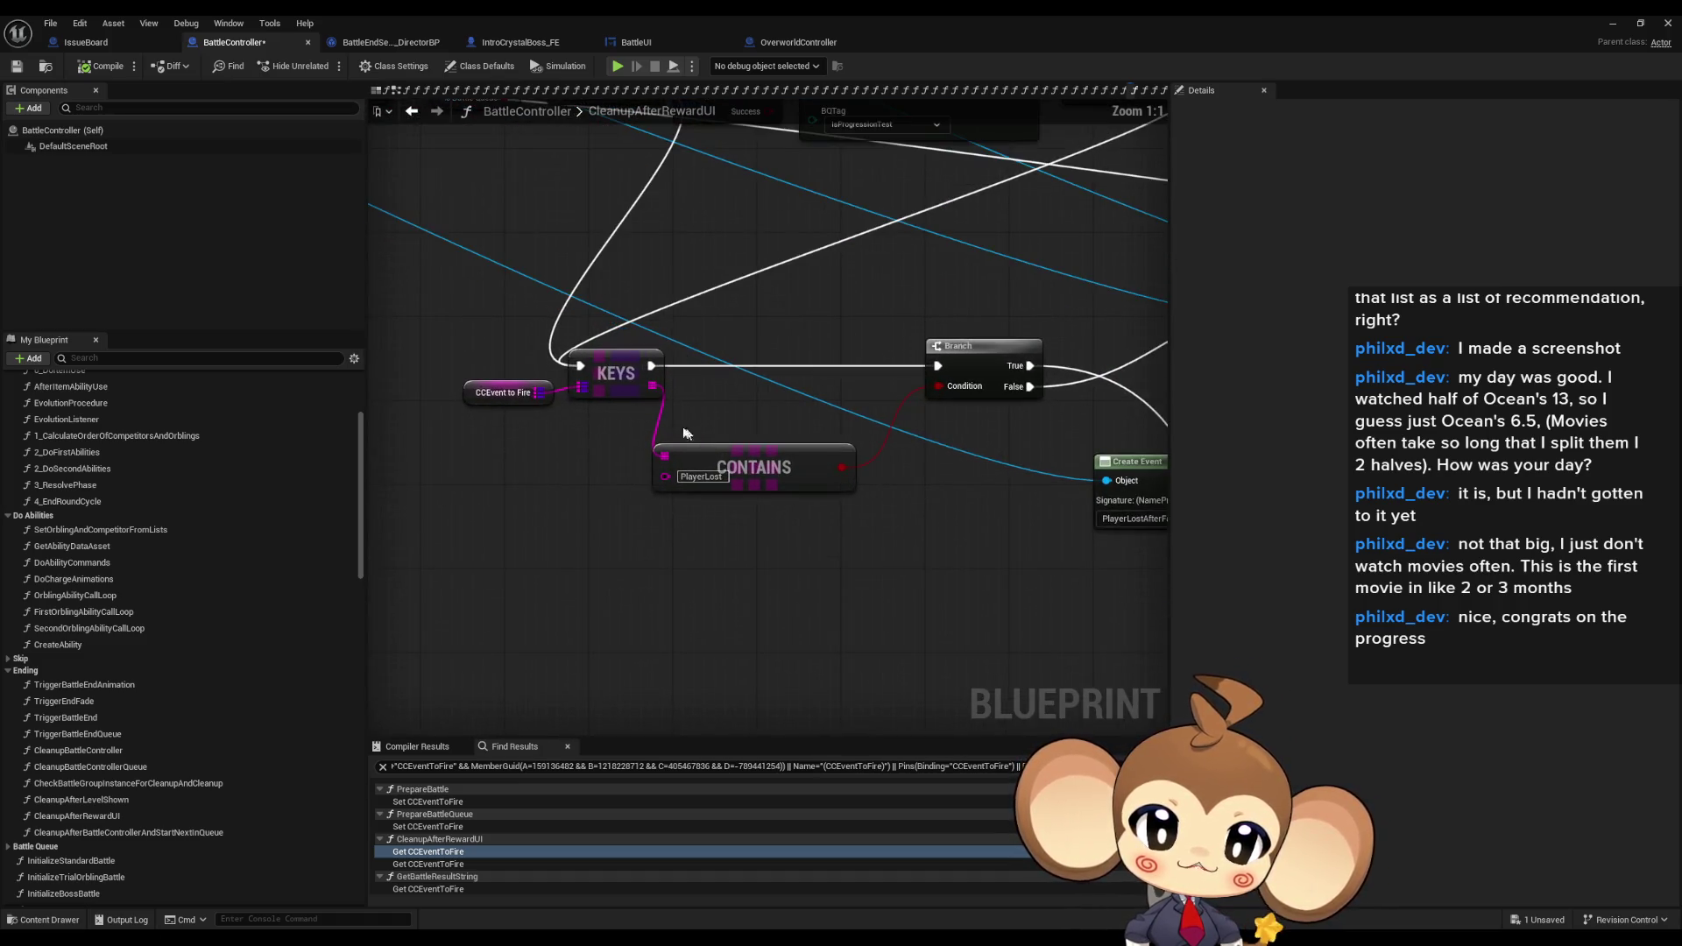
pyautogui.moveTo(536, 381); pyautogui.dragTo(649, 412)
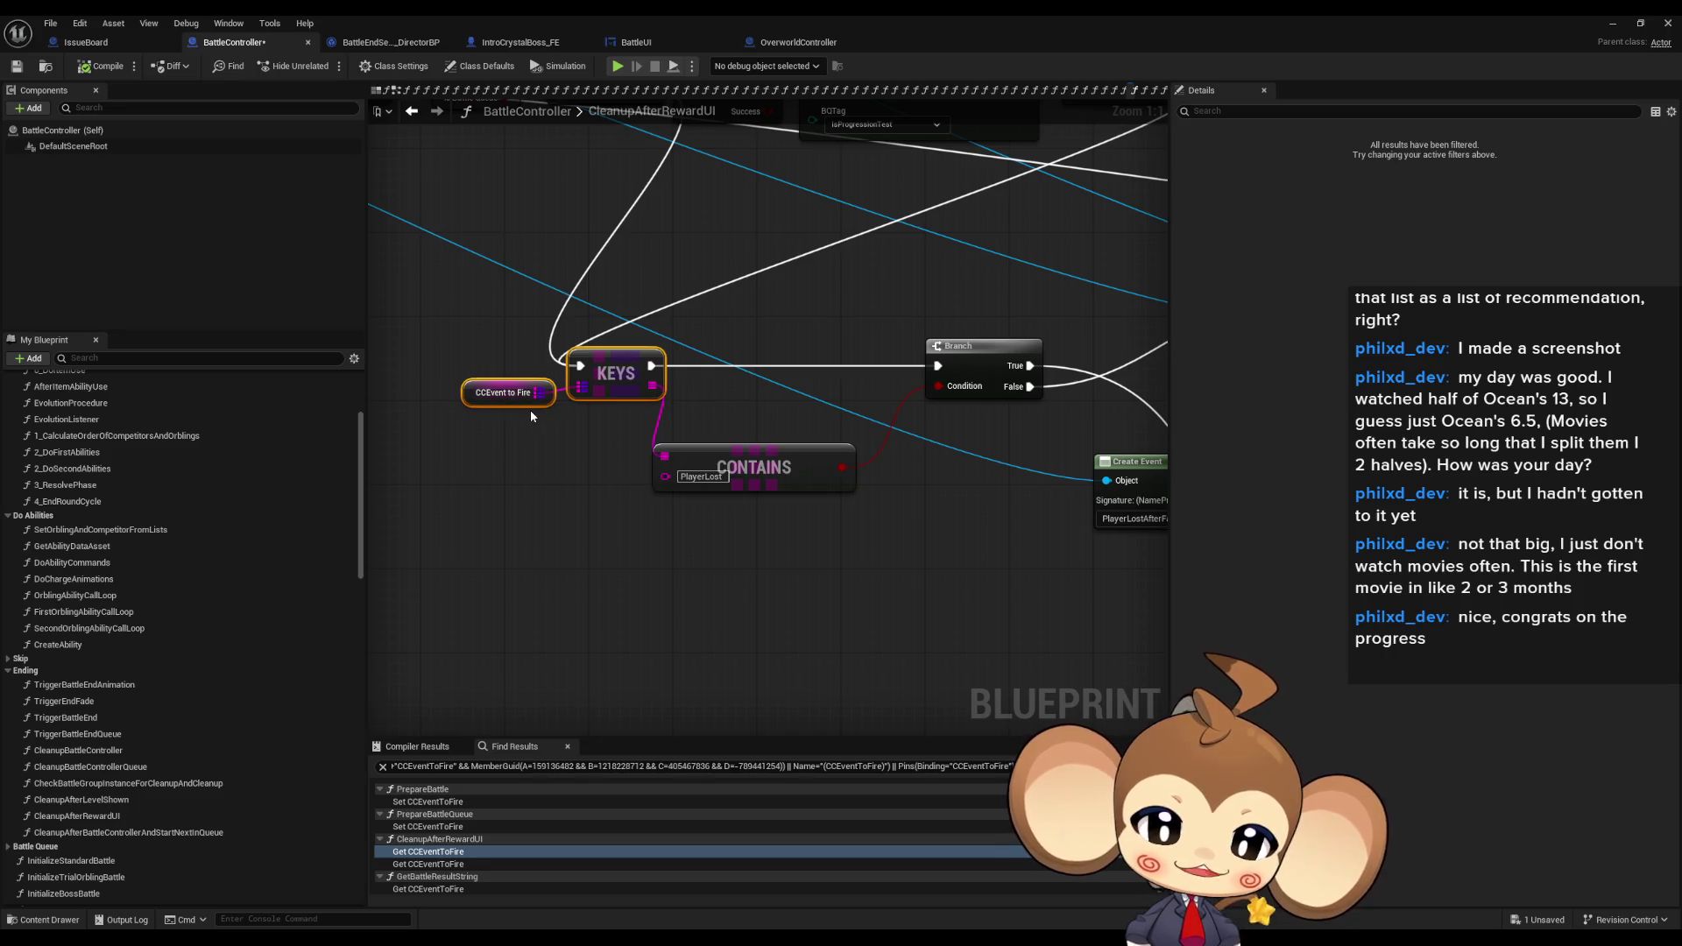
pyautogui.click(711, 464)
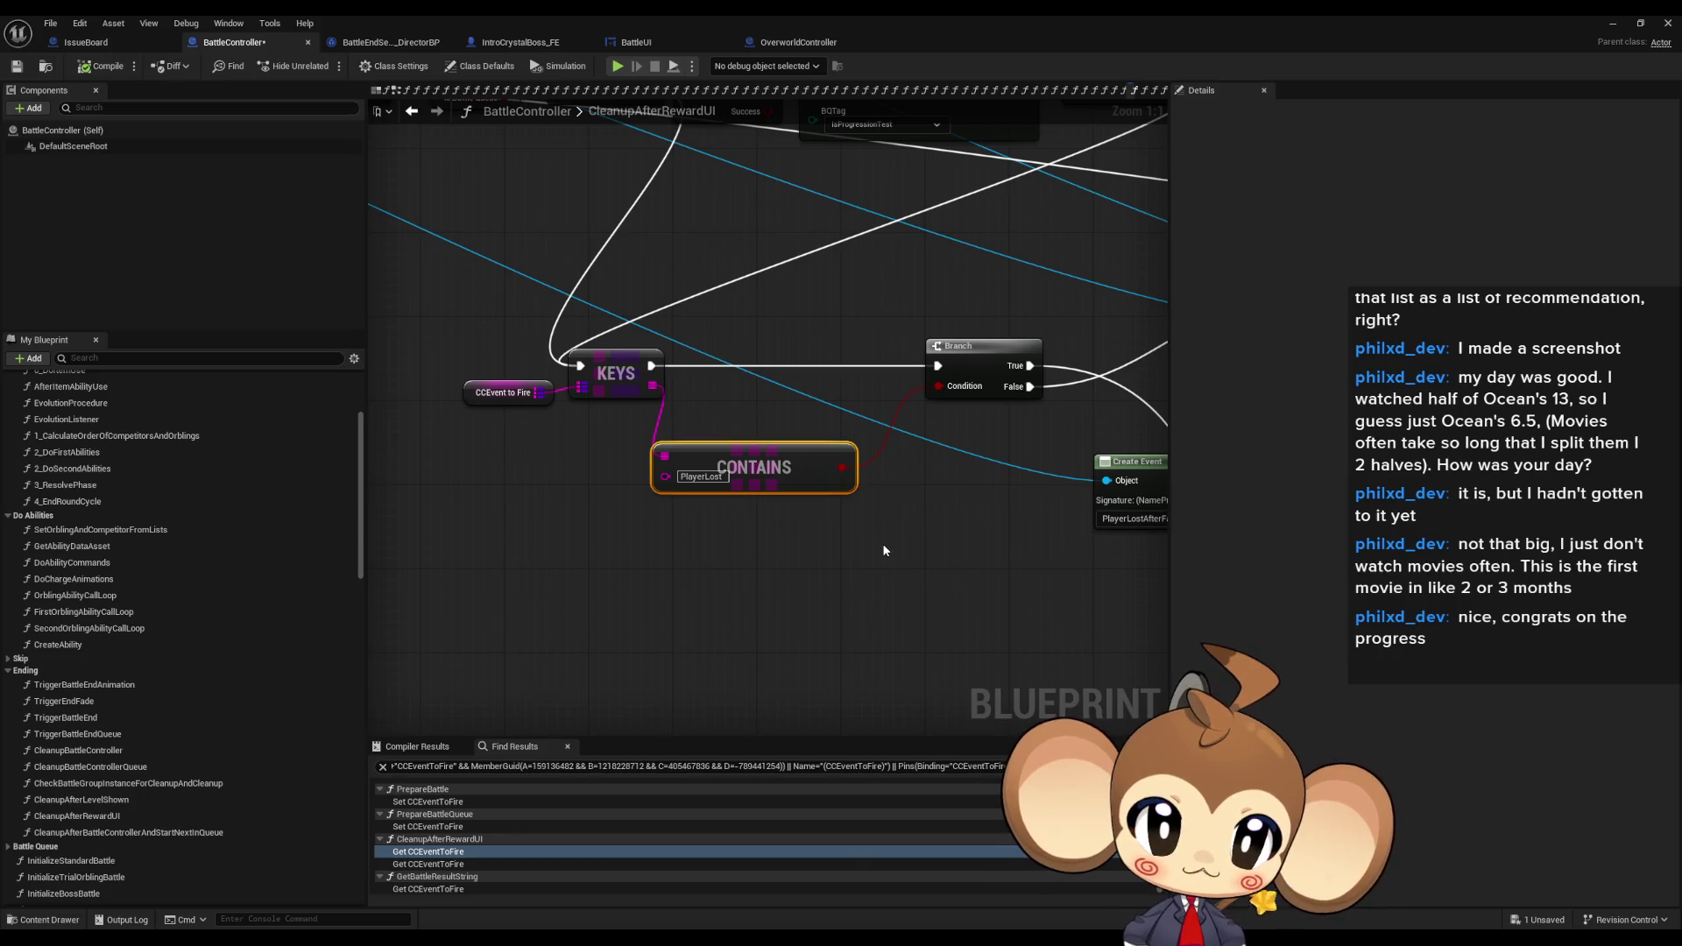
pyautogui.moveTo(883, 551)
pyautogui.mouseDown()
pyautogui.moveTo(837, 561)
pyautogui.moveTo(716, 535)
pyautogui.mouseUp()
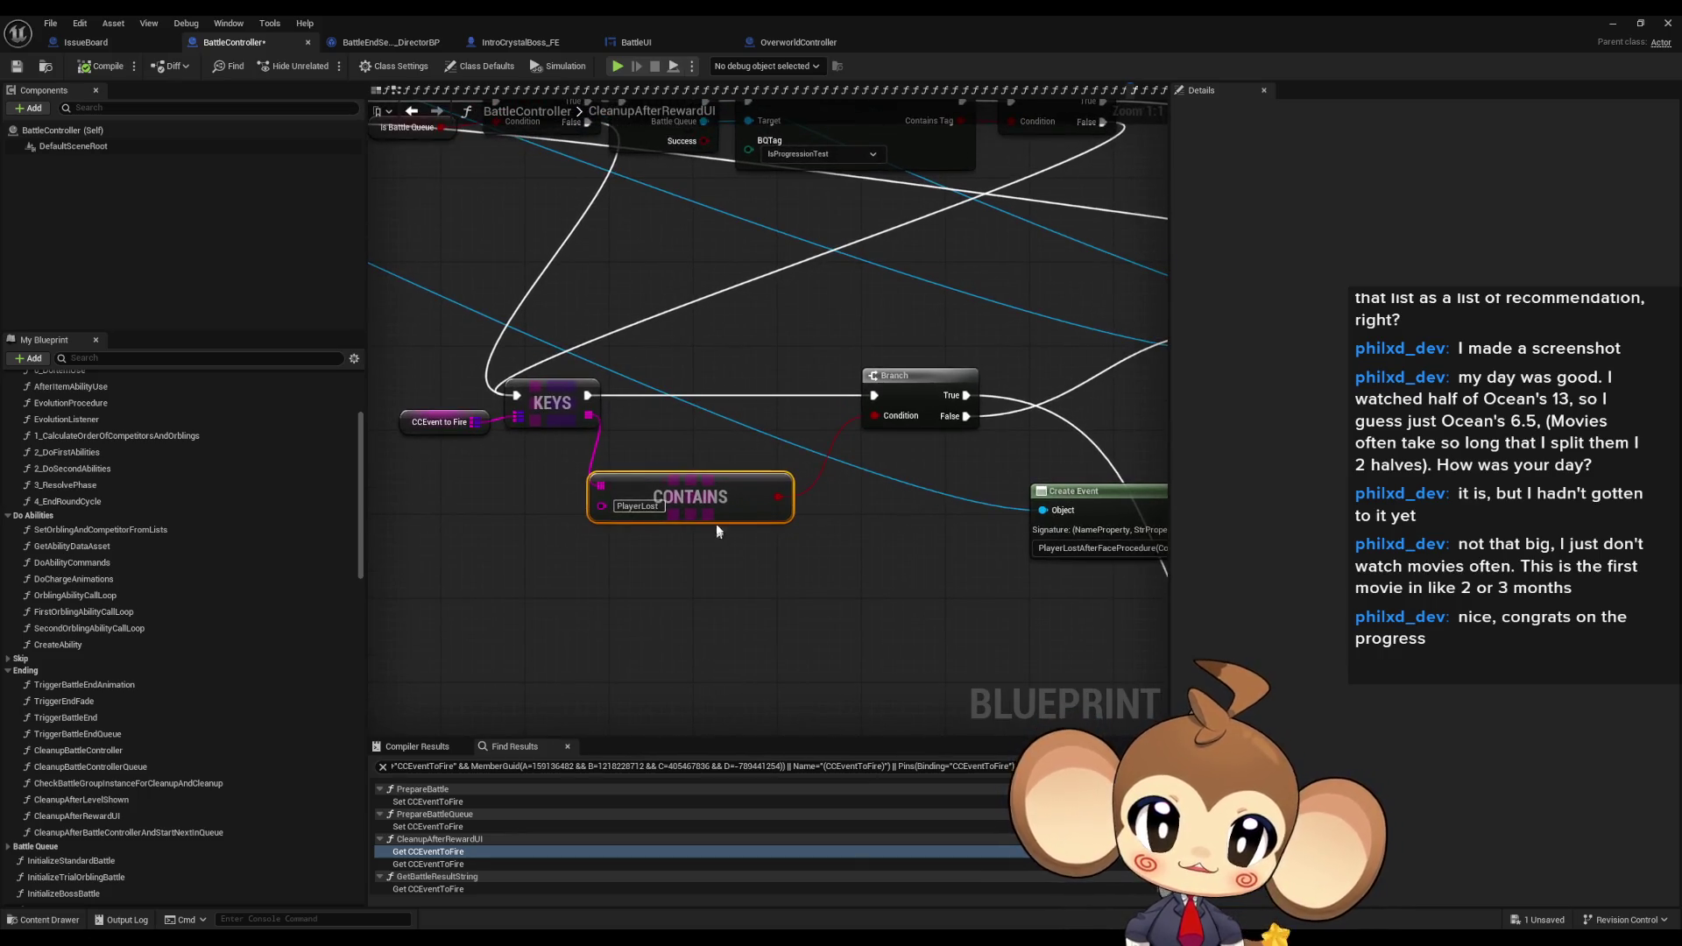
pyautogui.moveTo(957, 426); pyautogui.dragTo(451, 448)
pyautogui.moveTo(619, 278)
pyautogui.mouseDown()
pyautogui.moveTo(1038, 449)
pyautogui.moveTo(962, 448)
pyautogui.moveTo(930, 394)
pyautogui.mouseUp()
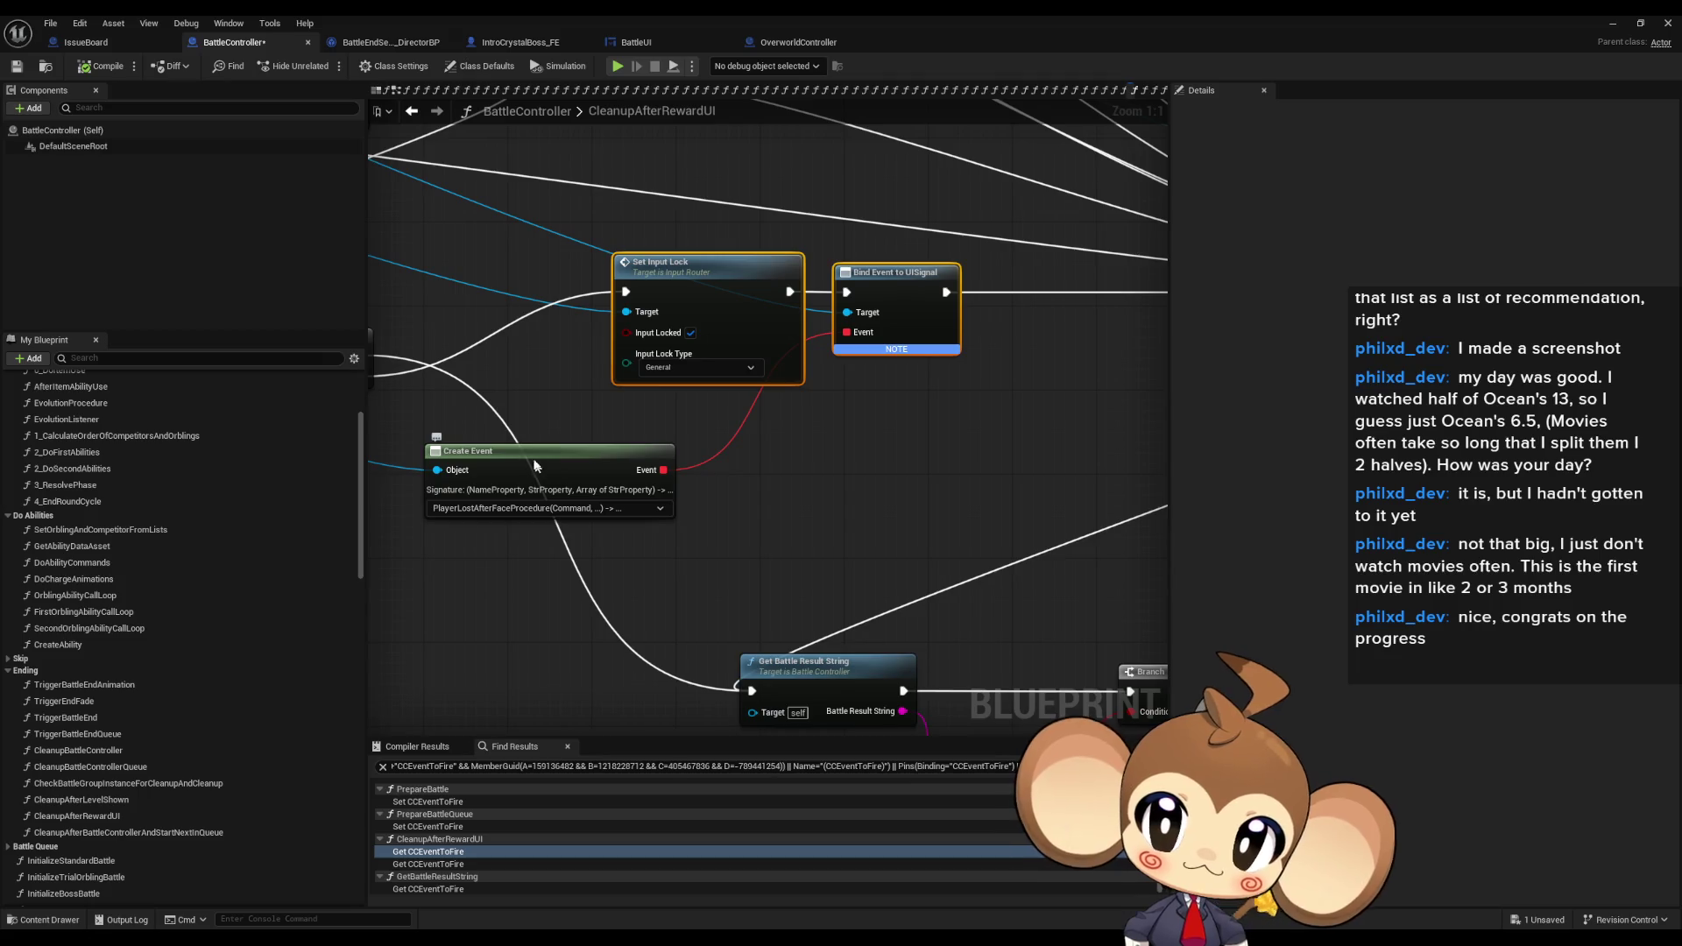
pyautogui.click(787, 41)
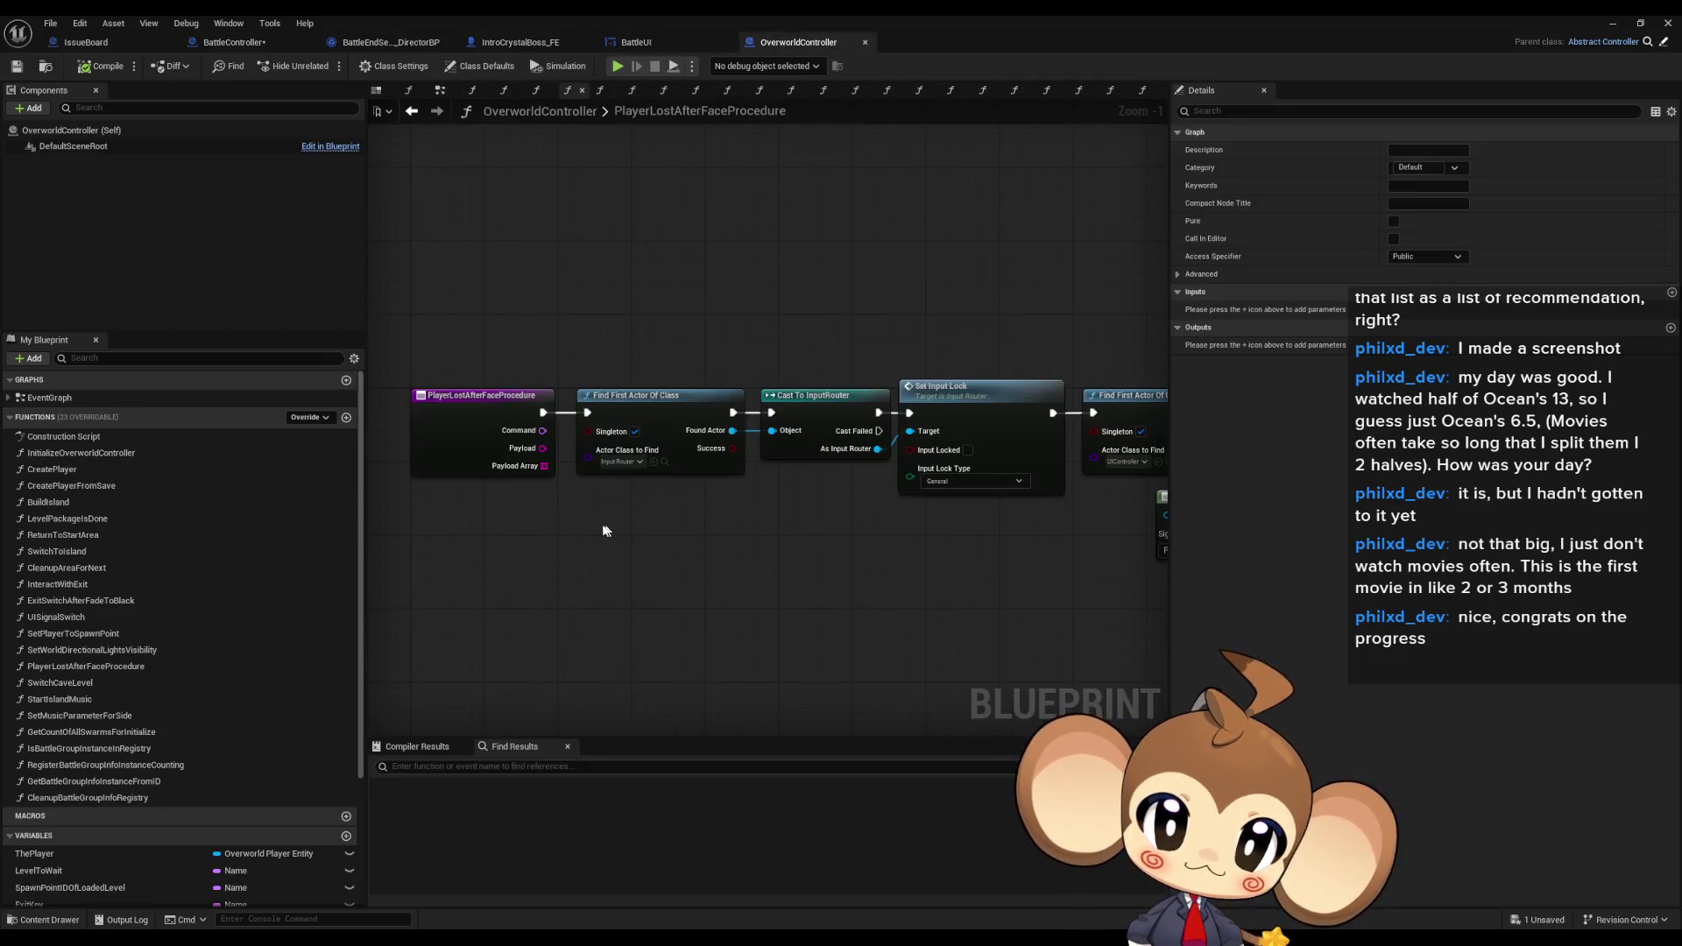
# - Pan through PlayerLostAfterFaceProcedure's Unbind Event, Create Event and Return to Start Area nodes
pyautogui.rightClick(445, 417)
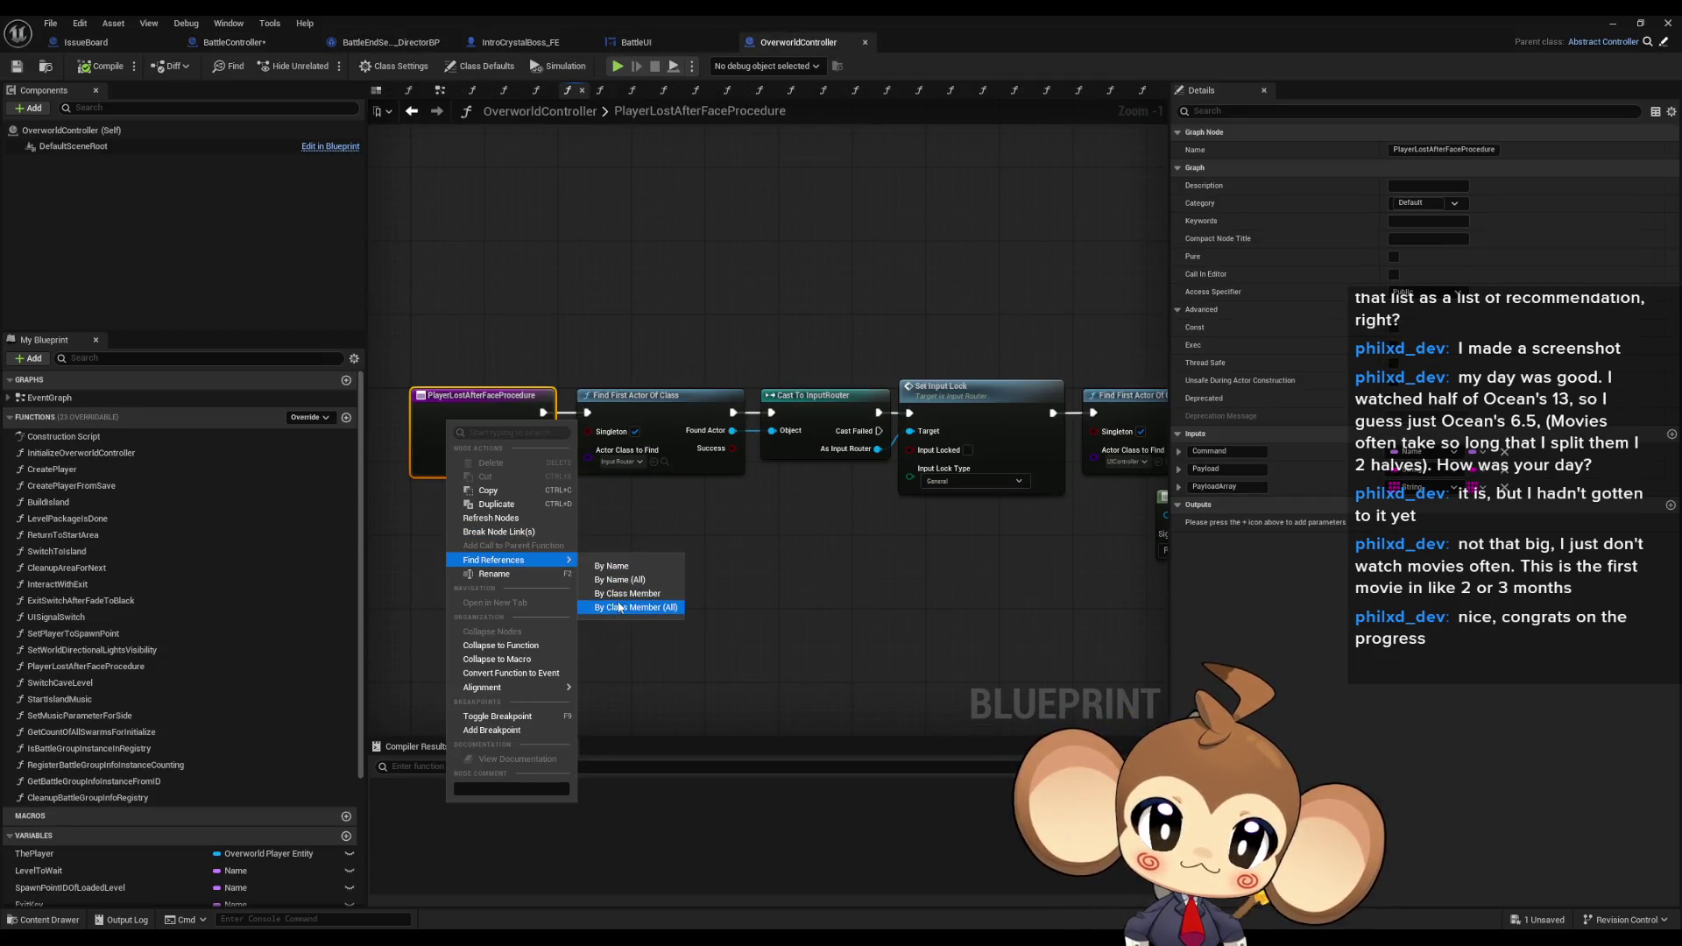
pyautogui.click(720, 639)
pyautogui.moveTo(1081, 576); pyautogui.dragTo(623, 571)
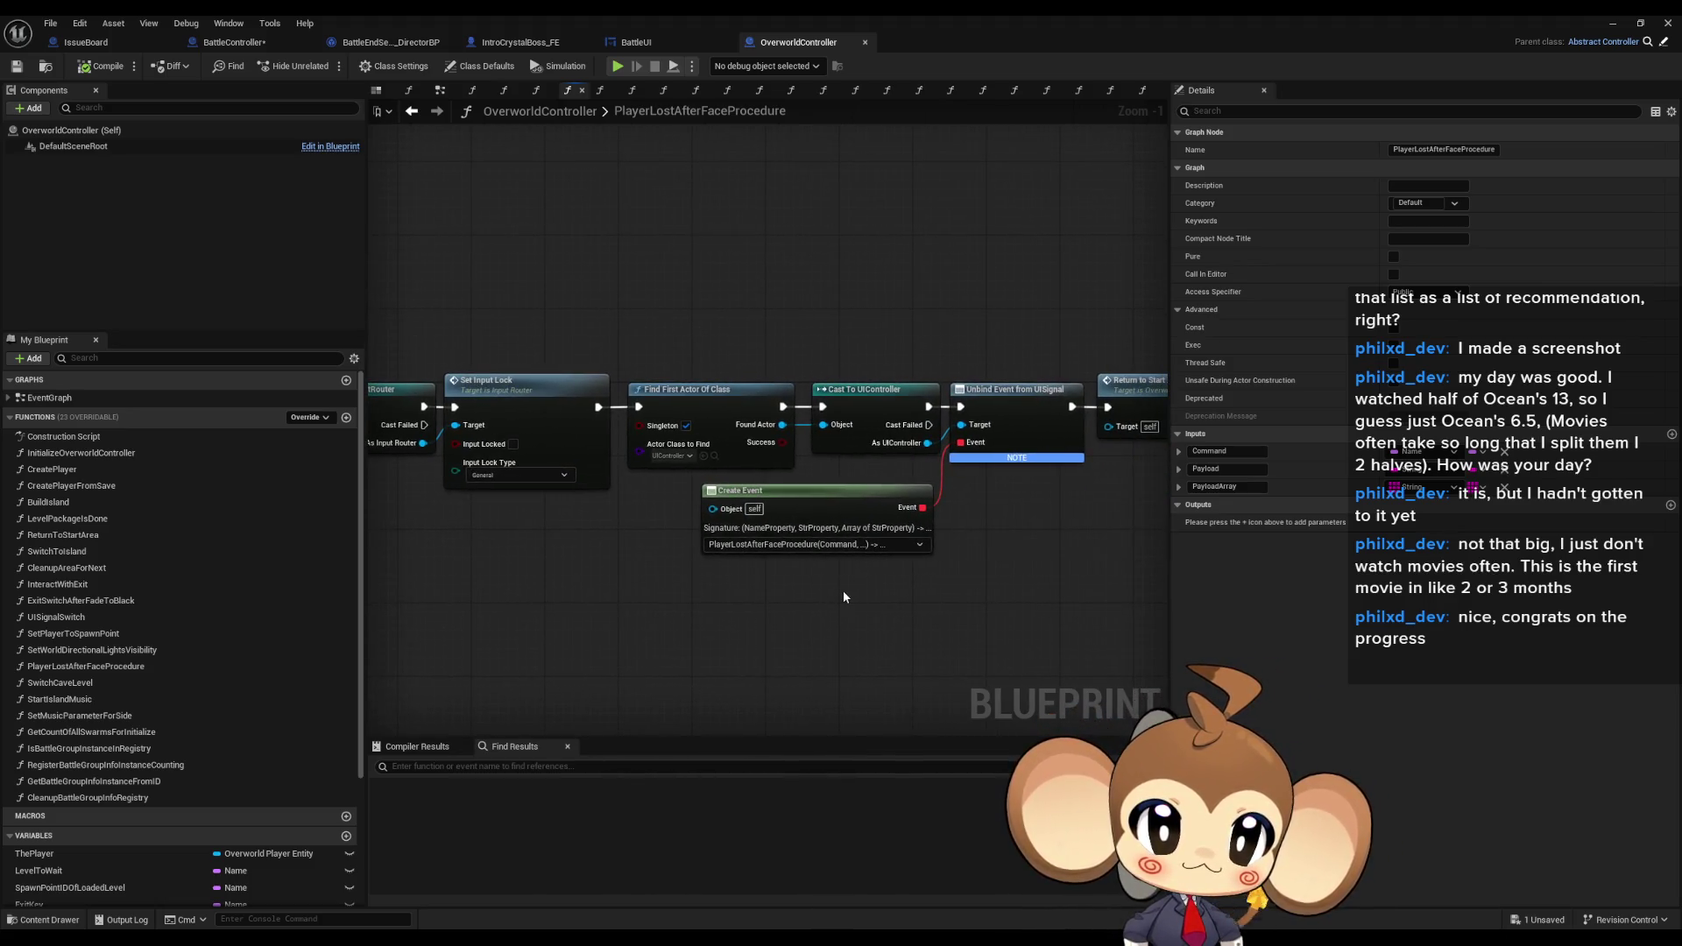
pyautogui.moveTo(843, 595); pyautogui.dragTo(602, 584)
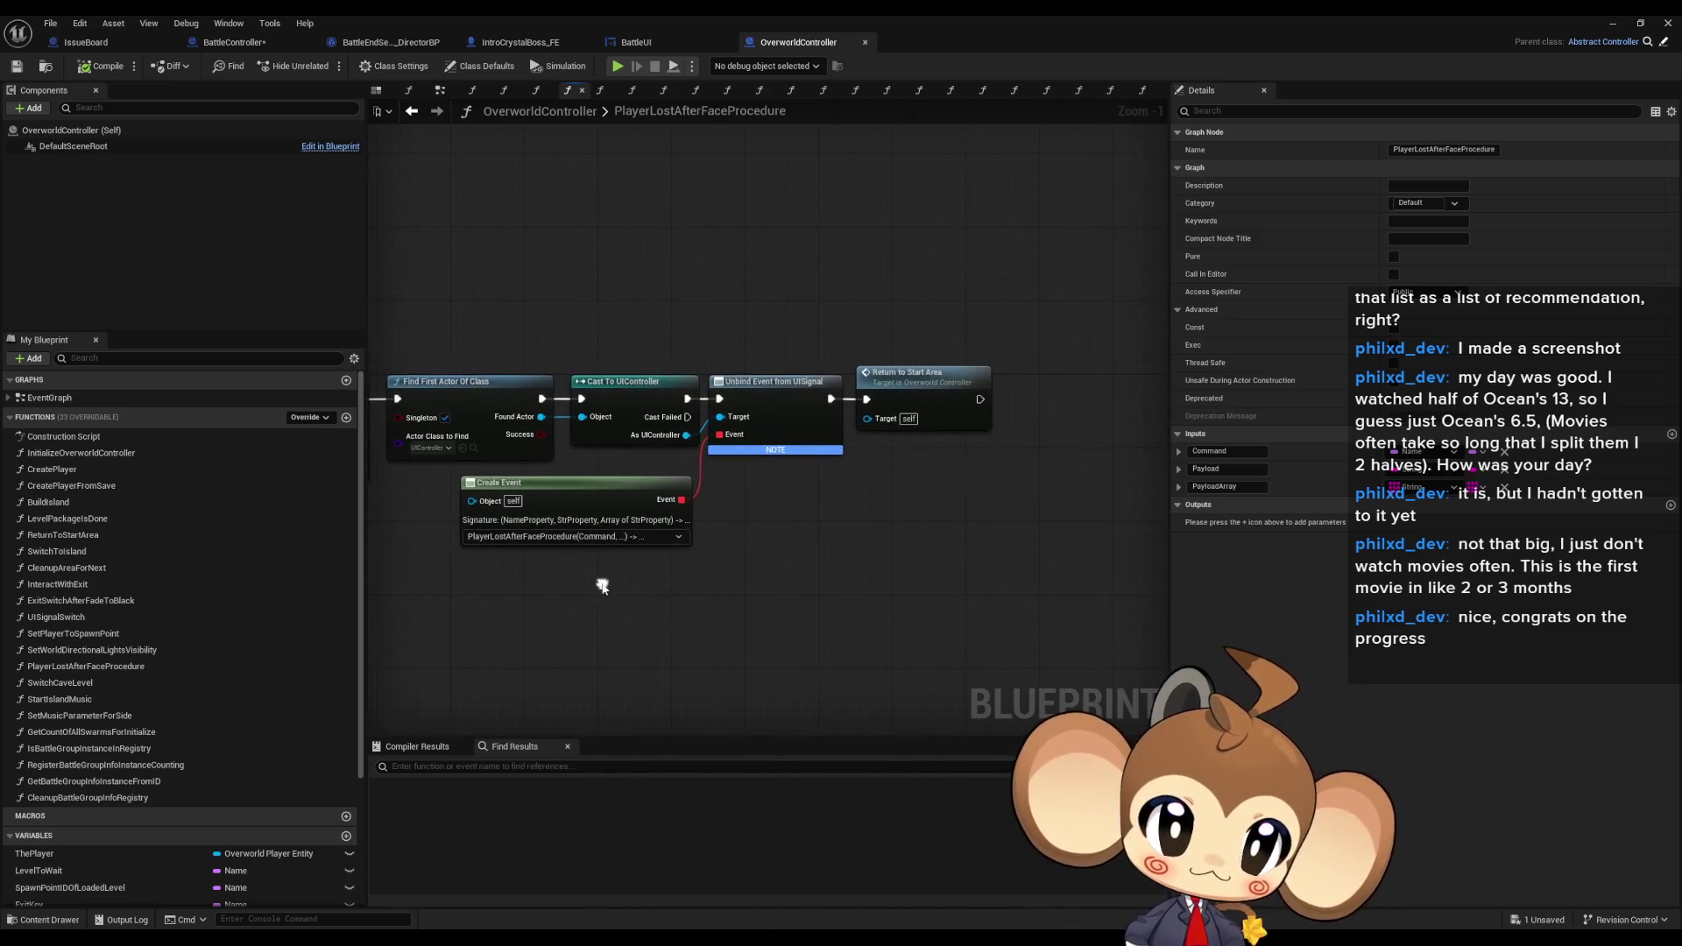
pyautogui.moveTo(414, 486)
pyautogui.mouseDown()
pyautogui.moveTo(934, 516)
pyautogui.moveTo(557, 551)
pyautogui.mouseUp()
pyautogui.press('Home')
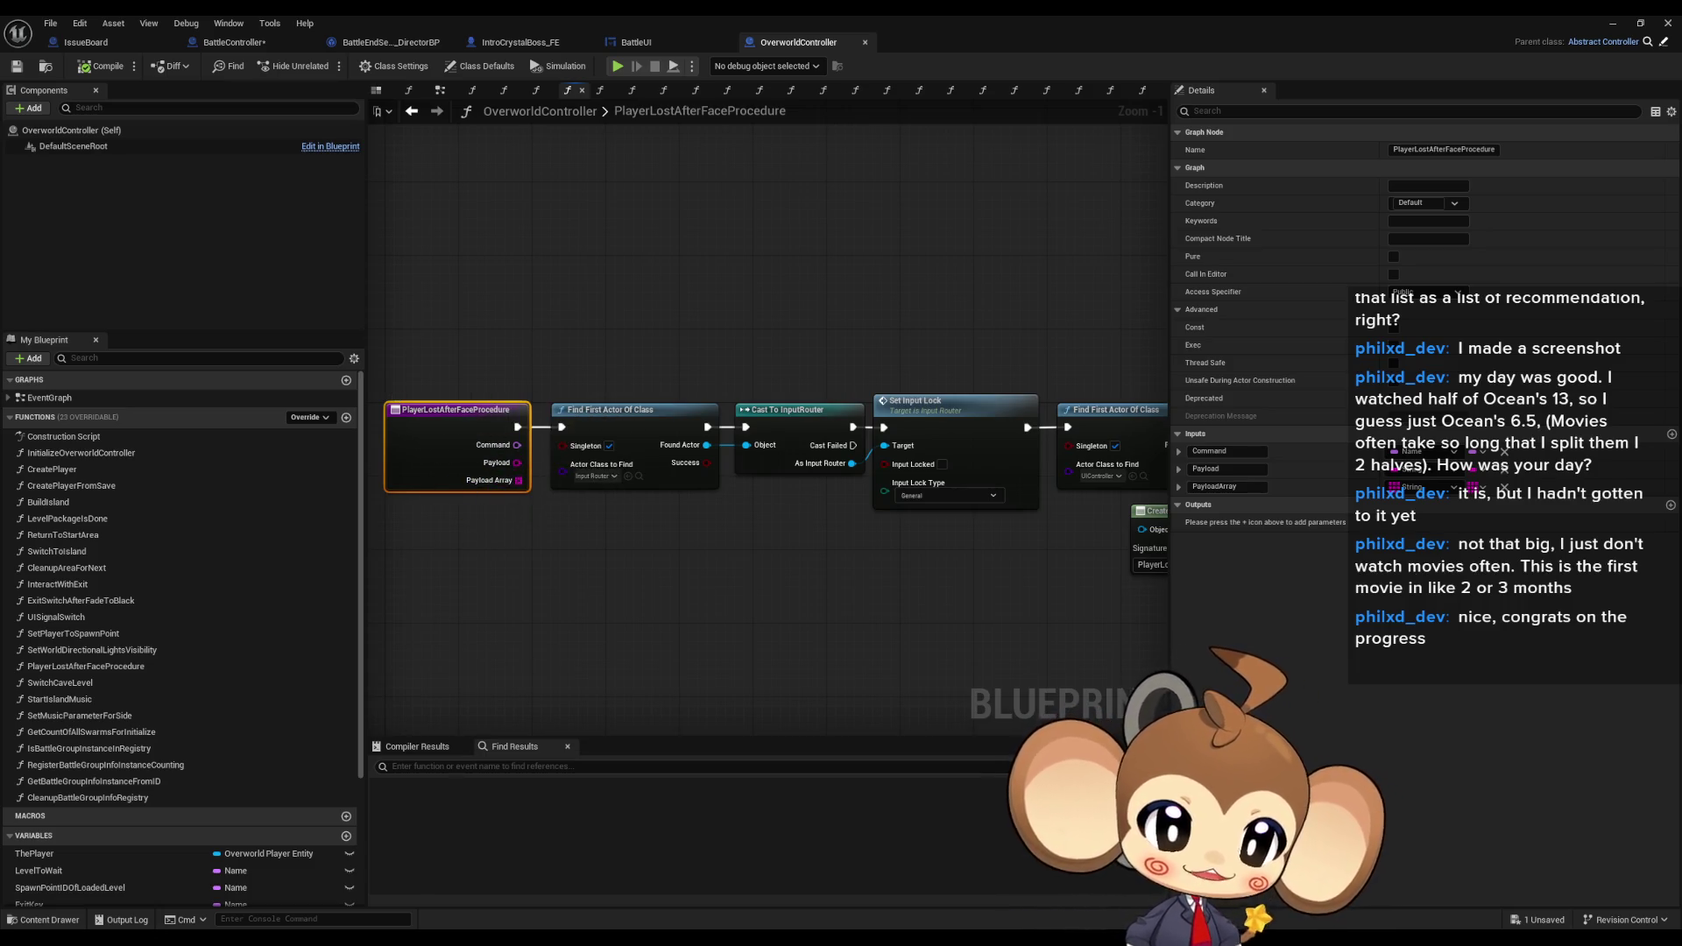
pyautogui.press('Home')
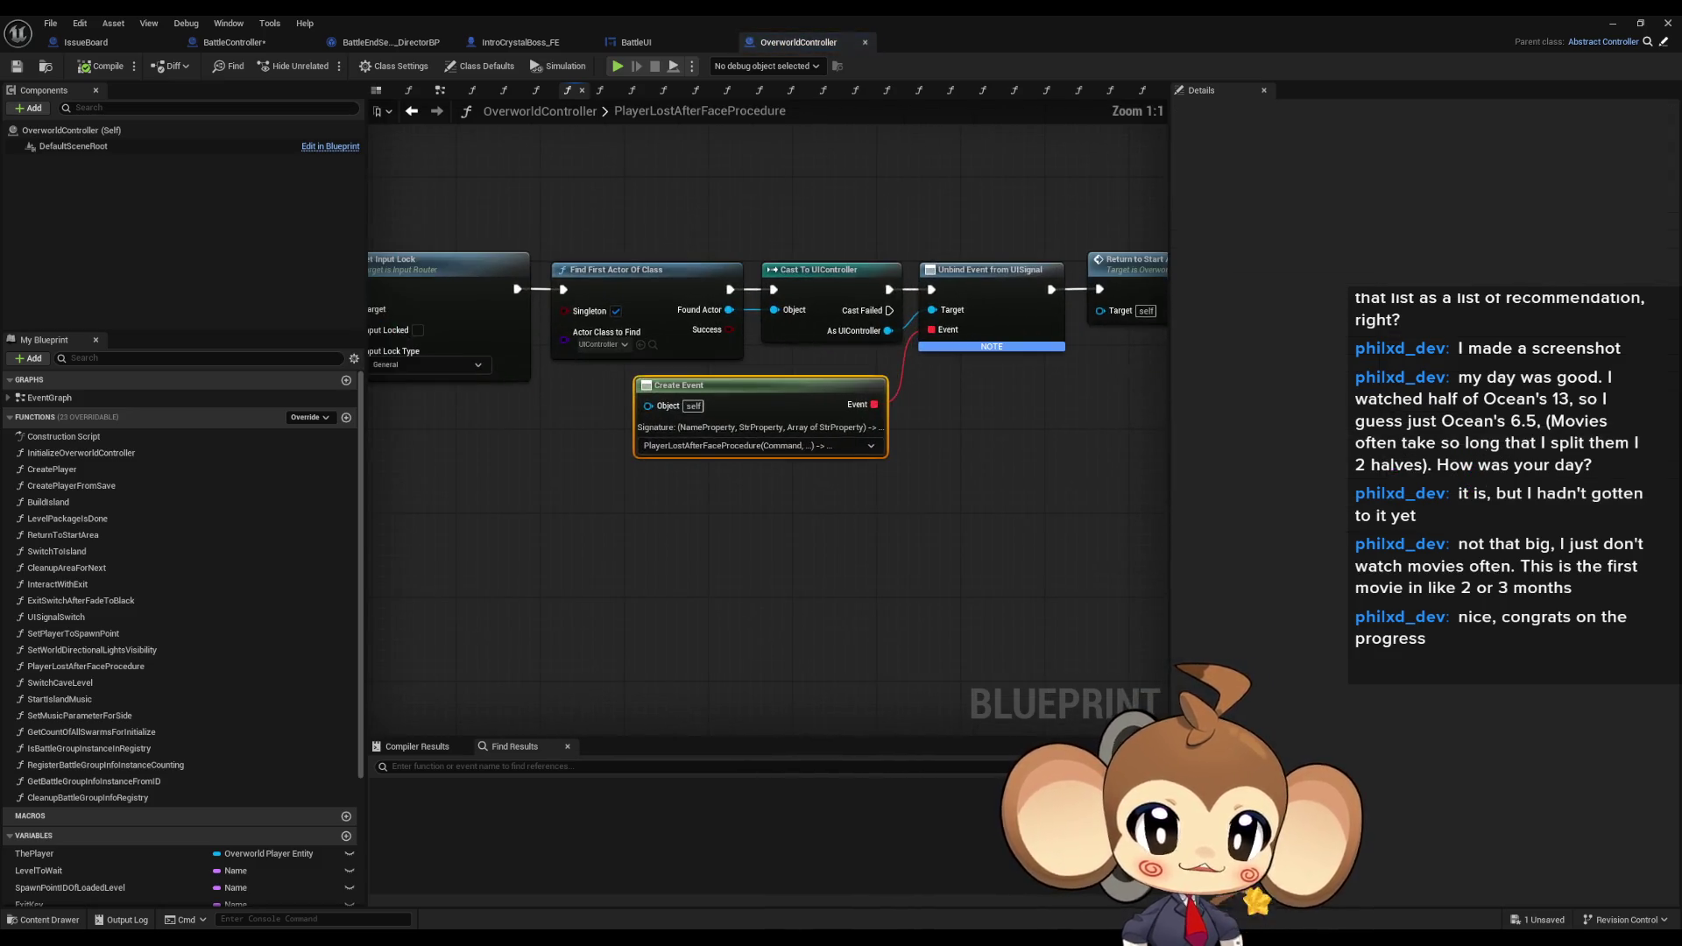
# - Jump between the Create Event binding and the PlayerLostAfterFaceProcedure entry node, checking reference options
pyautogui.doubleClick(760, 385)
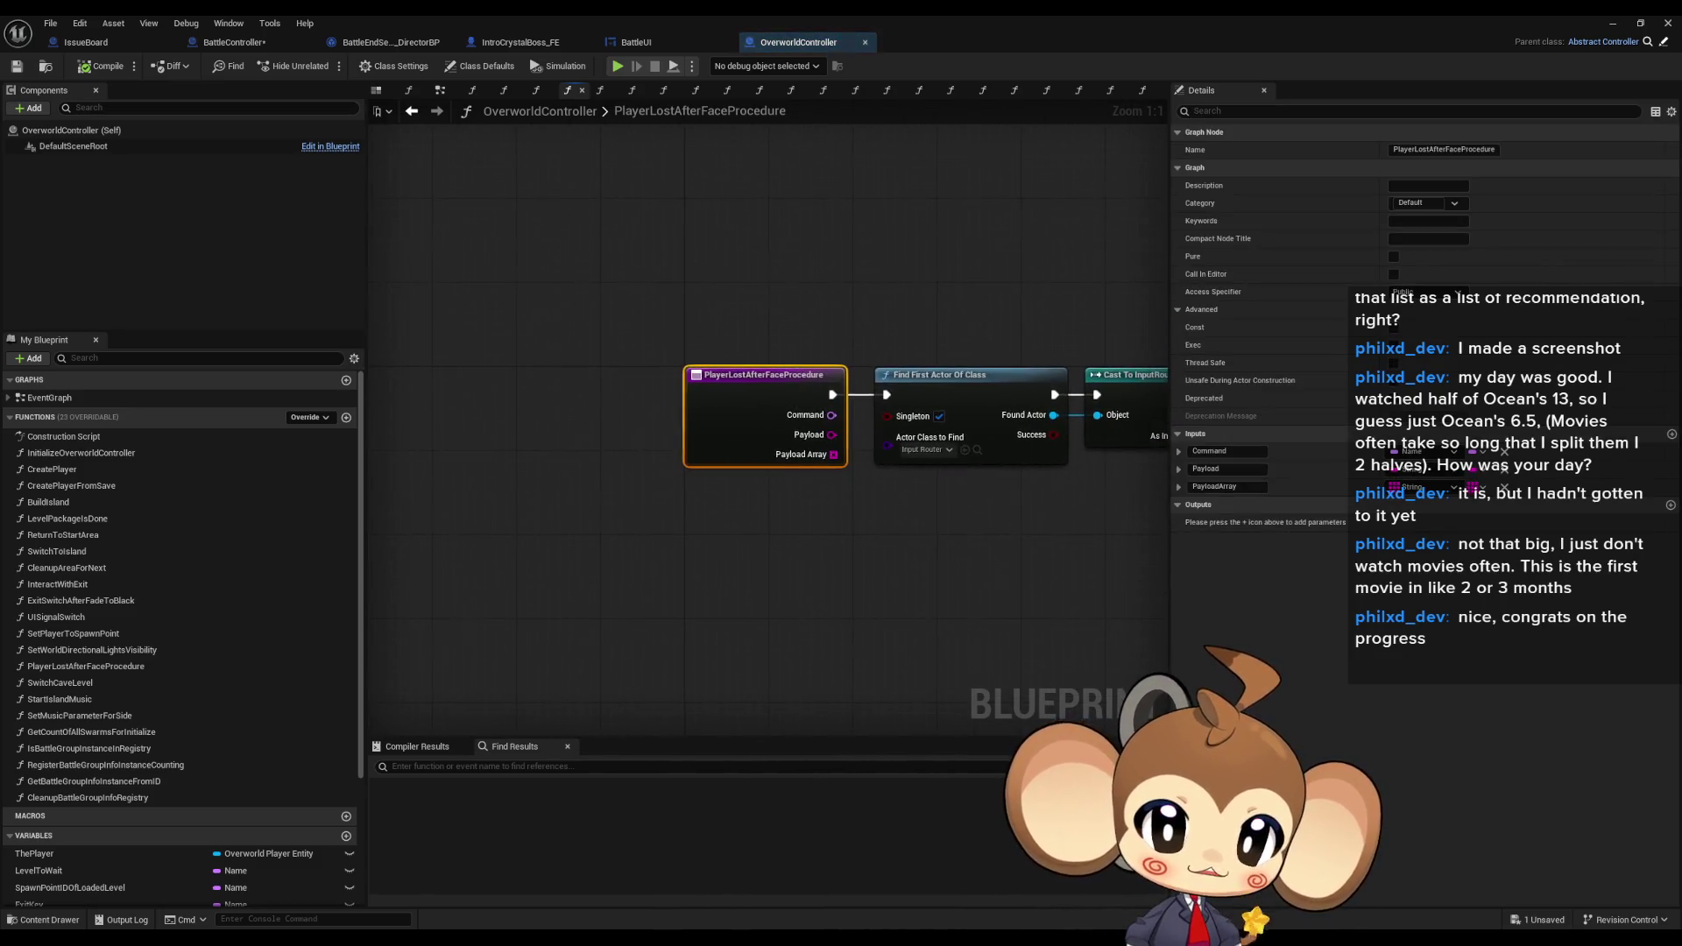
pyautogui.hotkey('alt', 'Left')
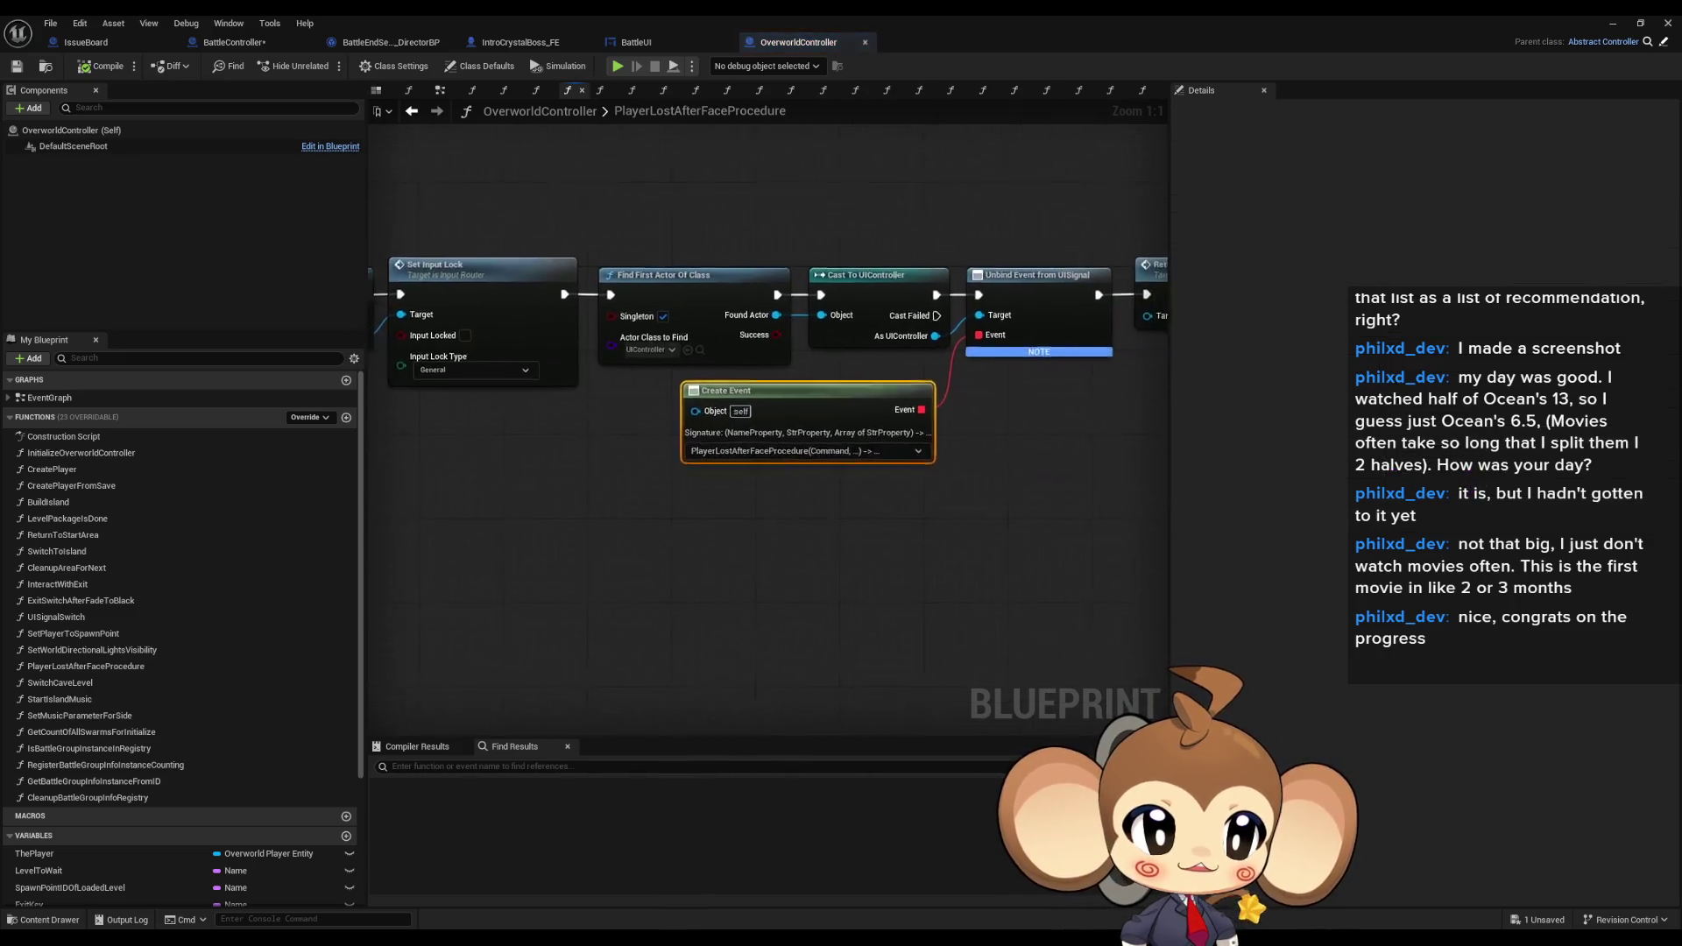
pyautogui.hotkey('alt', 'Right')
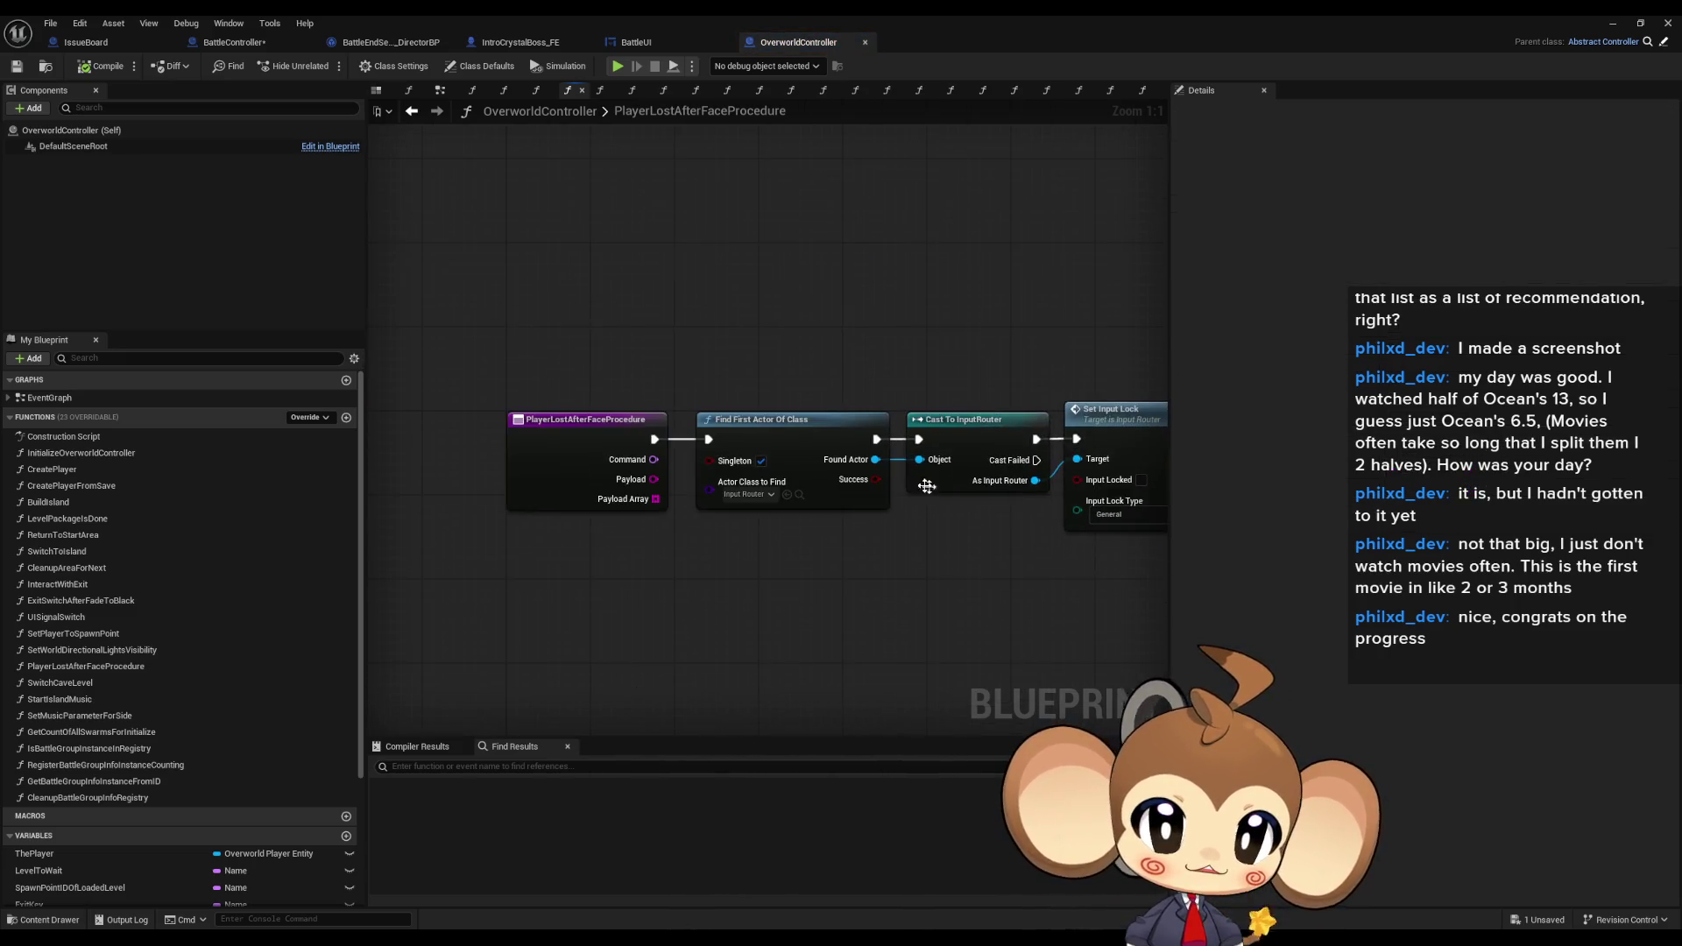
pyautogui.rightClick(592, 437)
pyautogui.moveTo(675, 574)
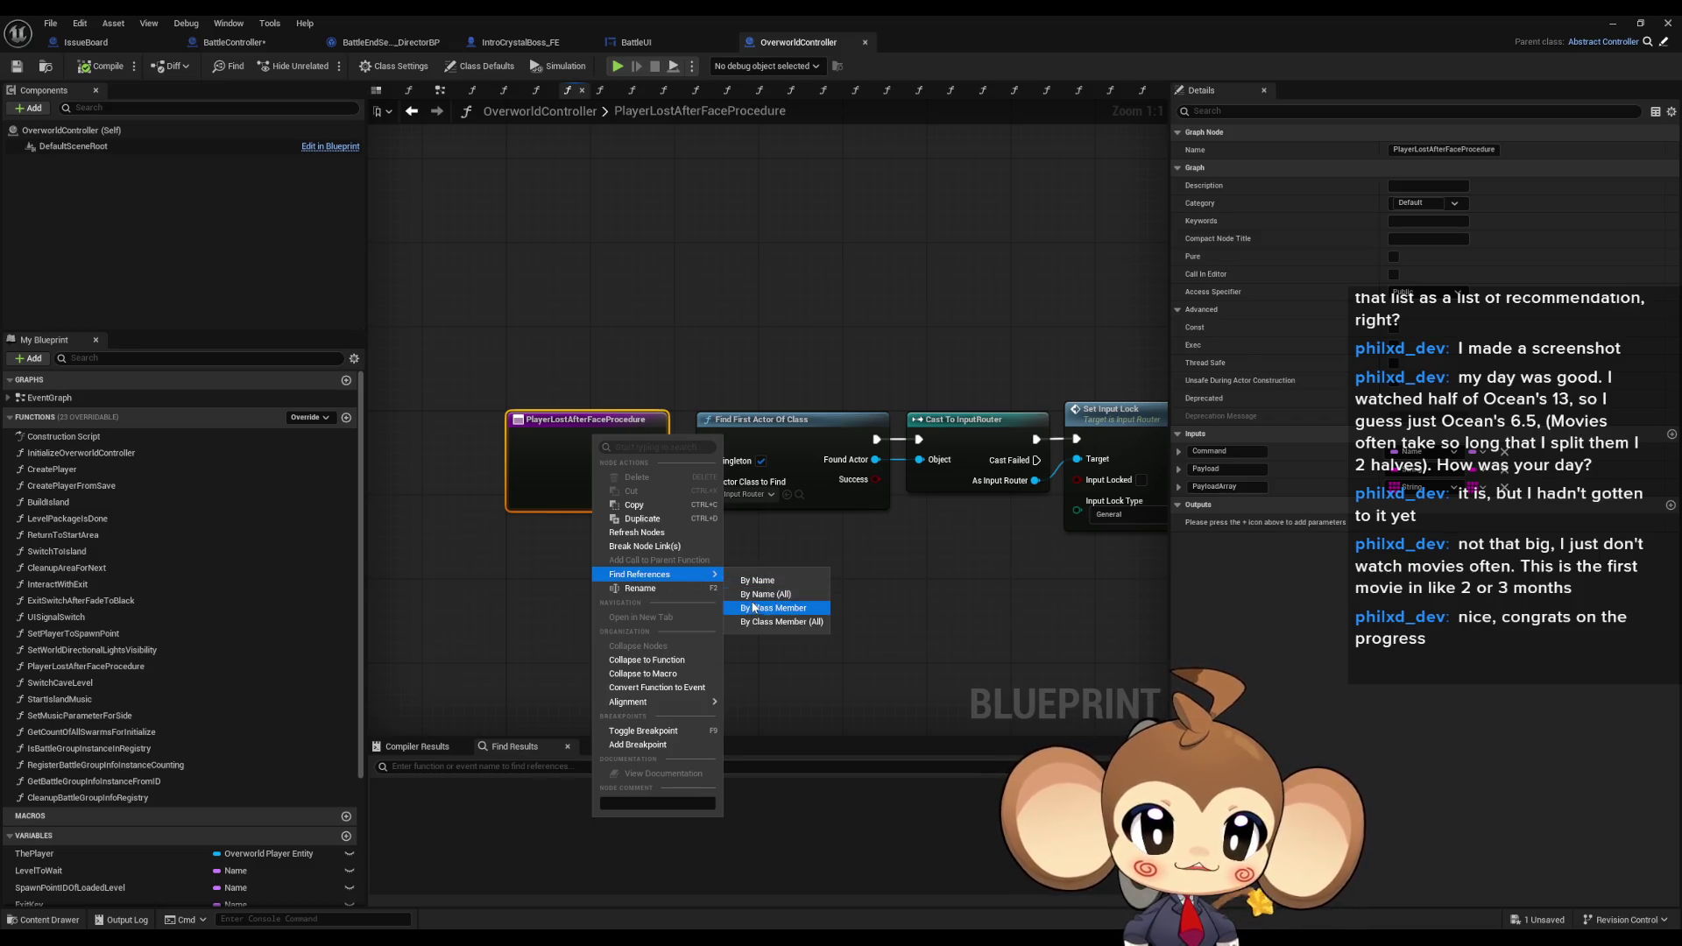
pyautogui.press('Escape')
pyautogui.press('Escape')
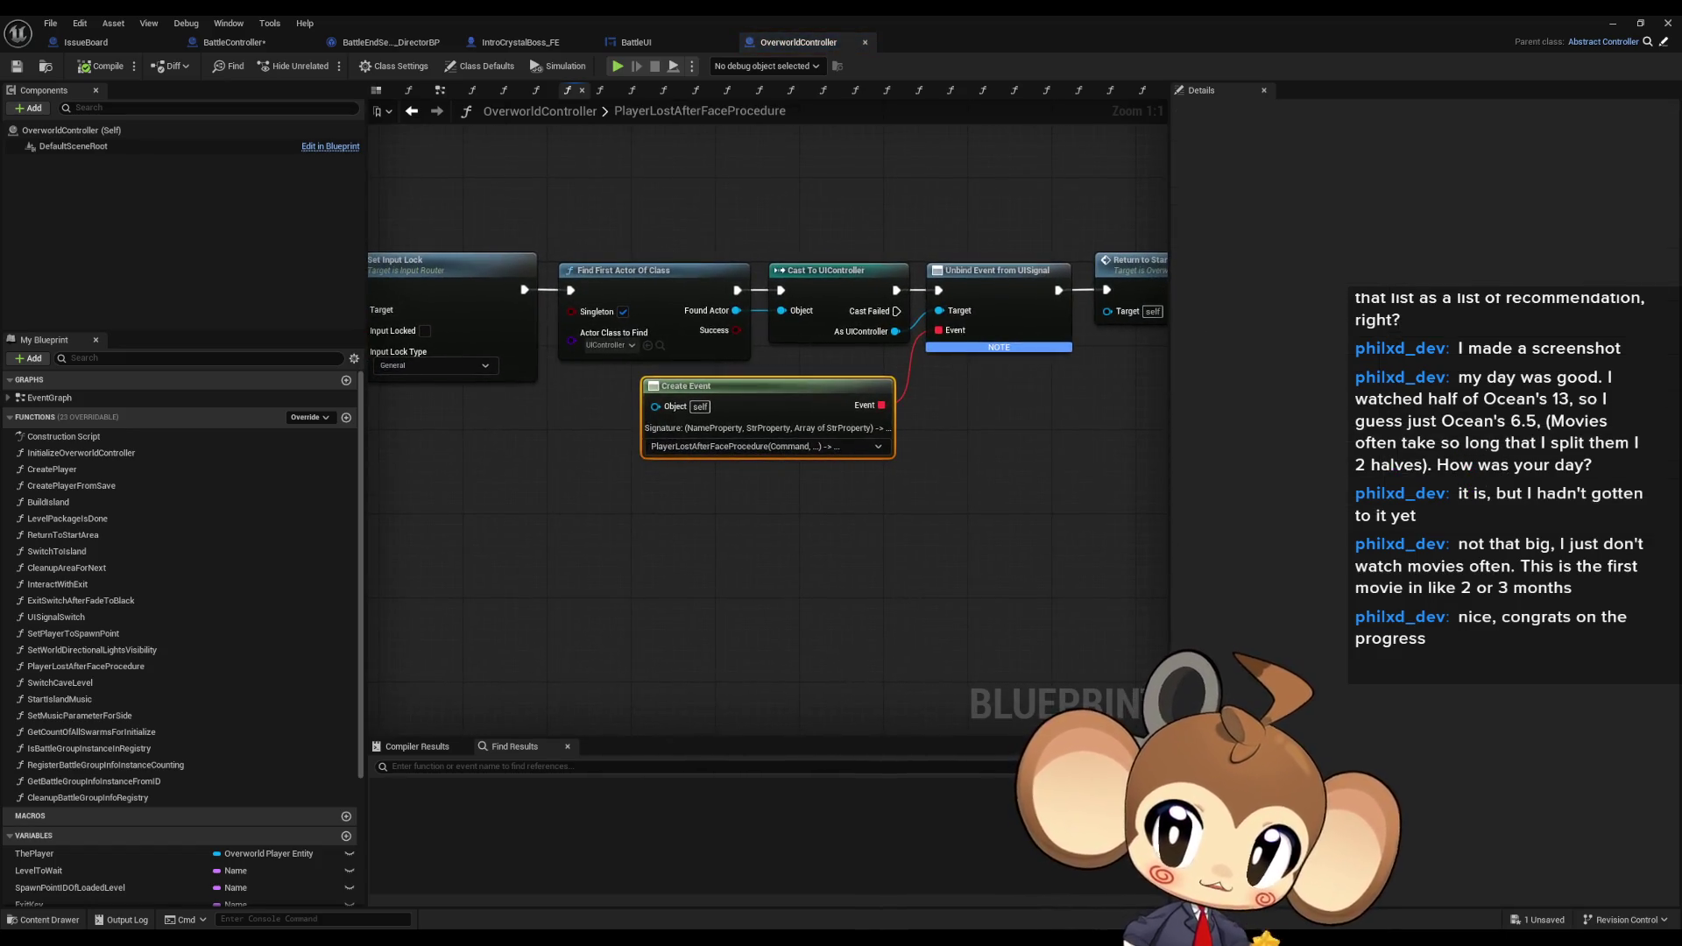
pyautogui.scroll(-4, 841, 488)
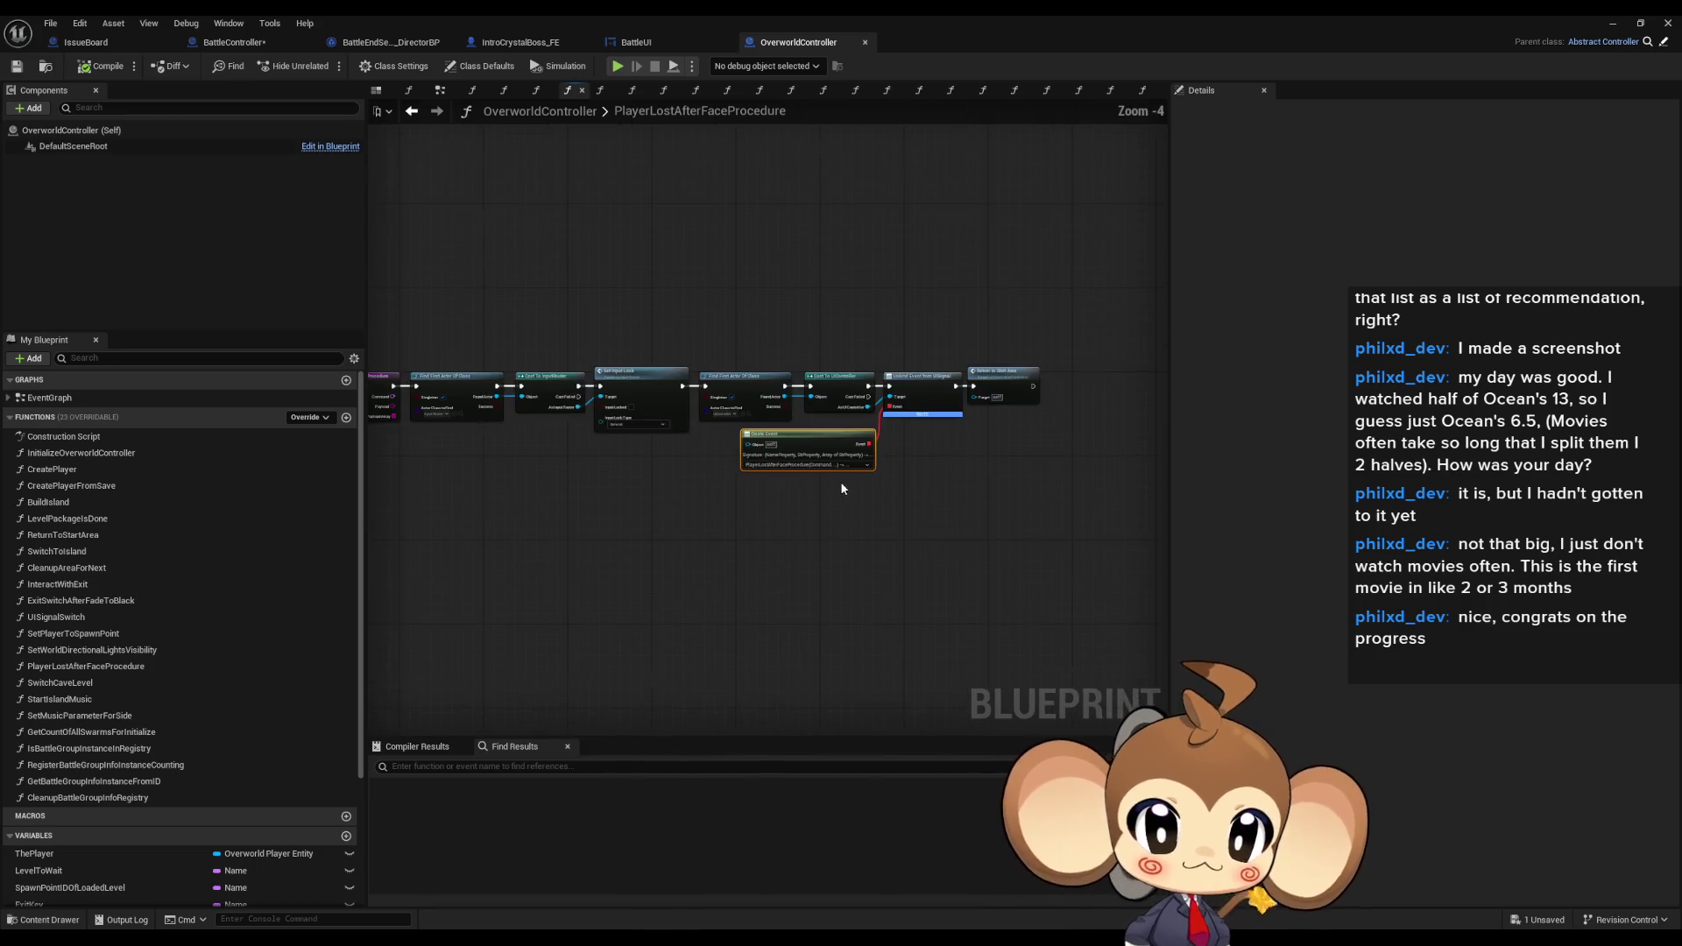
pyautogui.scroll(3, 797, 476)
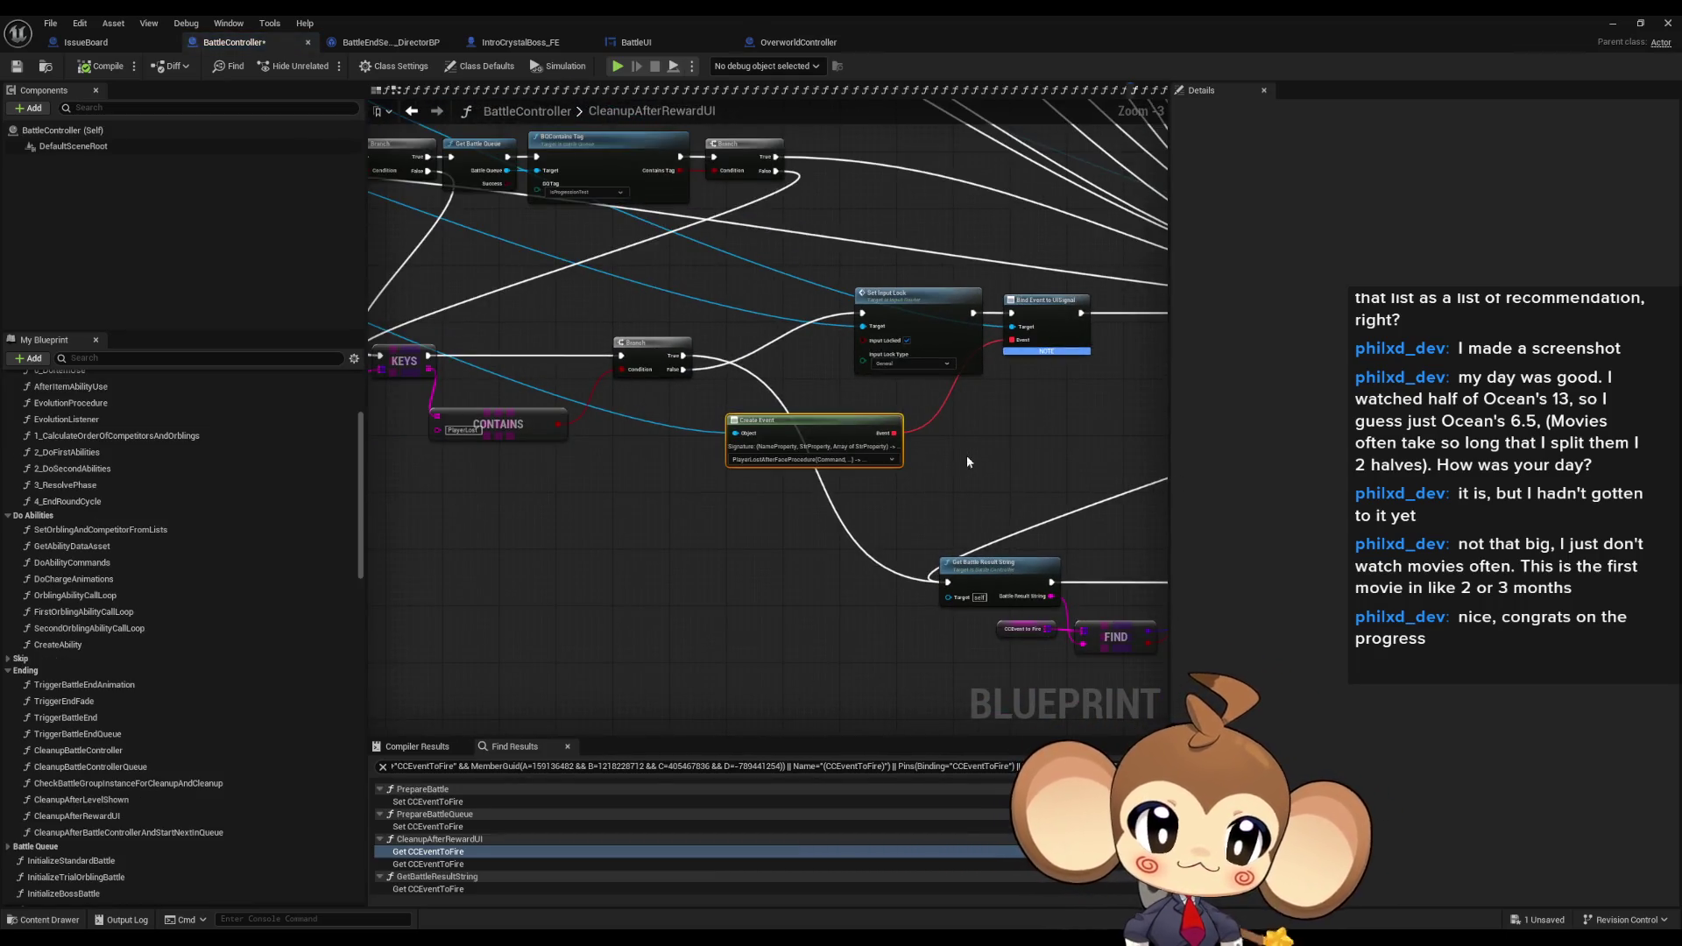
# - Add a breakpoint on the KEYS node beside the CONTAINS check, then launch play-in-editor of the Main level
pyautogui.scroll(1, 789, 350)
pyautogui.click(736, 320)
pyautogui.moveTo(605, 473); pyautogui.dragTo(883, 452)
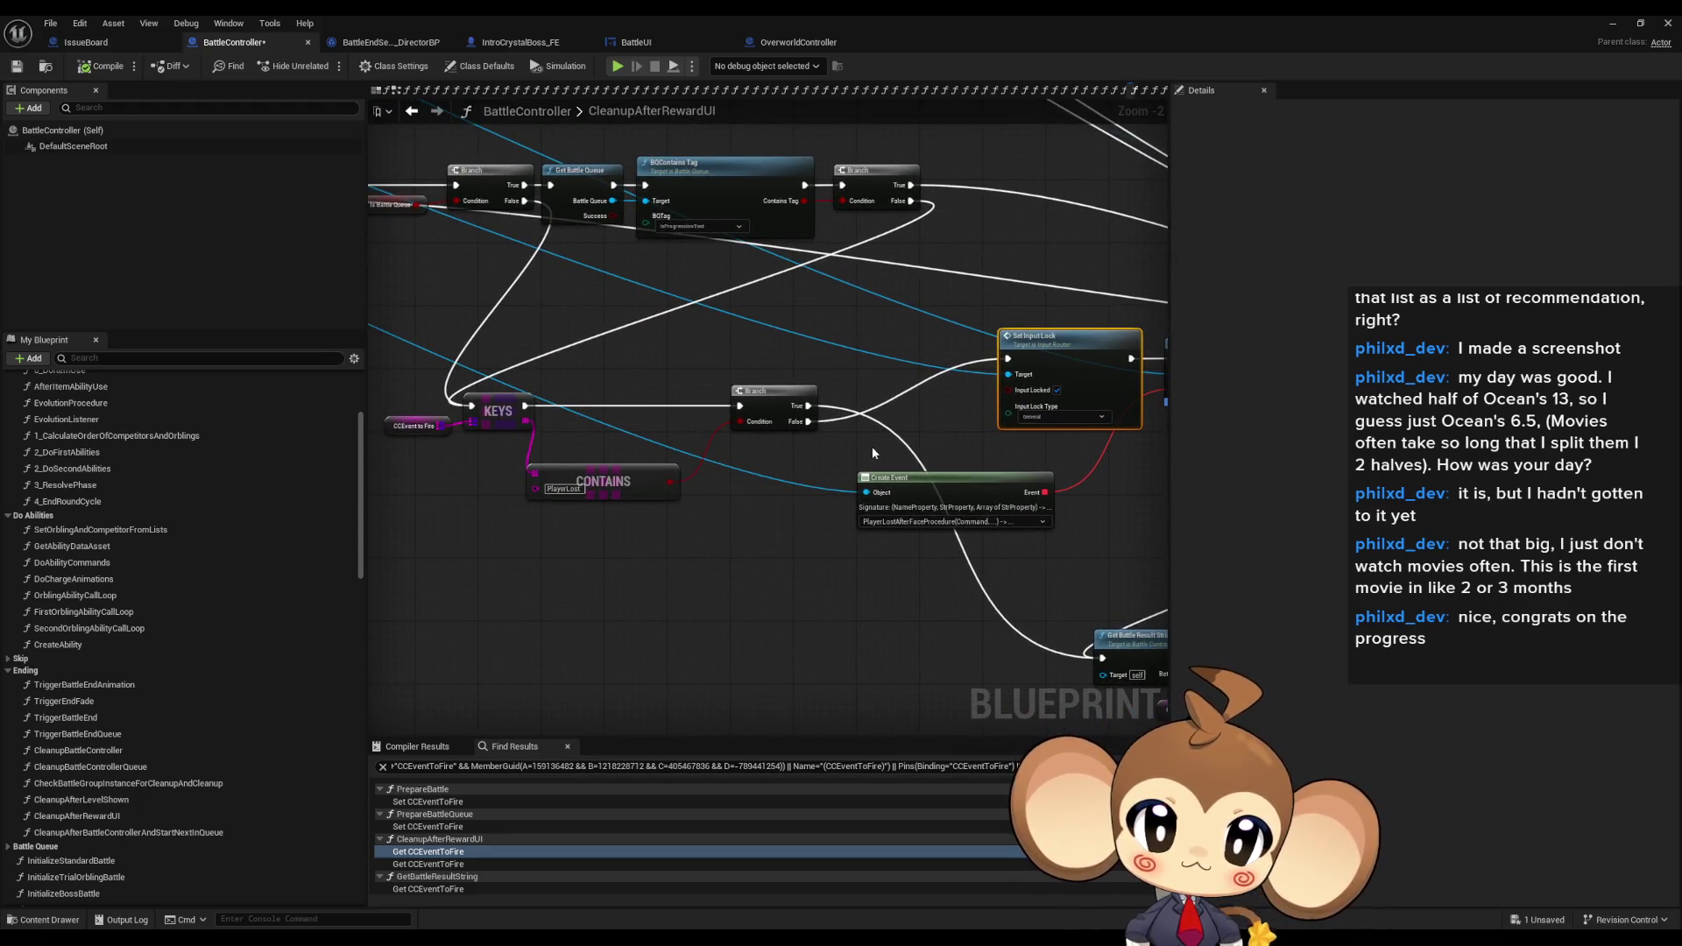
pyautogui.moveTo(722, 437)
pyautogui.mouseDown()
pyautogui.moveTo(866, 535)
pyautogui.moveTo(1426, 781)
pyautogui.mouseUp()
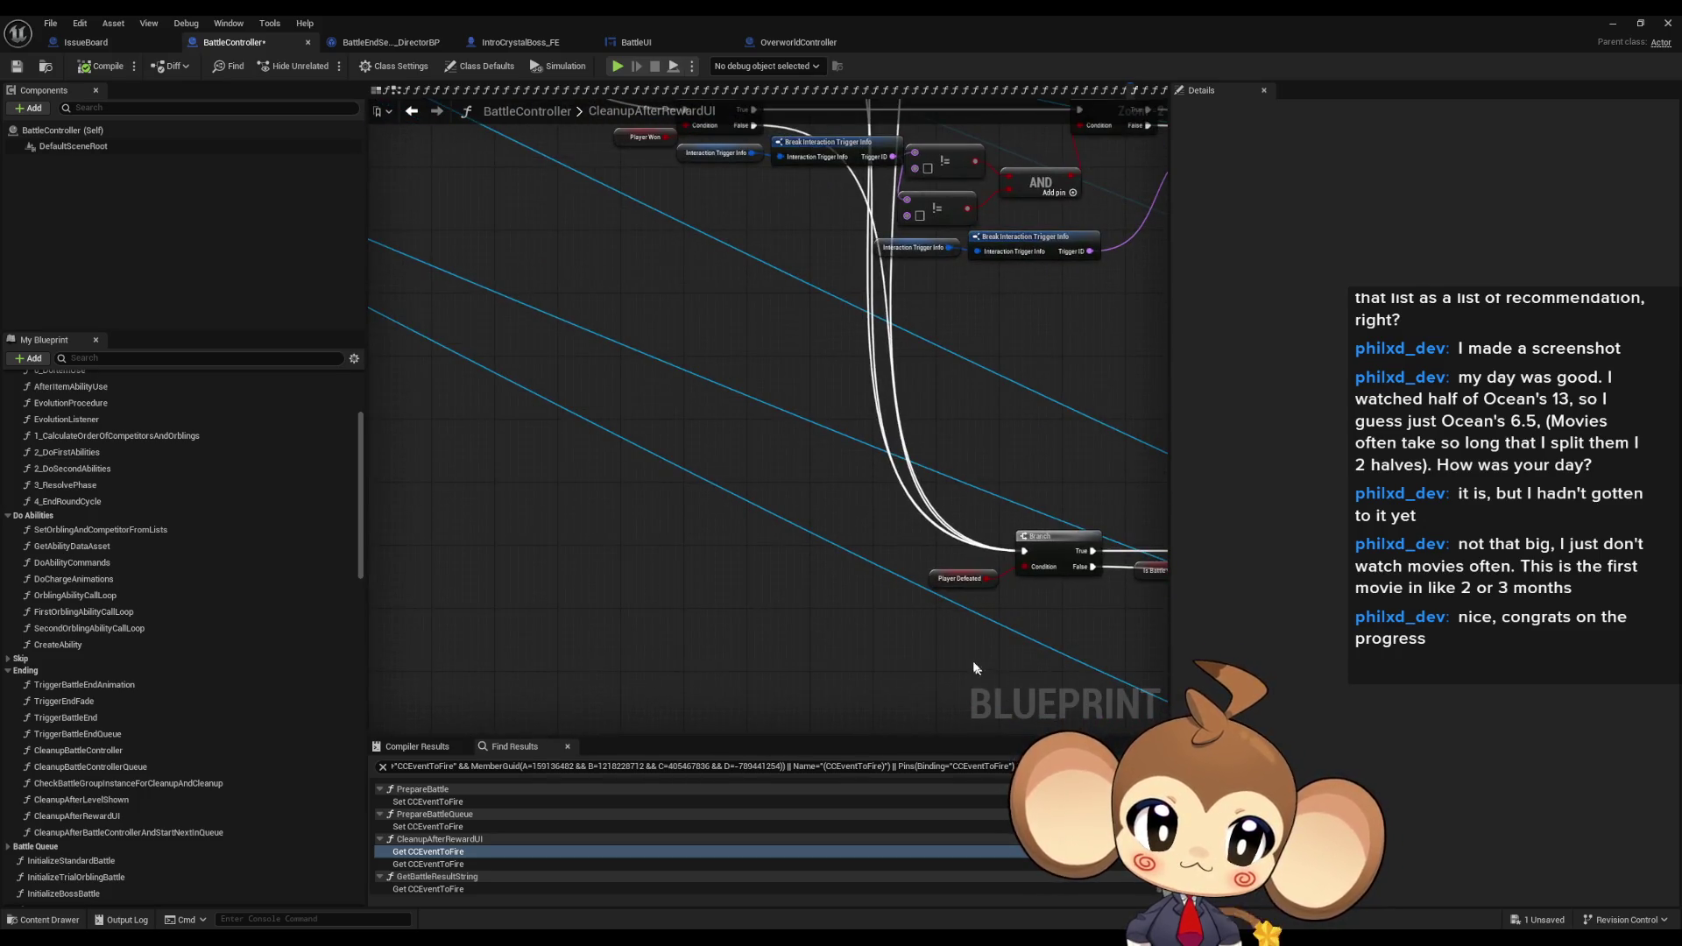
pyautogui.scroll(-7, 979, 670)
pyautogui.scroll(4, 695, 481)
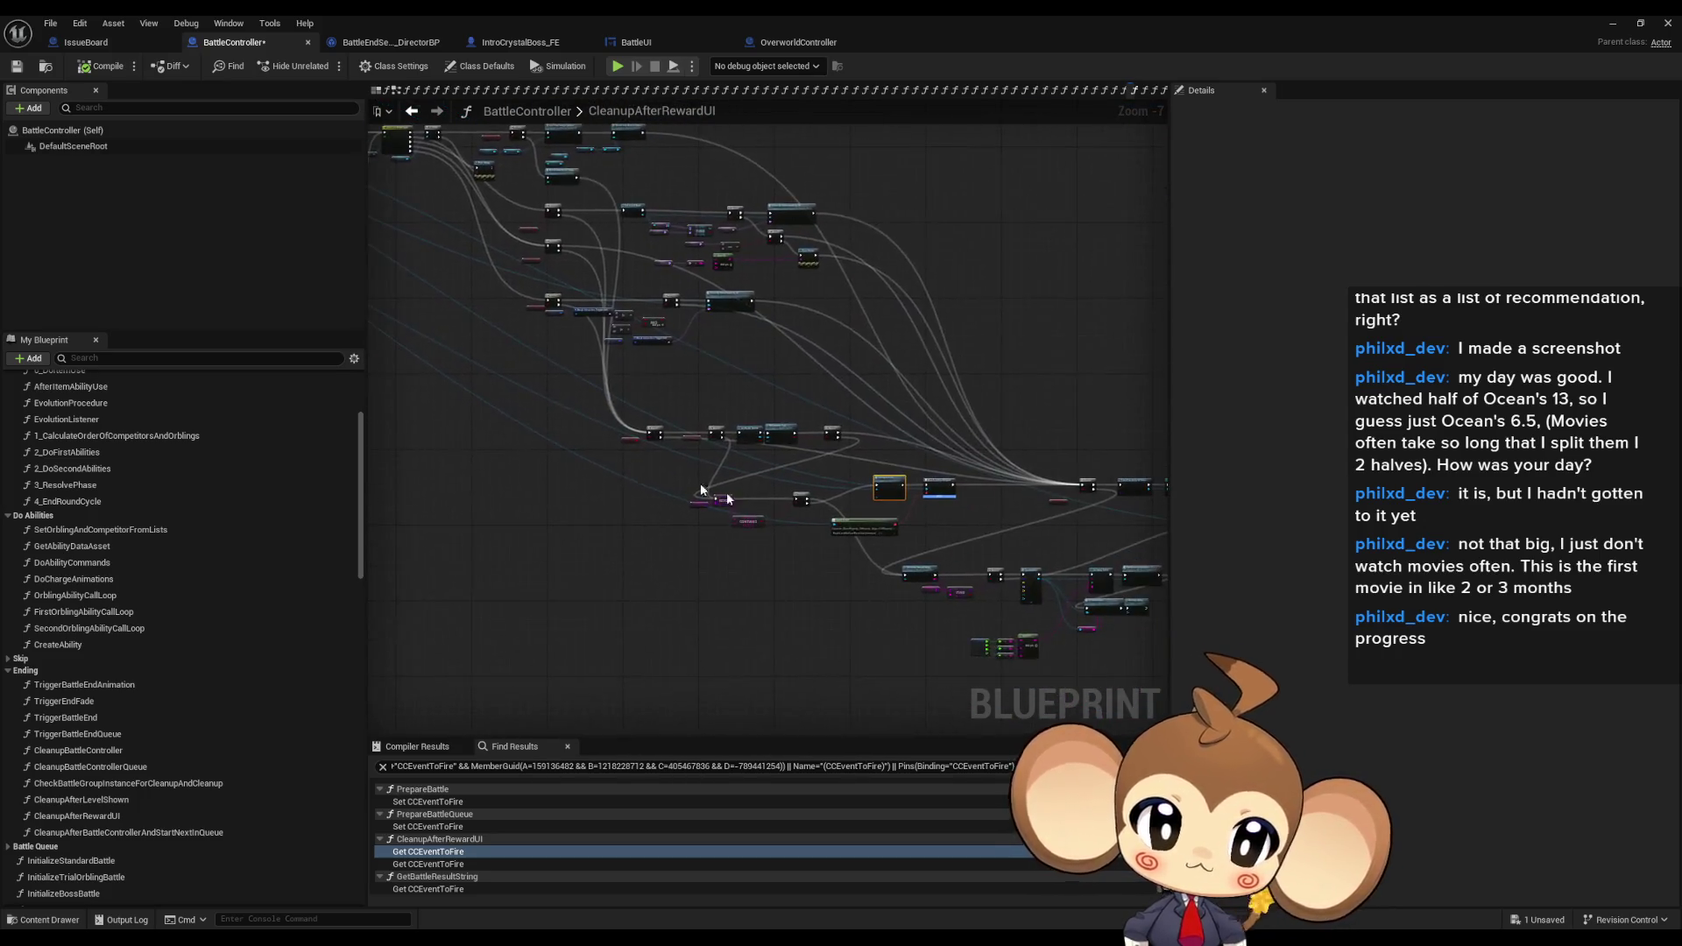
pyautogui.rightClick(619, 491)
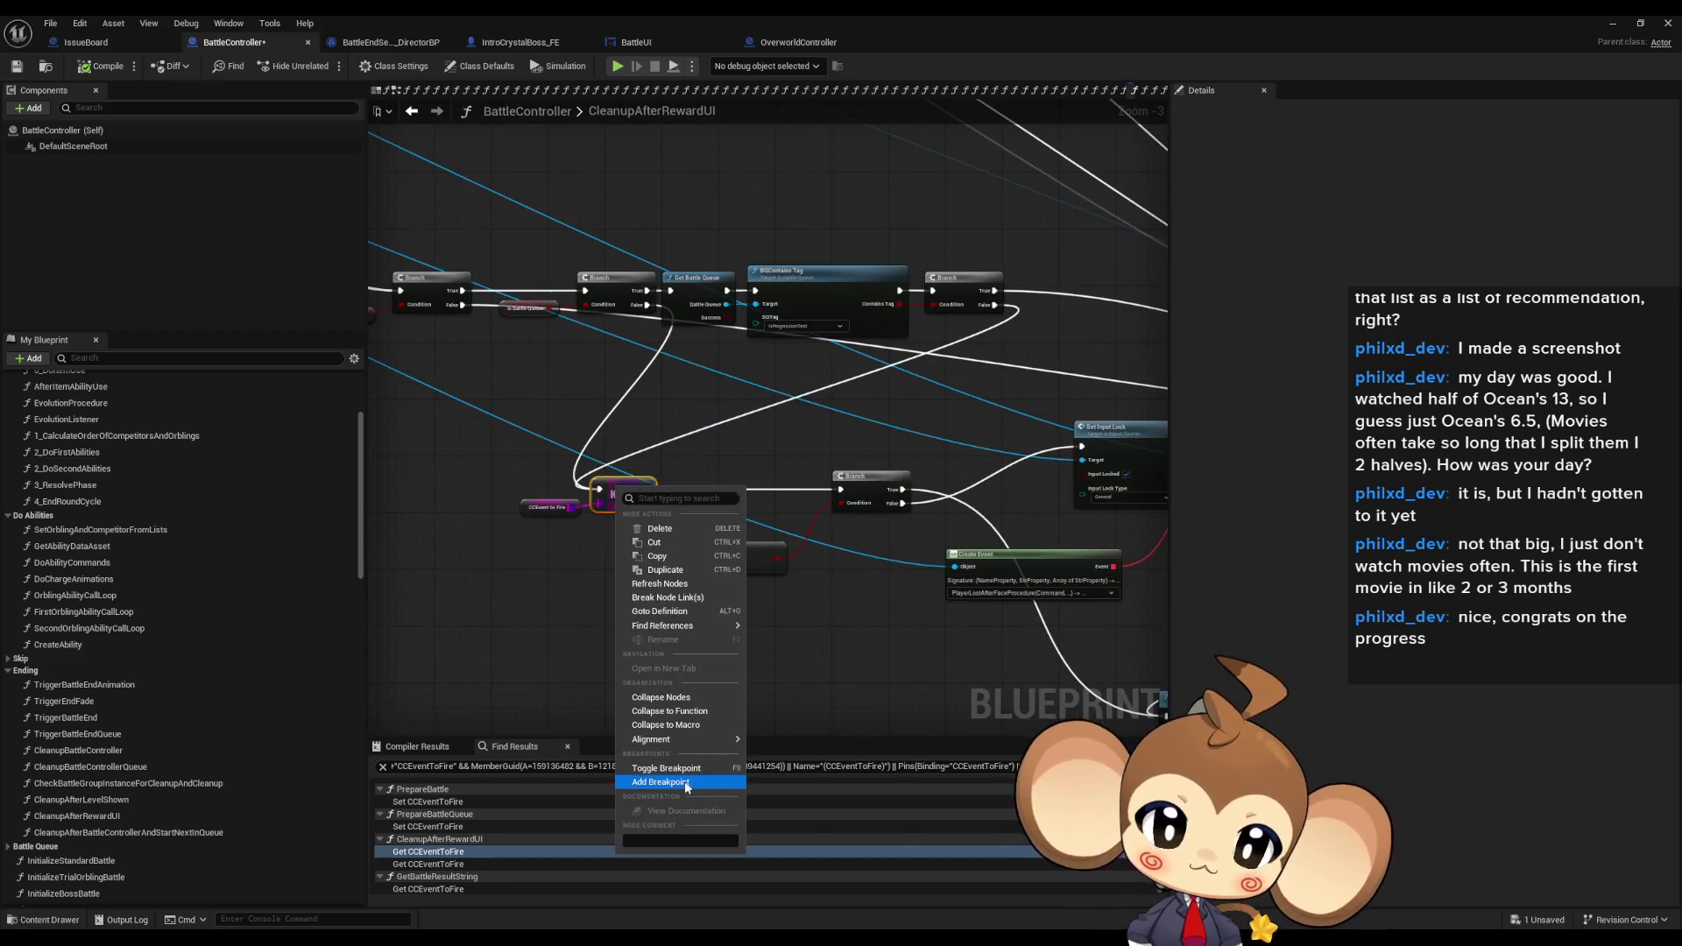
pyautogui.click(660, 781)
pyautogui.click(1615, 23)
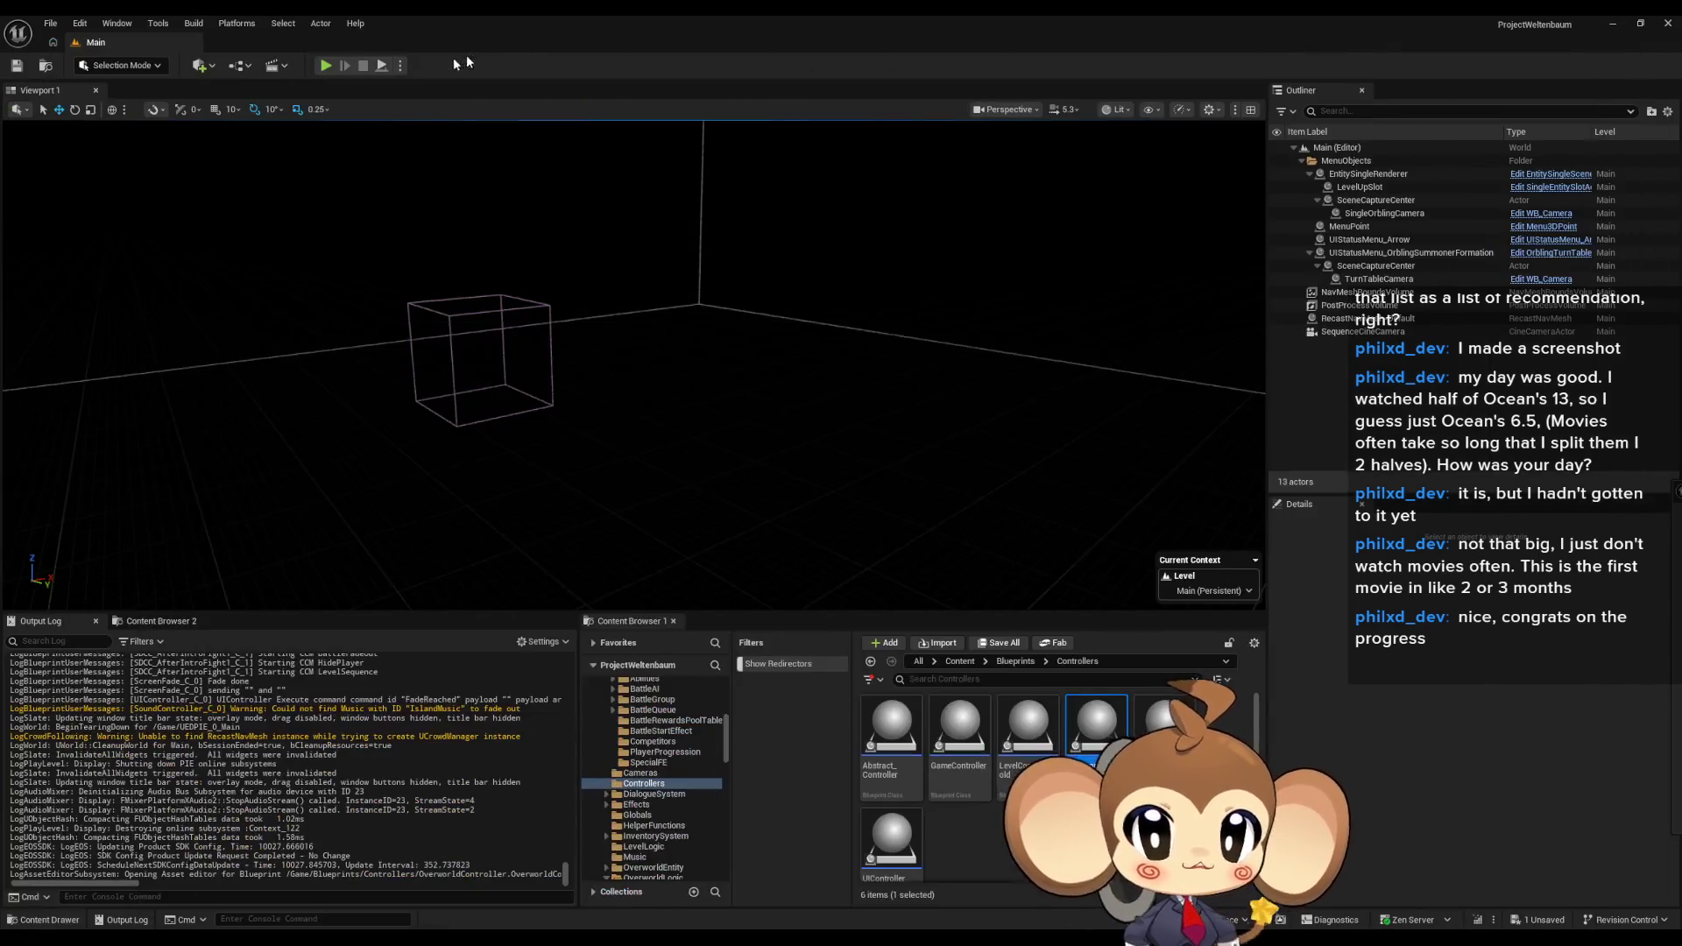
pyautogui.click(326, 66)
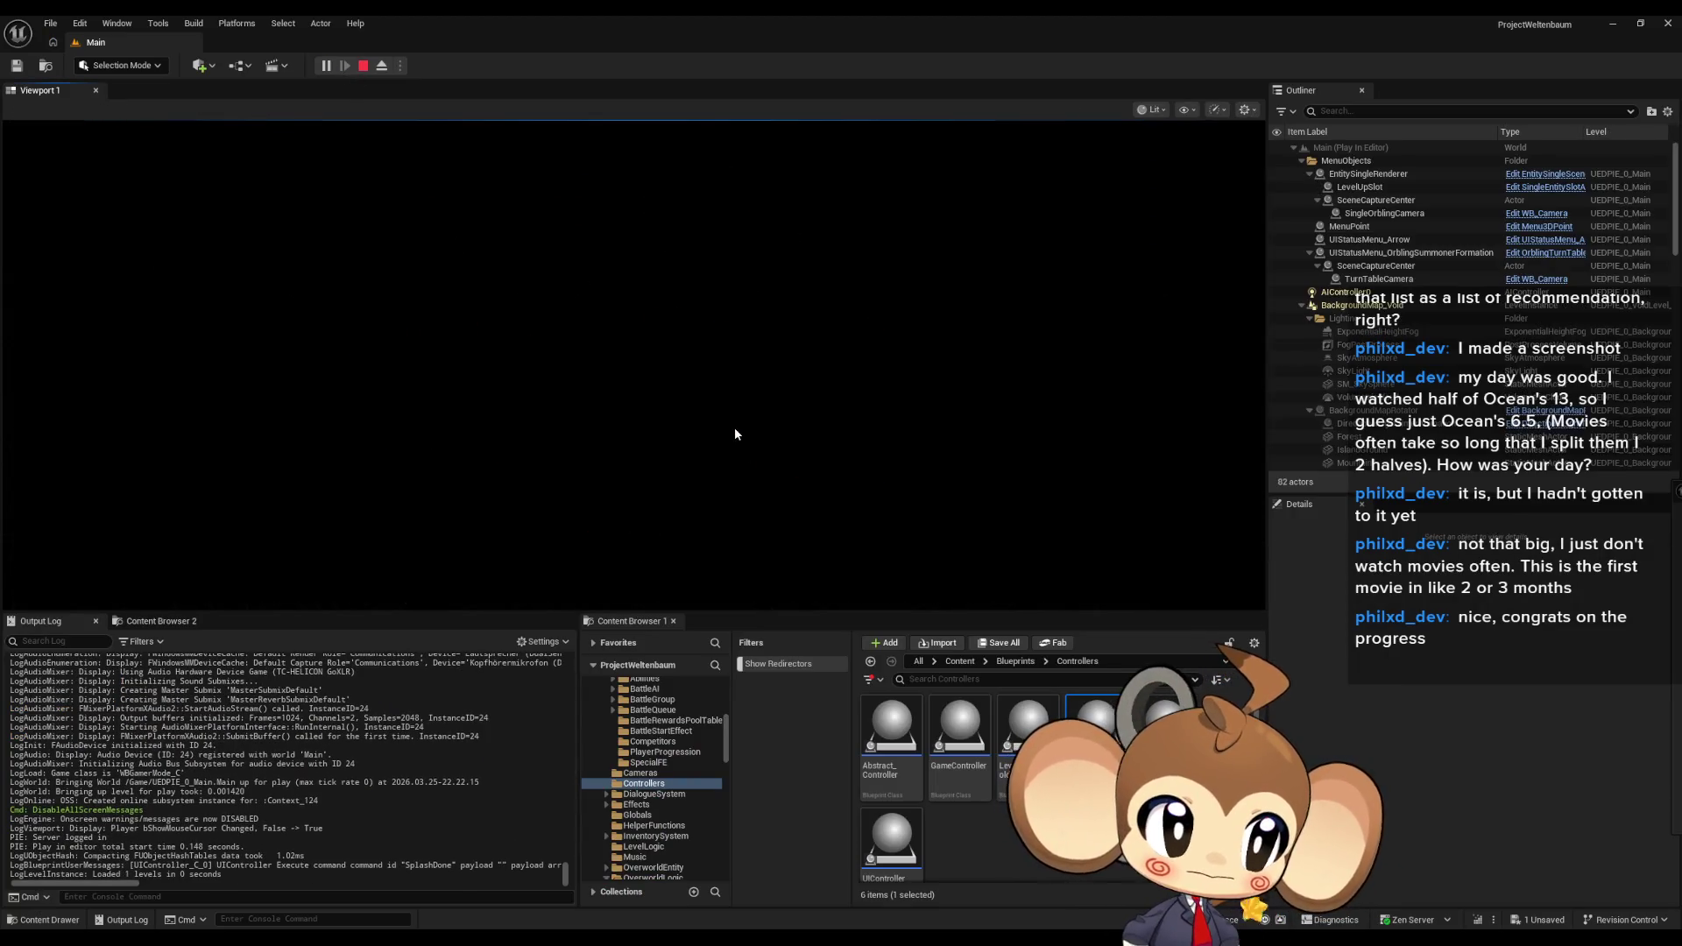
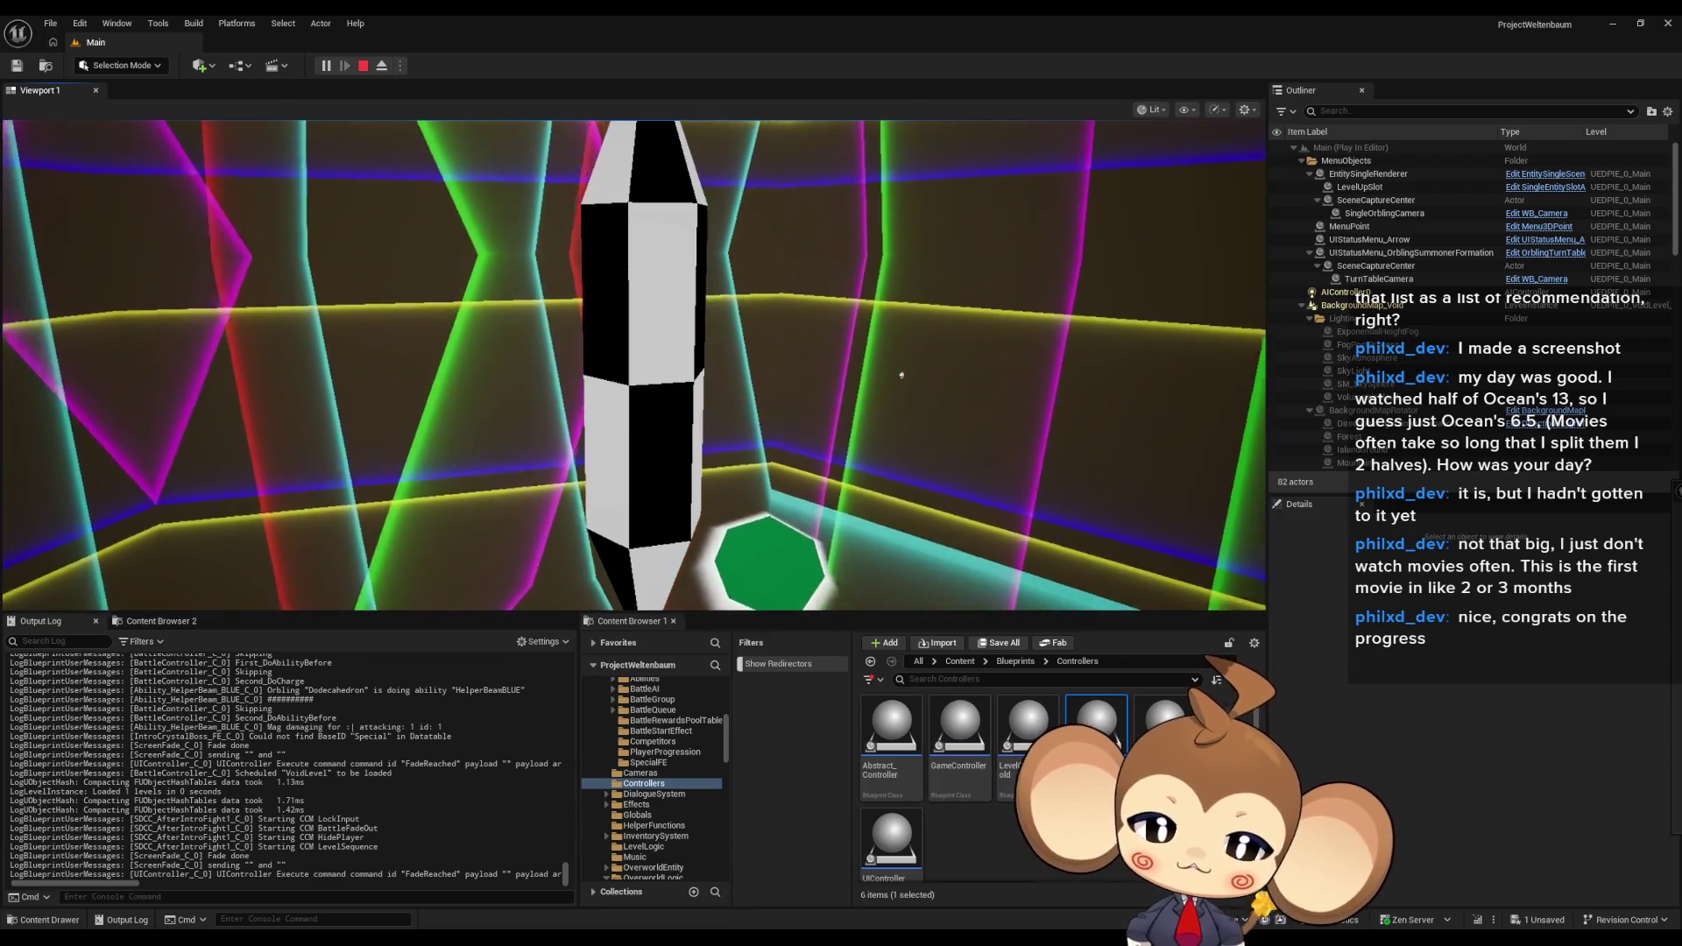
# - Show the BattleController Blueprint, paused at the KEYS breakpoint, from its taskbar thumbnail
pyautogui.moveTo(759, 912)
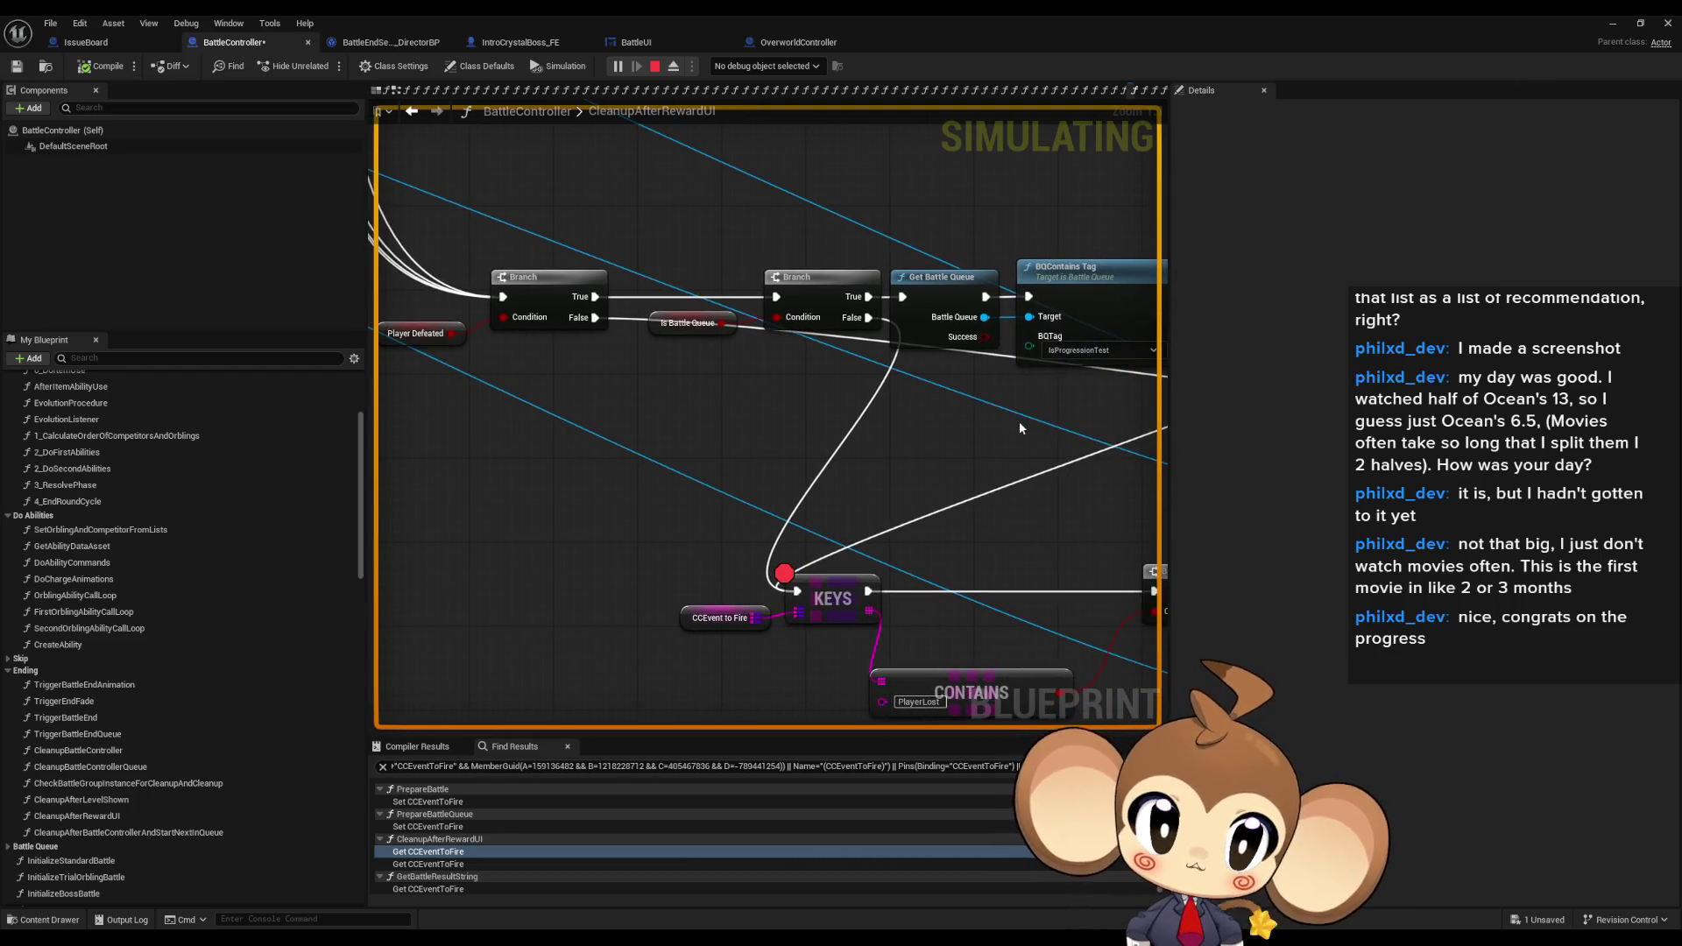
# - Switch to BattleController and expand the CCEvent to Fire debug value at KEYS
pyautogui.click(1614, 26)
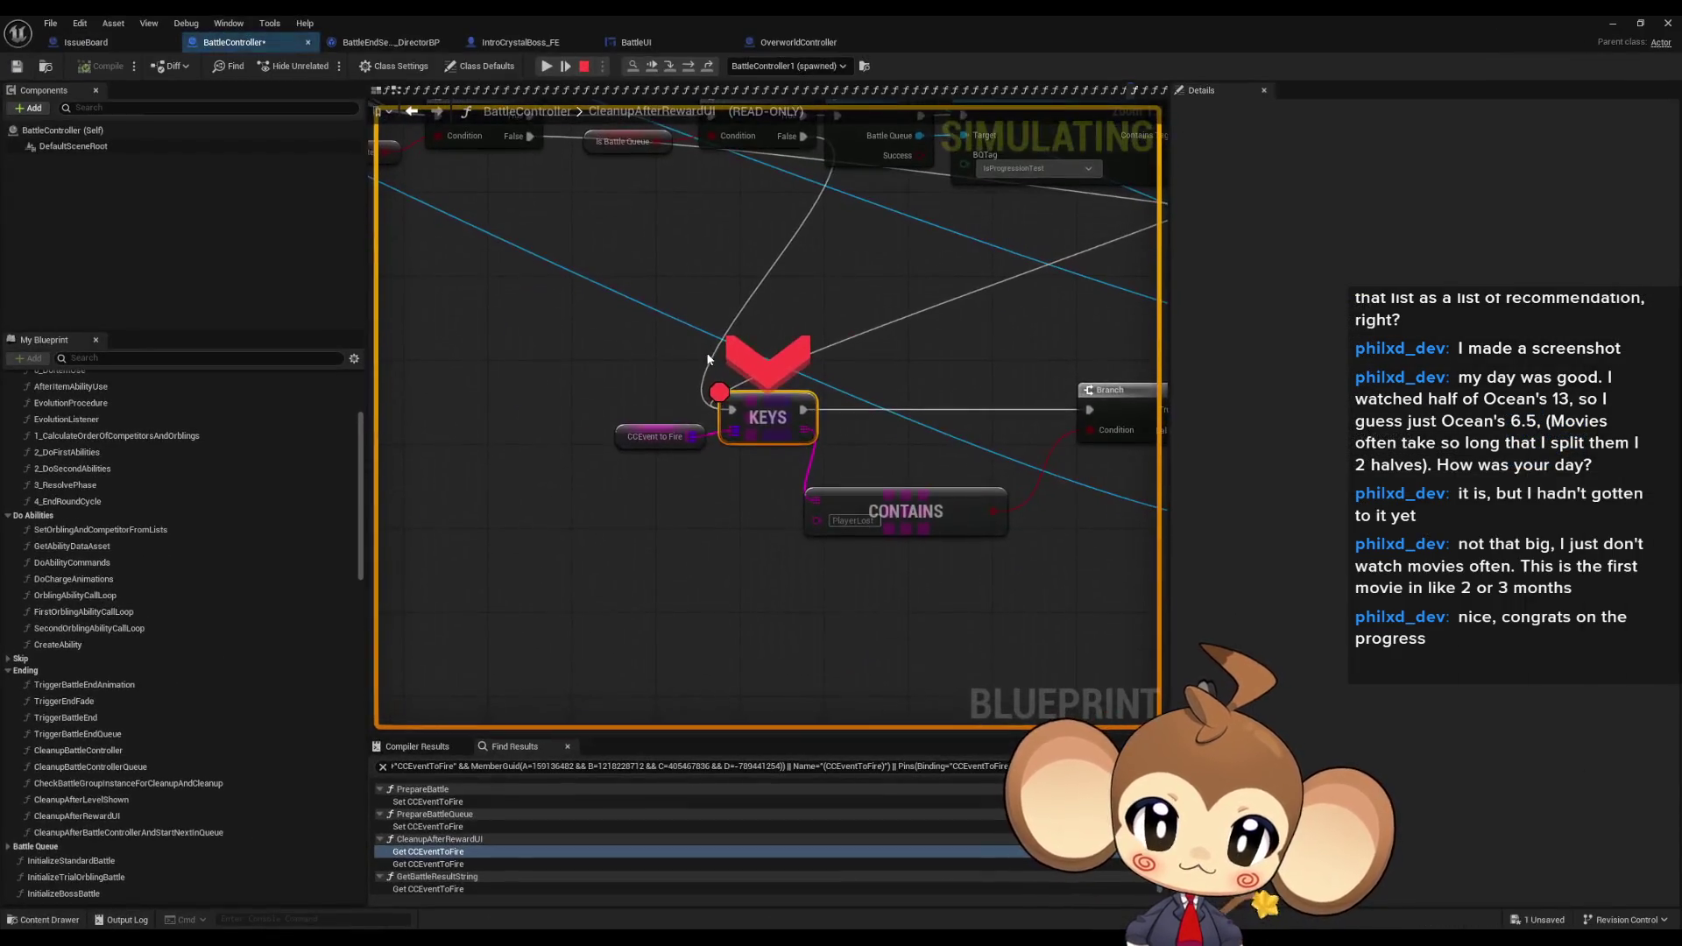
pyautogui.moveTo(655, 436)
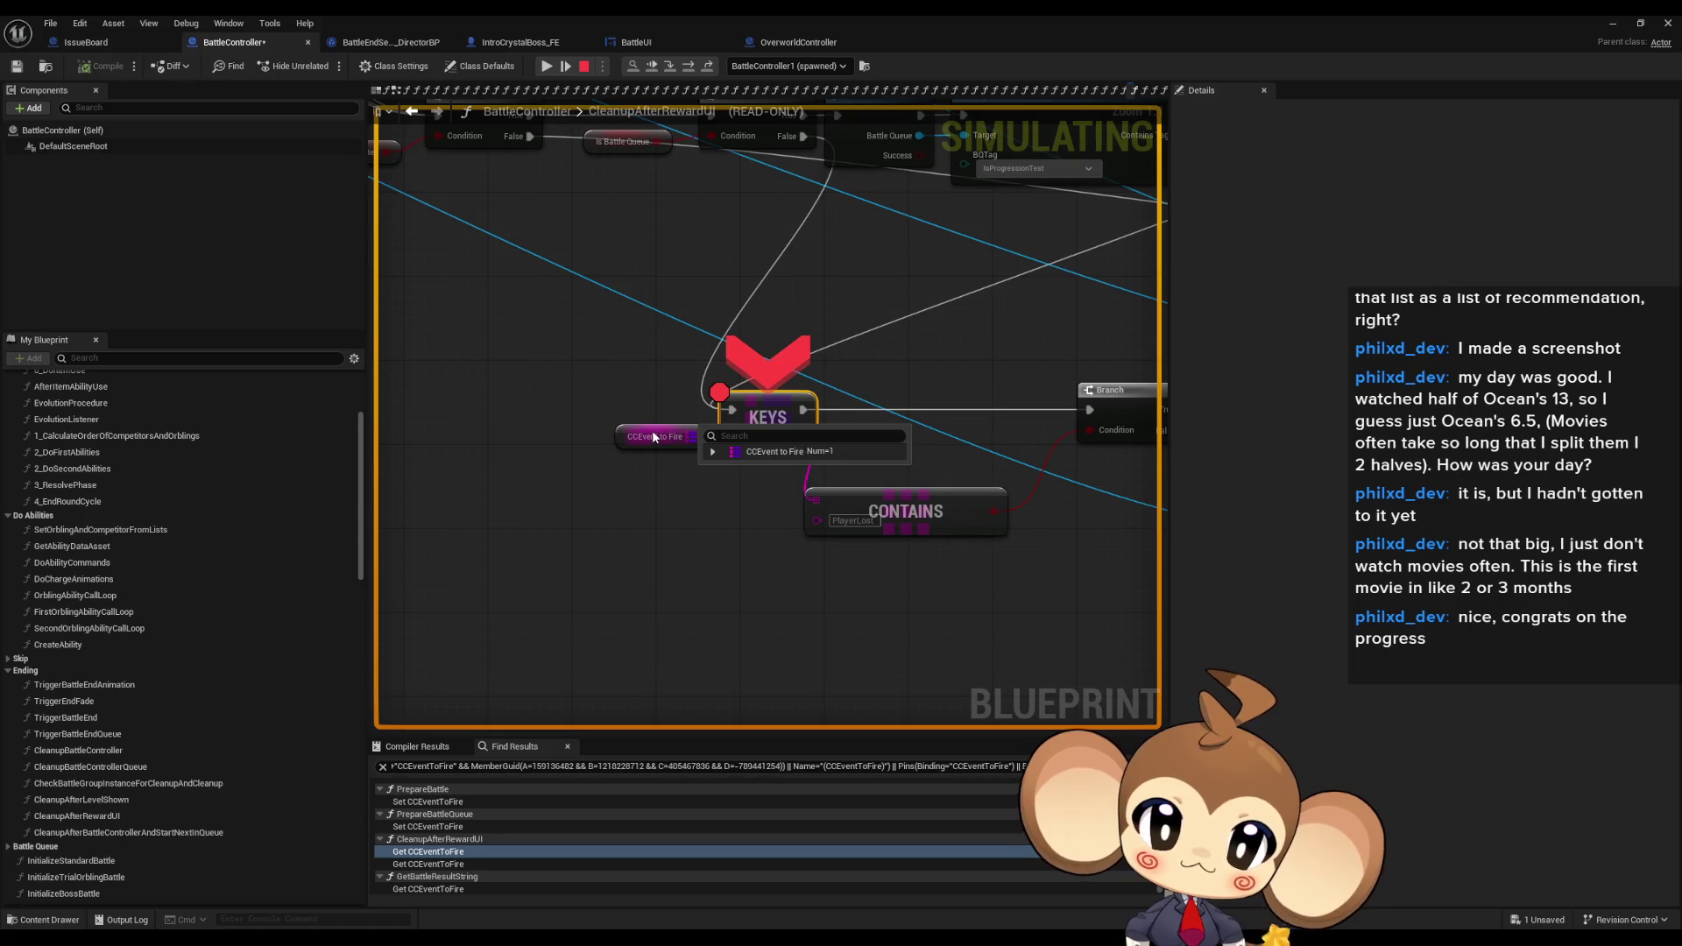
pyautogui.click(712, 452)
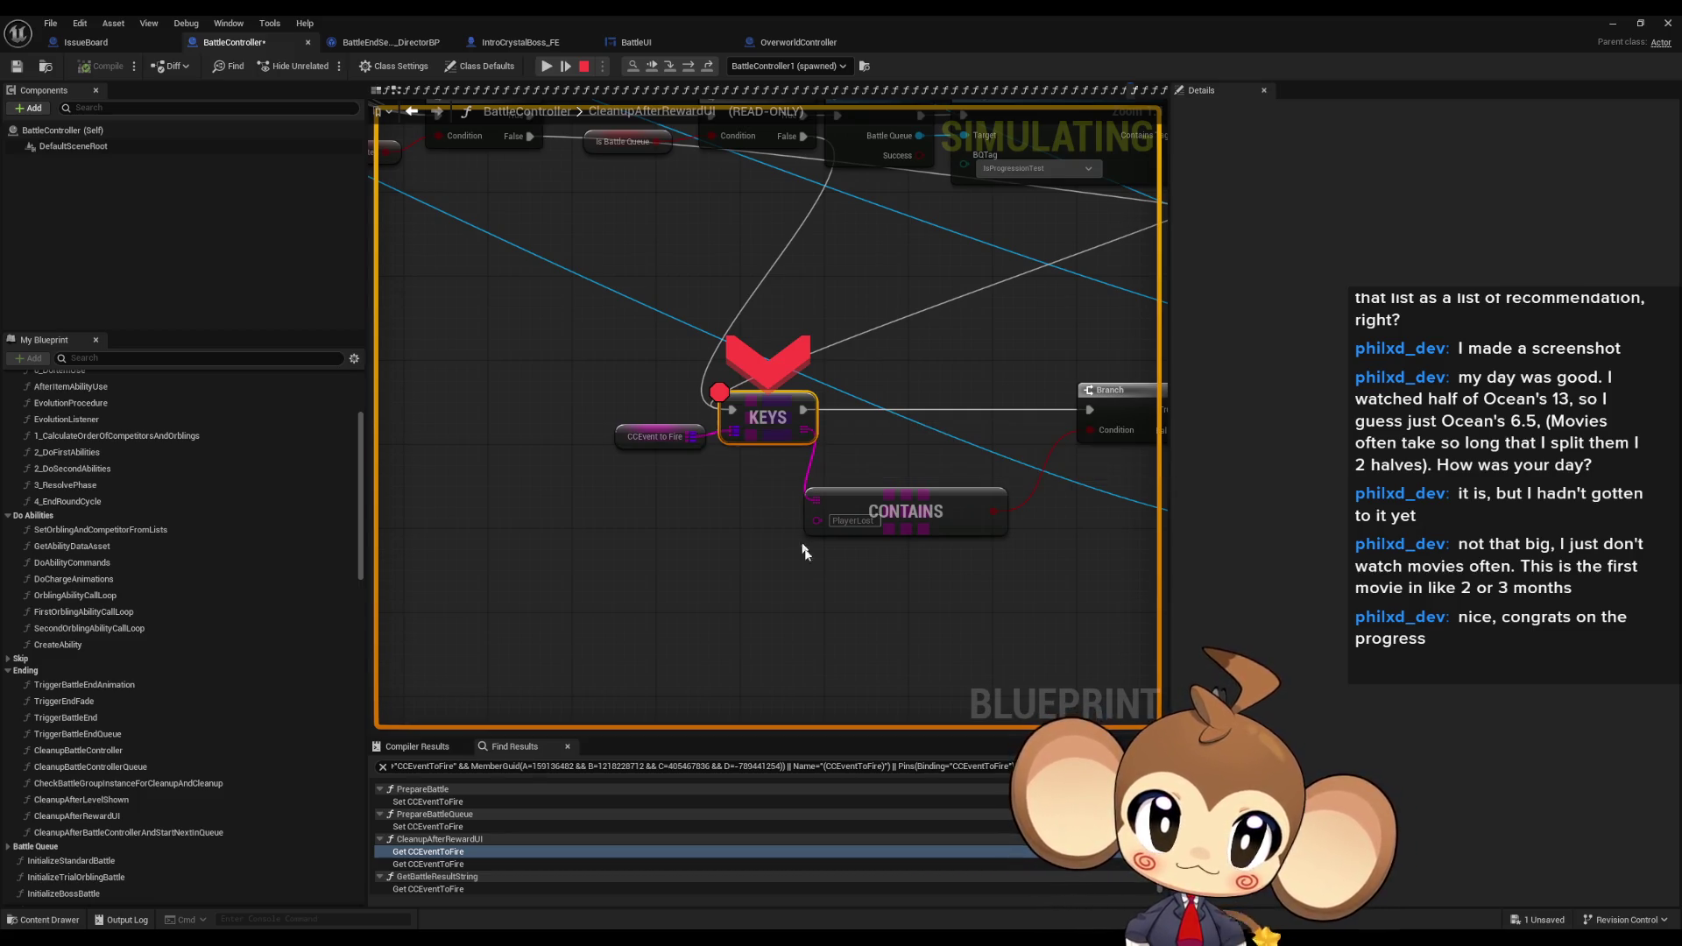
# - Pan across CONTAINS, Branch and Set Input Lock, then step execution to the Branch
pyautogui.moveTo(867, 582); pyautogui.dragTo(710, 590)
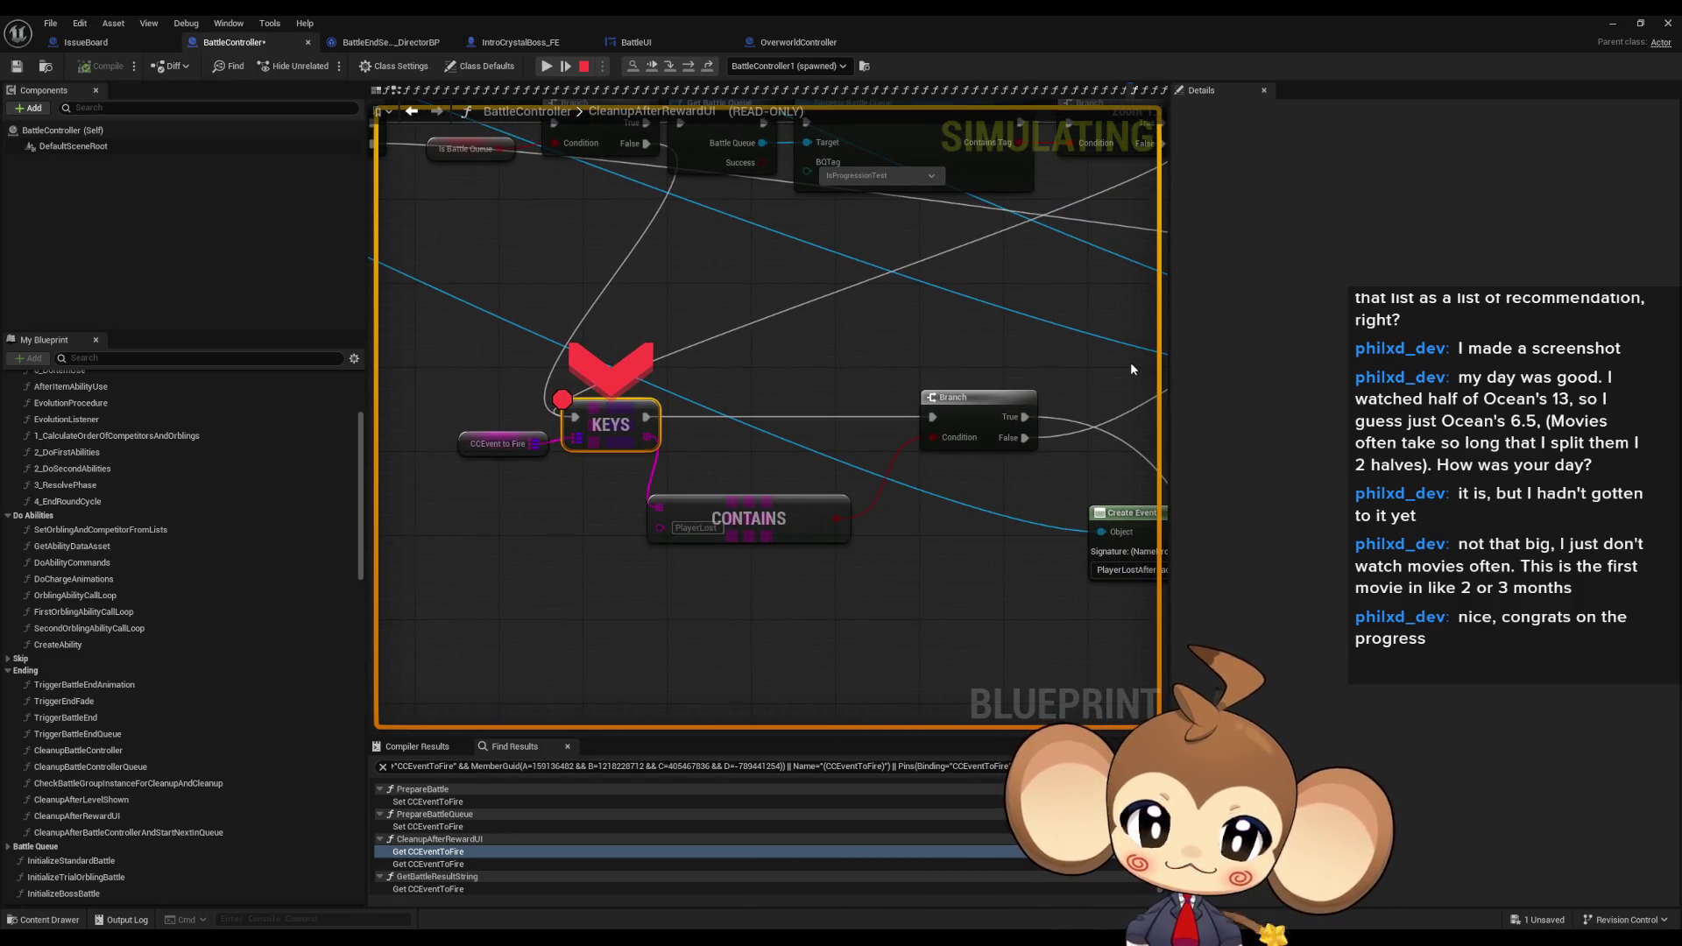
pyautogui.moveTo(1122, 366)
pyautogui.mouseDown()
pyautogui.moveTo(628, 308)
pyautogui.moveTo(523, 187)
pyautogui.moveTo(914, 331)
pyautogui.mouseUp()
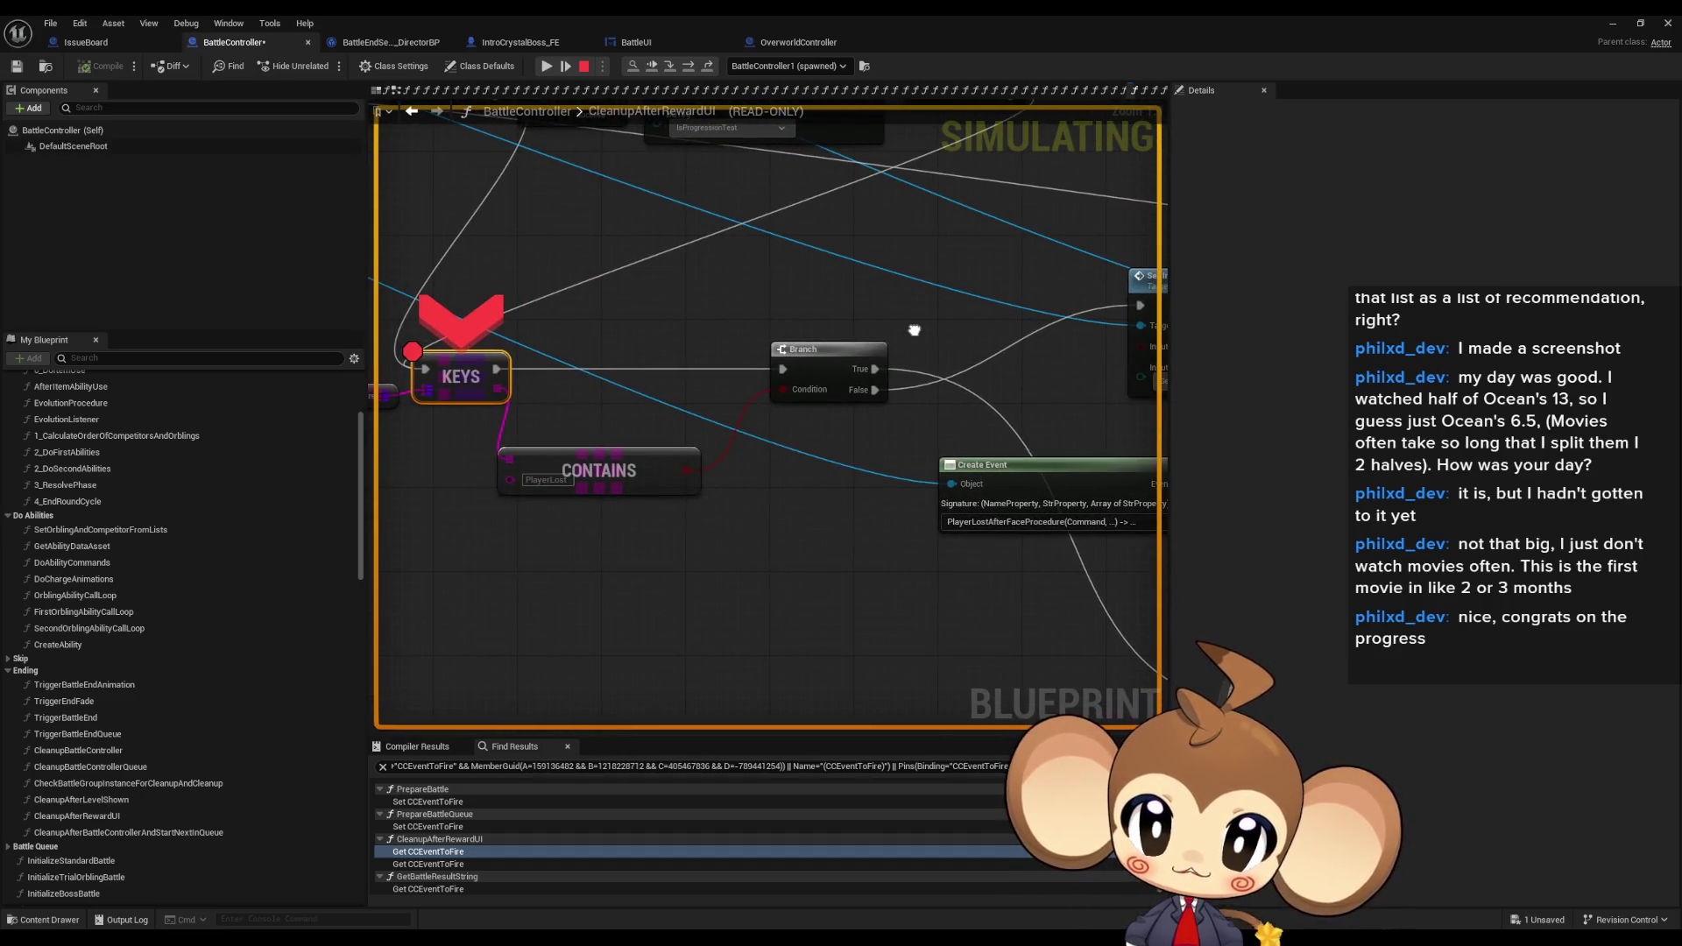
pyautogui.moveTo(541, 480)
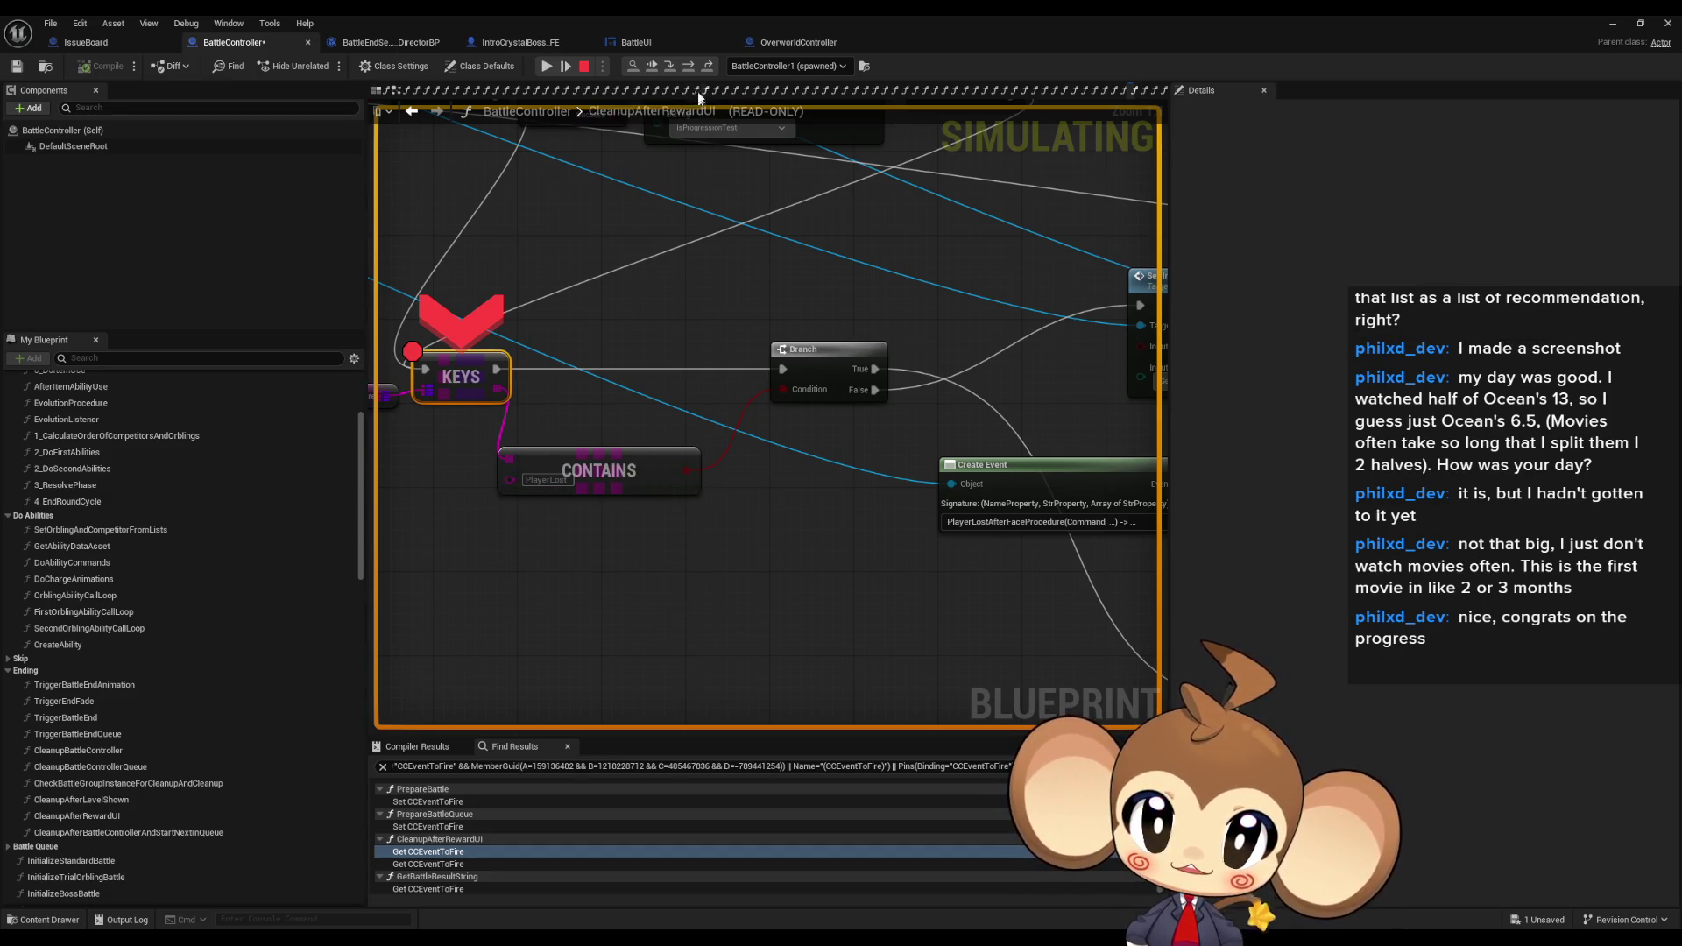
pyautogui.click(690, 70)
# - Step execution forward four times and expand the CCEvent to Fire watch value
pyautogui.click(690, 70)
pyautogui.click(690, 70)
pyautogui.click(690, 70)
pyautogui.click(690, 70)
pyautogui.moveTo(541, 448)
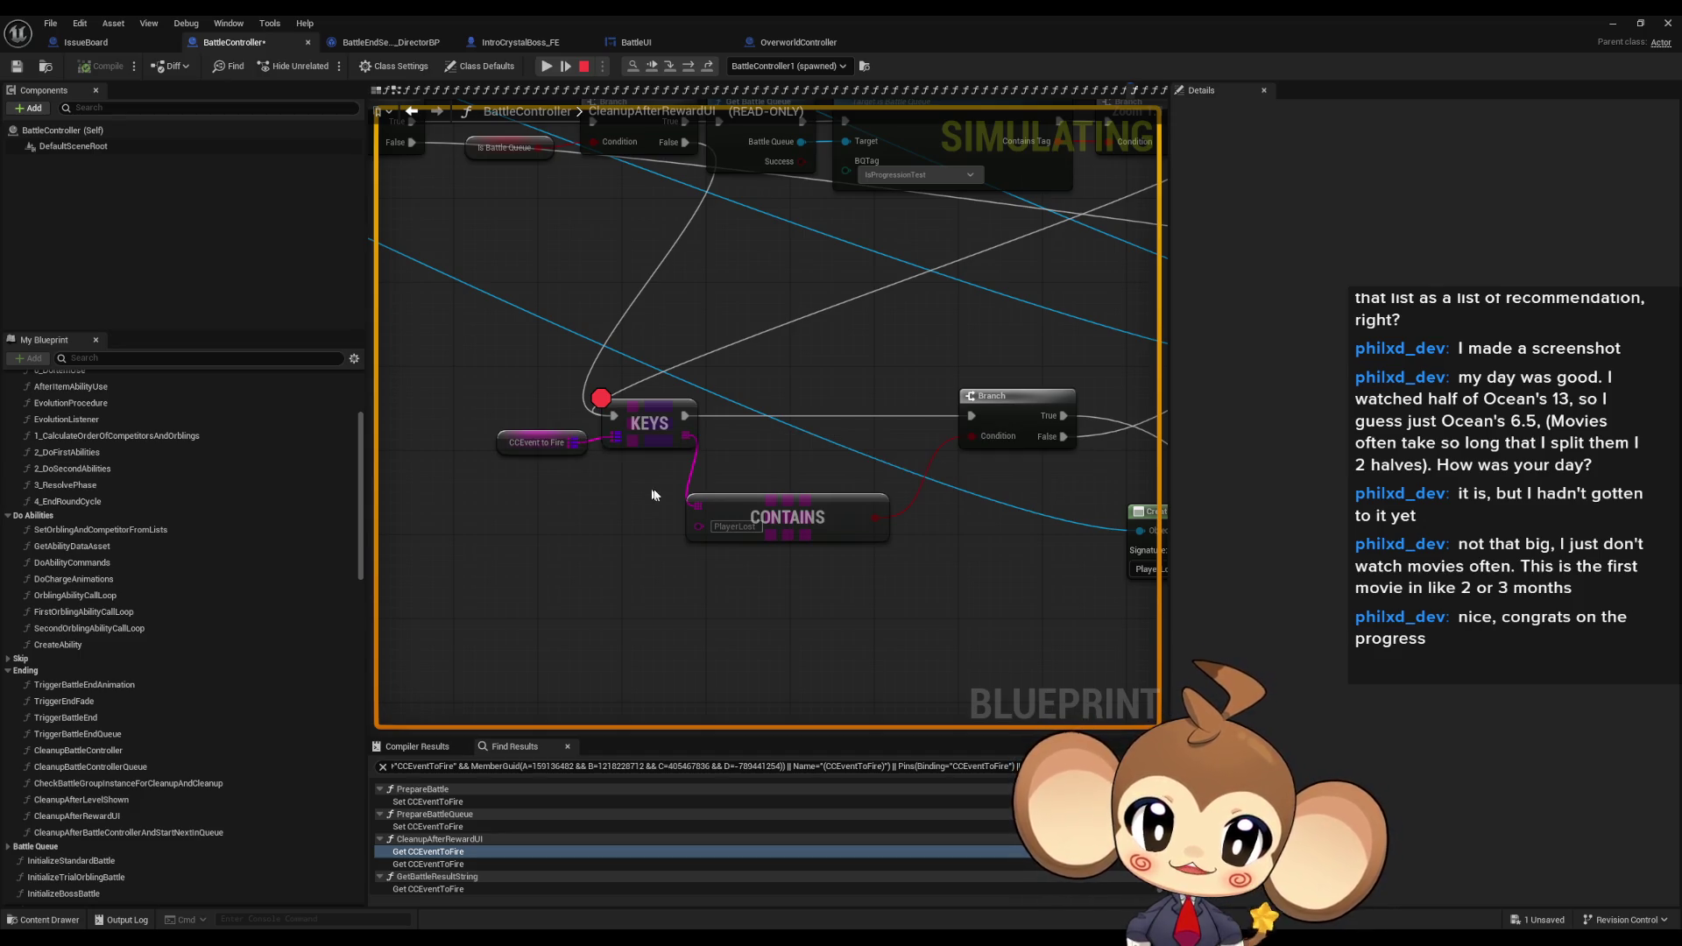
pyautogui.click(594, 459)
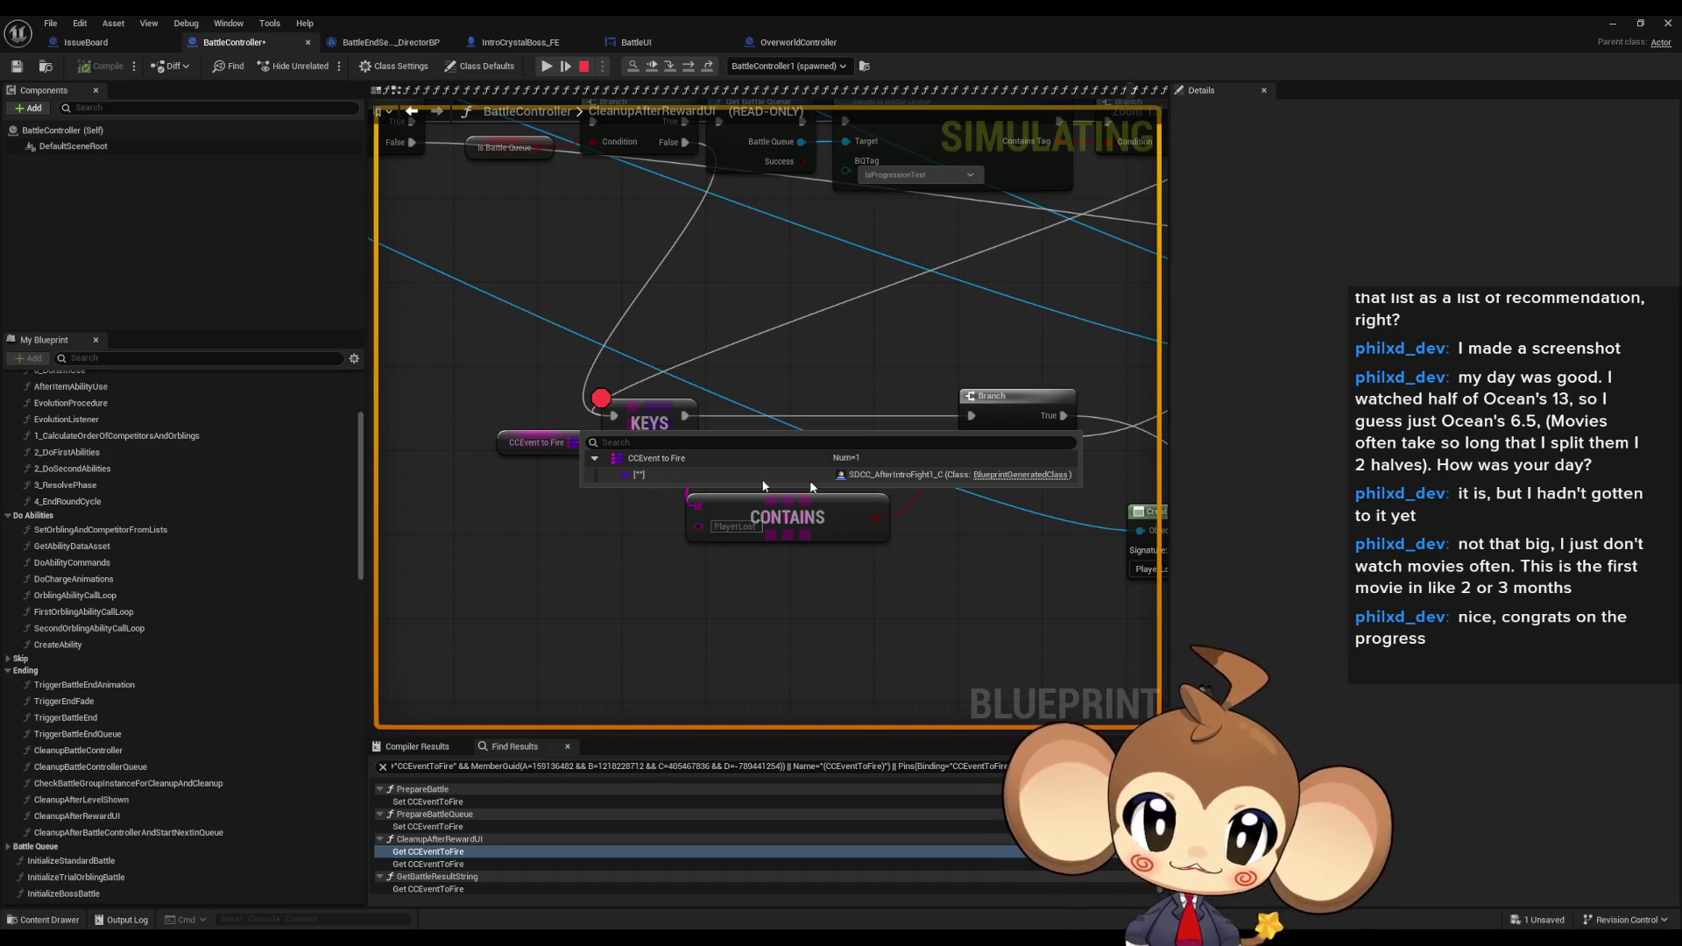
# - Pan and zoom the graph to find Set Input Lock, Create Event, Branch and SpawnActor
pyautogui.moveTo(961, 546); pyautogui.dragTo(427, 537)
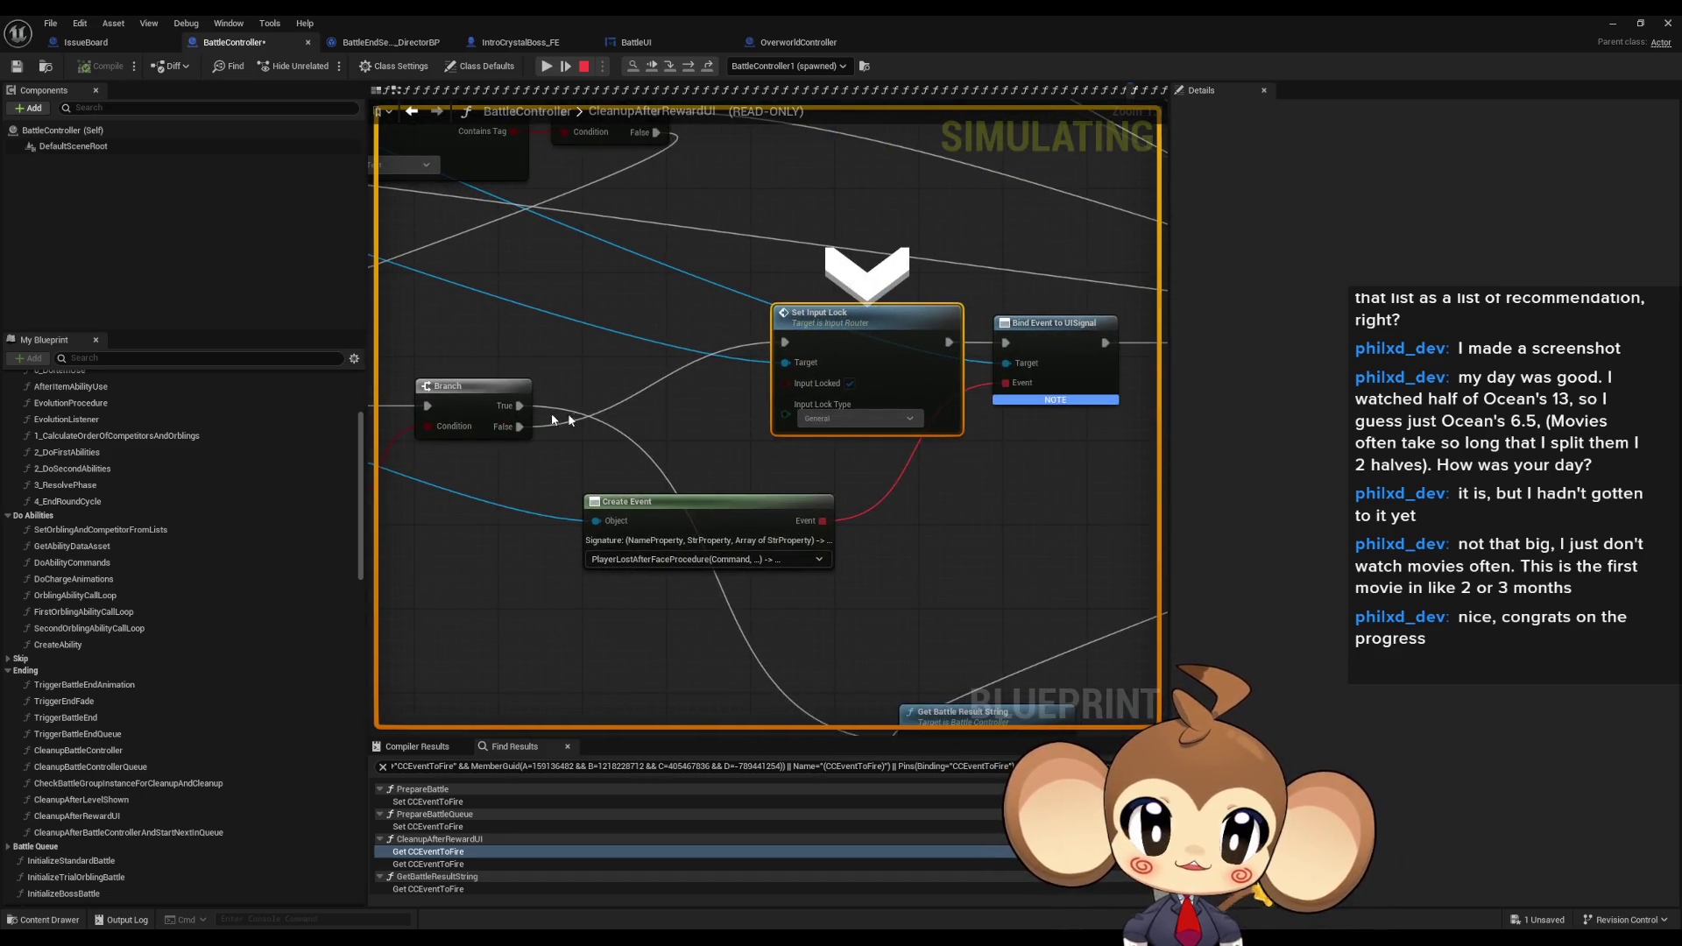
pyautogui.scroll(-4, 657, 499)
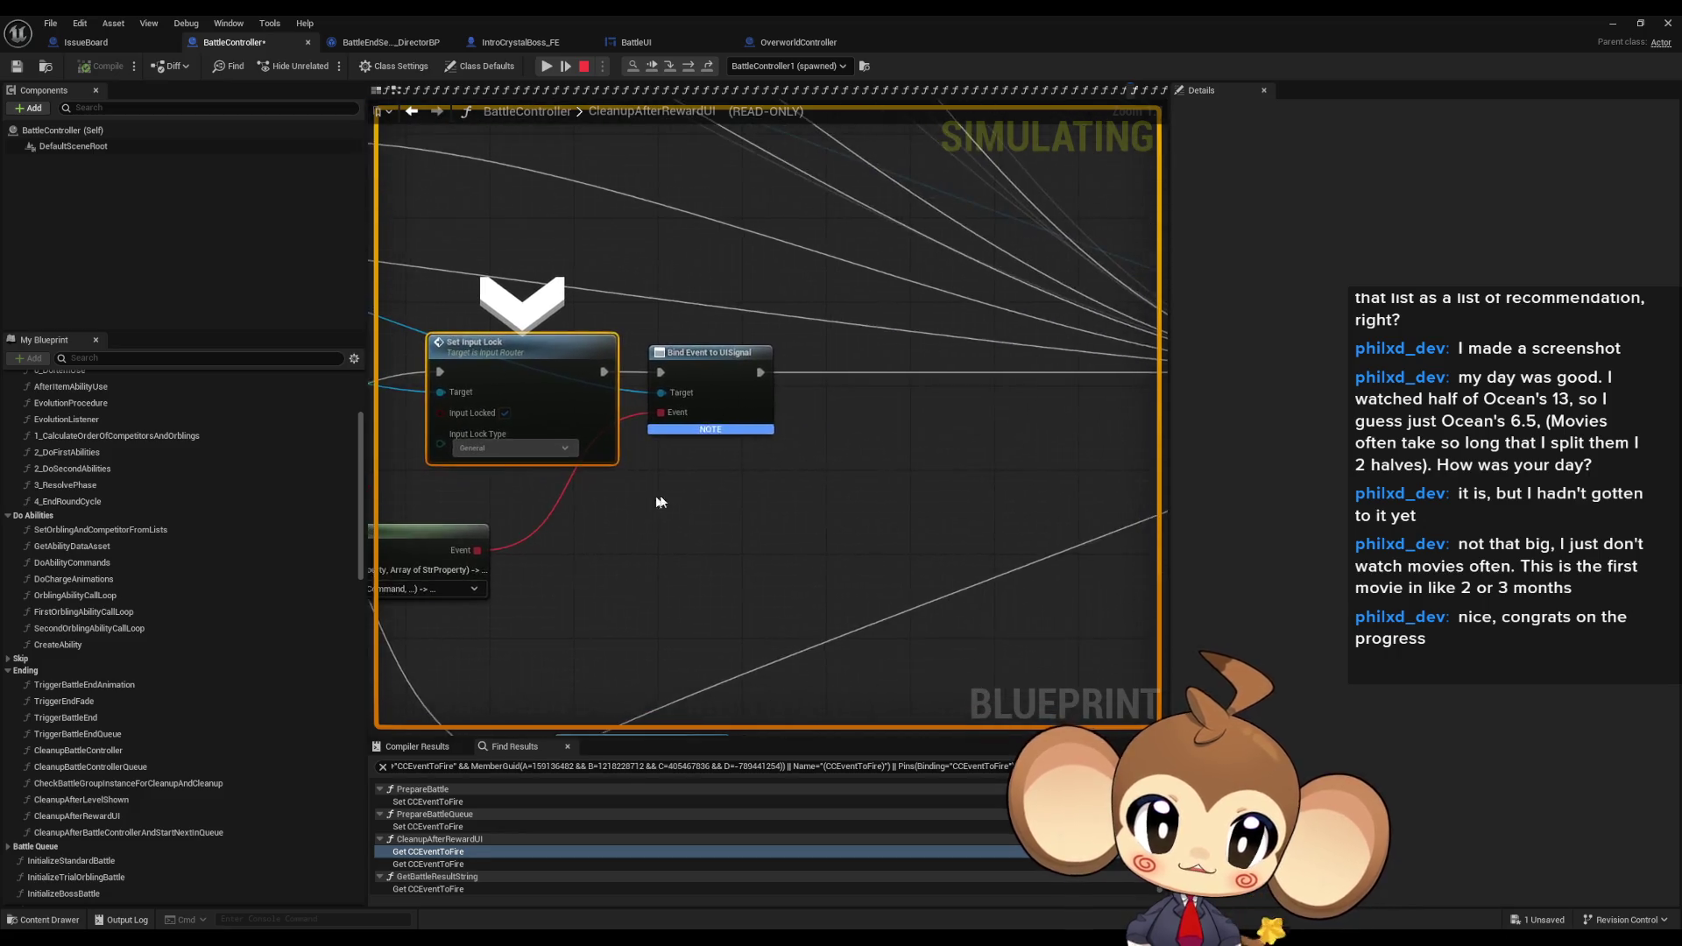
pyautogui.moveTo(647, 530)
pyautogui.mouseDown()
pyautogui.moveTo(612, 488)
pyautogui.moveTo(723, 473)
pyautogui.mouseUp()
pyautogui.moveTo(723, 474)
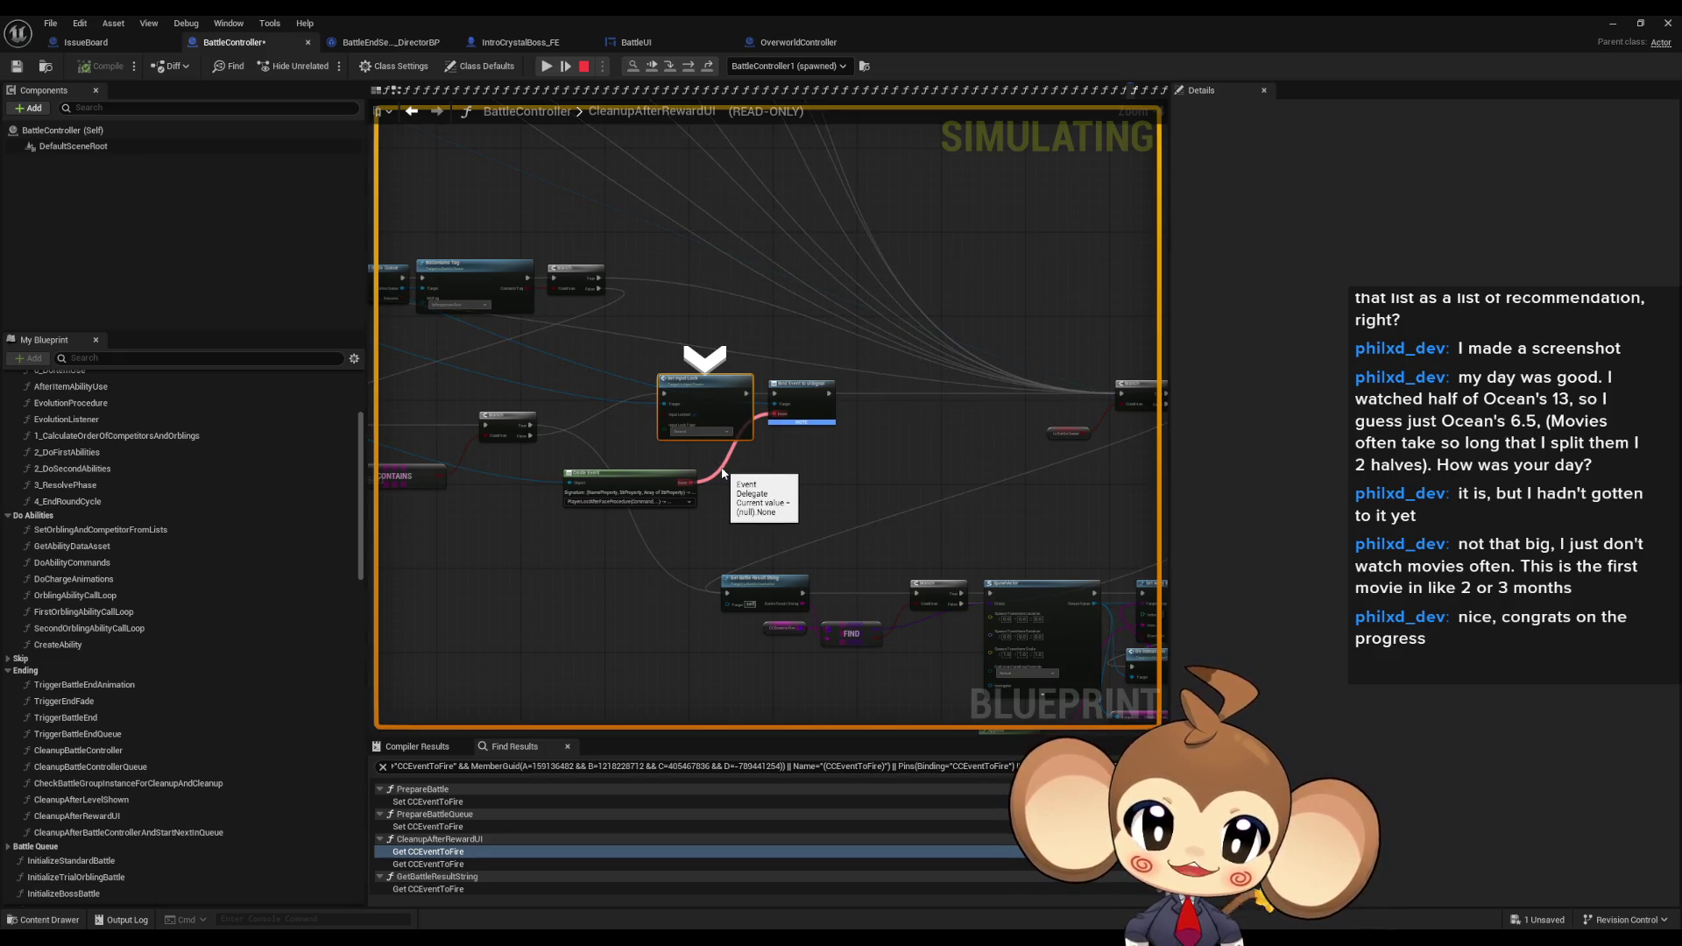
pyautogui.scroll(5, 723, 474)
pyautogui.moveTo(759, 356); pyautogui.dragTo(587, 282)
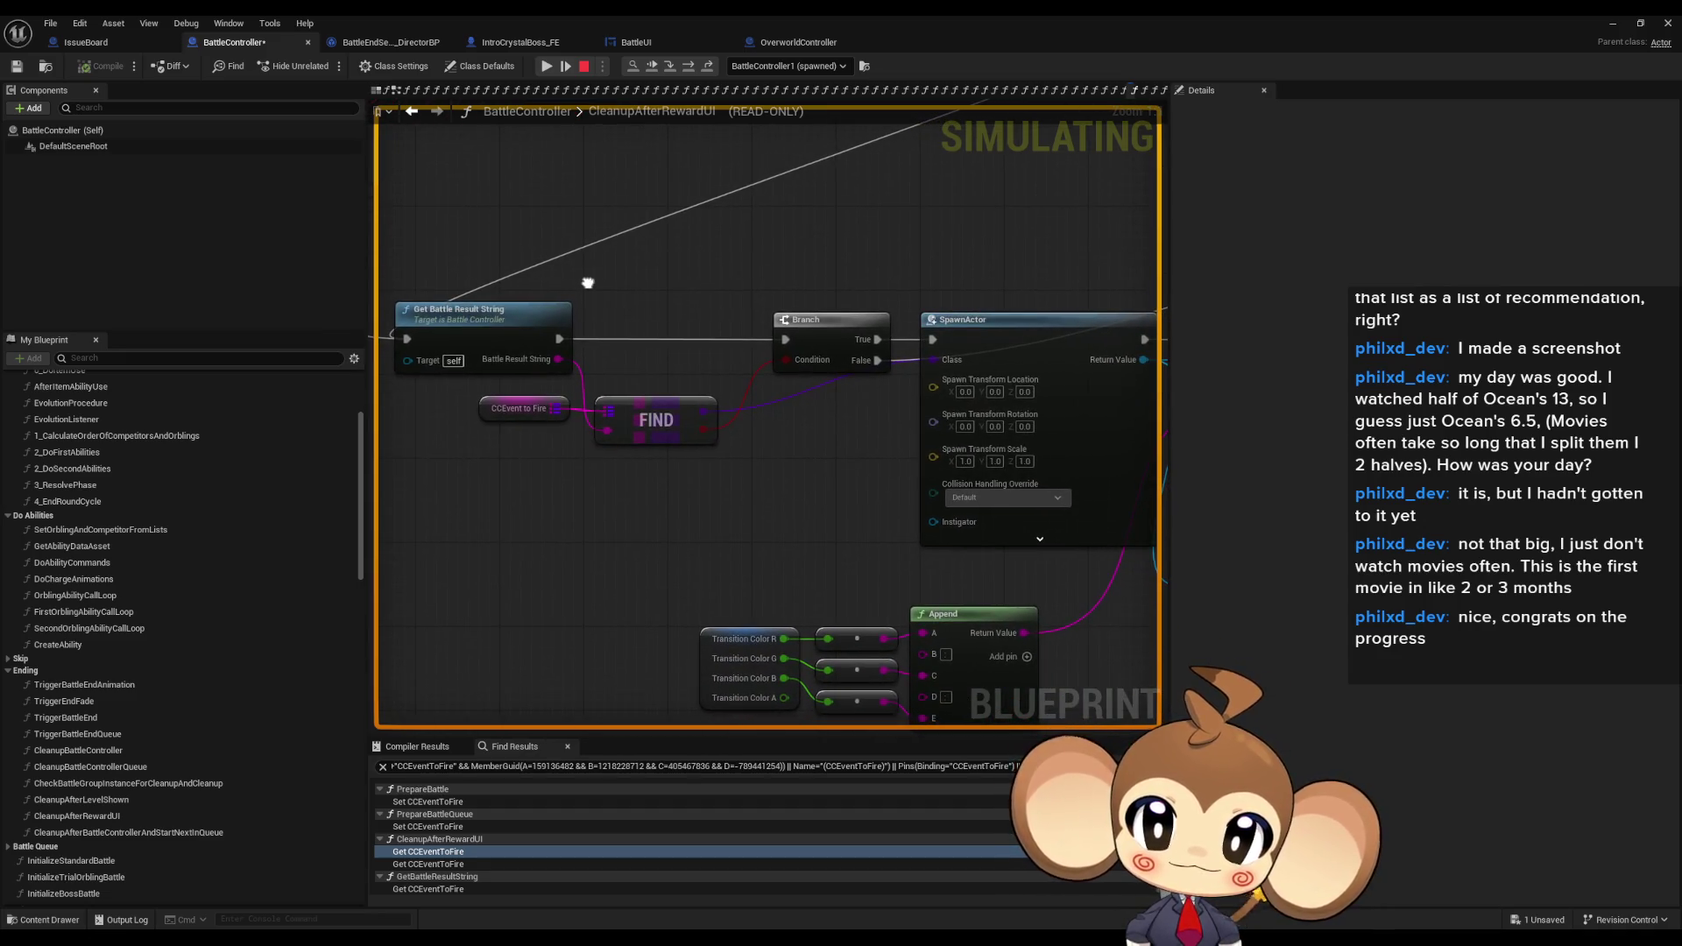
# - Jump to the paused node with F10 and frame Set Input Lock and the later Branches
pyautogui.press('F10')
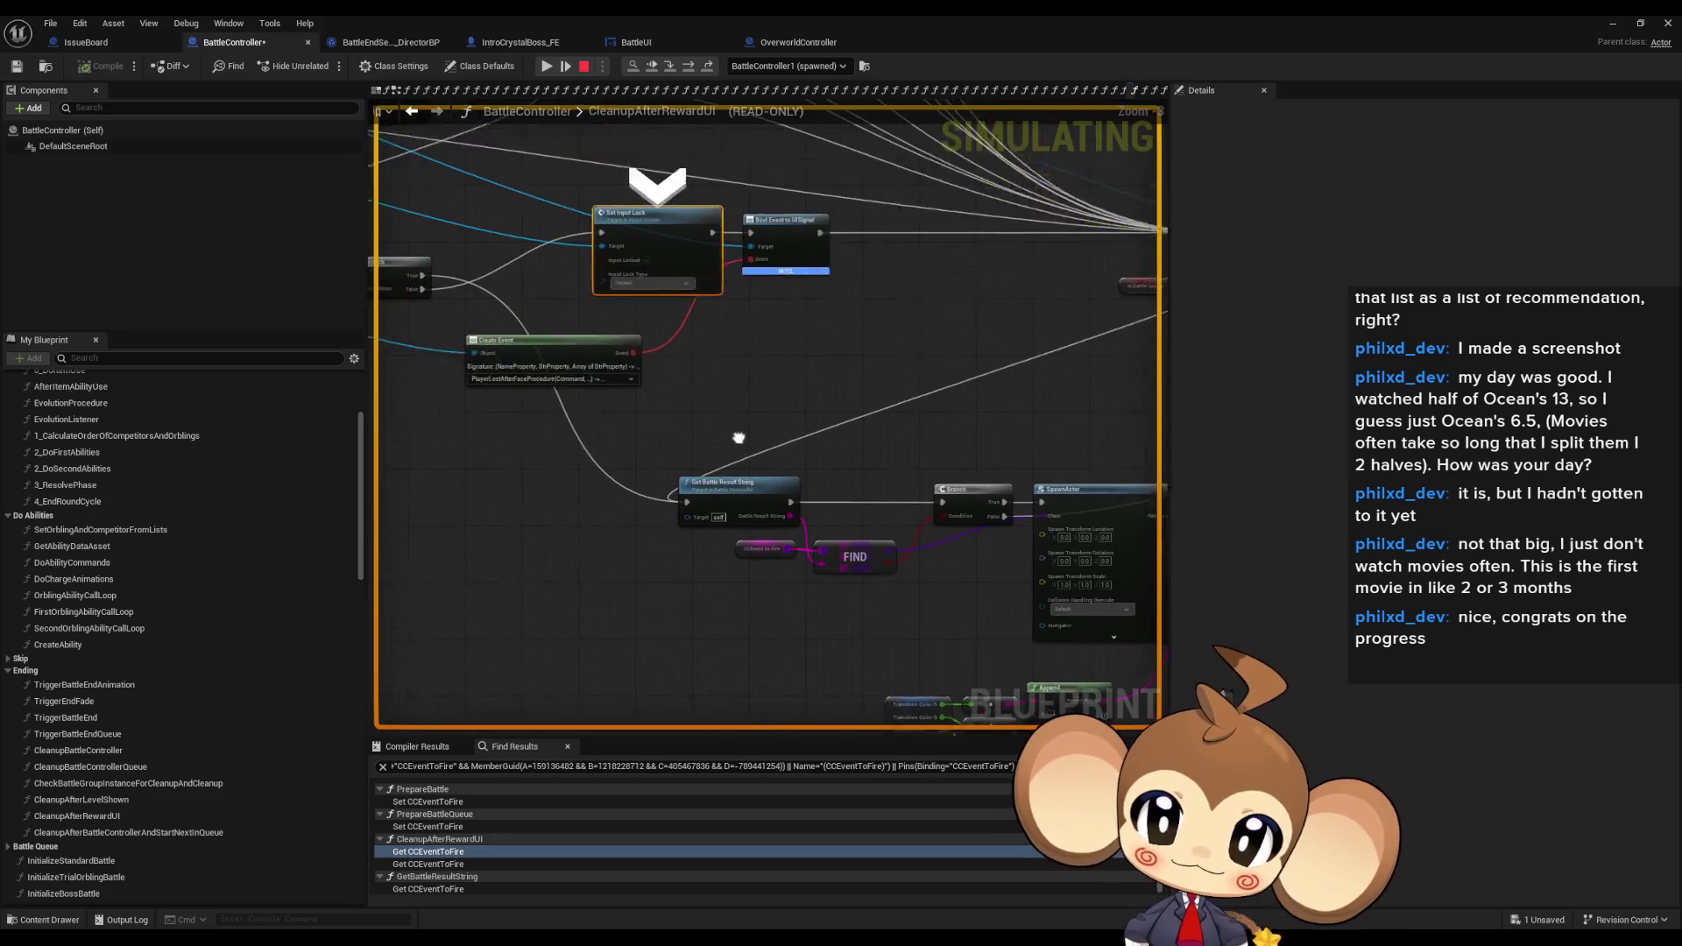
pyautogui.moveTo(664, 339); pyautogui.dragTo(1018, 429)
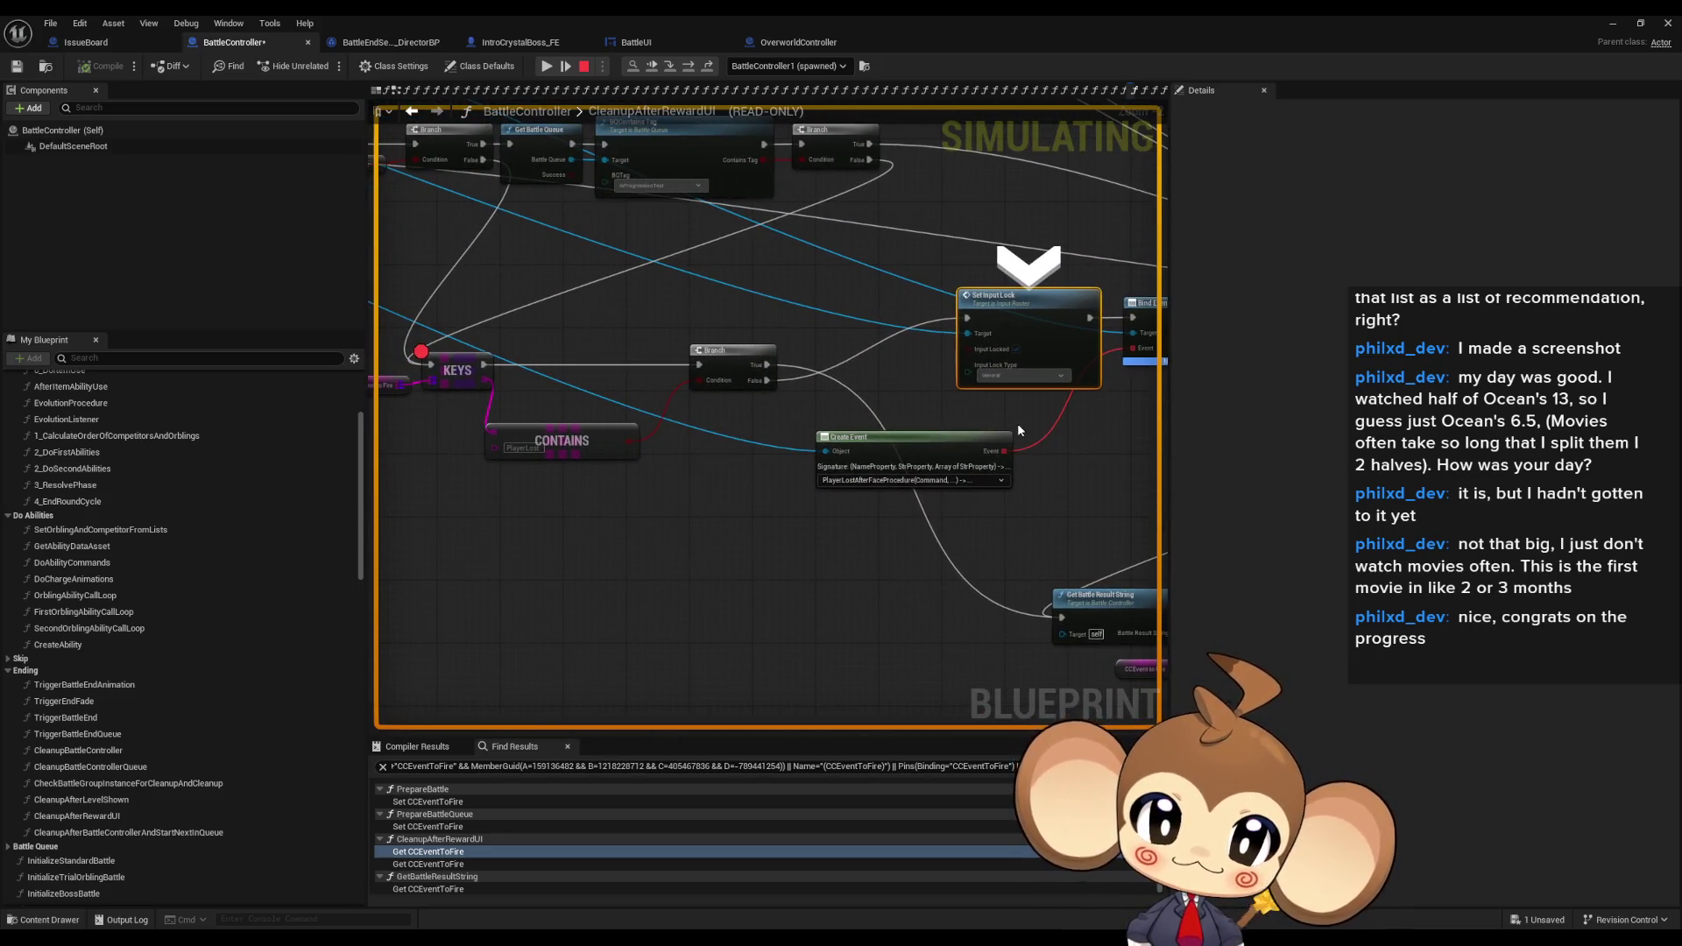
pyautogui.moveTo(516, 470); pyautogui.dragTo(692, 488)
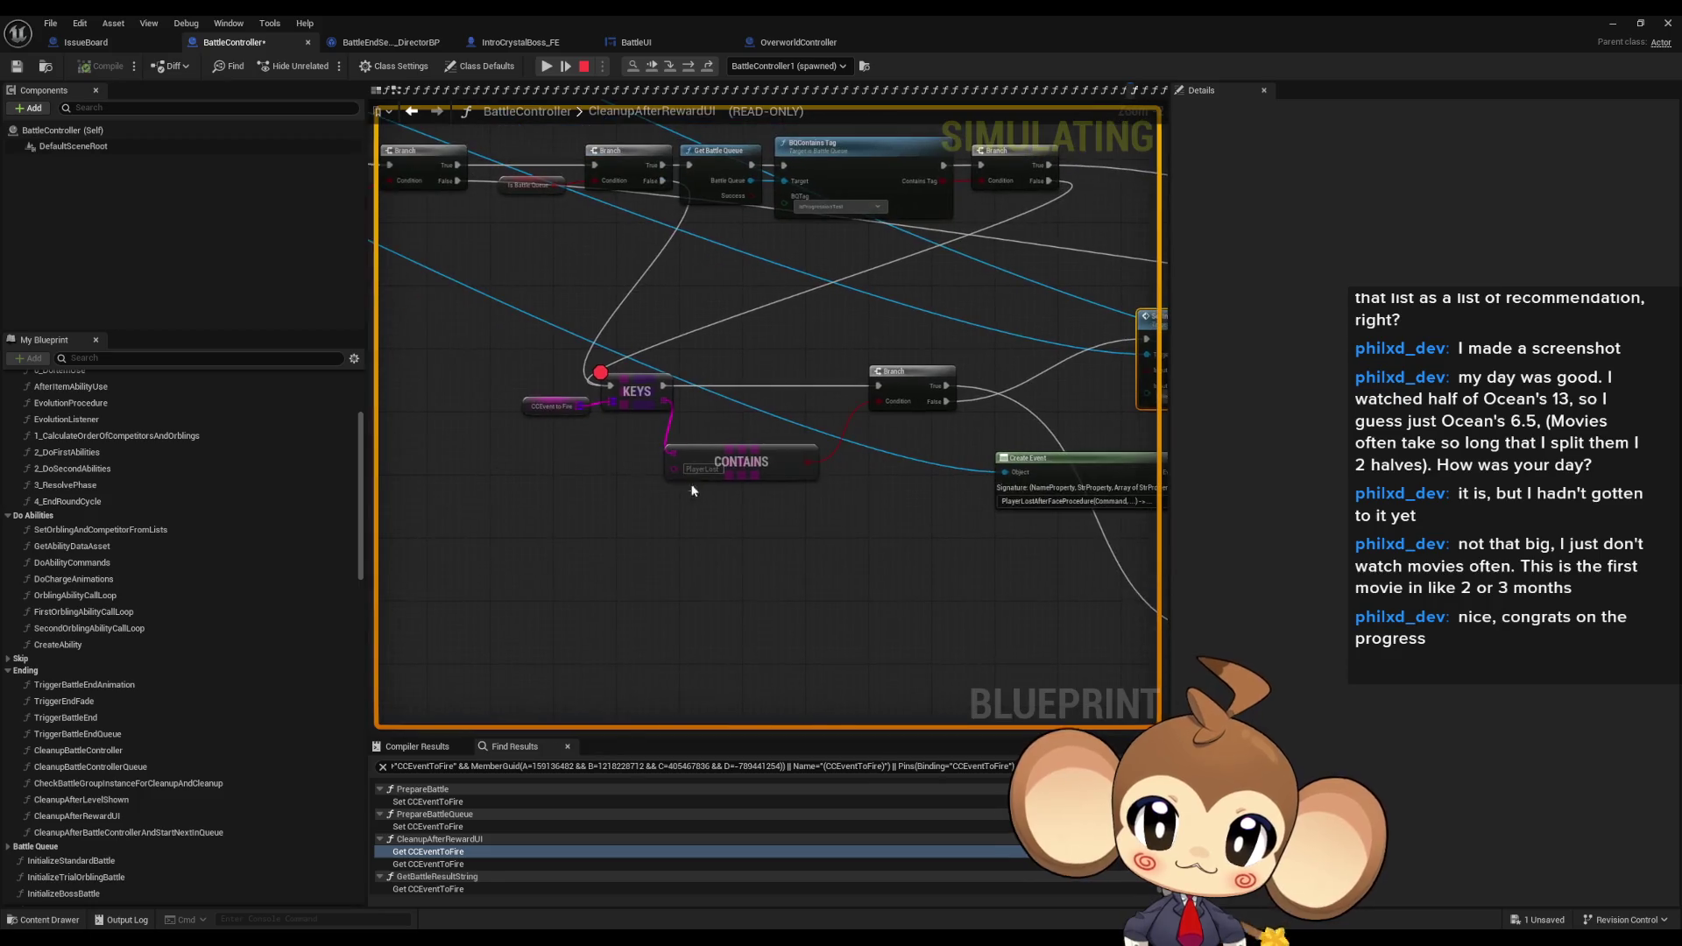
pyautogui.moveTo(982, 432)
pyautogui.mouseDown()
pyautogui.moveTo(422, 457)
pyautogui.moveTo(409, 409)
pyautogui.mouseUp()
pyautogui.moveTo(747, 385)
pyautogui.mouseDown()
pyautogui.moveTo(491, 392)
pyautogui.moveTo(750, 451)
pyautogui.mouseUp()
pyautogui.moveTo(587, 498)
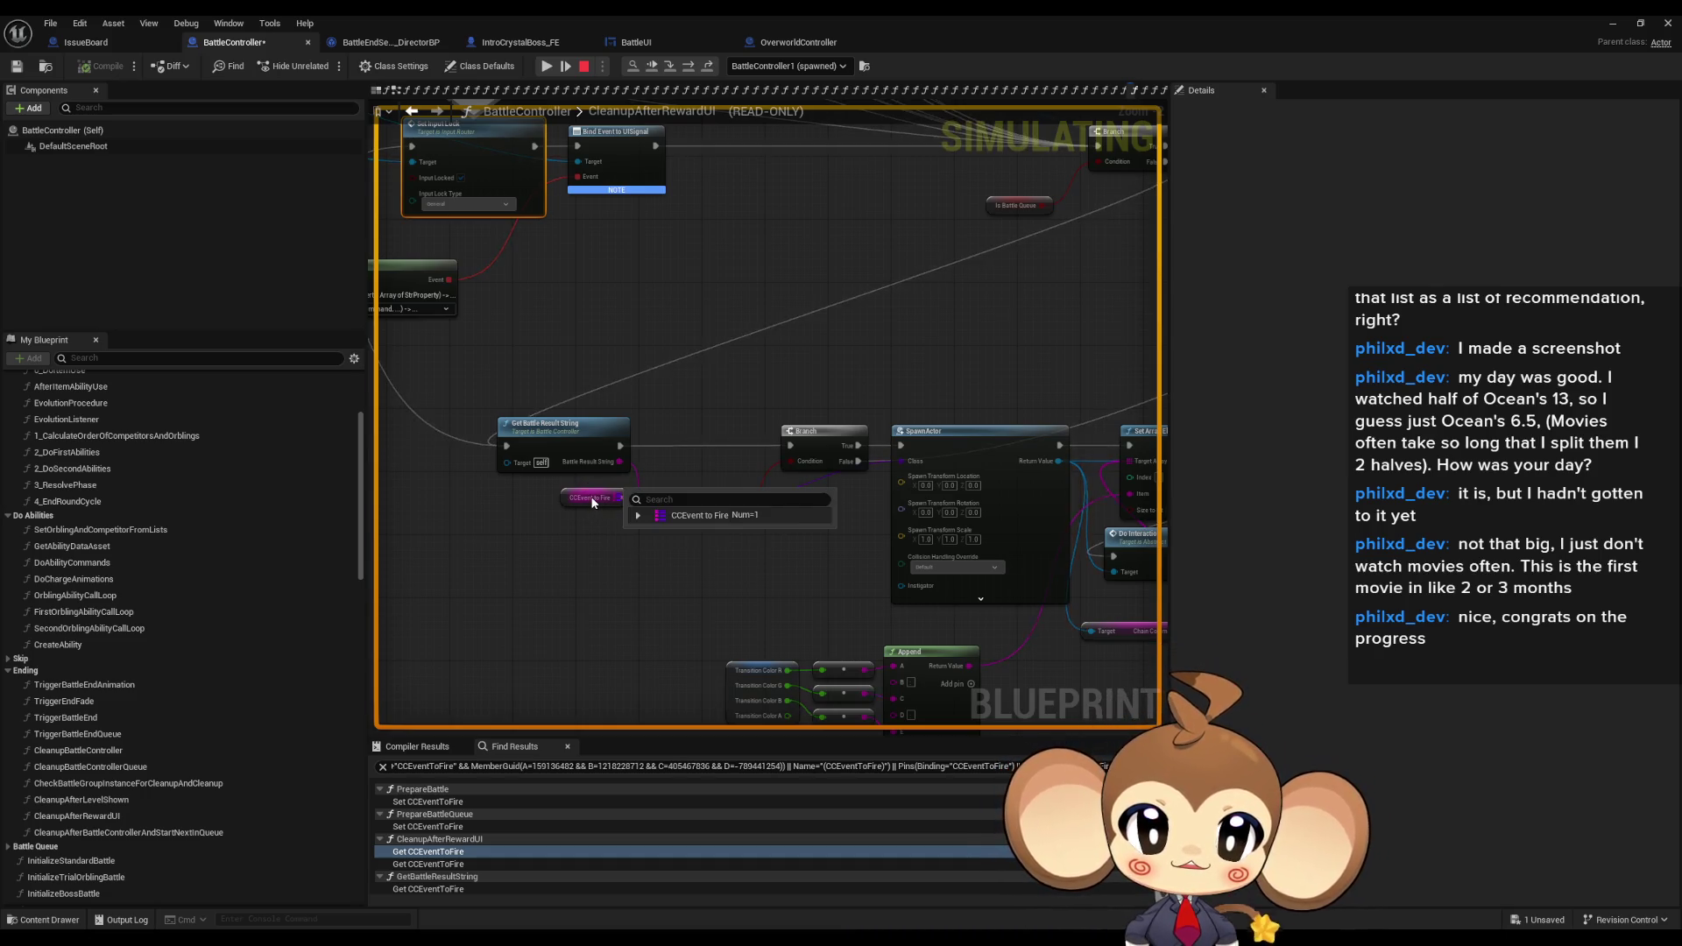
pyautogui.moveTo(591, 501); pyautogui.dragTo(310, 728)
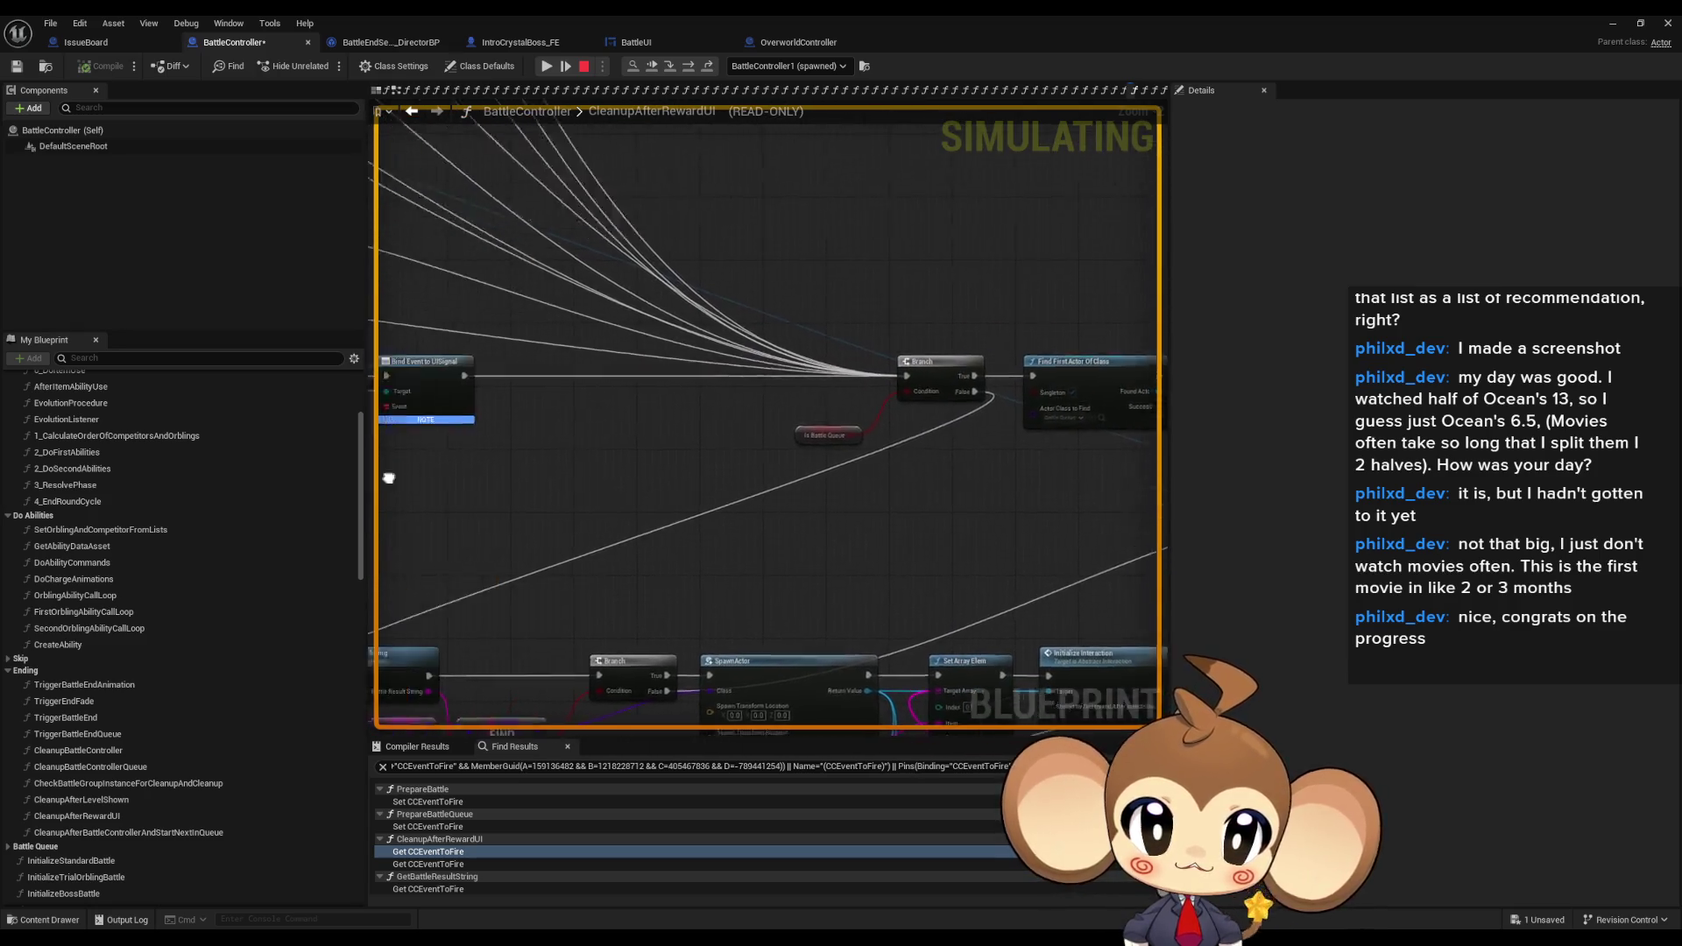
# - Step execution past Bind Event and the Branch to Get Battle Result String
pyautogui.moveTo(377, 416); pyautogui.dragTo(520, 110)
pyautogui.click(688, 68)
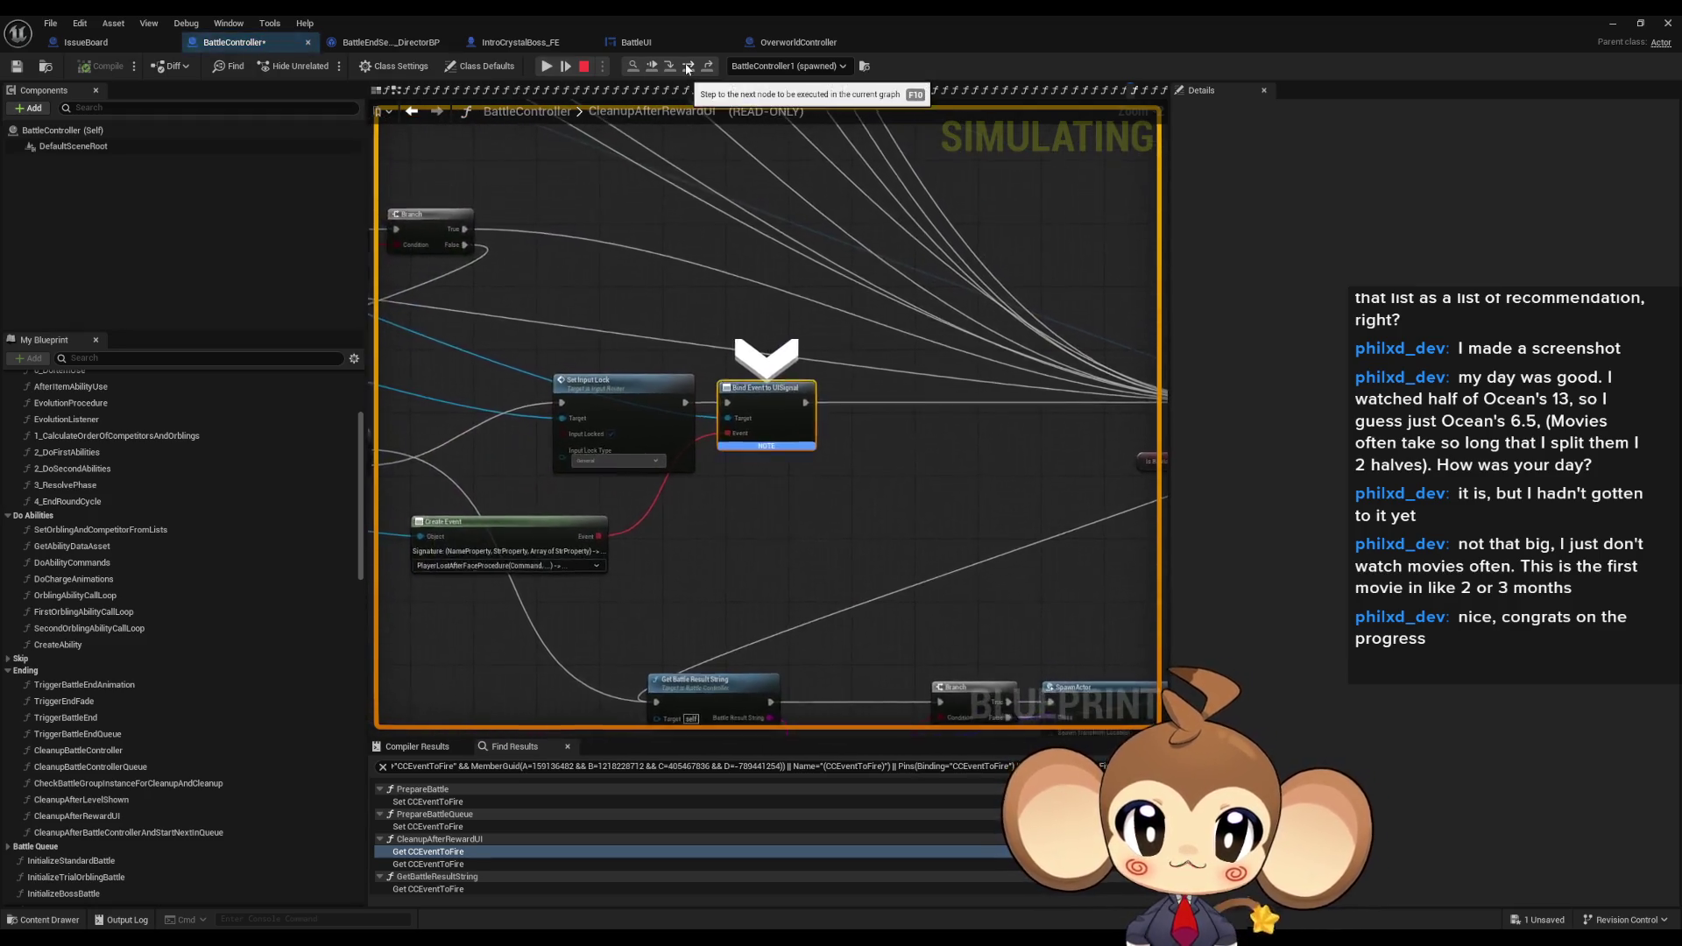
pyautogui.click(688, 68)
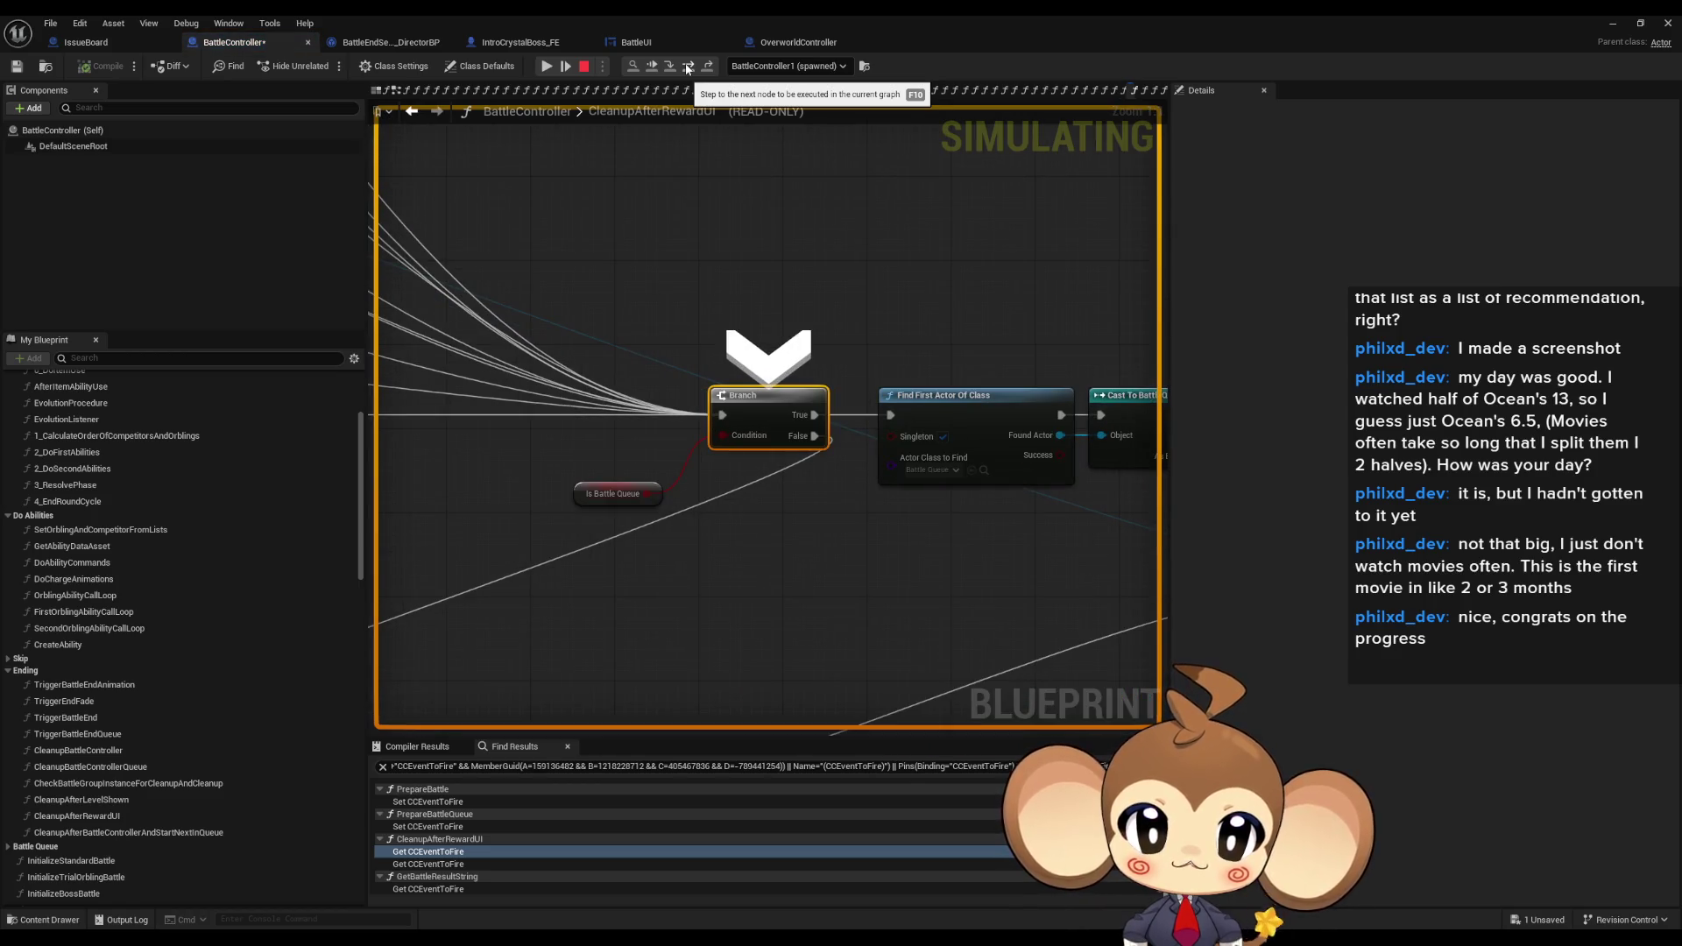
pyautogui.click(688, 68)
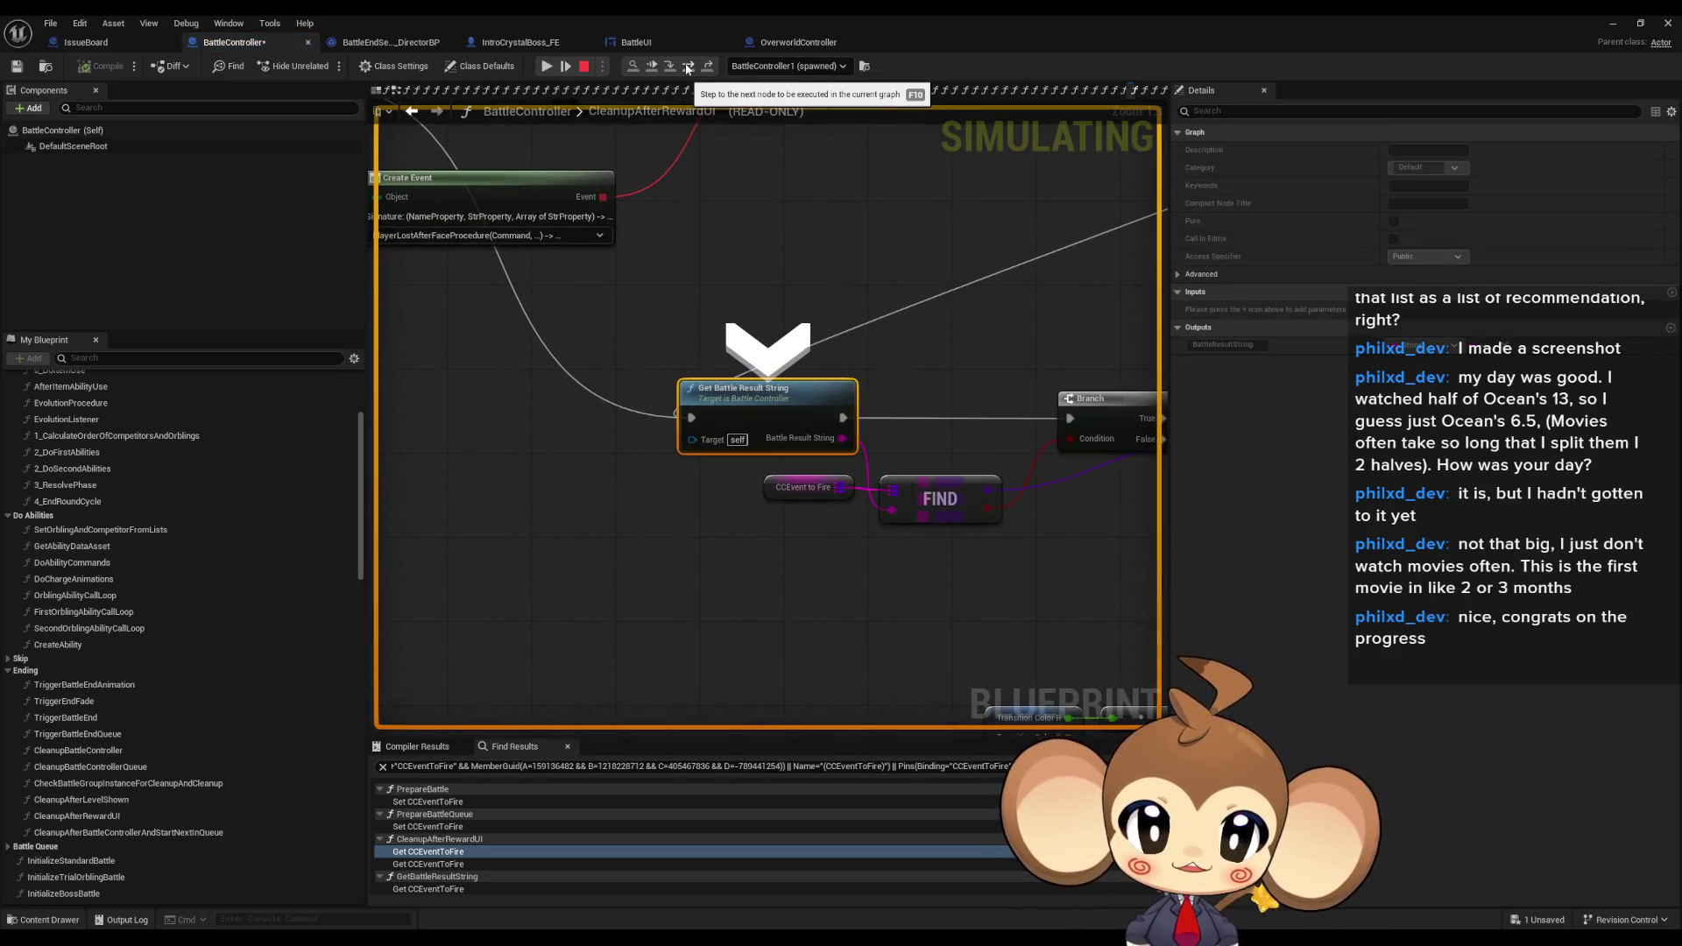
# - Step on to the next Branch and expand the CCEvent to Fire value
pyautogui.moveTo(779, 441)
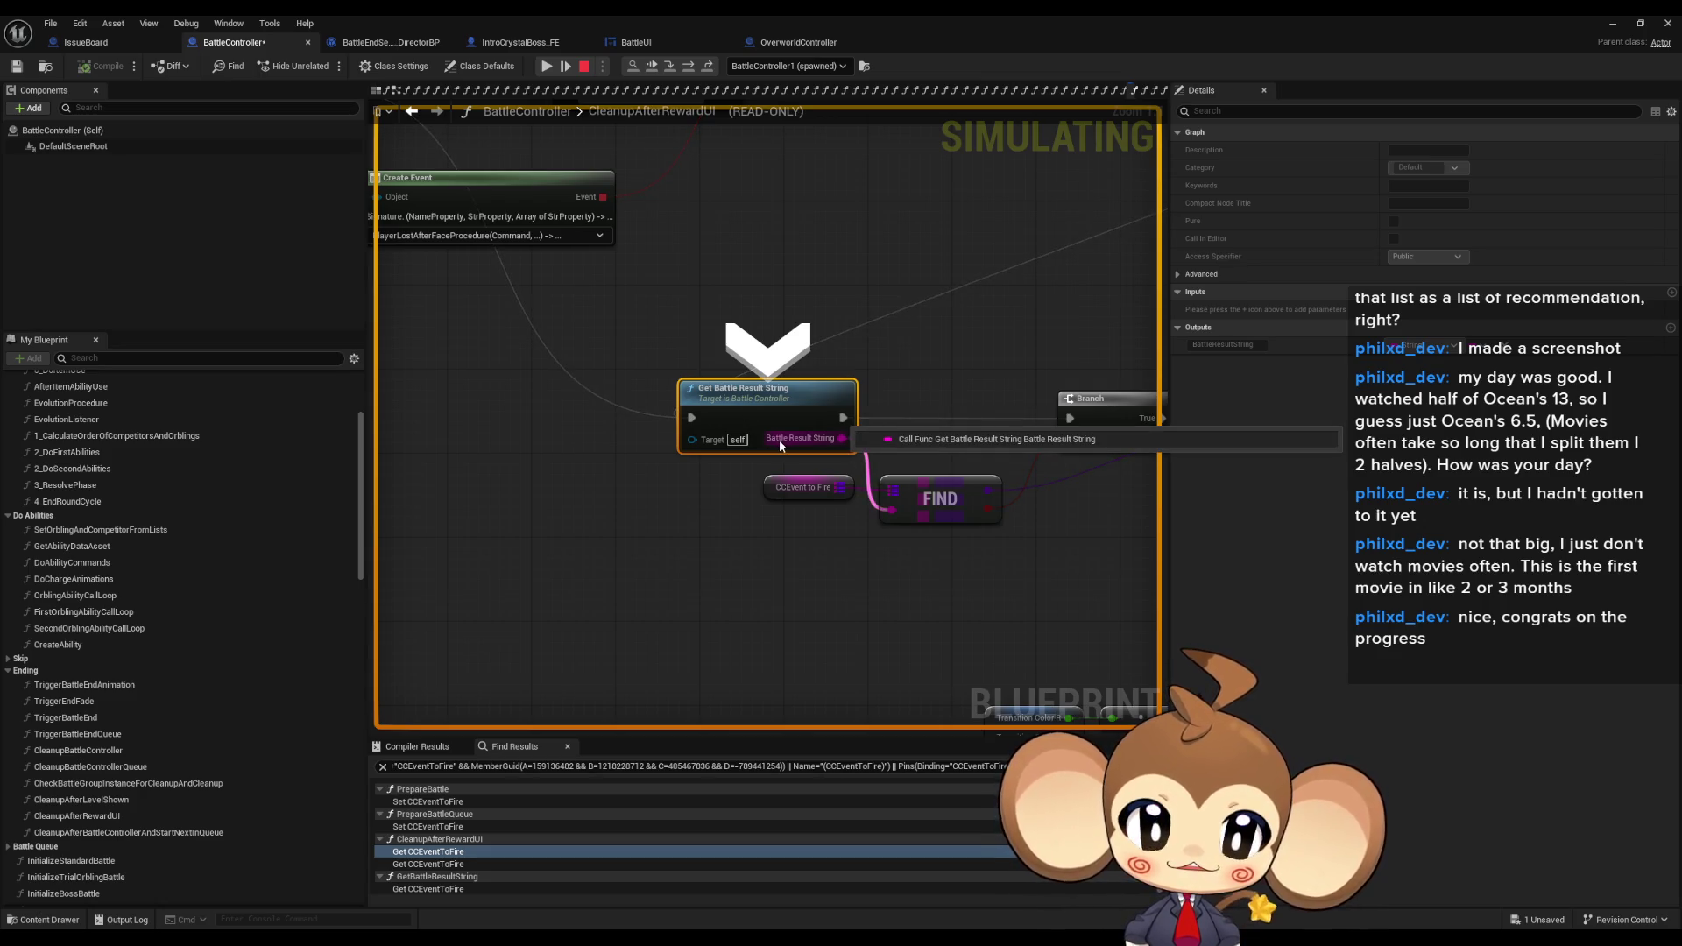
pyautogui.click(689, 67)
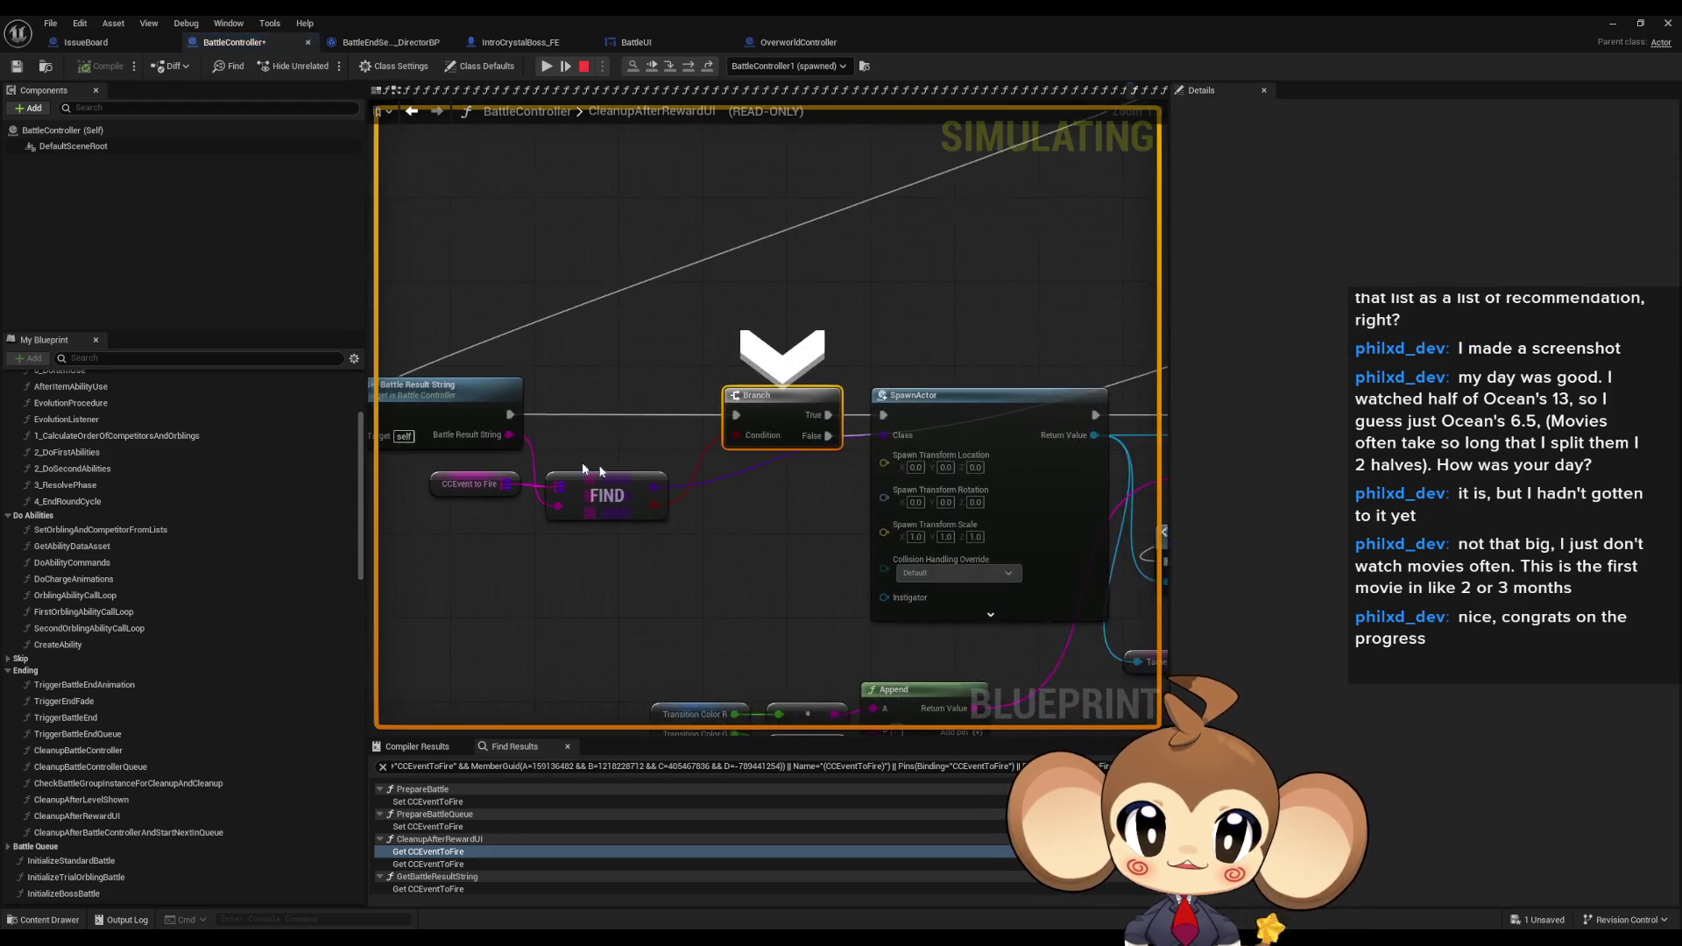
pyautogui.moveTo(450, 439)
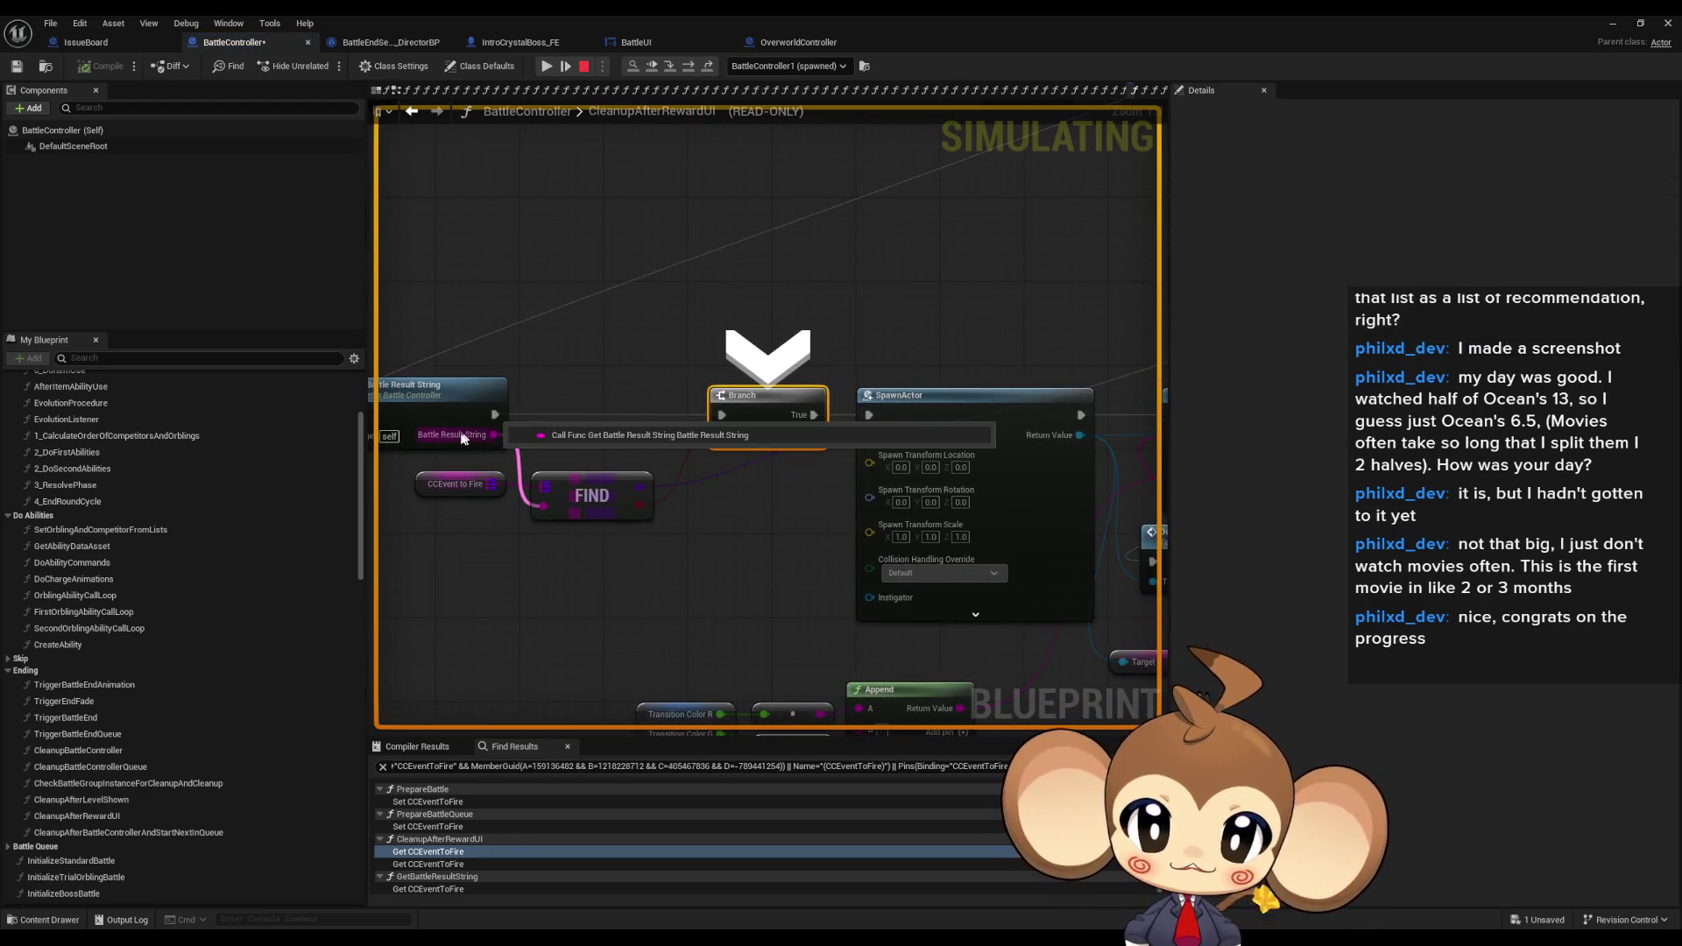
pyautogui.moveTo(457, 484)
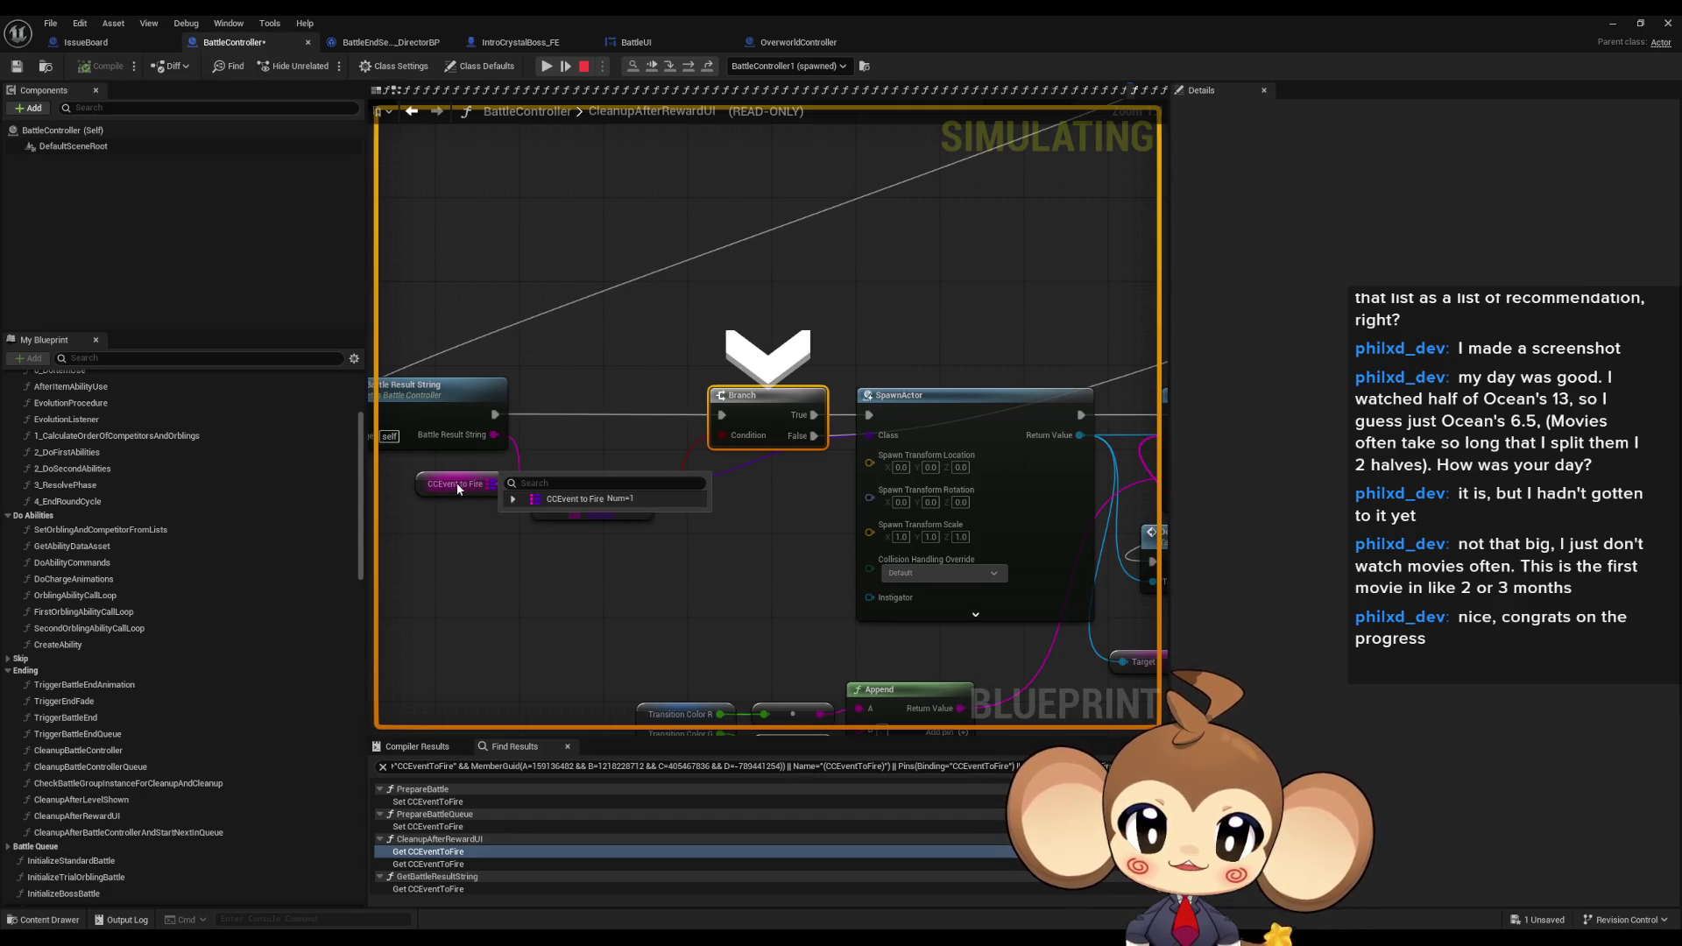
pyautogui.click(513, 499)
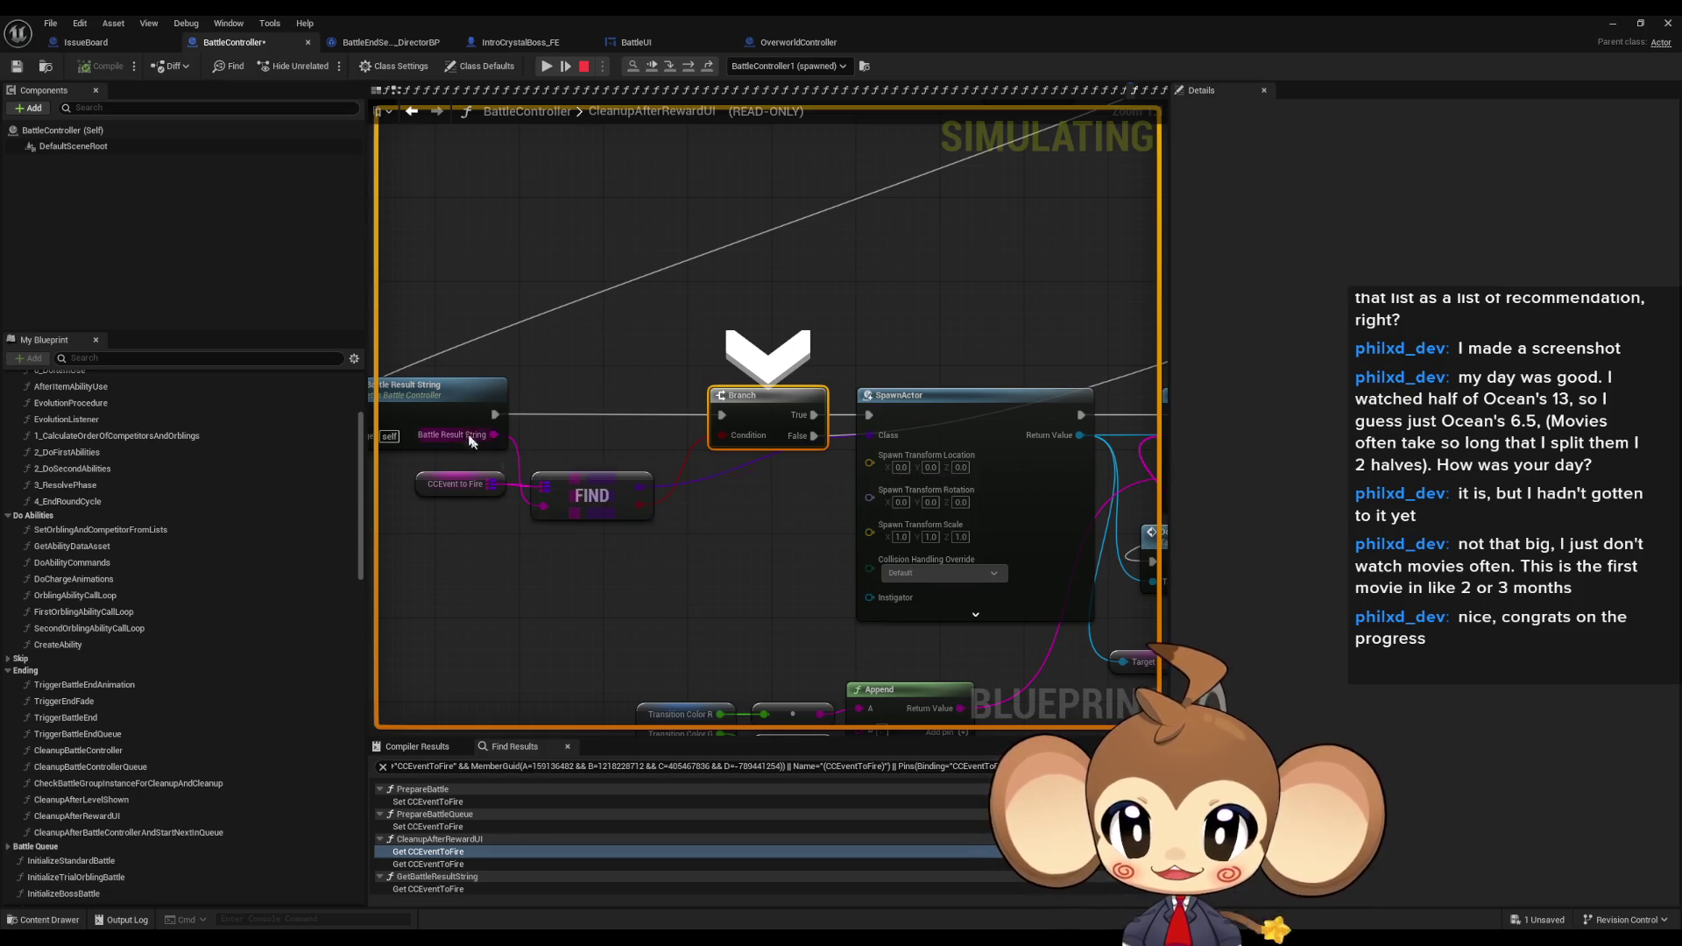
pyautogui.moveTo(453, 444)
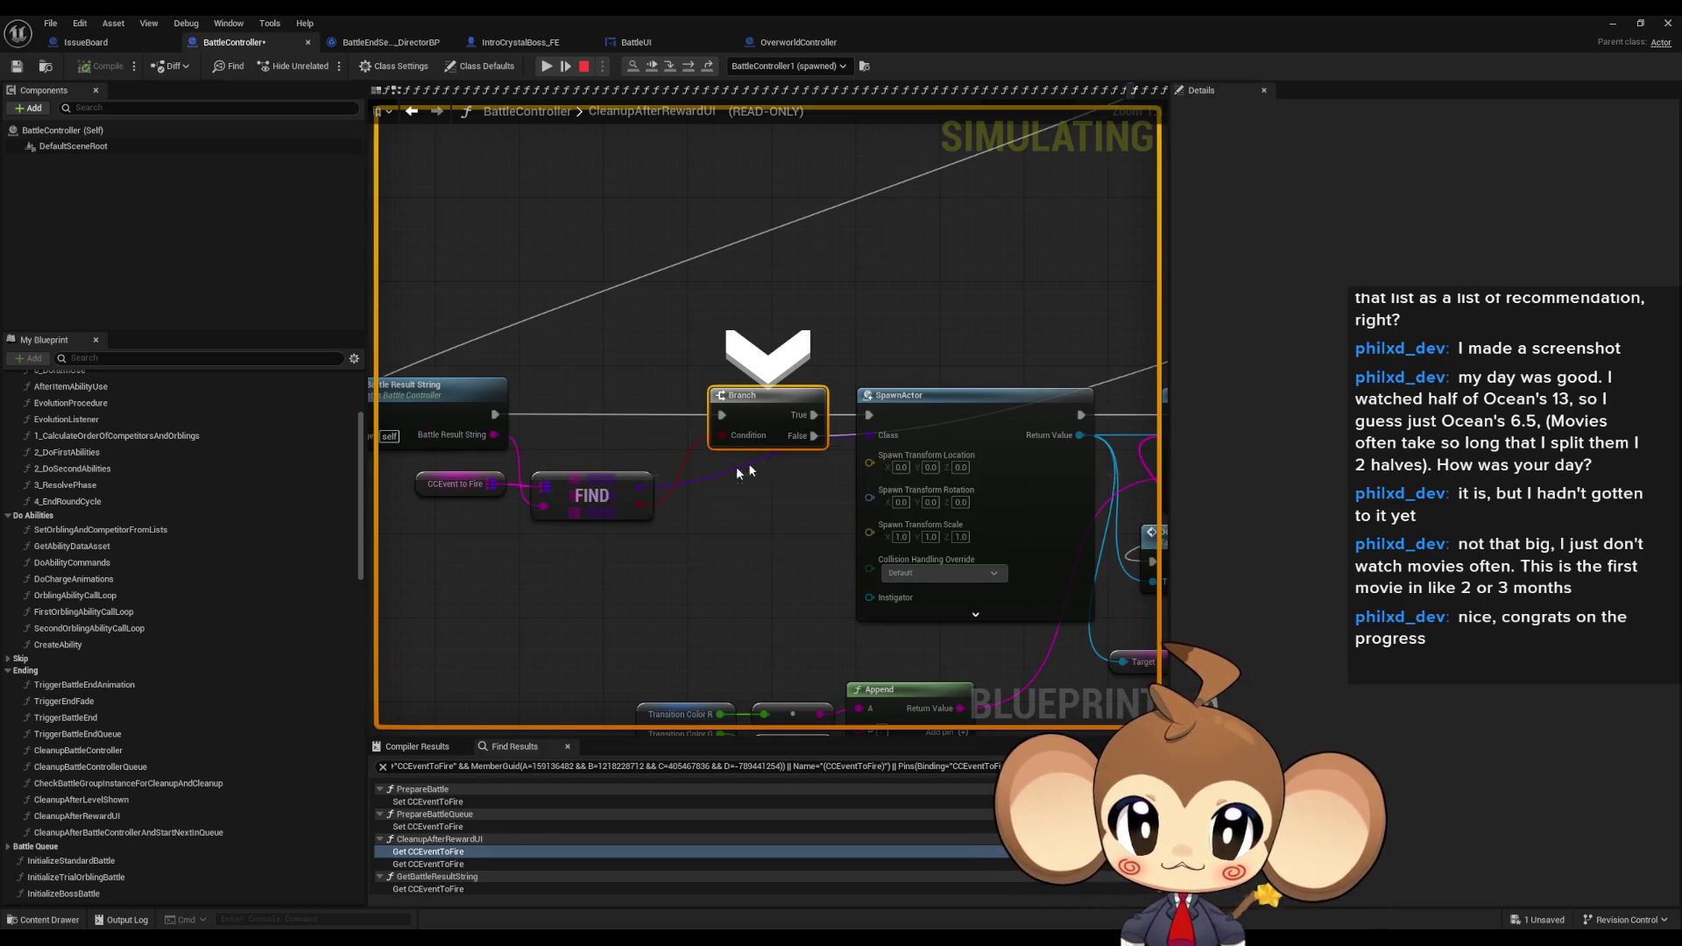
# - Advance to SpawnActor, expand the CCEvent to Fire entry, and open GetBattleResultString
pyautogui.click(688, 67)
pyautogui.moveTo(748, 453)
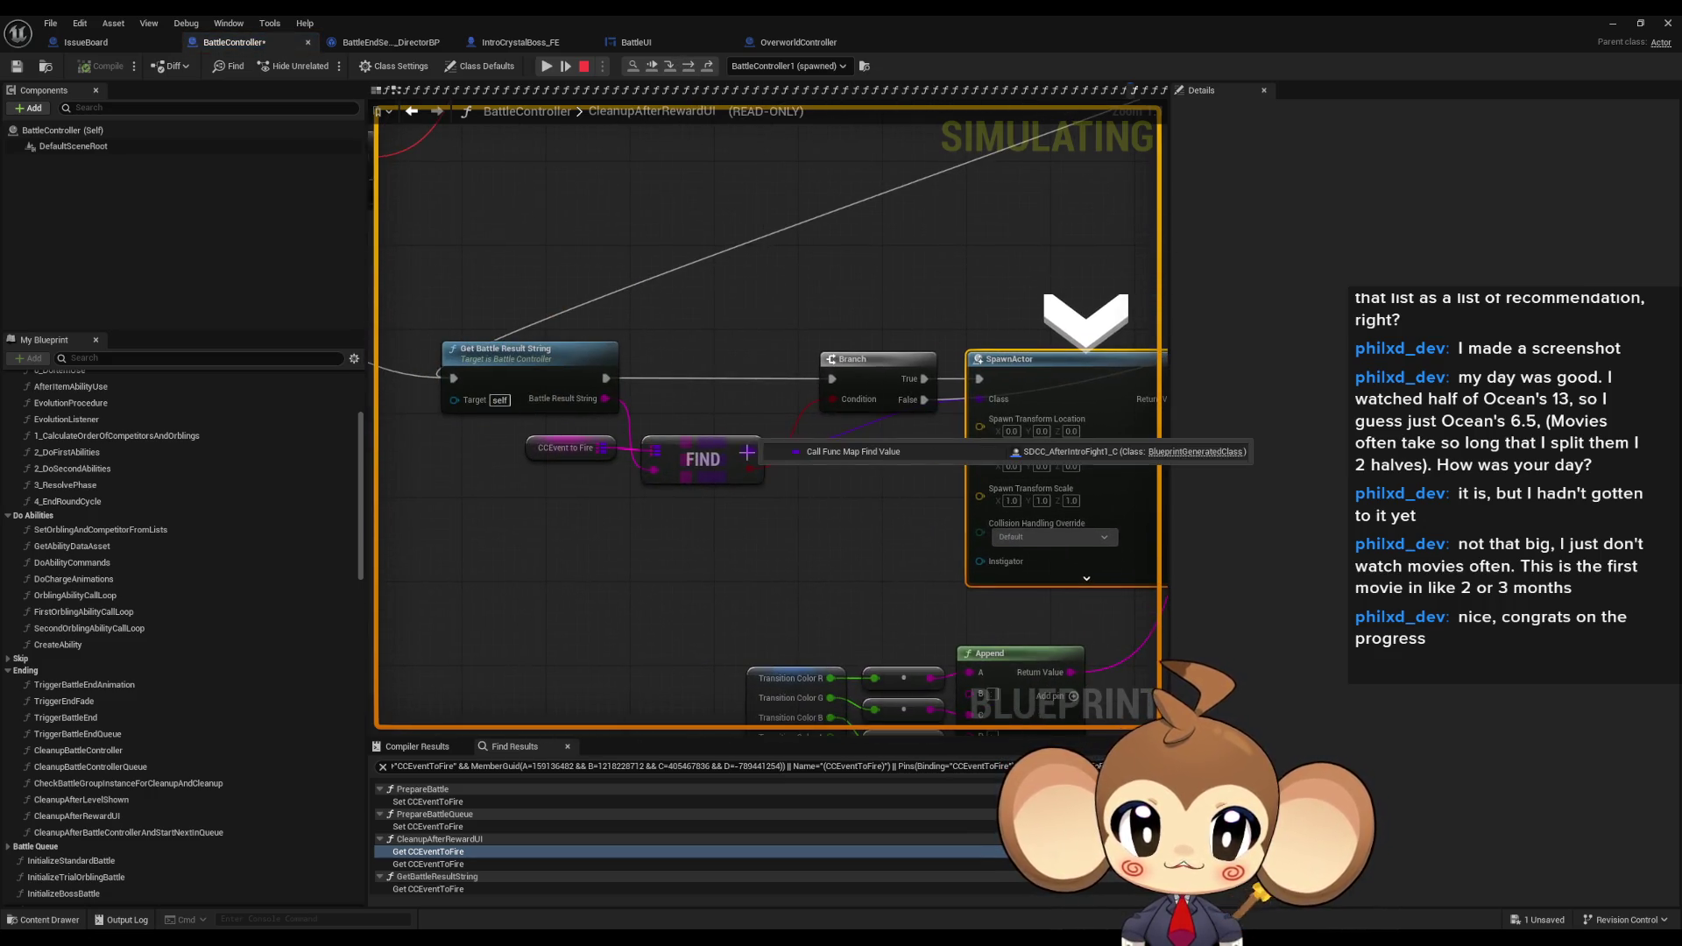
pyautogui.click(625, 464)
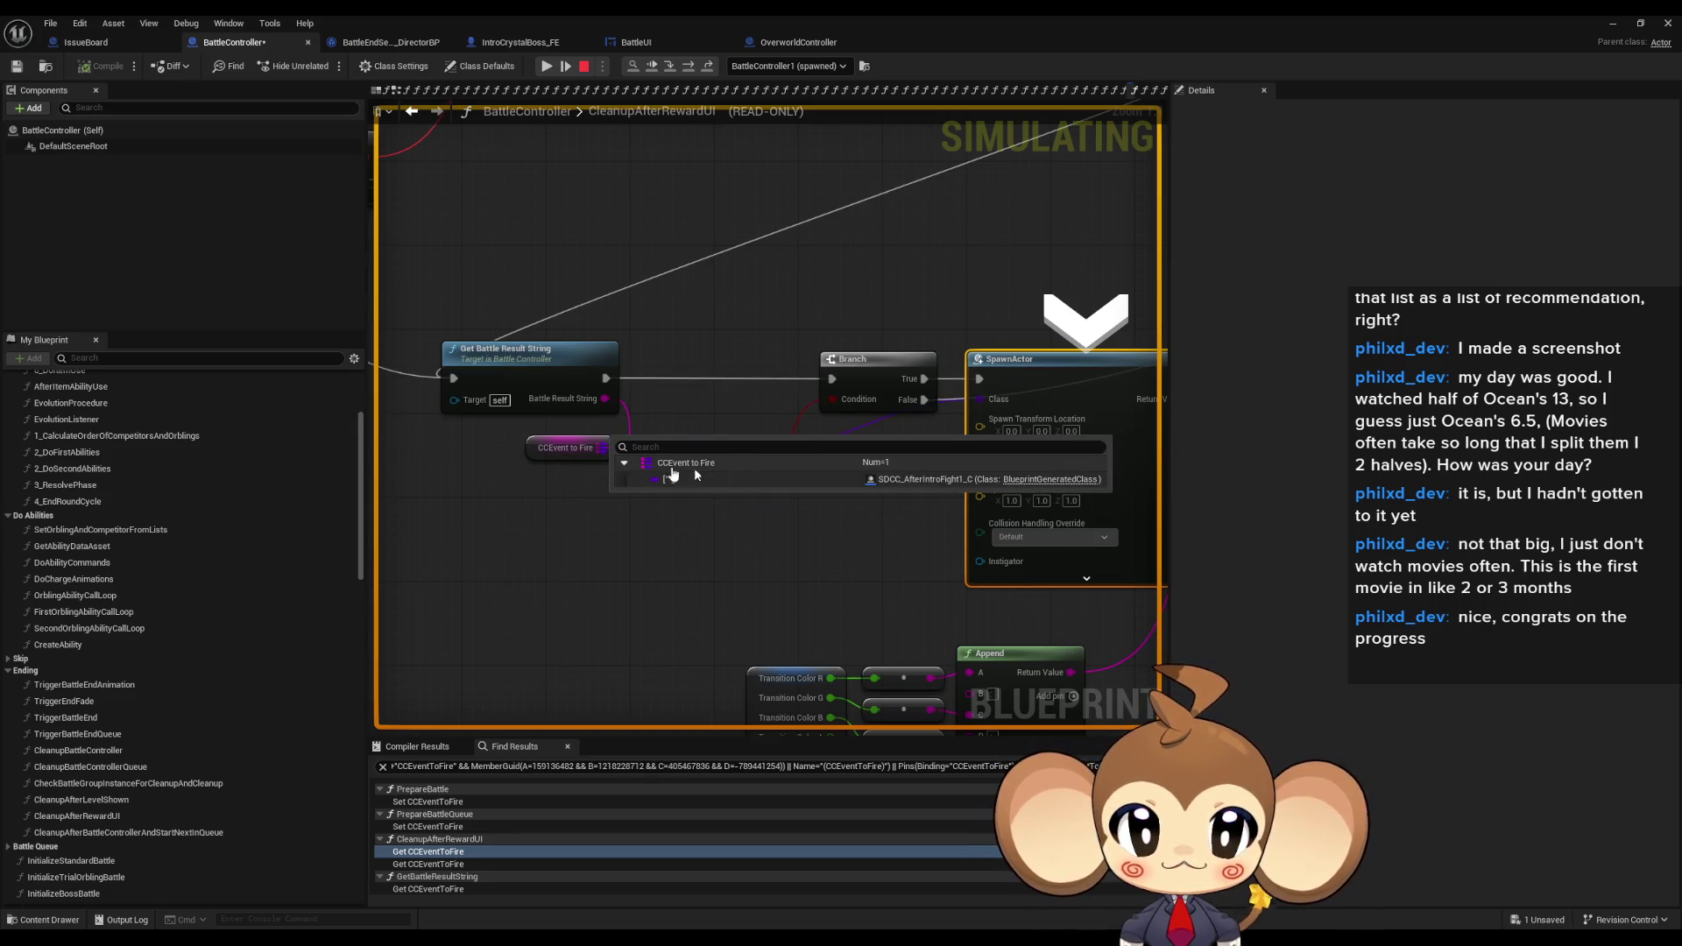
pyautogui.moveTo(674, 481); pyautogui.dragTo(679, 482)
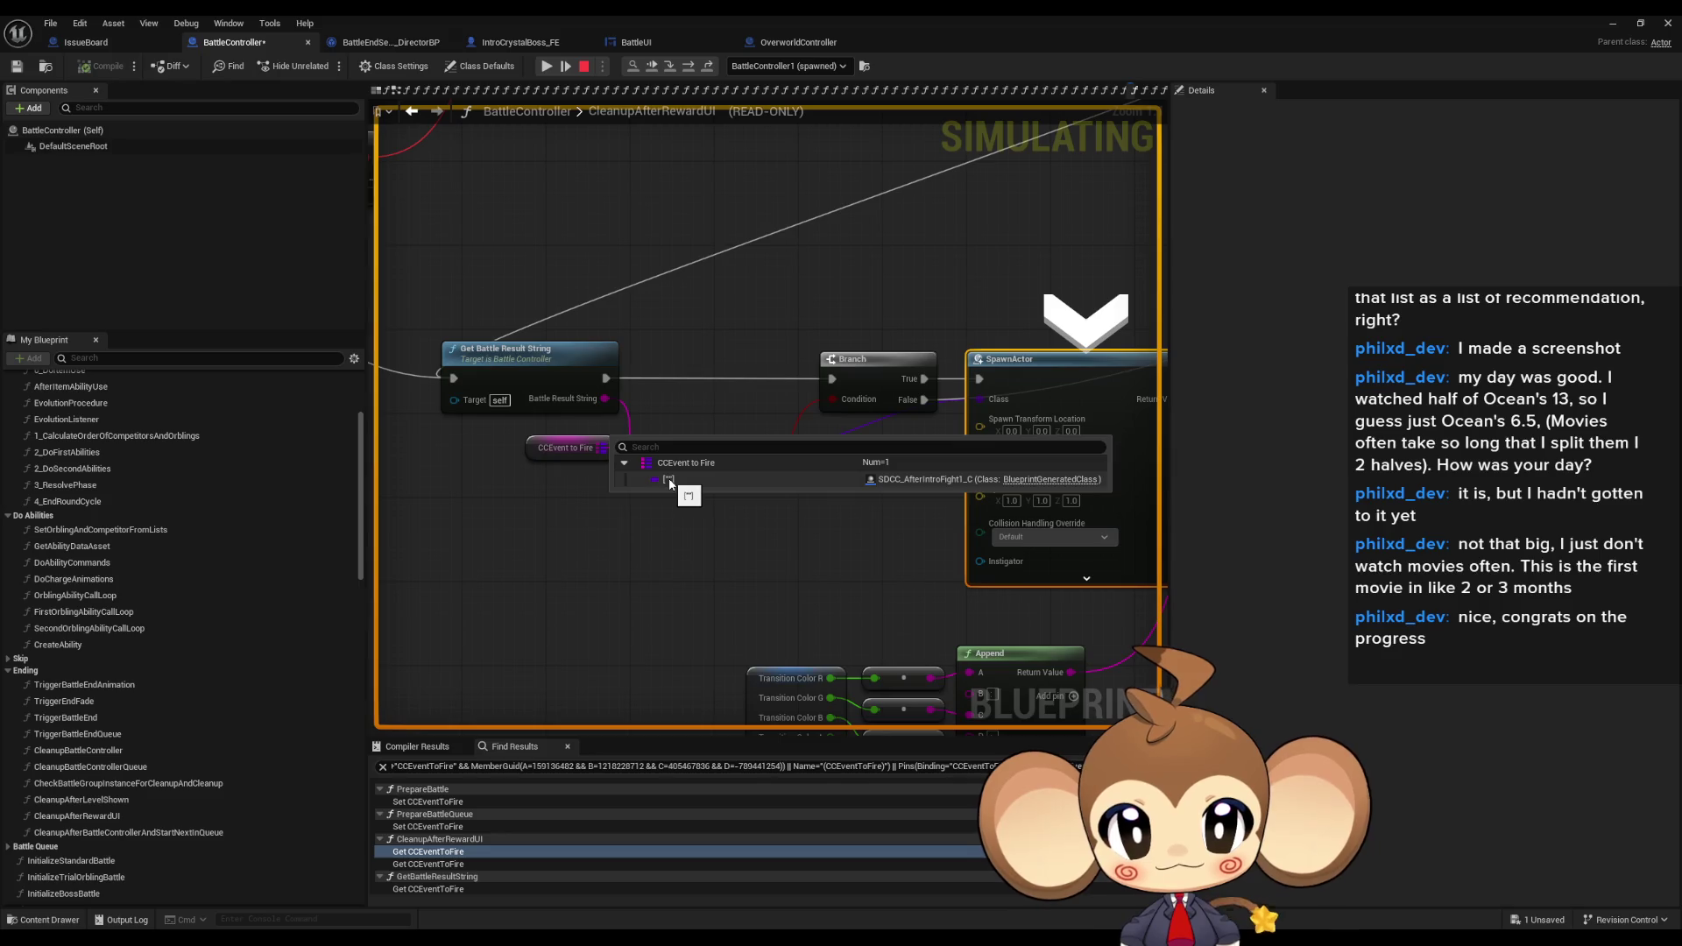
pyautogui.doubleClick(569, 402)
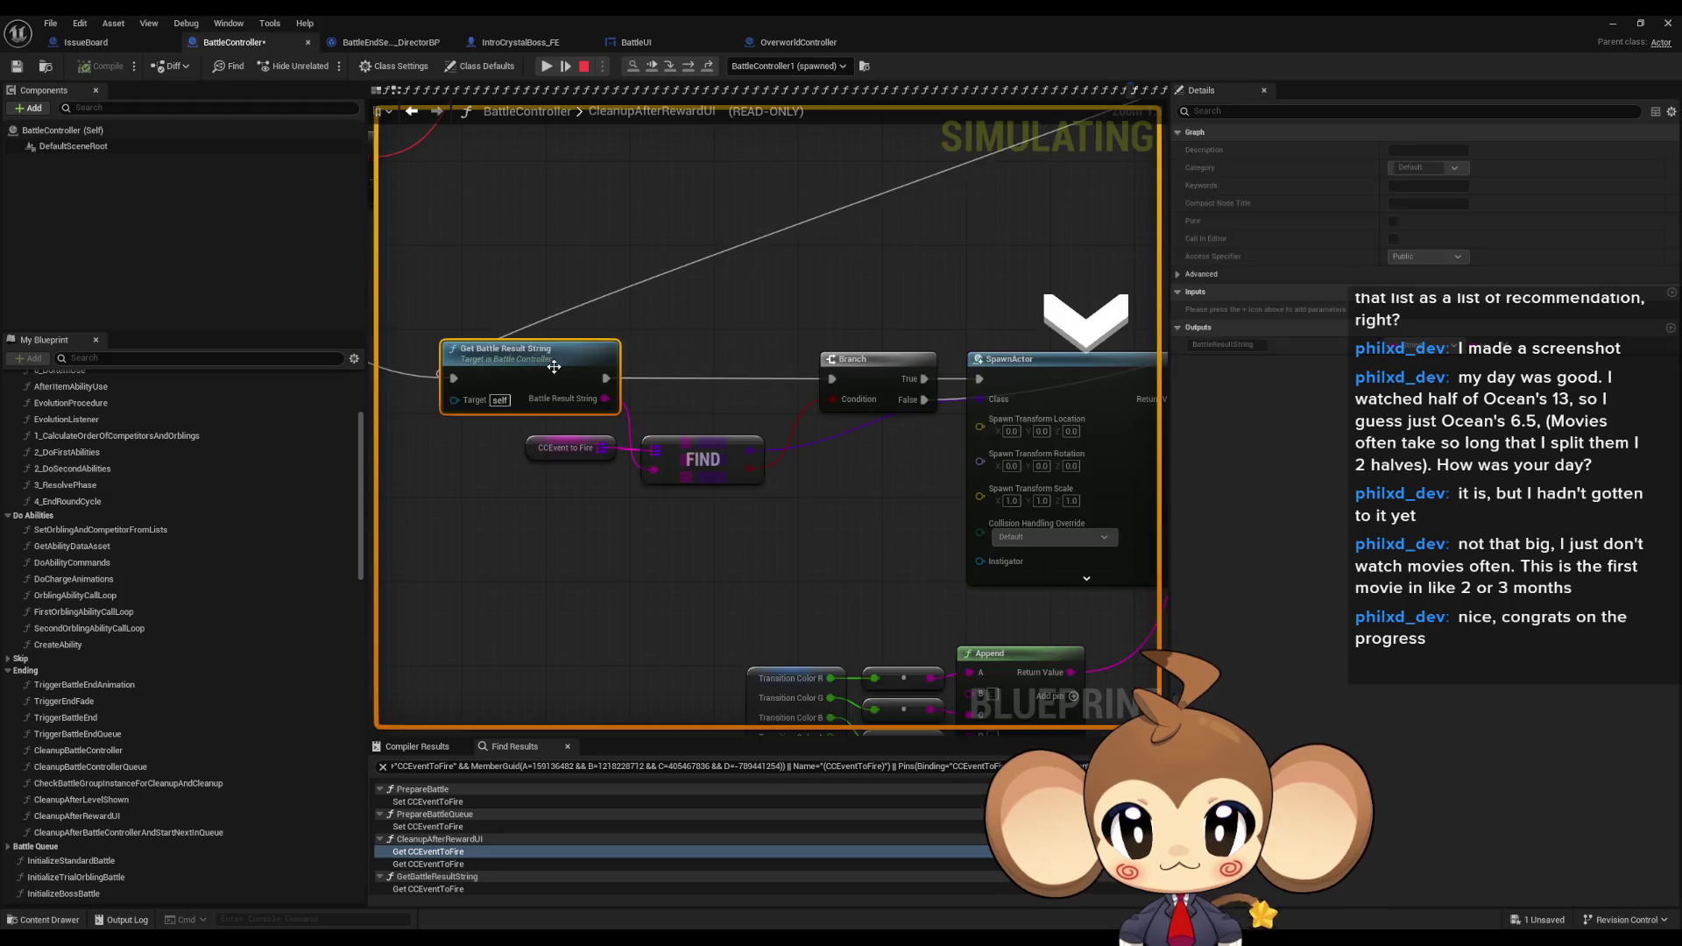
pyautogui.moveTo(522, 422); pyautogui.dragTo(386, 403)
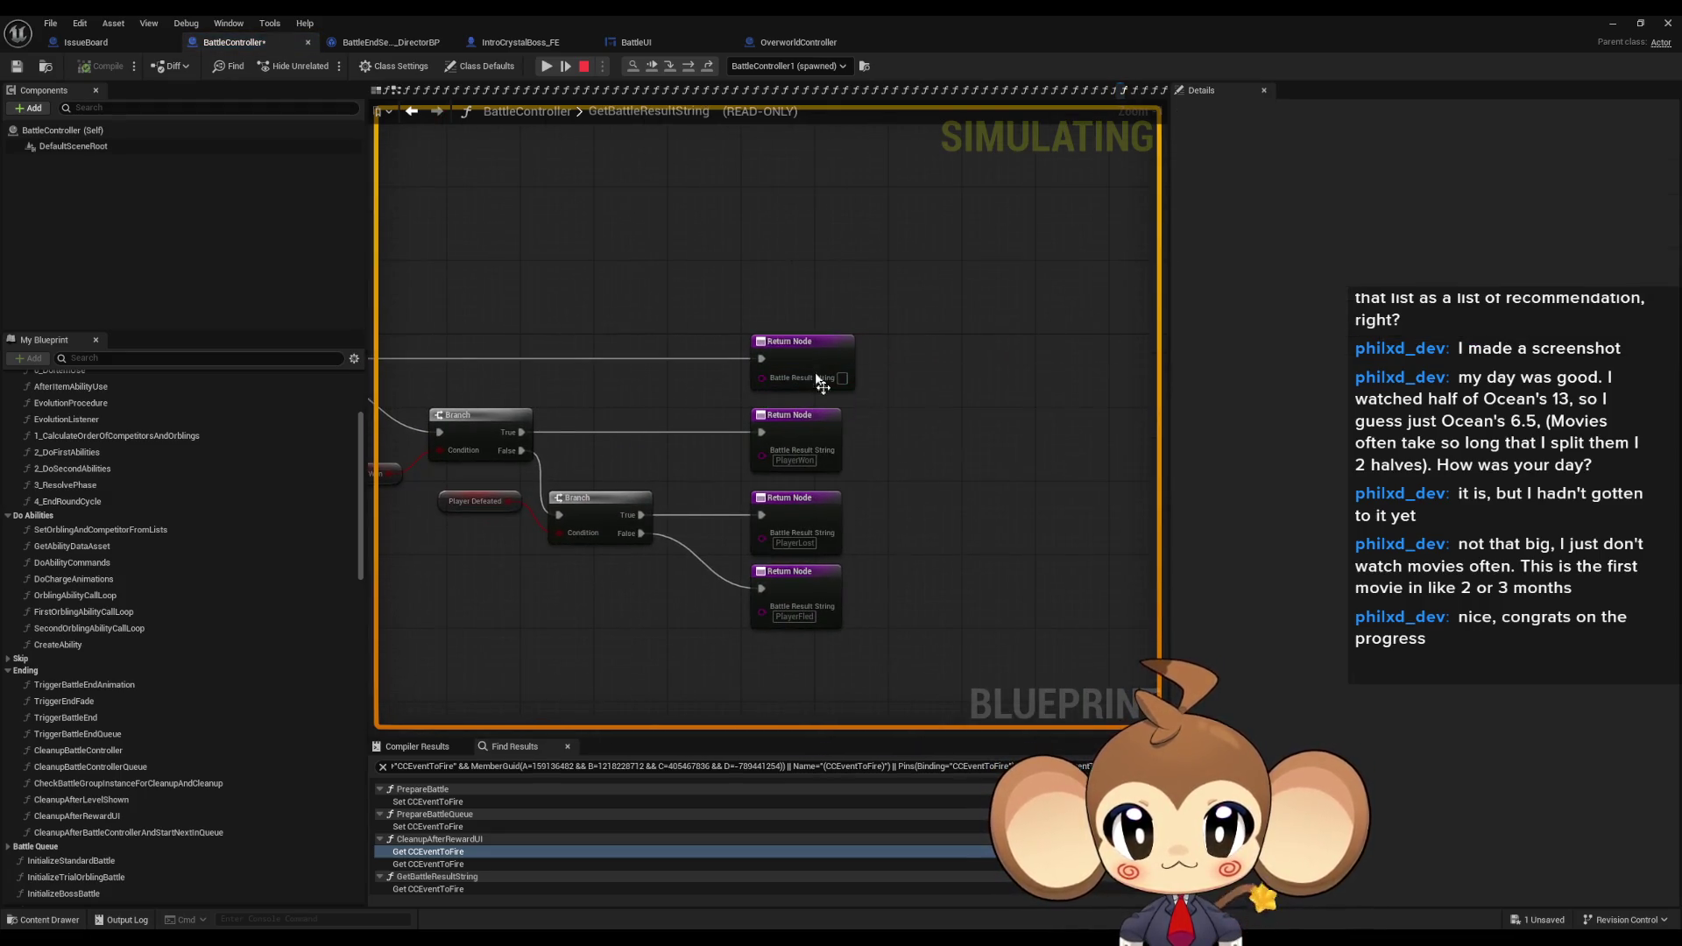
pyautogui.moveTo(837, 385)
pyautogui.moveTo(836, 386); pyautogui.dragTo(1065, 471)
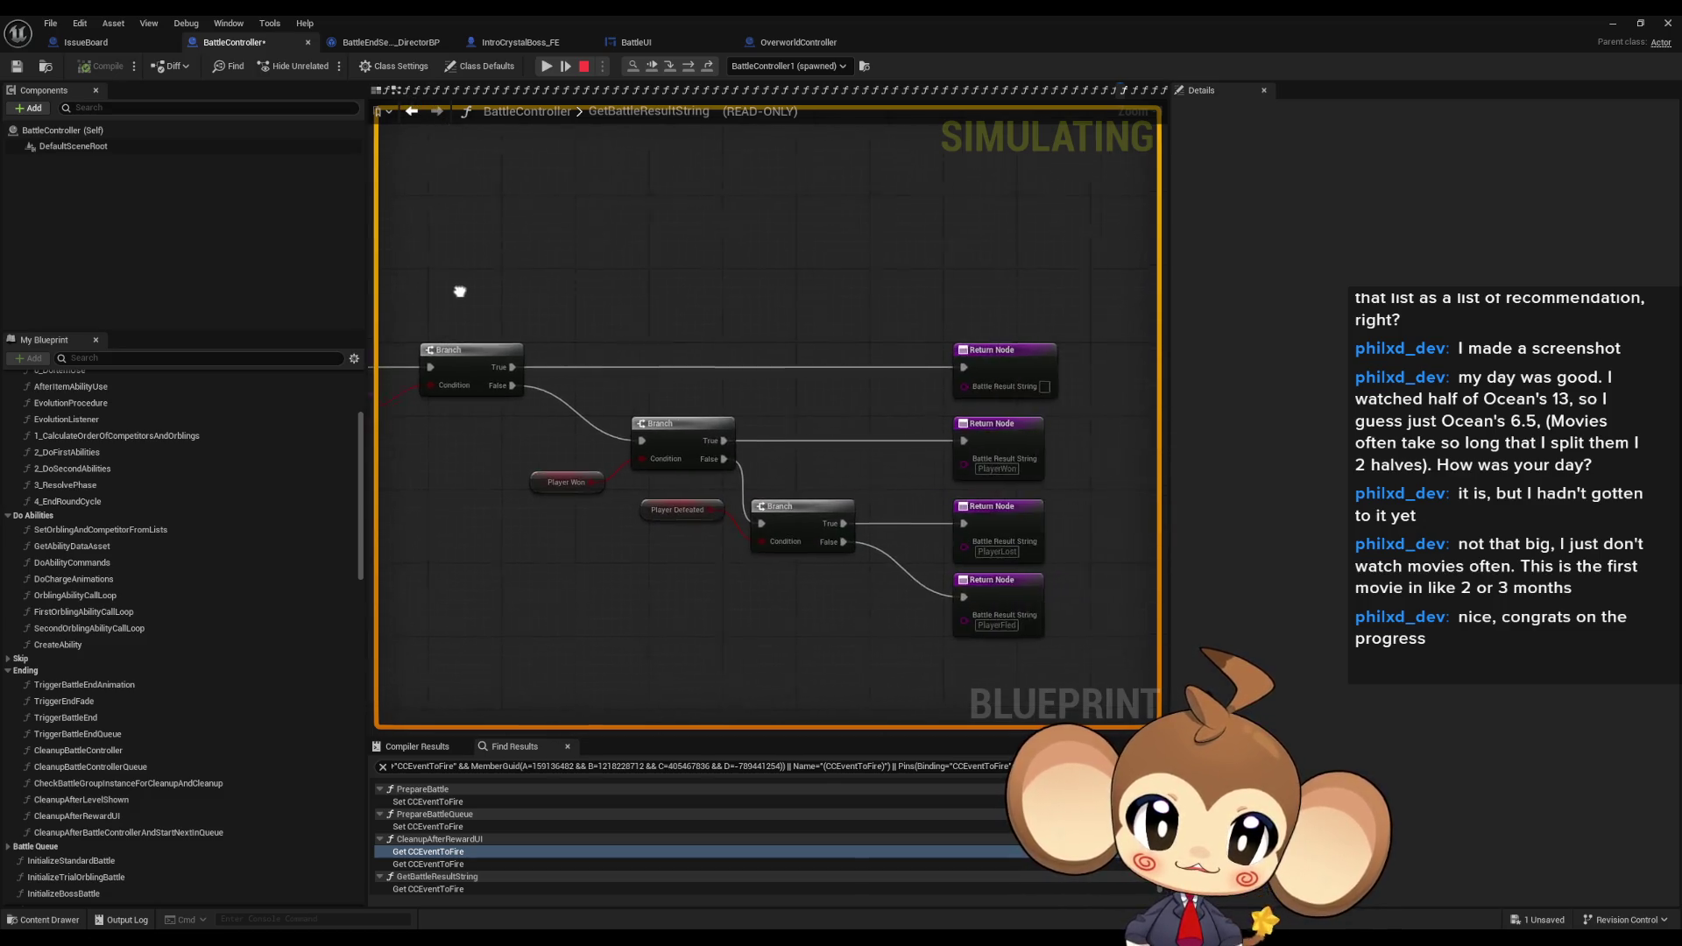
pyautogui.click(412, 111)
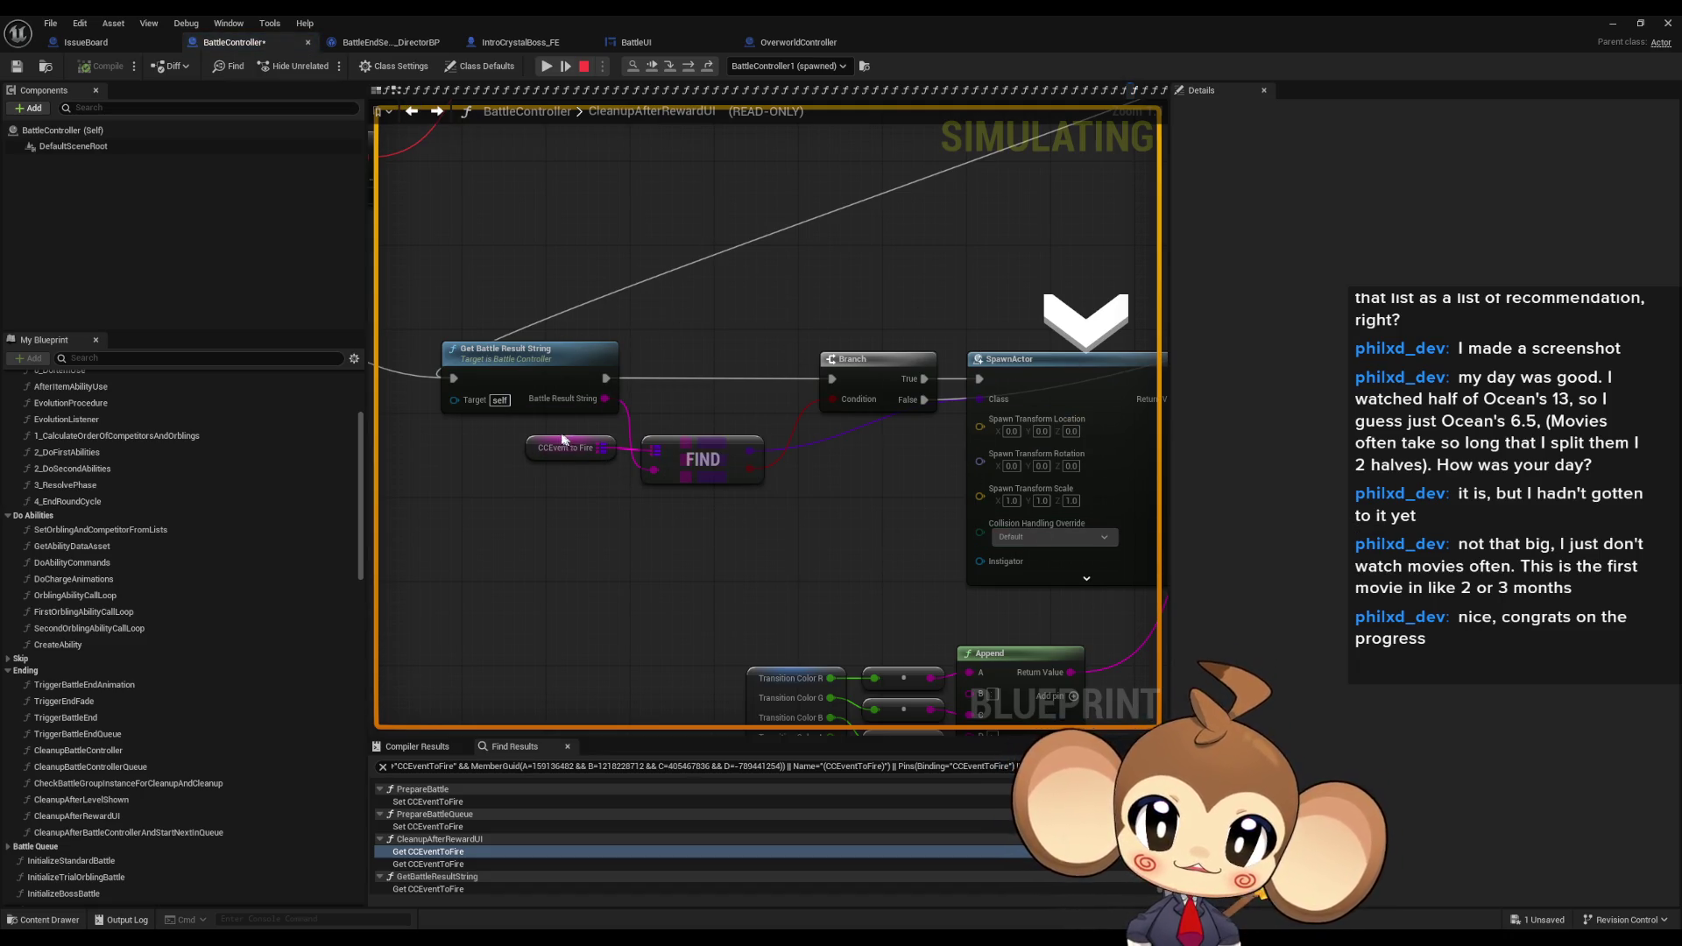
pyautogui.scroll(-4, 786, 404)
pyautogui.scroll(5, 771, 381)
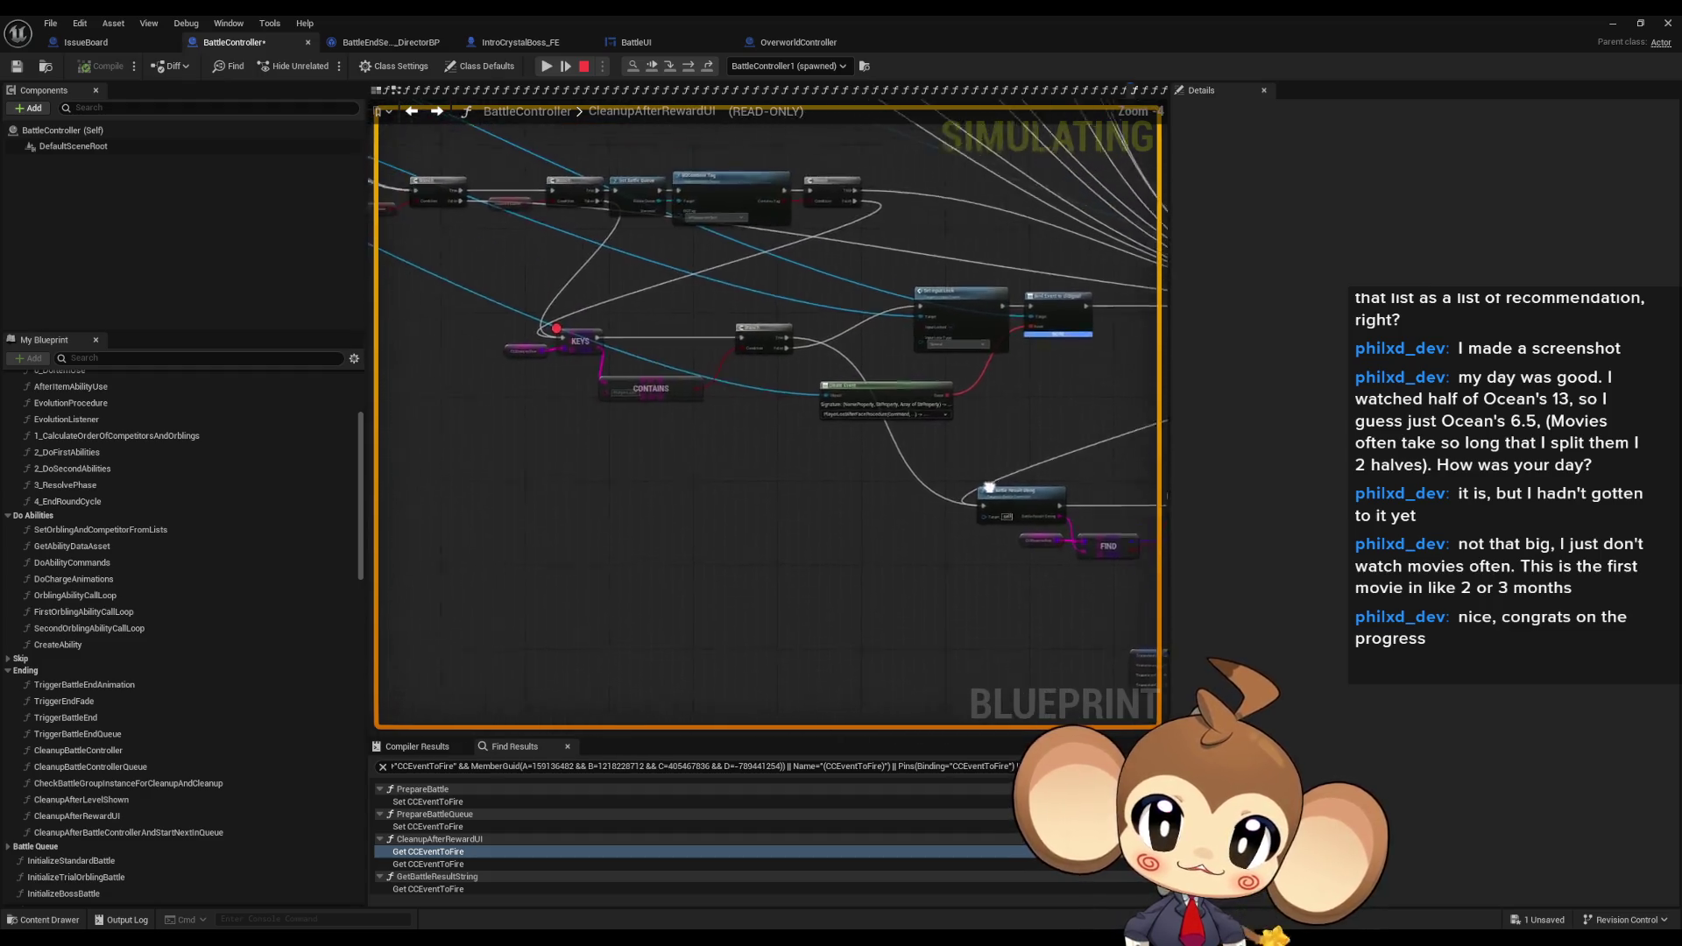
pyautogui.moveTo(754, 367)
pyautogui.mouseDown()
pyautogui.moveTo(969, 574)
pyautogui.moveTo(880, 507)
pyautogui.mouseUp()
pyautogui.moveTo(804, 577)
pyautogui.mouseDown()
pyautogui.moveTo(892, 642)
pyautogui.moveTo(741, 580)
pyautogui.moveTo(665, 496)
pyautogui.mouseUp()
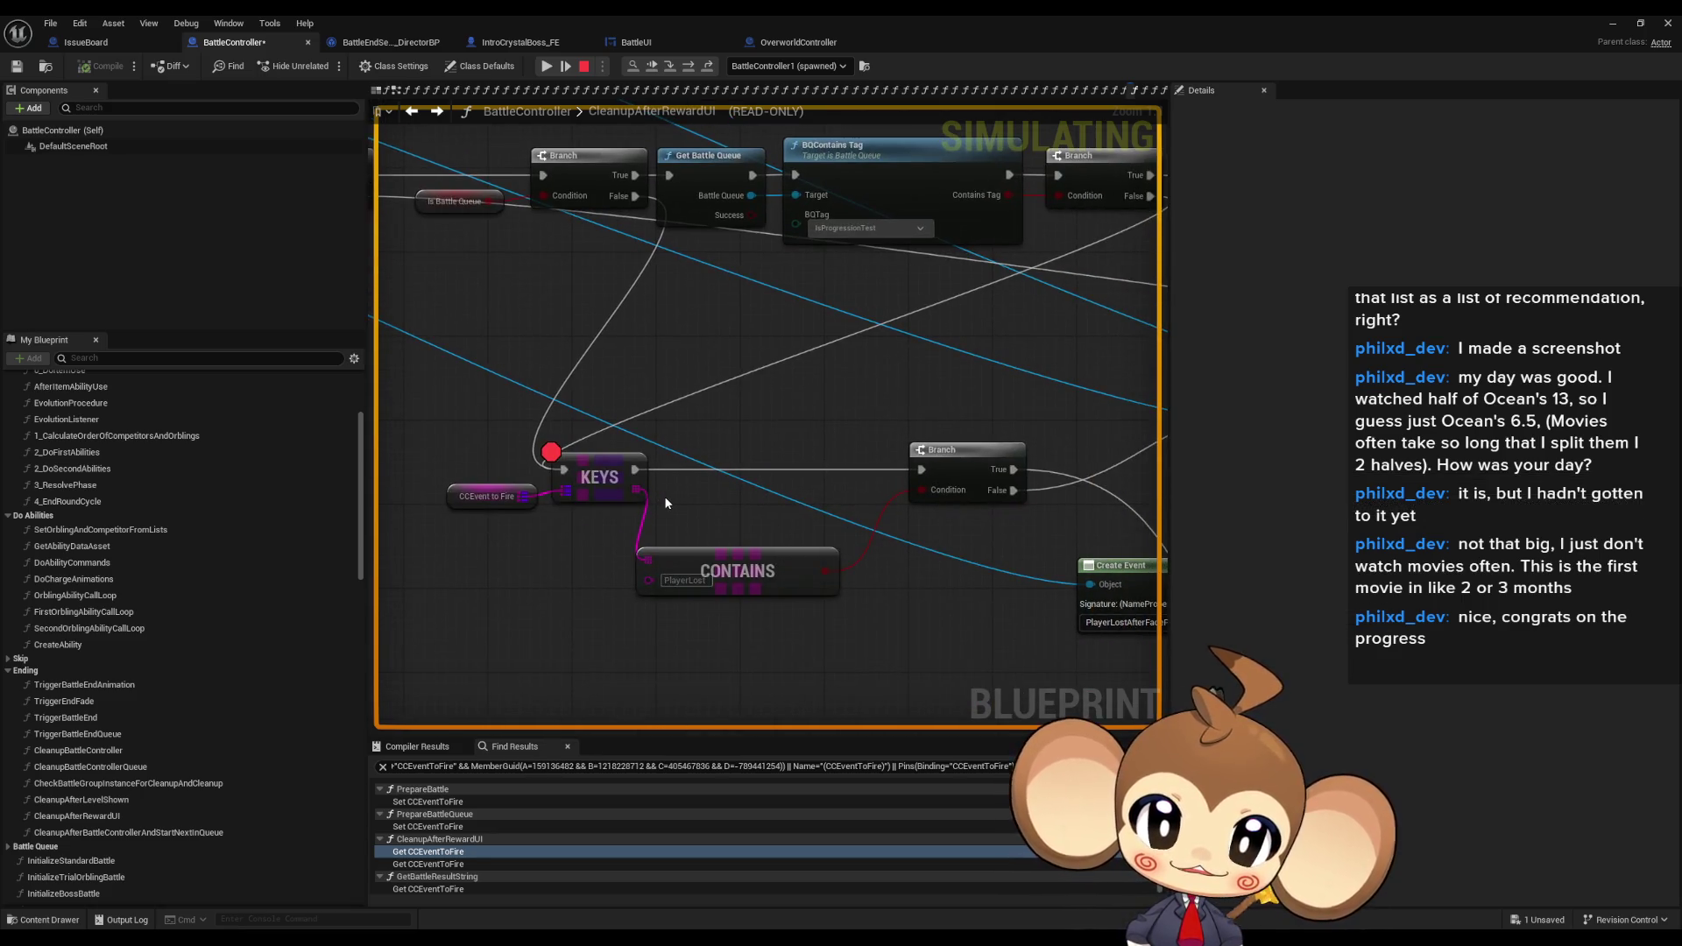
pyautogui.moveTo(686, 582)
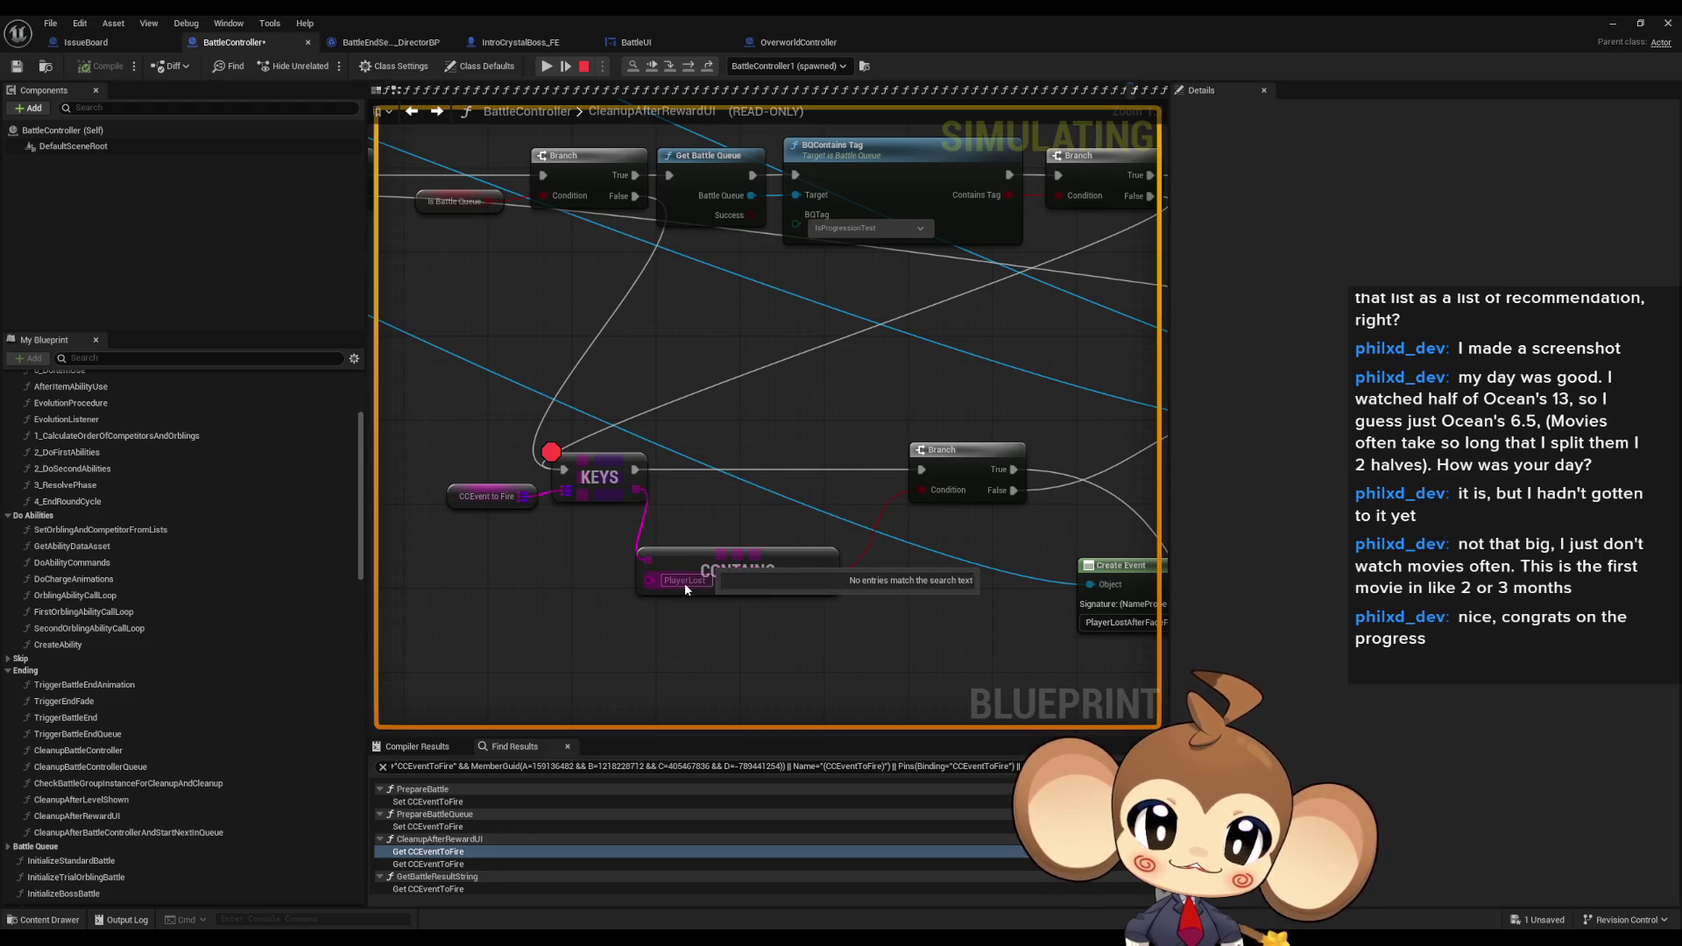
pyautogui.moveTo(685, 582)
pyautogui.mouseDown()
pyautogui.moveTo(752, 489)
pyautogui.moveTo(722, 470)
pyautogui.mouseUp()
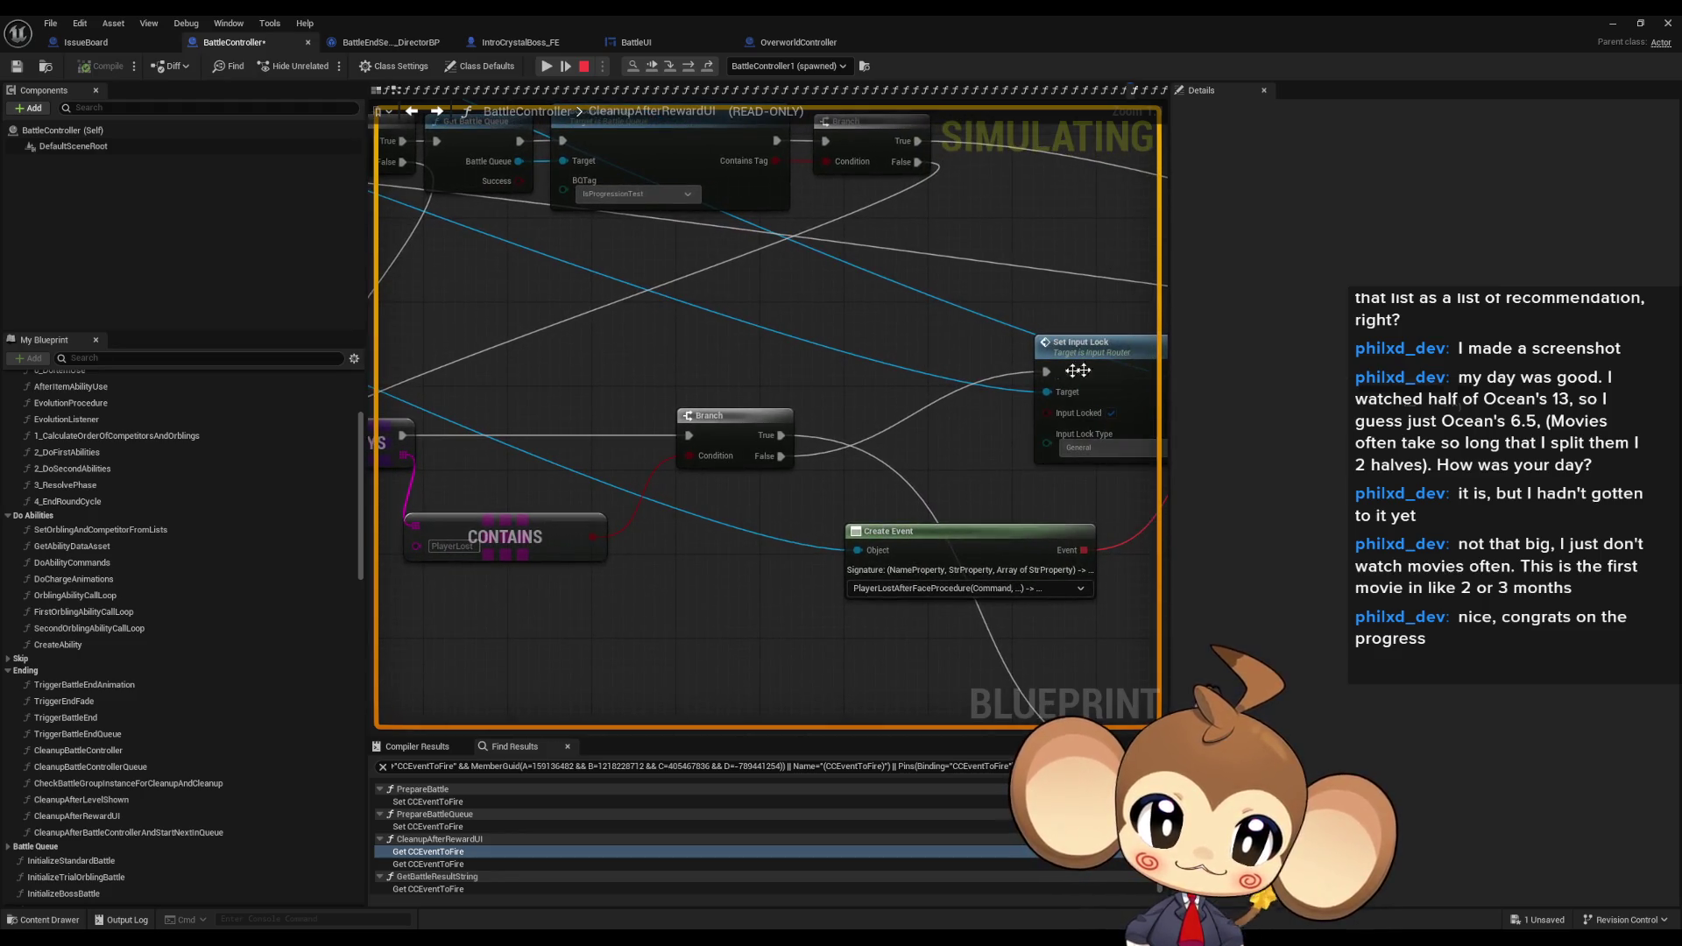
pyautogui.moveTo(972, 374)
pyautogui.mouseDown()
pyautogui.moveTo(856, 372)
pyautogui.moveTo(406, 230)
pyautogui.mouseUp()
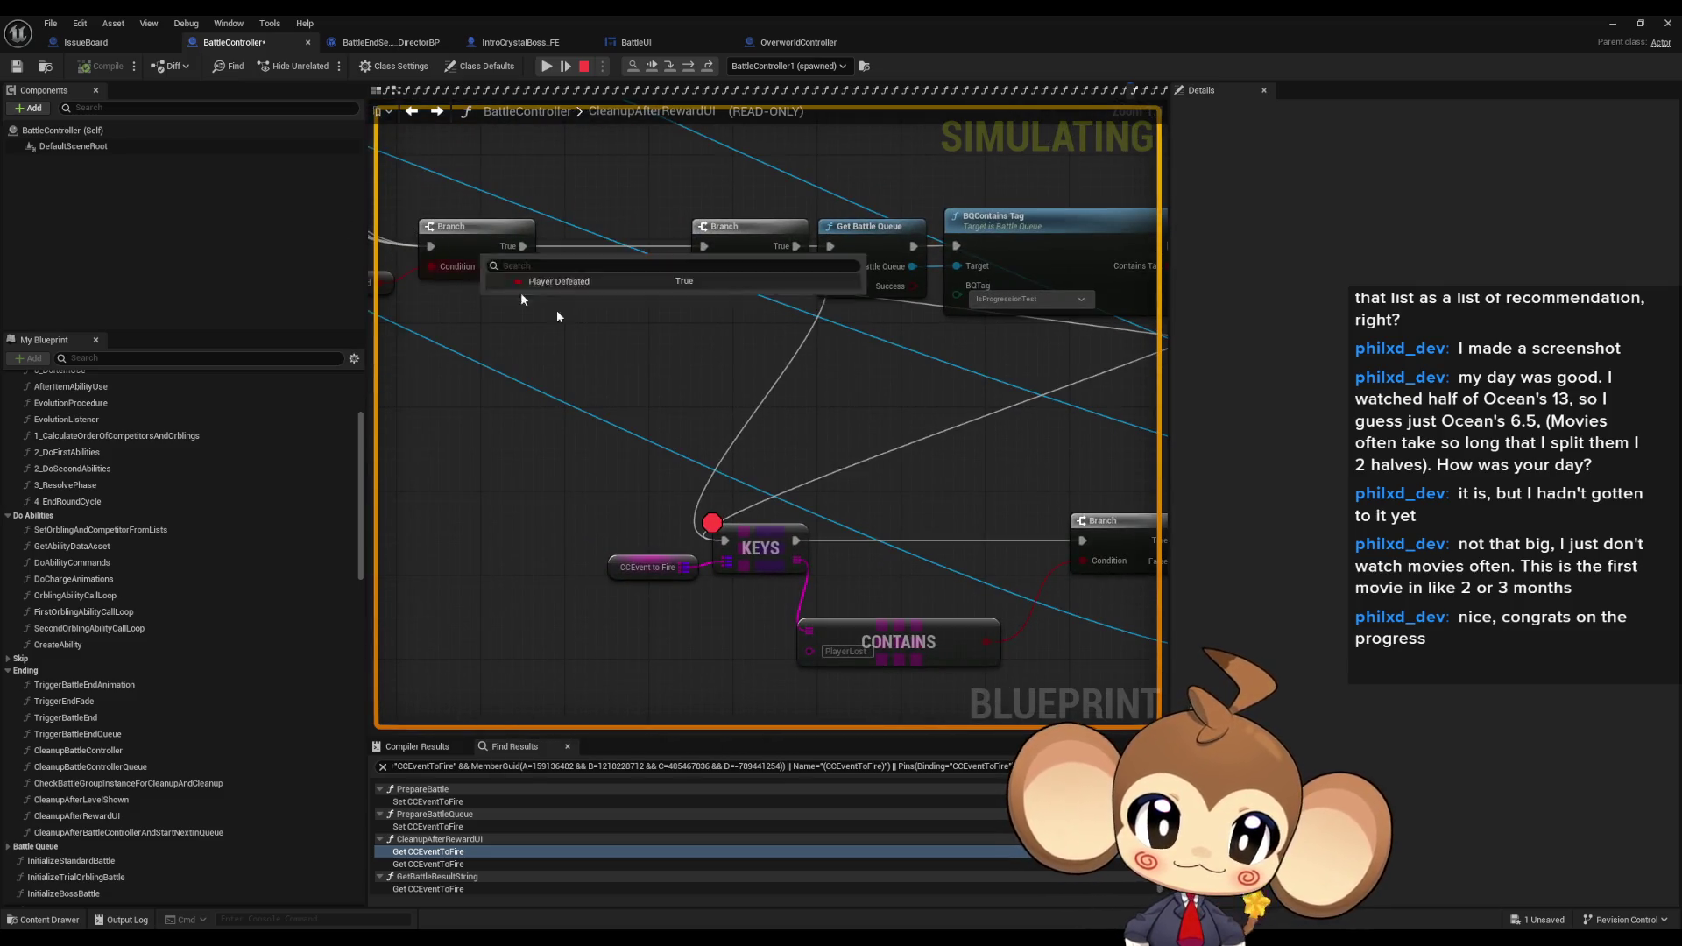
pyautogui.moveTo(731, 419); pyautogui.dragTo(665, 353)
pyautogui.moveTo(549, 289); pyautogui.dragTo(140, 235)
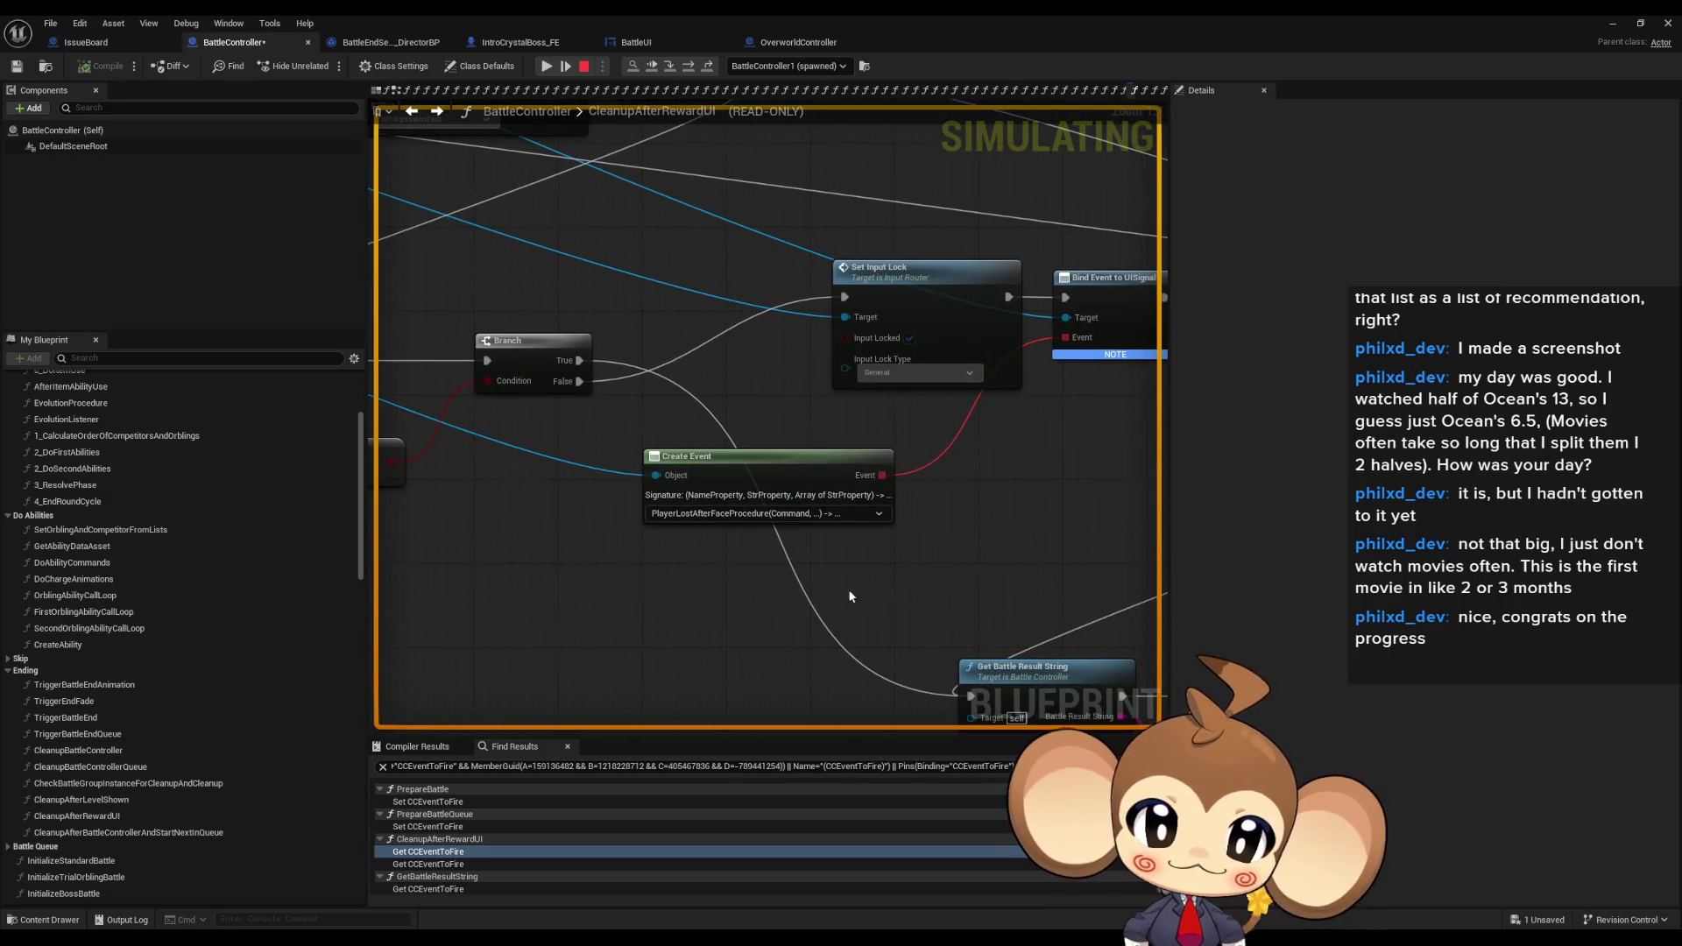
pyautogui.moveTo(852, 597); pyautogui.dragTo(1158, 562)
pyautogui.moveTo(551, 446)
pyautogui.mouseDown()
pyautogui.moveTo(962, 562)
pyautogui.moveTo(611, 525)
pyautogui.moveTo(964, 368)
pyautogui.moveTo(701, 335)
pyautogui.moveTo(995, 563)
pyautogui.moveTo(1038, 552)
pyautogui.moveTo(893, 559)
pyautogui.mouseUp()
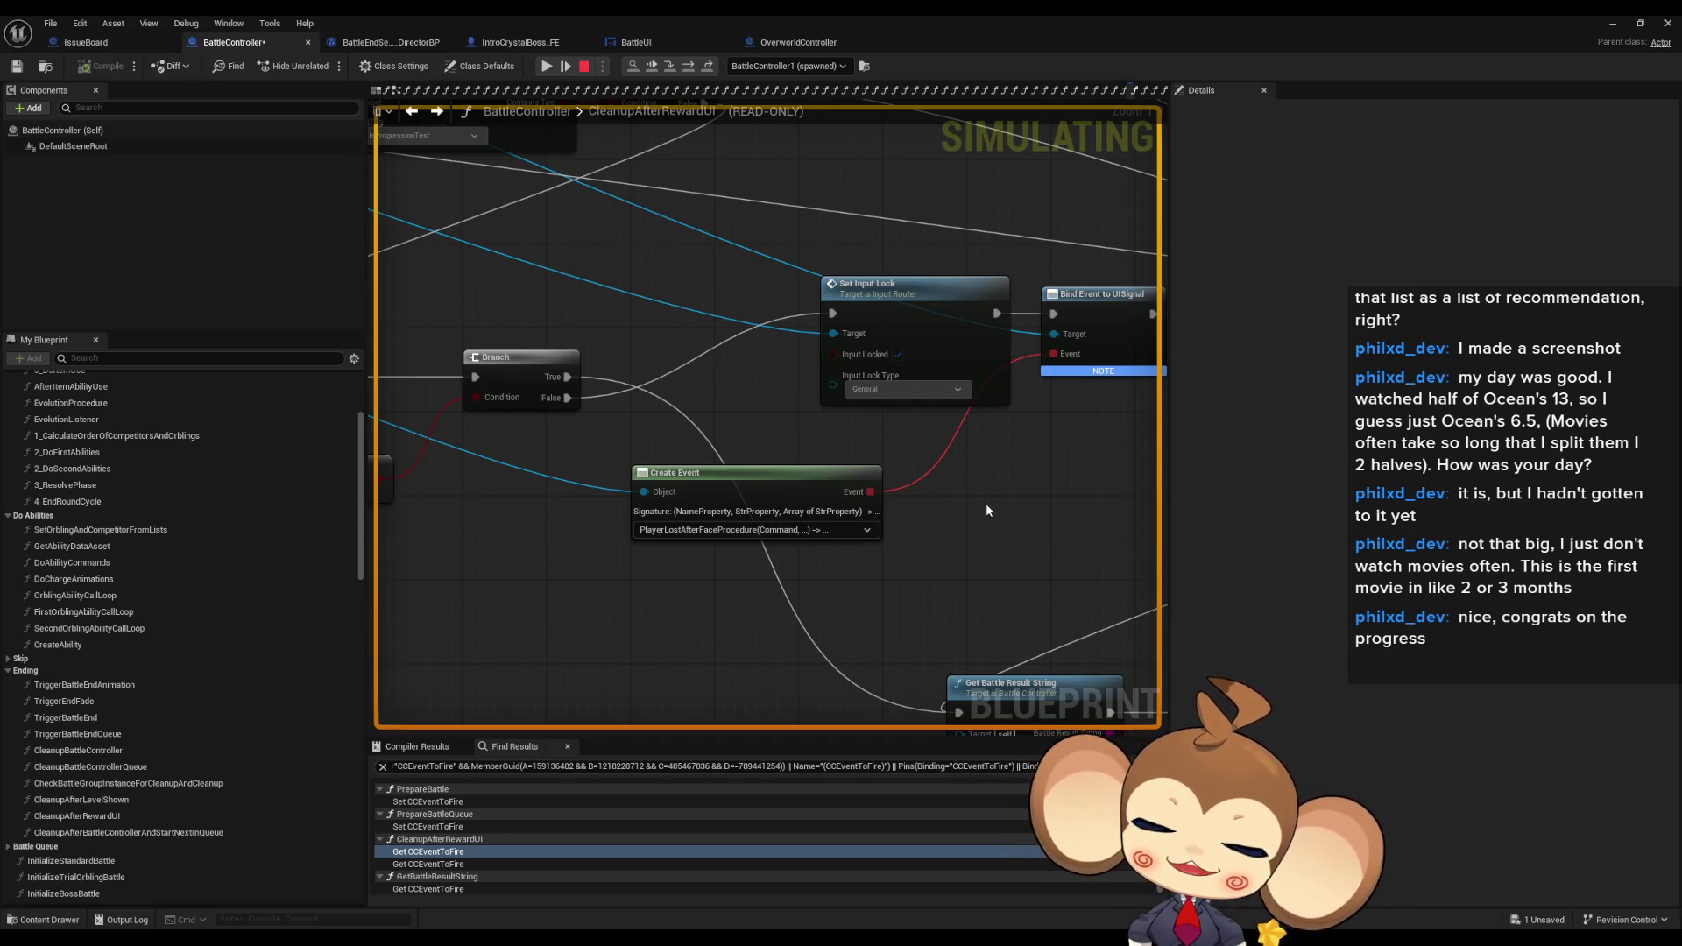
pyautogui.moveTo(647, 485); pyautogui.dragTo(1060, 537)
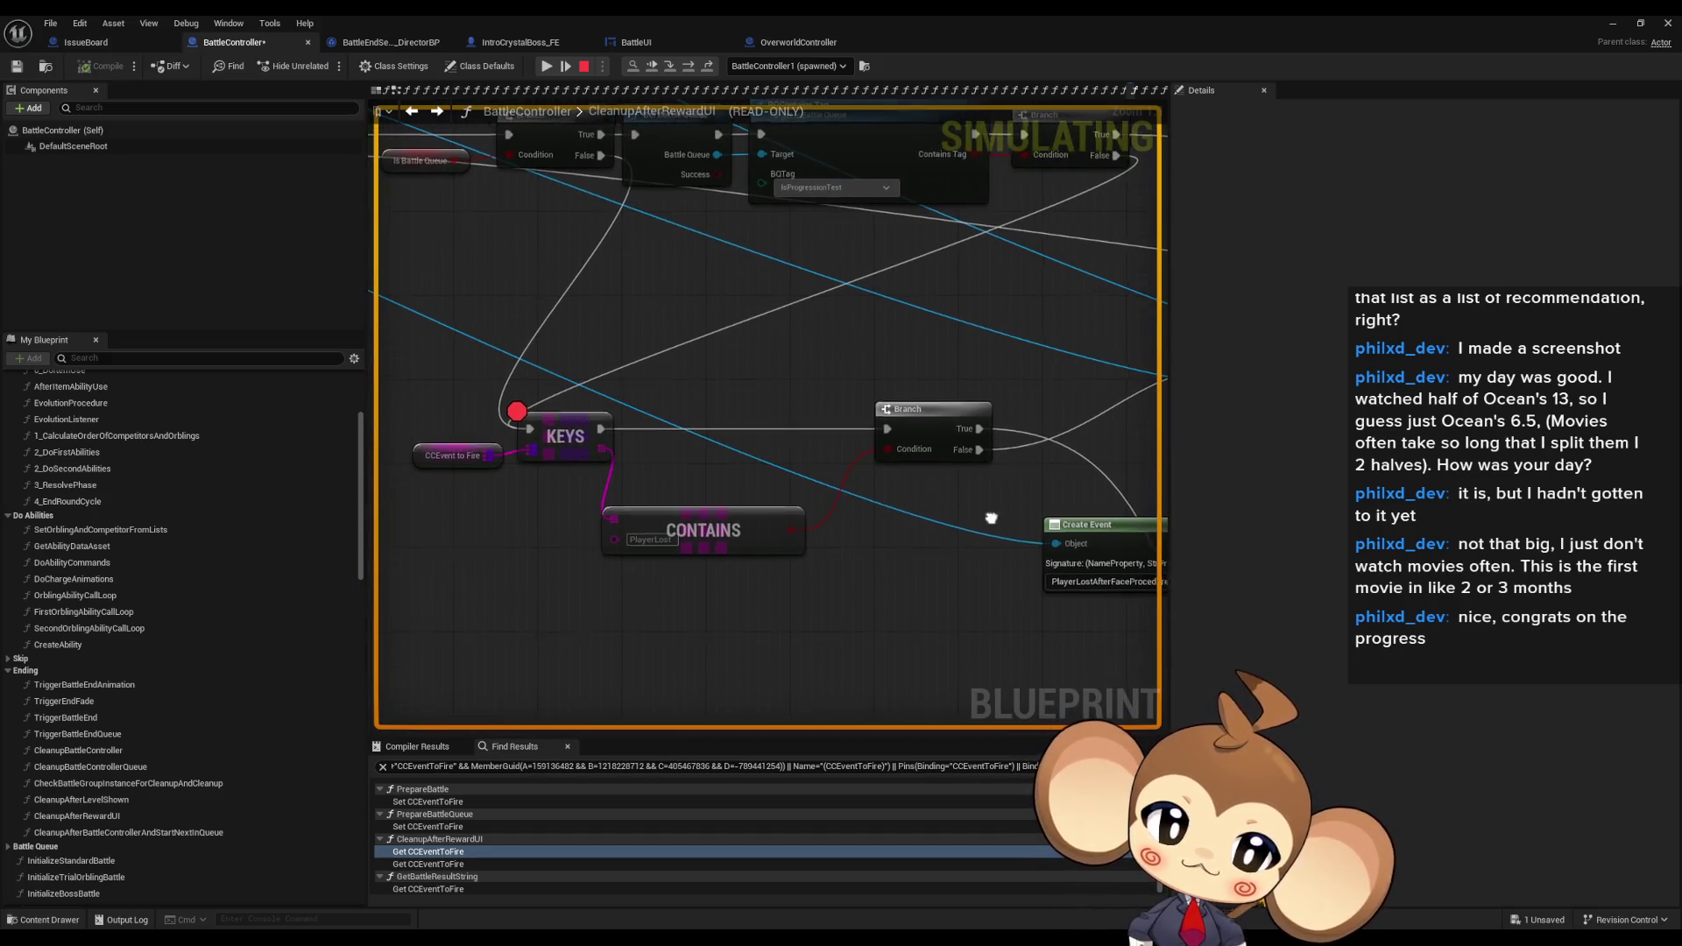
pyautogui.moveTo(645, 429)
pyautogui.mouseDown()
pyautogui.moveTo(501, 433)
pyautogui.moveTo(783, 455)
pyautogui.mouseUp()
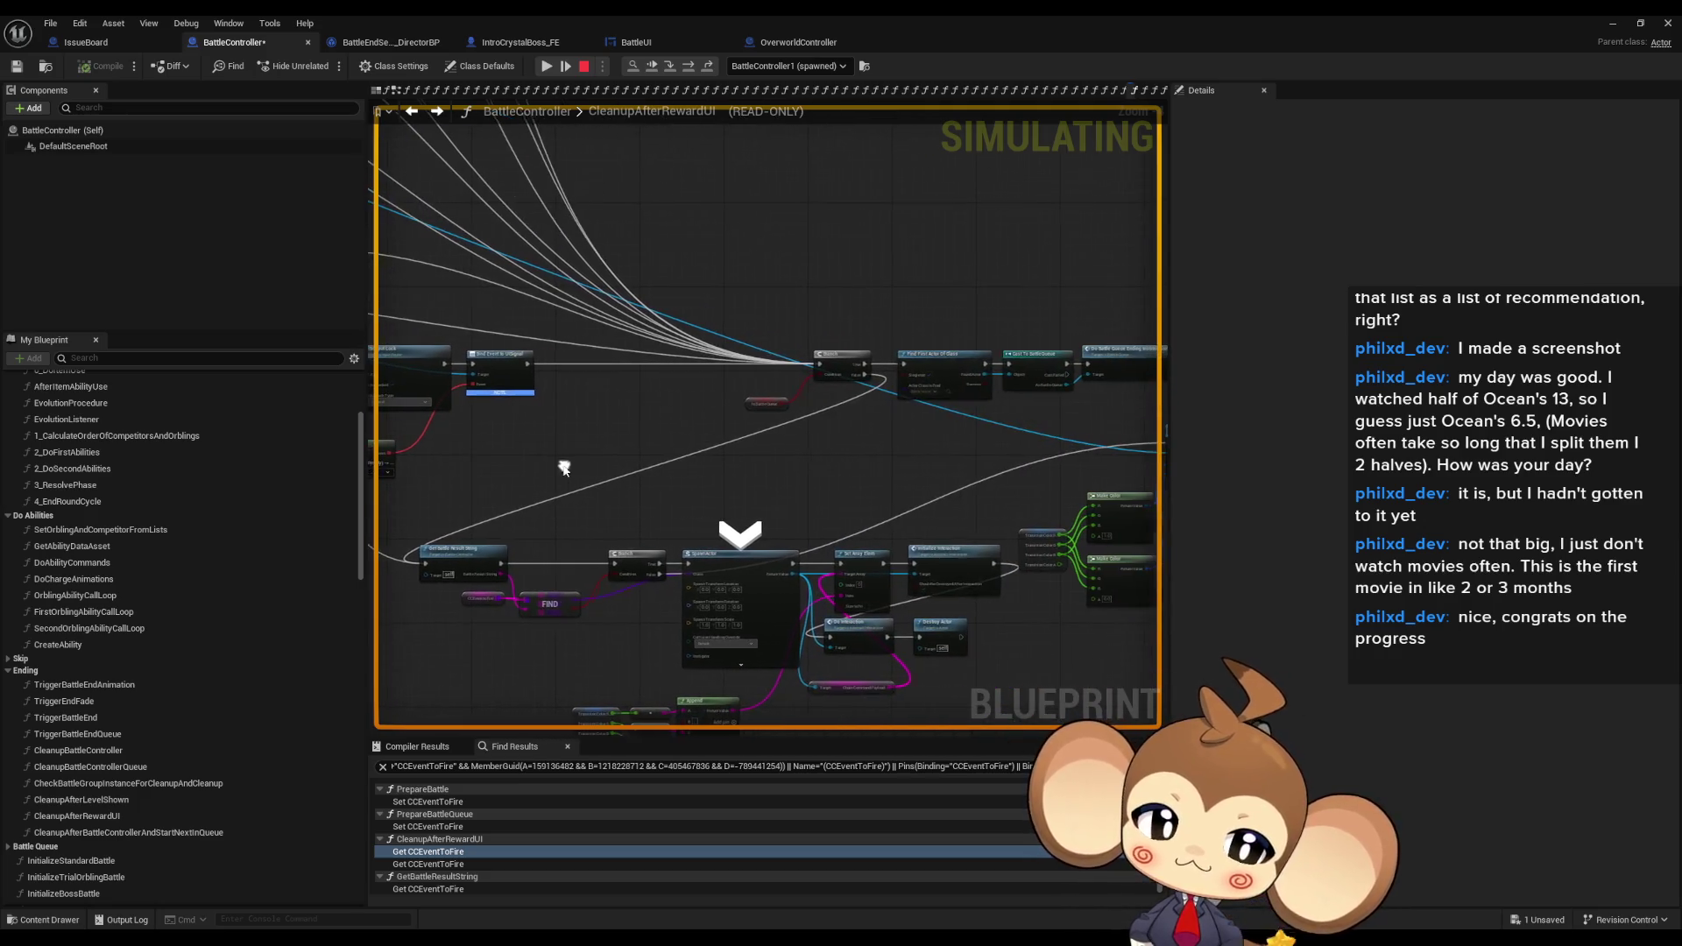
pyautogui.moveTo(593, 450)
pyautogui.mouseDown()
pyautogui.moveTo(993, 469)
pyautogui.moveTo(843, 489)
pyautogui.mouseUp()
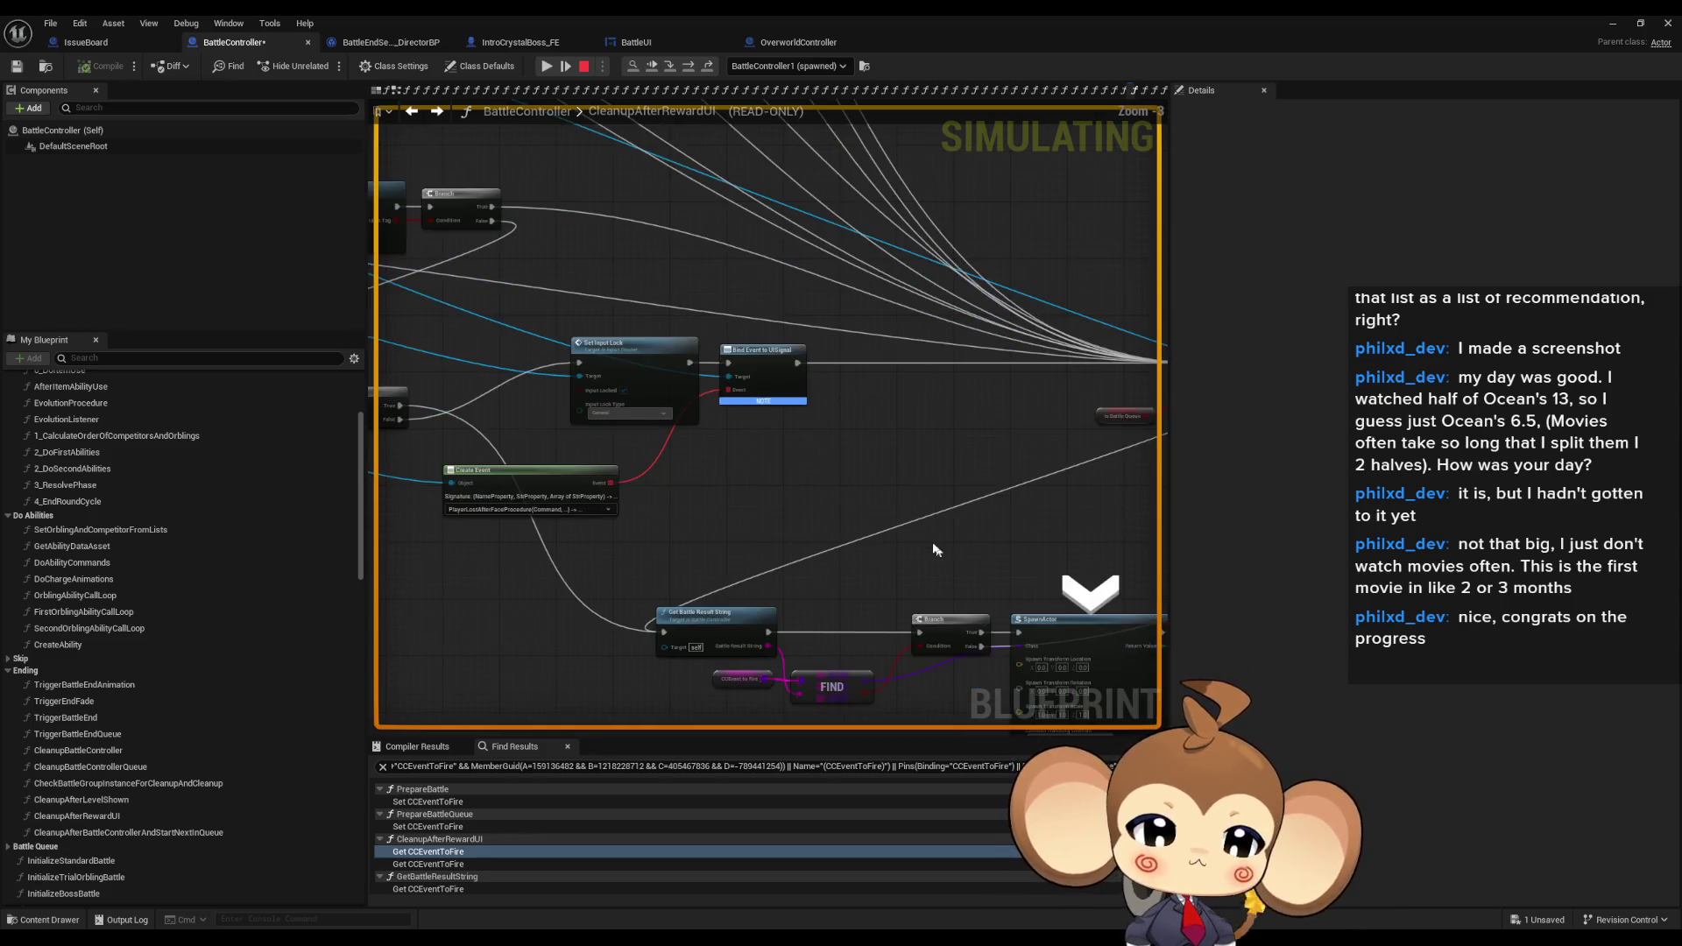
pyautogui.scroll(2, 482, 449)
pyautogui.moveTo(486, 464)
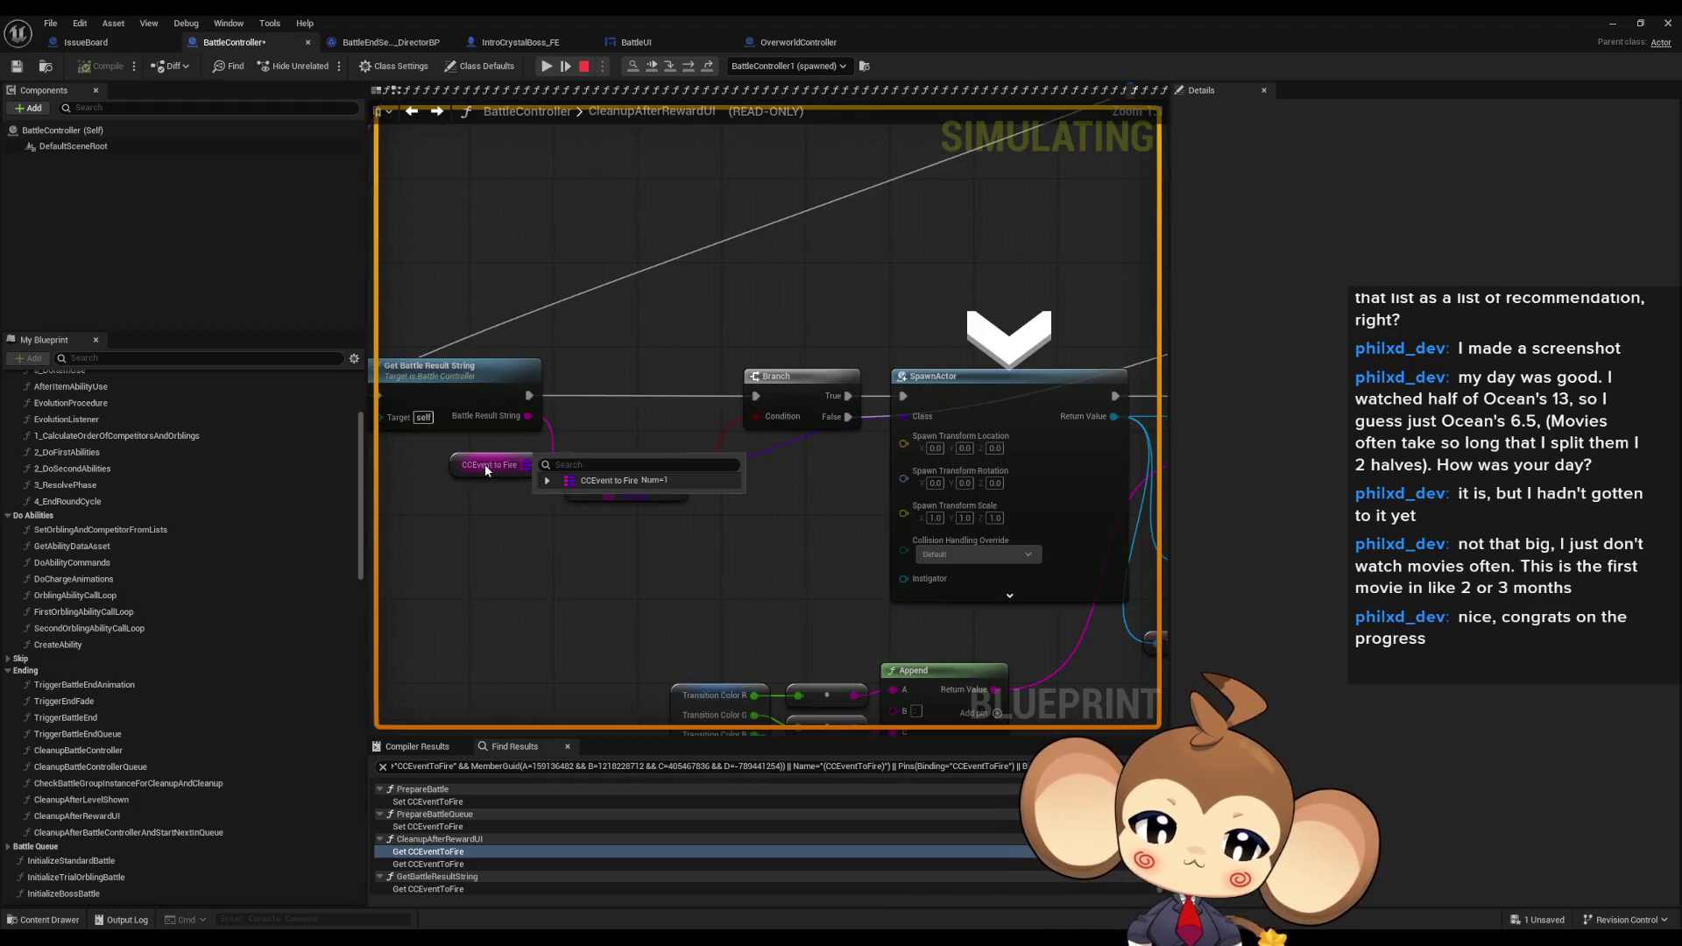
pyautogui.click(548, 481)
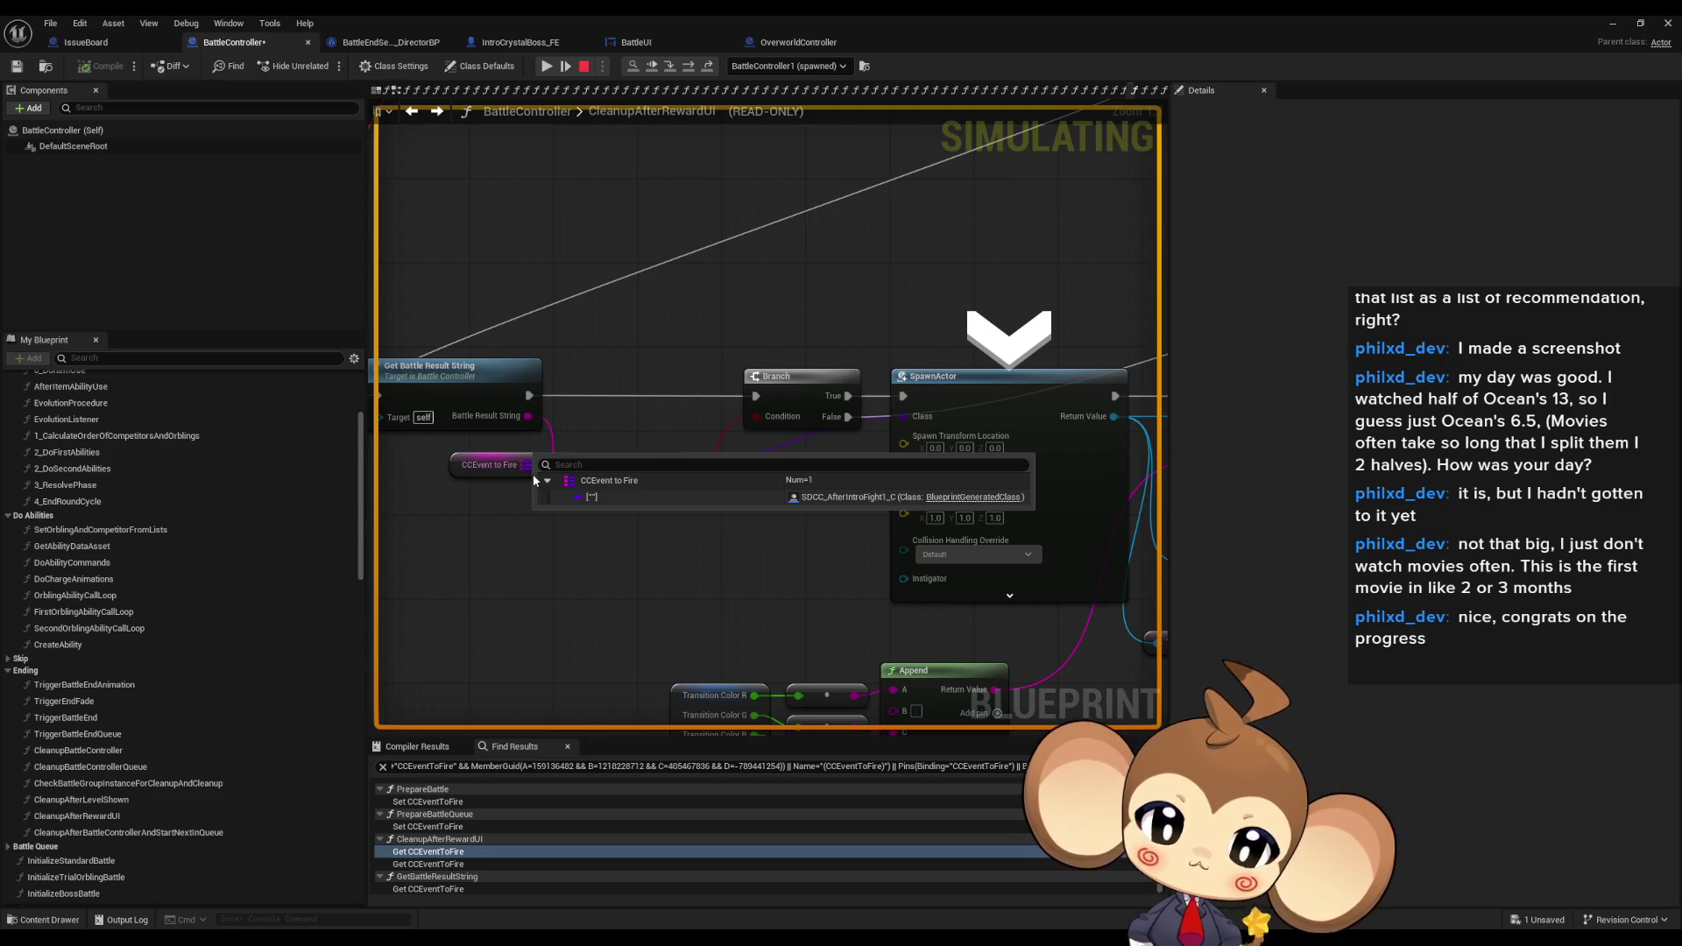
pyautogui.scroll(-2, 622, 317)
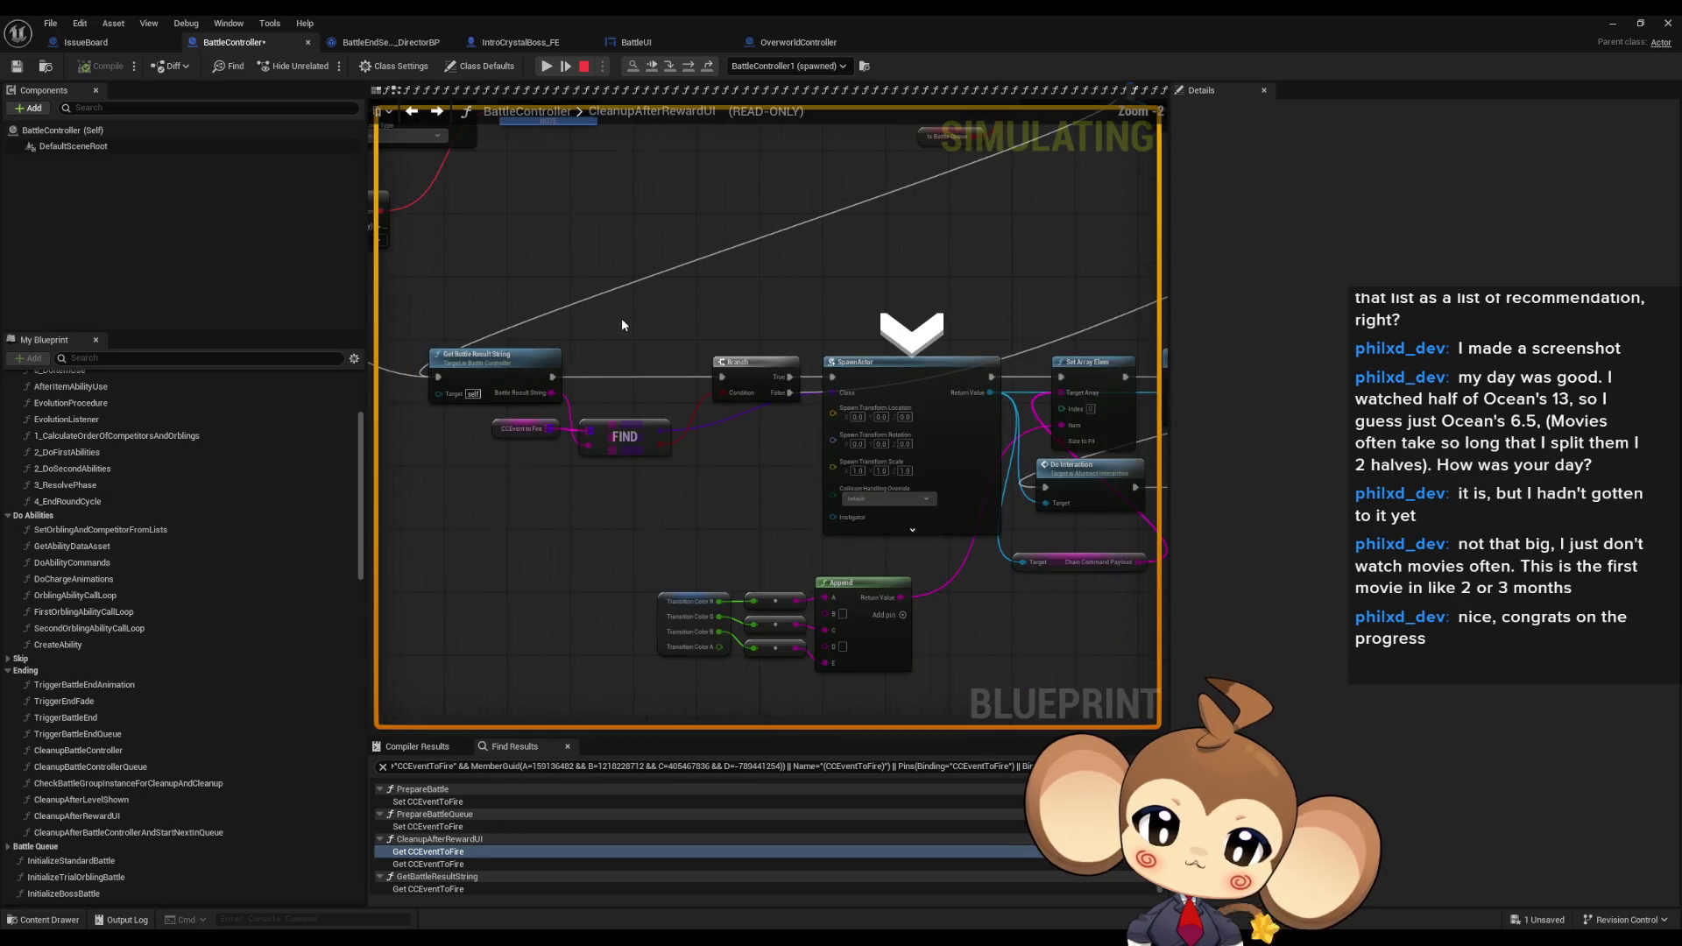
pyautogui.moveTo(515, 396)
pyautogui.mouseDown()
pyautogui.moveTo(620, 475)
pyautogui.moveTo(873, 601)
pyautogui.mouseUp()
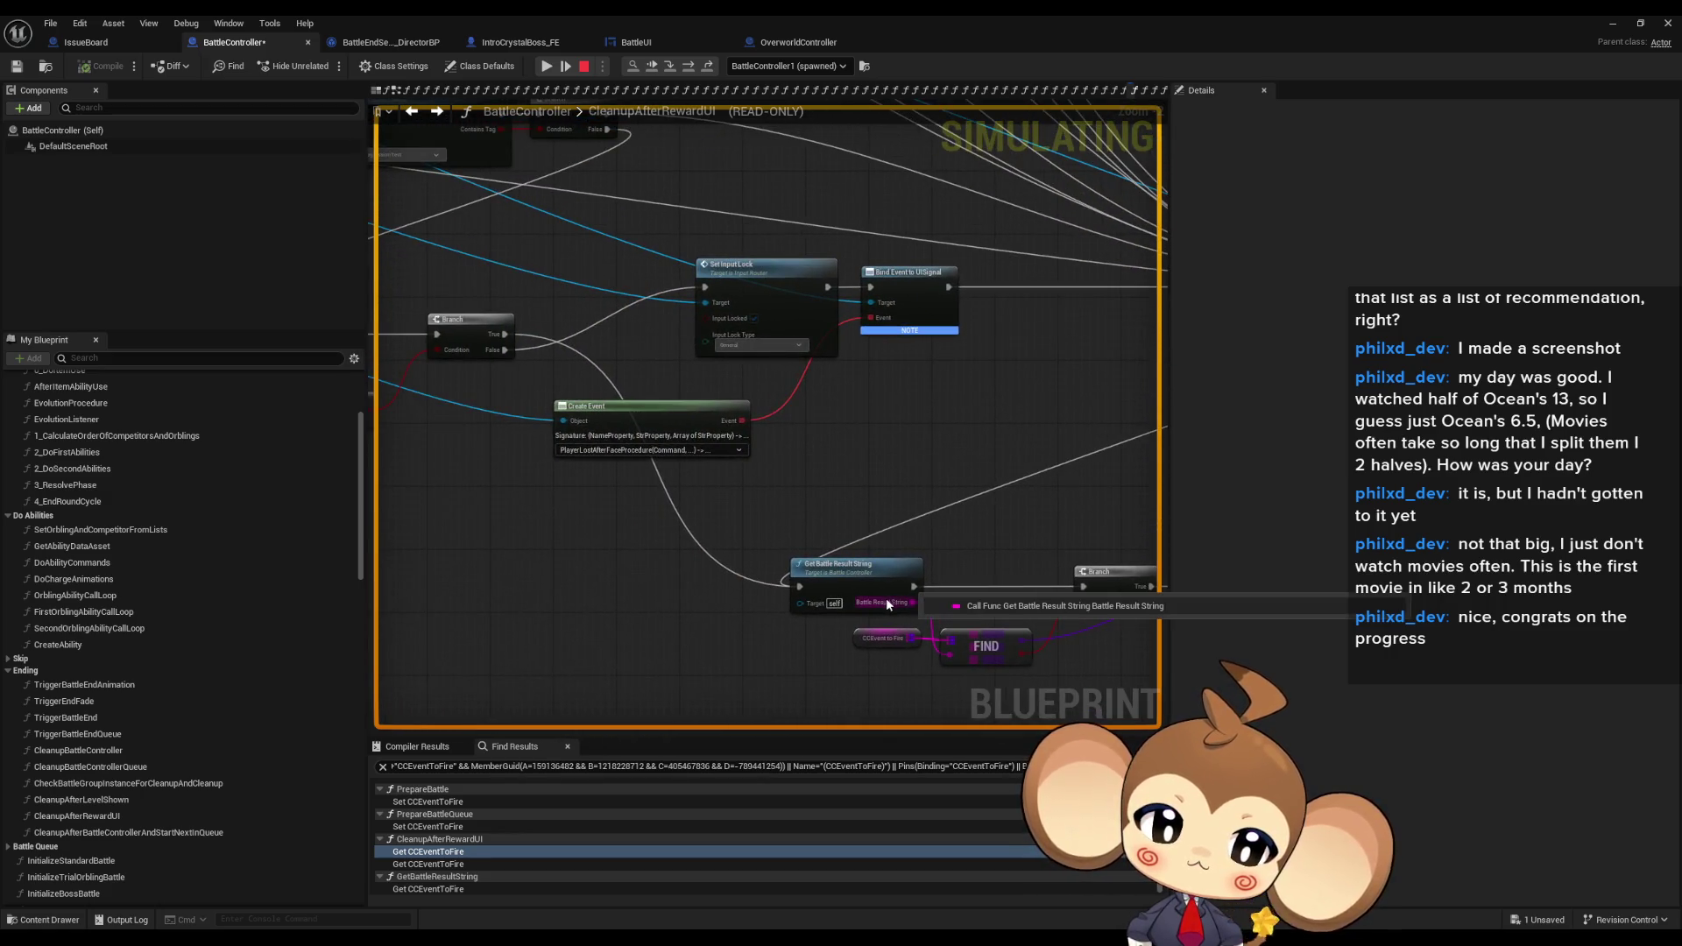
pyautogui.moveTo(939, 488)
pyautogui.mouseDown()
pyautogui.moveTo(960, 488)
pyautogui.moveTo(736, 543)
pyautogui.mouseUp()
pyautogui.moveTo(731, 544)
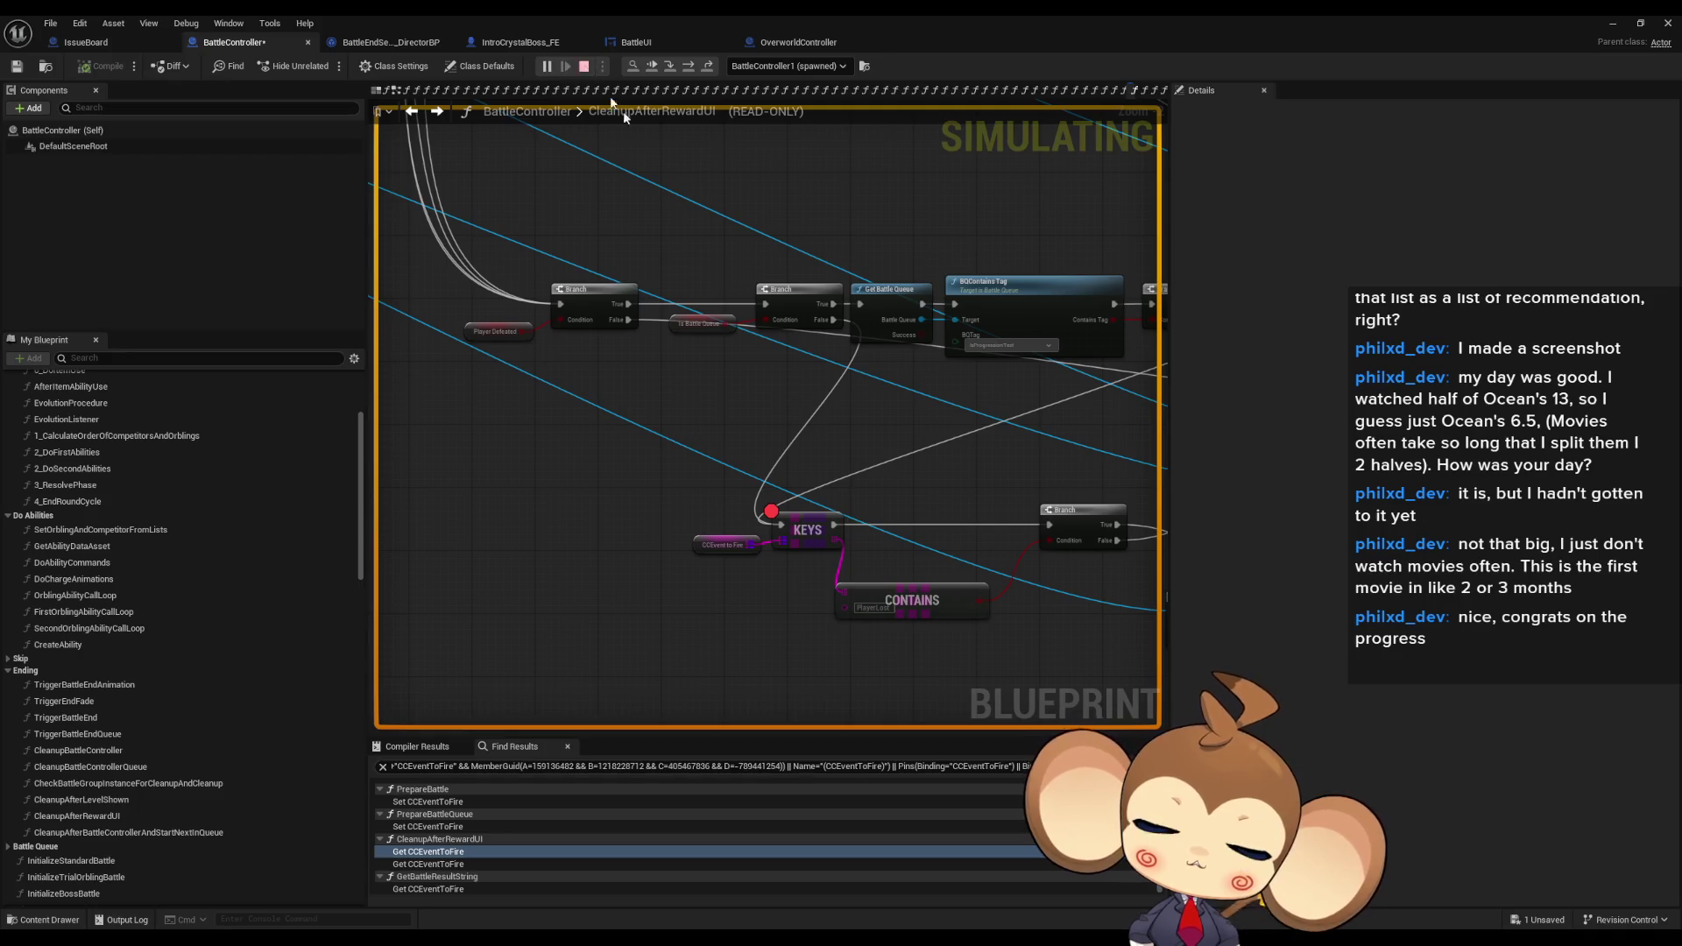
# - Stop the simulation, then open and dismiss the KEYS node's action menu
pyautogui.click(585, 66)
pyautogui.rightClick(807, 528)
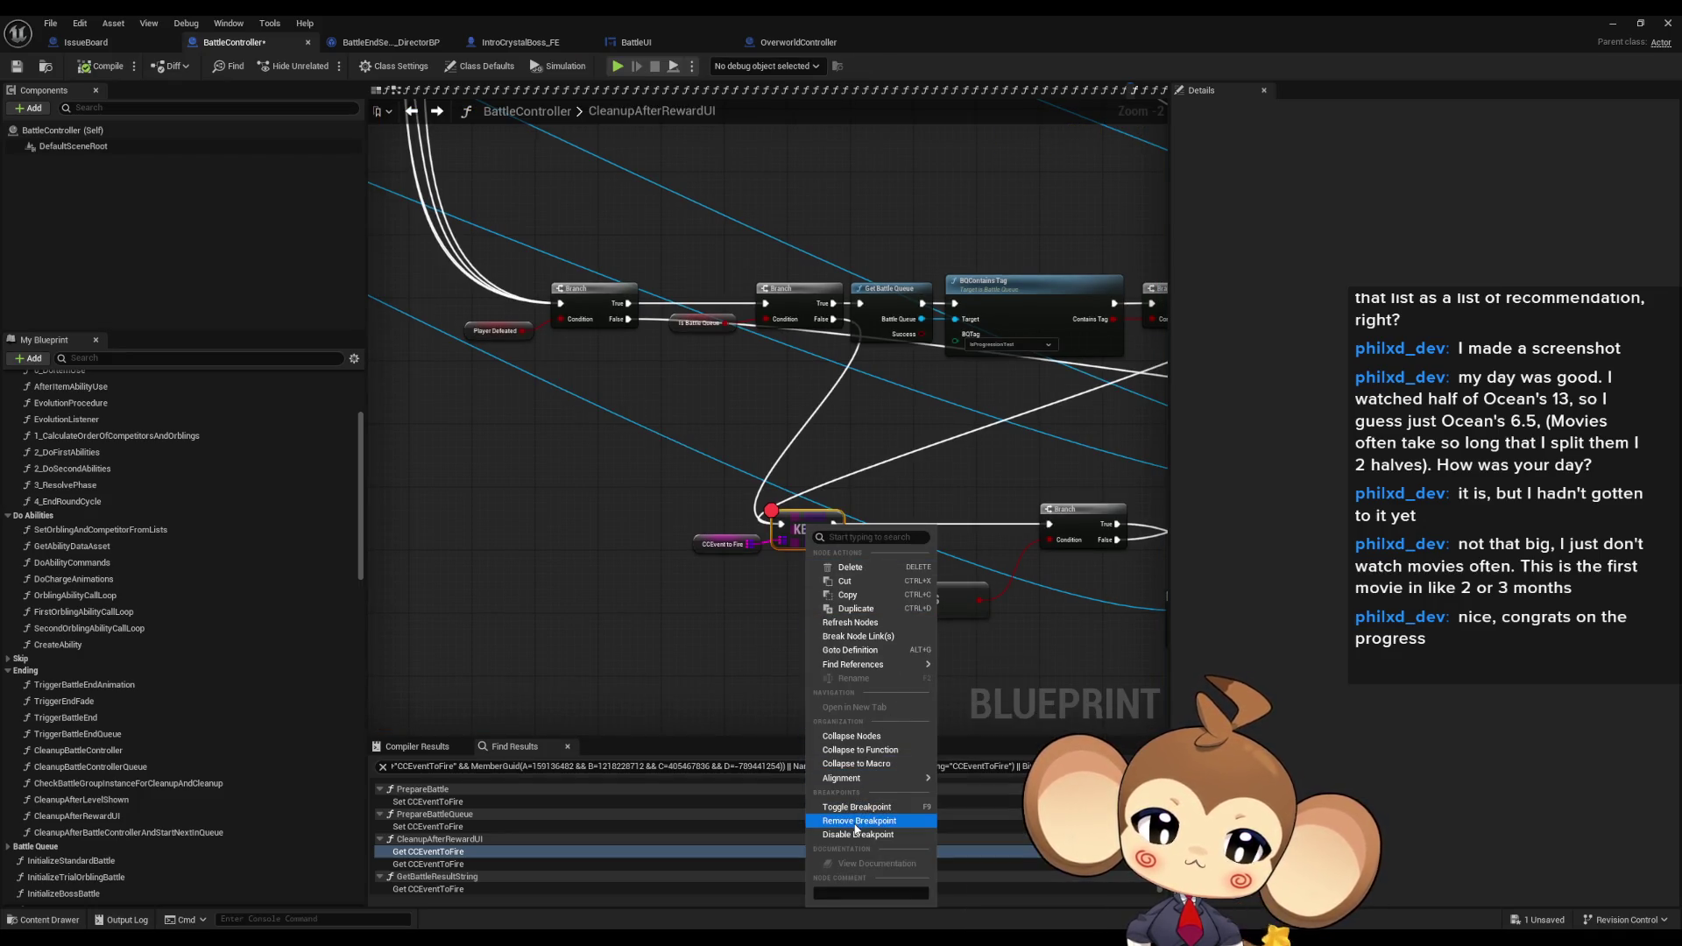
pyautogui.press('Escape')
# - Pan the editable graph past SpawnActor, color and Append nodes, selecting CONTAINS
pyautogui.click(699, 547)
pyautogui.moveTo(897, 671)
pyautogui.mouseDown()
pyautogui.moveTo(662, 520)
pyautogui.moveTo(439, 464)
pyautogui.moveTo(394, 438)
pyautogui.moveTo(368, 390)
pyautogui.mouseUp()
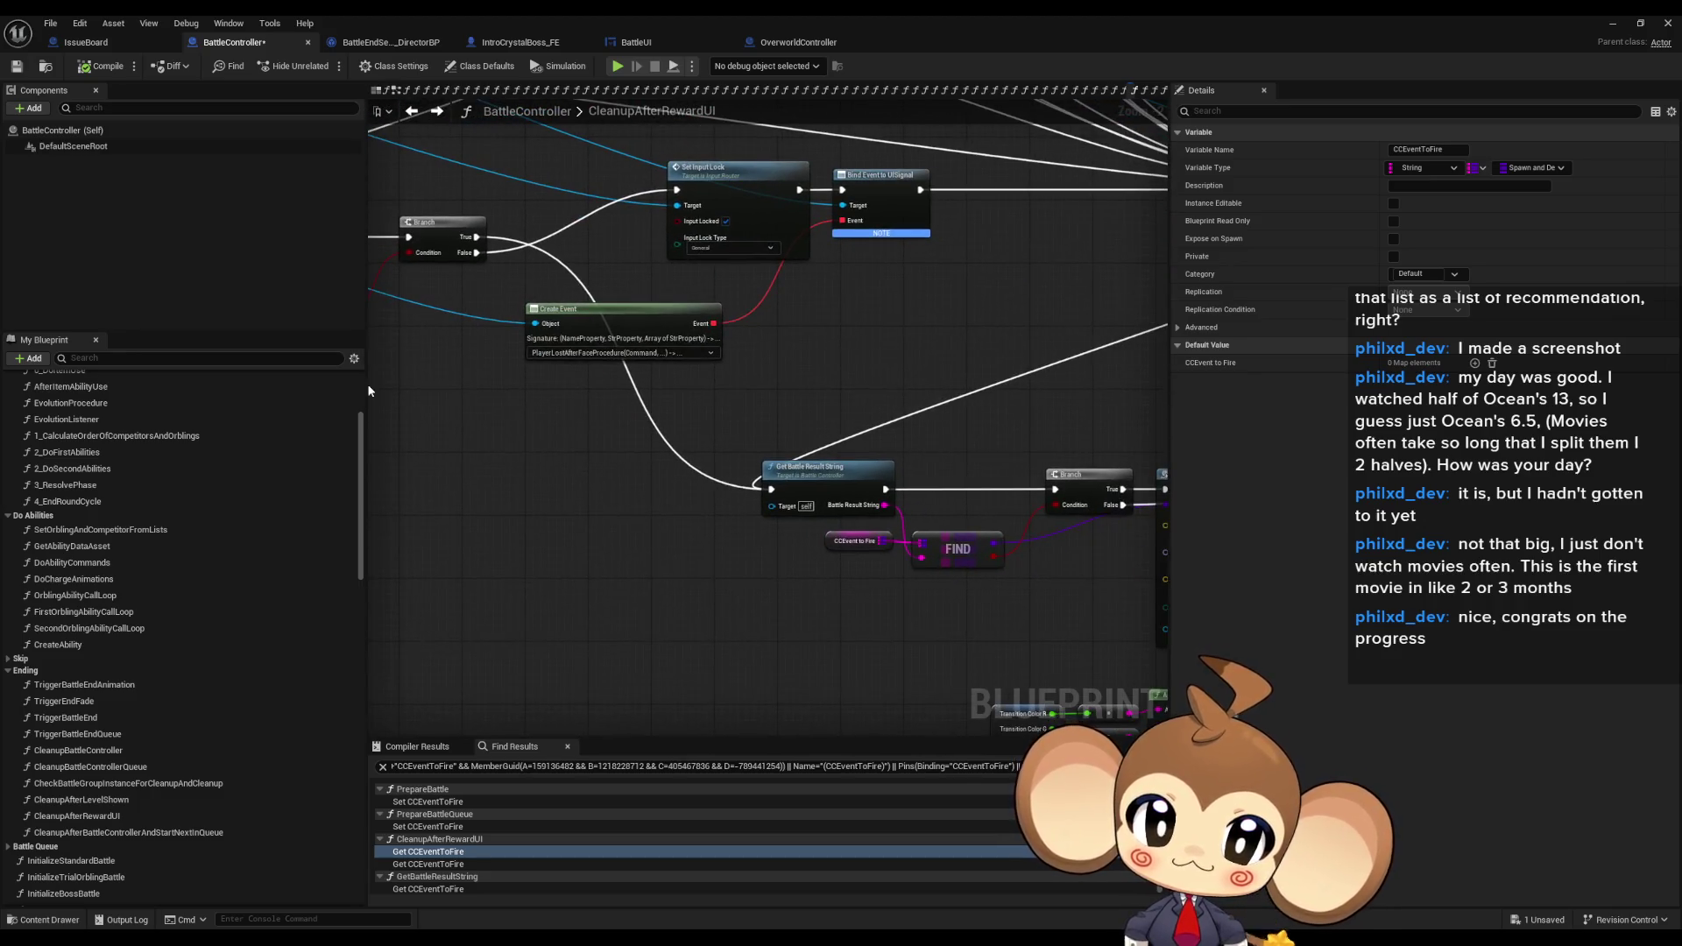
pyautogui.moveTo(764, 371)
pyautogui.mouseDown()
pyautogui.moveTo(631, 402)
pyautogui.moveTo(584, 451)
pyautogui.moveTo(376, 355)
pyautogui.mouseUp()
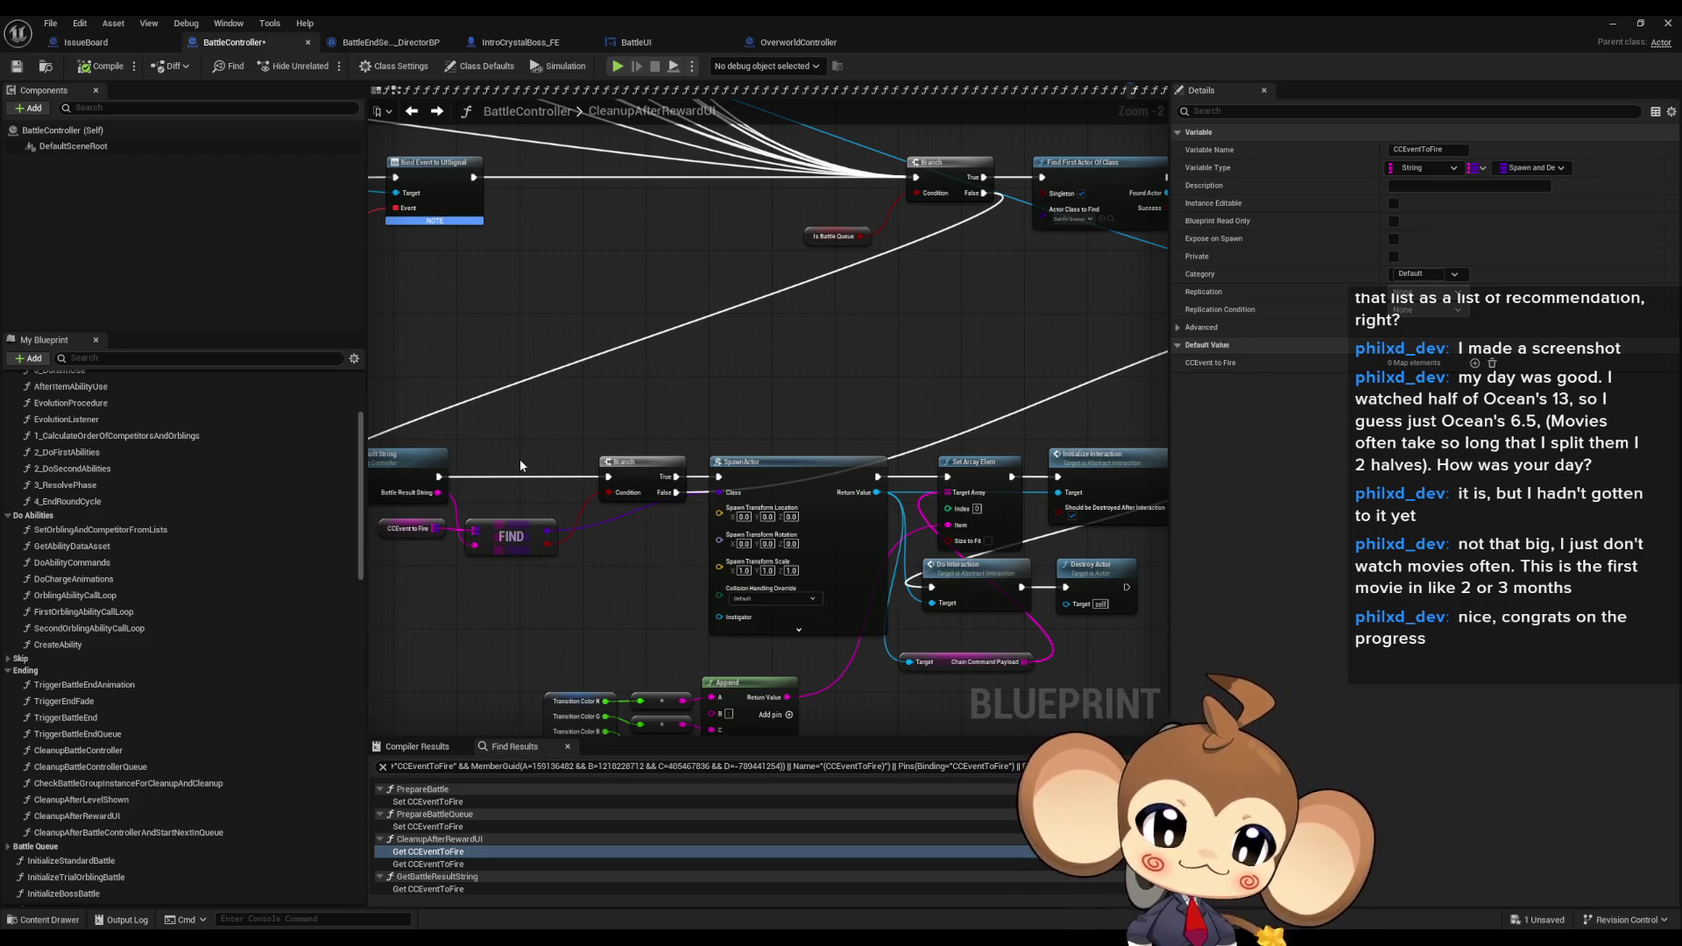
pyautogui.moveTo(825, 459)
pyautogui.mouseDown()
pyautogui.moveTo(568, 430)
pyautogui.moveTo(465, 458)
pyautogui.mouseUp()
pyautogui.click(543, 458)
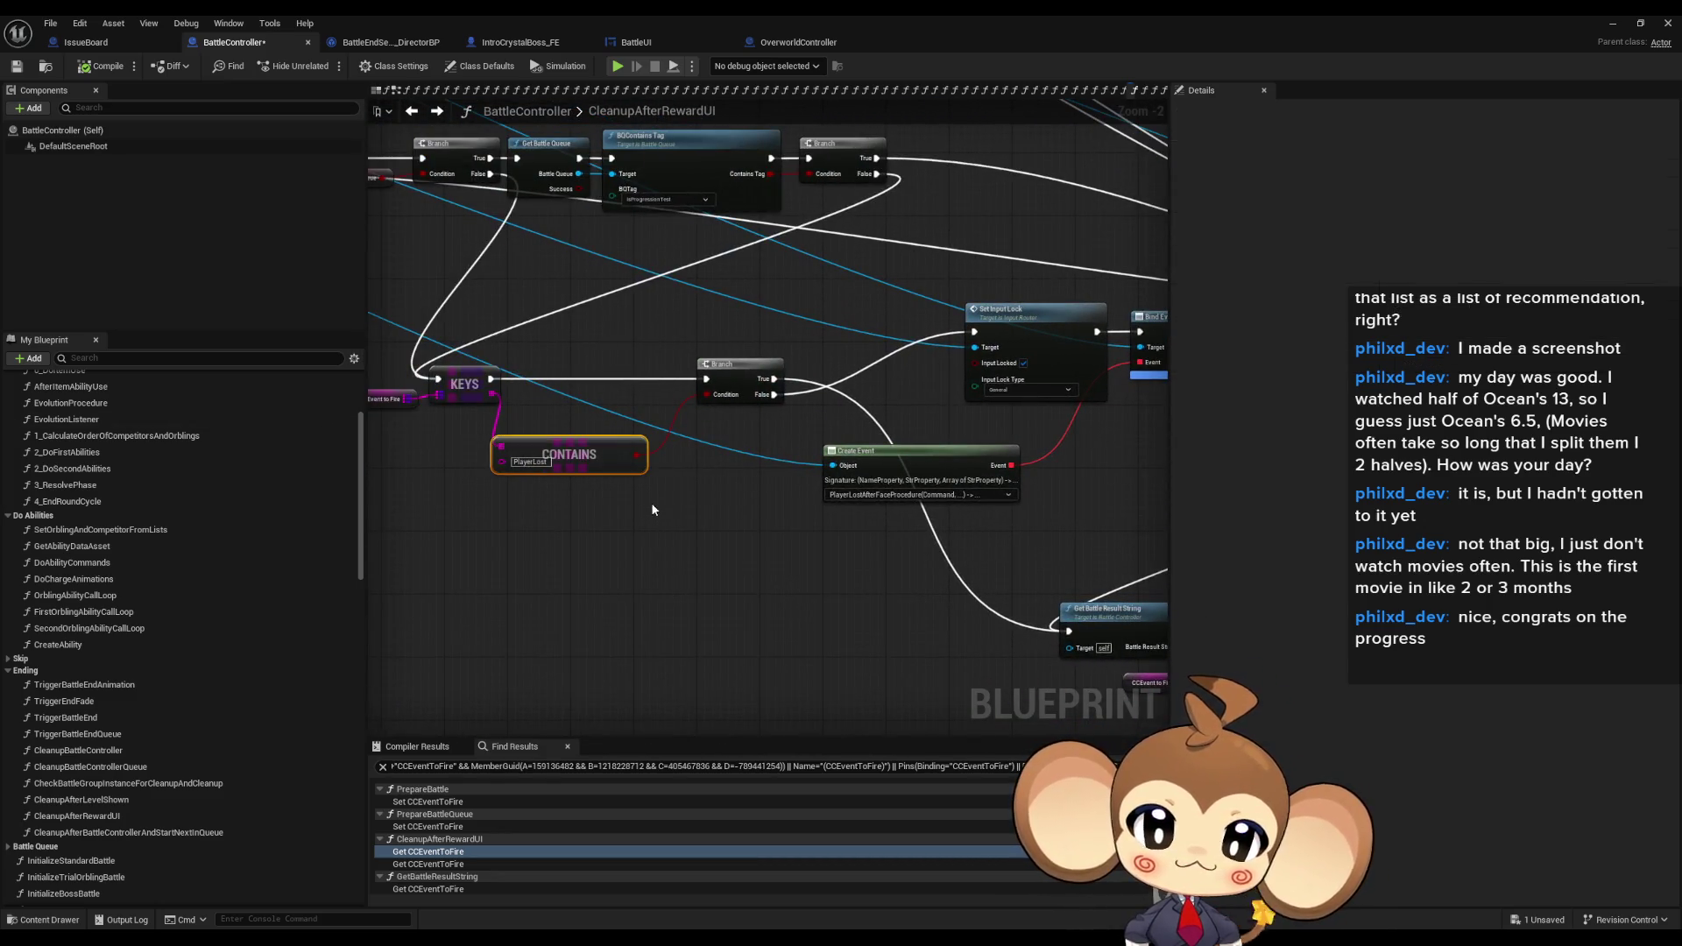
pyautogui.moveTo(1063, 631); pyautogui.dragTo(780, 591)
pyautogui.moveTo(648, 202); pyautogui.dragTo(863, 385)
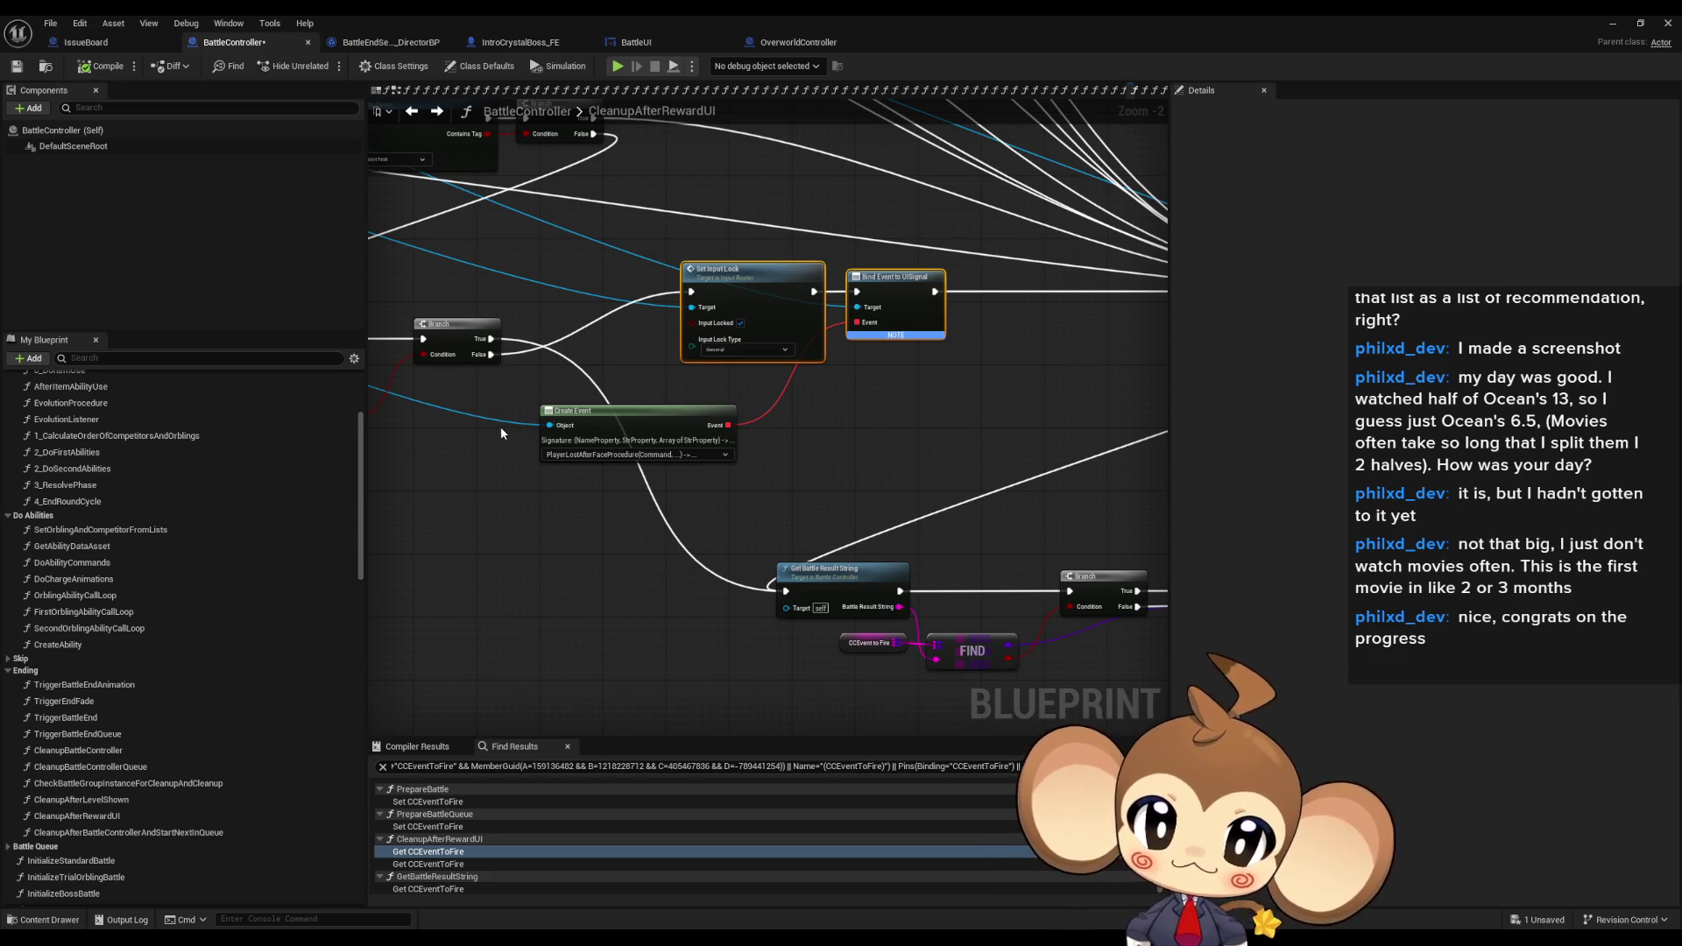
pyautogui.moveTo(491, 418); pyautogui.dragTo(700, 455)
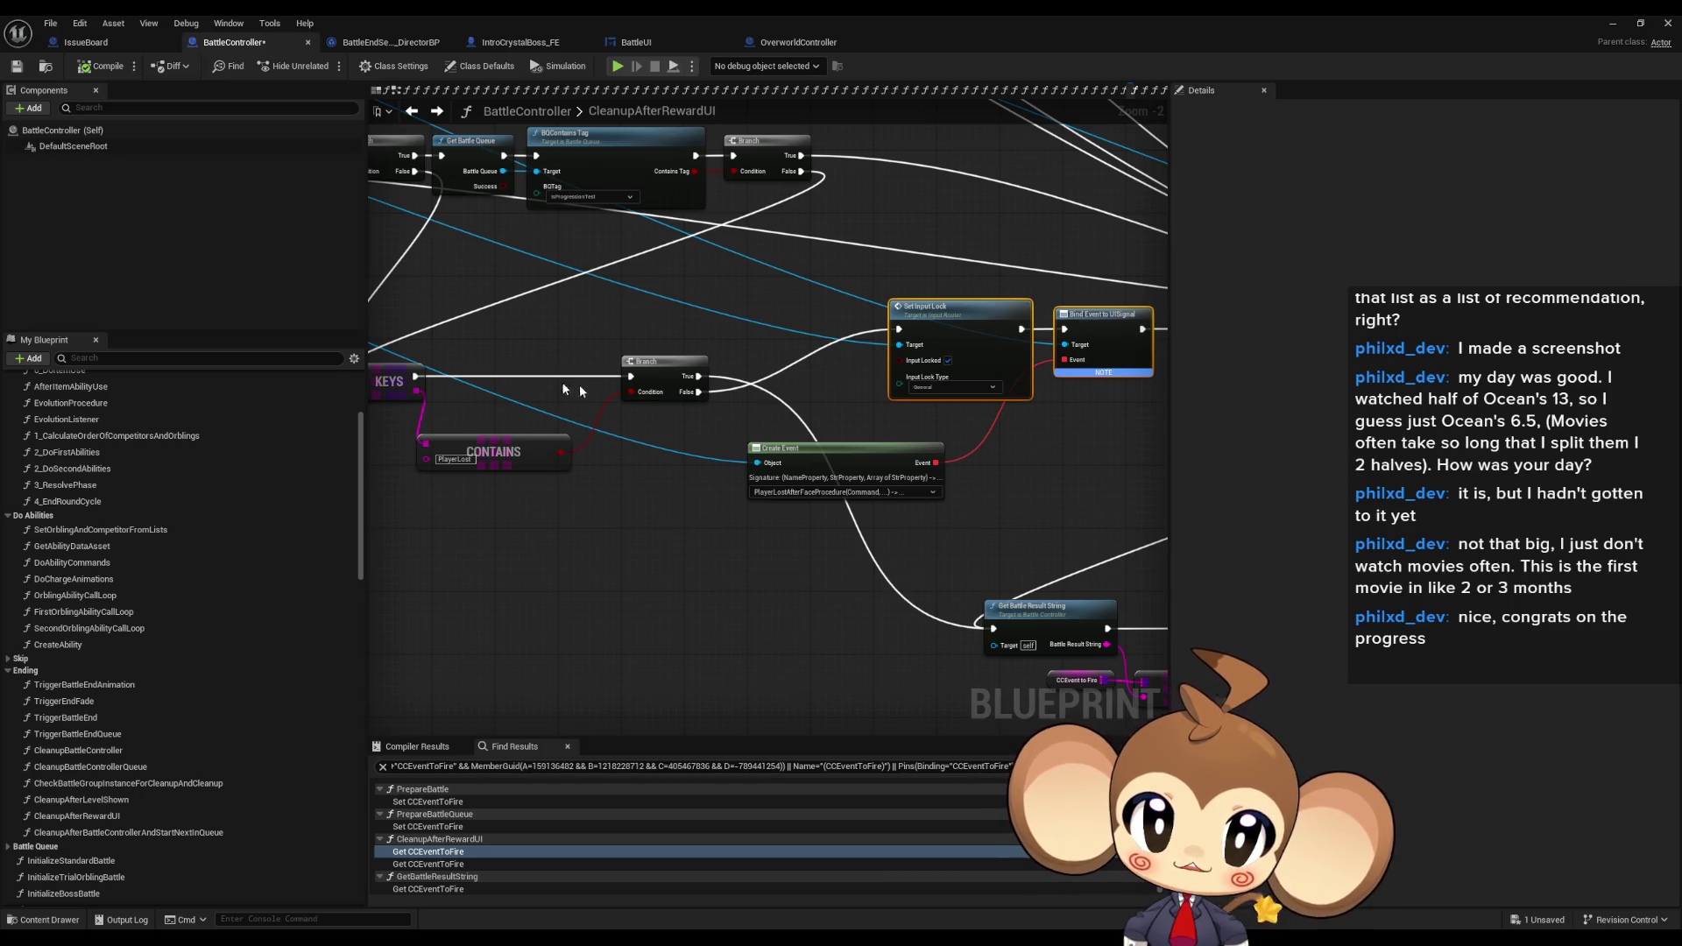
pyautogui.scroll(-2, 628, 450)
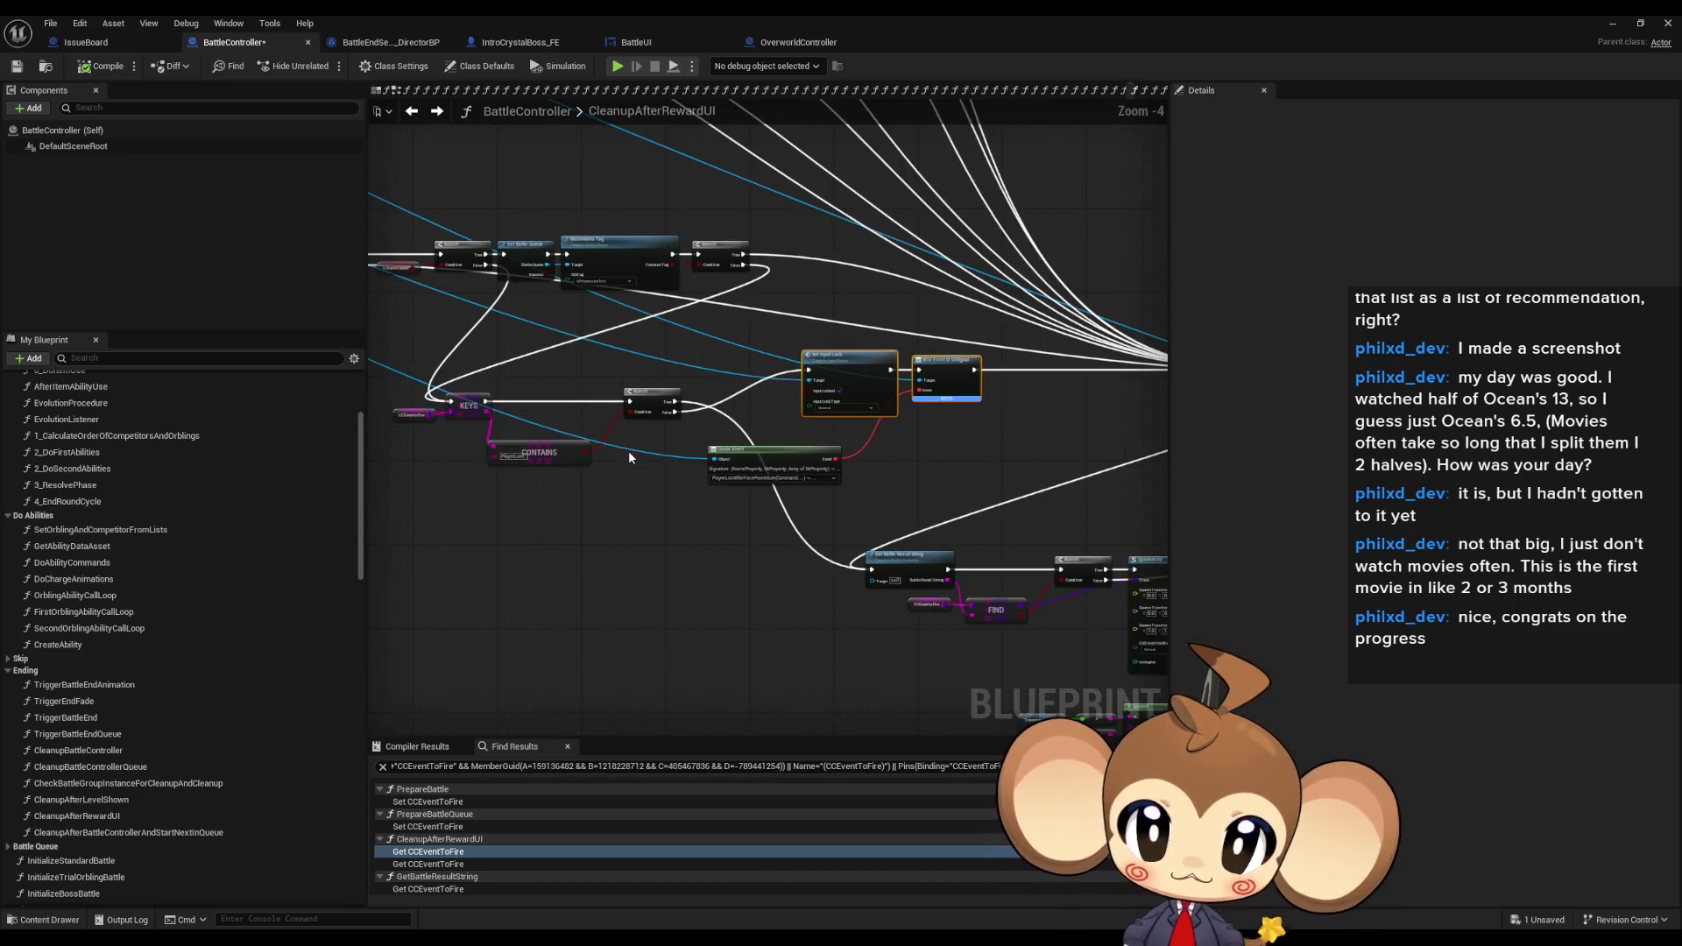
pyautogui.scroll(2, 620, 451)
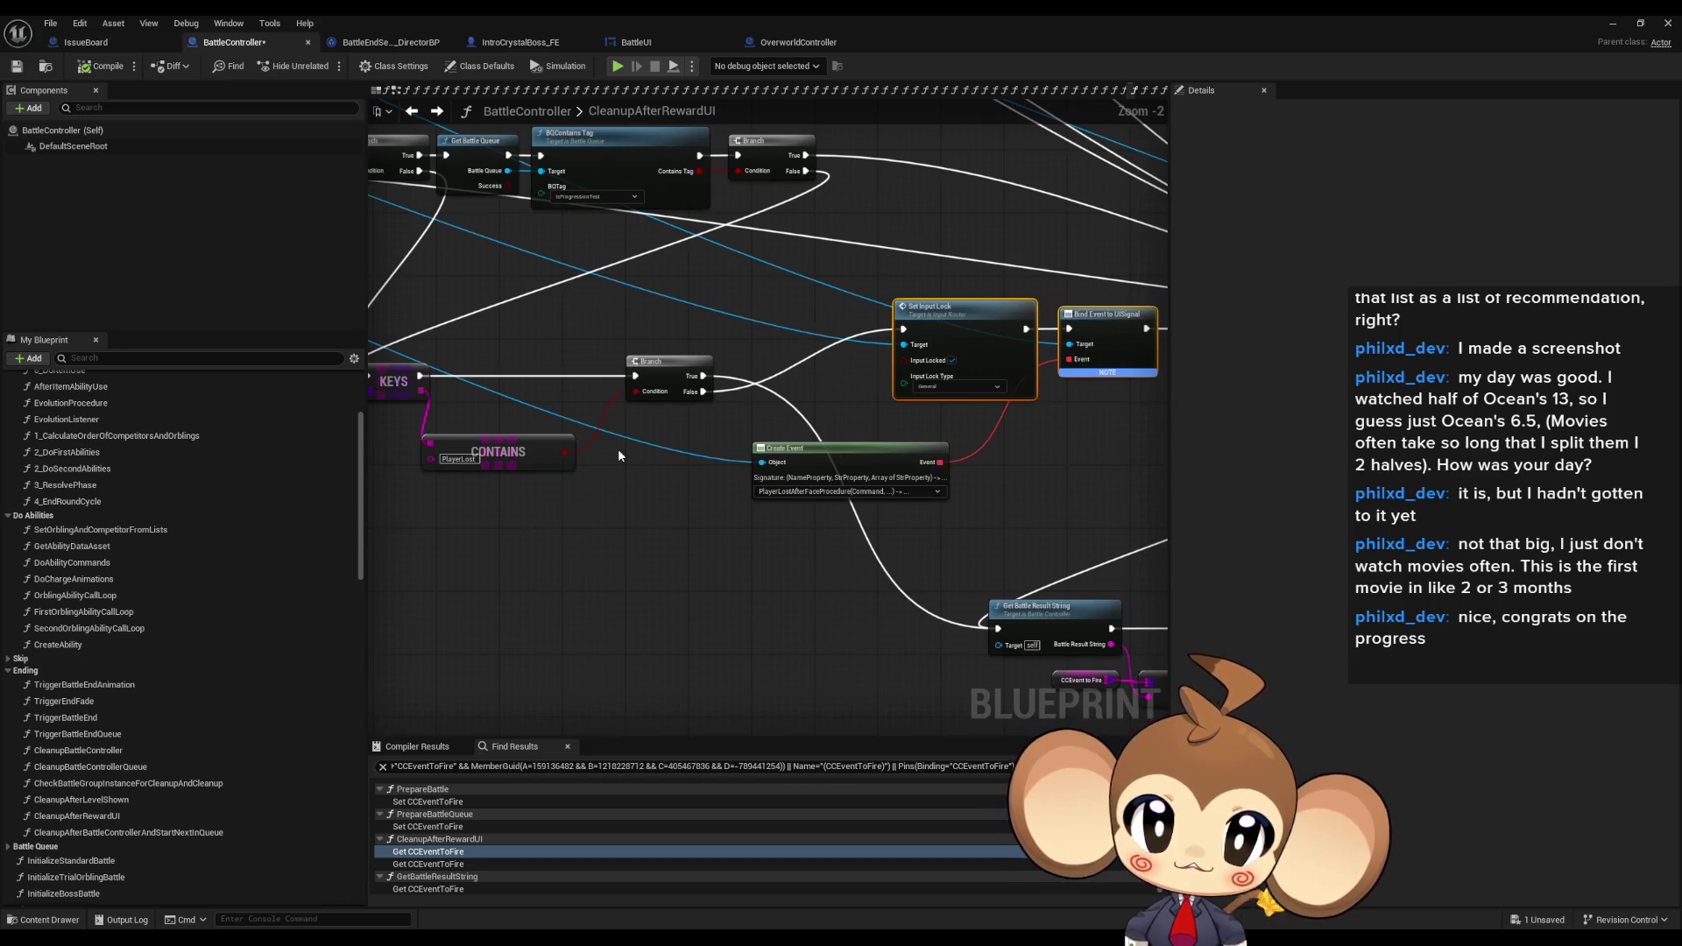
pyautogui.click(802, 462)
pyautogui.moveTo(794, 527); pyautogui.dragTo(609, 521)
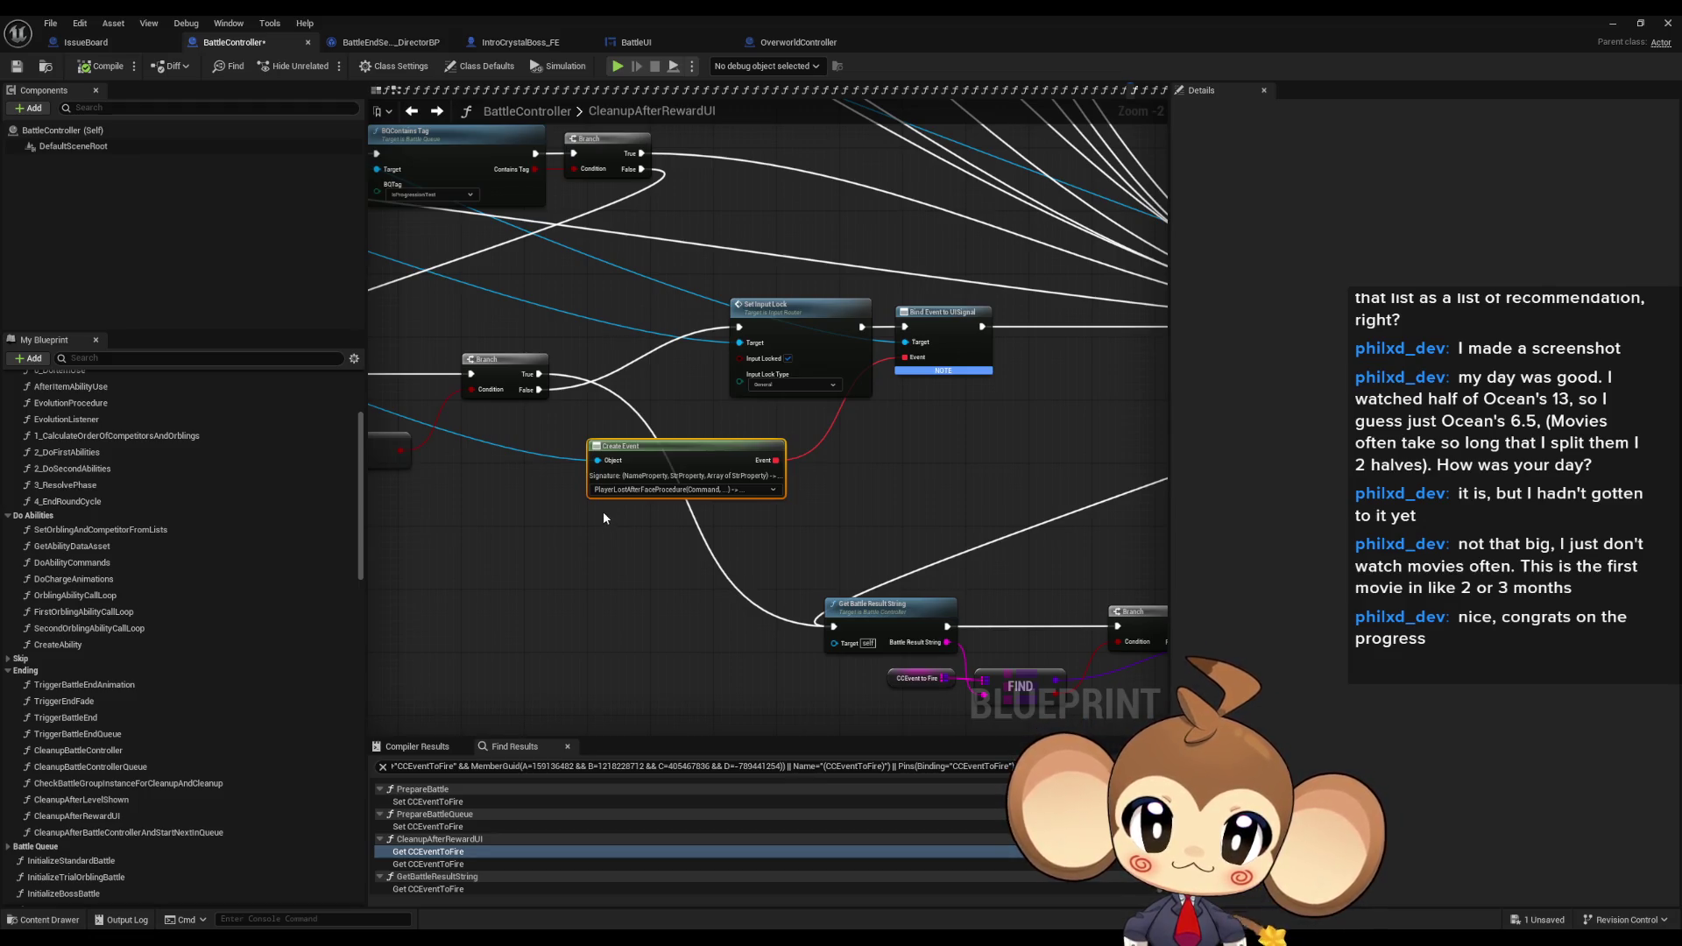
pyautogui.scroll(-2, 603, 518)
pyautogui.moveTo(603, 518); pyautogui.dragTo(556, 492)
pyautogui.scroll(4, 503, 438)
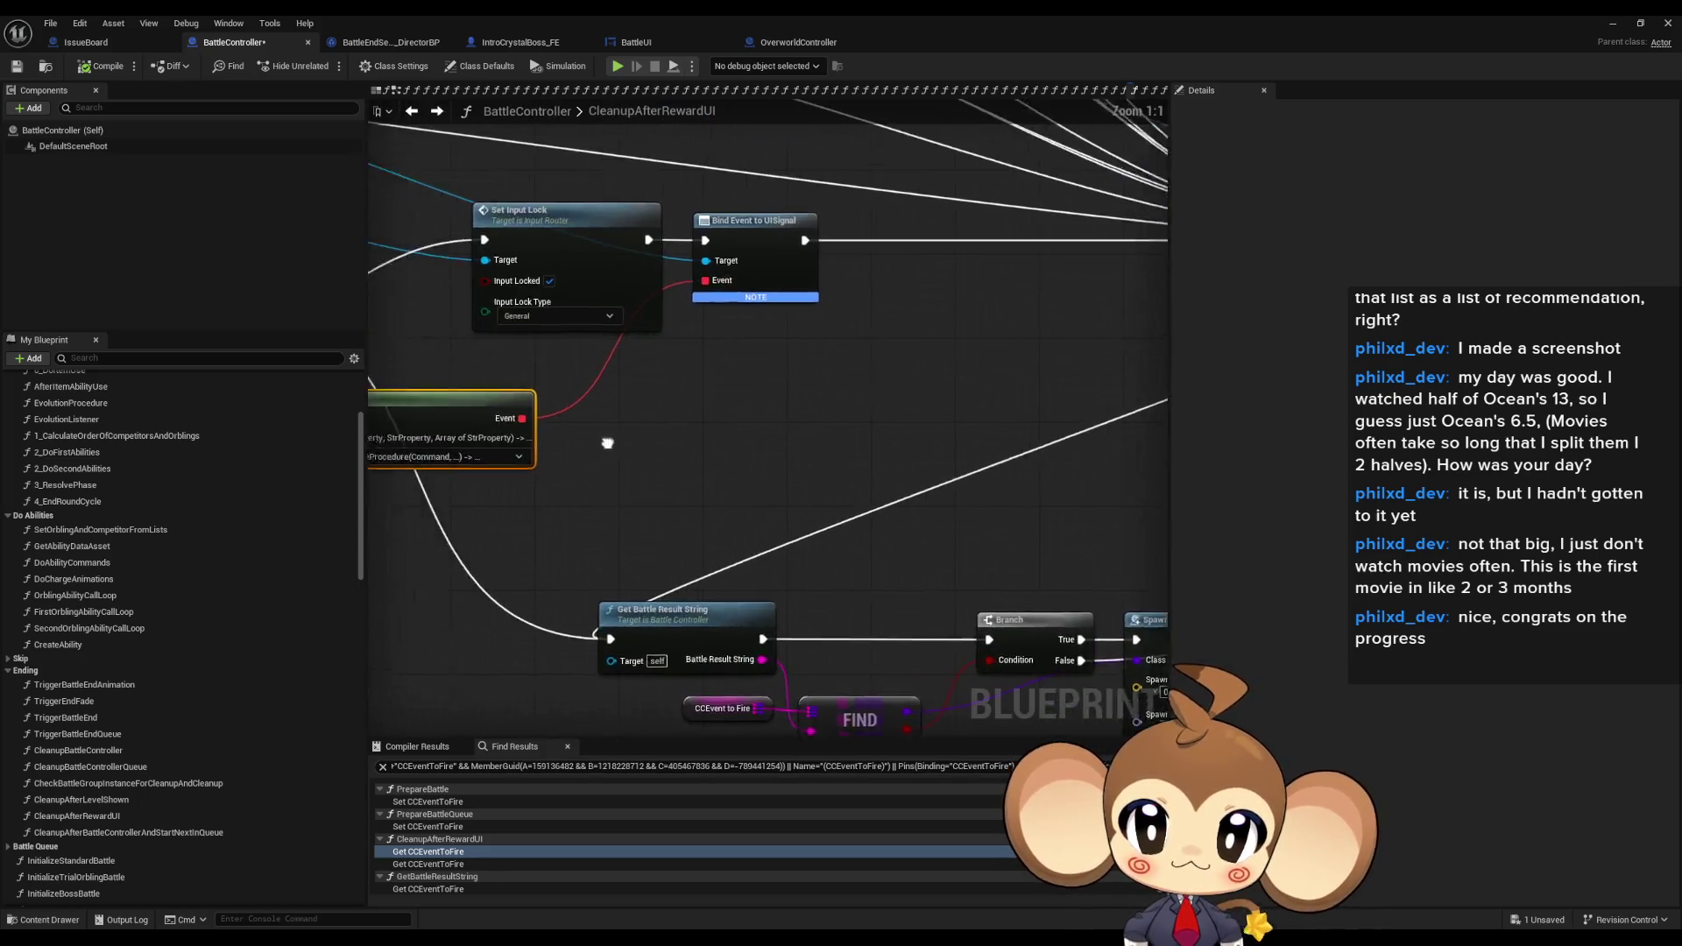
pyautogui.moveTo(570, 436); pyautogui.dragTo(1034, 527)
pyautogui.scroll(-2, 1027, 524)
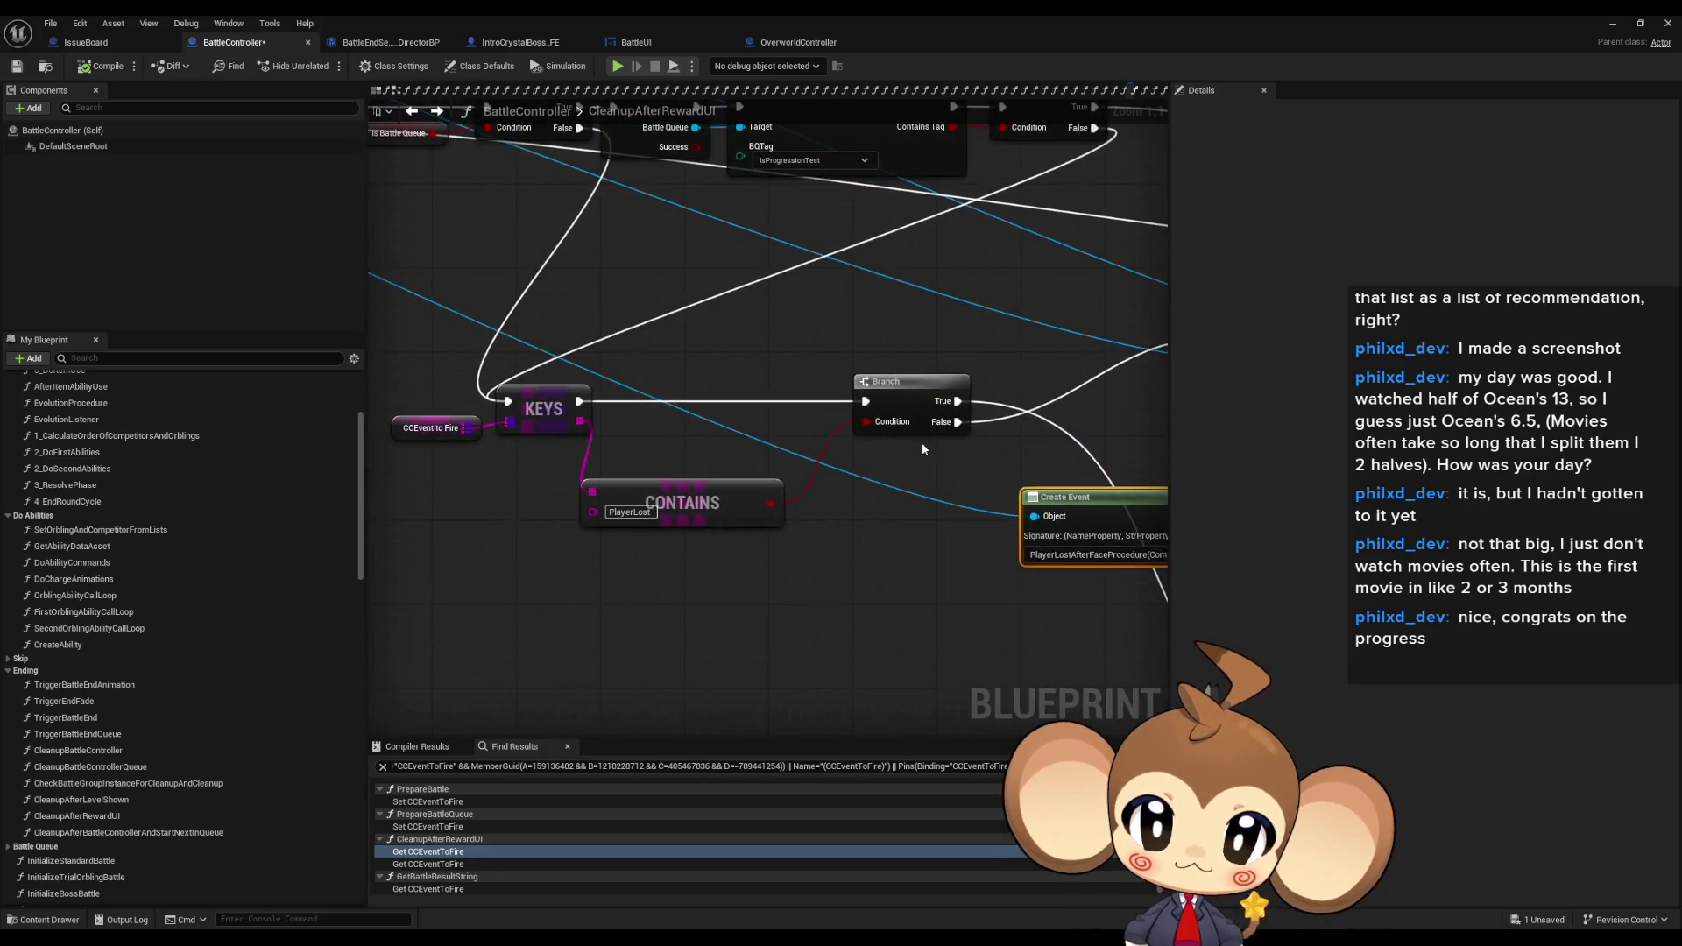
pyautogui.moveTo(995, 460)
pyautogui.mouseDown()
pyautogui.moveTo(858, 449)
pyautogui.moveTo(762, 394)
pyautogui.moveTo(664, 383)
pyautogui.mouseUp()
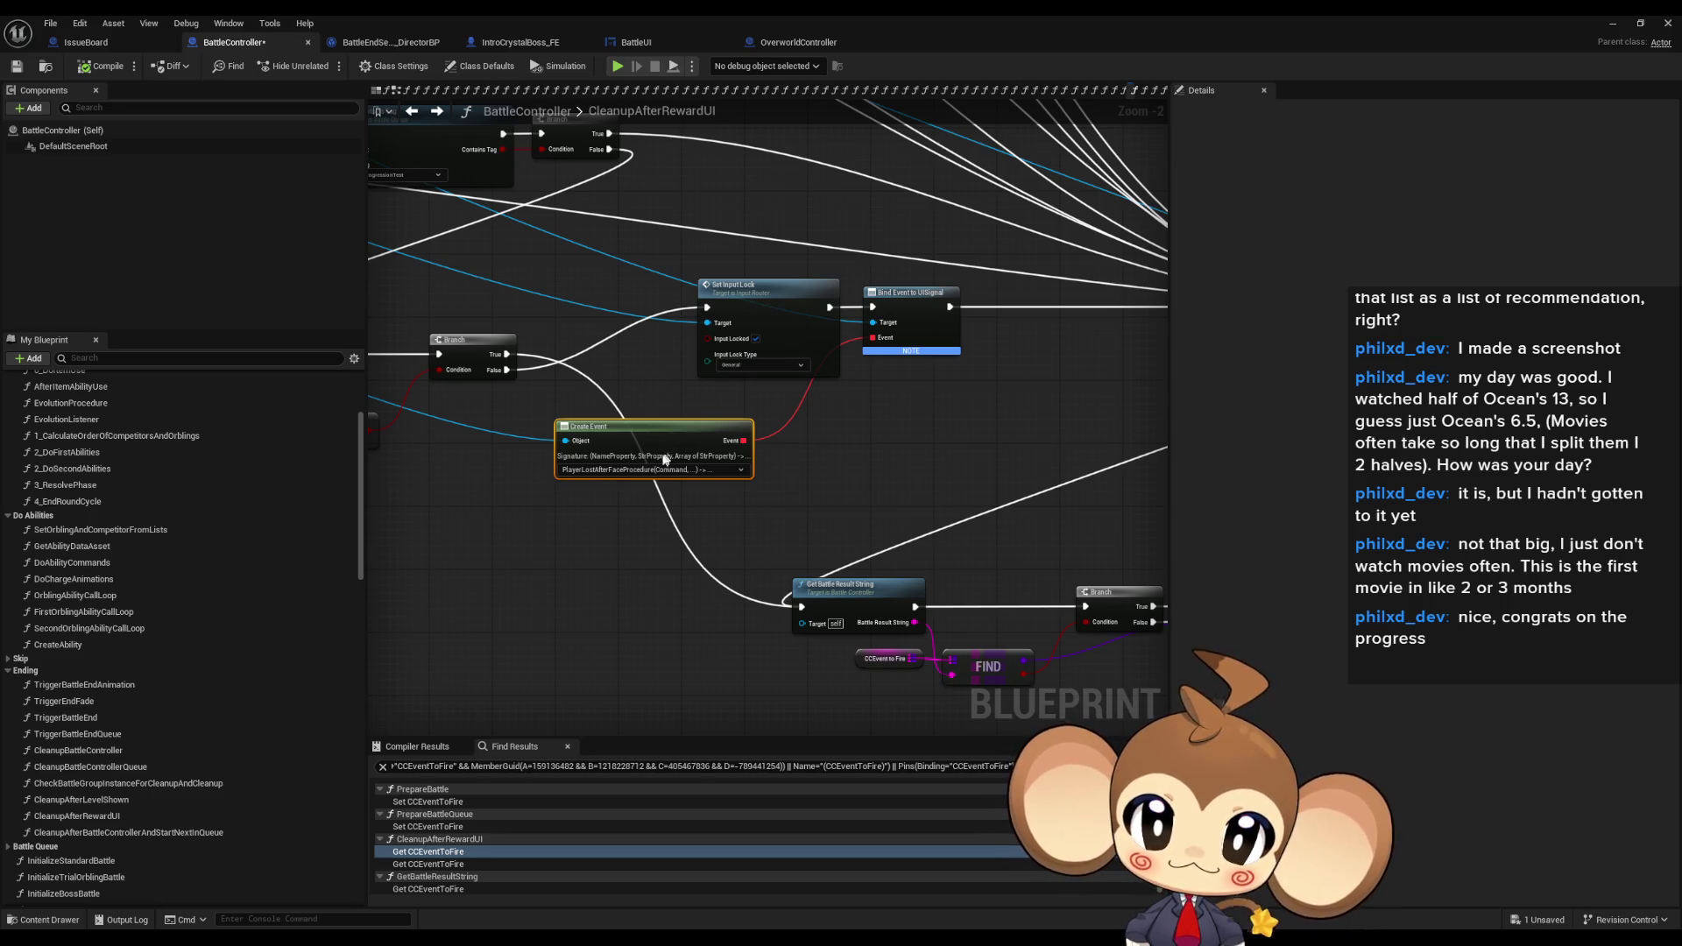
pyautogui.moveTo(603, 478)
pyautogui.mouseDown()
pyautogui.moveTo(660, 474)
pyautogui.moveTo(491, 472)
pyautogui.moveTo(411, 438)
pyautogui.moveTo(379, 342)
pyautogui.mouseUp()
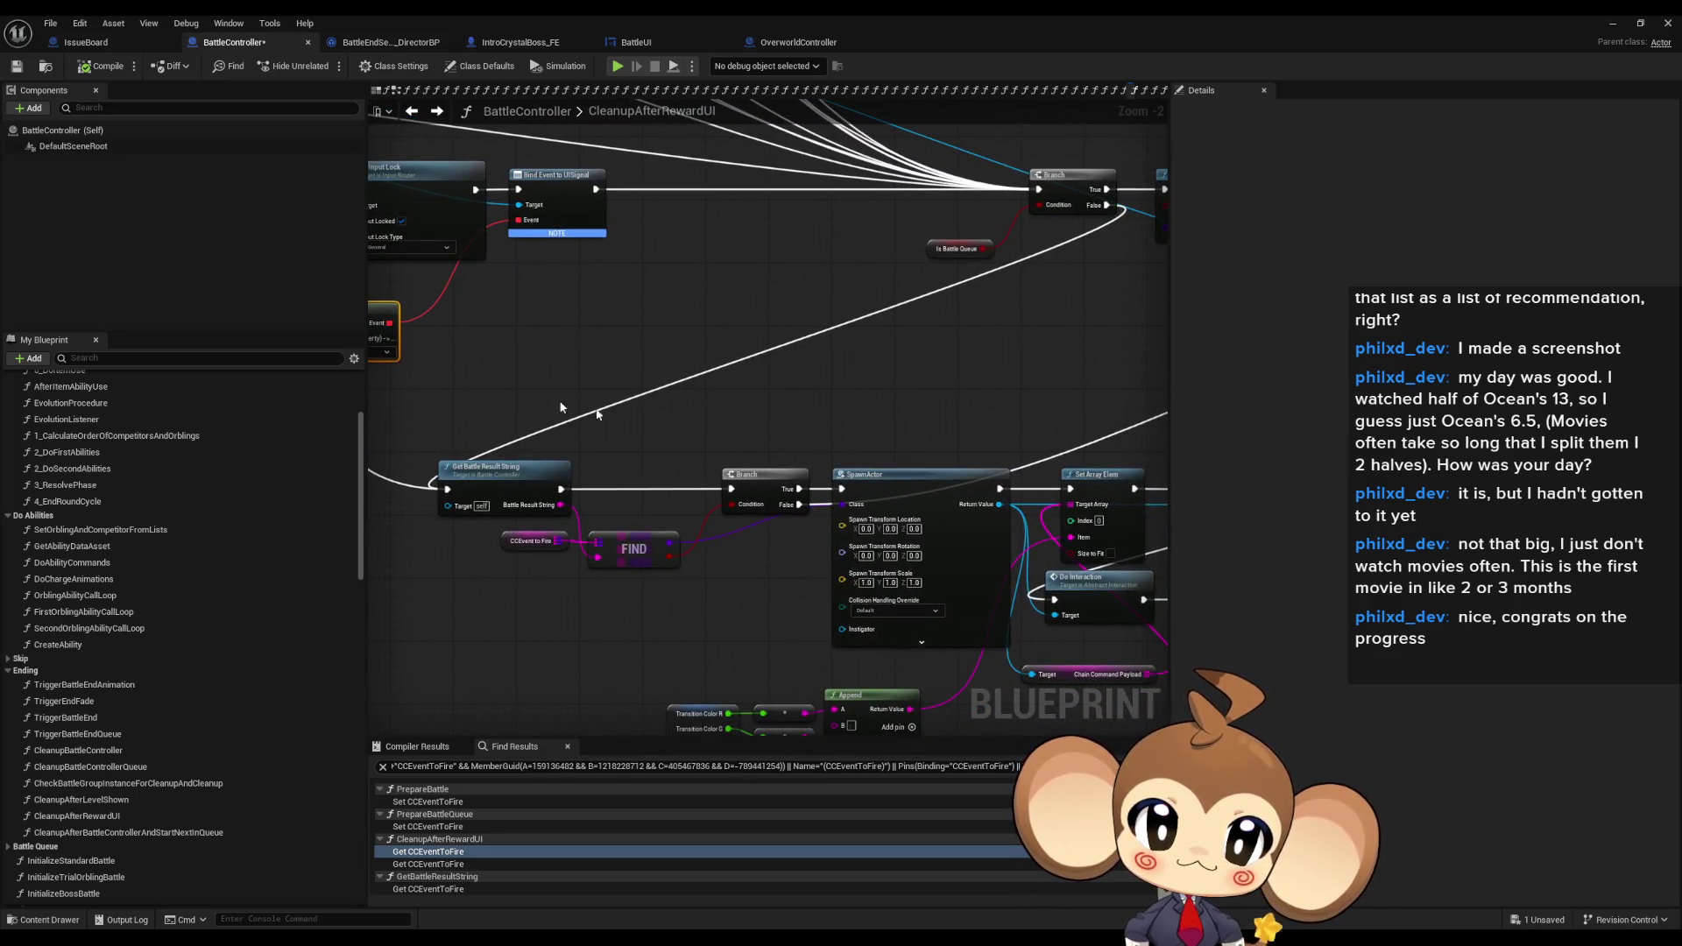
pyautogui.moveTo(794, 446); pyautogui.dragTo(409, 378)
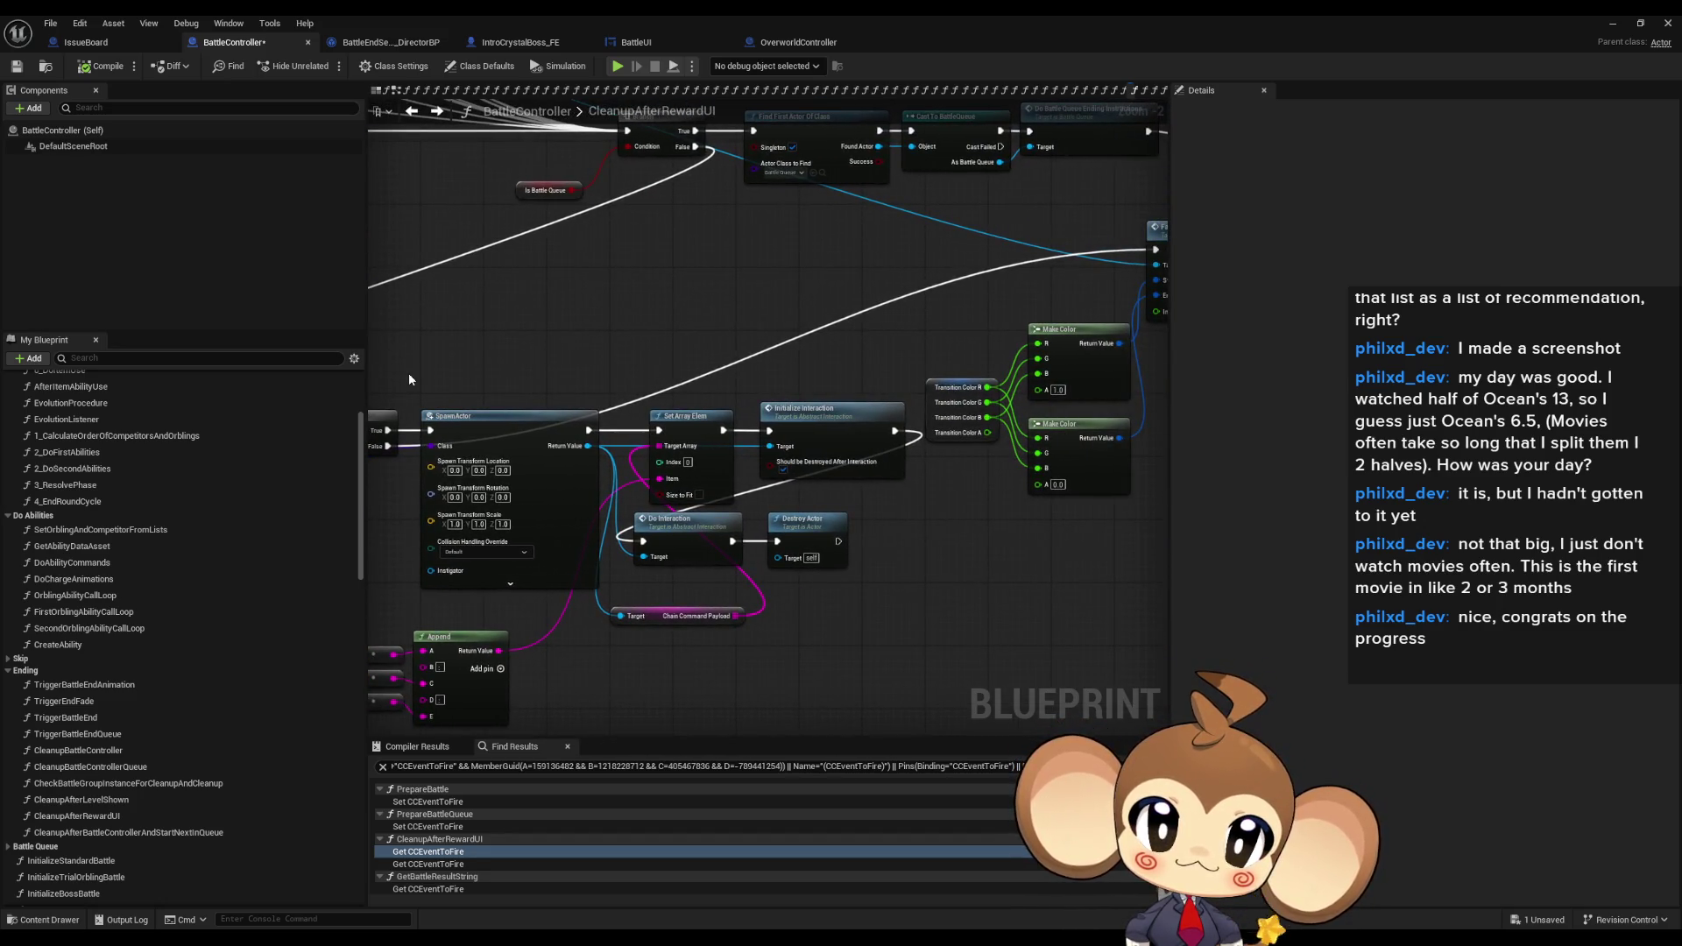
pyautogui.click(829, 405)
pyautogui.scroll(2, 838, 435)
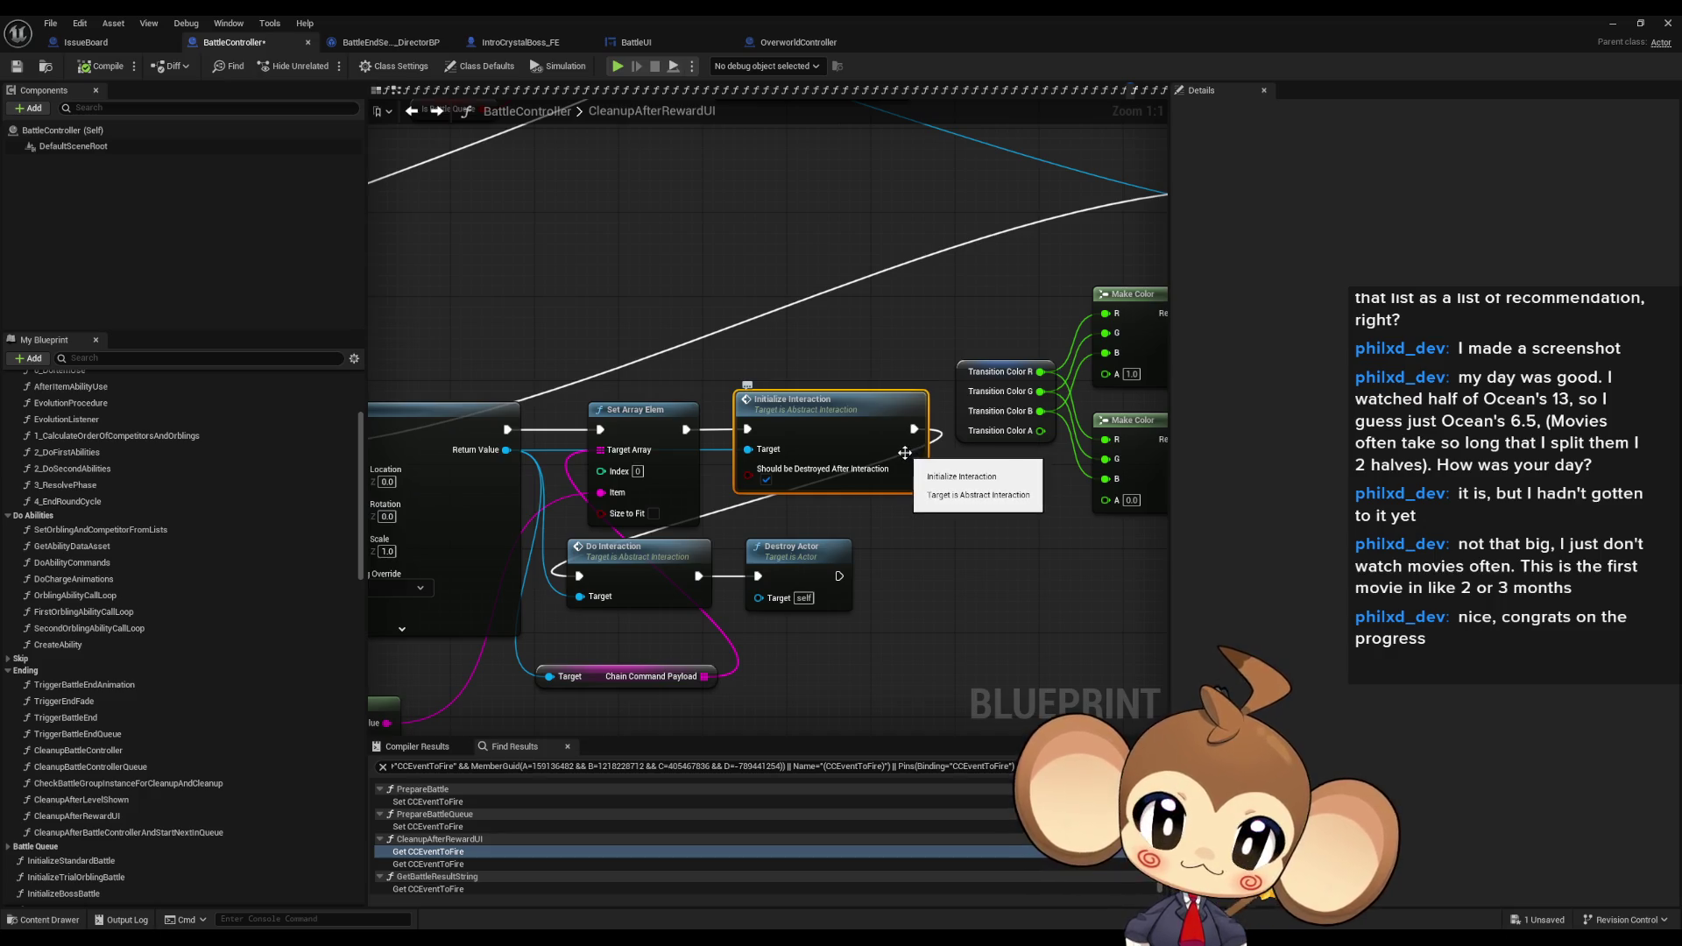
pyautogui.scroll(-7, 861, 457)
pyautogui.scroll(3, 670, 351)
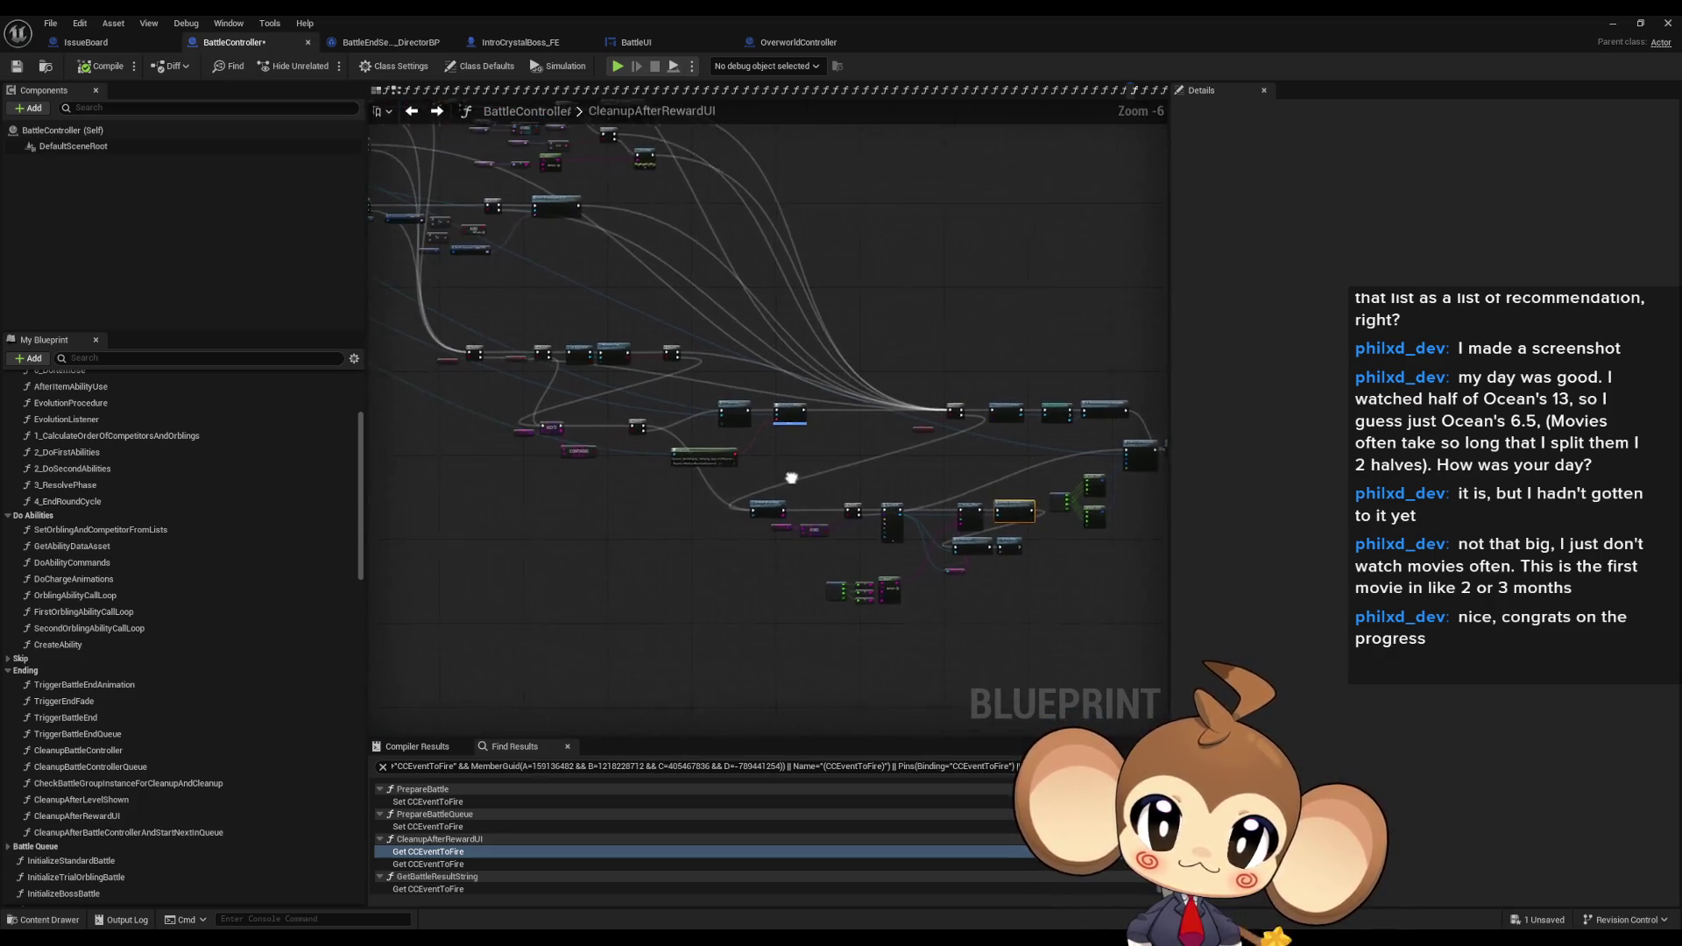
pyautogui.moveTo(712, 491); pyautogui.dragTo(1023, 518)
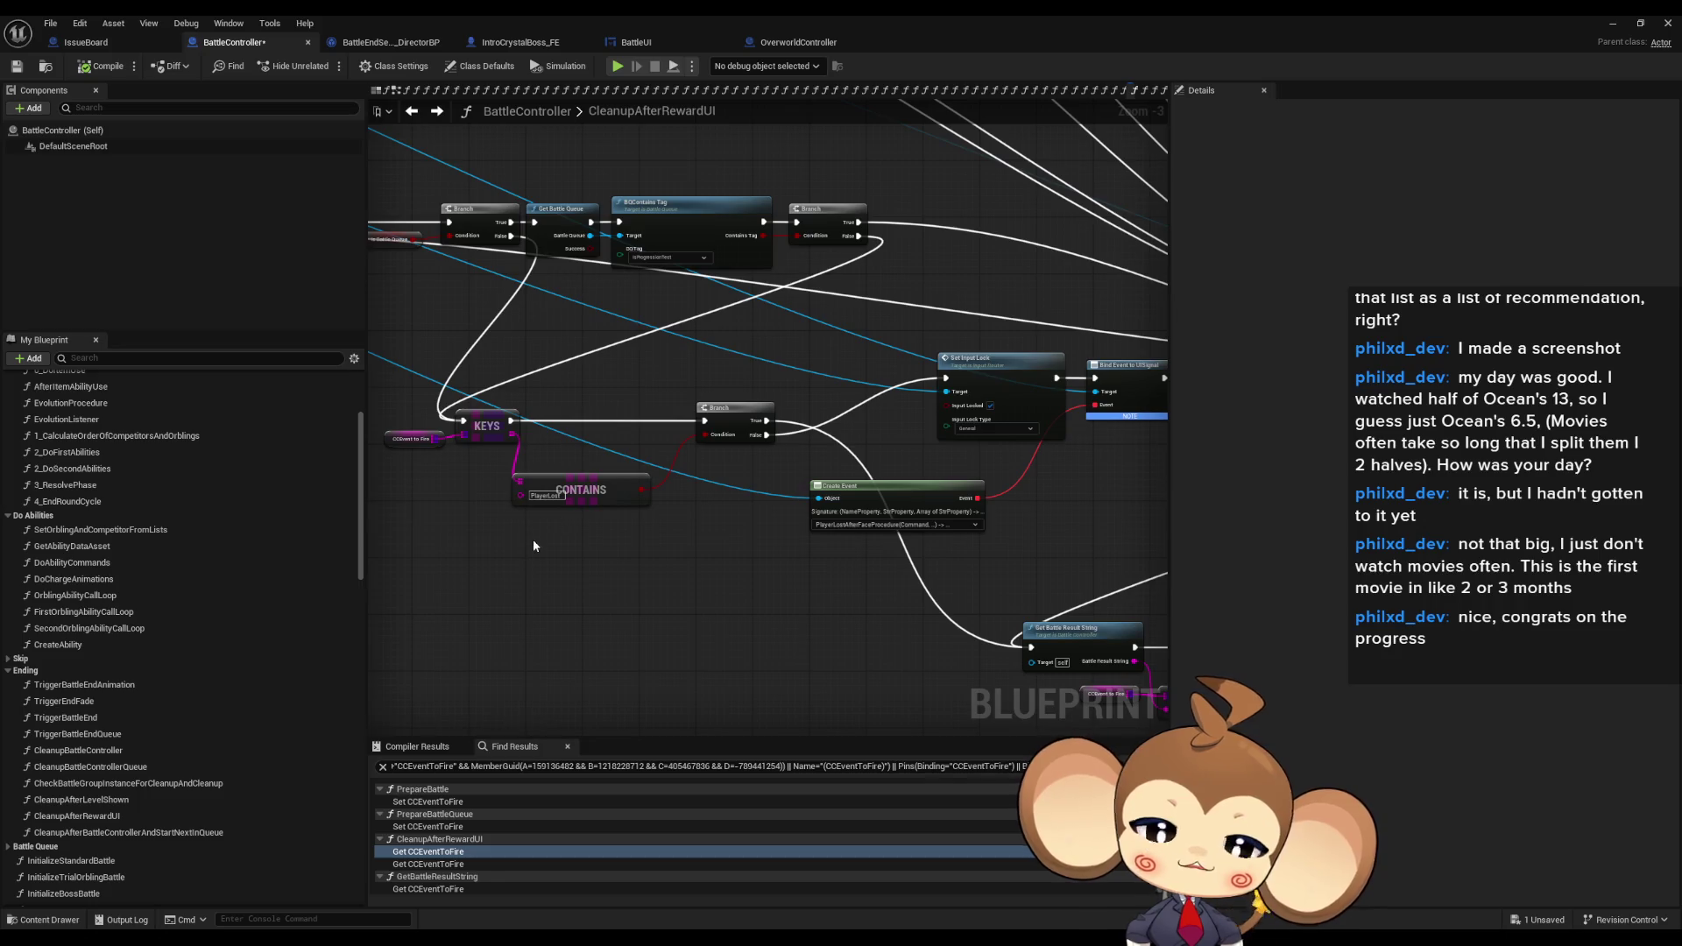
pyautogui.click(544, 496)
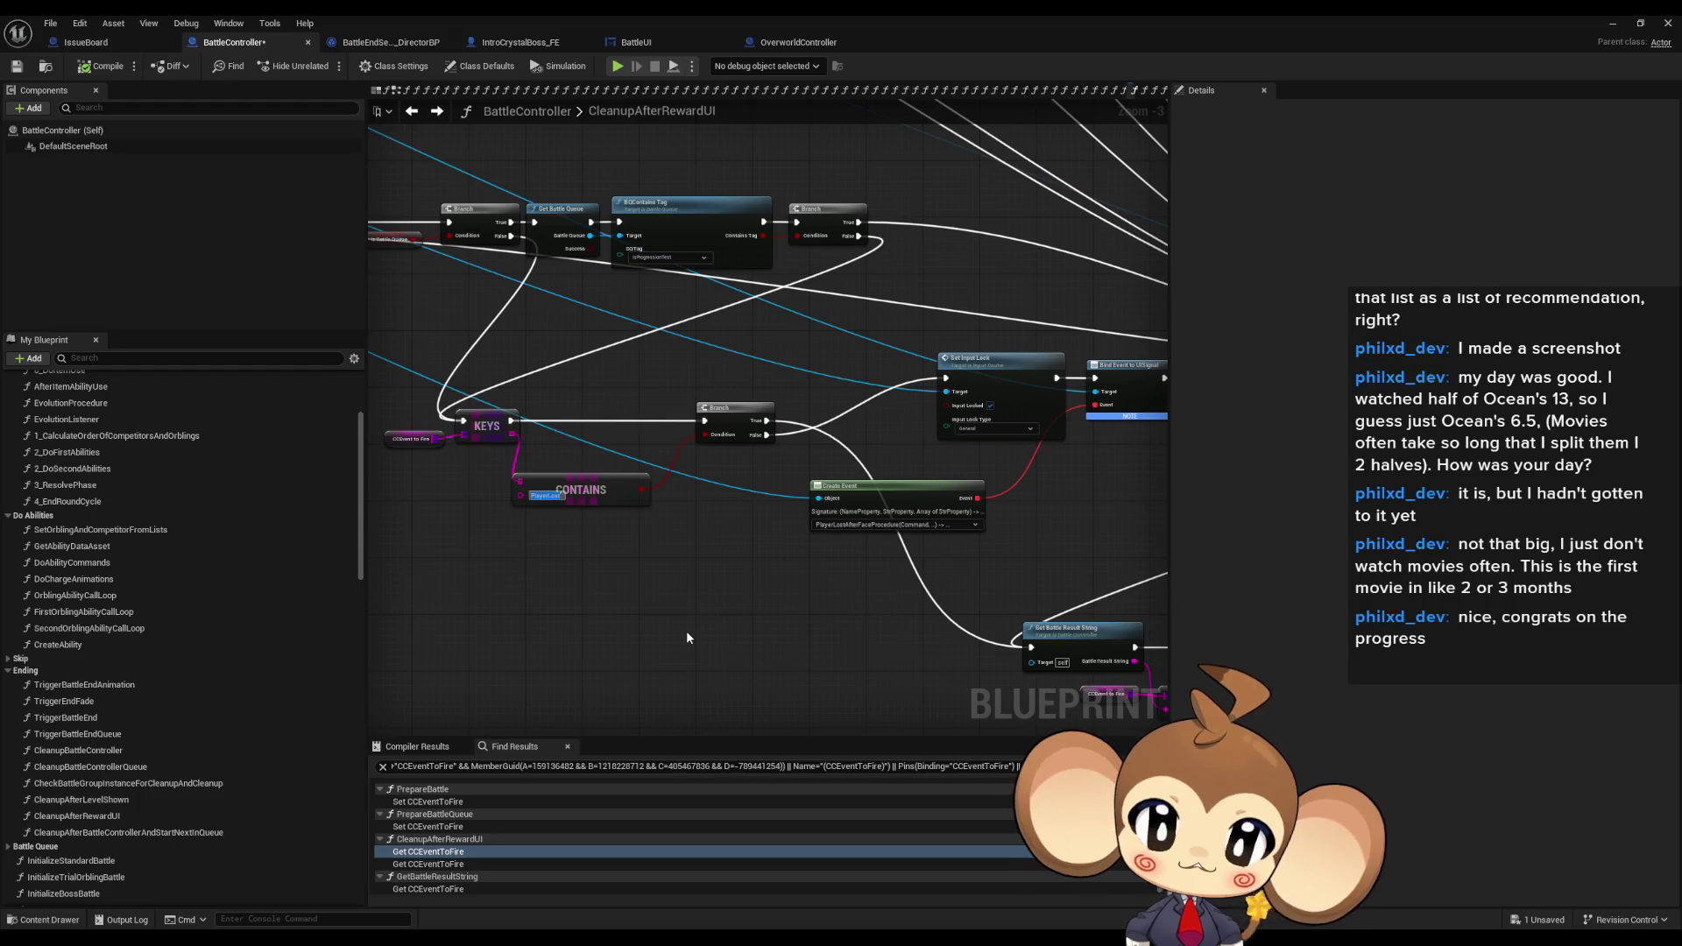
pyautogui.moveTo(1015, 626); pyautogui.dragTo(676, 528)
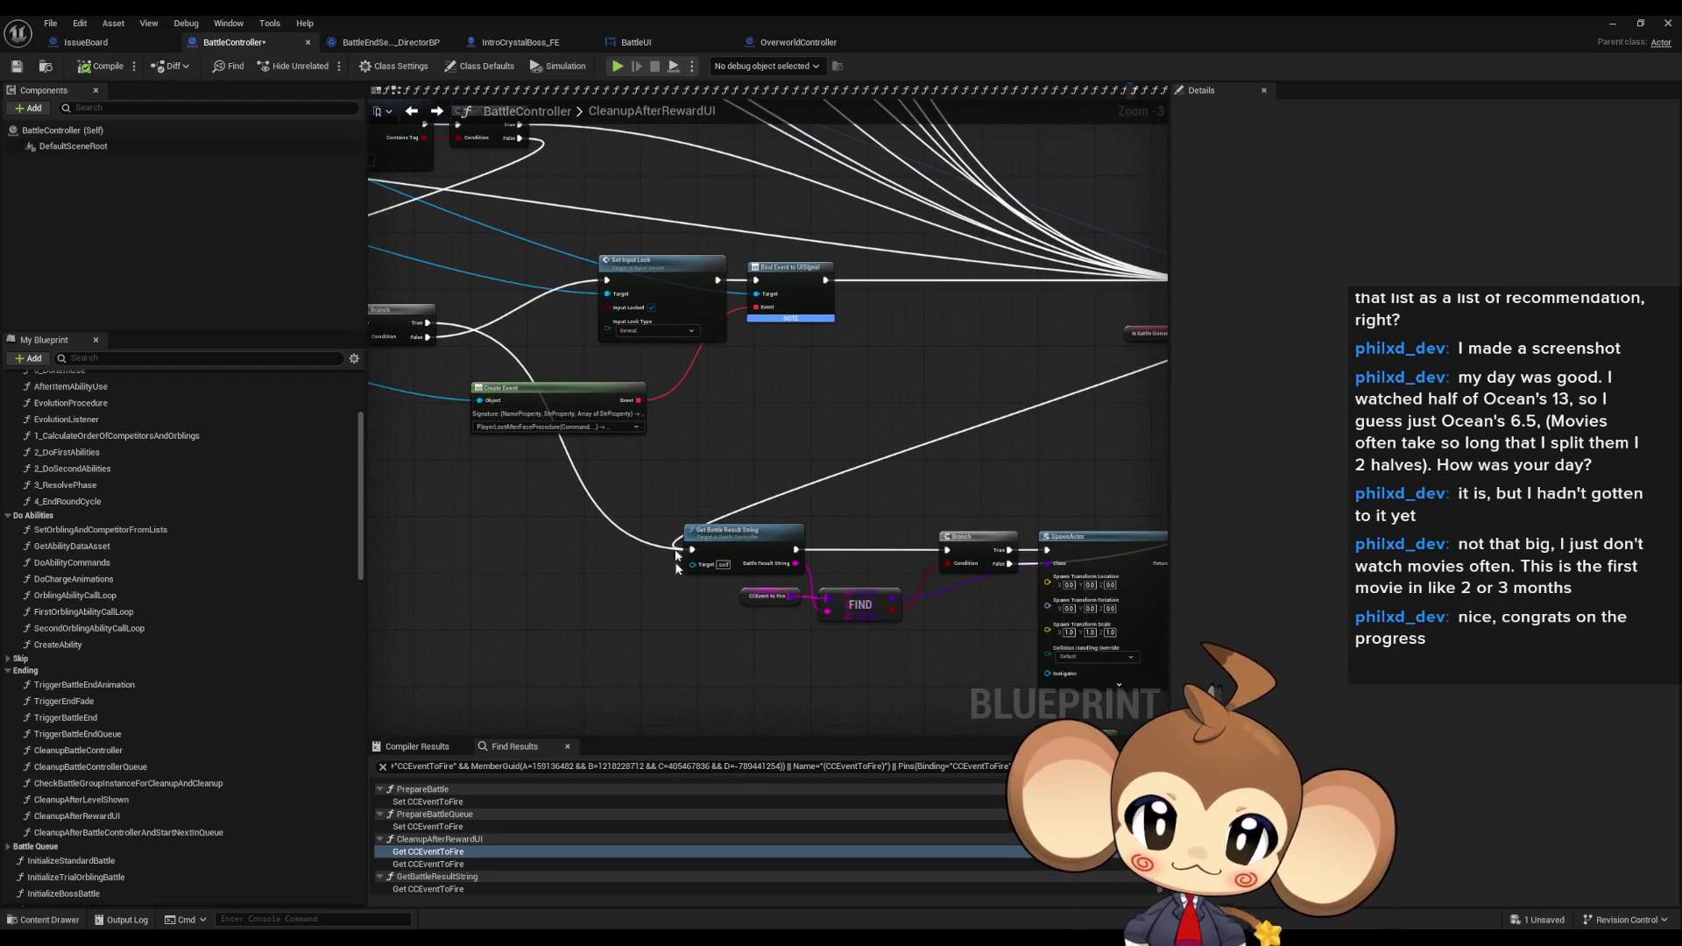
pyautogui.scroll(3, 625, 461)
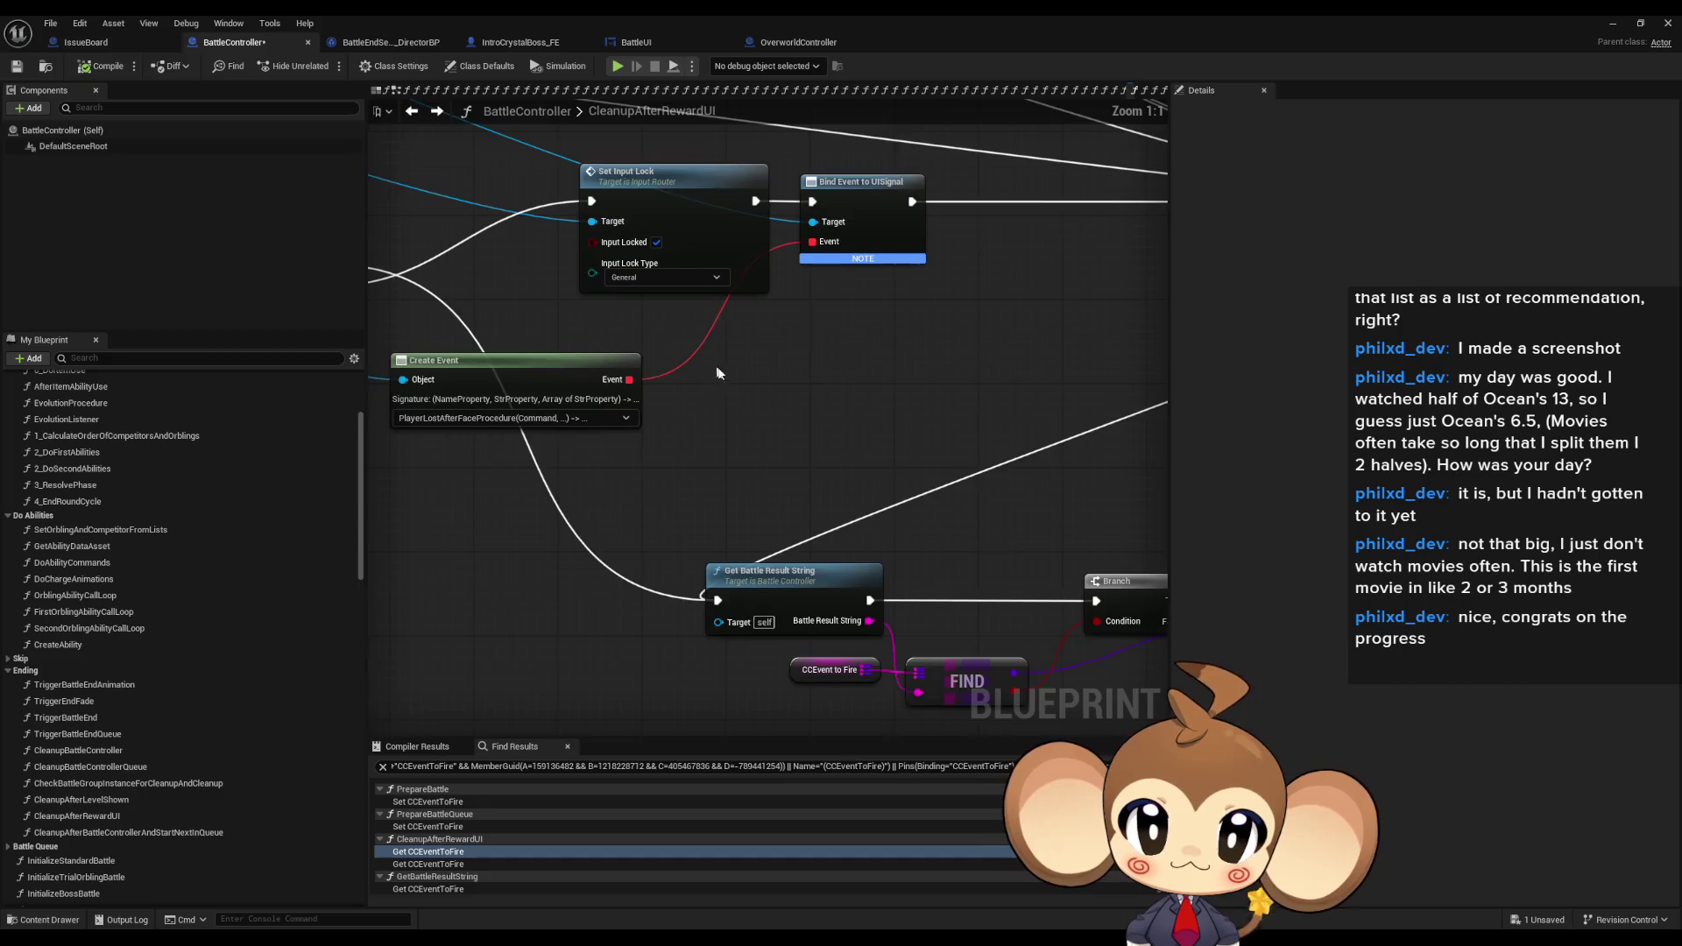
pyautogui.moveTo(622, 232); pyautogui.dragTo(1065, 517)
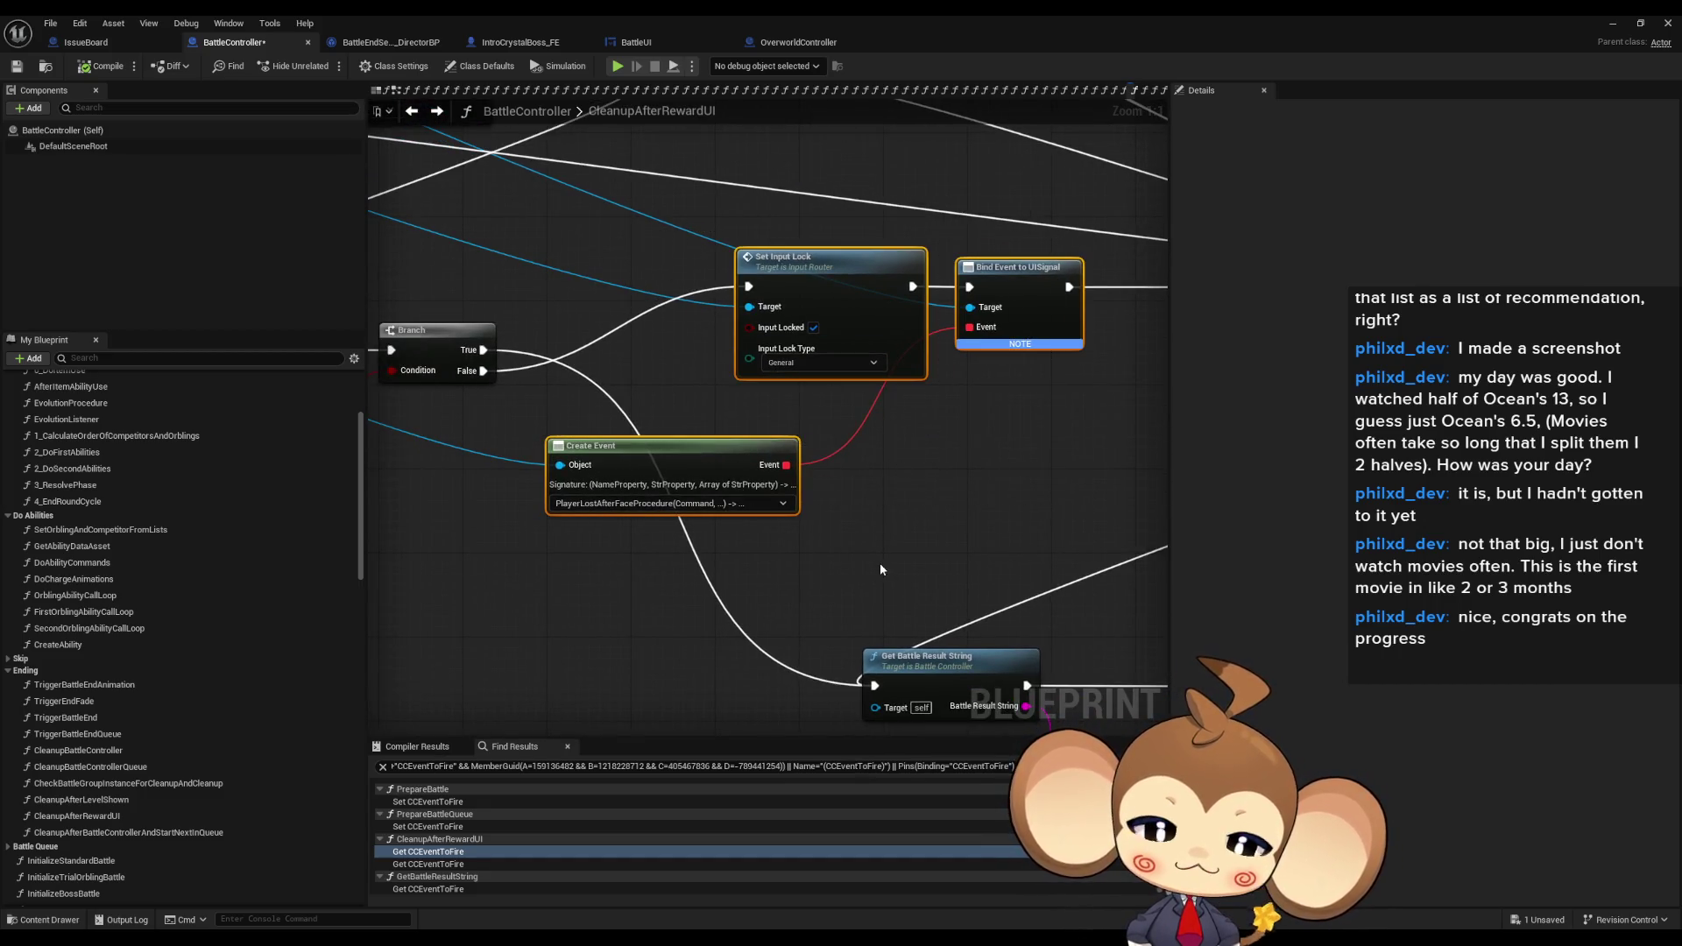
pyautogui.moveTo(875, 568)
pyautogui.mouseDown()
pyautogui.moveTo(506, 558)
pyautogui.moveTo(510, 466)
pyautogui.mouseUp()
pyautogui.click(507, 558)
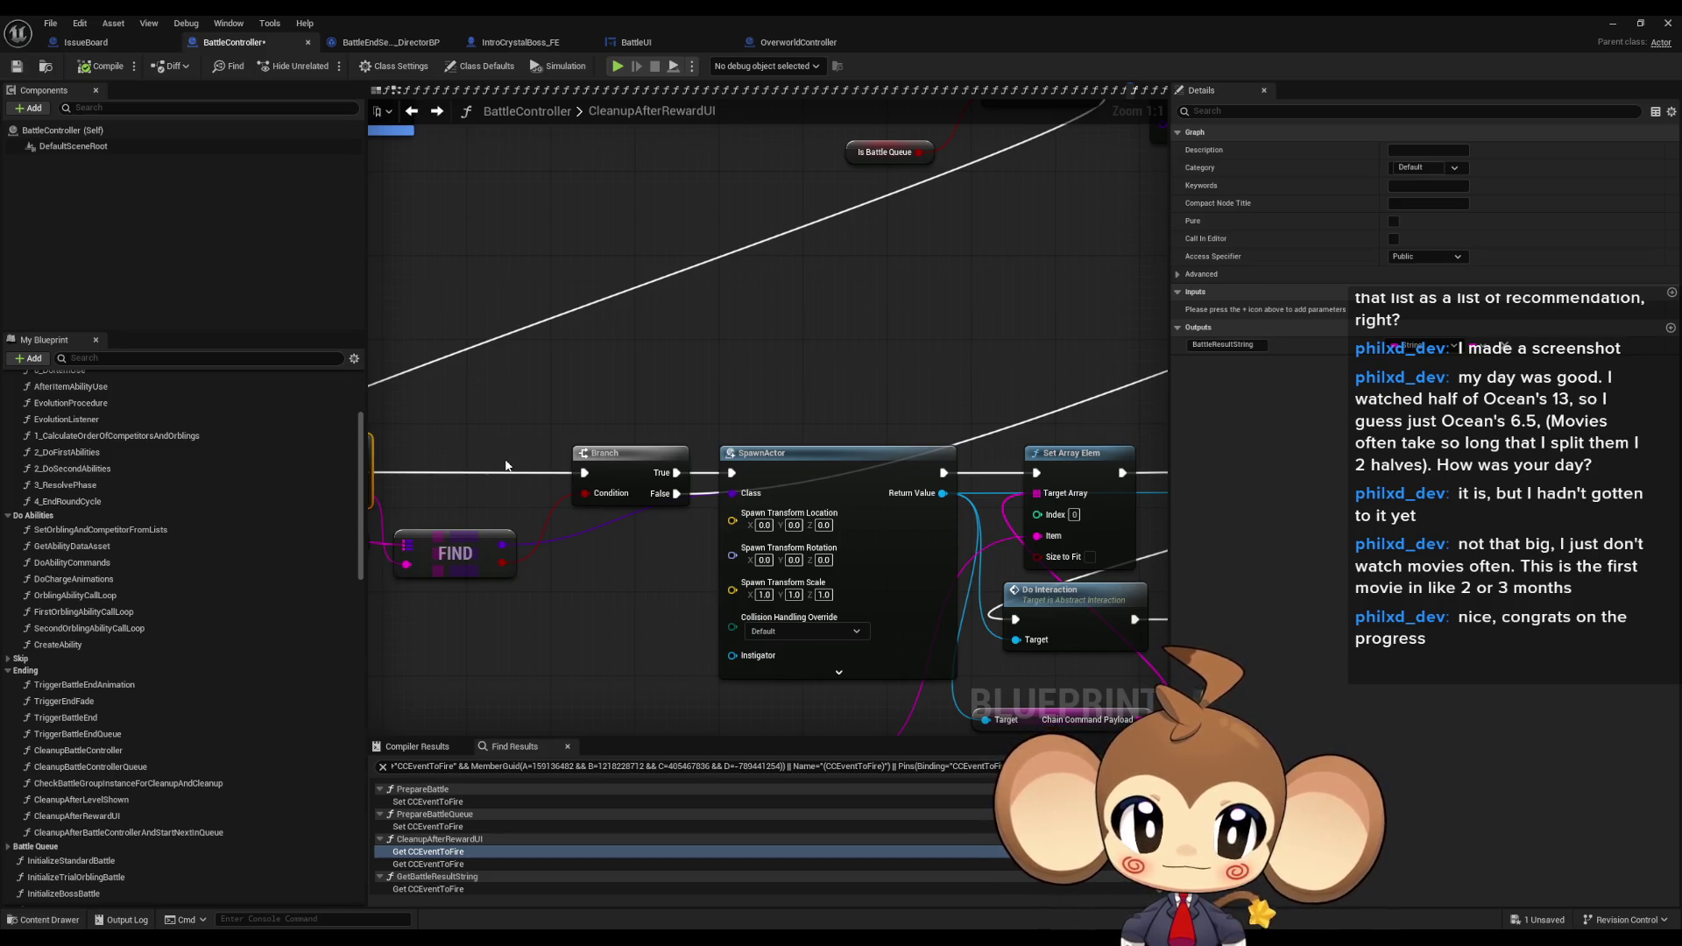
pyautogui.moveTo(642, 615)
pyautogui.mouseDown()
pyautogui.moveTo(447, 512)
pyautogui.moveTo(408, 466)
pyautogui.mouseUp()
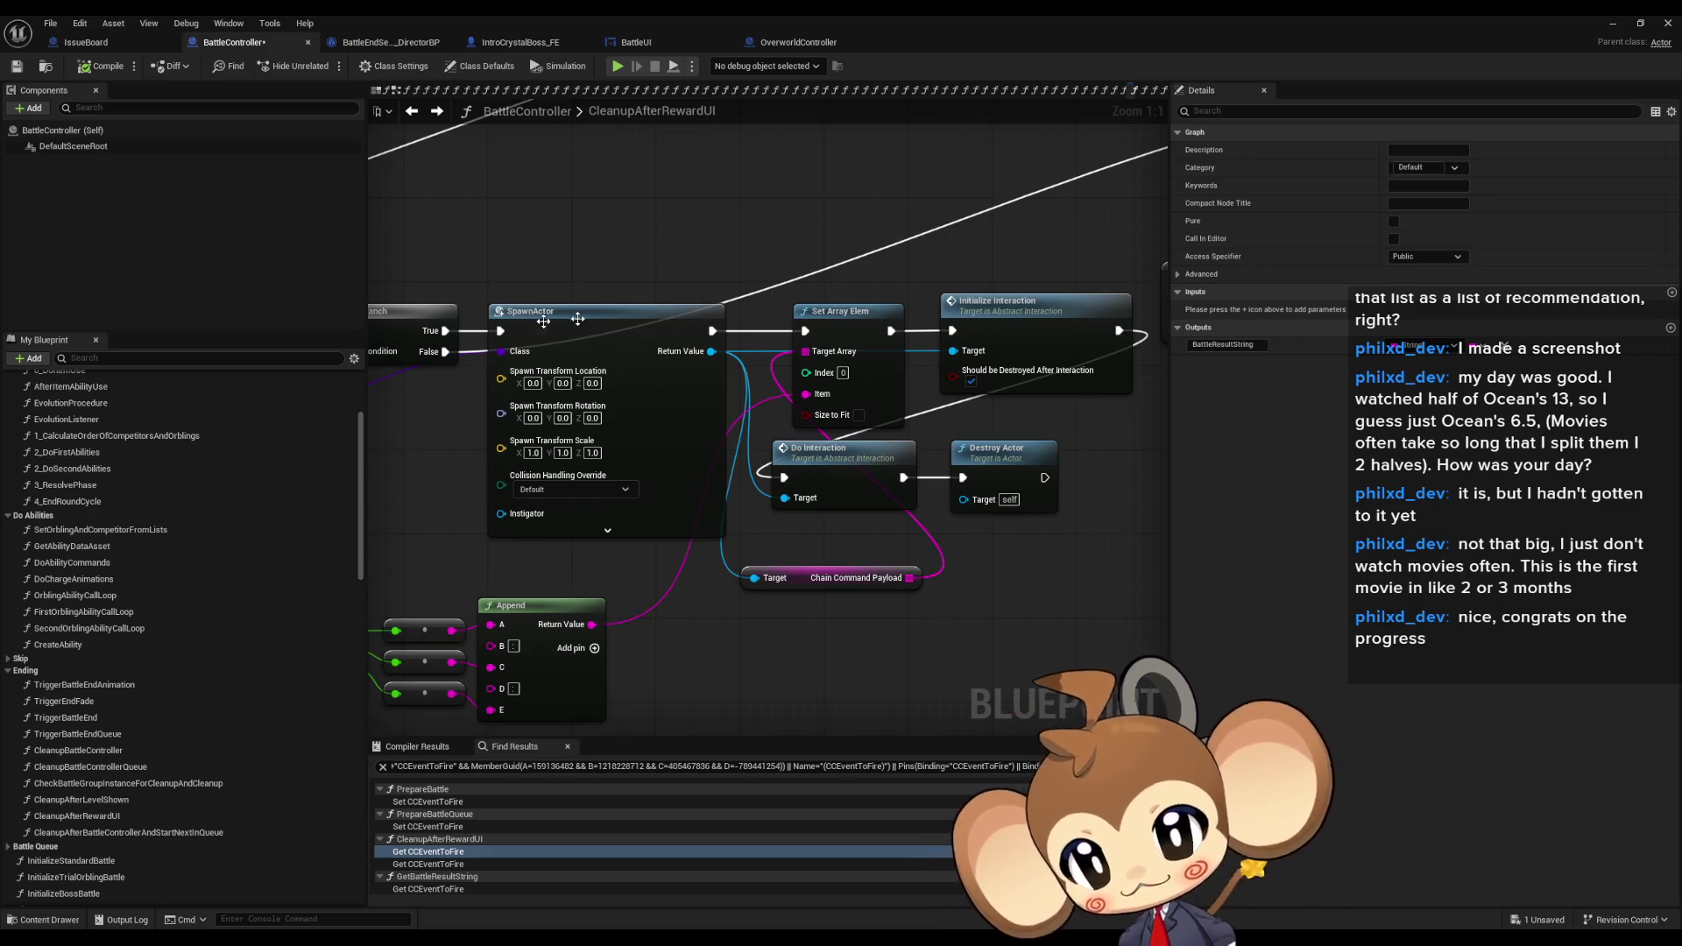
pyautogui.click(428, 851)
pyautogui.moveTo(752, 502); pyautogui.dragTo(963, 432)
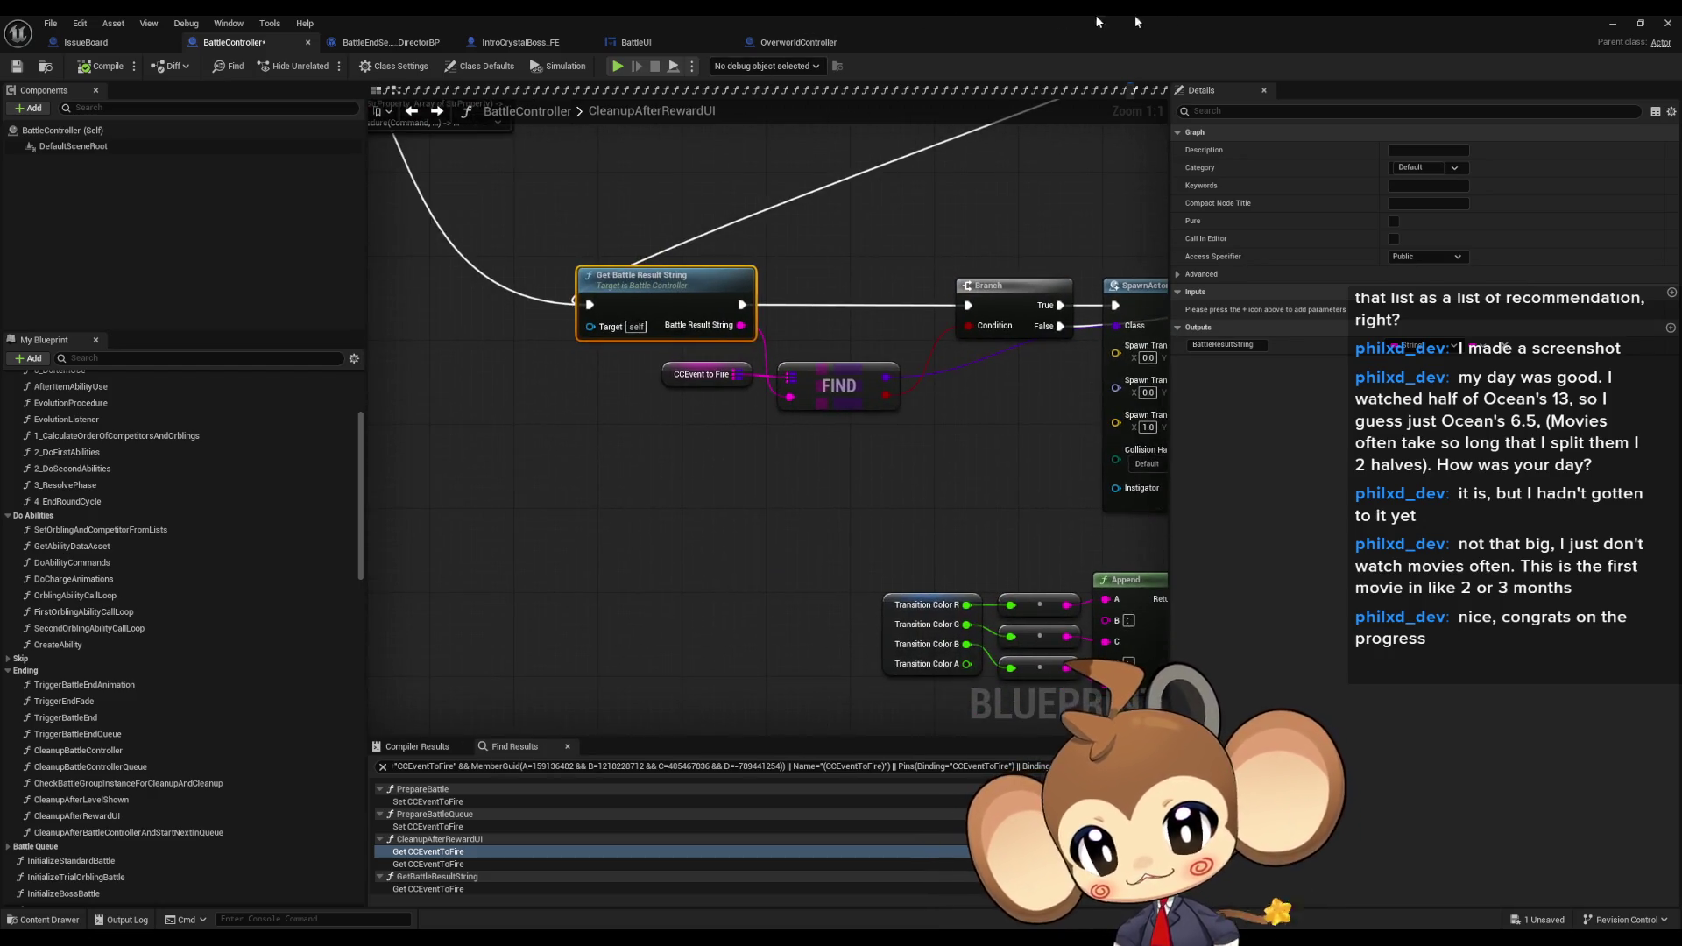
pyautogui.click(1612, 24)
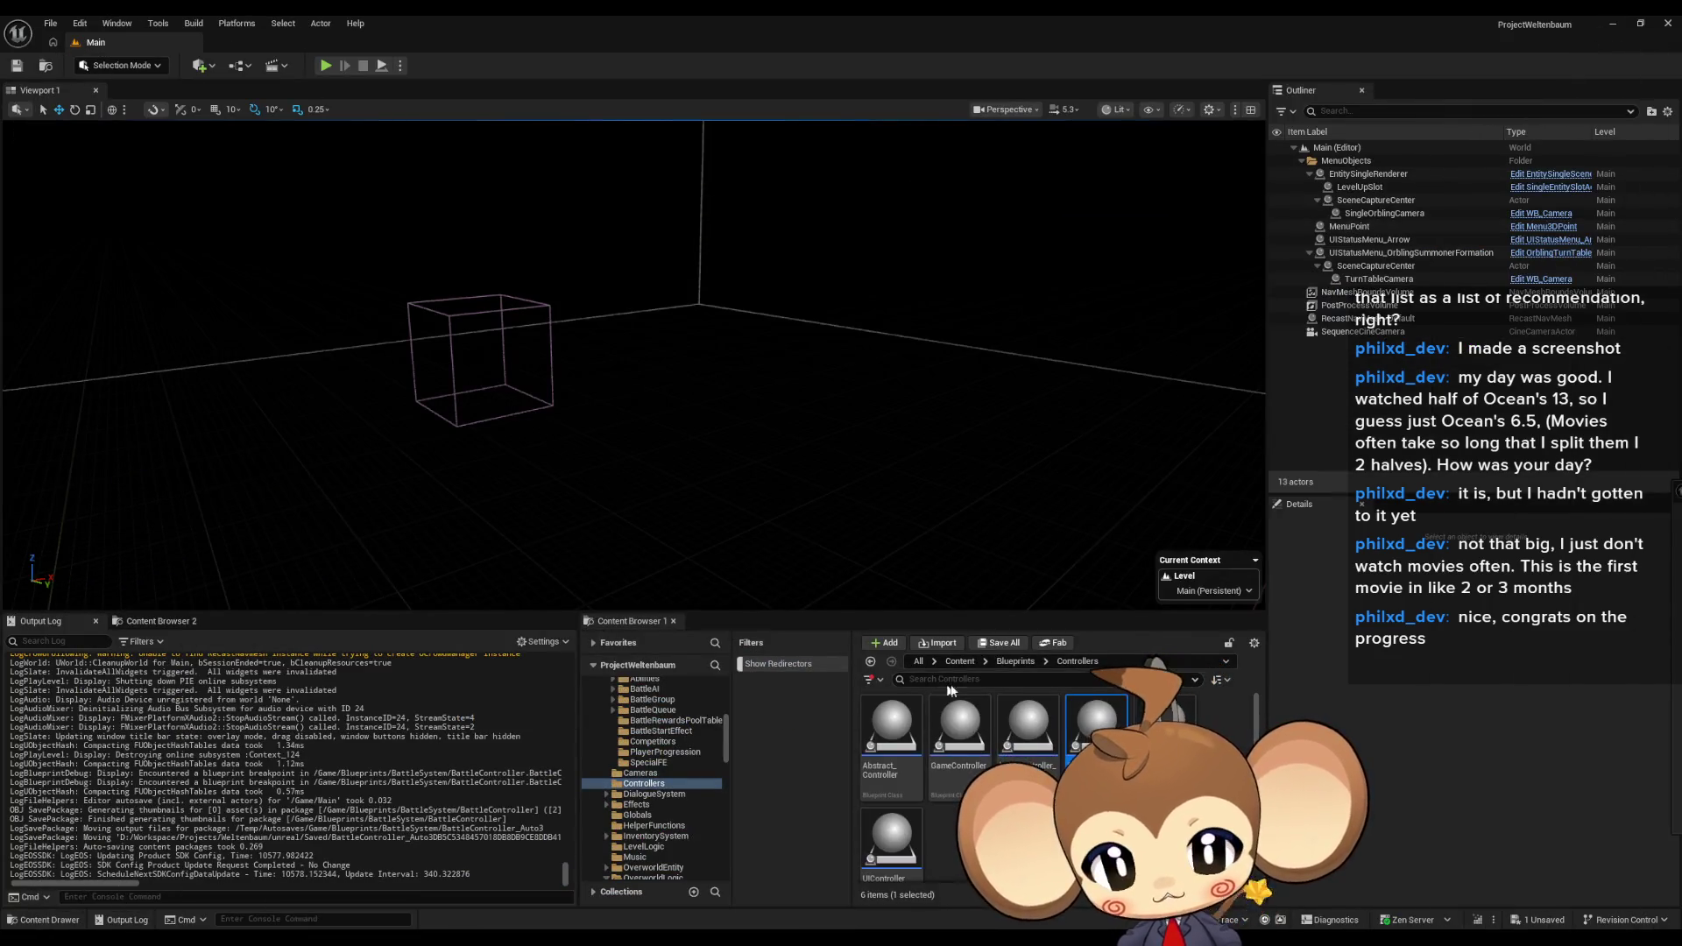
# - Open BossInfosDT from Blueprints > BattleSystem > BattleGroup > BossInfos
pyautogui.doubleClick(1025, 732)
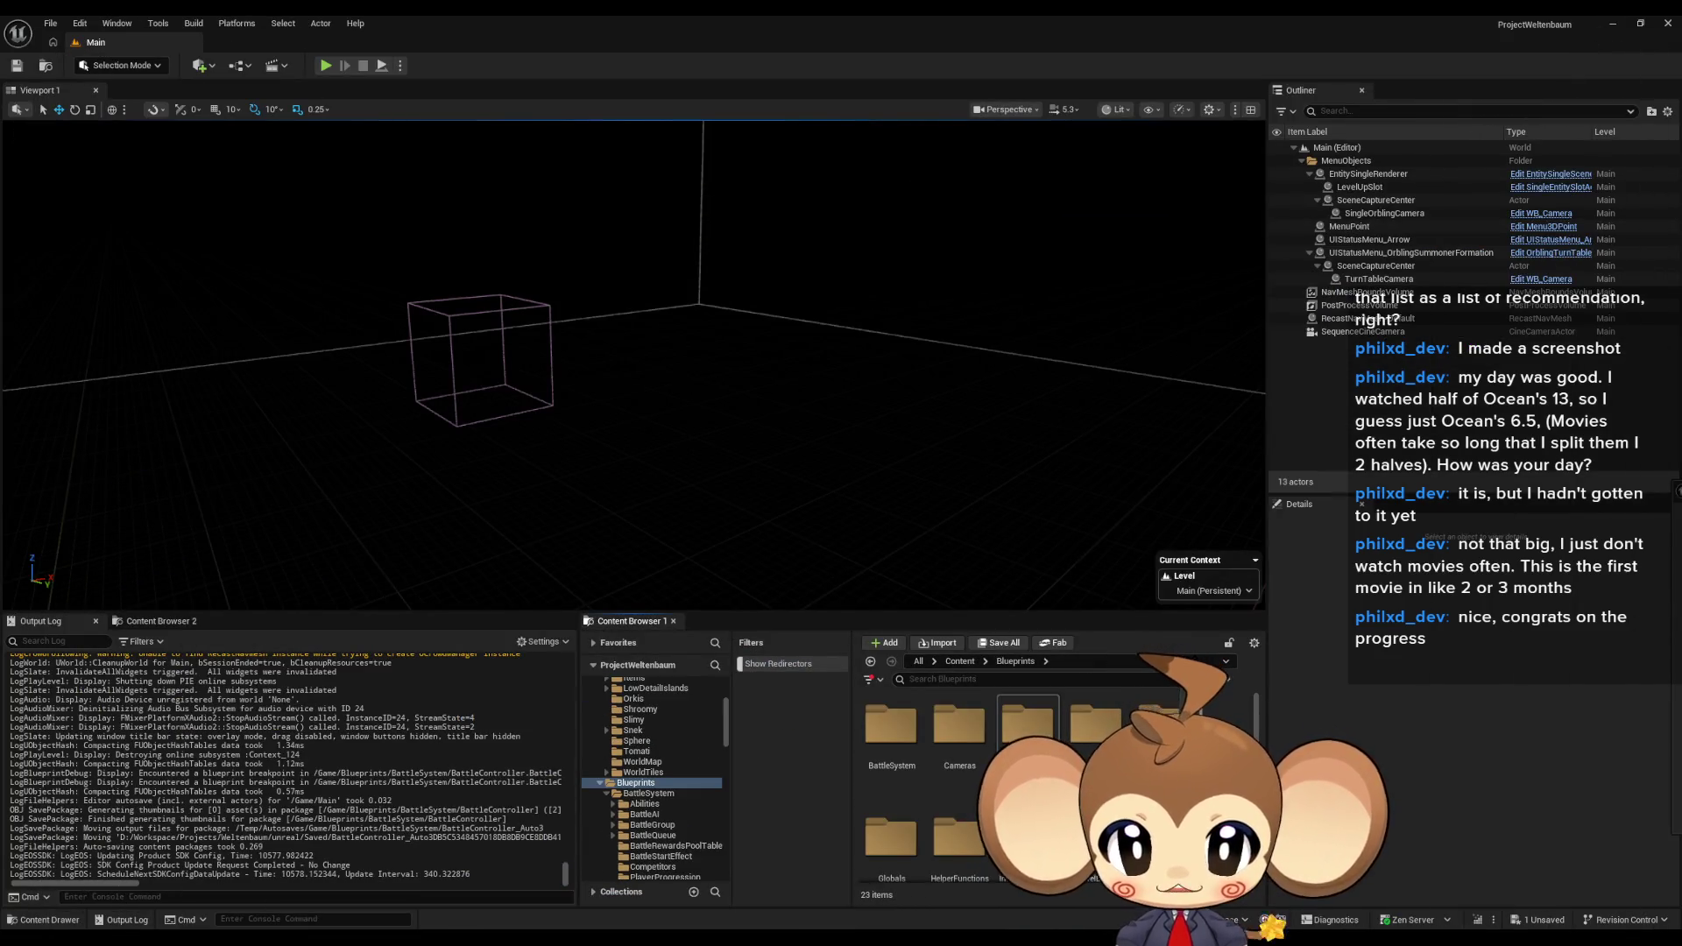
pyautogui.doubleClick(911, 752)
pyautogui.doubleClick(1028, 727)
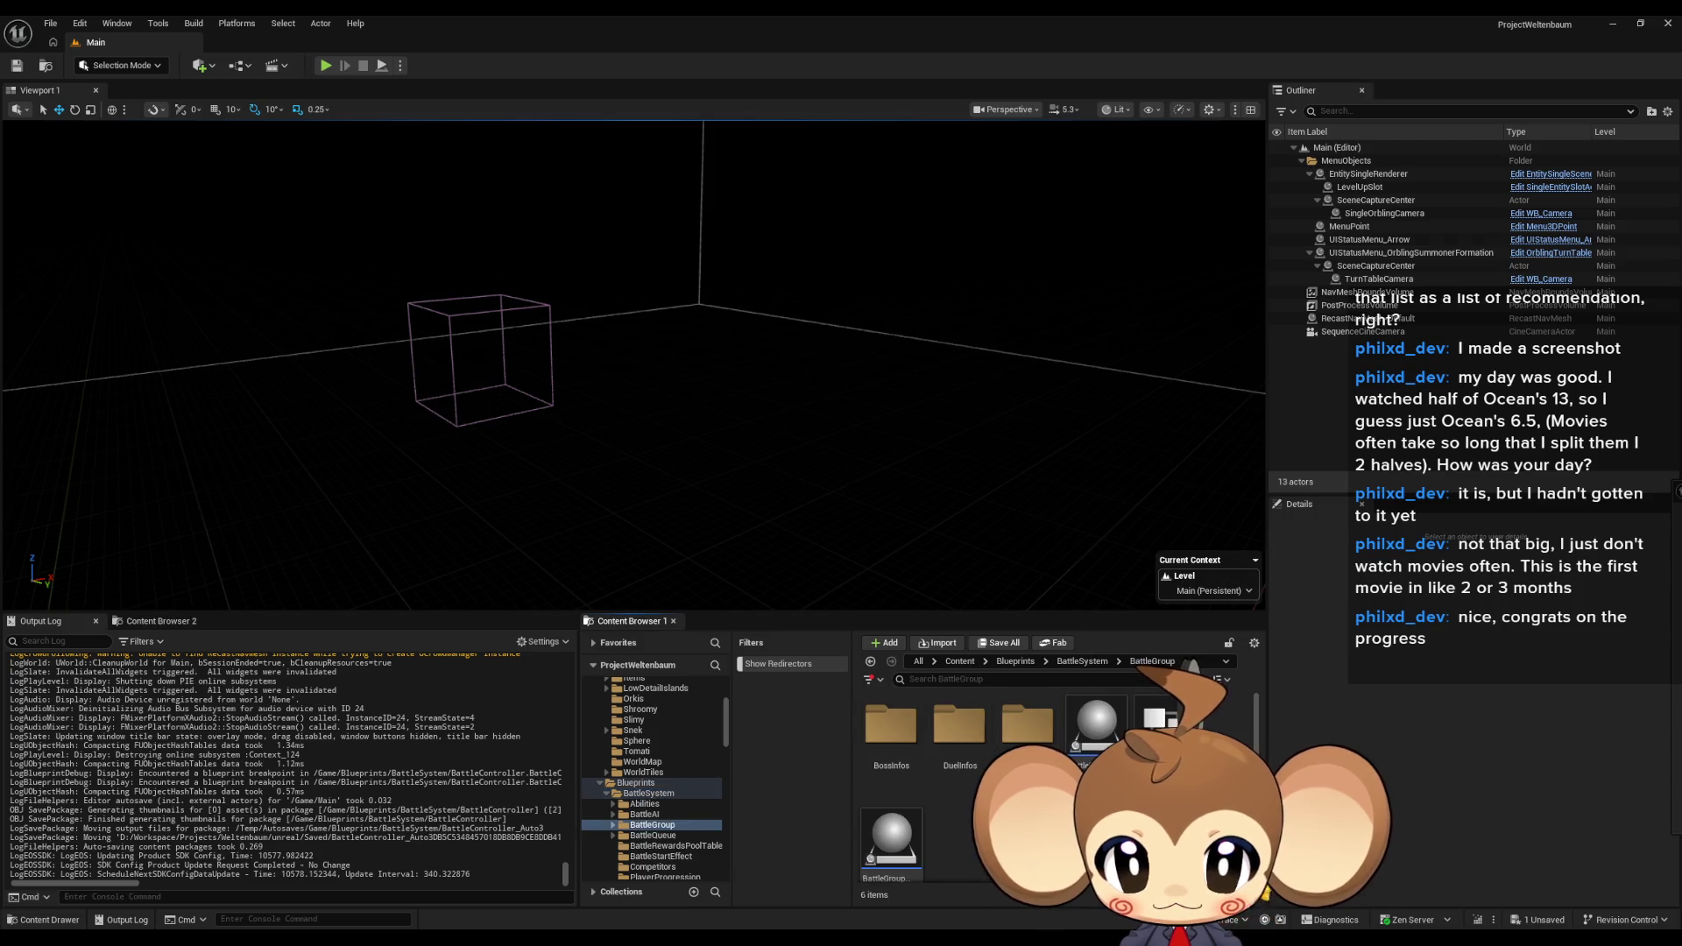
pyautogui.click(896, 743)
pyautogui.doubleClick(896, 743)
pyautogui.doubleClick(893, 740)
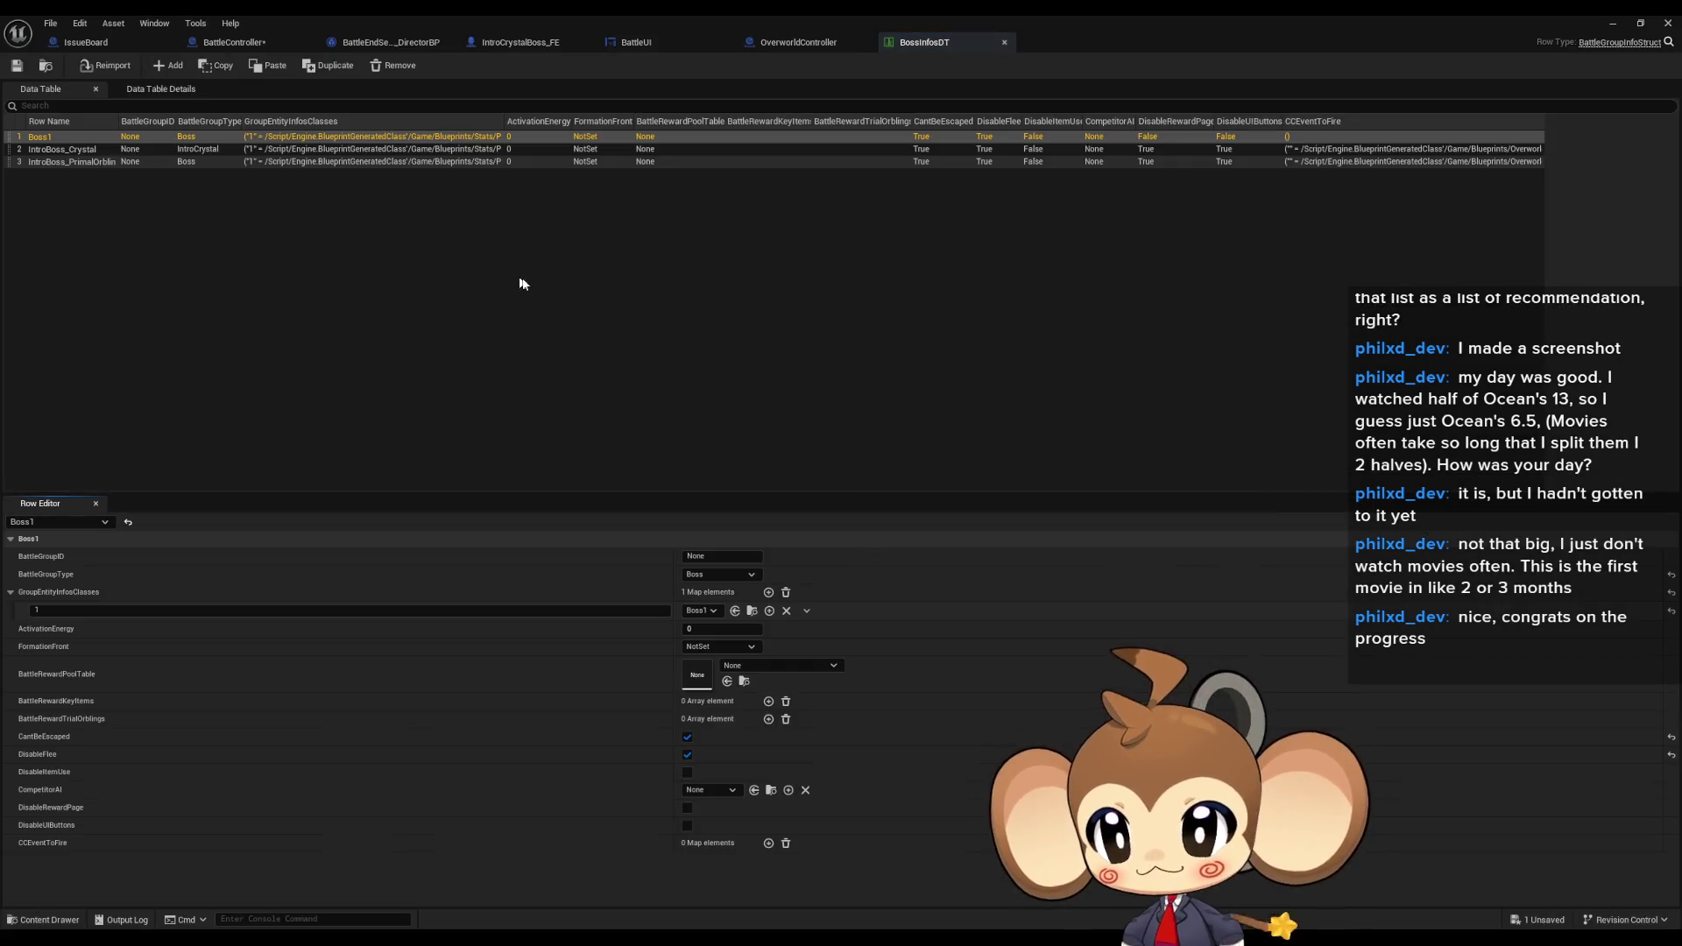
# - Set the third row's CCEventToFire key to PlayerLost, then minimize the data table editor
pyautogui.click(230, 42)
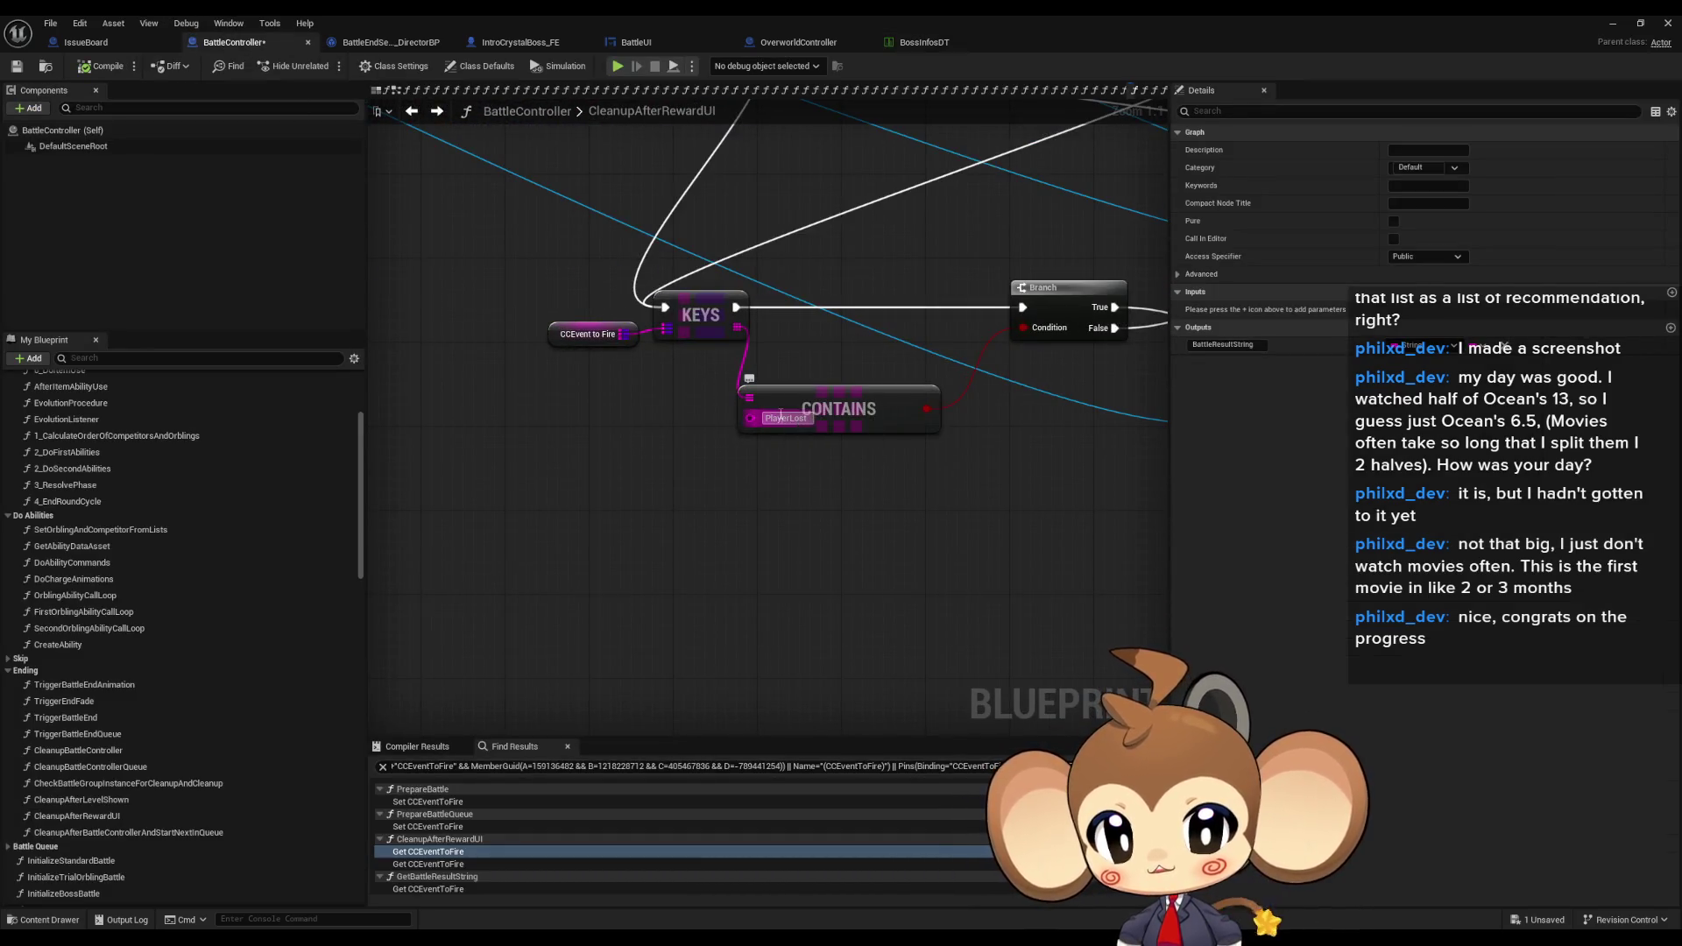
pyautogui.click(921, 44)
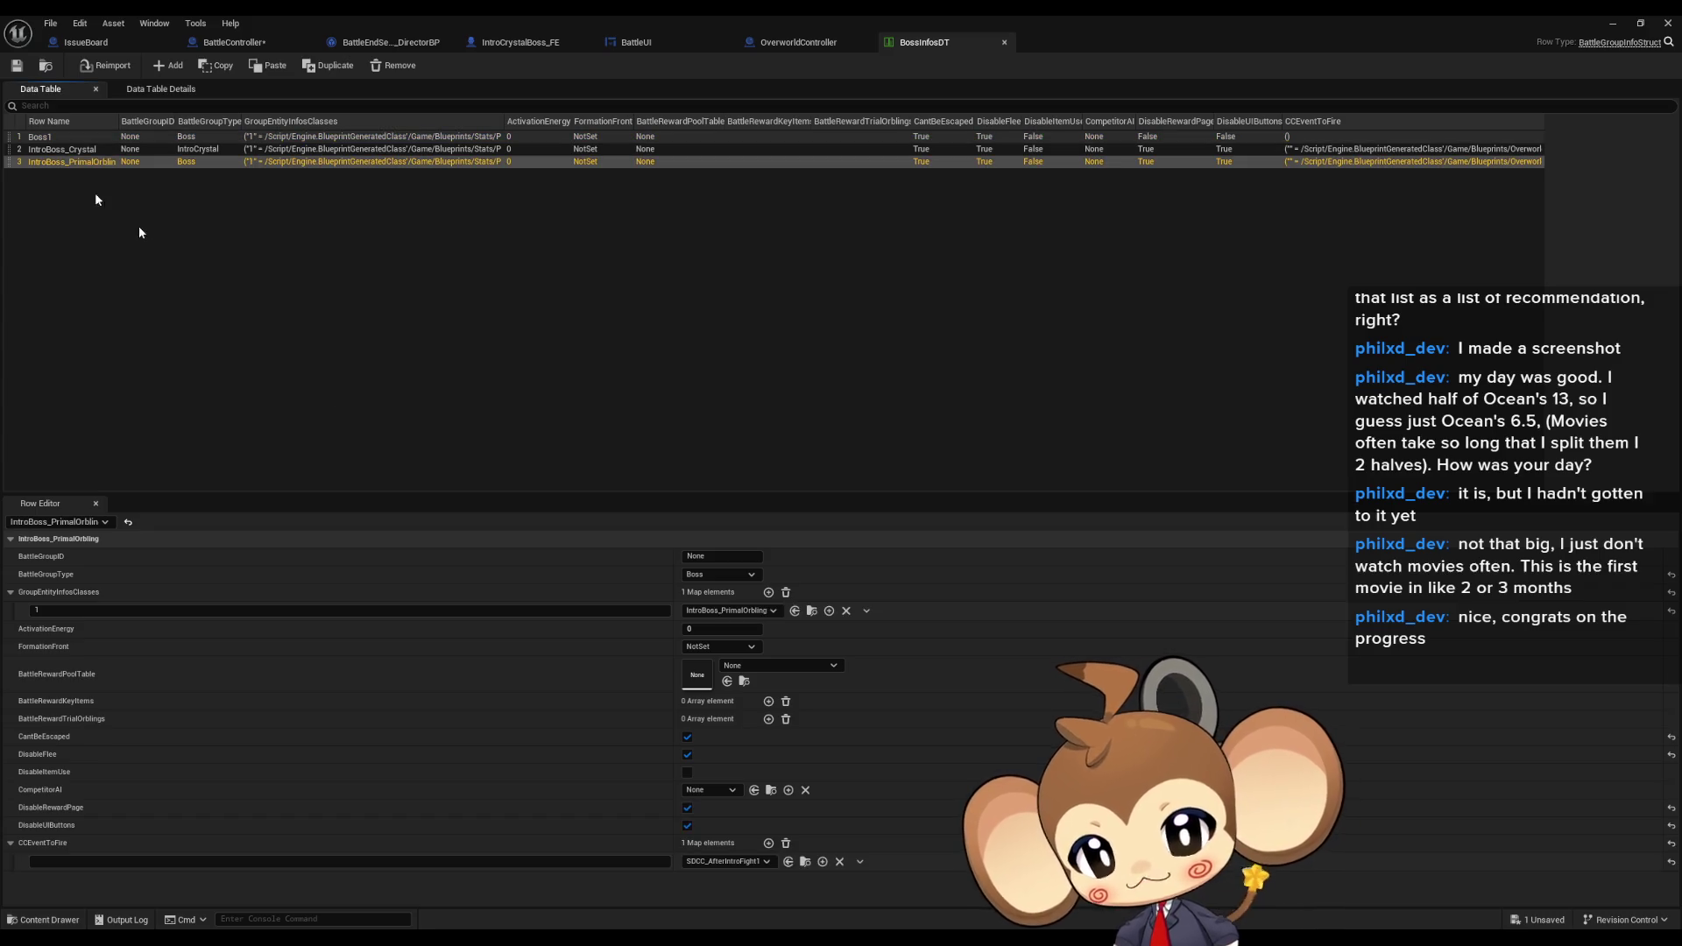
pyautogui.click(132, 862)
pyautogui.write('PlayerLost')
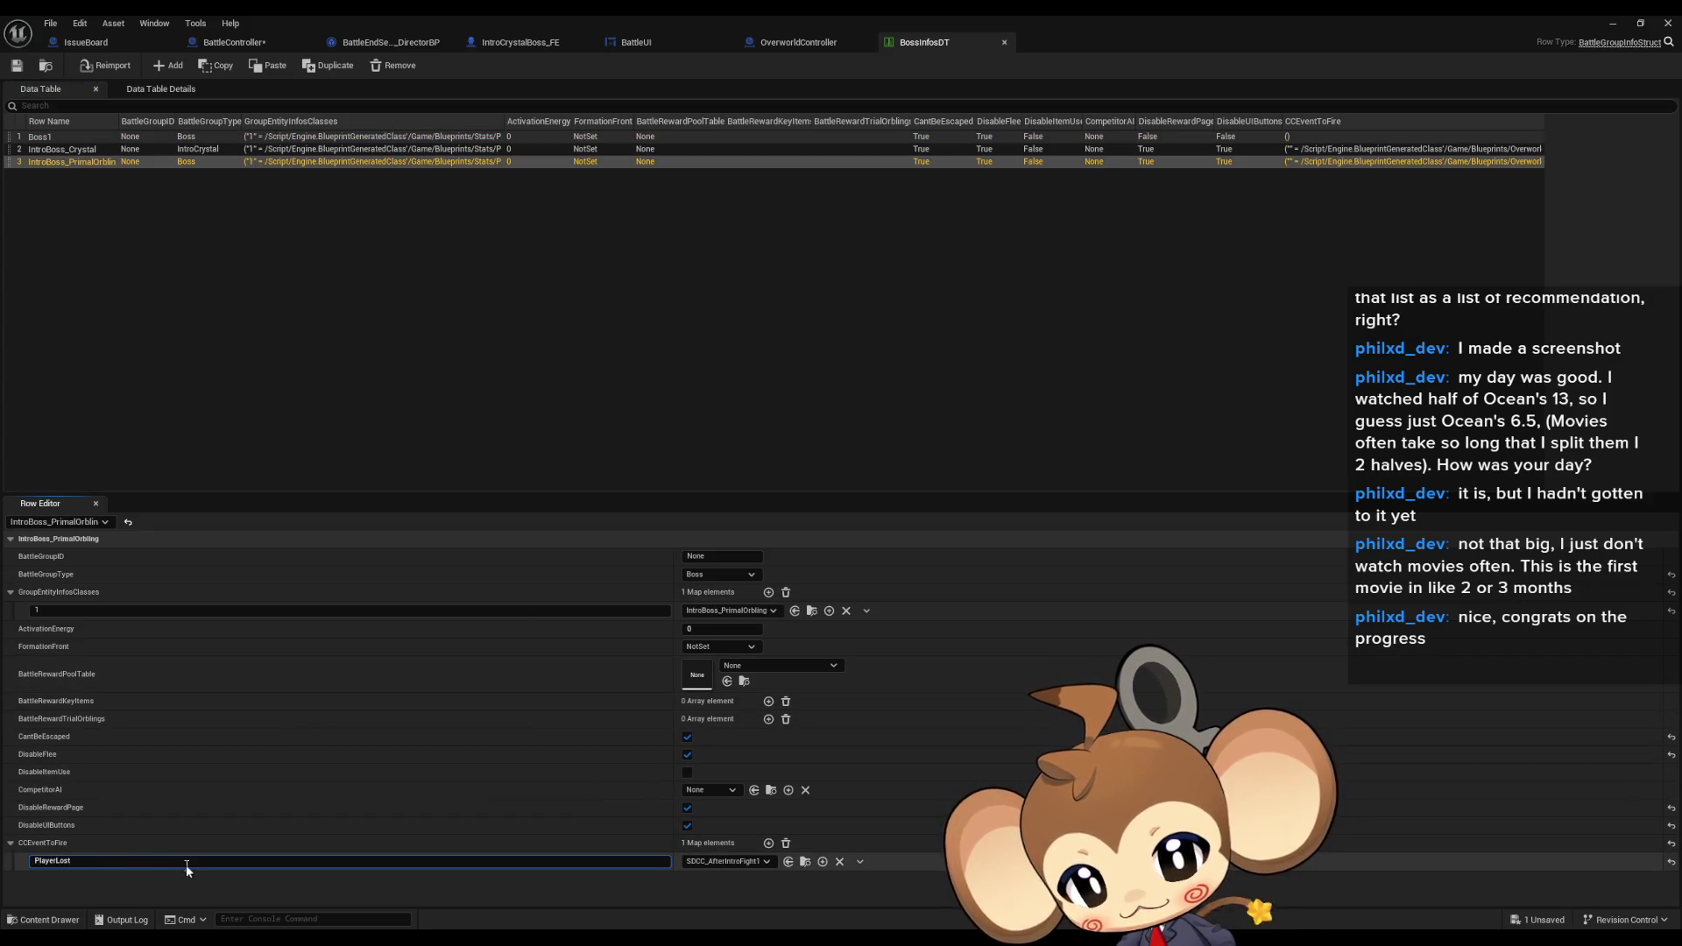
pyautogui.press('Return')
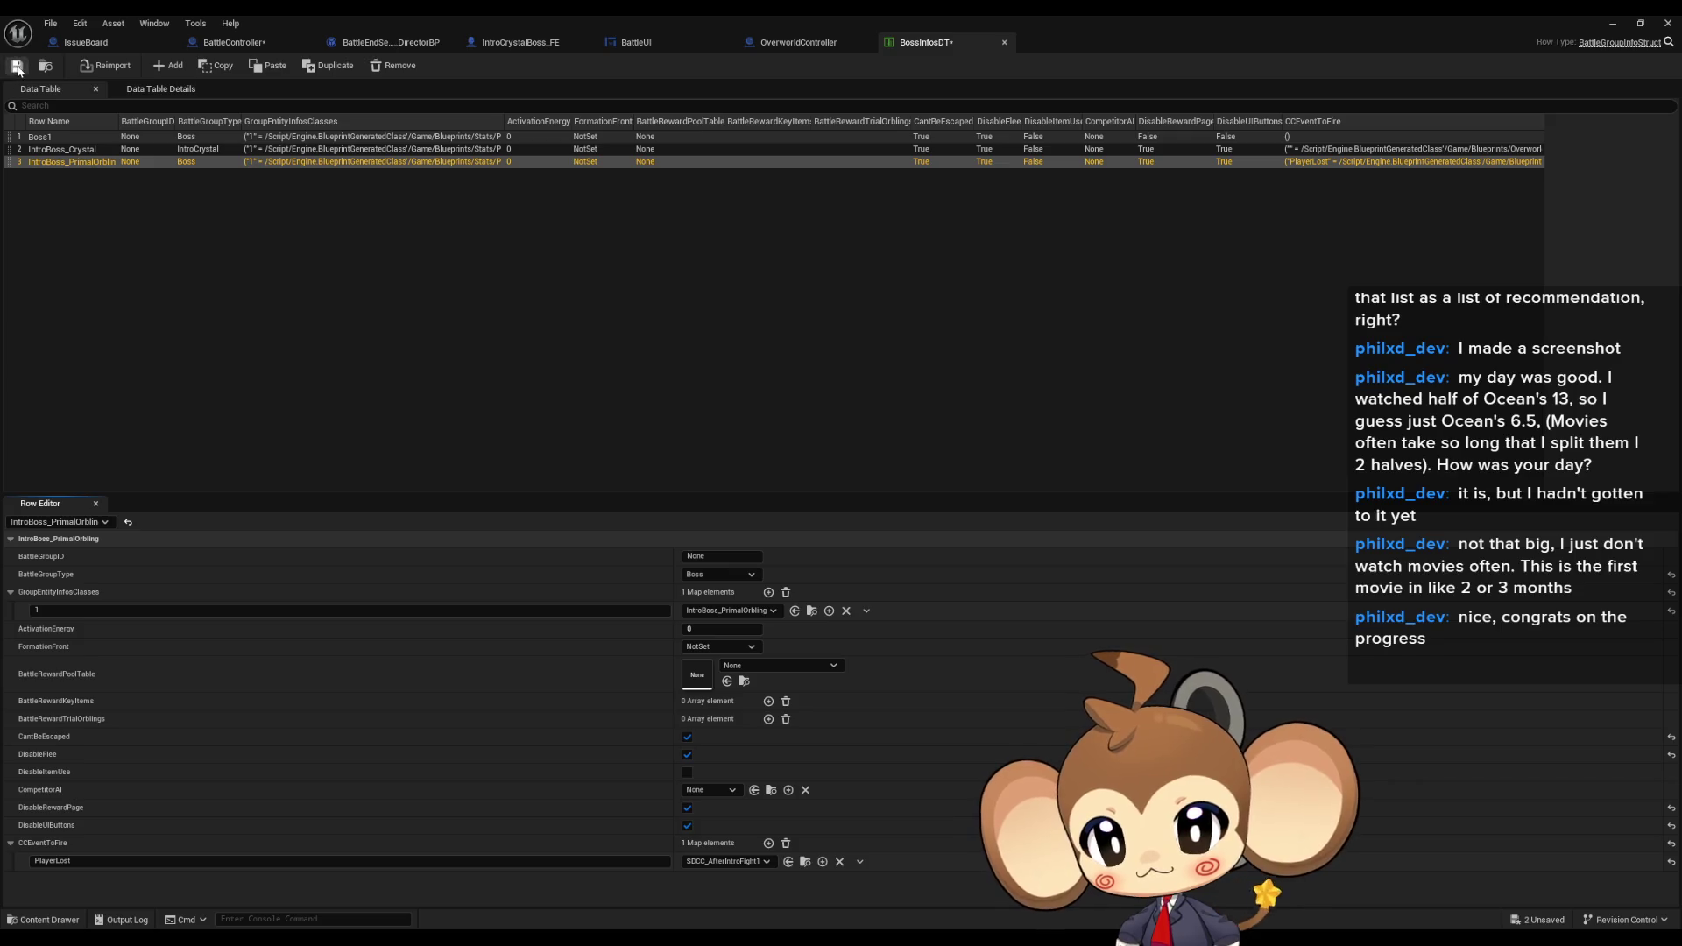
pyautogui.click(1601, 24)
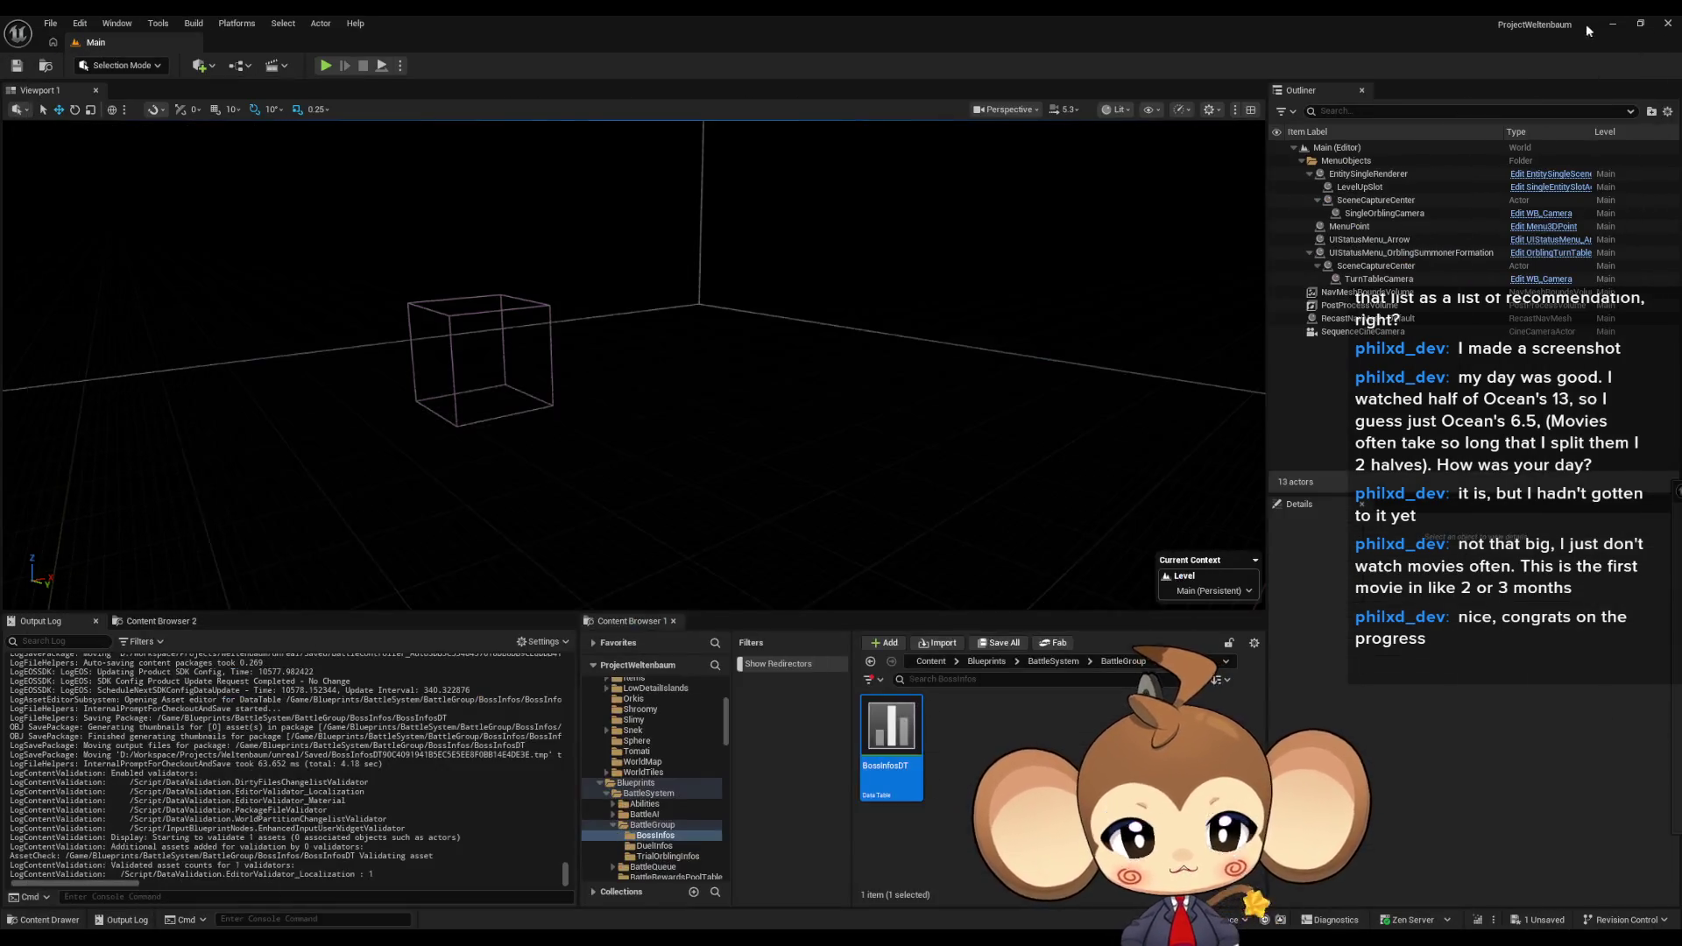
# - Play-test the battle in Play In Editor, then stop the session
pyautogui.click(327, 67)
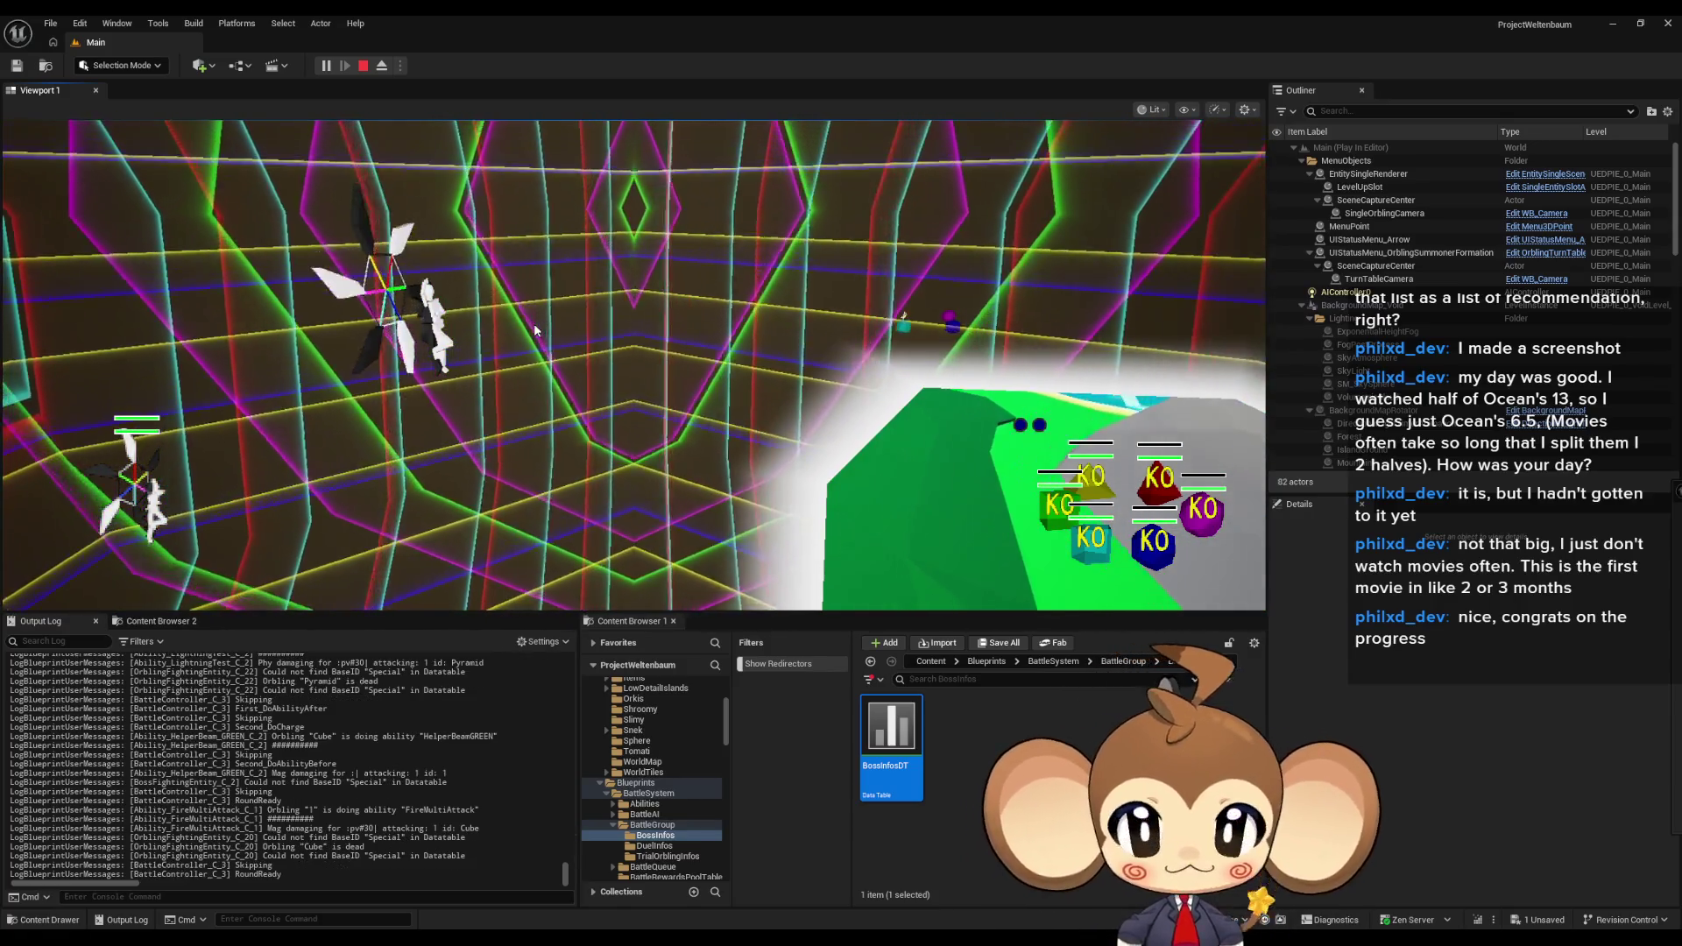
pyautogui.click(364, 68)
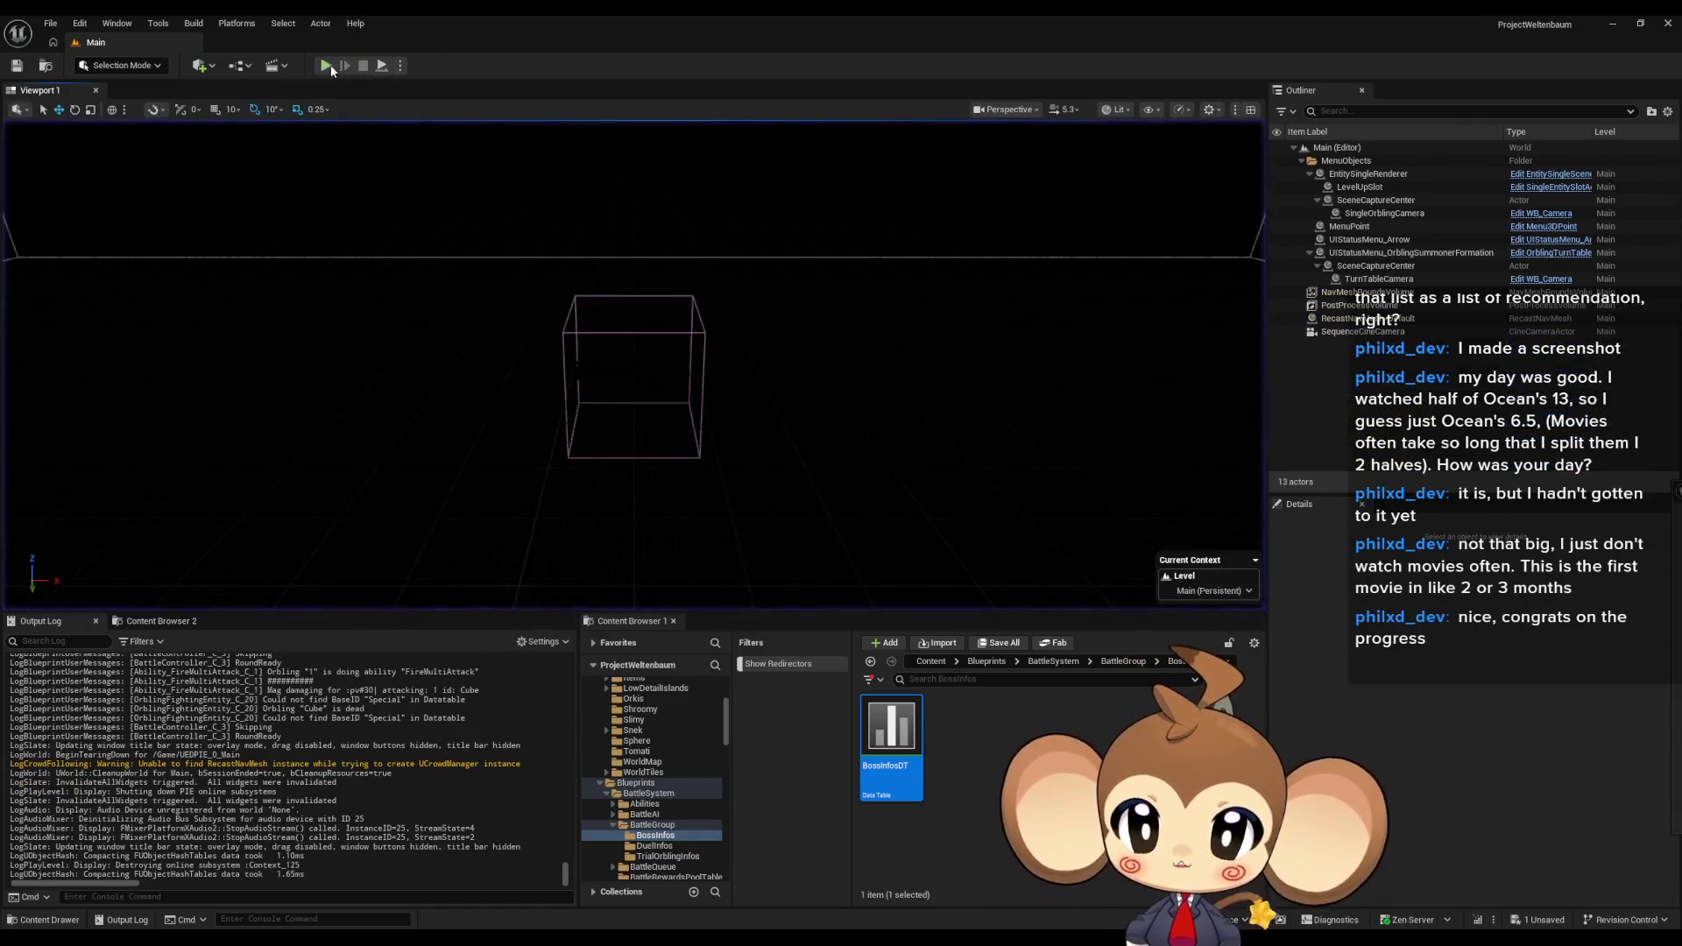
# - Run a second Play In Editor session to watch the boss fight, then exit with Esc
pyautogui.click(326, 66)
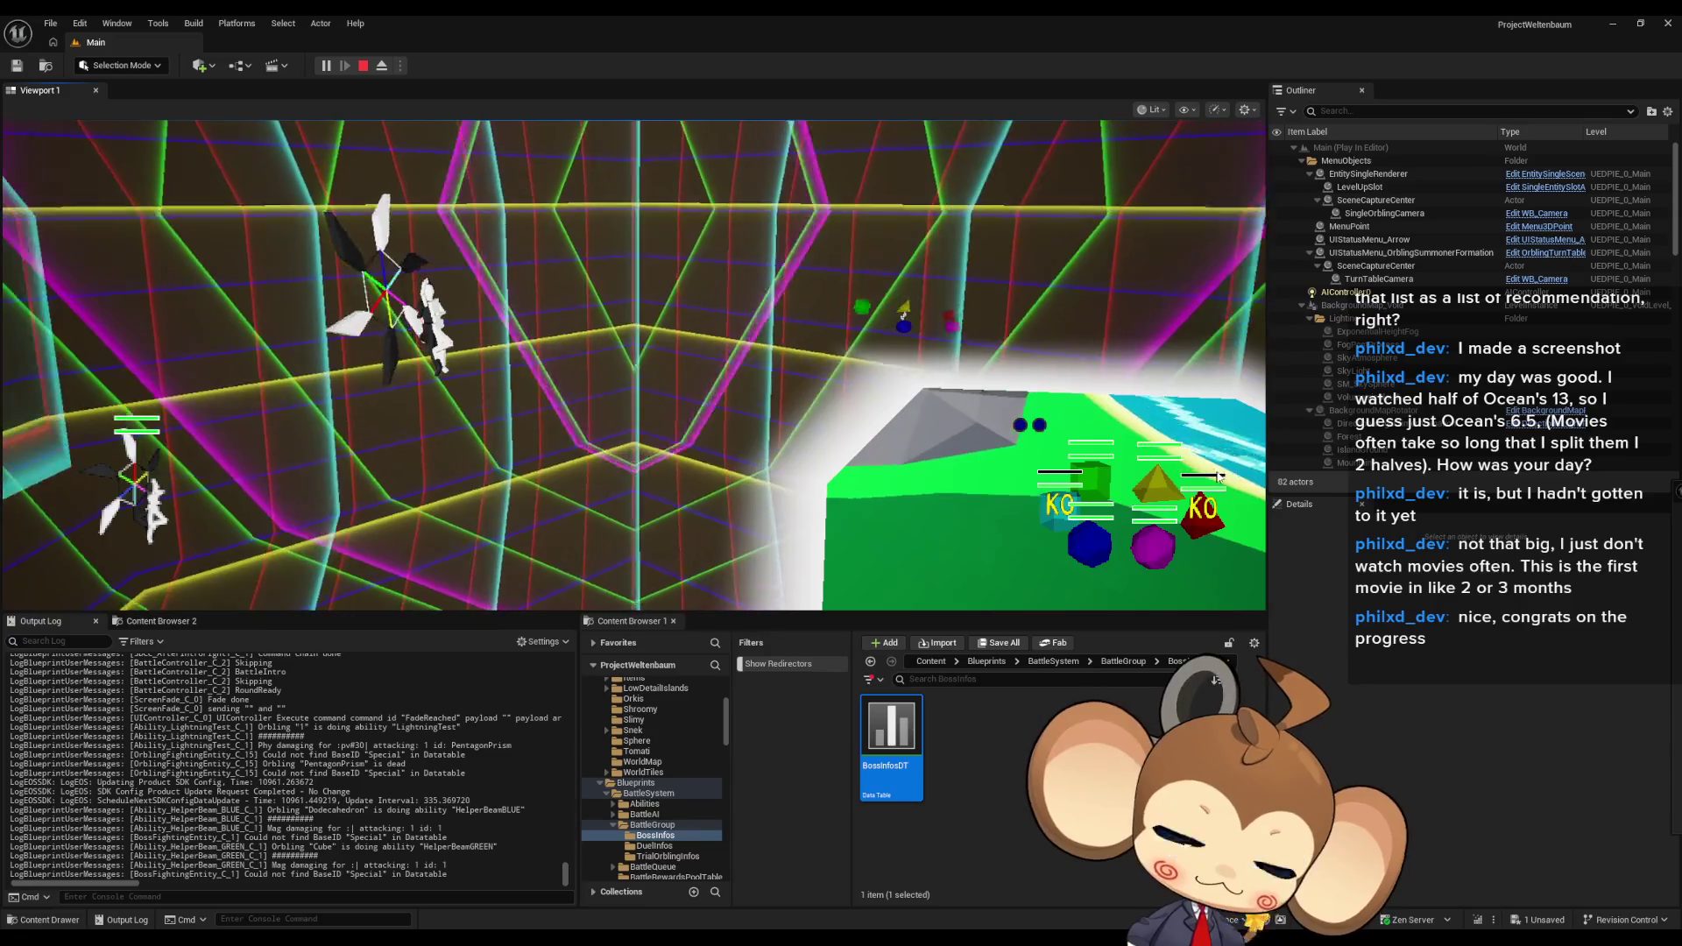
pyautogui.press('Escape')
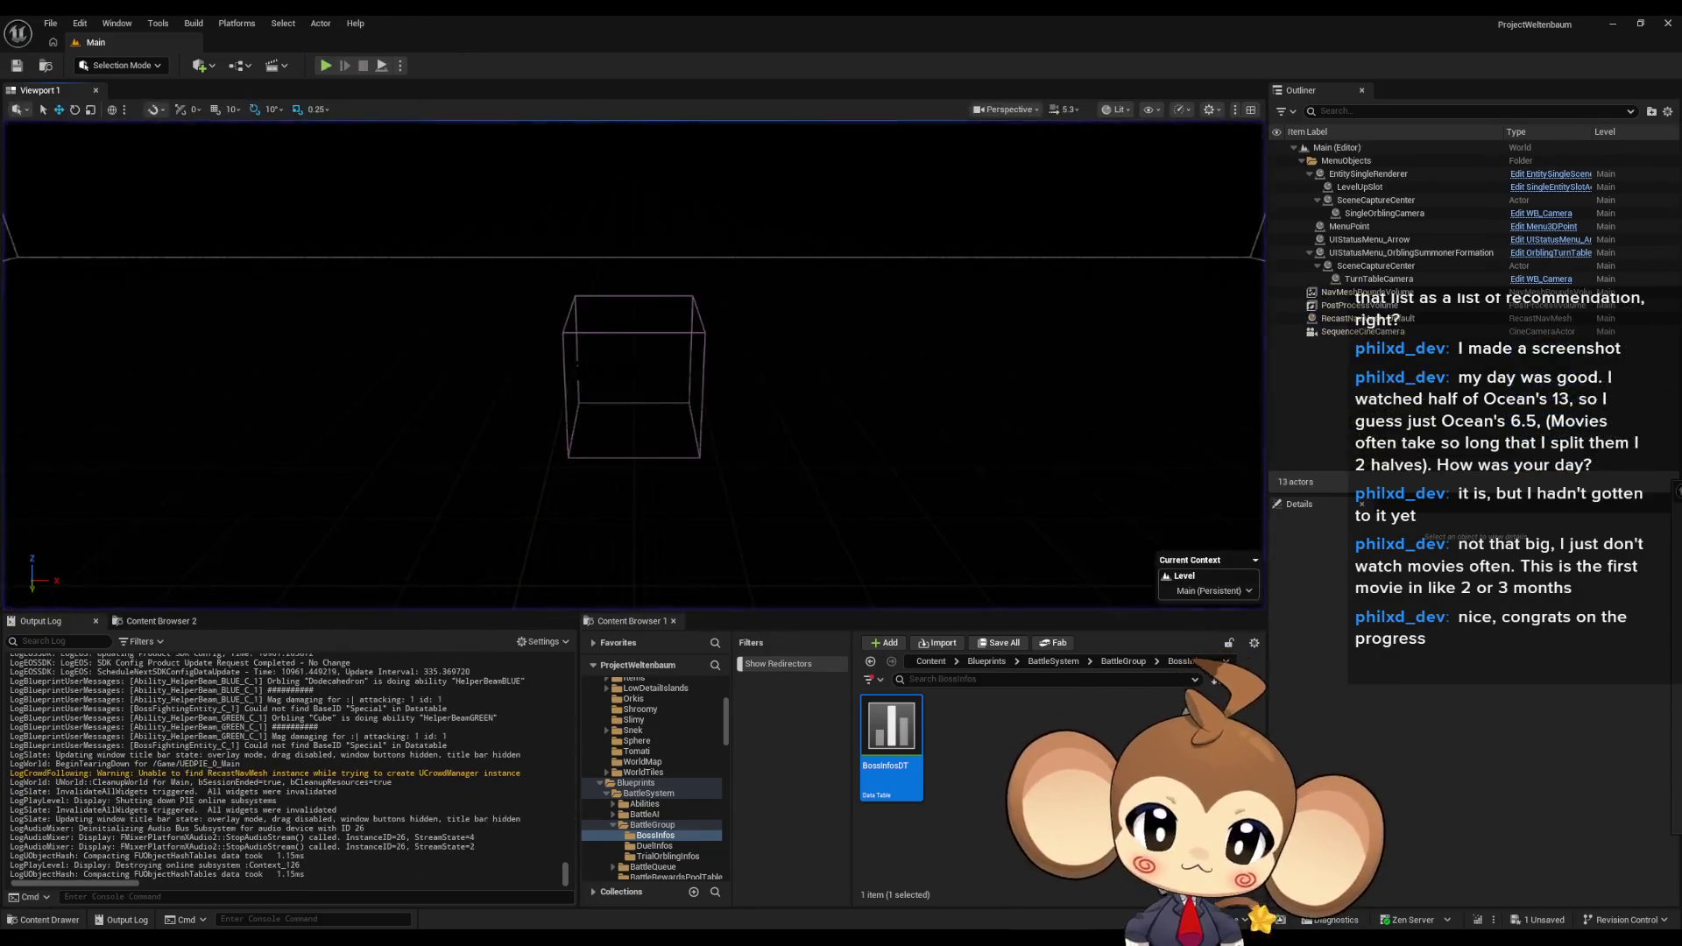
# - Bring the BossInfosDT window forward and switch to the IssueBoard graph
pyautogui.moveTo(484, 937)
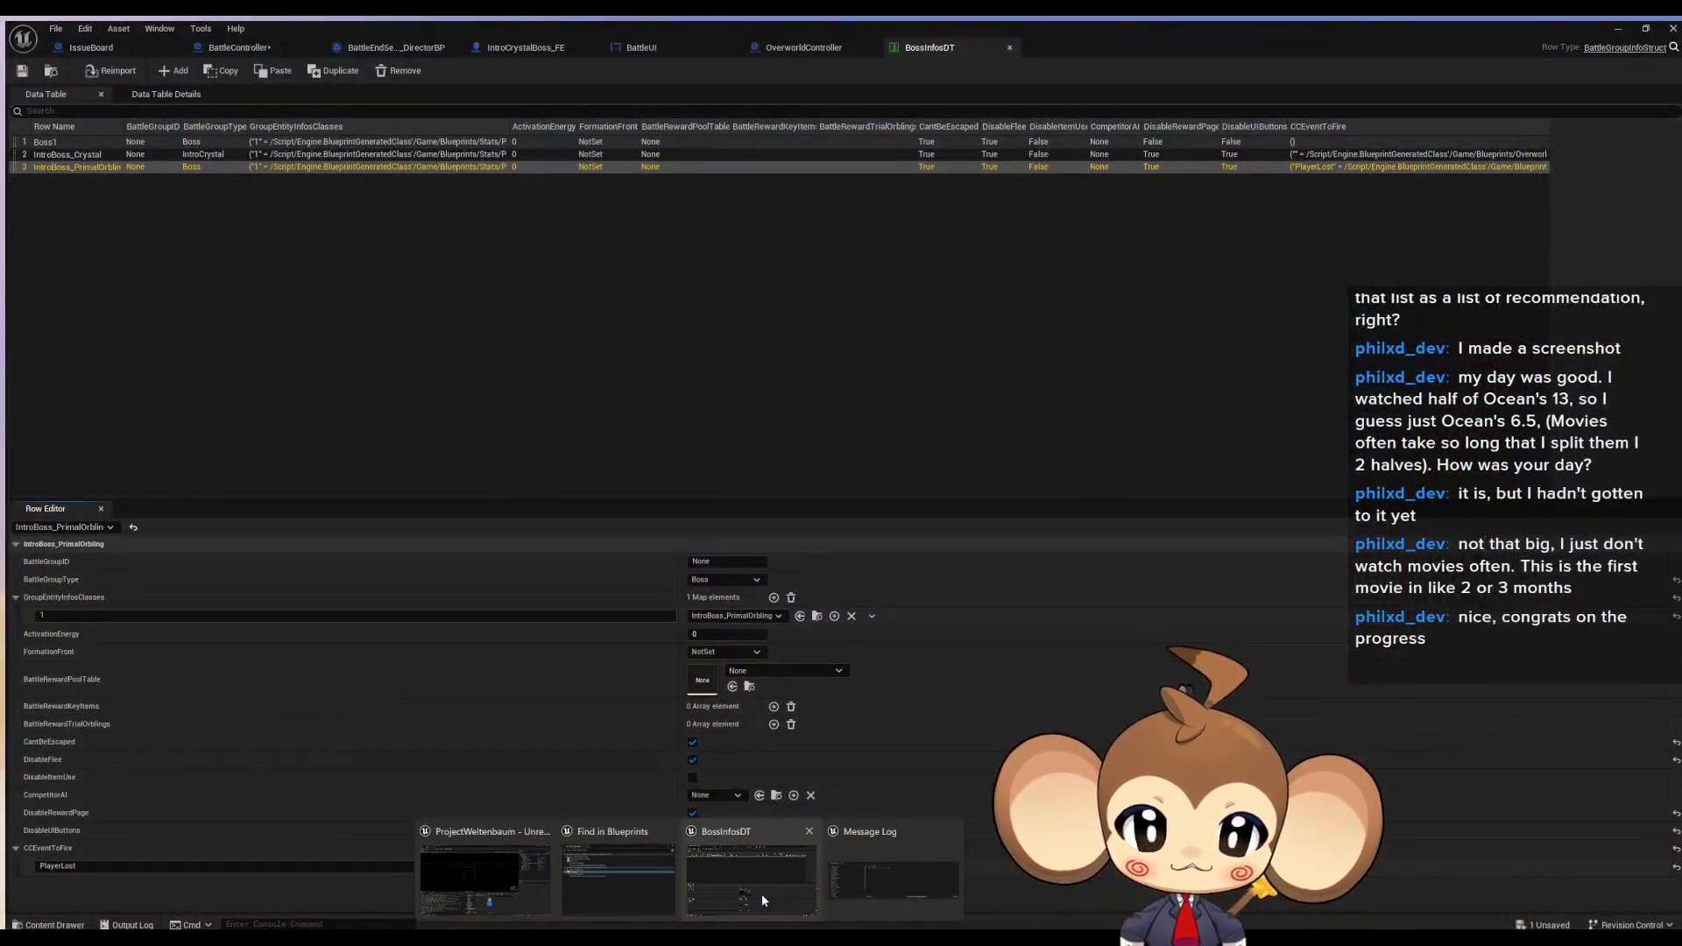
pyautogui.click(760, 894)
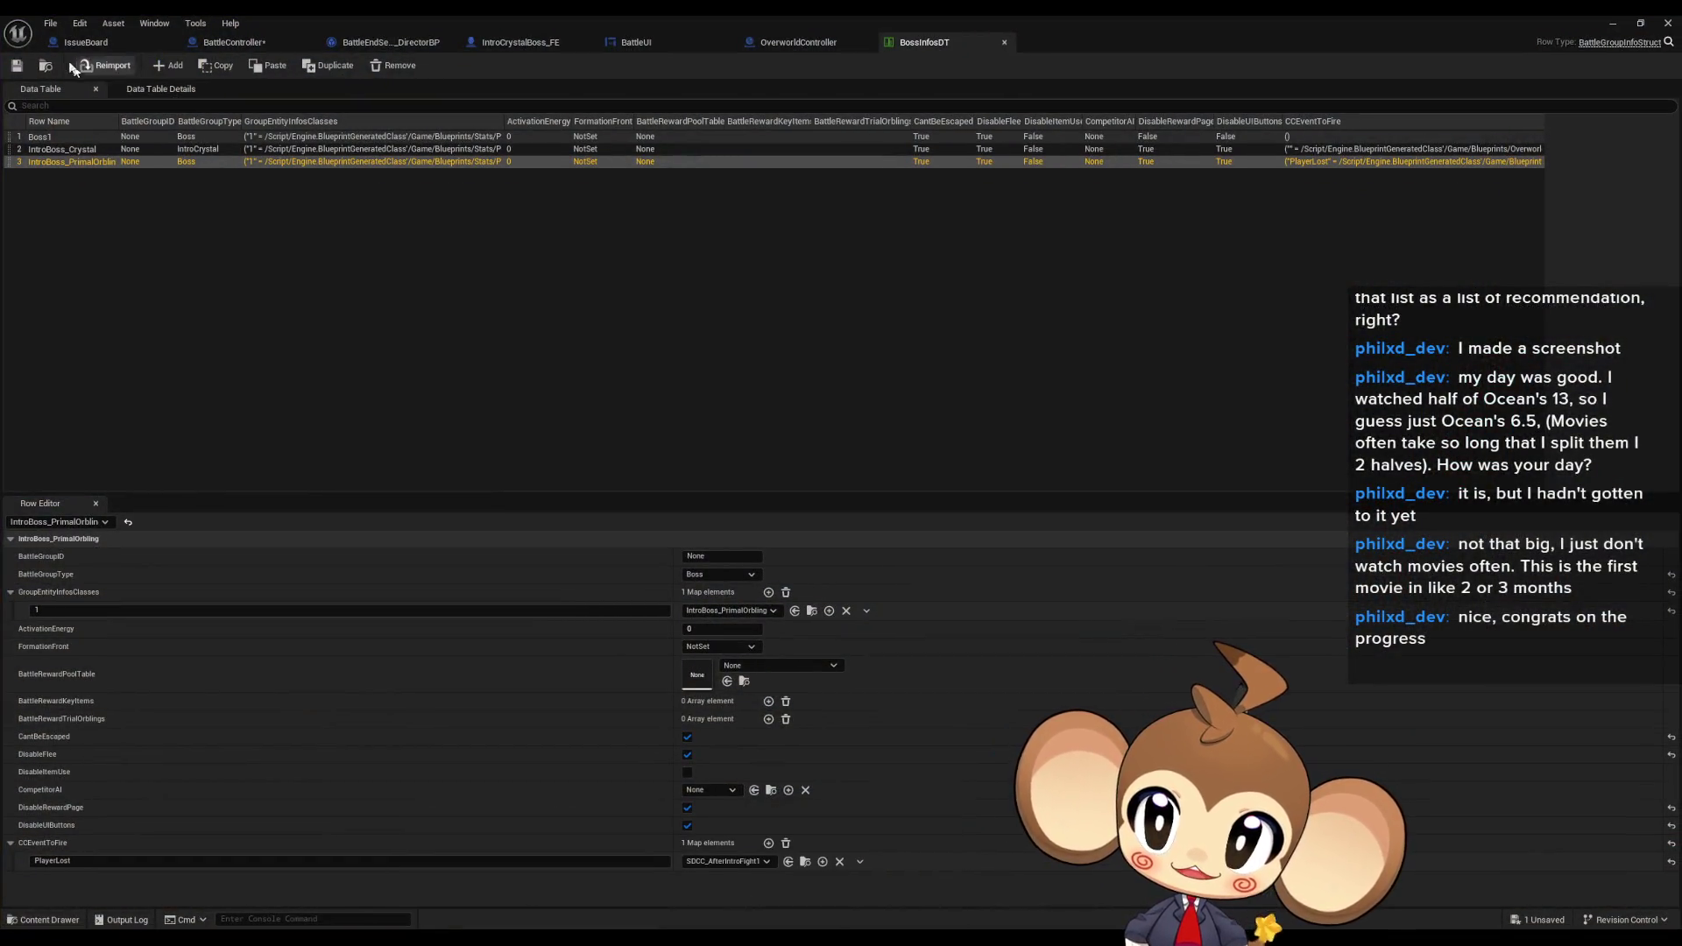
pyautogui.click(87, 42)
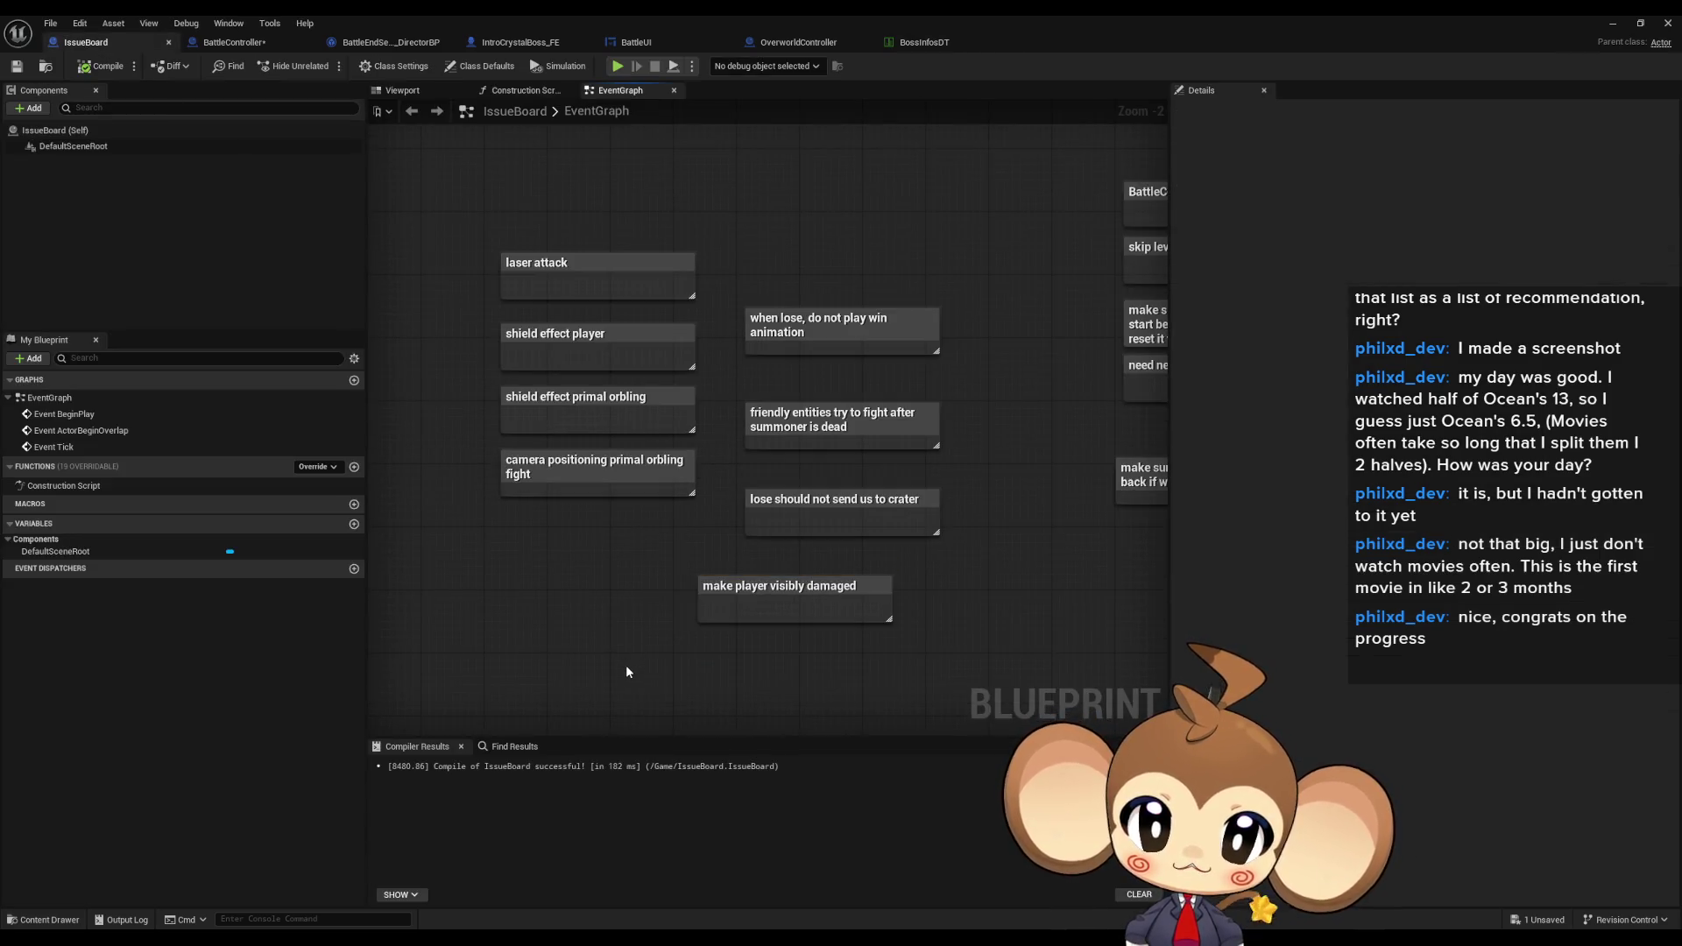
# - Add a comment noting KO-start orbling's hp bar jumps 100% then 0% after first resolve
pyautogui.press('c')
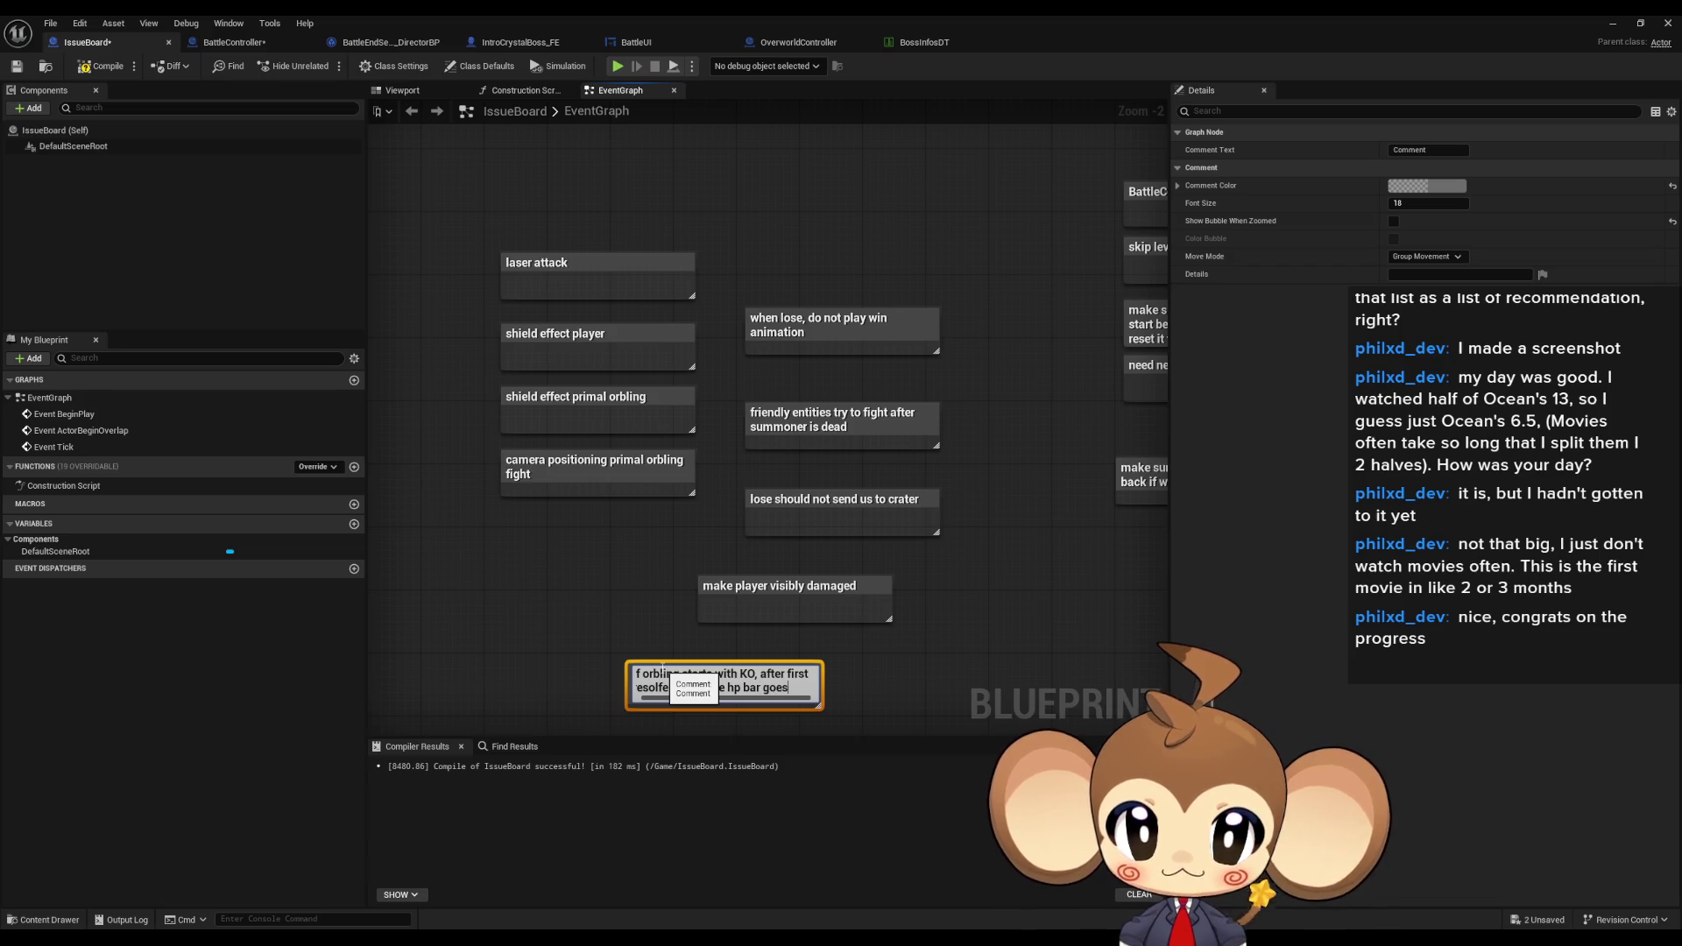
pyautogui.write('100% a 0%')
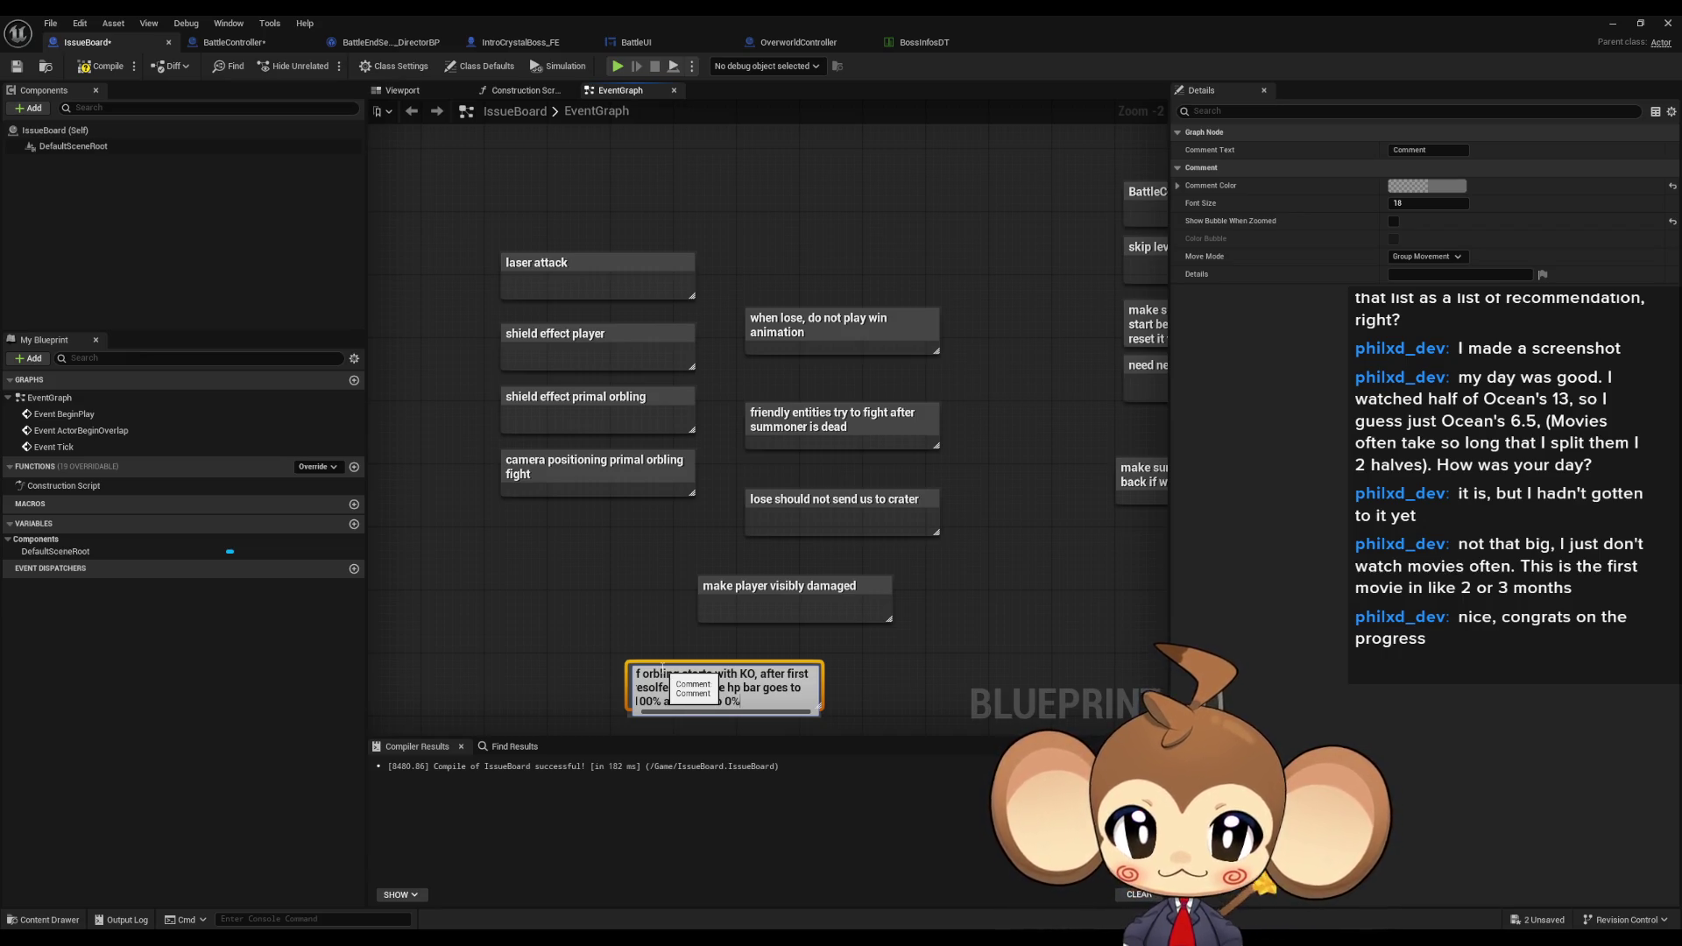
pyautogui.press('Return')
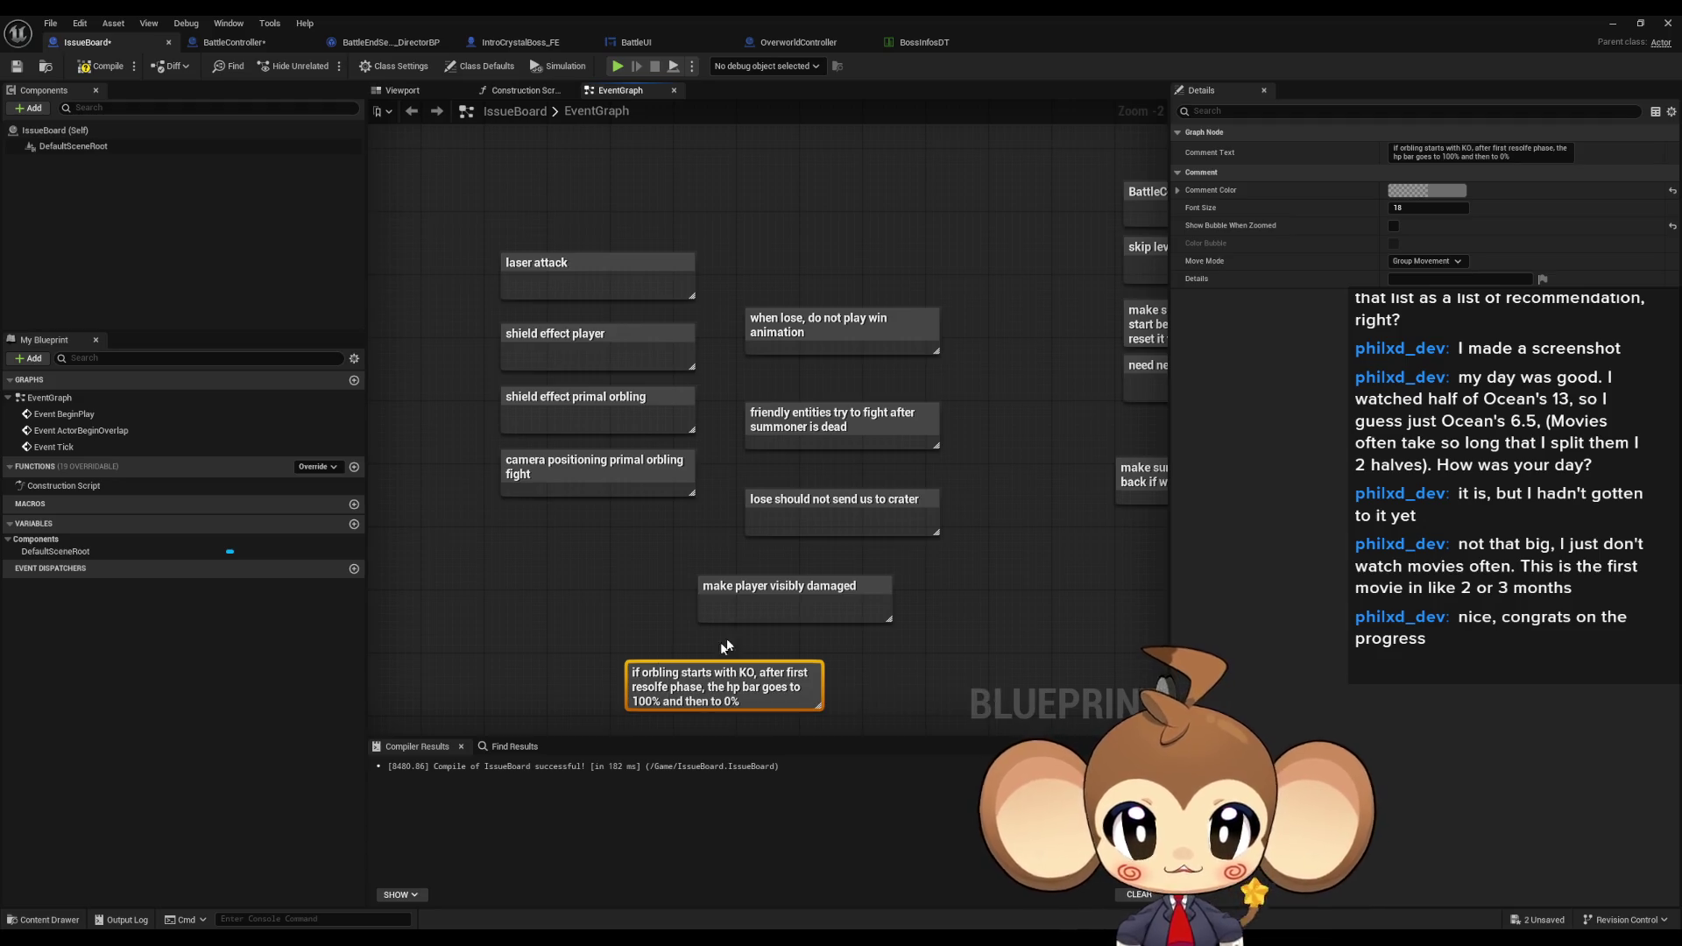
pyautogui.click(1076, 650)
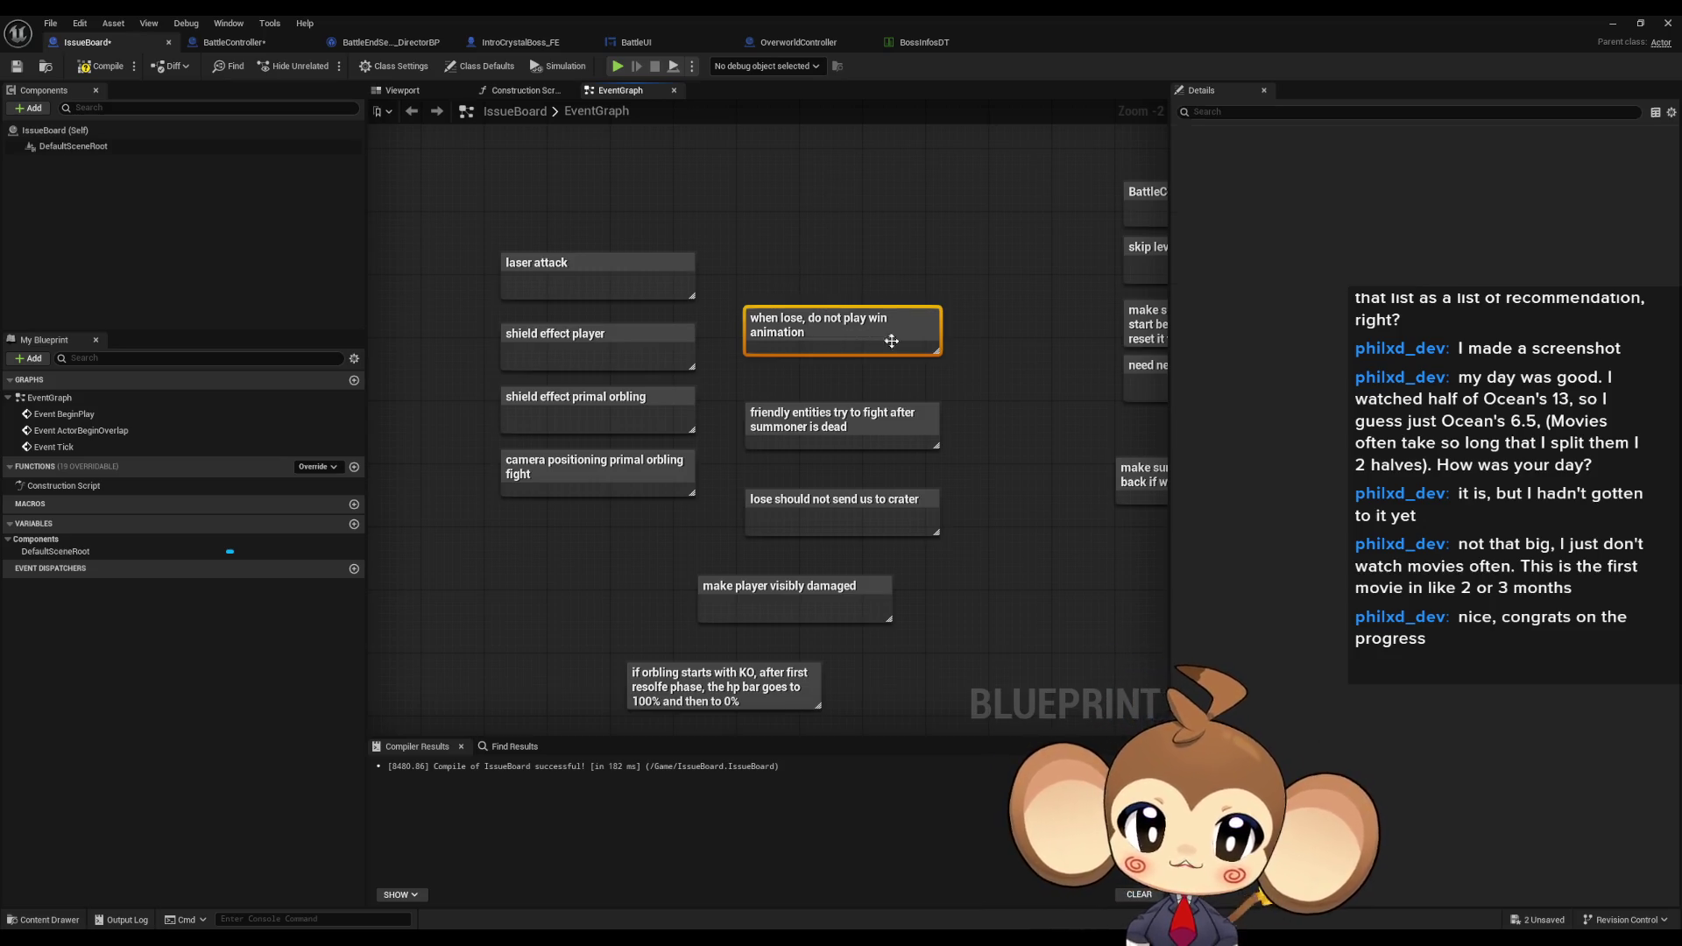
# - Delete the friendly entities and 'lose should not send us to crater' comments
pyautogui.moveTo(891, 341); pyautogui.dragTo(889, 343)
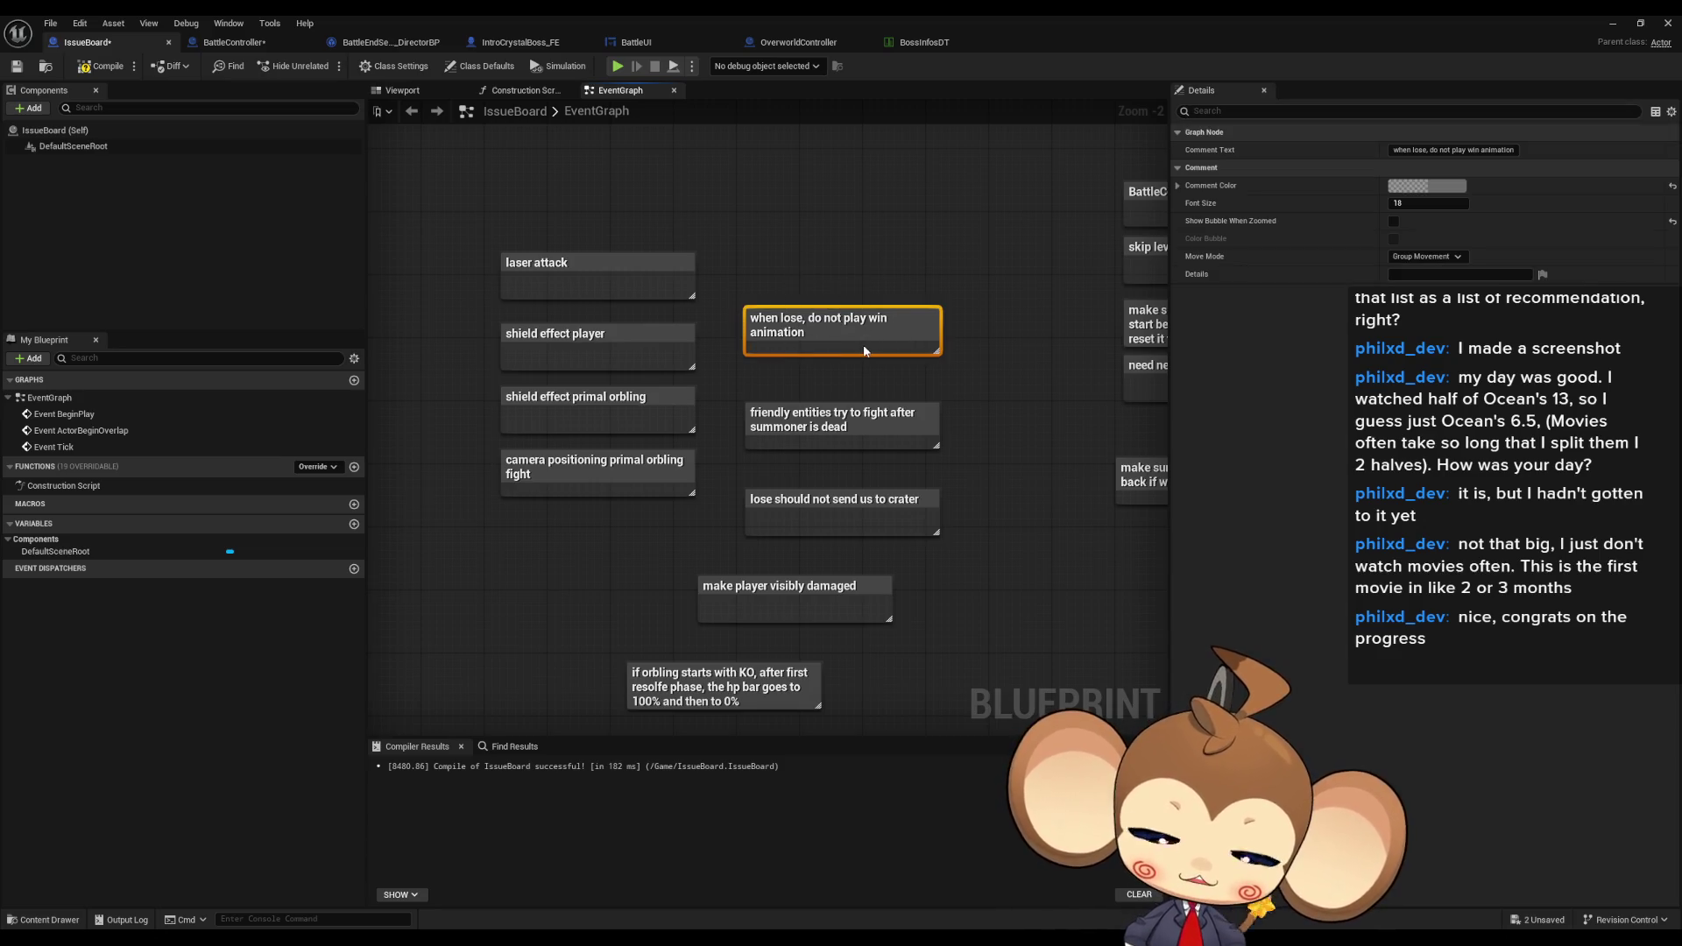
pyautogui.moveTo(792, 250); pyautogui.dragTo(903, 368)
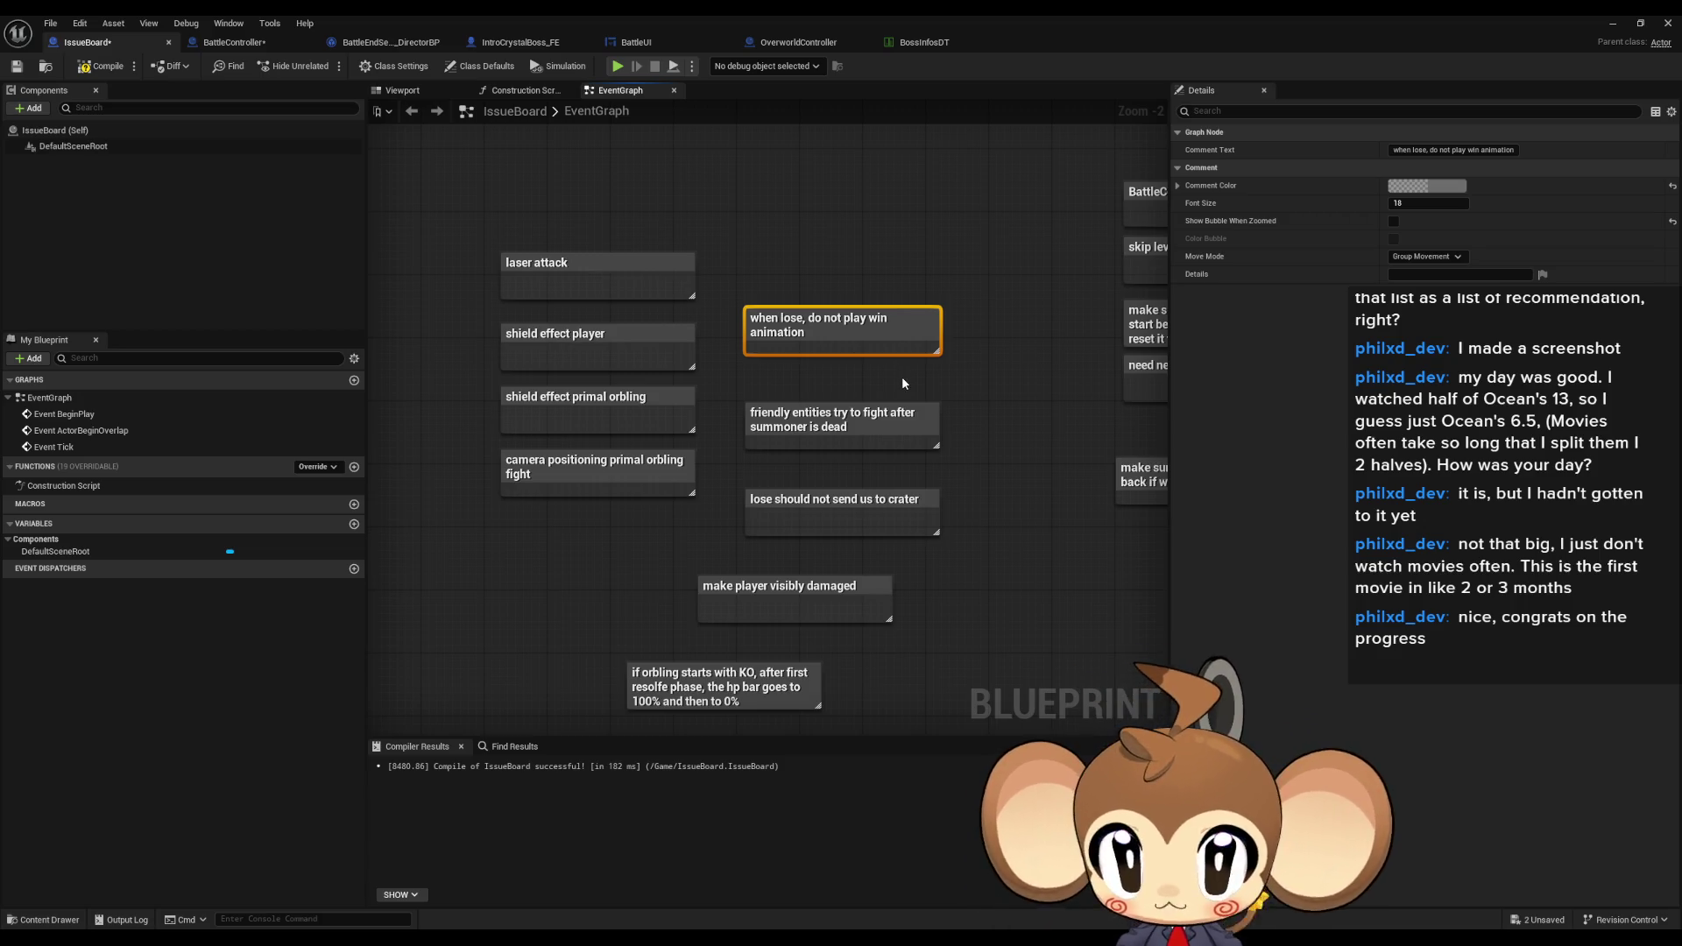
pyautogui.moveTo(801, 242); pyautogui.dragTo(901, 351)
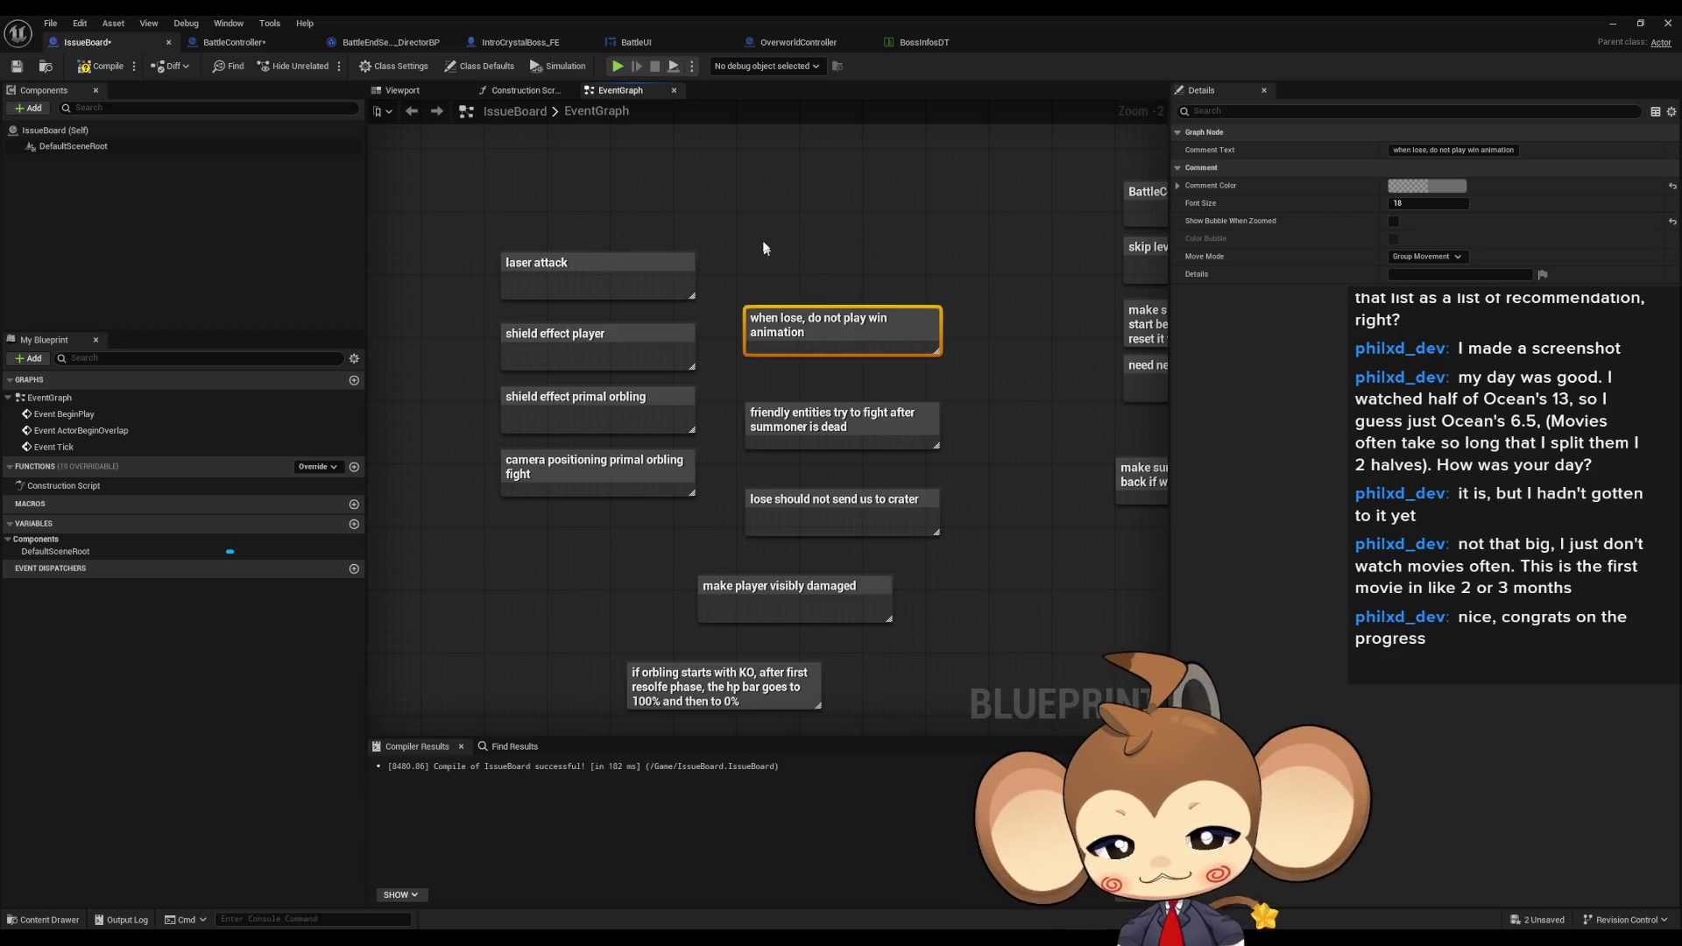
pyautogui.moveTo(793, 380); pyautogui.dragTo(942, 460)
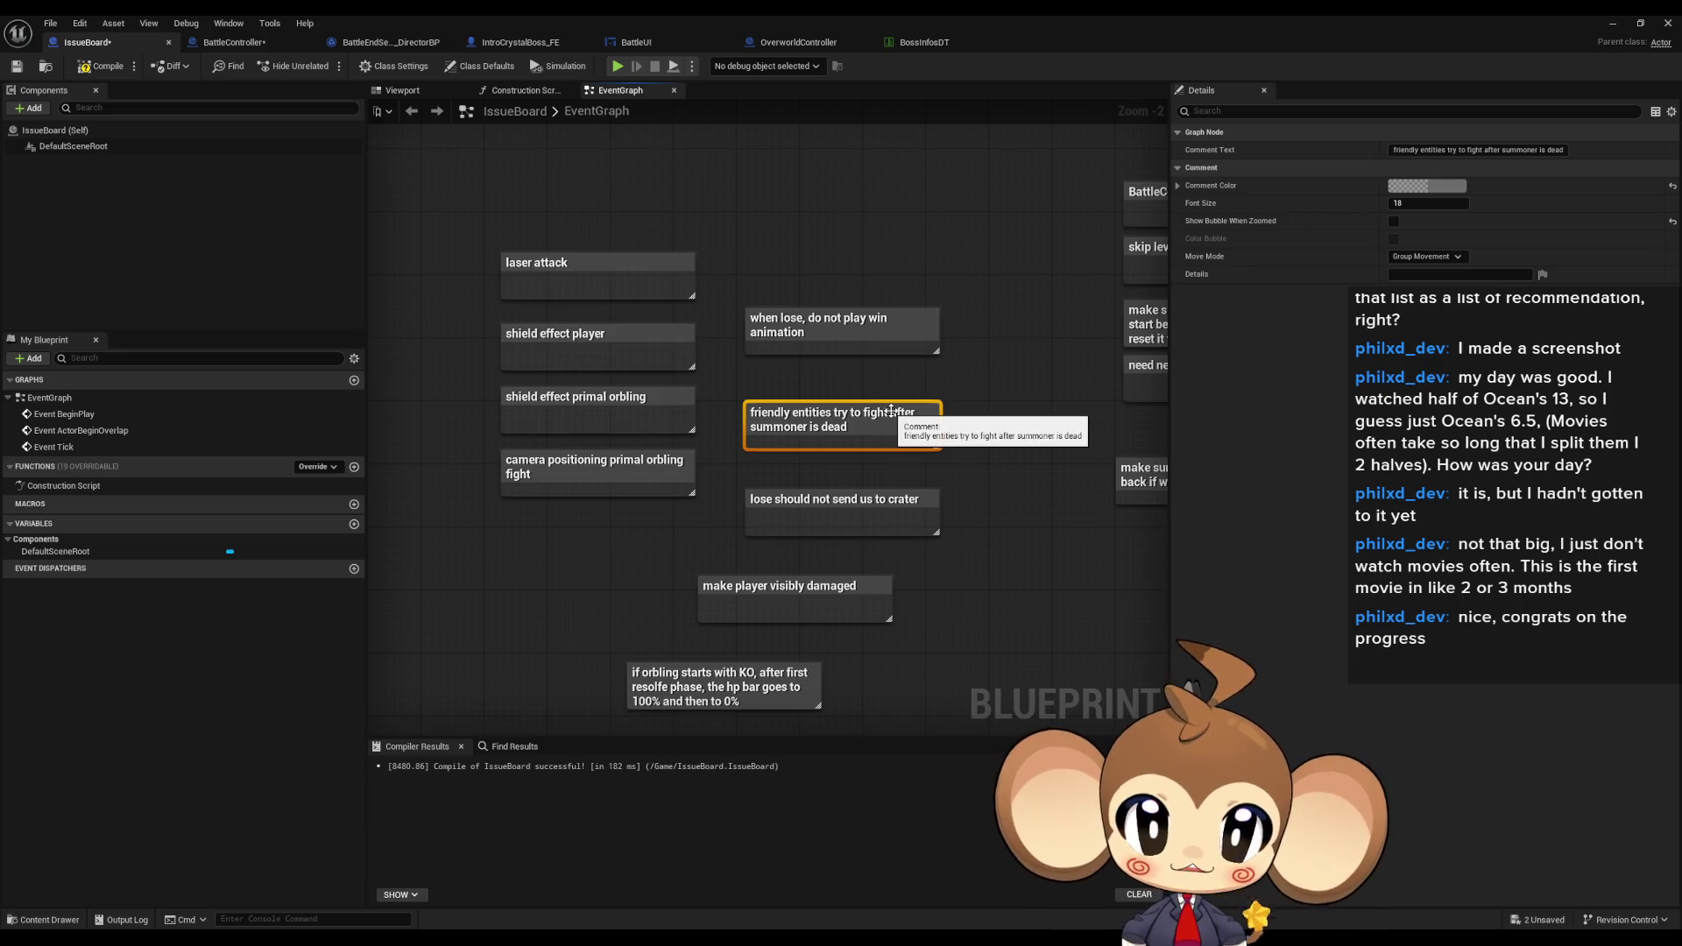
pyautogui.press('Delete')
pyautogui.click(931, 492)
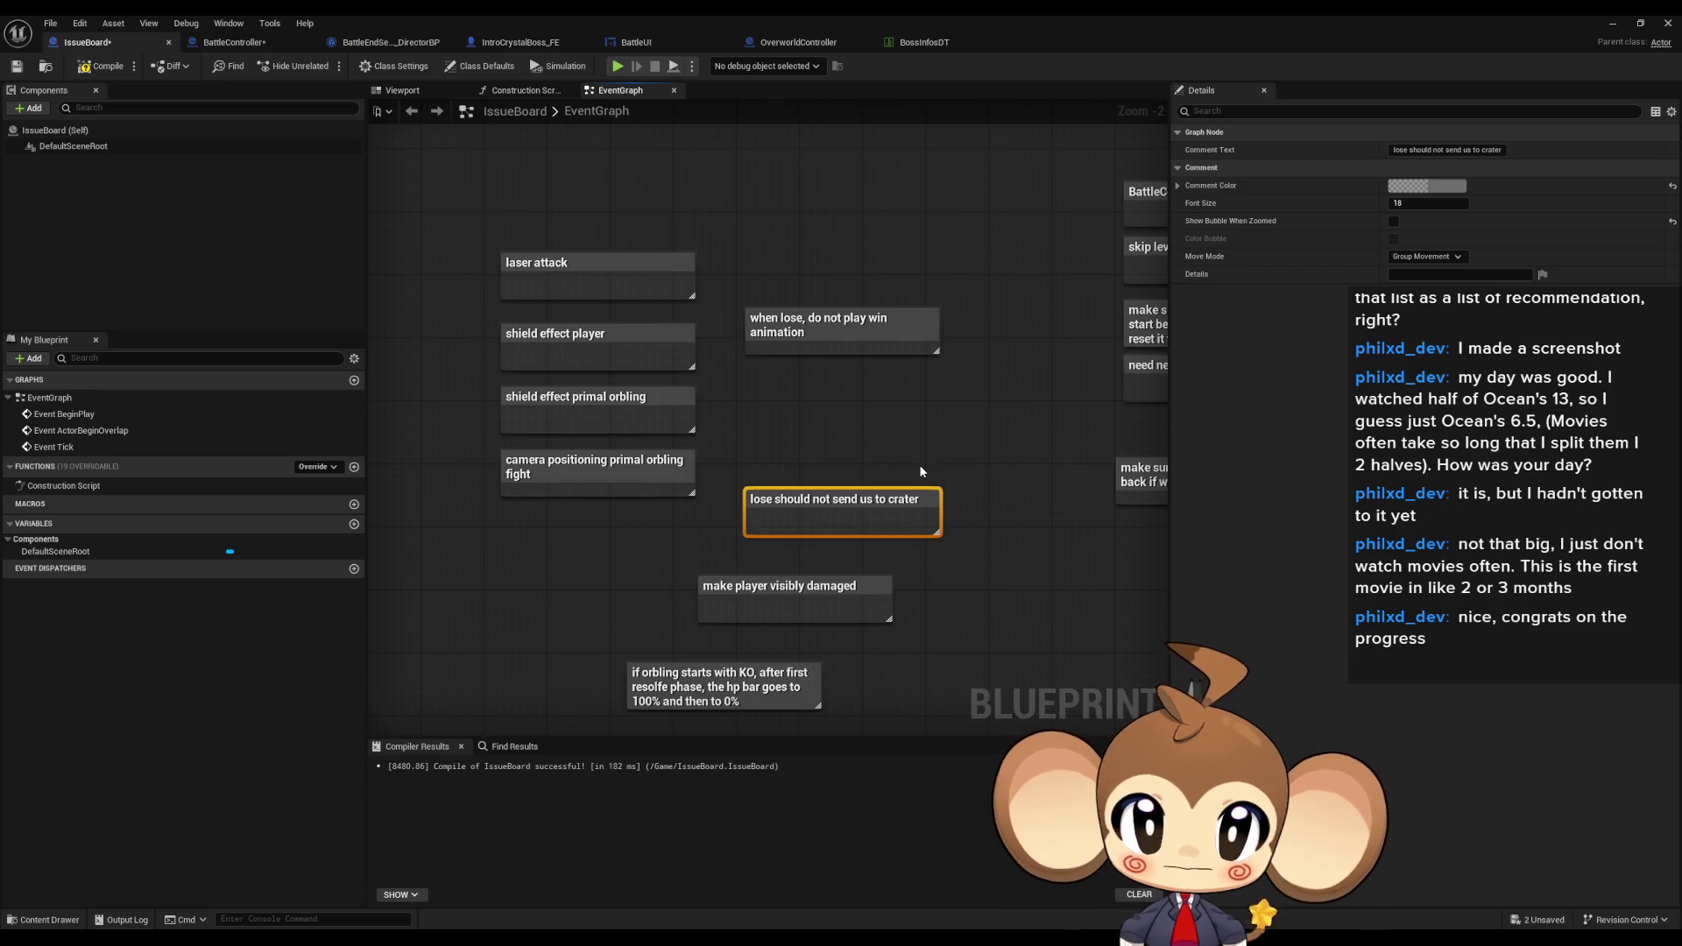
pyautogui.moveTo(812, 445); pyautogui.dragTo(937, 534)
pyautogui.press('Delete')
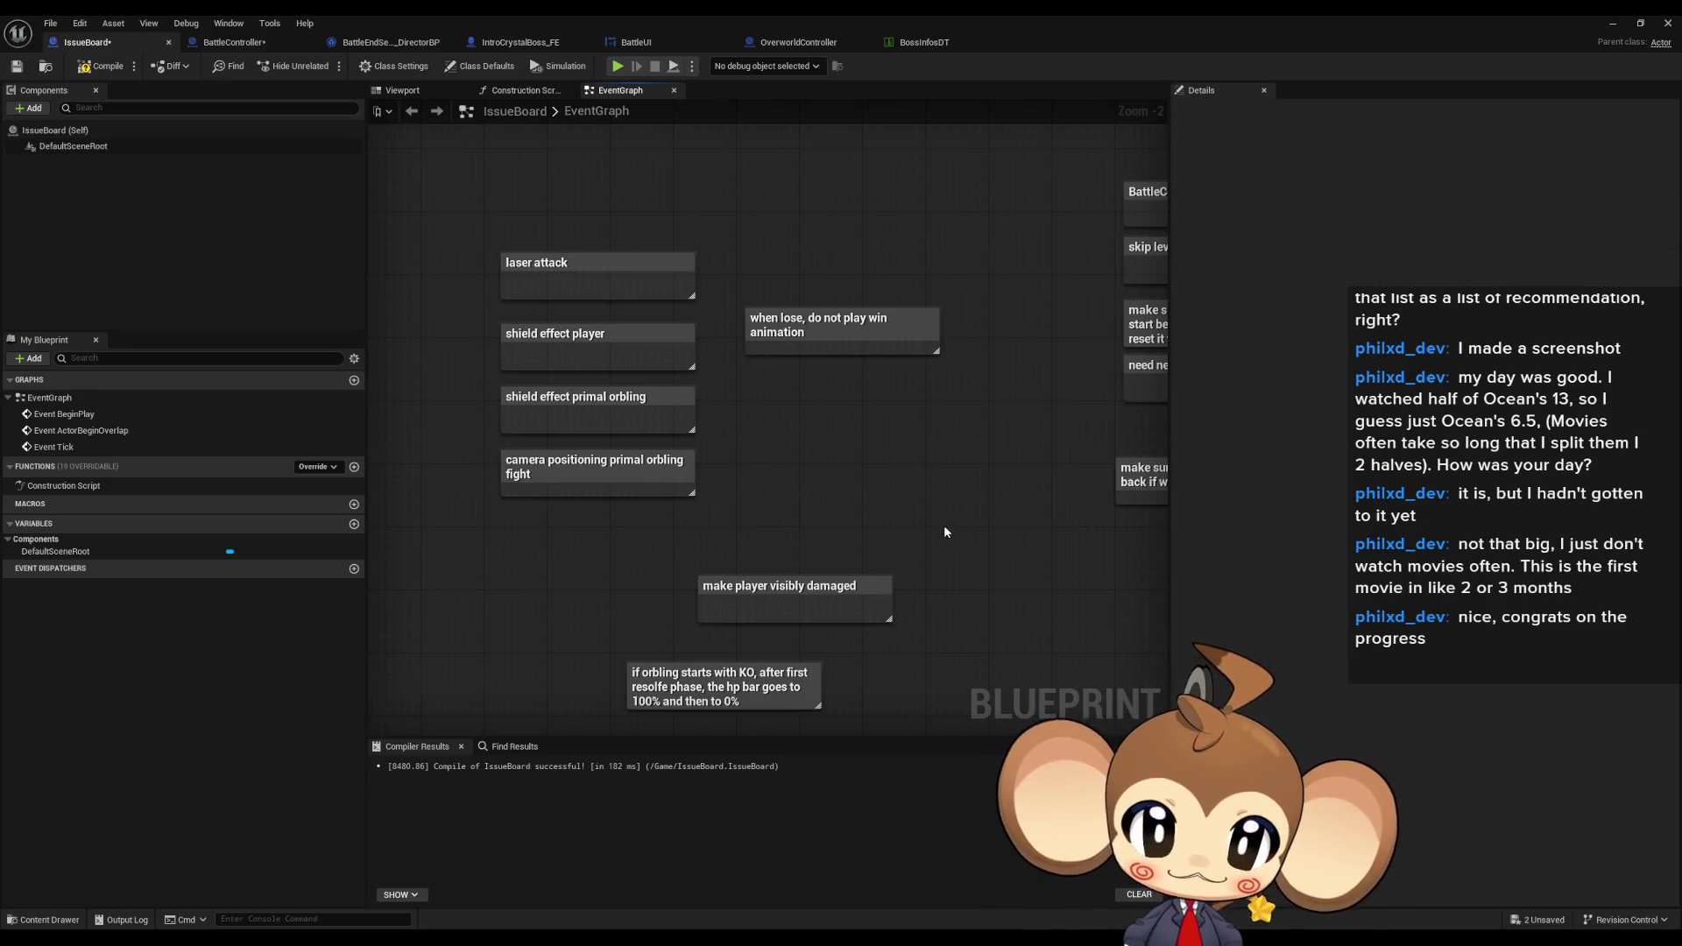
# - Move the 'when lose' note beside the shield effect and camera positioning comments
pyautogui.moveTo(801, 412); pyautogui.dragTo(837, 438)
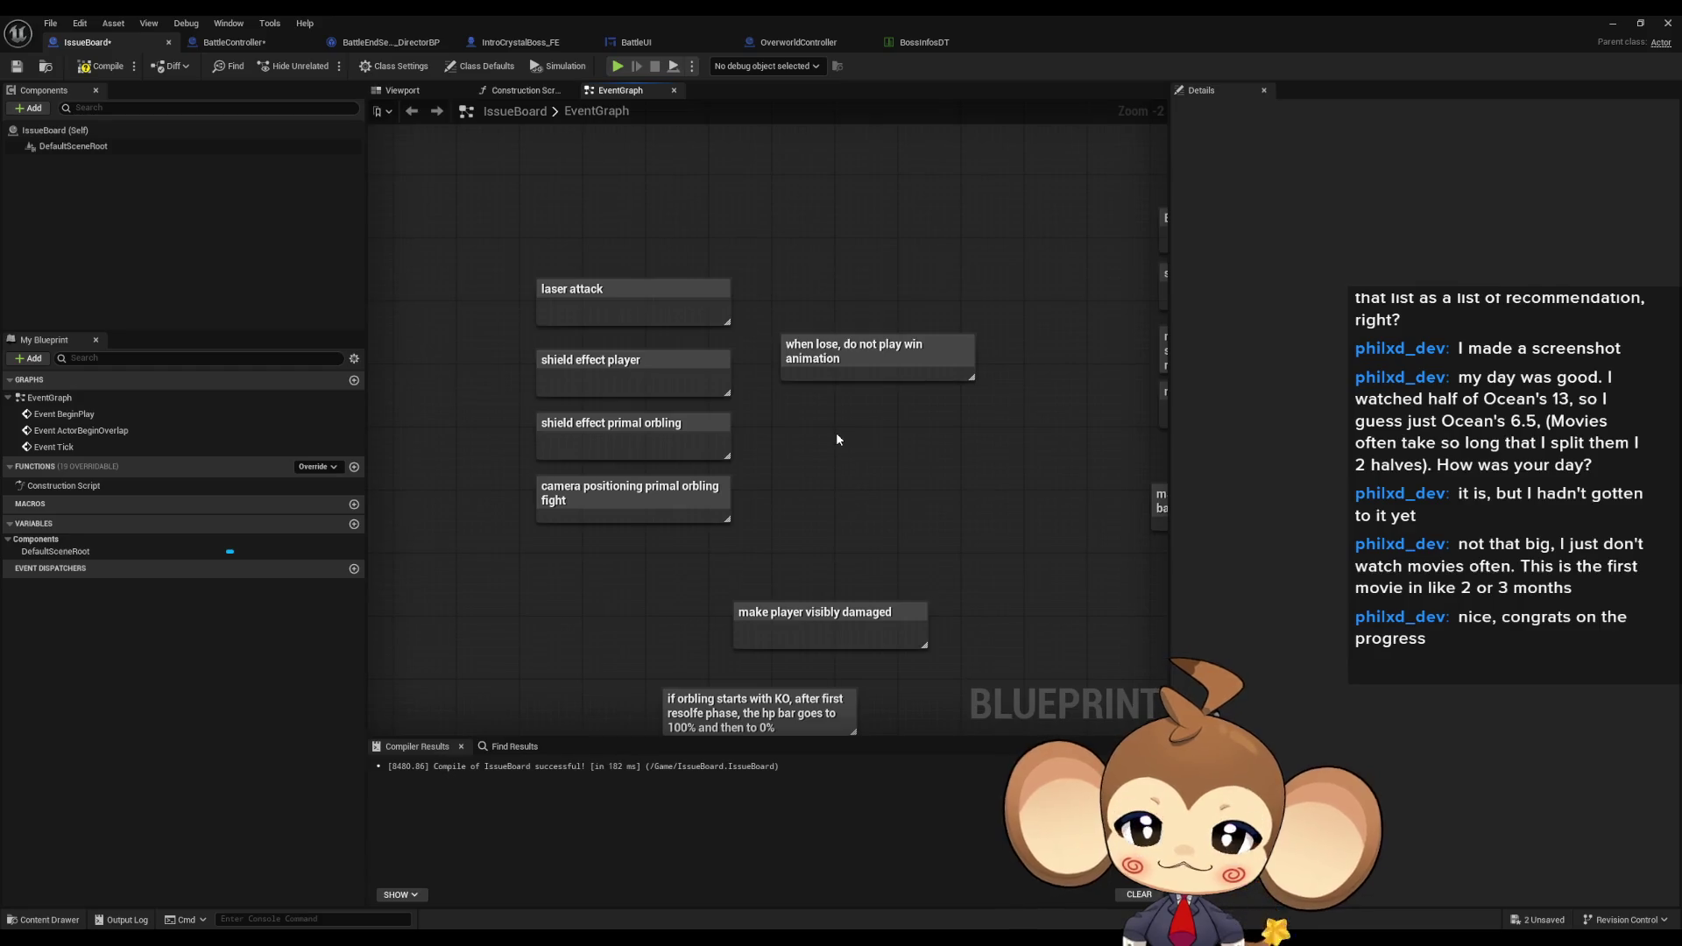
pyautogui.click(574, 364)
pyautogui.click(547, 438)
pyautogui.click(536, 498)
pyautogui.moveTo(740, 530)
pyautogui.mouseDown()
pyautogui.moveTo(578, 390)
pyautogui.moveTo(526, 382)
pyautogui.mouseUp()
pyautogui.moveTo(844, 351); pyautogui.dragTo(842, 424)
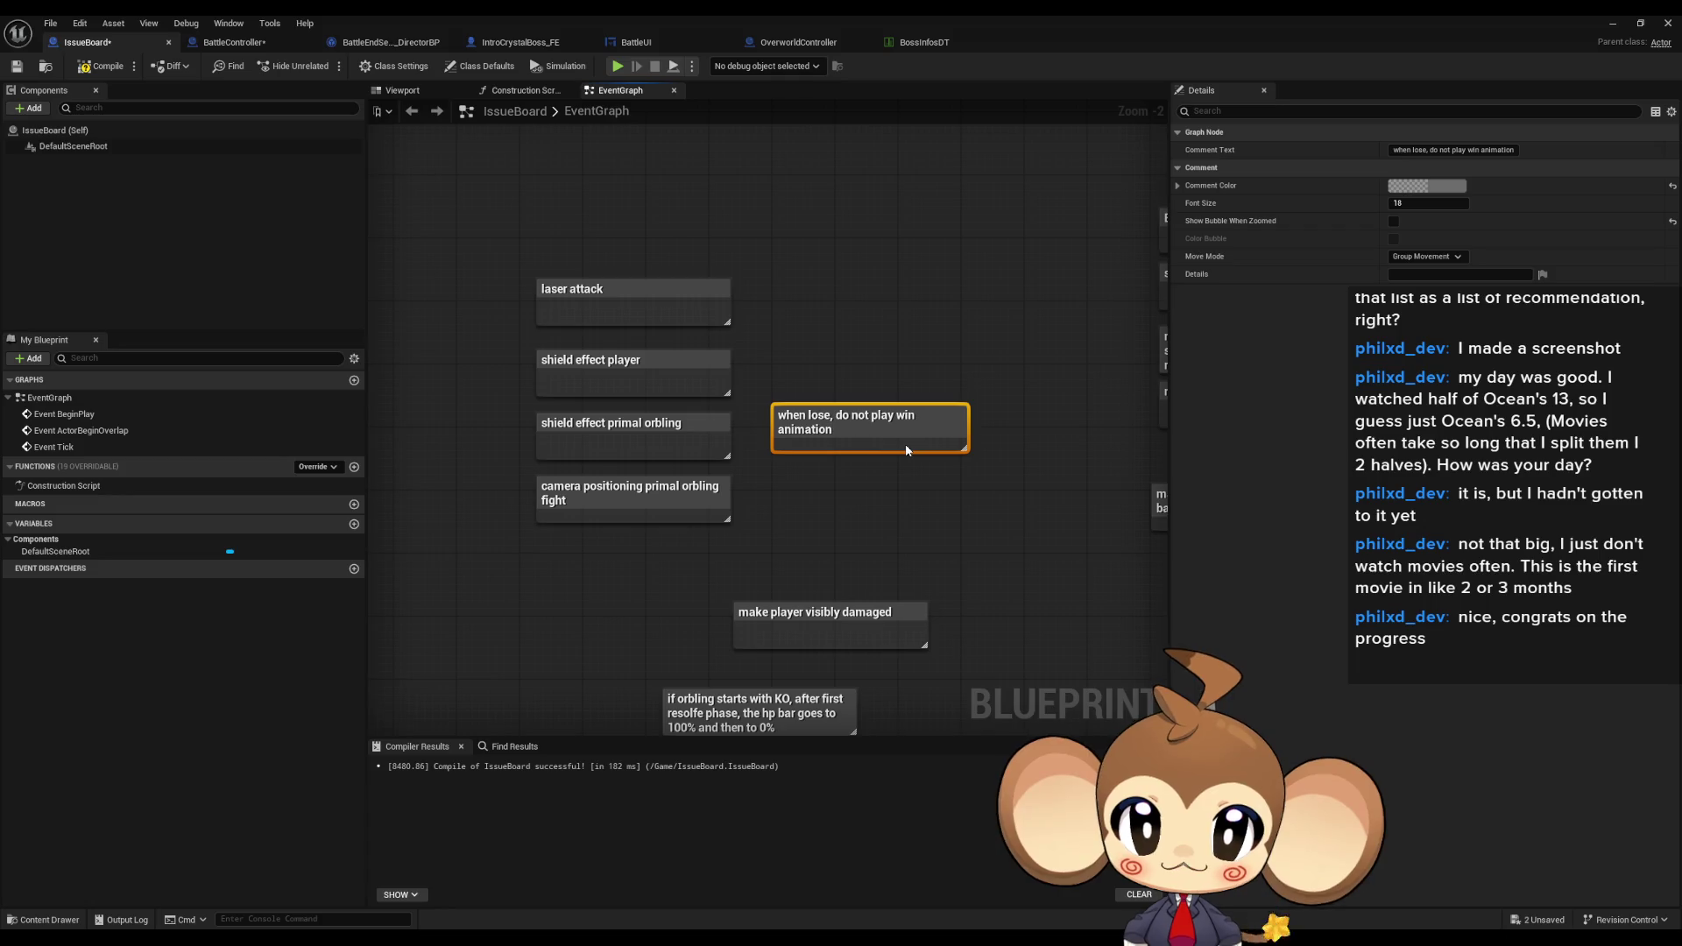
pyautogui.moveTo(889, 417); pyautogui.dragTo(868, 428)
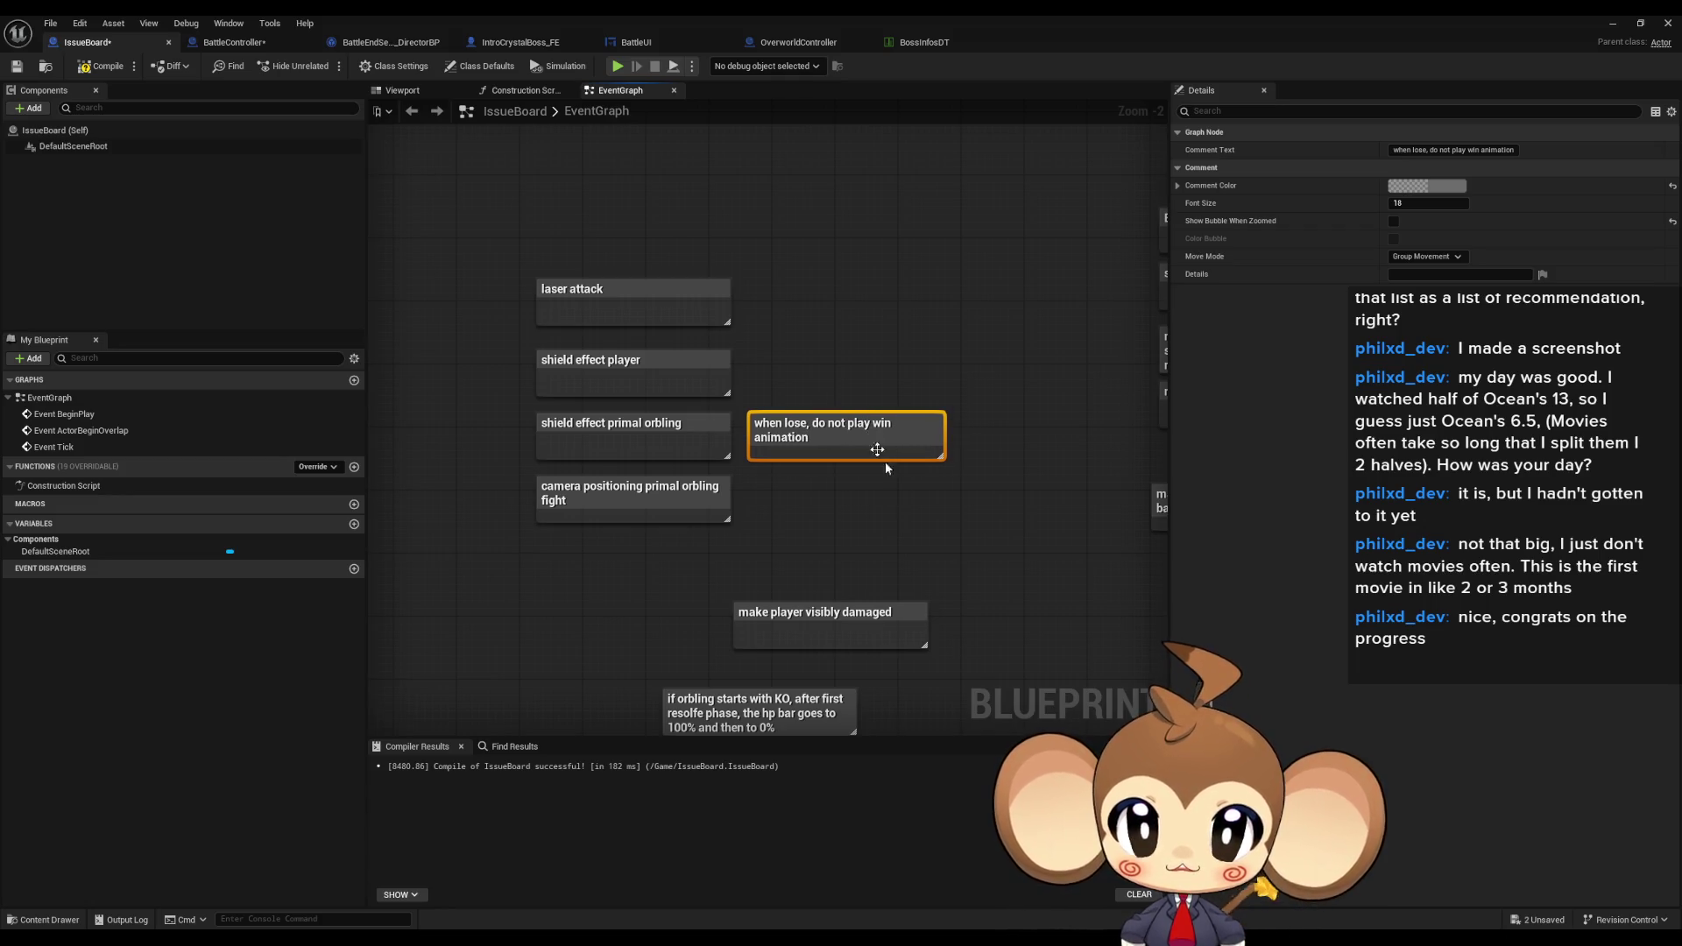
pyautogui.click(902, 518)
pyautogui.moveTo(902, 519); pyautogui.dragTo(915, 400)
# - Move 'make player visibly damaged' up into the compact group of fight notes
pyautogui.click(928, 504)
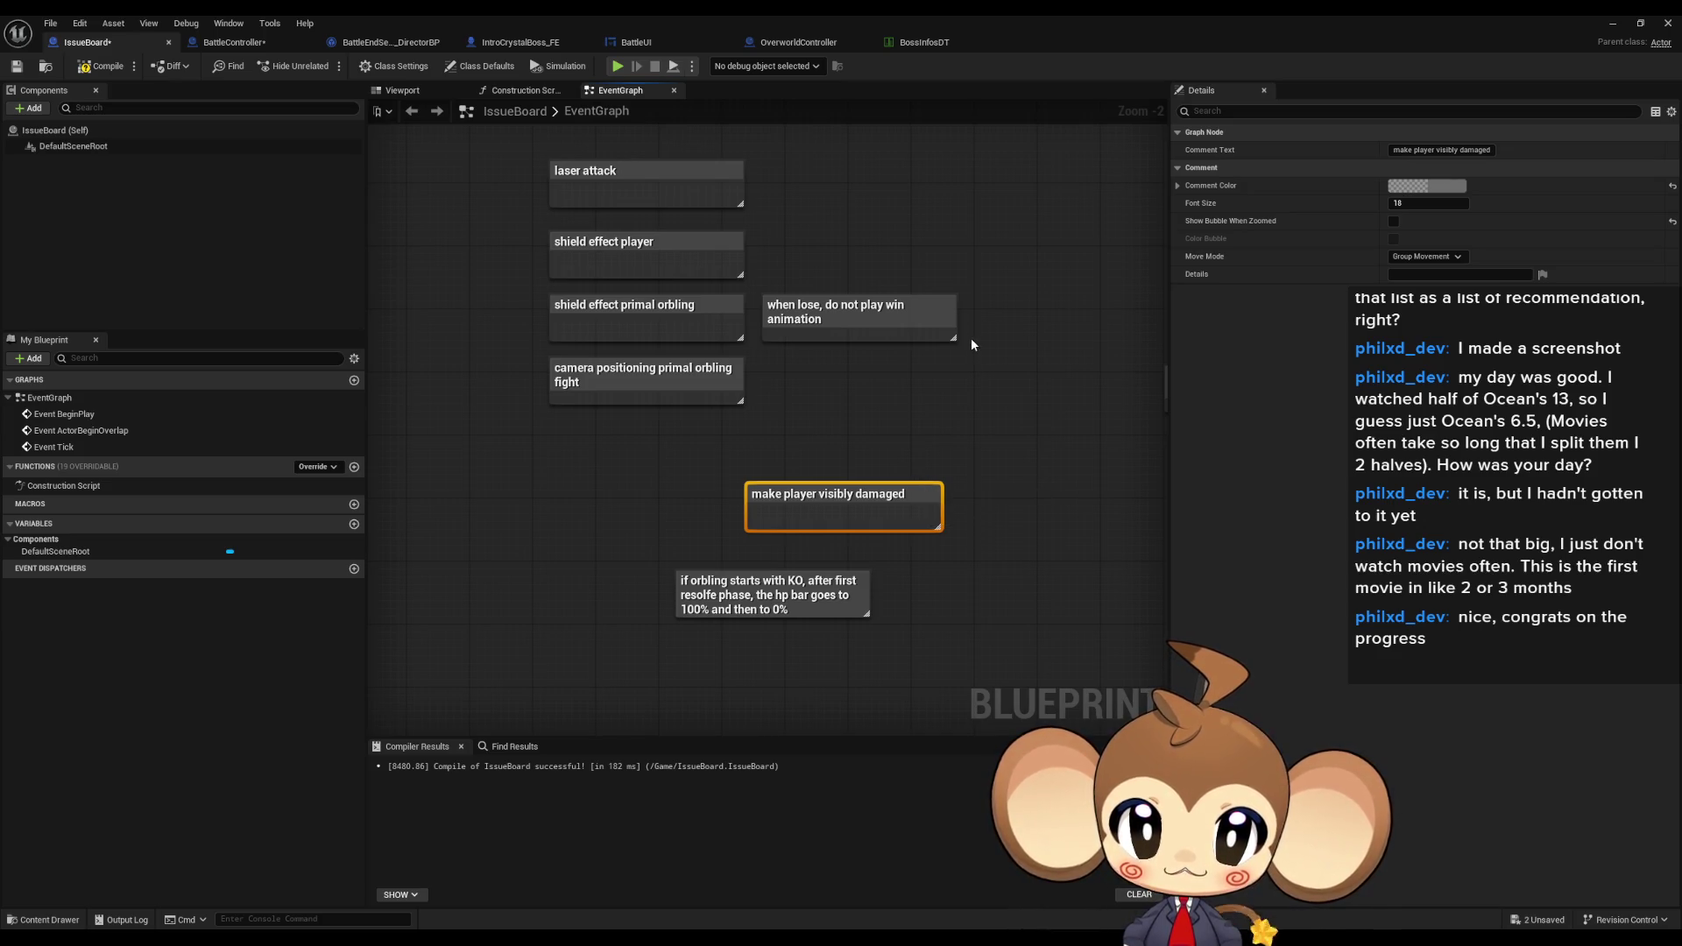
pyautogui.moveTo(820, 489)
pyautogui.mouseDown()
pyautogui.moveTo(859, 465)
pyautogui.moveTo(839, 368)
pyautogui.moveTo(834, 477)
pyautogui.moveTo(825, 292)
pyautogui.mouseUp()
pyautogui.click(849, 515)
pyautogui.click(807, 493)
pyautogui.click(840, 335)
pyautogui.moveTo(471, 349); pyautogui.dragTo(659, 460)
pyautogui.click(903, 578)
pyautogui.moveTo(903, 578); pyautogui.dragTo(942, 649)
pyautogui.click(947, 382)
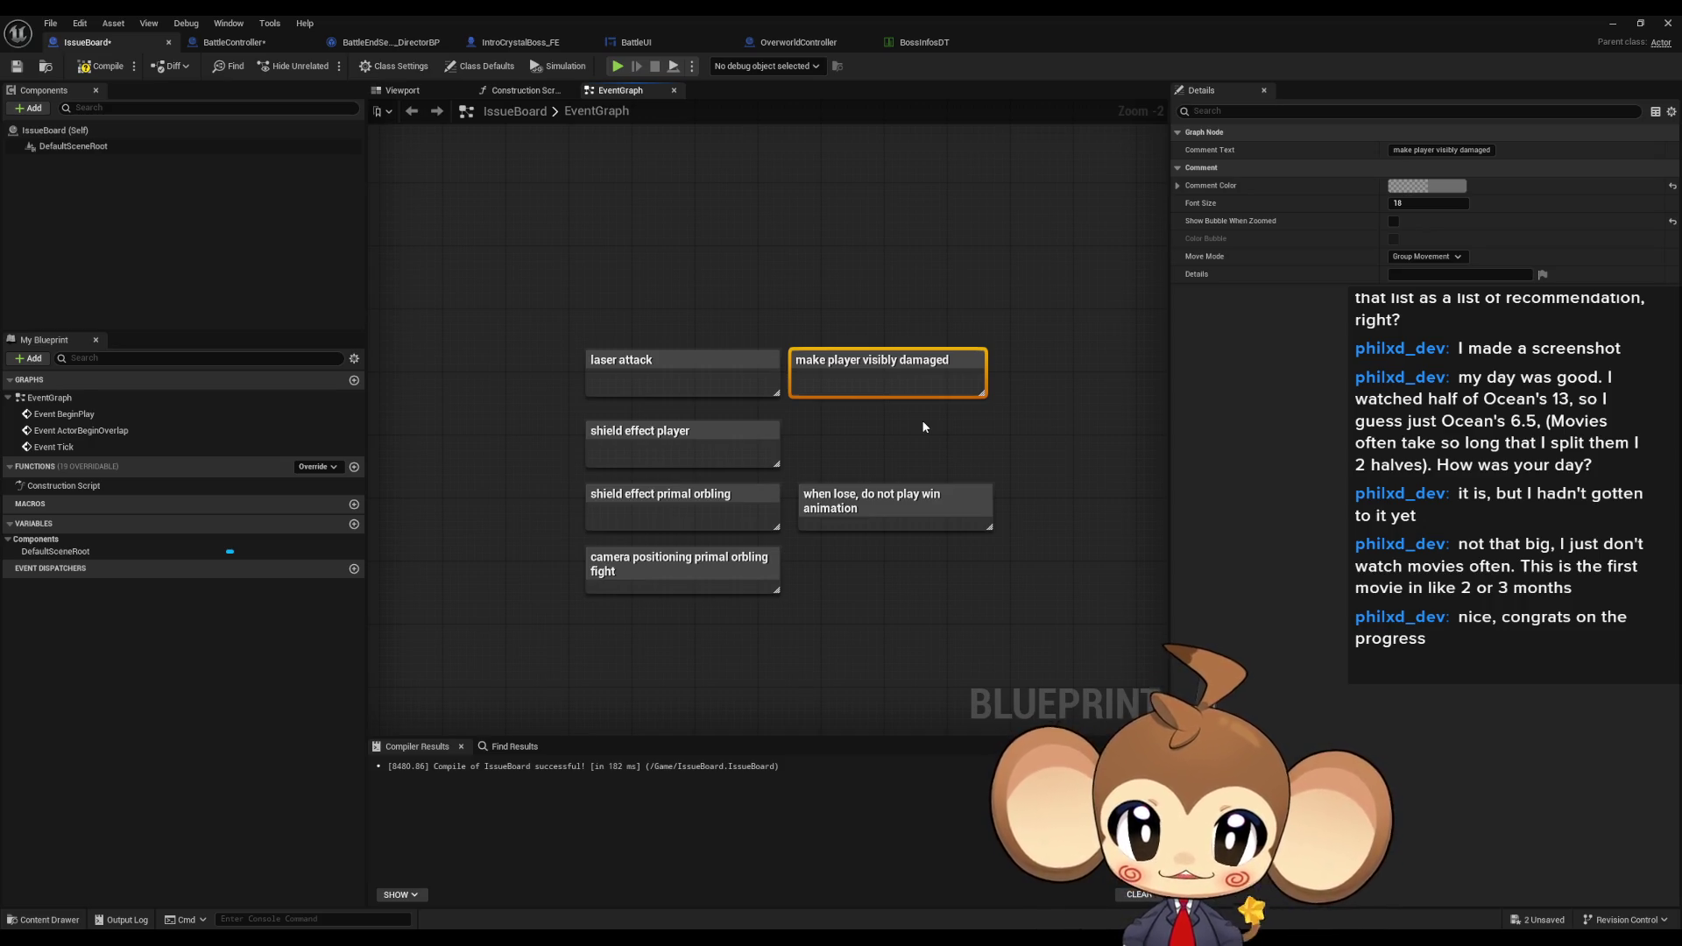
# - Select the six fight comment notes, then bring up the BossInfosDT data table with the IntroBoss_PrimalOrbling row
pyautogui.moveTo(544, 252)
pyautogui.mouseDown()
pyautogui.moveTo(1030, 675)
pyautogui.moveTo(1008, 683)
pyautogui.mouseUp()
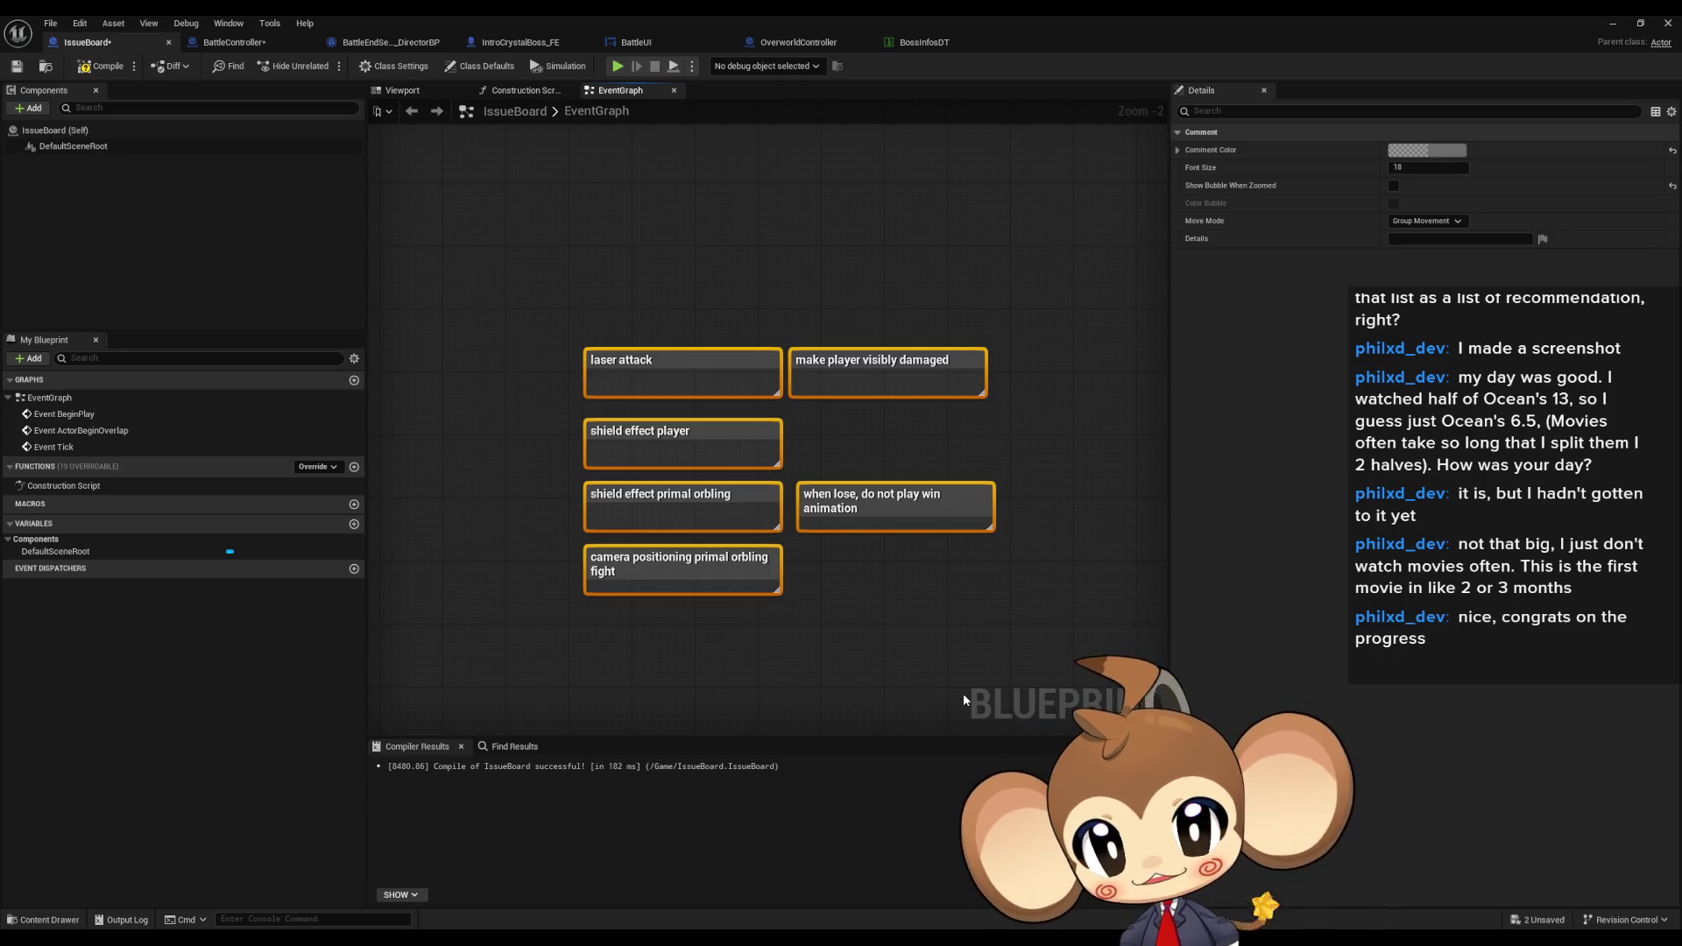
pyautogui.click(925, 42)
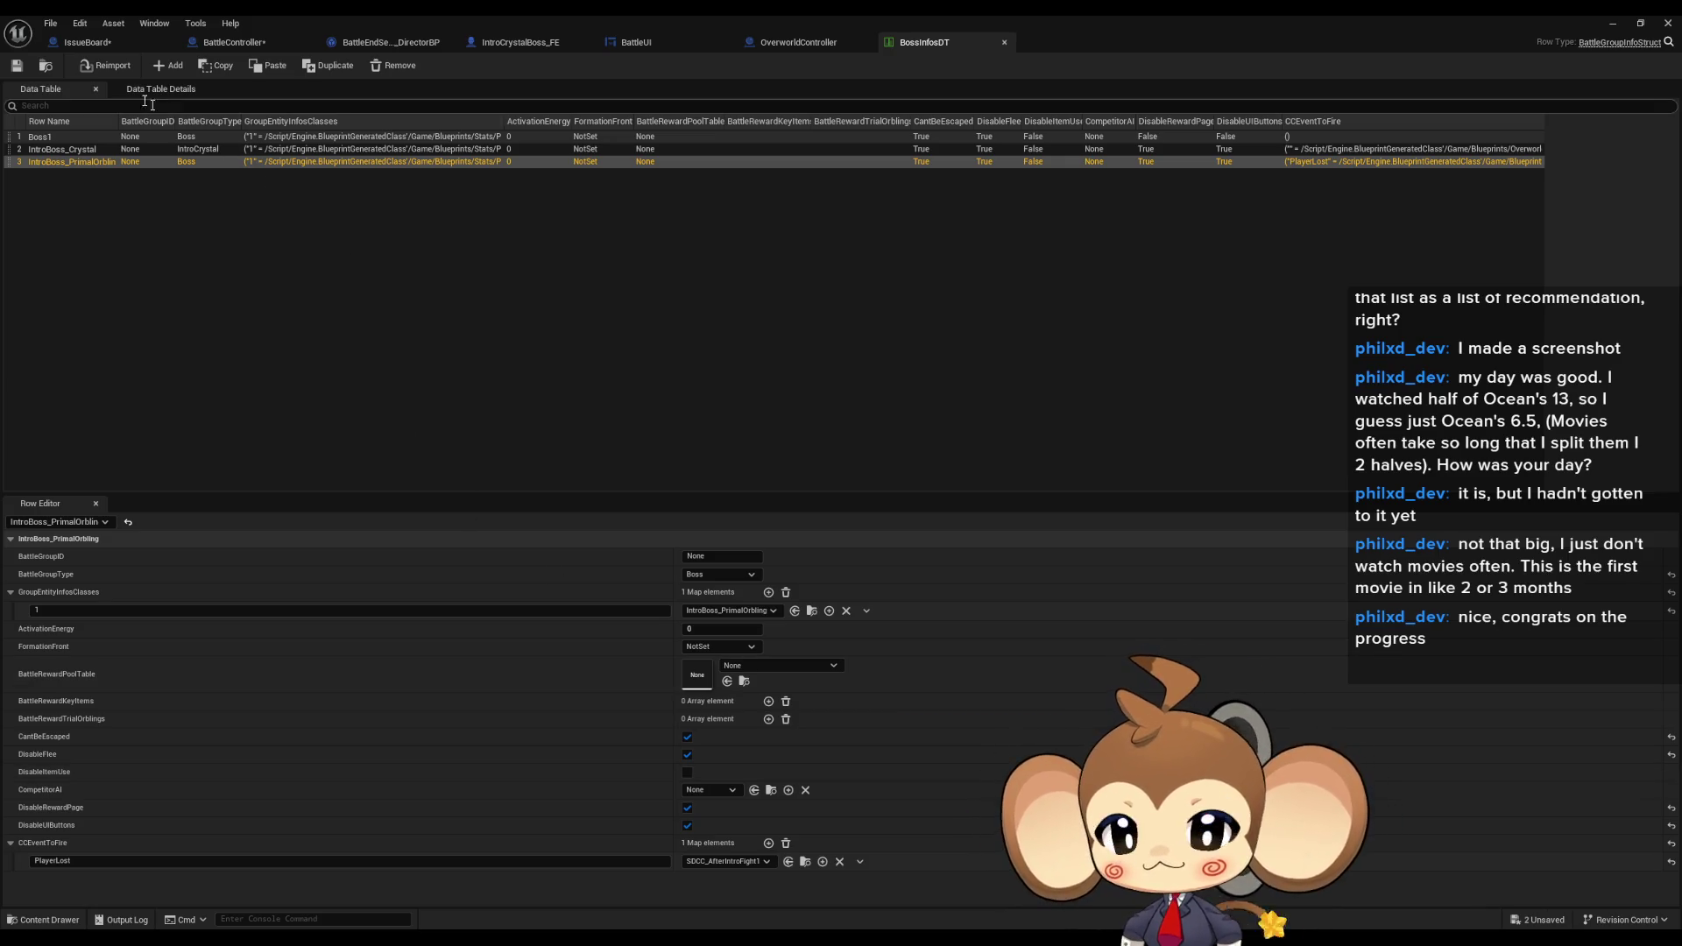
# - Back in the IssueBoard graph, move the fight comment group up and to the left
pyautogui.click(88, 48)
pyautogui.scroll(-5, 806, 521)
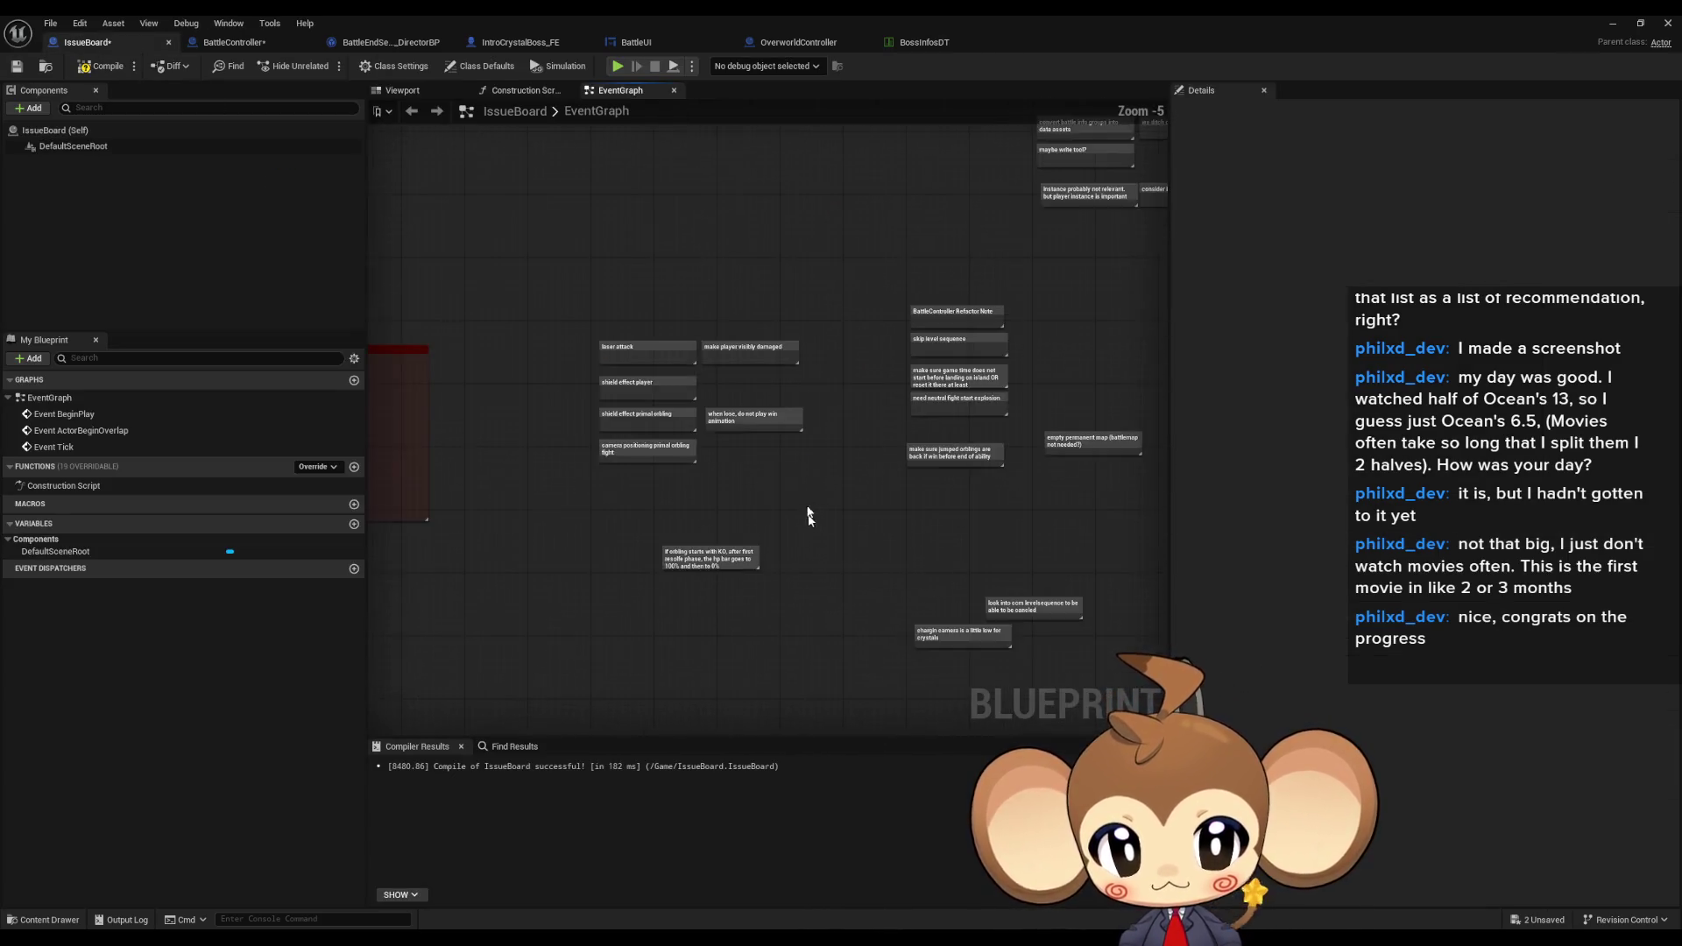
pyautogui.moveTo(567, 403)
pyautogui.mouseDown()
pyautogui.moveTo(771, 548)
pyautogui.moveTo(612, 352)
pyautogui.moveTo(640, 345)
pyautogui.mouseUp()
pyautogui.scroll(5, 785, 392)
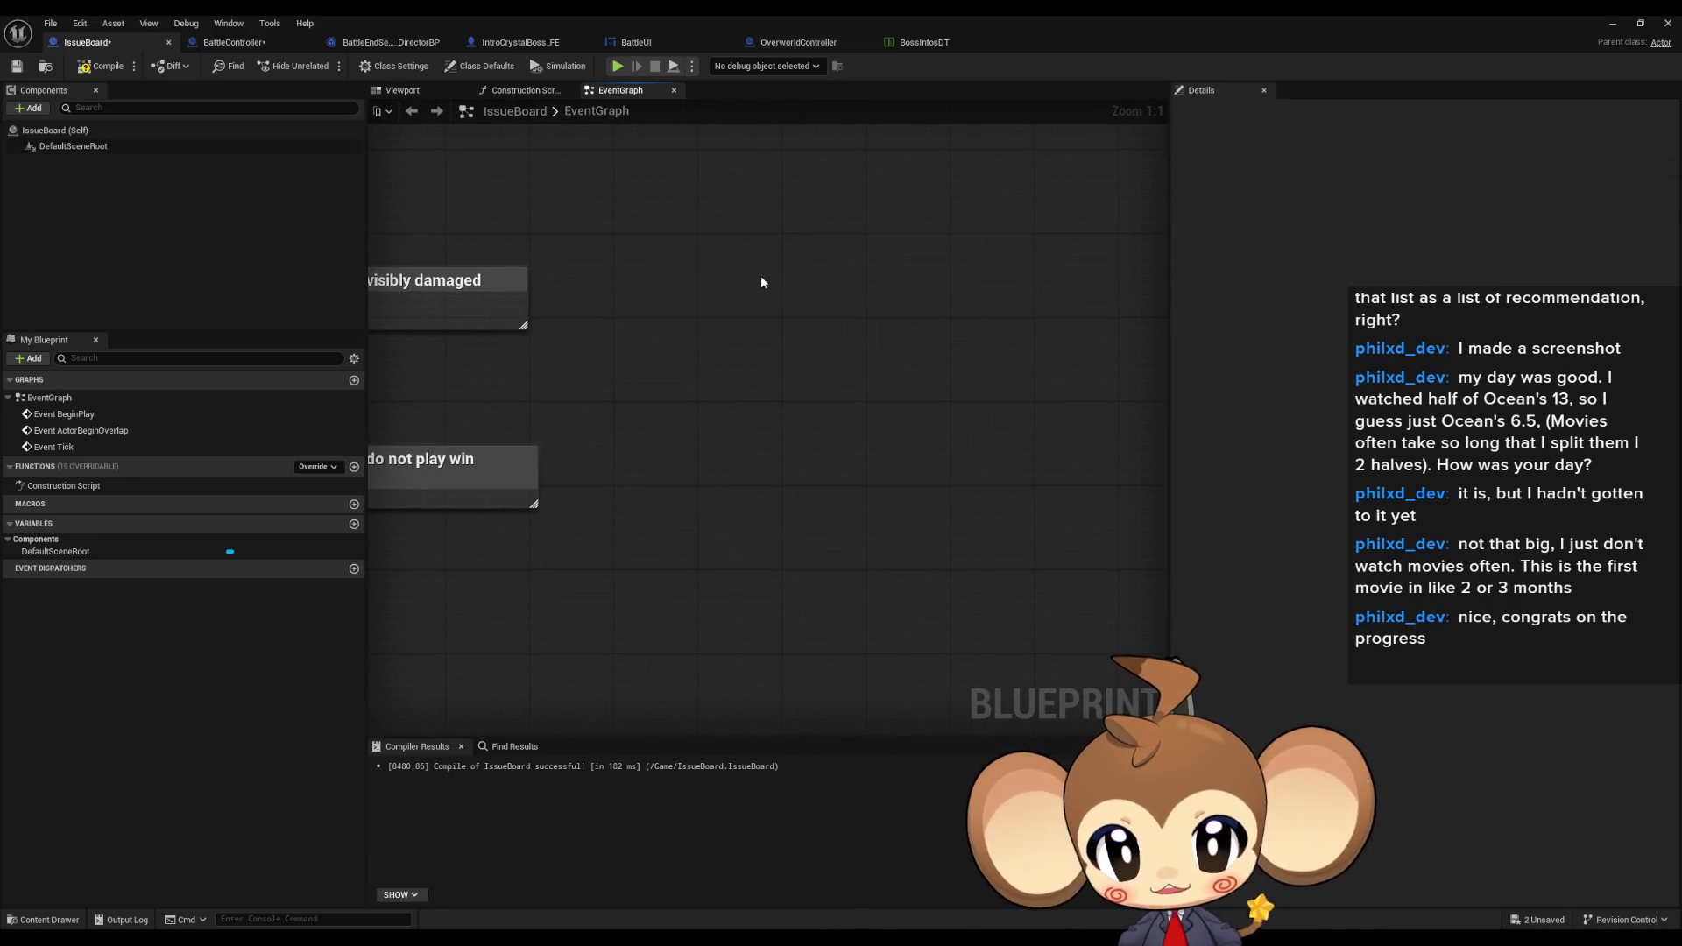
# - Add a comment note about the fight between the orbling and the crystal
pyautogui.press('c')
pyautogui.press('BackSpace')
pyautogui.write('Disabletween o')
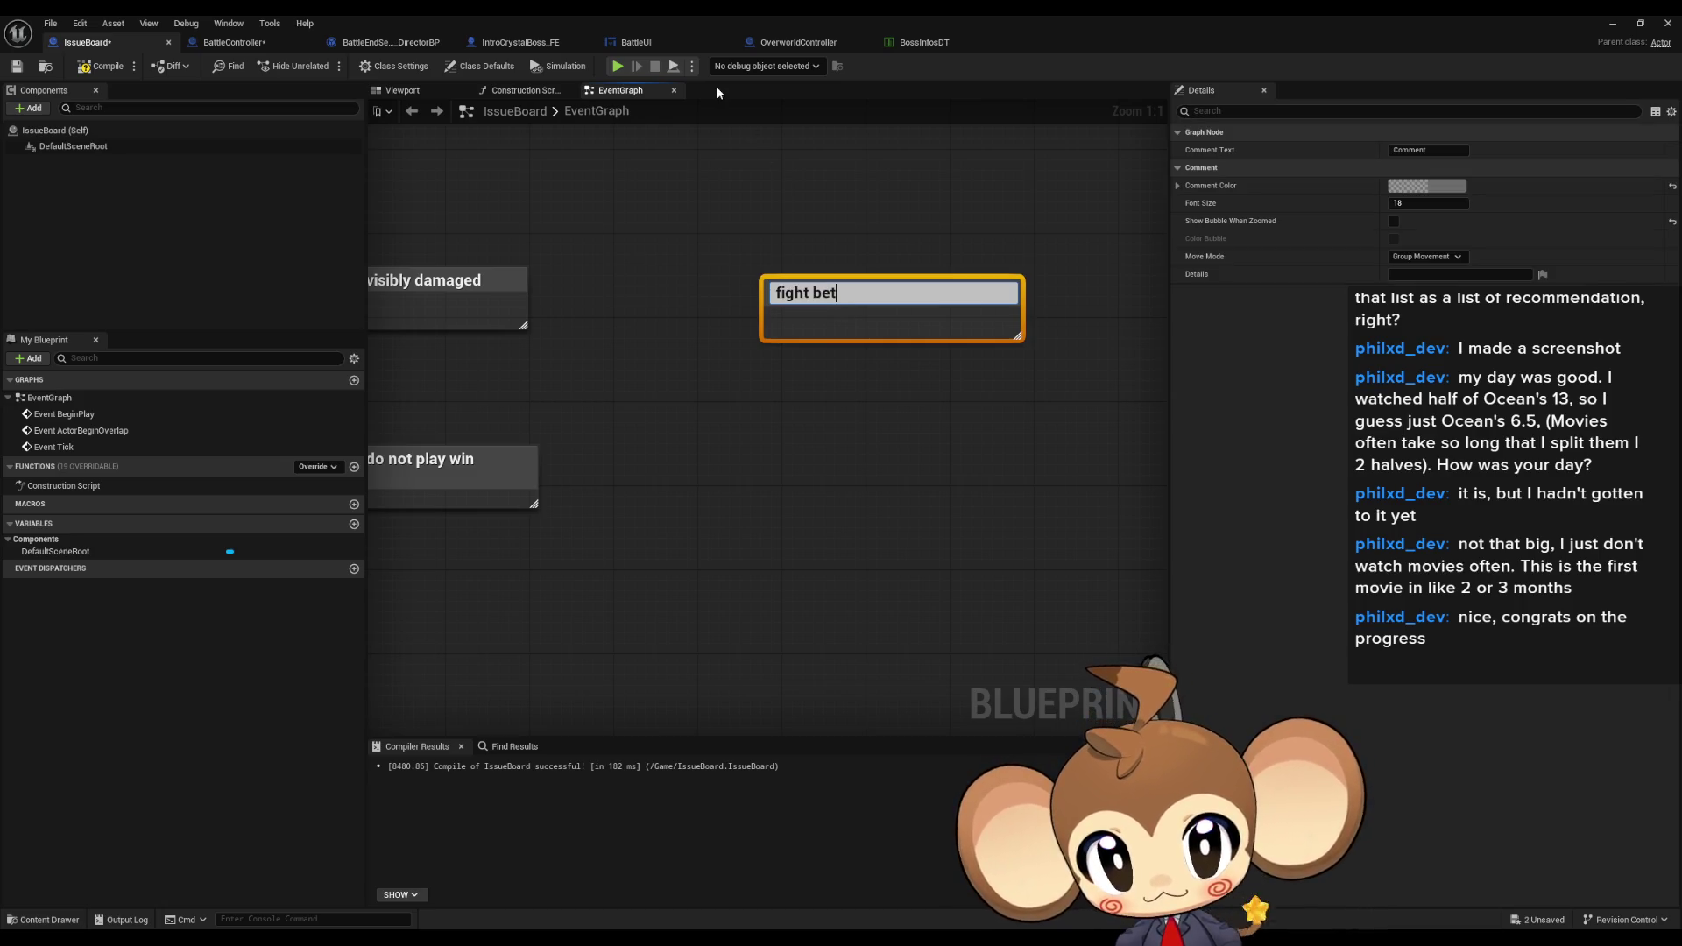
pyautogui.write('rbl')
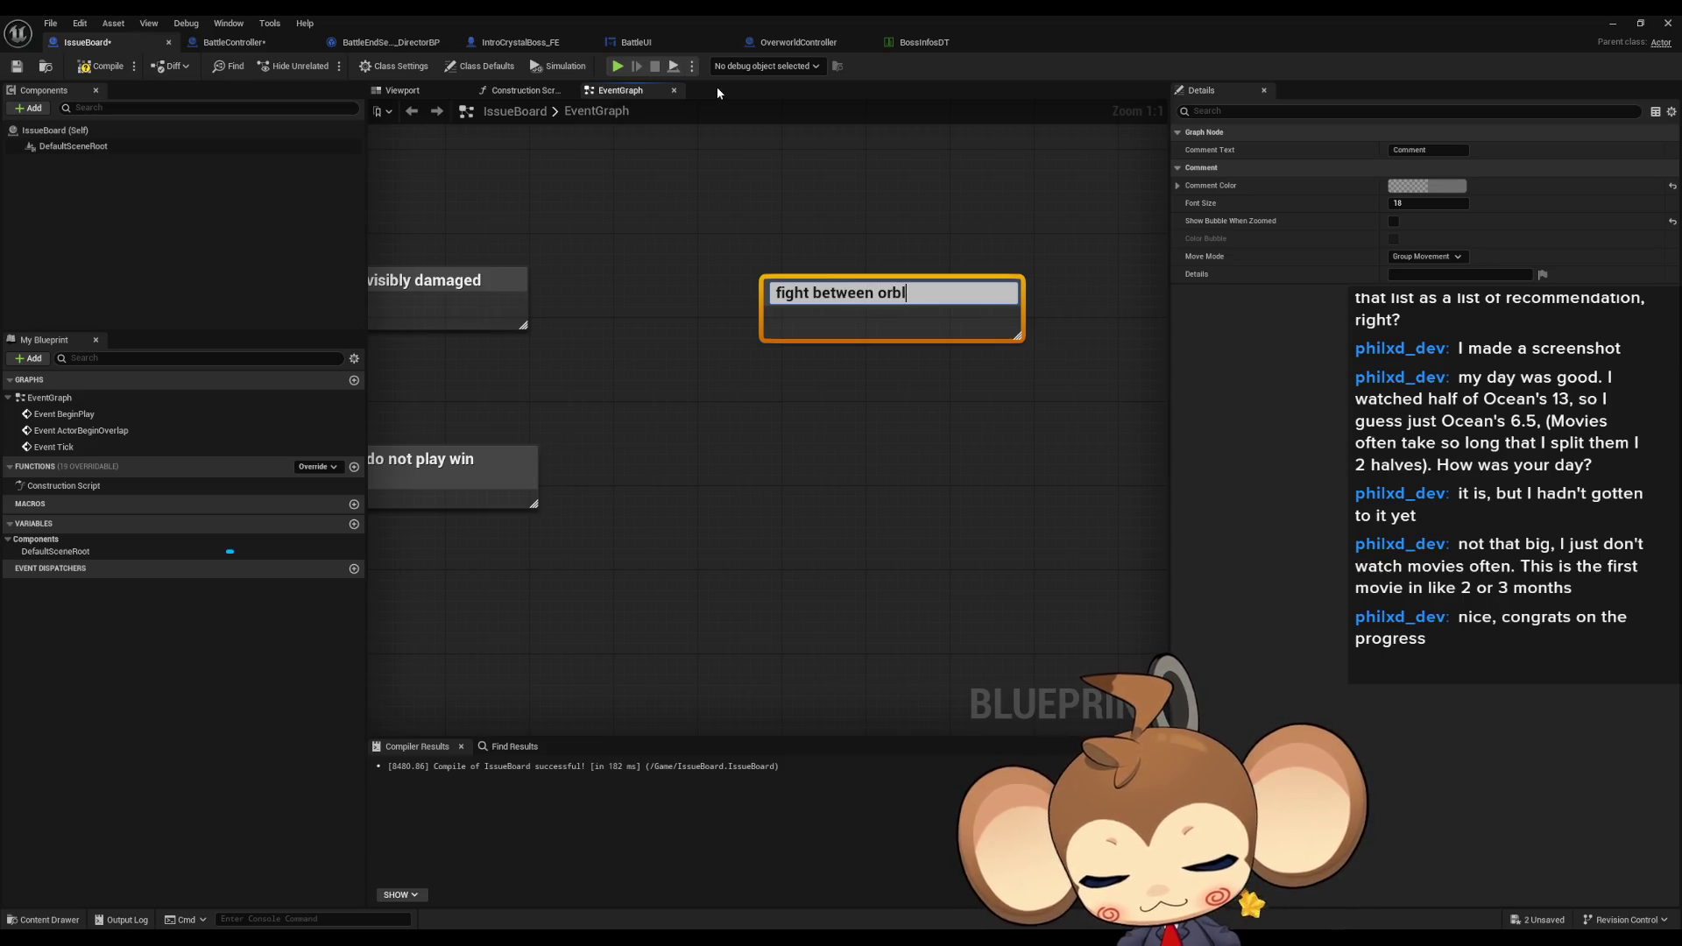
pyautogui.write('ing and')
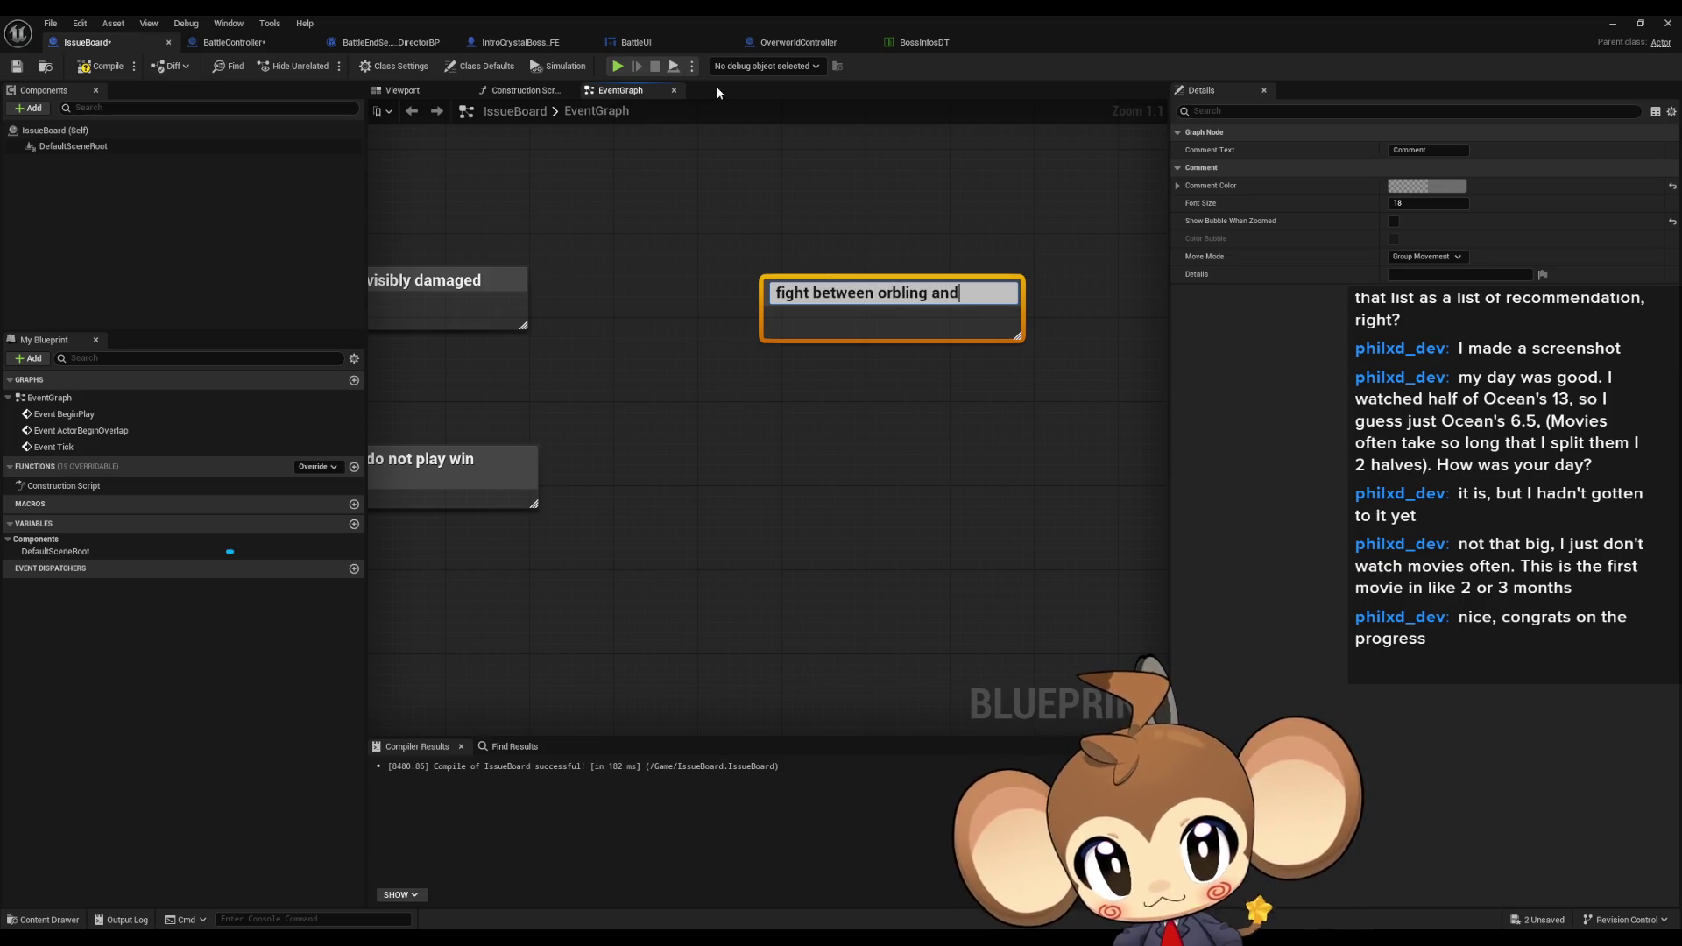
pyautogui.write(' crystal')
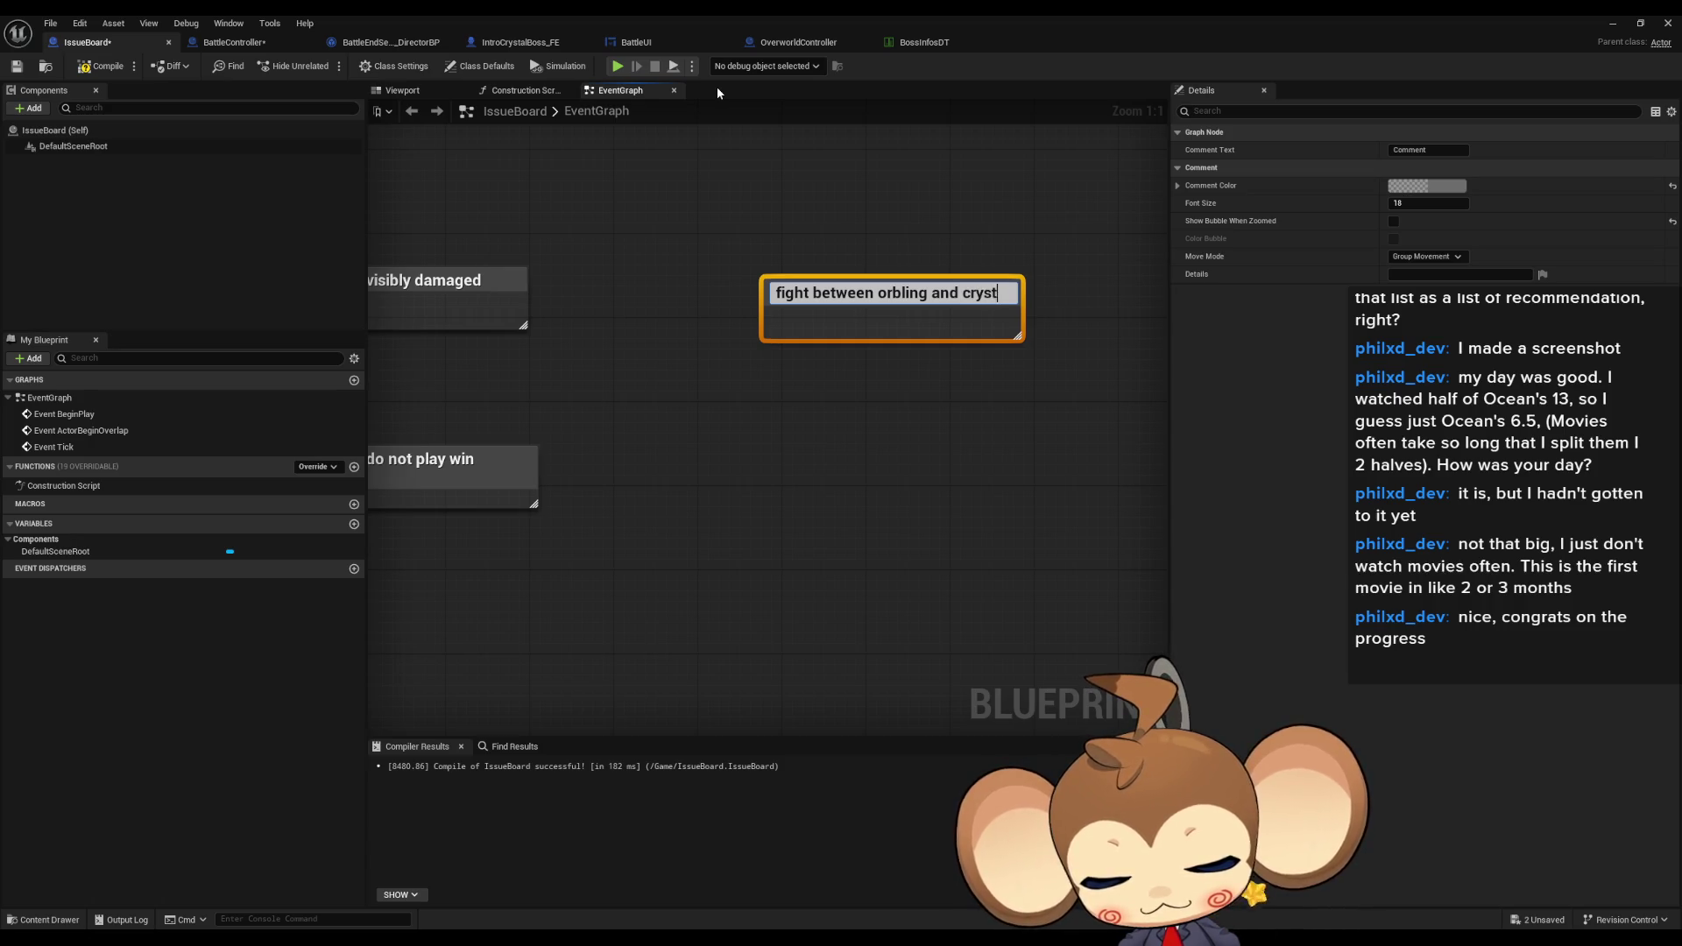
pyautogui.press('Return')
# - Add a 'back to console' comment note beside it
pyautogui.moveTo(886, 240); pyautogui.dragTo(677, 478)
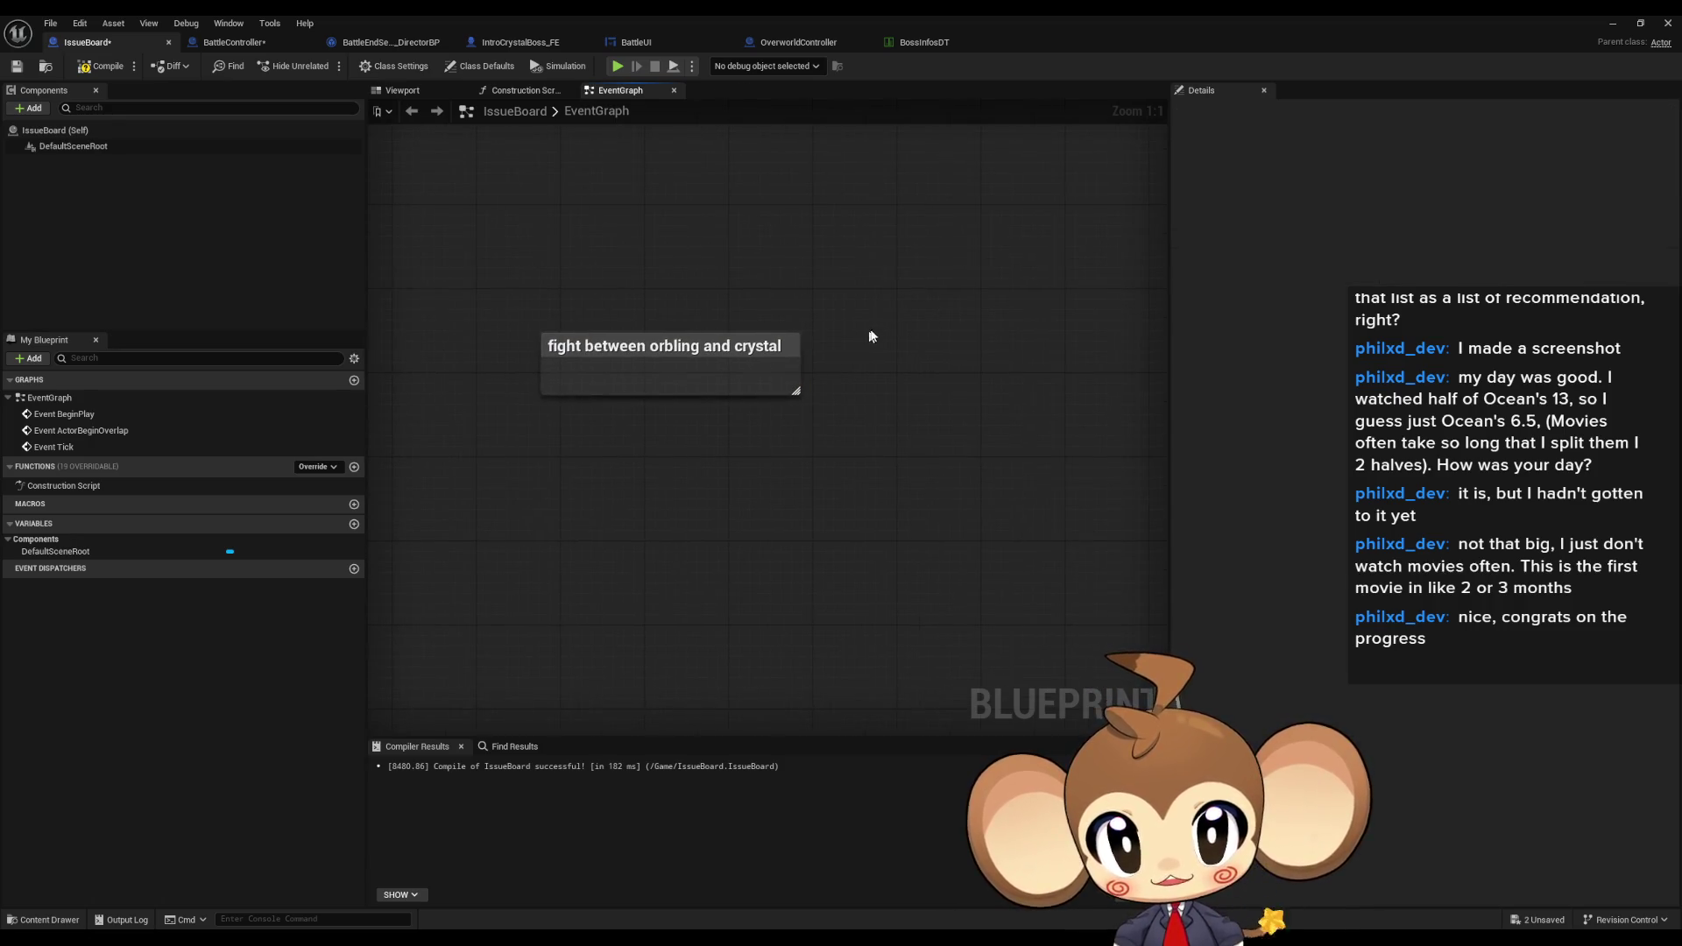
pyautogui.moveTo(867, 334); pyautogui.dragTo(785, 338)
pyautogui.press('c')
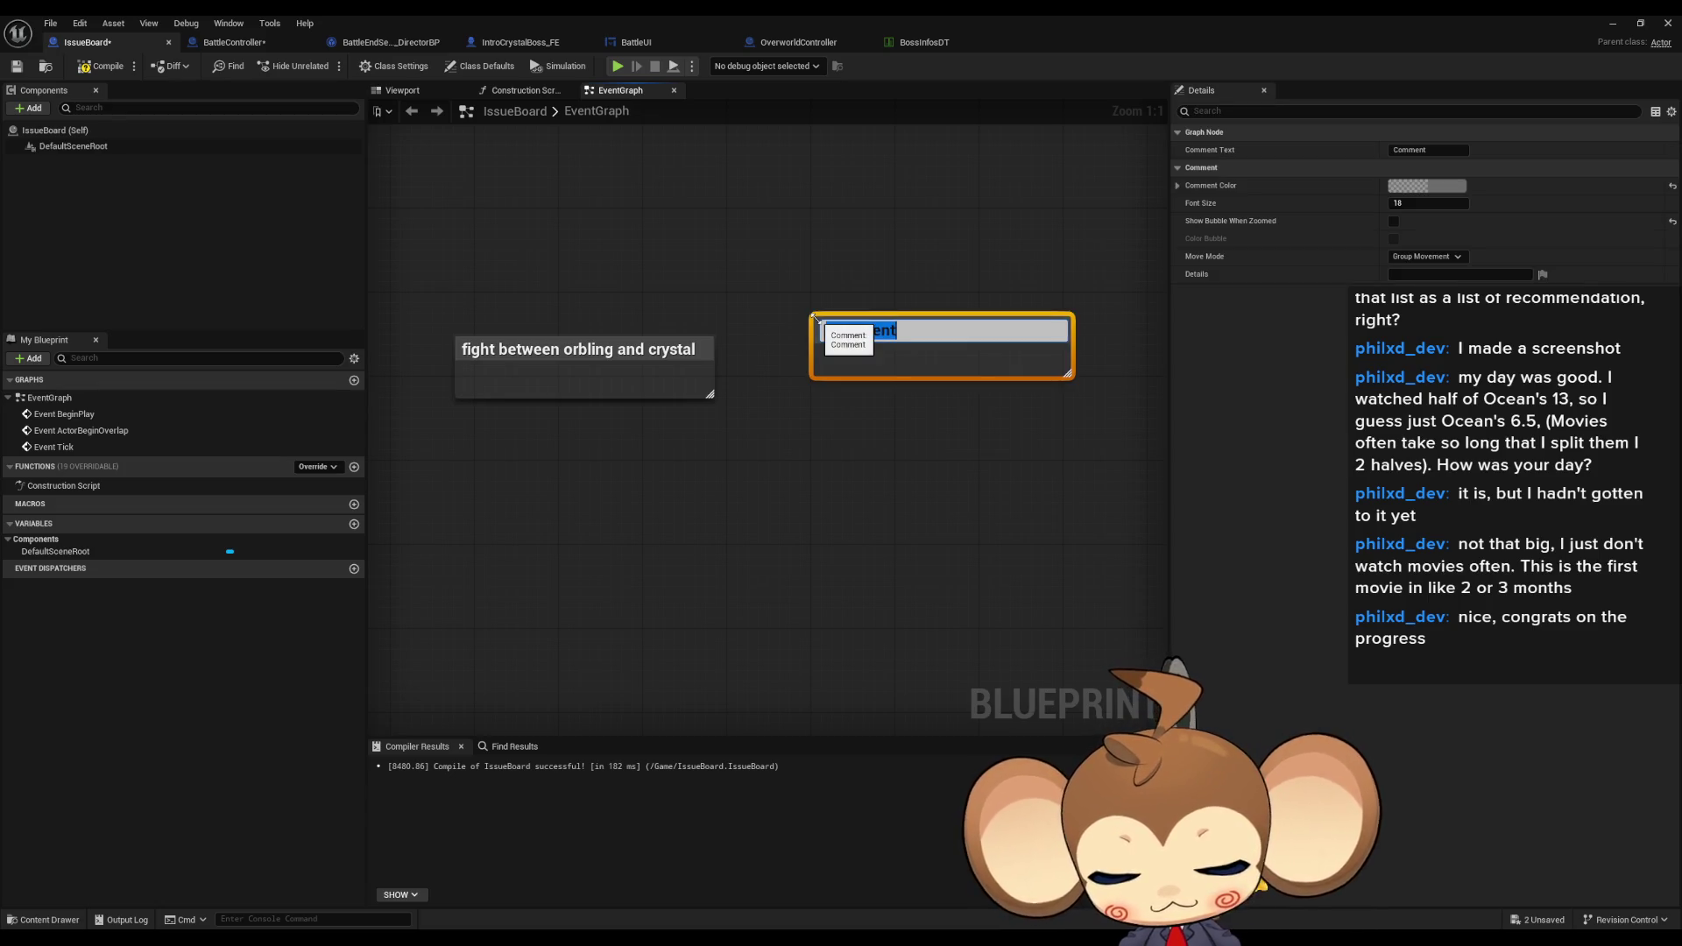
pyautogui.write('Print to console')
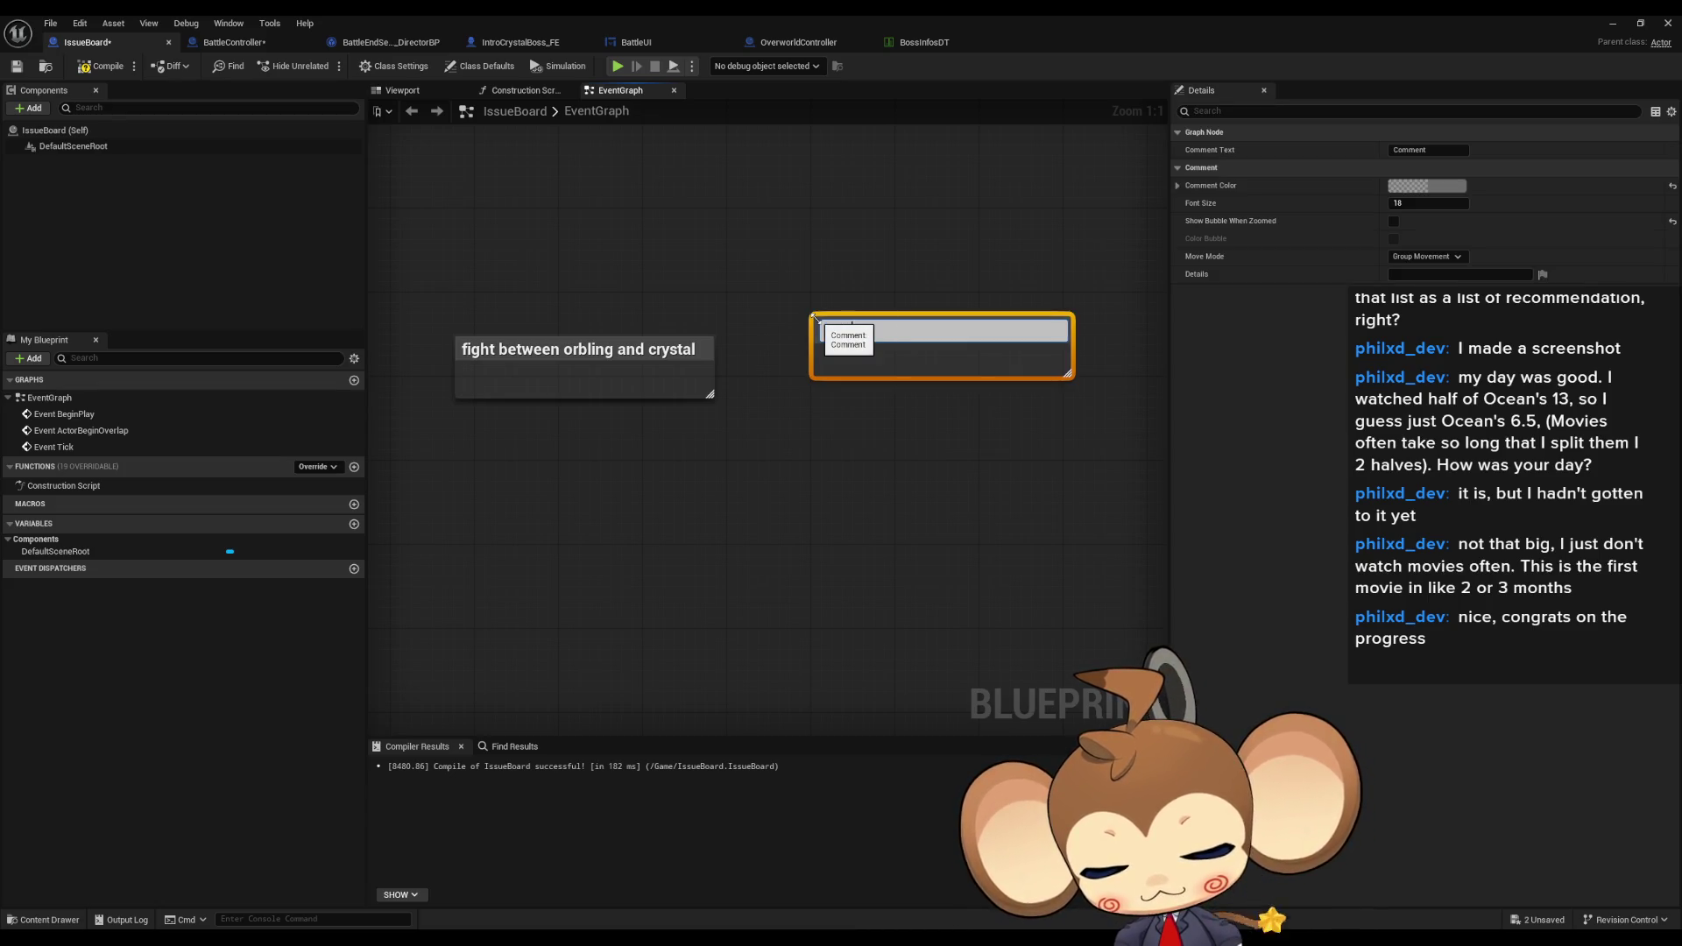
pyautogui.press('Return')
# - Add a note that the artifact has been permanently damaged, placed under 'back to console'
pyautogui.click(820, 428)
pyautogui.write('c')
pyautogui.write('ttle')
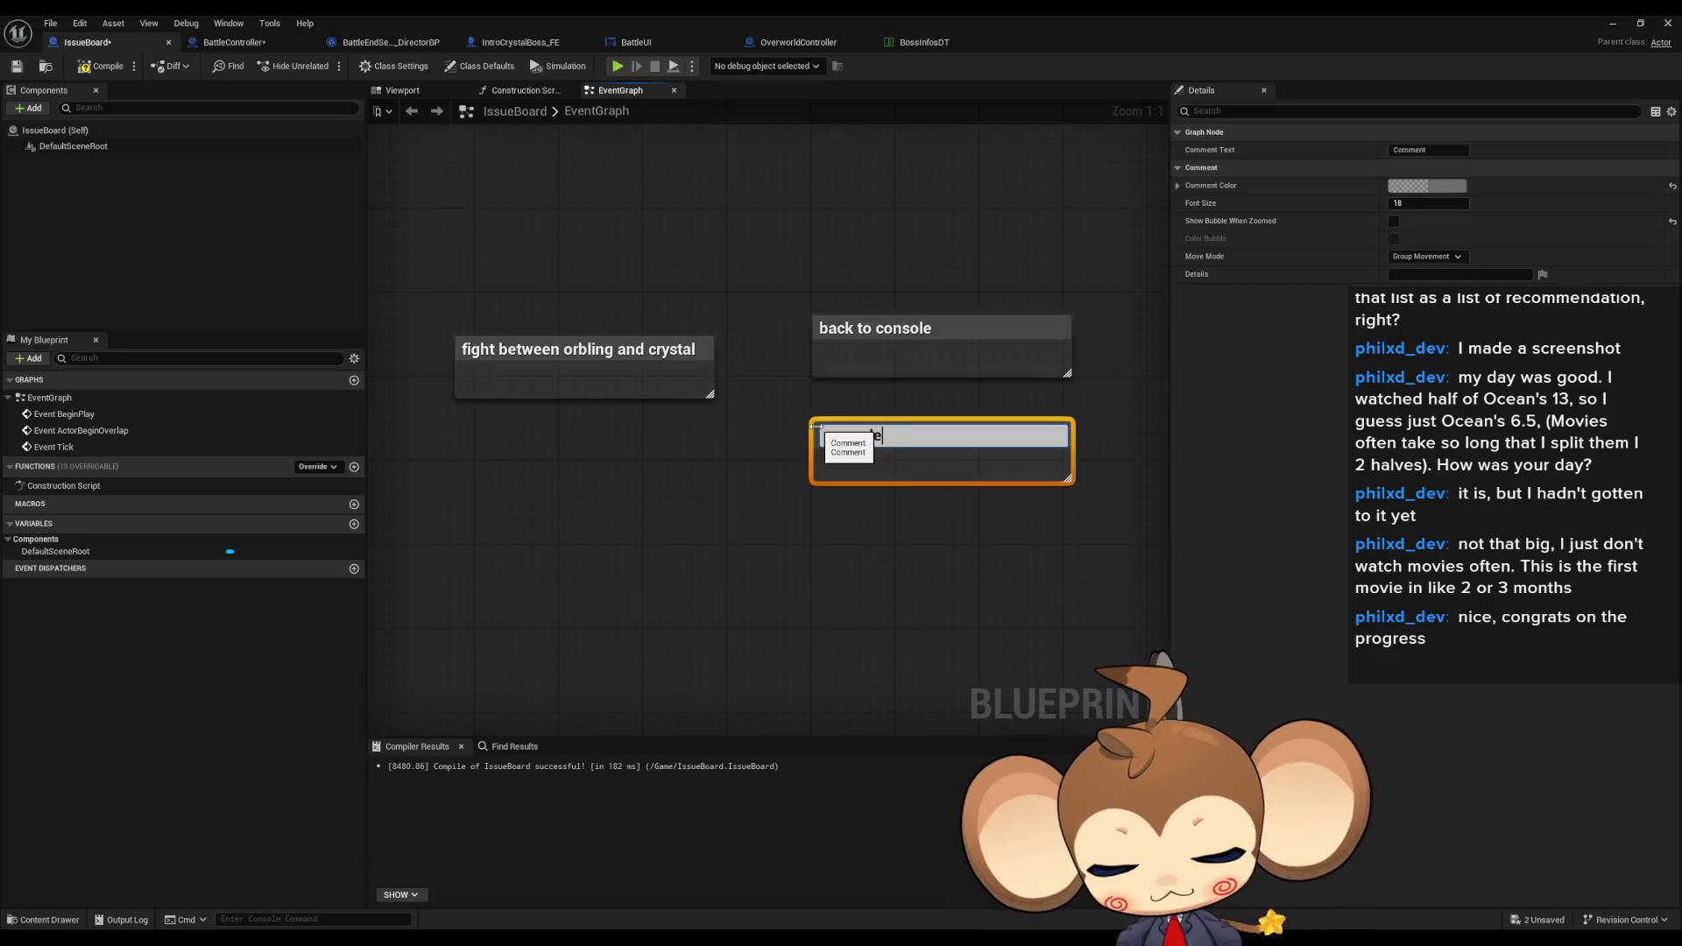
pyautogui.write(' tells us')
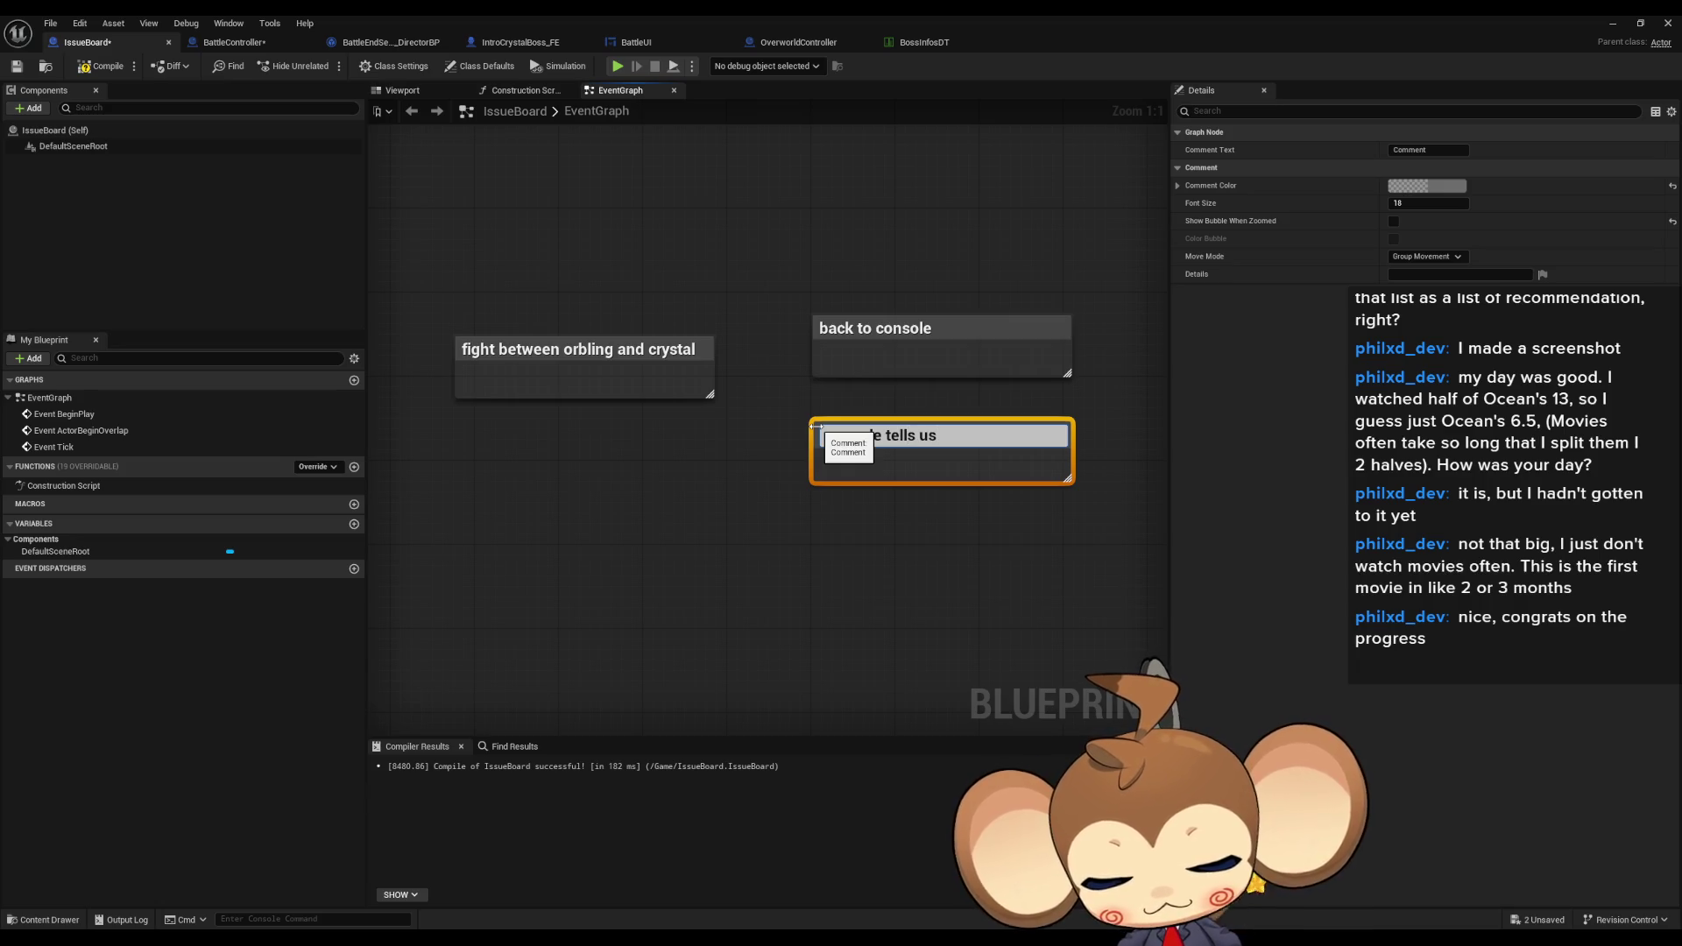
pyautogui.write(', ar')
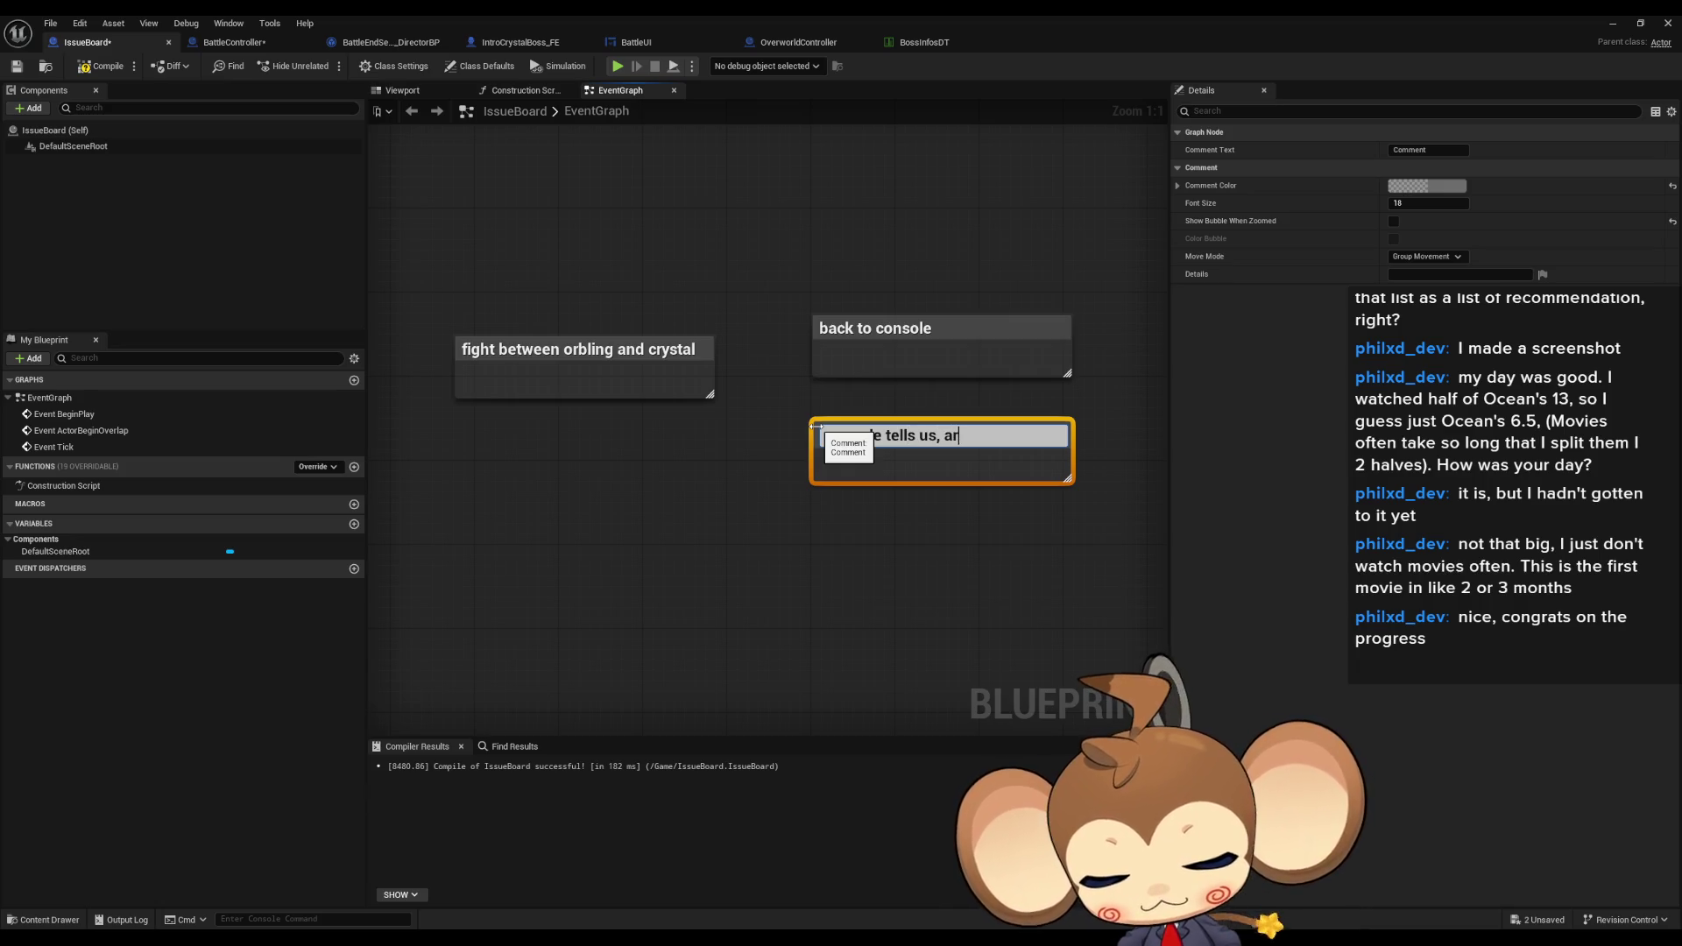
pyautogui.write('tifact ')
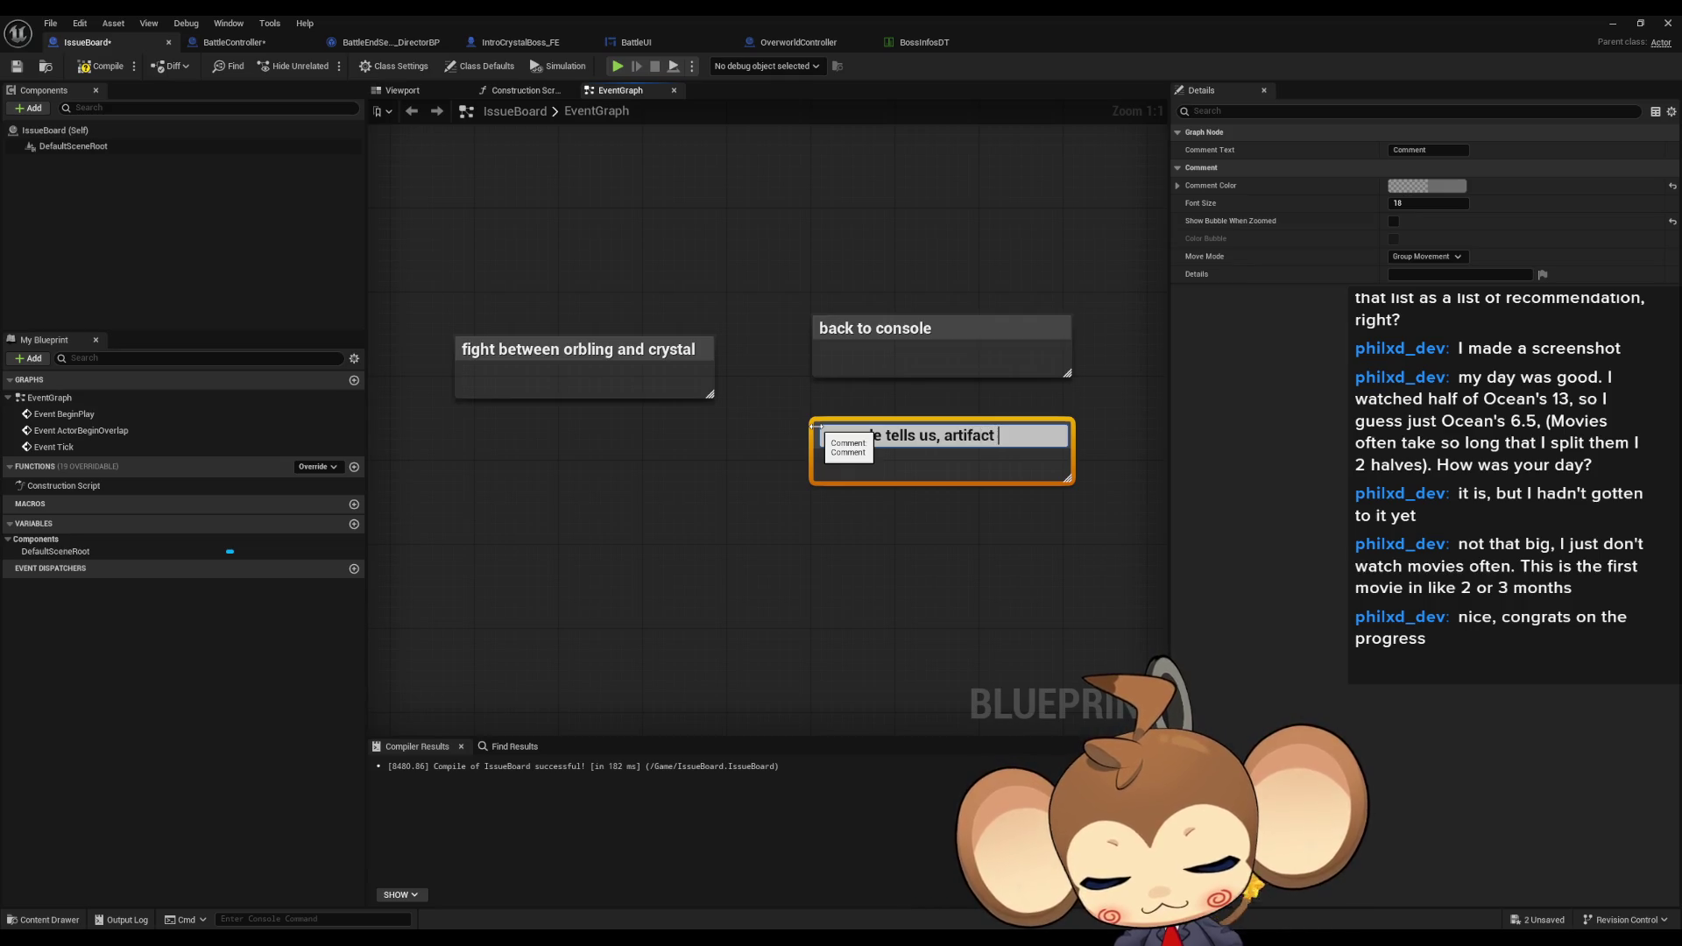
pyautogui.write('has beem')
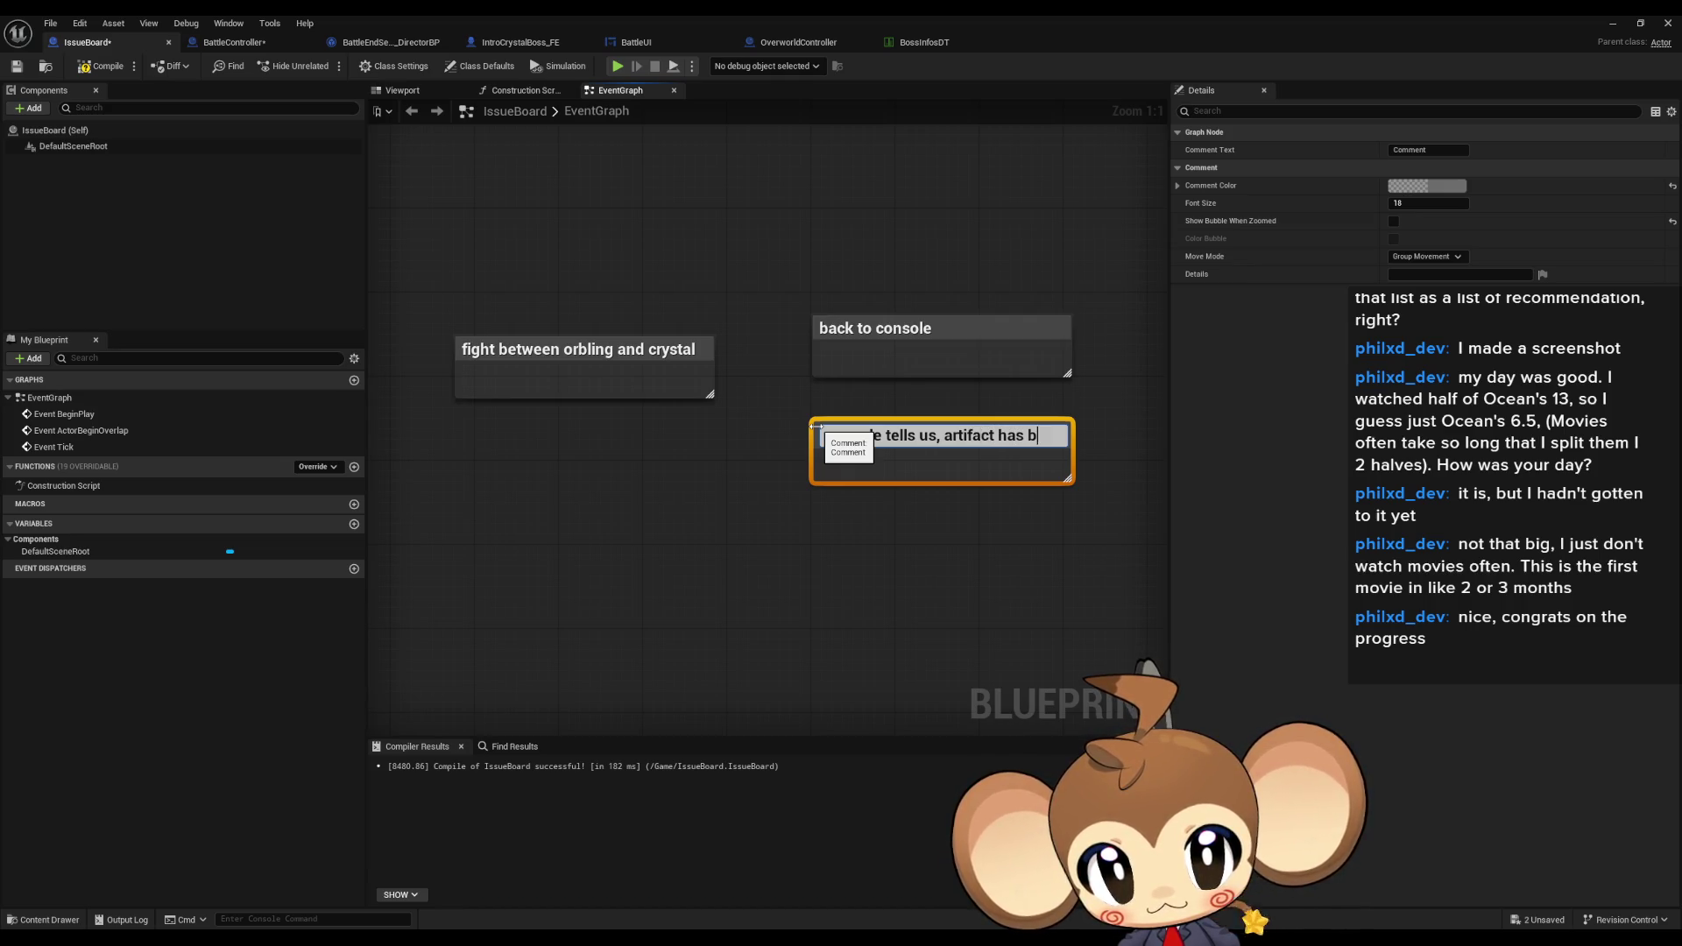
pyautogui.press('BackSpace')
pyautogui.write('n er')
pyautogui.write('manently dm')
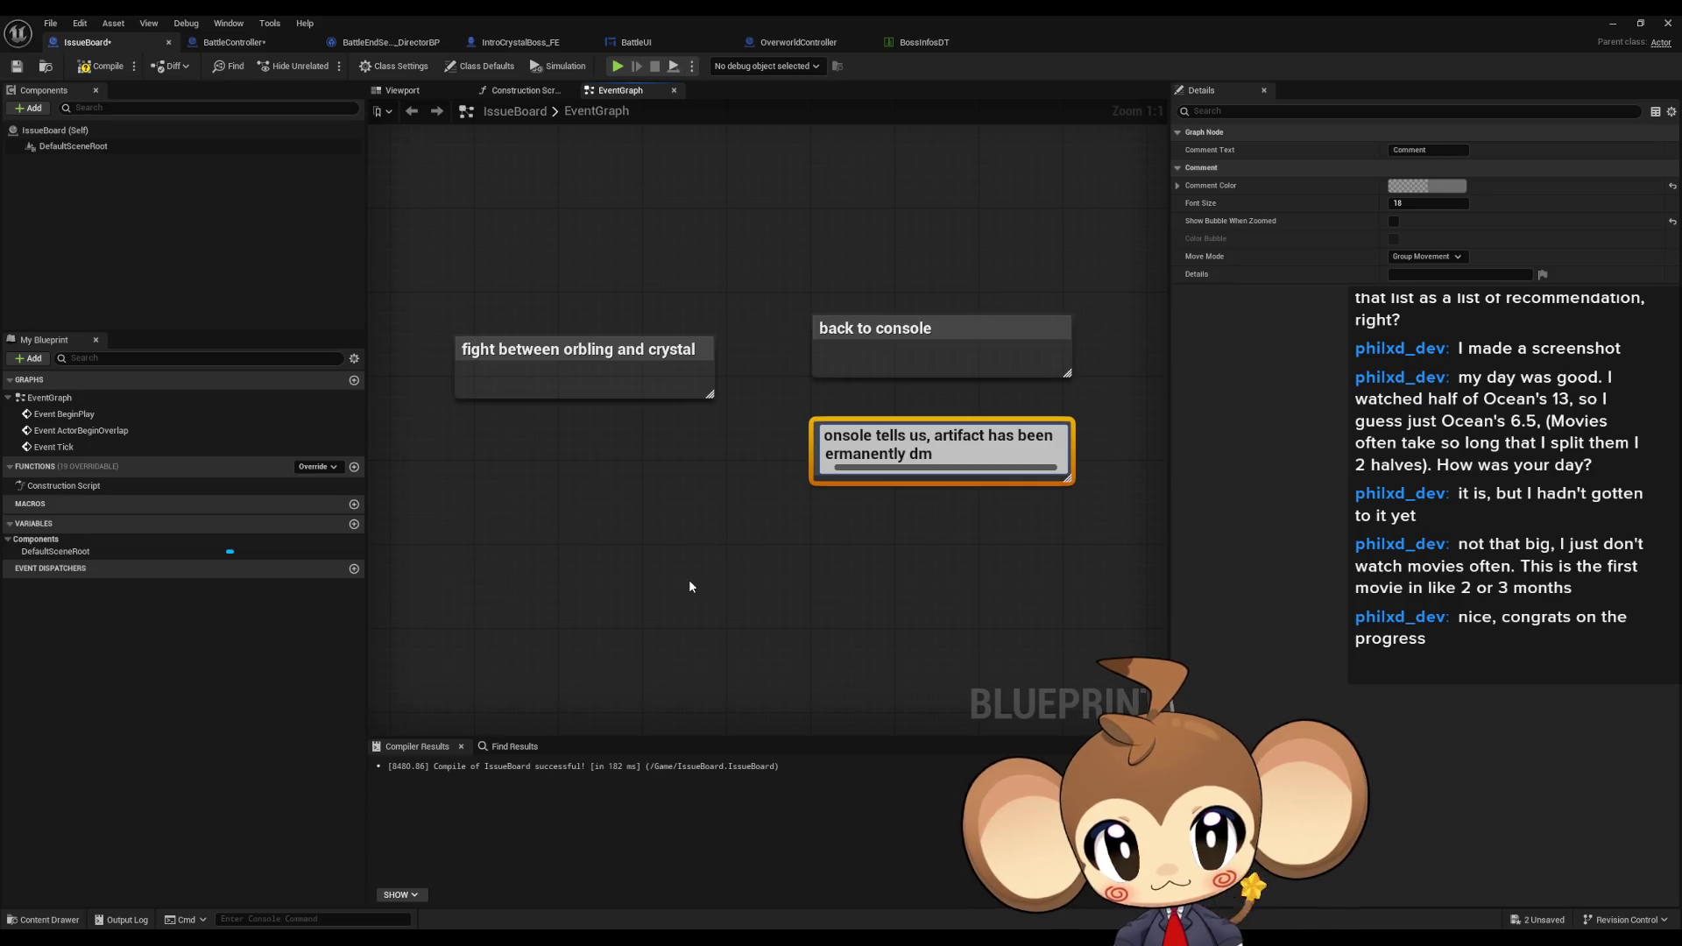
pyautogui.press('BackSpace')
pyautogui.write('an')
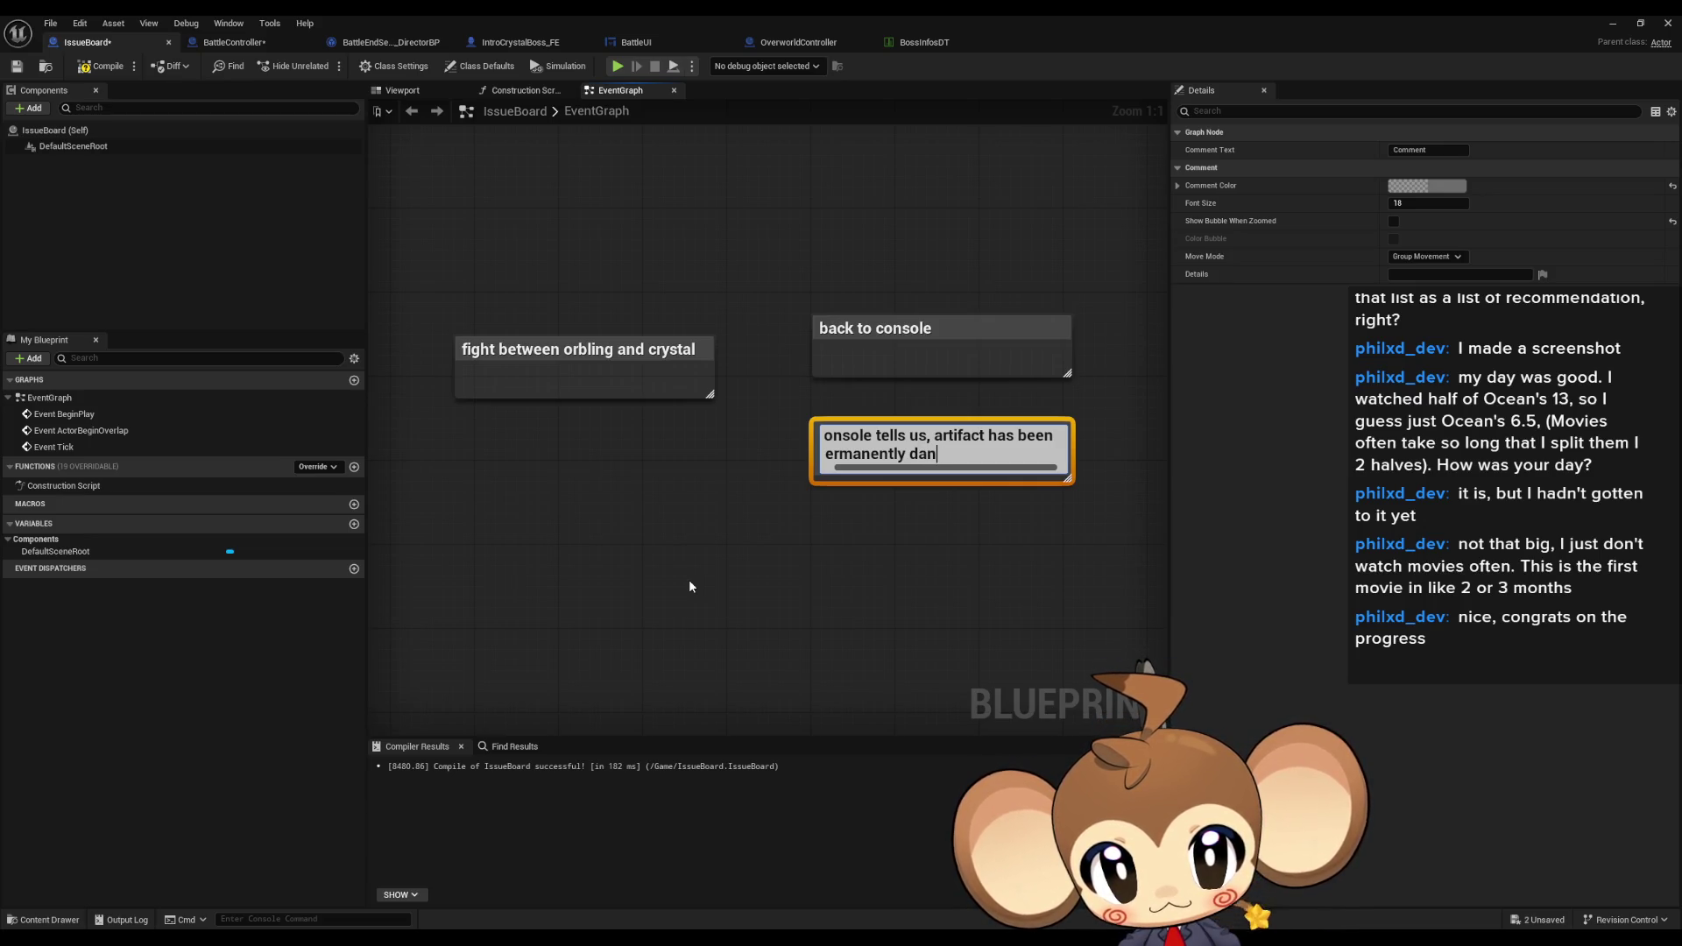
pyautogui.press('BackSpace')
pyautogui.write('maged')
pyautogui.press('Return')
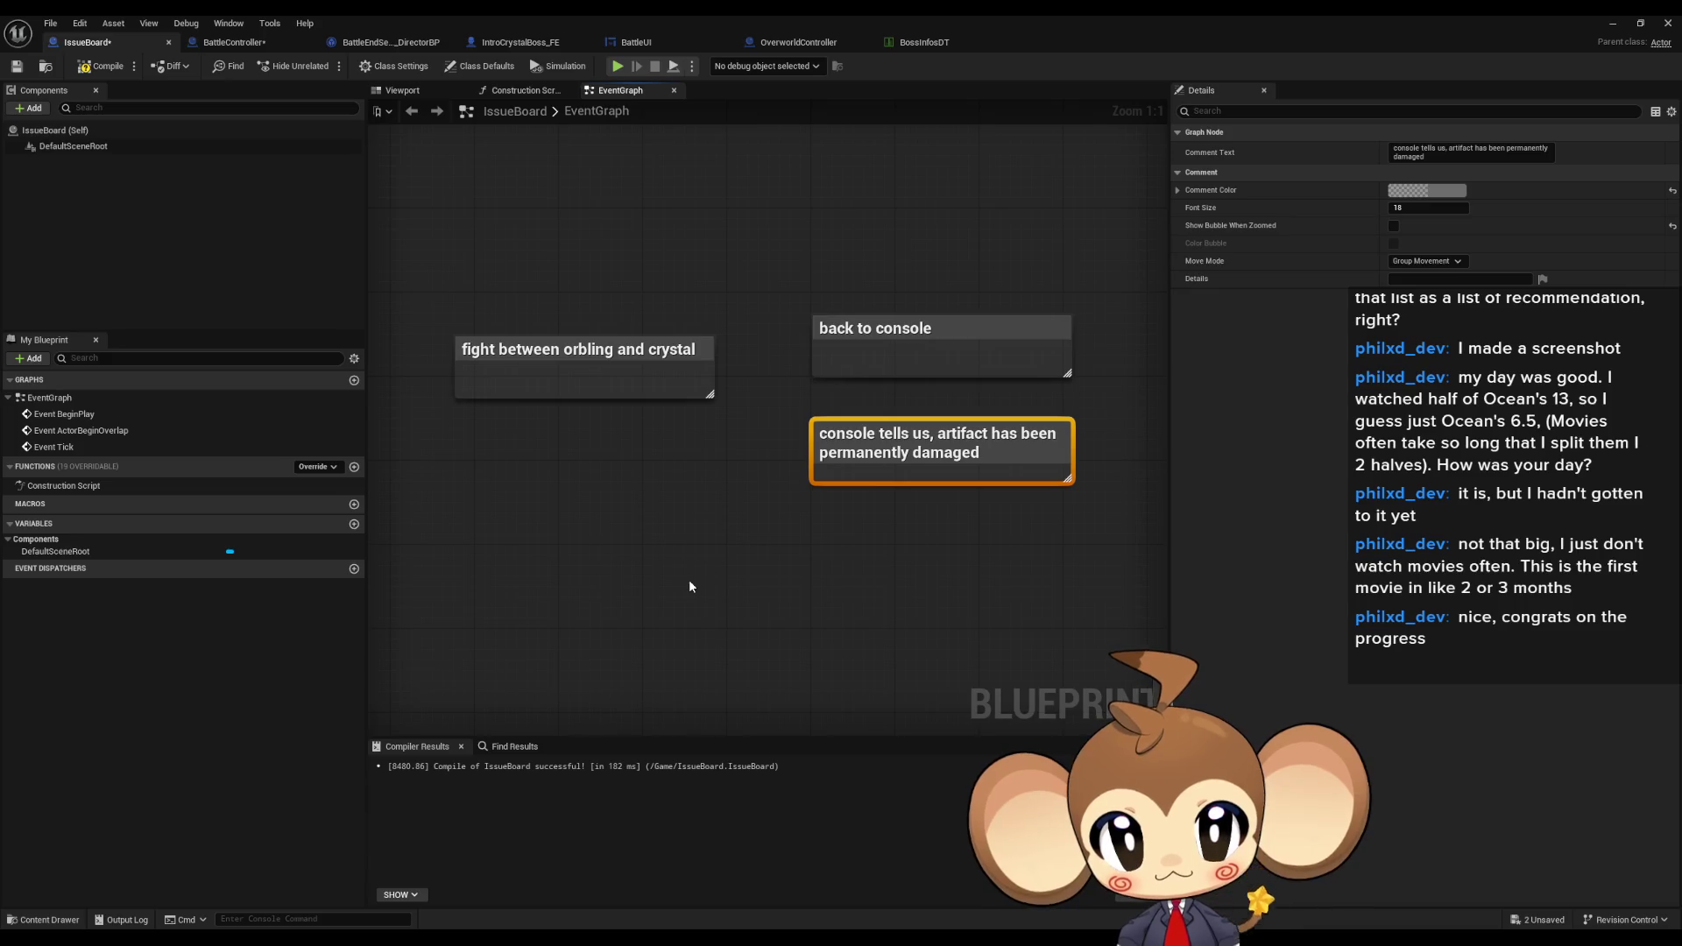
pyautogui.moveTo(897, 436); pyautogui.dragTo(900, 415)
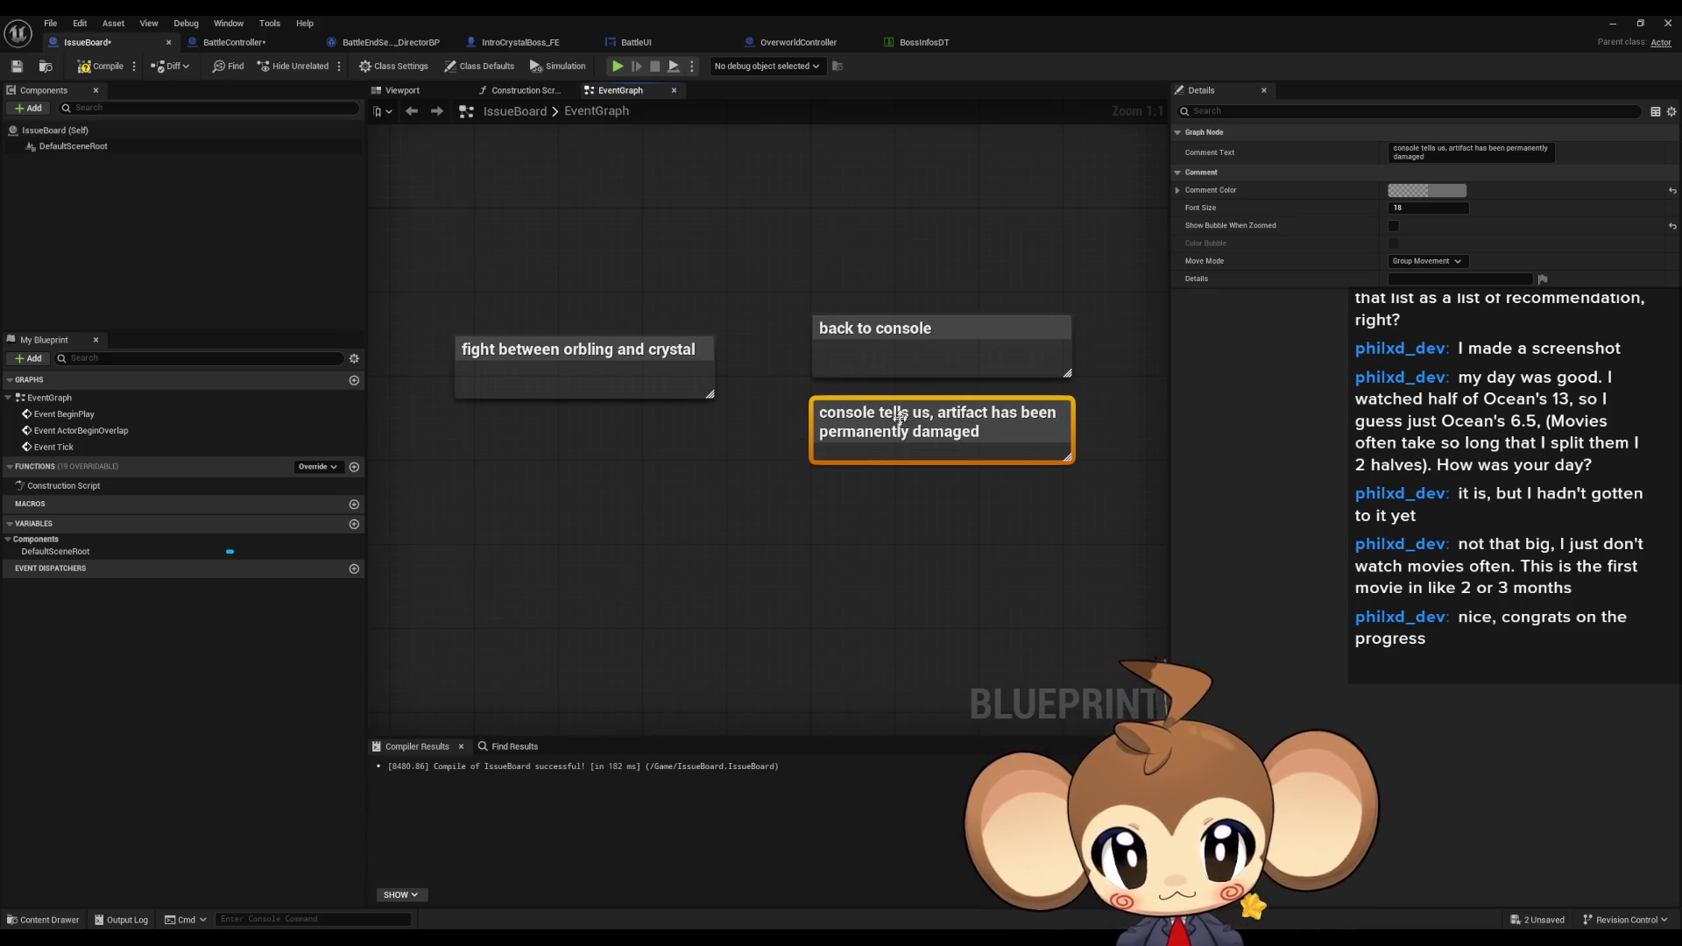
pyautogui.click(883, 532)
# - Add the note 'we can enter simulation anyway' below the artifact note
pyautogui.moveTo(849, 522); pyautogui.dragTo(769, 515)
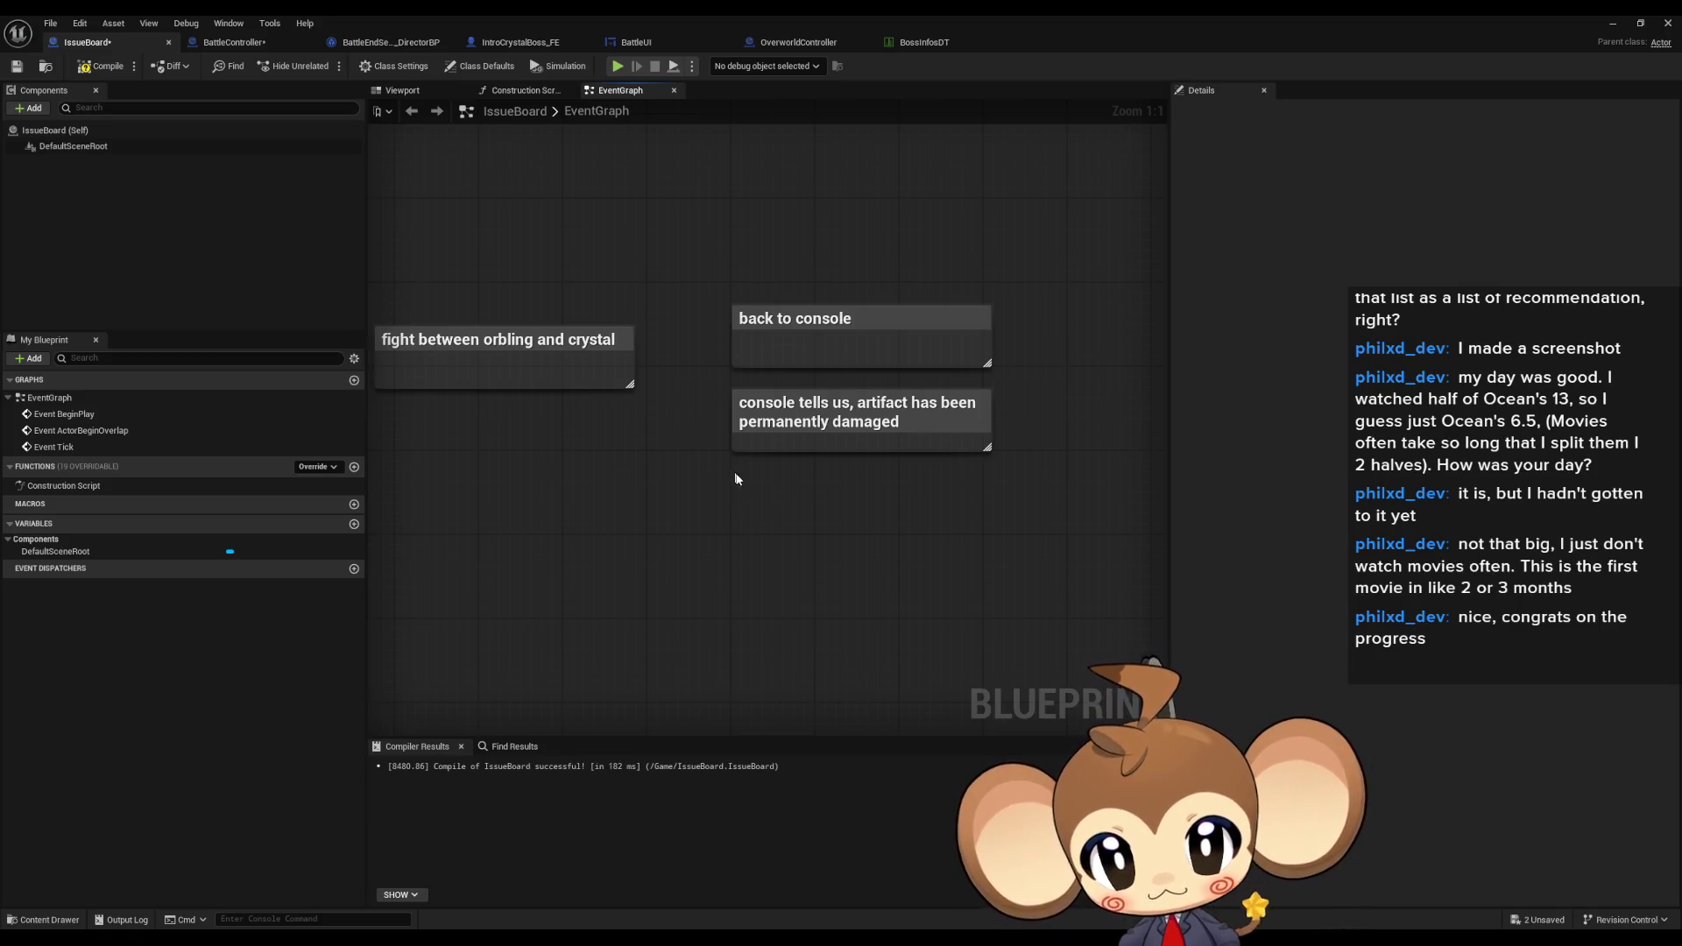
pyautogui.write('we c')
pyautogui.write('we c')
pyautogui.write('an enter simu')
pyautogui.write('lation anyway')
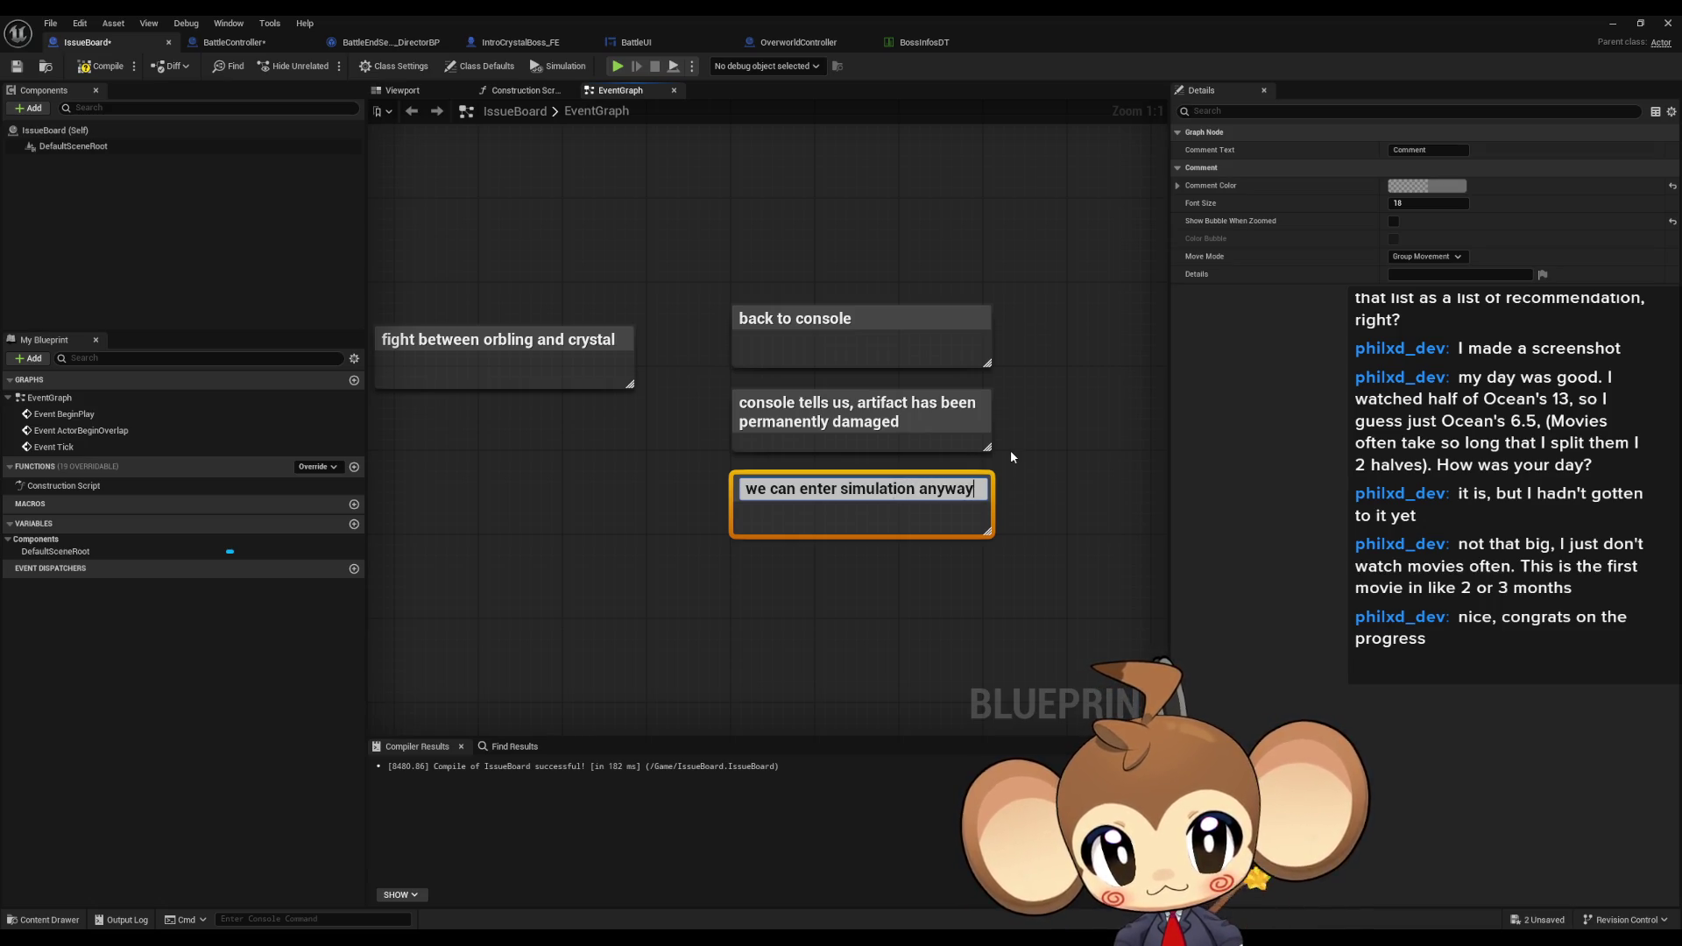
pyautogui.press('Return')
# - Create the 'crystal grayish color?' comment and drag it next to 'make player visibly damaged'
pyautogui.moveTo(1011, 449); pyautogui.dragTo(835, 444)
pyautogui.write('c')
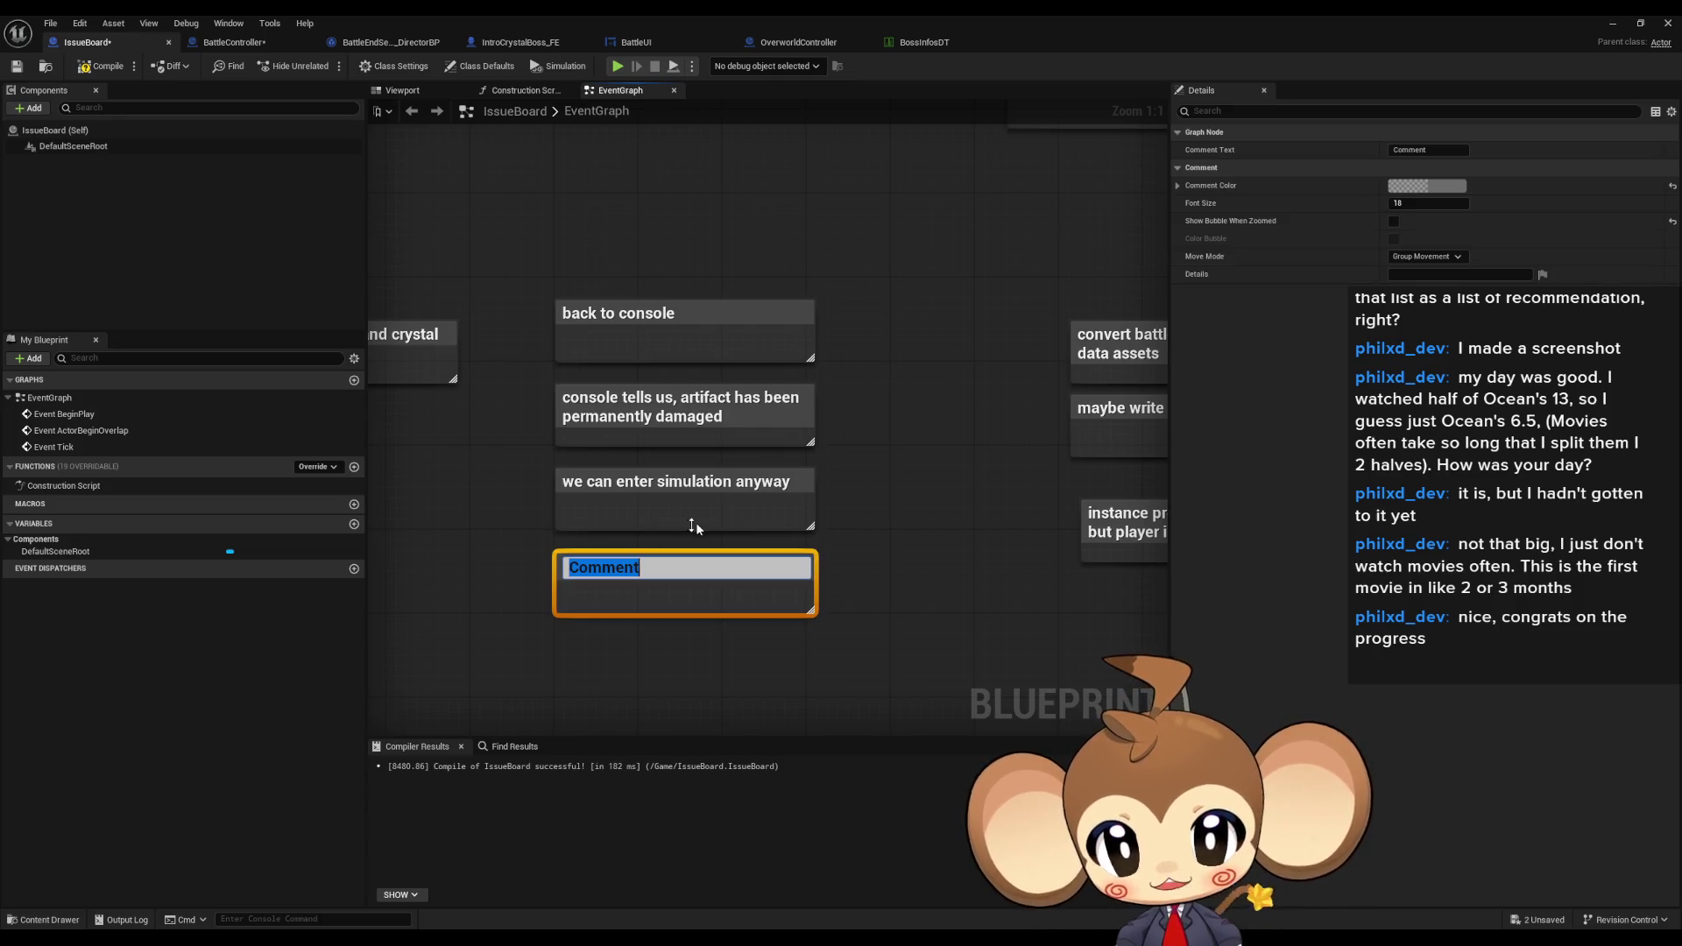
pyautogui.write('crystal')
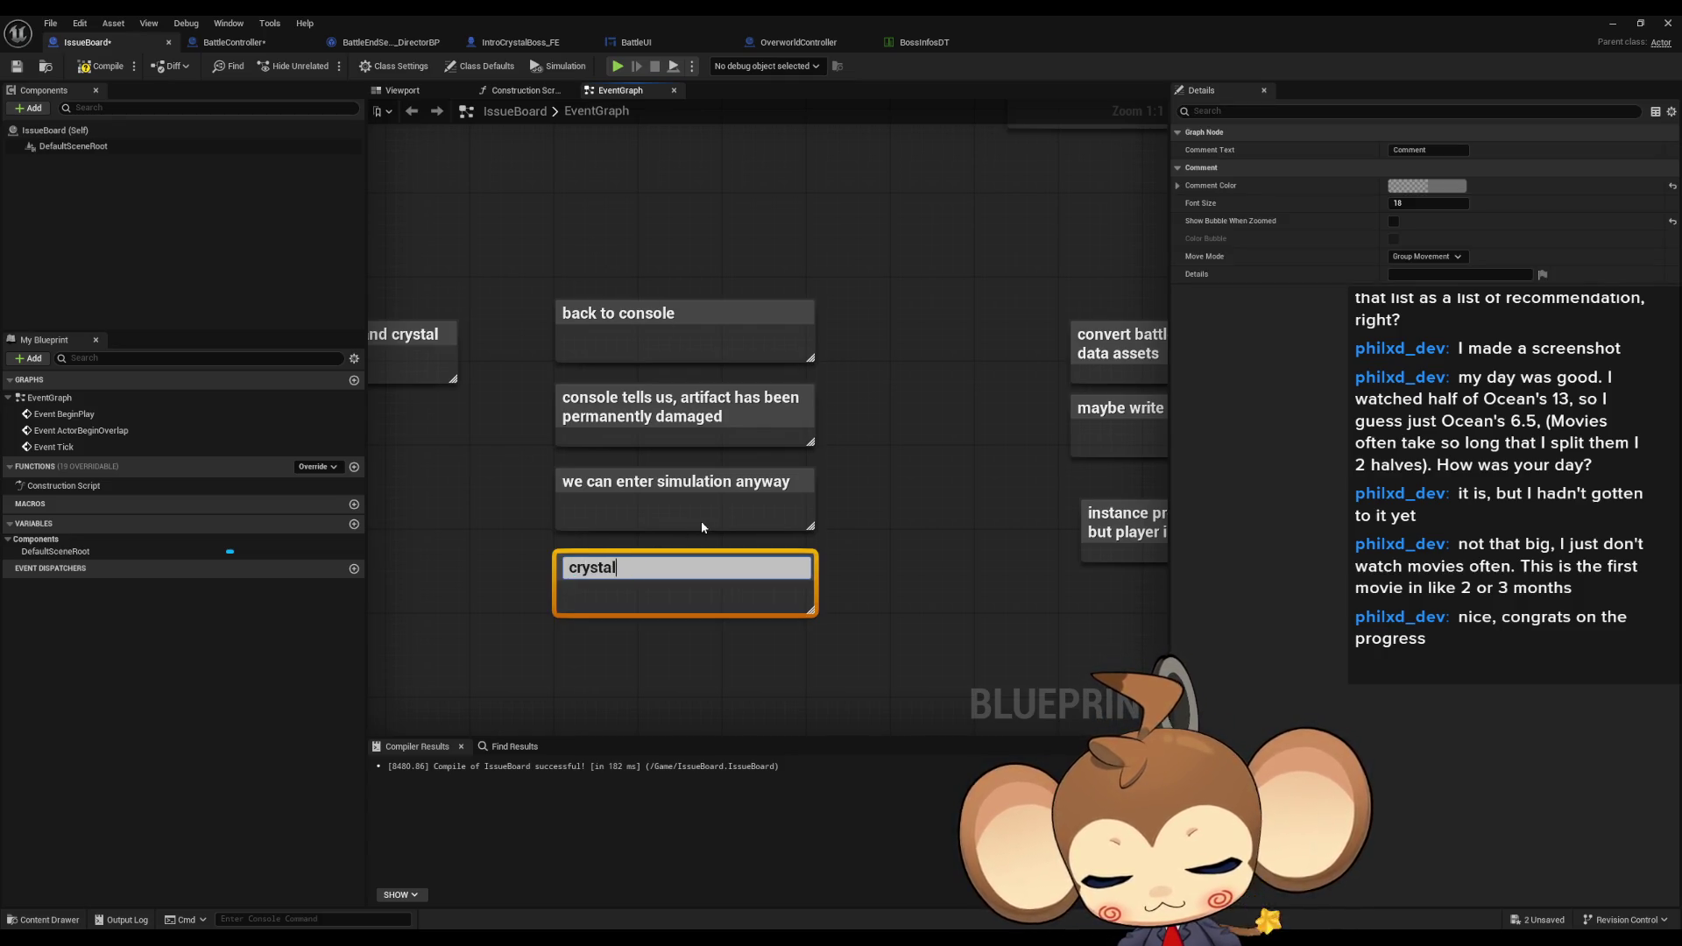
pyautogui.write(' gray')
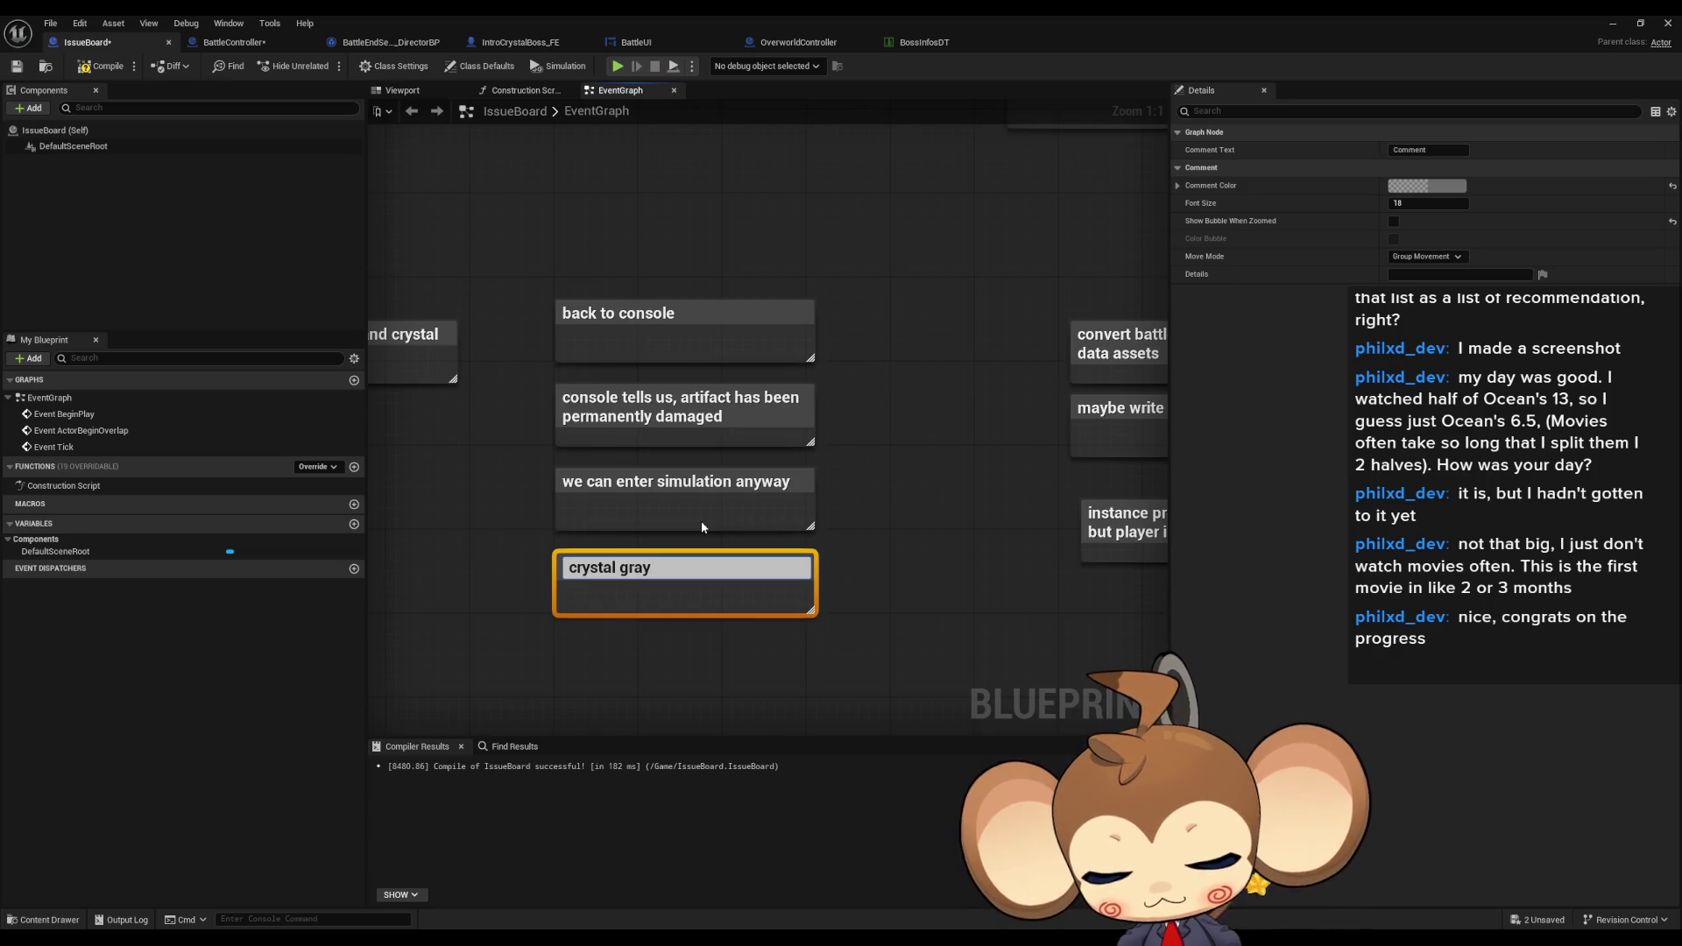
pyautogui.write('?')
pyautogui.press('Return')
pyautogui.moveTo(939, 508)
pyautogui.mouseDown()
pyautogui.moveTo(619, 570)
pyautogui.moveTo(740, 522)
pyautogui.moveTo(1063, 528)
pyautogui.moveTo(772, 566)
pyautogui.moveTo(751, 311)
pyautogui.mouseUp()
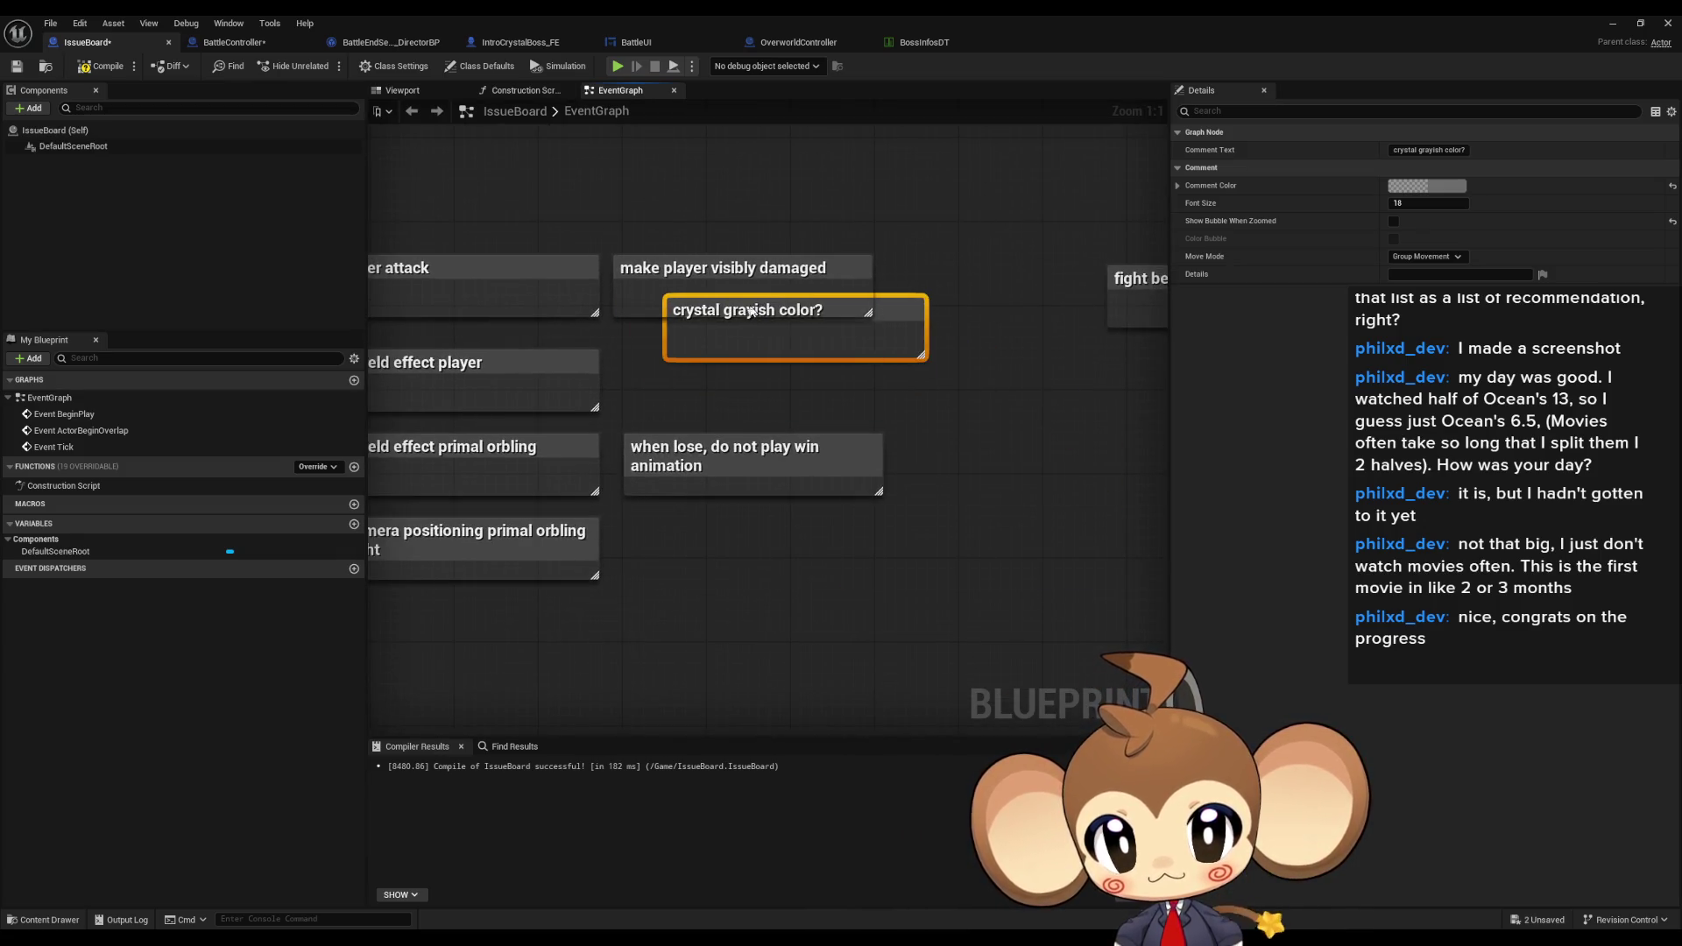
pyautogui.click(757, 312)
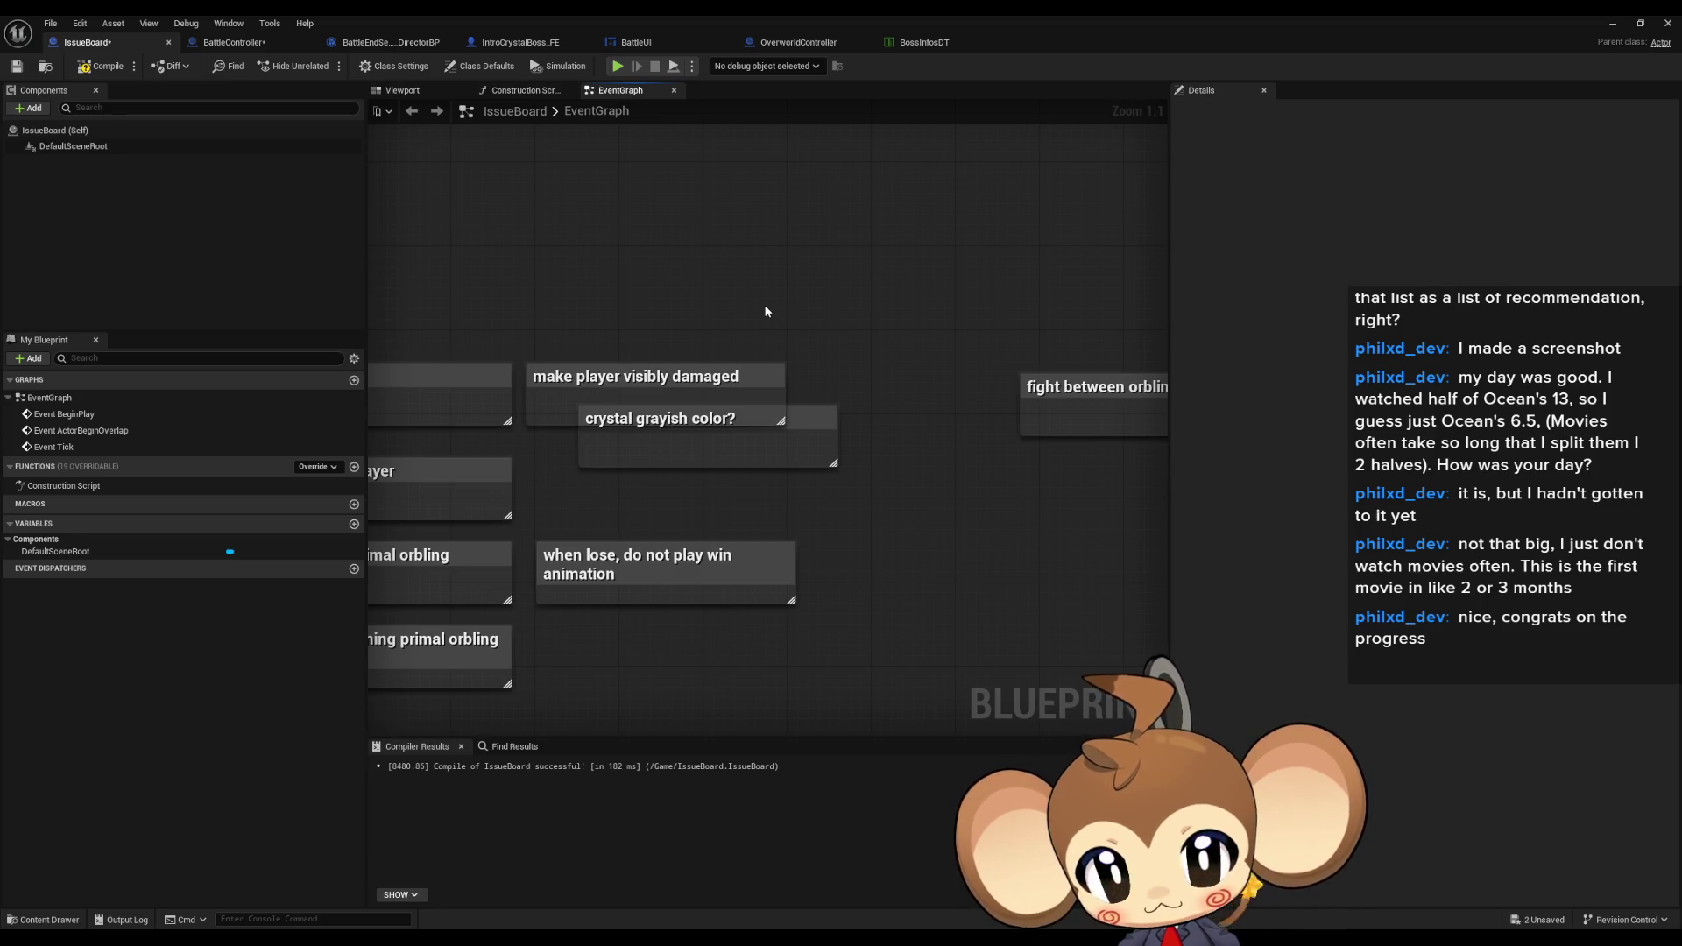
# - Add the comment notes 'shattered?' and 'shaky parts?' to the fight notes
pyautogui.write('c')
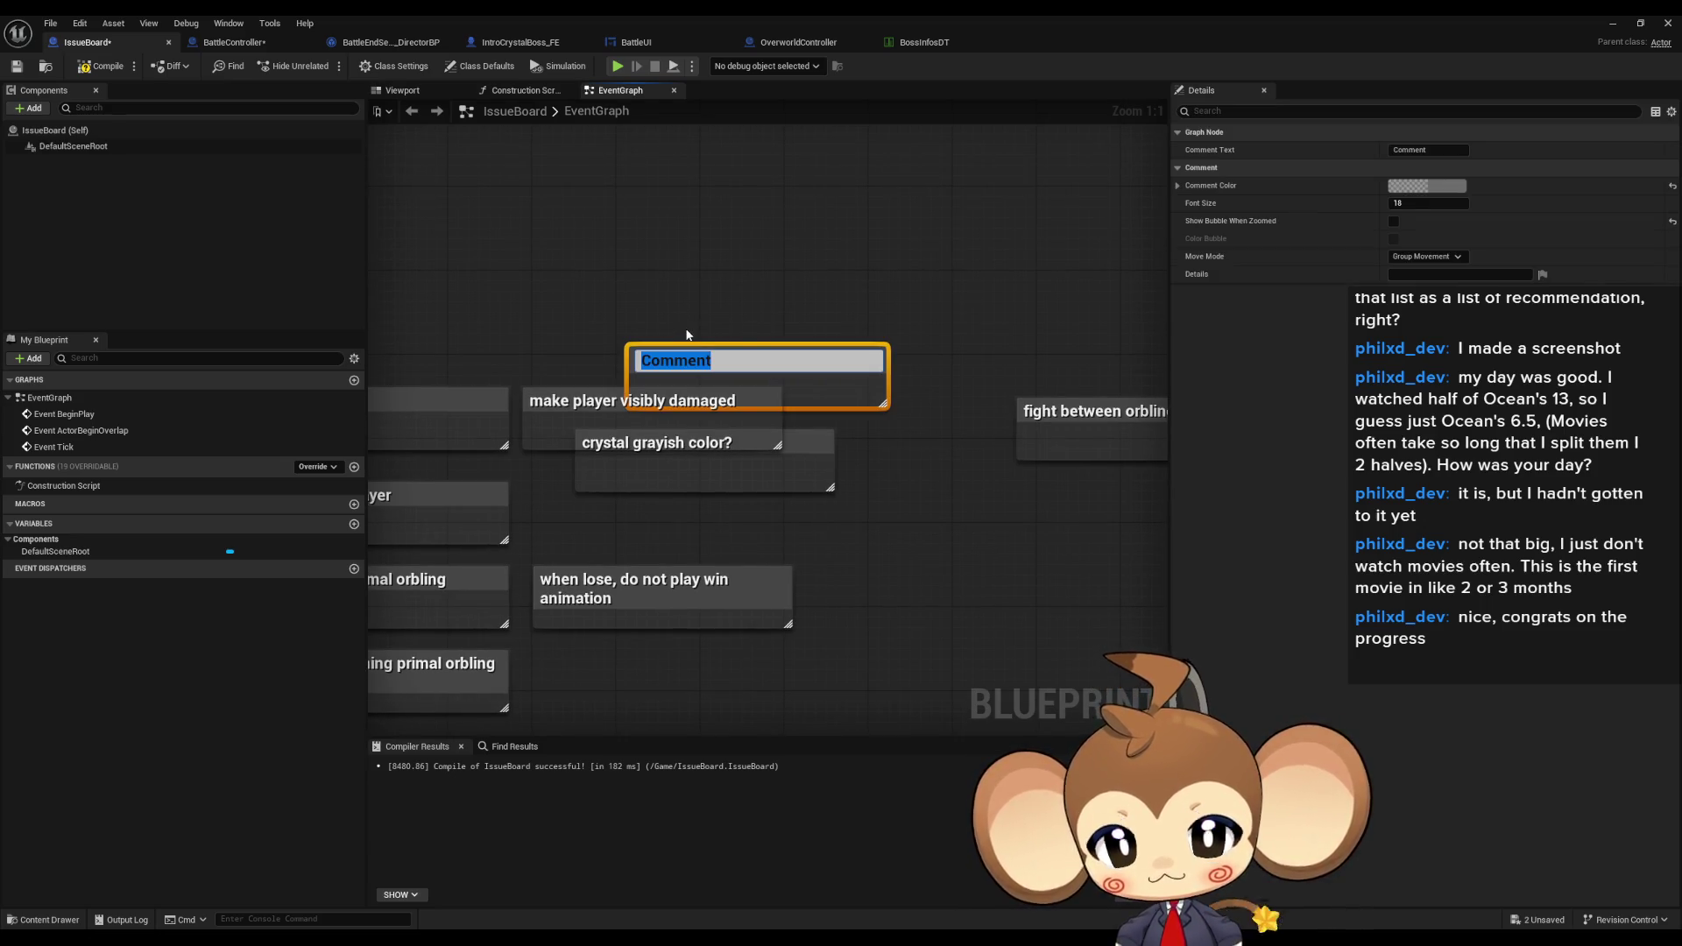
pyautogui.write('shattere')
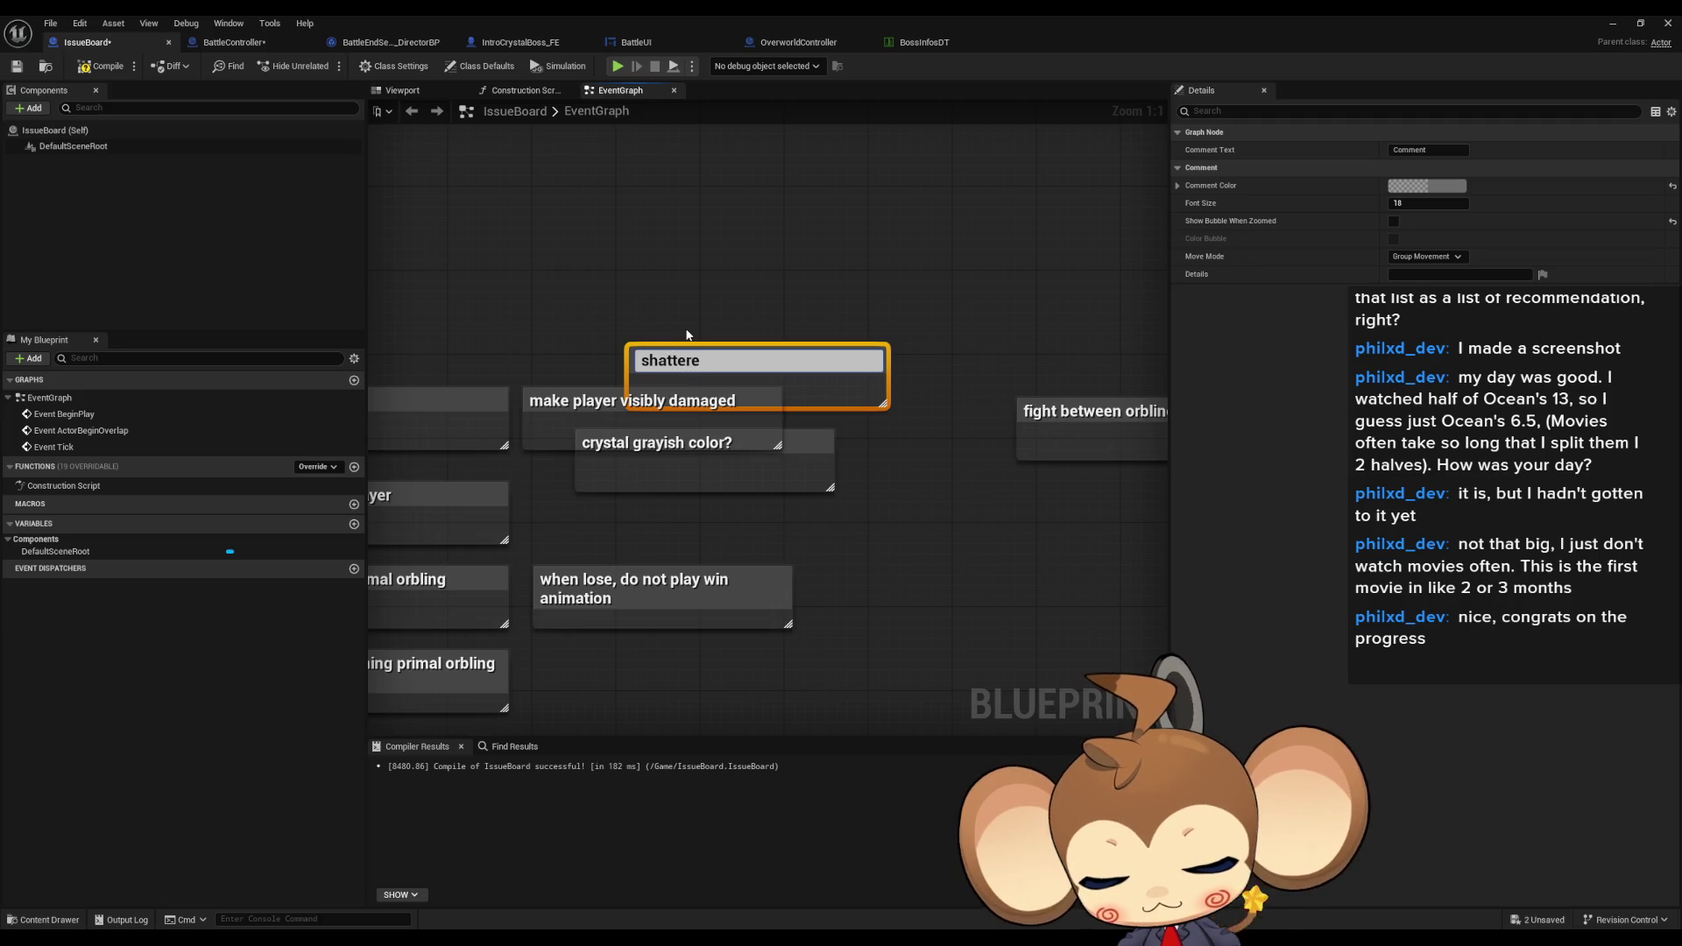
pyautogui.write('d?')
pyautogui.press('Return')
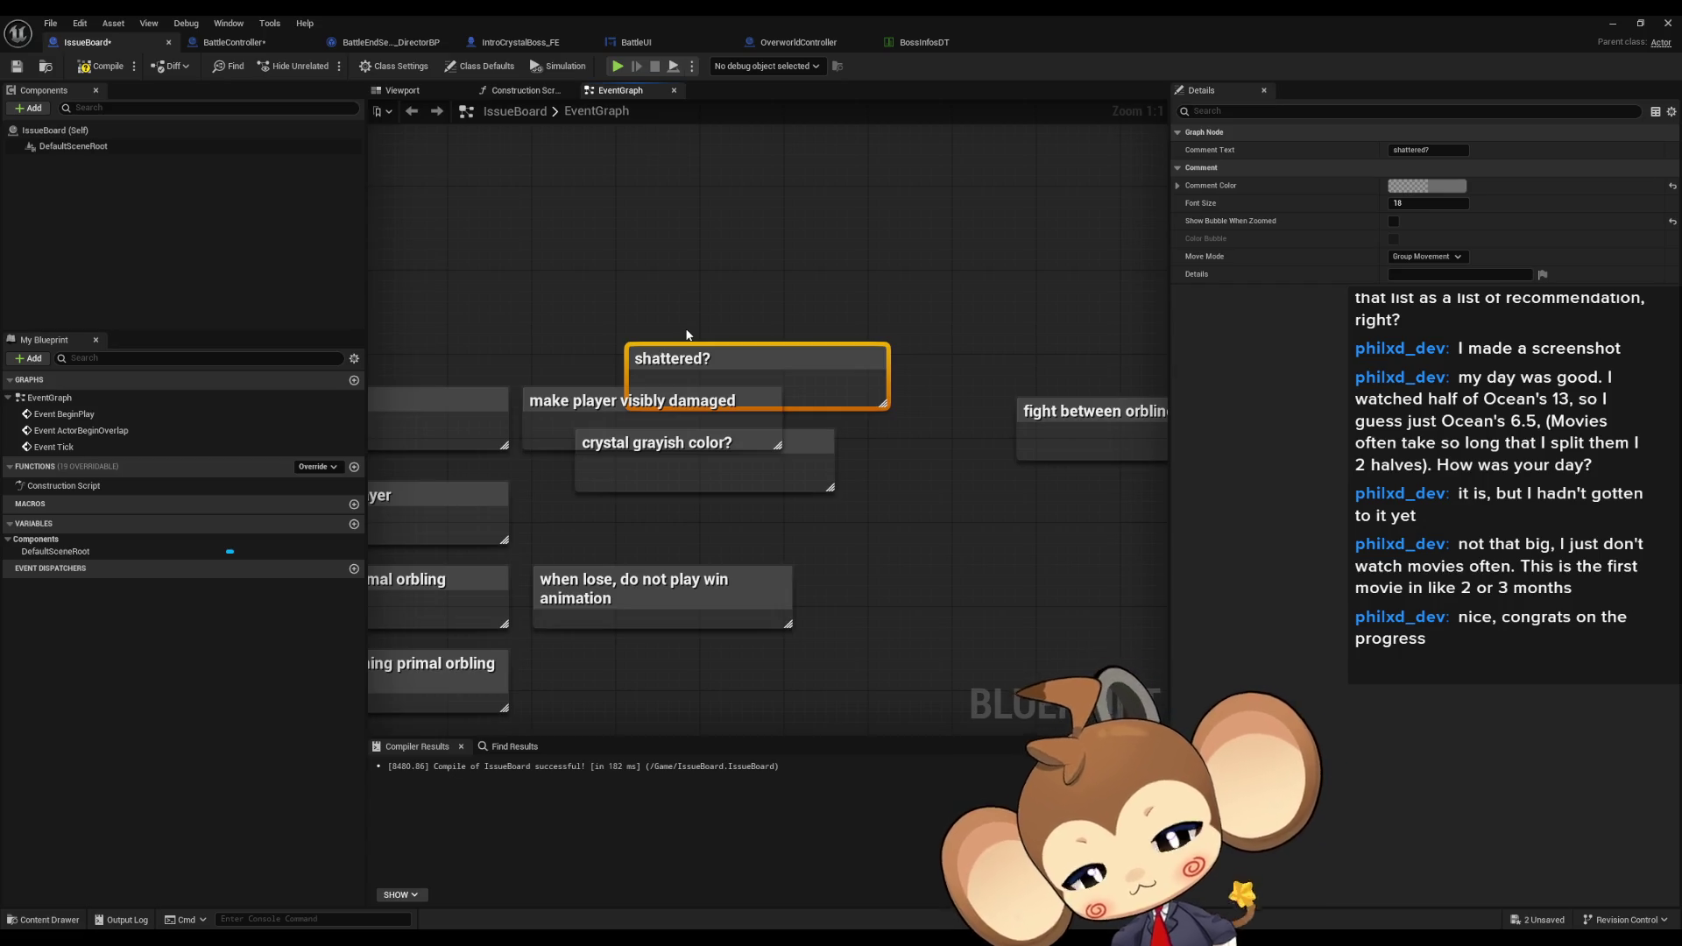
pyautogui.click(687, 303)
pyautogui.write('cshaky parts?')
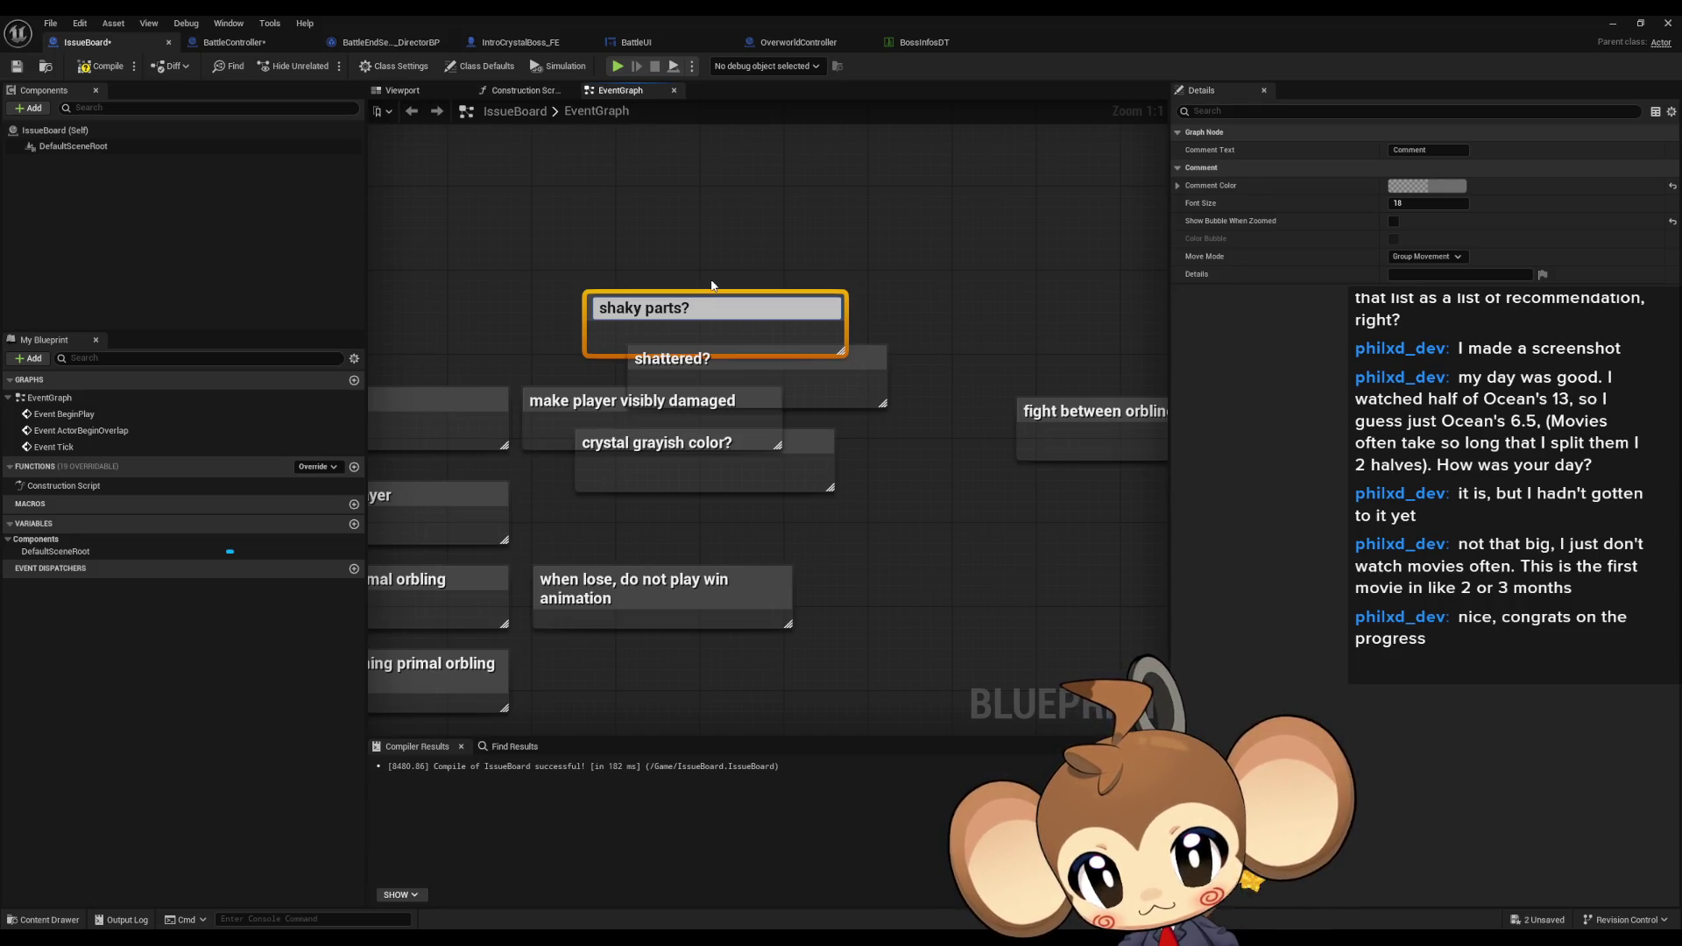
pyautogui.click(712, 286)
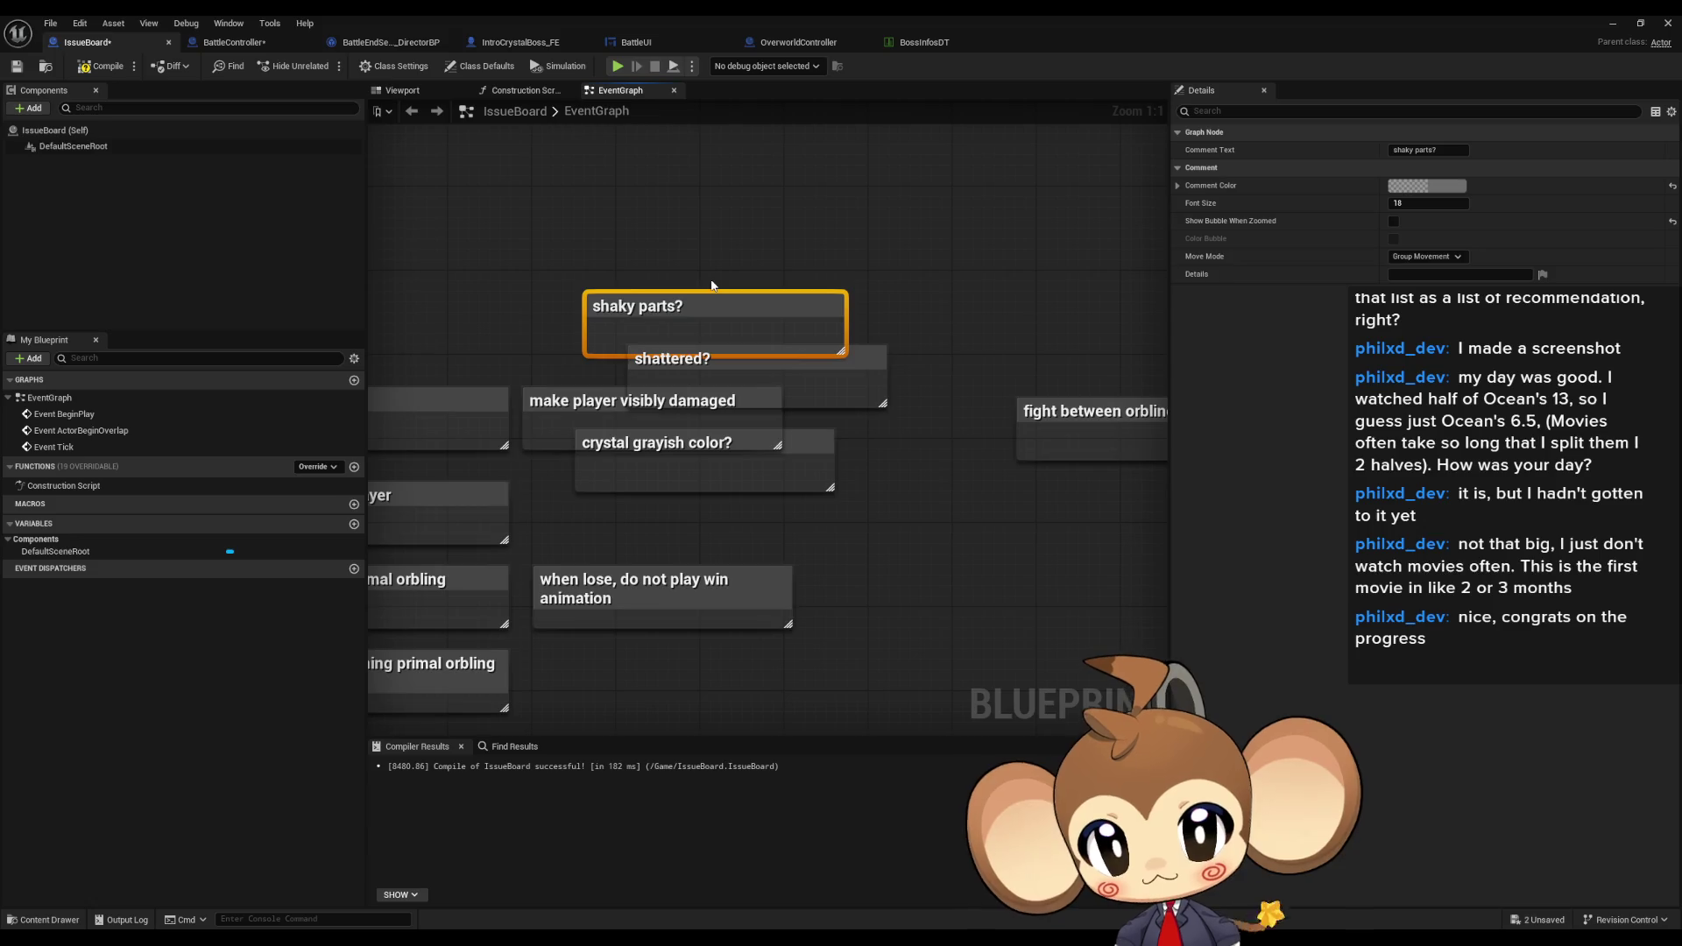
pyautogui.click(695, 245)
# - Add a note that shakiness lessens through the fight until "black out", above 'shaky parts?'
pyautogui.moveTo(695, 246); pyautogui.dragTo(688, 289)
pyautogui.write('cshaky nes get')
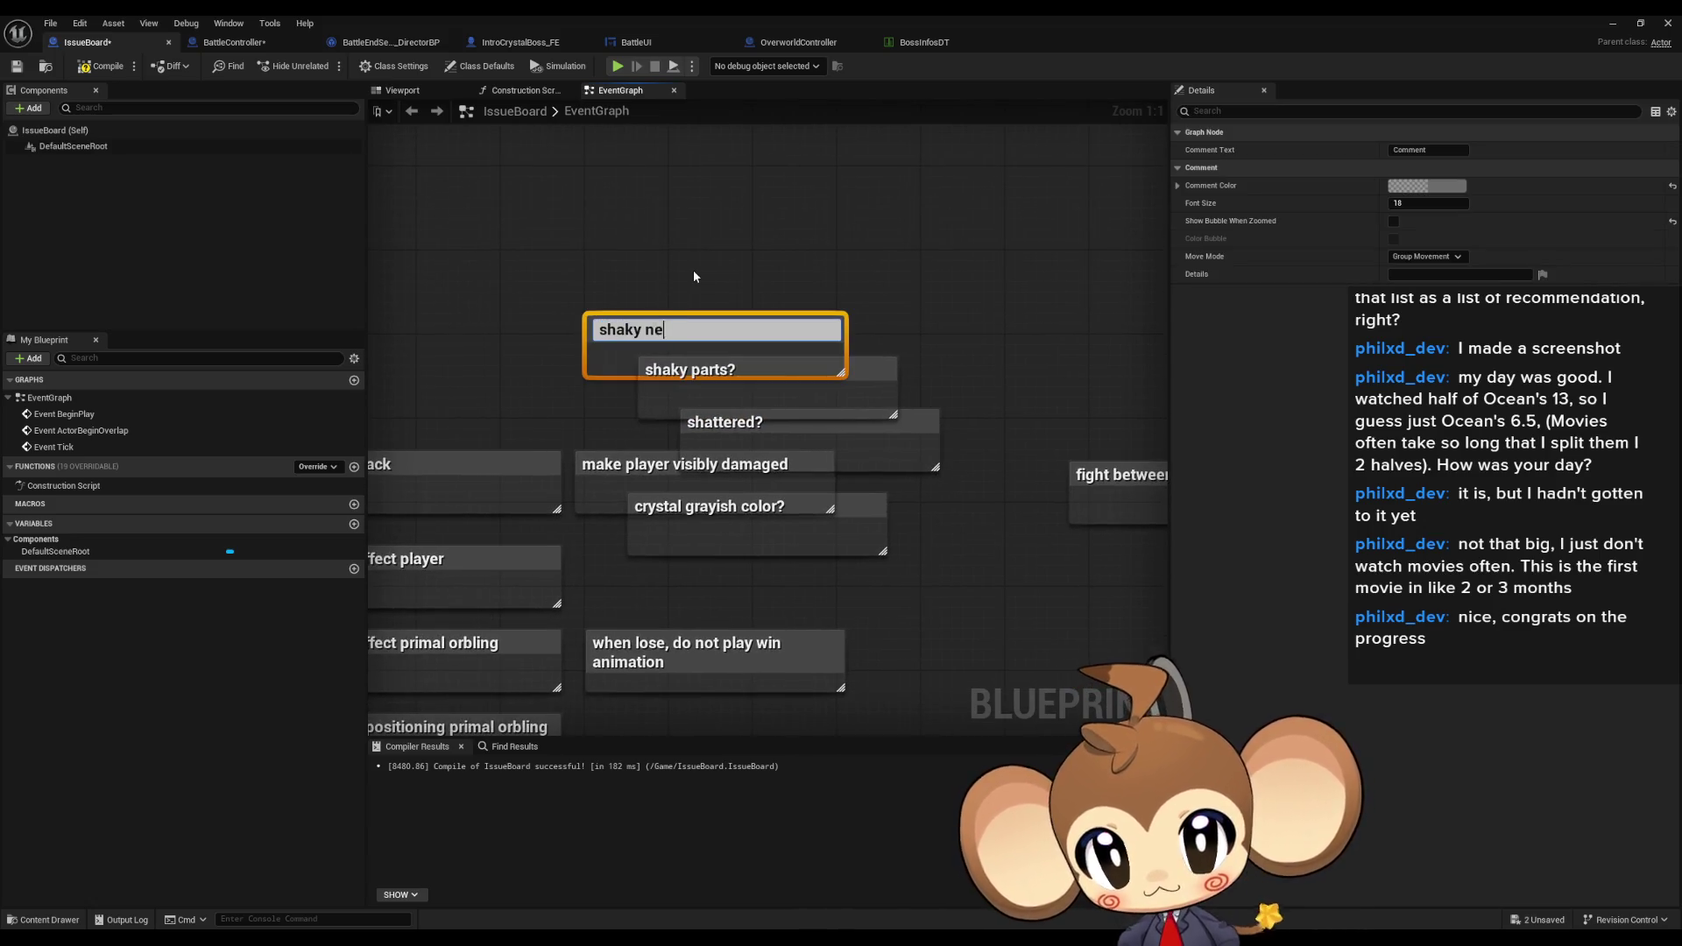
pyautogui.write('s')
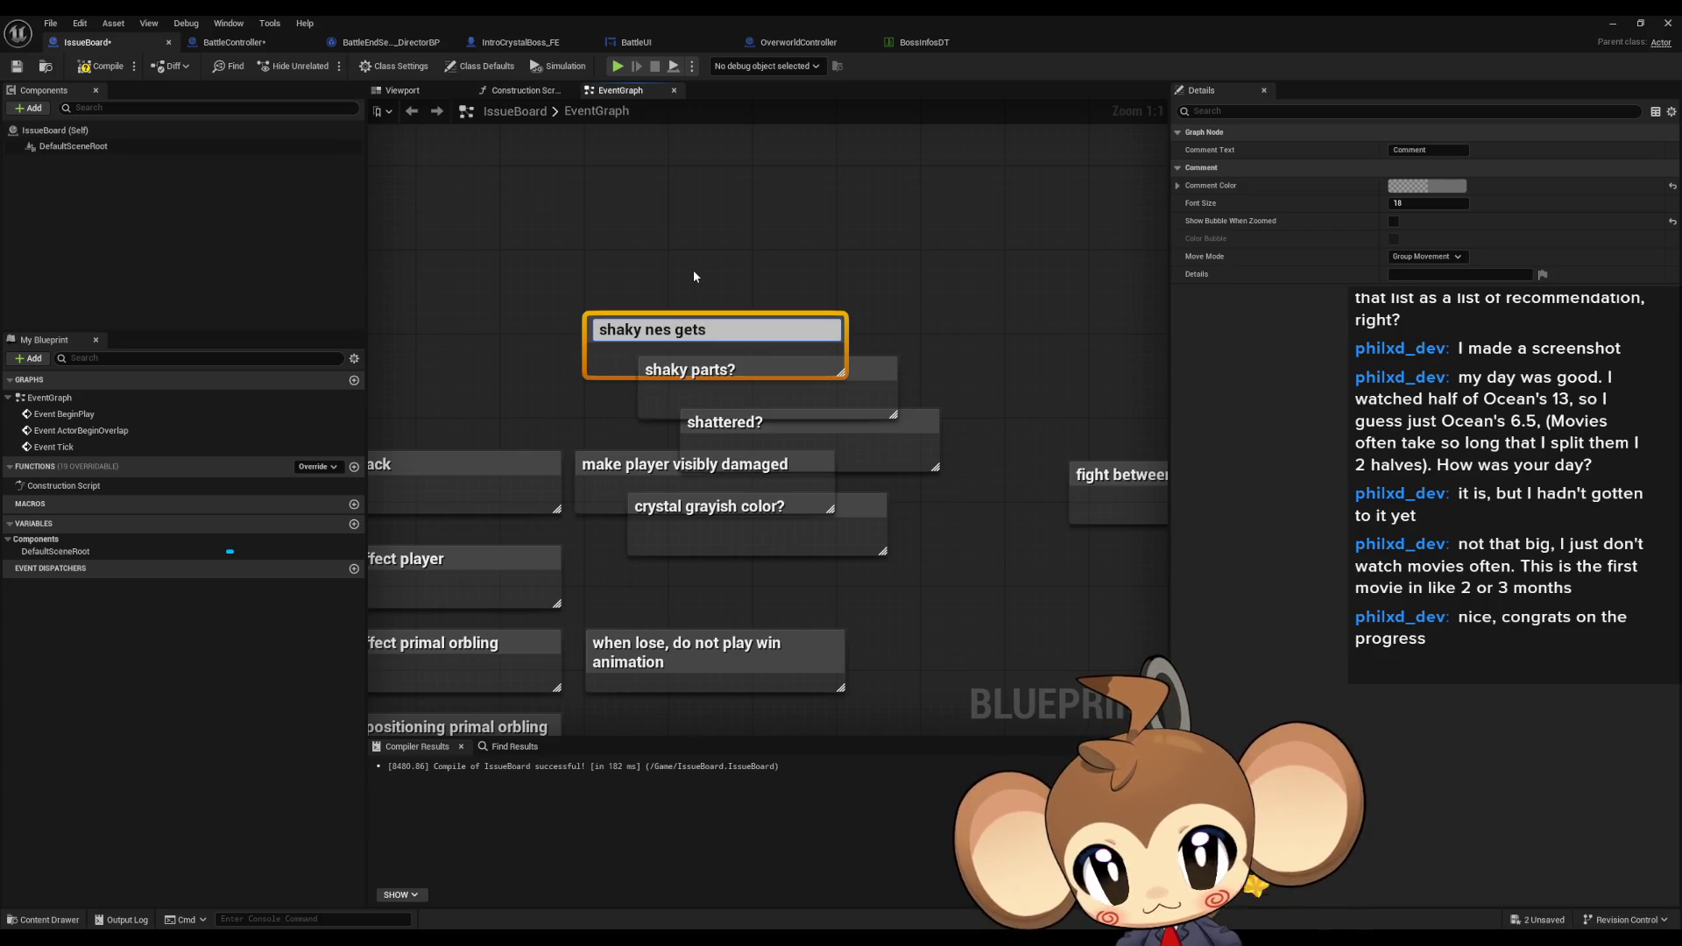
pyautogui.write(' less')
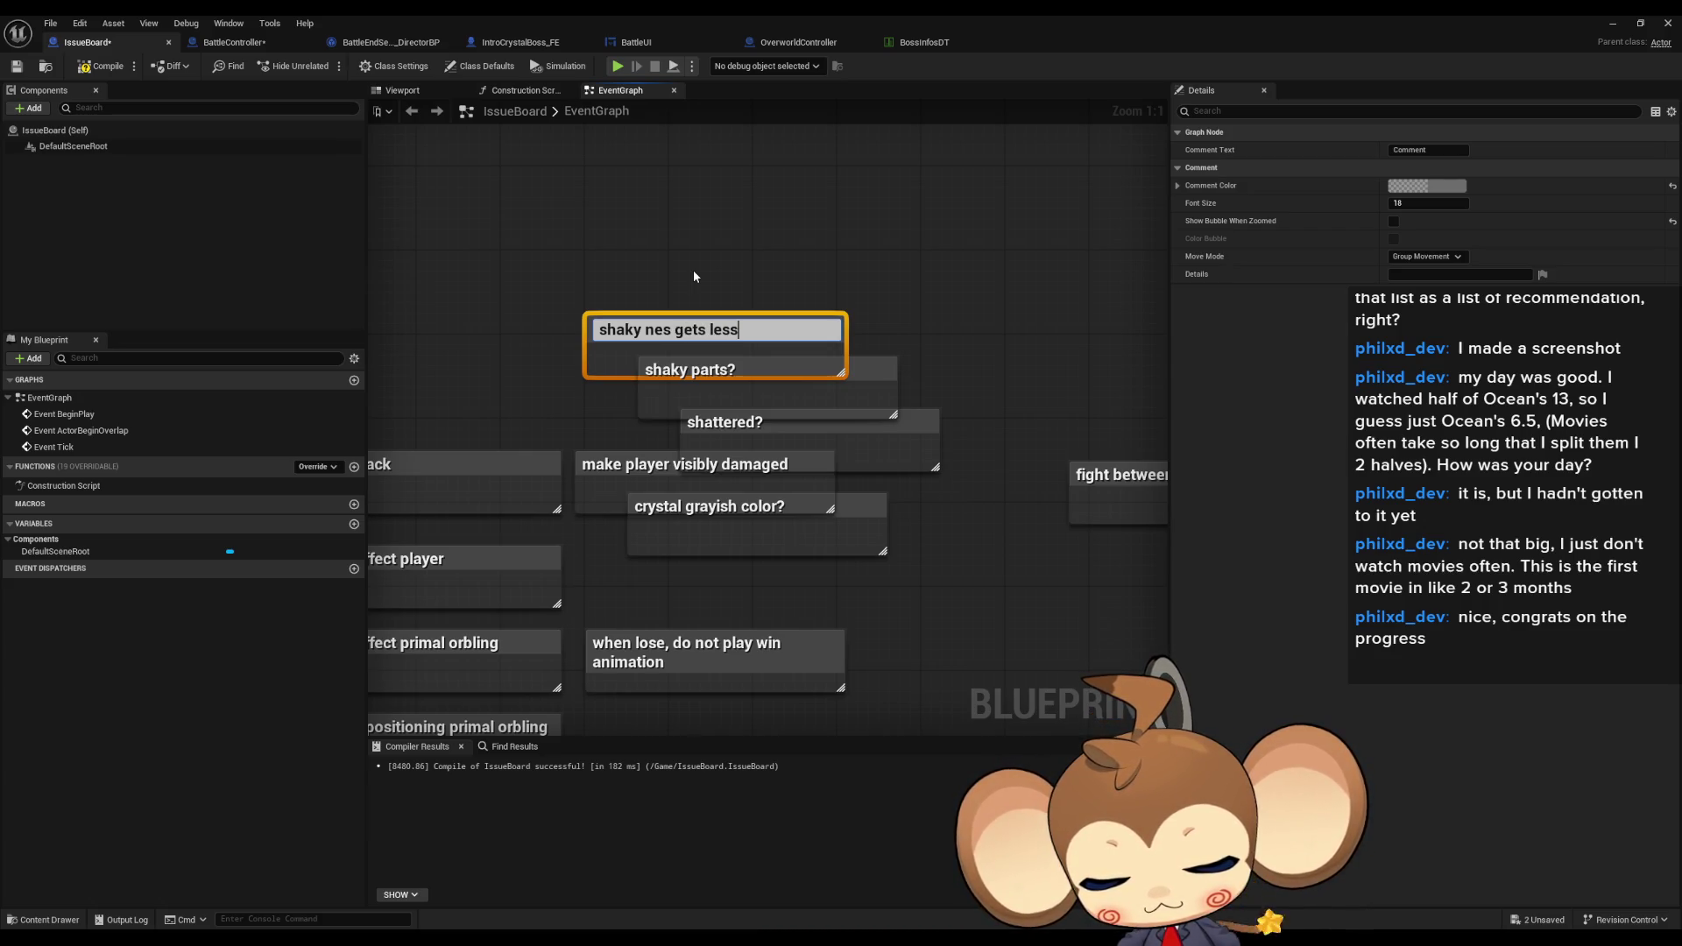
pyautogui.write(' the more into ')
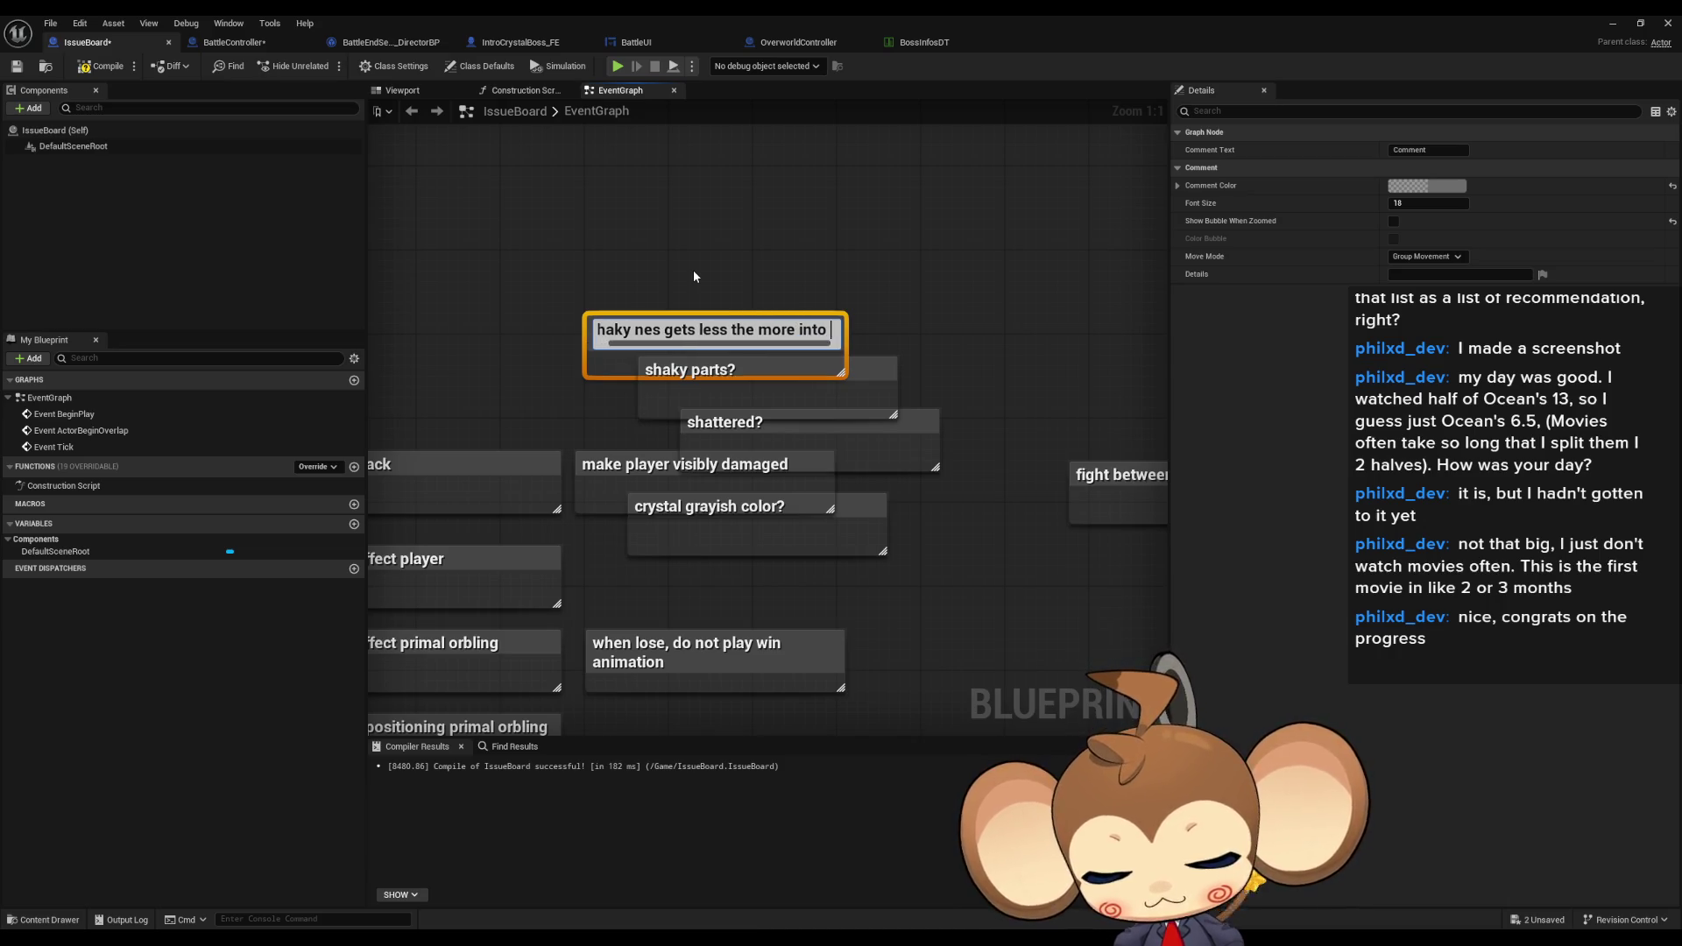
pyautogui.write('the fight')
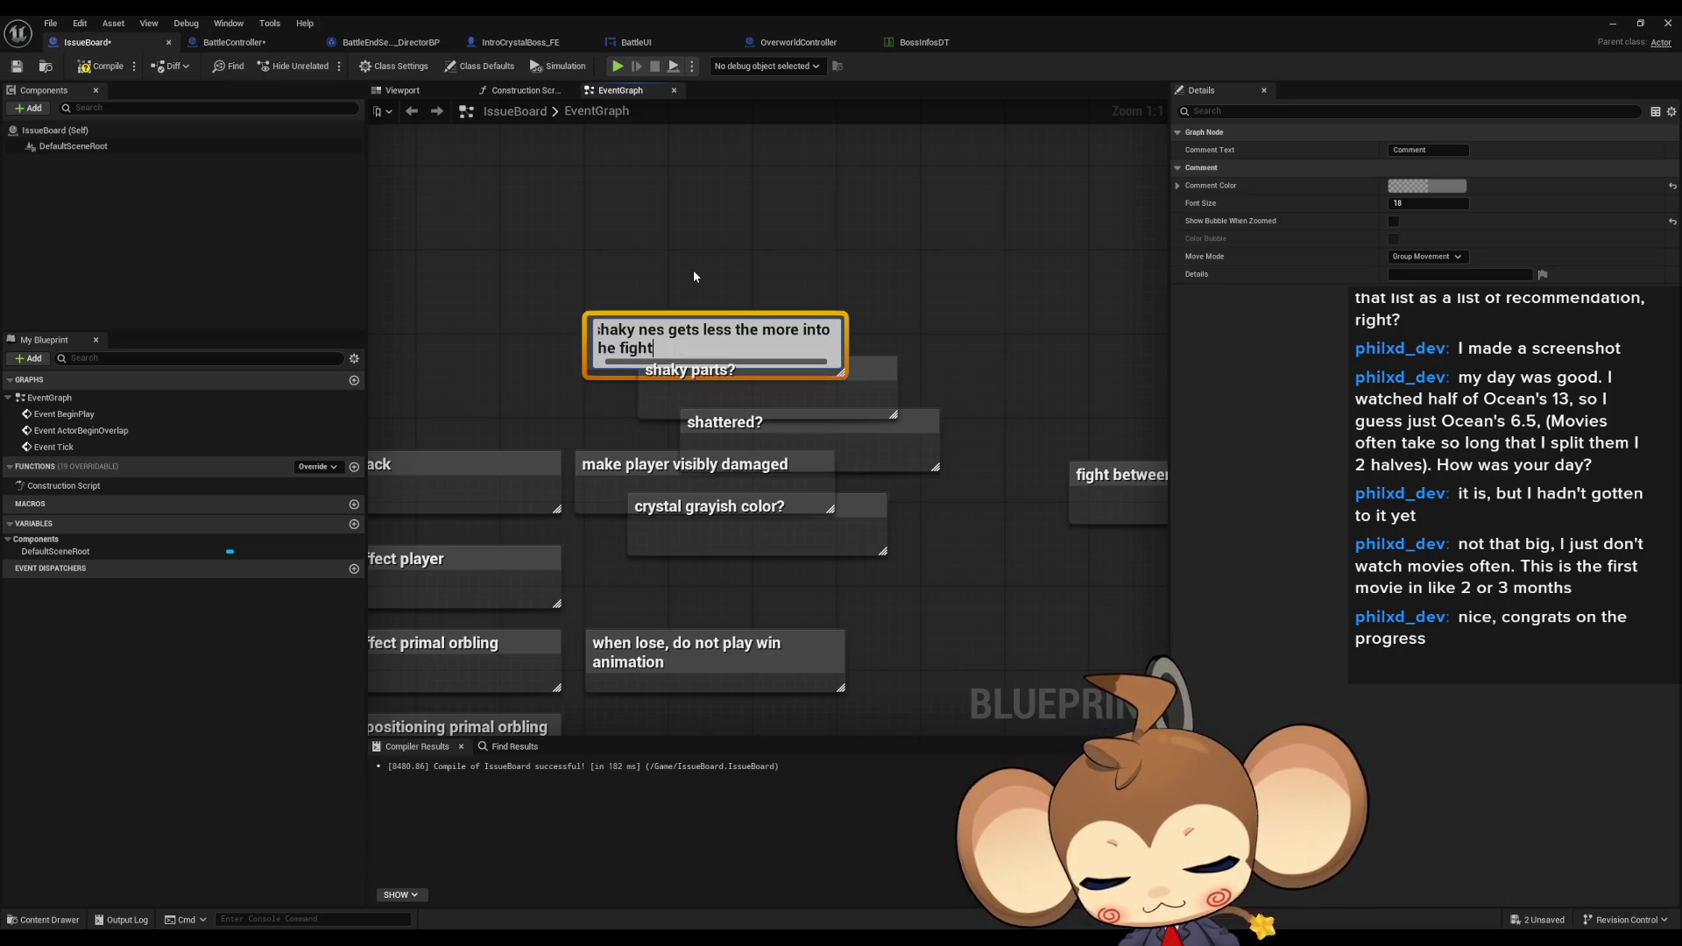
pyautogui.write(' sequence unti')
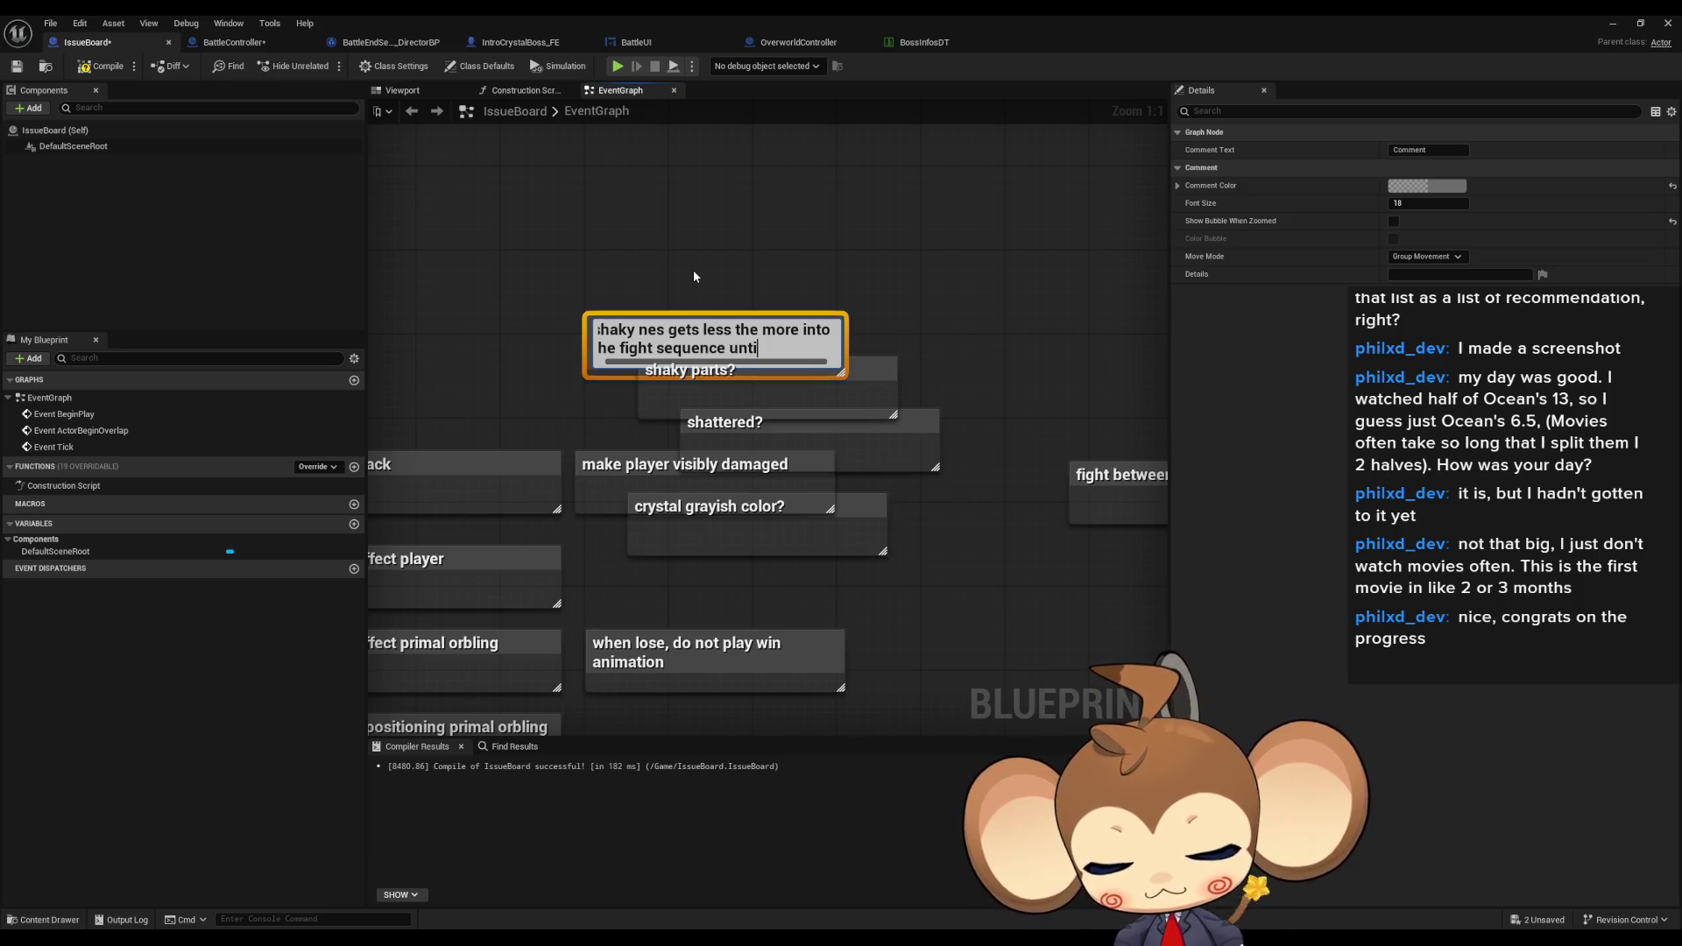
pyautogui.write('l "bla')
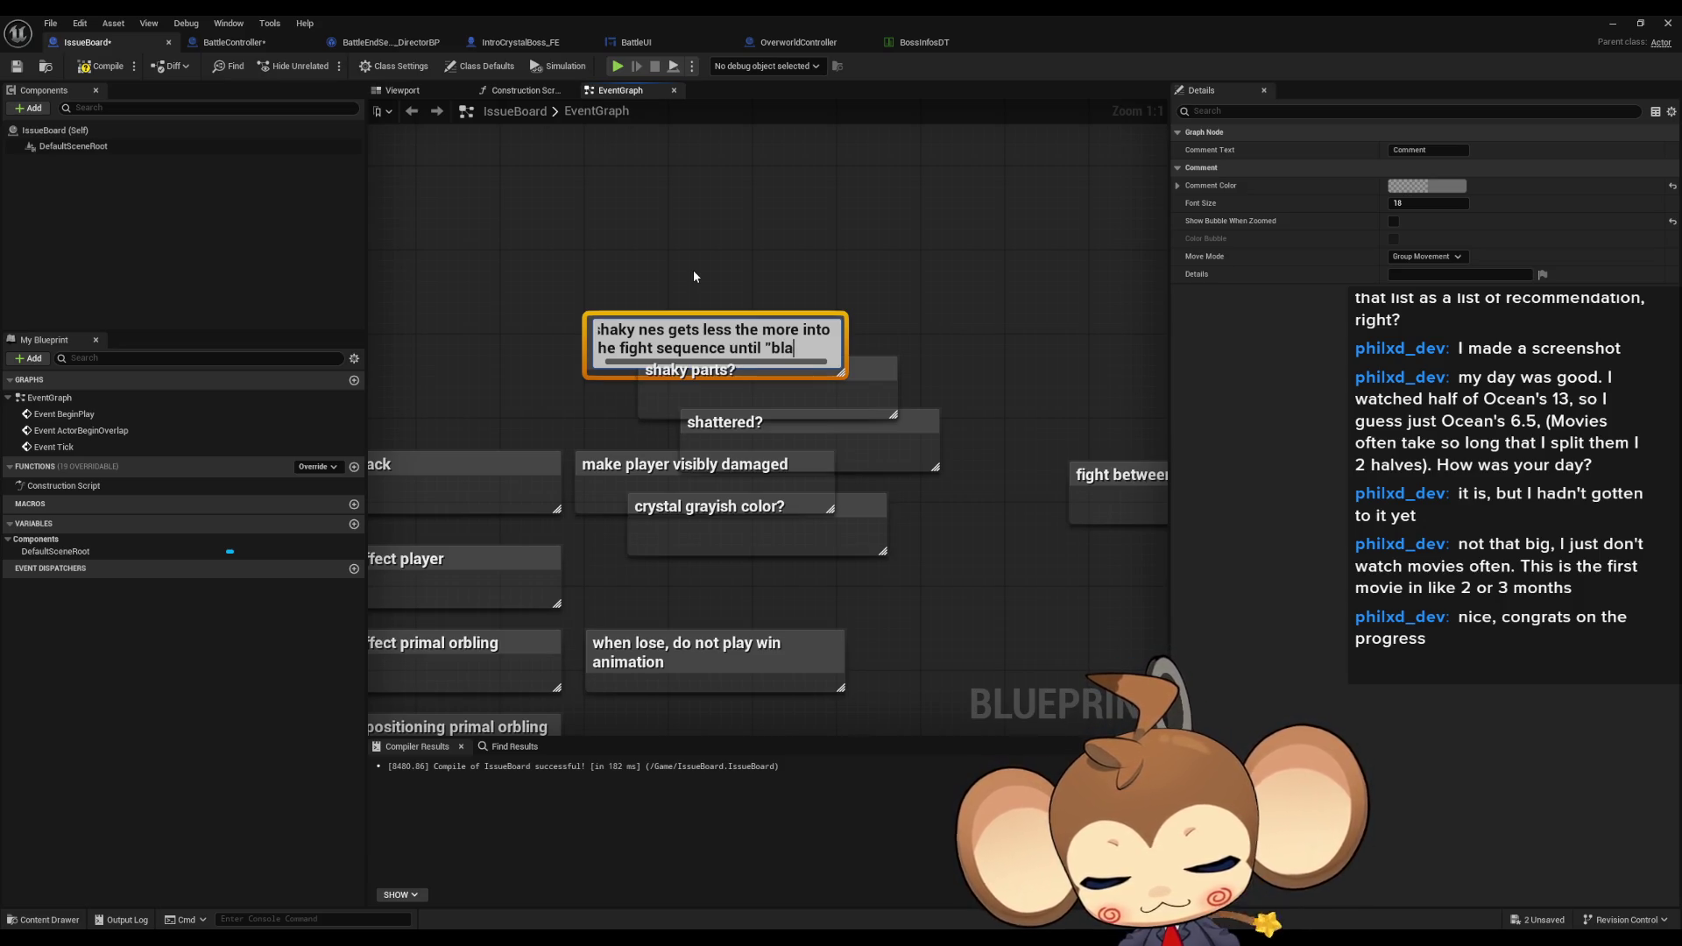
pyautogui.write('ck out')
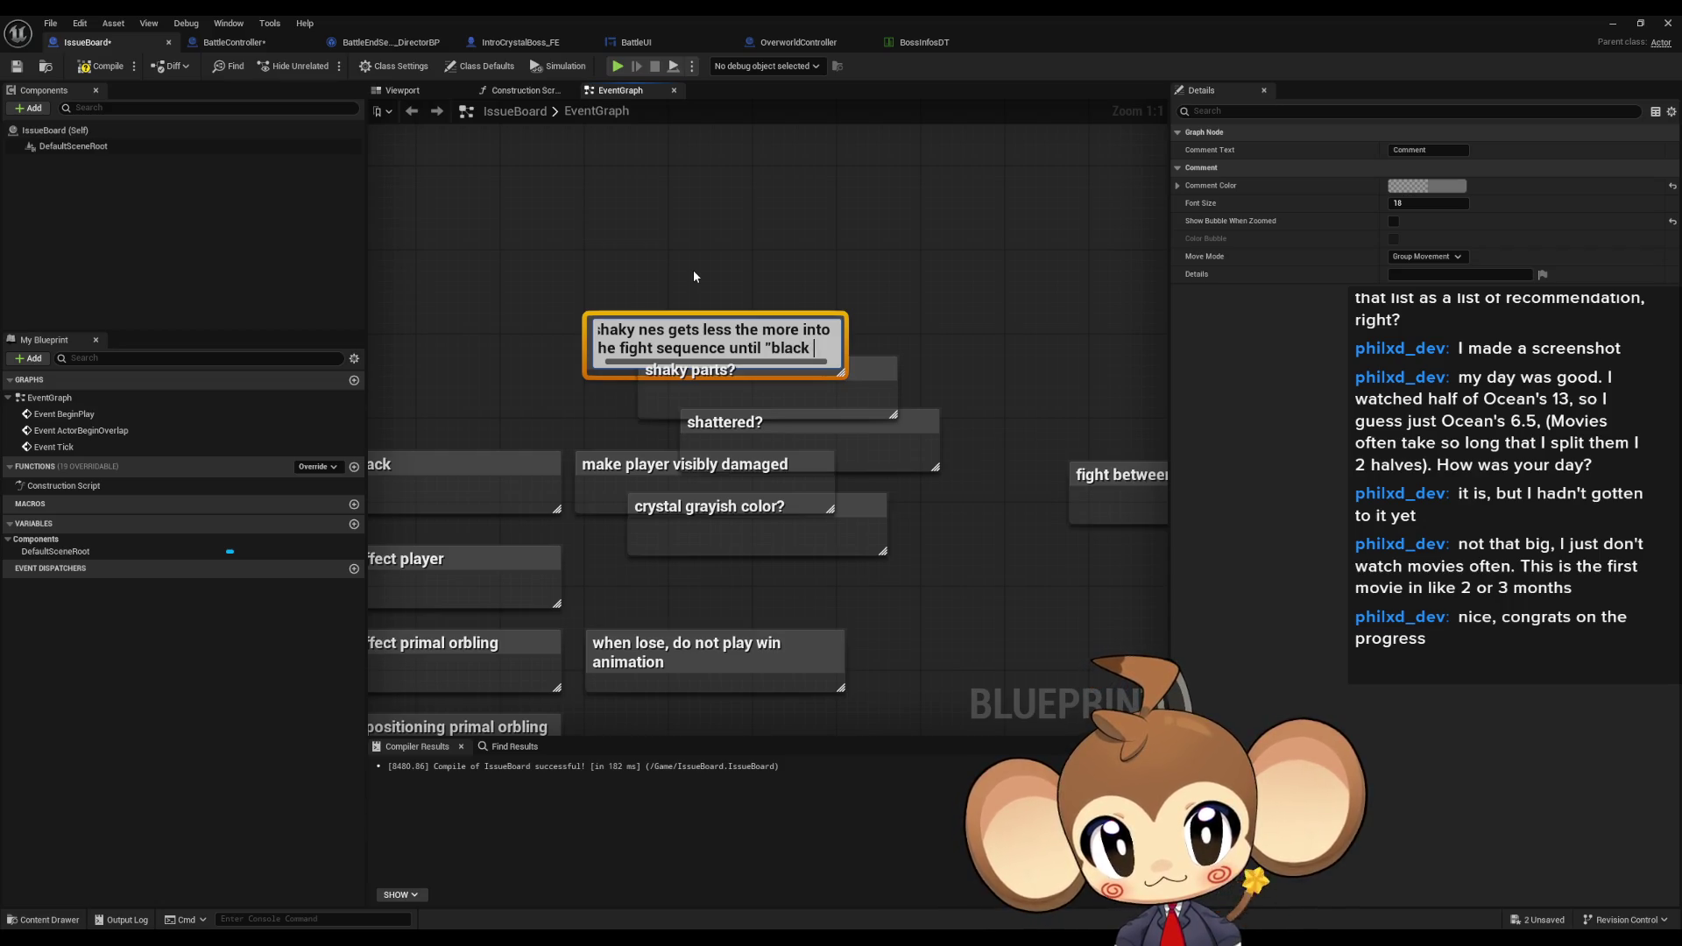
pyautogui.write('"')
pyautogui.press('Return')
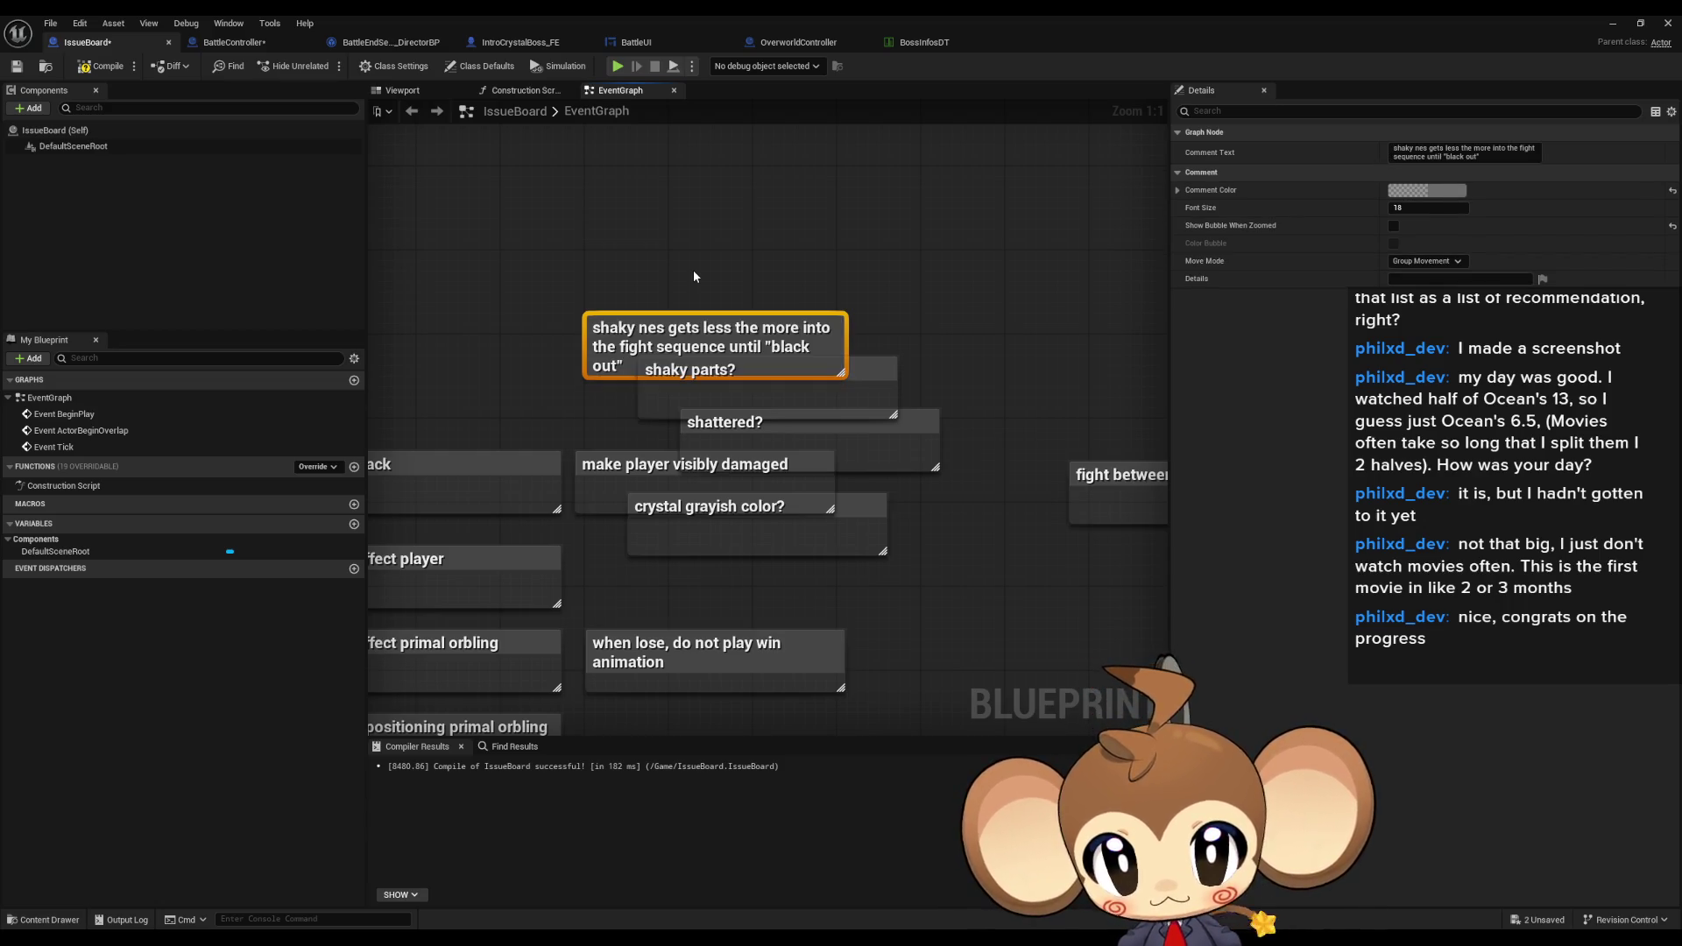
pyautogui.moveTo(714, 342)
pyautogui.mouseDown()
pyautogui.moveTo(811, 300)
pyautogui.moveTo(851, 321)
pyautogui.mouseUp()
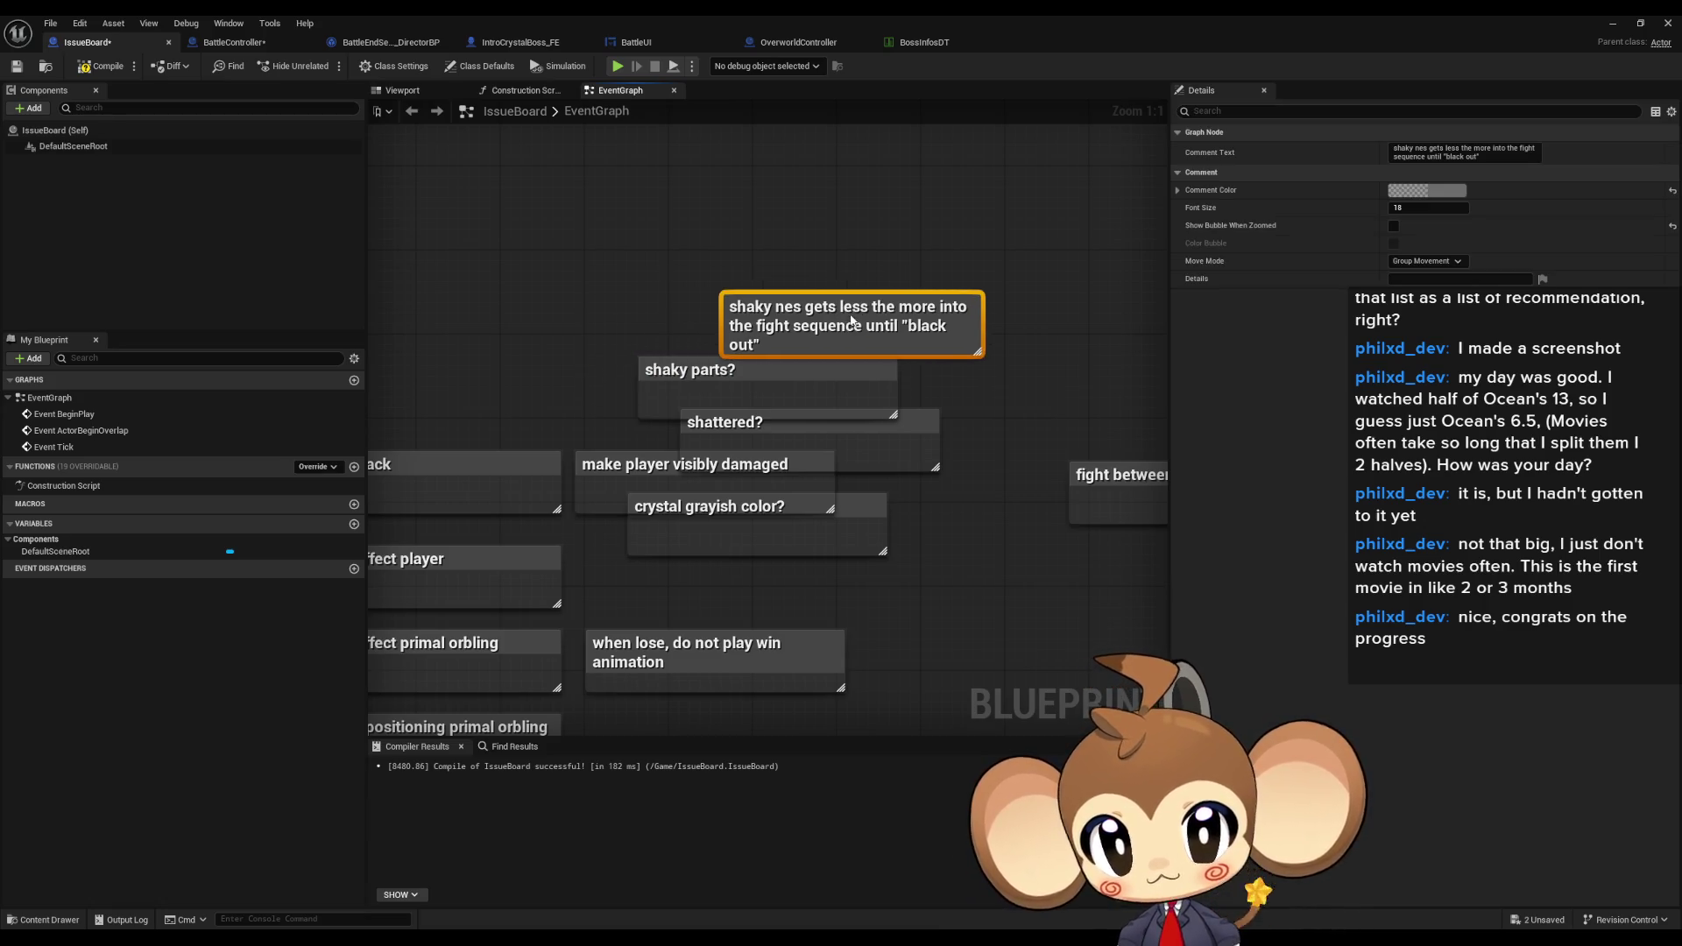
pyautogui.click(862, 266)
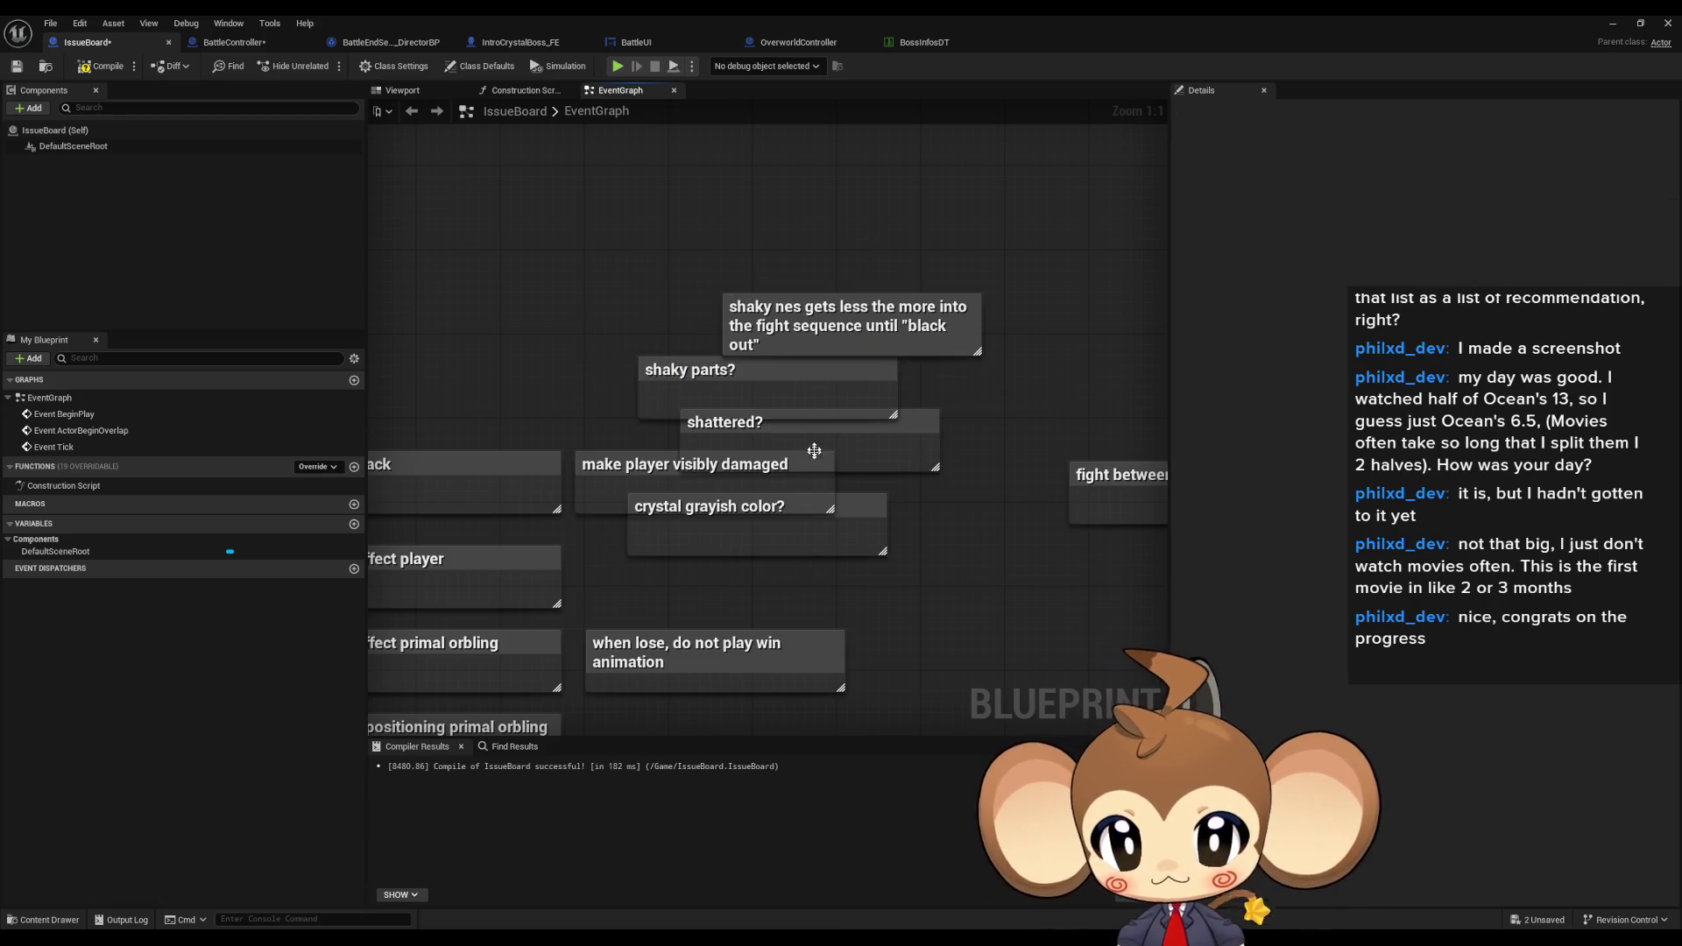
pyautogui.scroll(-3, 787, 542)
# - Move the five stacked damage notes up and to the left as a group
pyautogui.moveTo(694, 368); pyautogui.dragTo(763, 517)
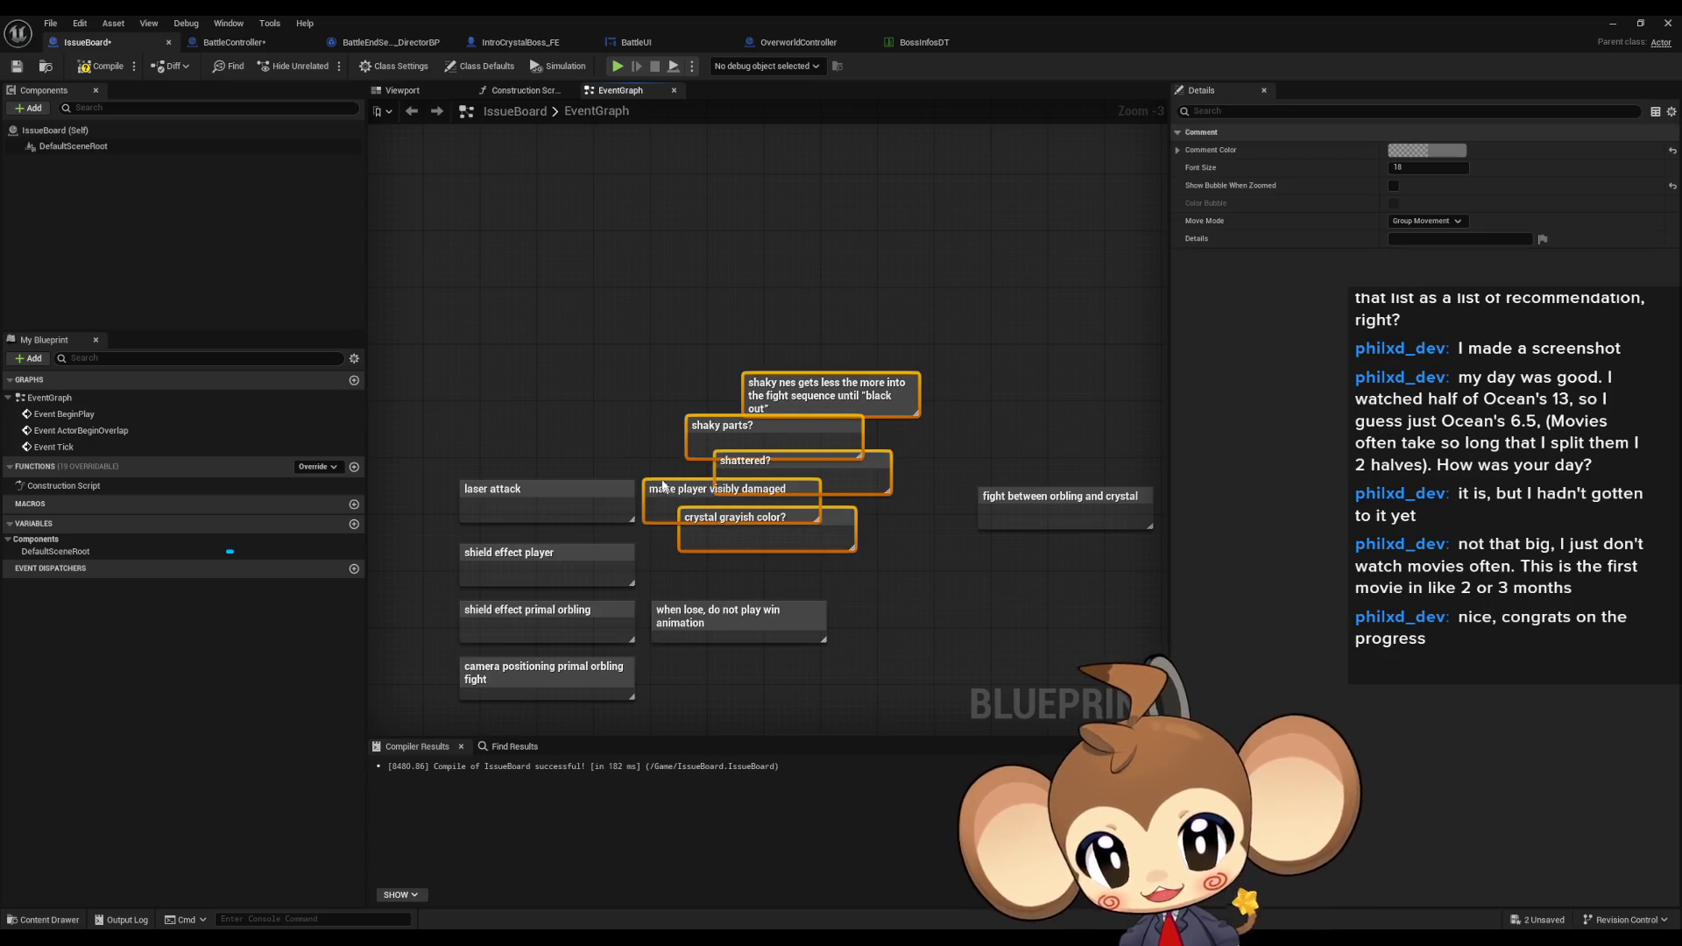
pyautogui.moveTo(665, 492); pyautogui.dragTo(571, 259)
pyautogui.click(688, 330)
pyautogui.scroll(3, 858, 418)
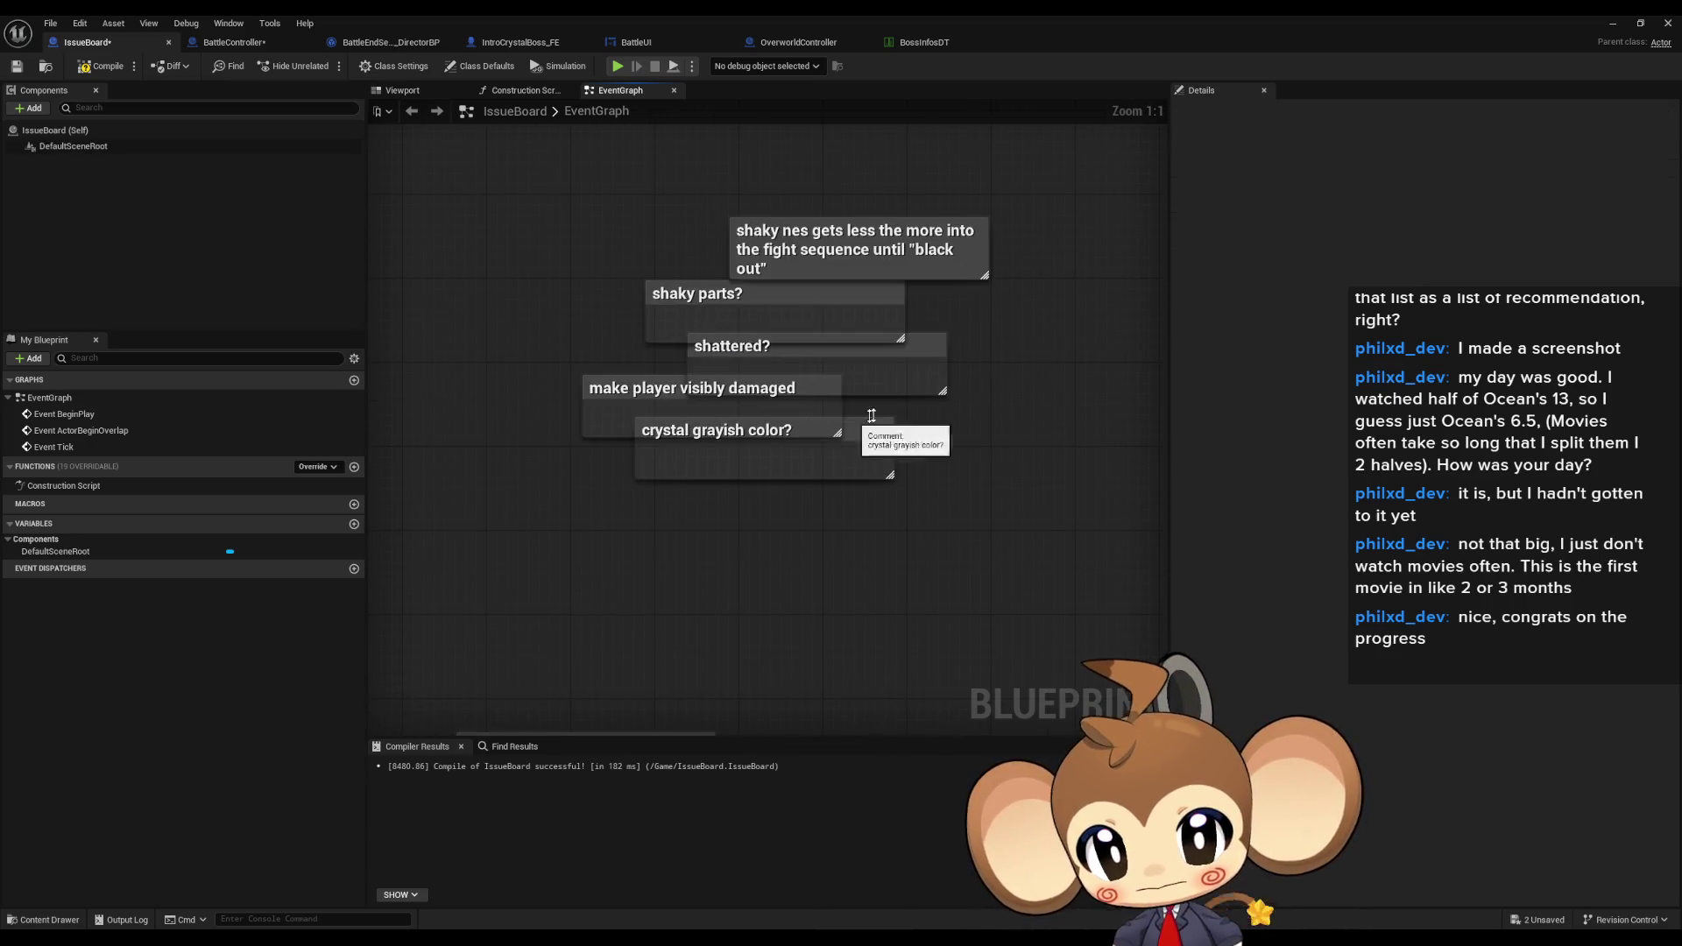
# - Stagger 'crystal grayish color?', 'shattered?', 'shaky parts?' and the shakiness note into a descending diagonal
pyautogui.moveTo(858, 418)
pyautogui.mouseDown()
pyautogui.moveTo(768, 451)
pyautogui.moveTo(751, 426)
pyautogui.mouseUp()
pyautogui.moveTo(852, 345)
pyautogui.mouseDown()
pyautogui.moveTo(837, 357)
pyautogui.moveTo(883, 438)
pyautogui.mouseUp()
pyautogui.moveTo(703, 292)
pyautogui.mouseDown()
pyautogui.moveTo(751, 401)
pyautogui.moveTo(865, 538)
pyautogui.moveTo(880, 520)
pyautogui.mouseUp()
pyautogui.moveTo(832, 233)
pyautogui.mouseDown()
pyautogui.moveTo(985, 421)
pyautogui.moveTo(977, 524)
pyautogui.mouseUp()
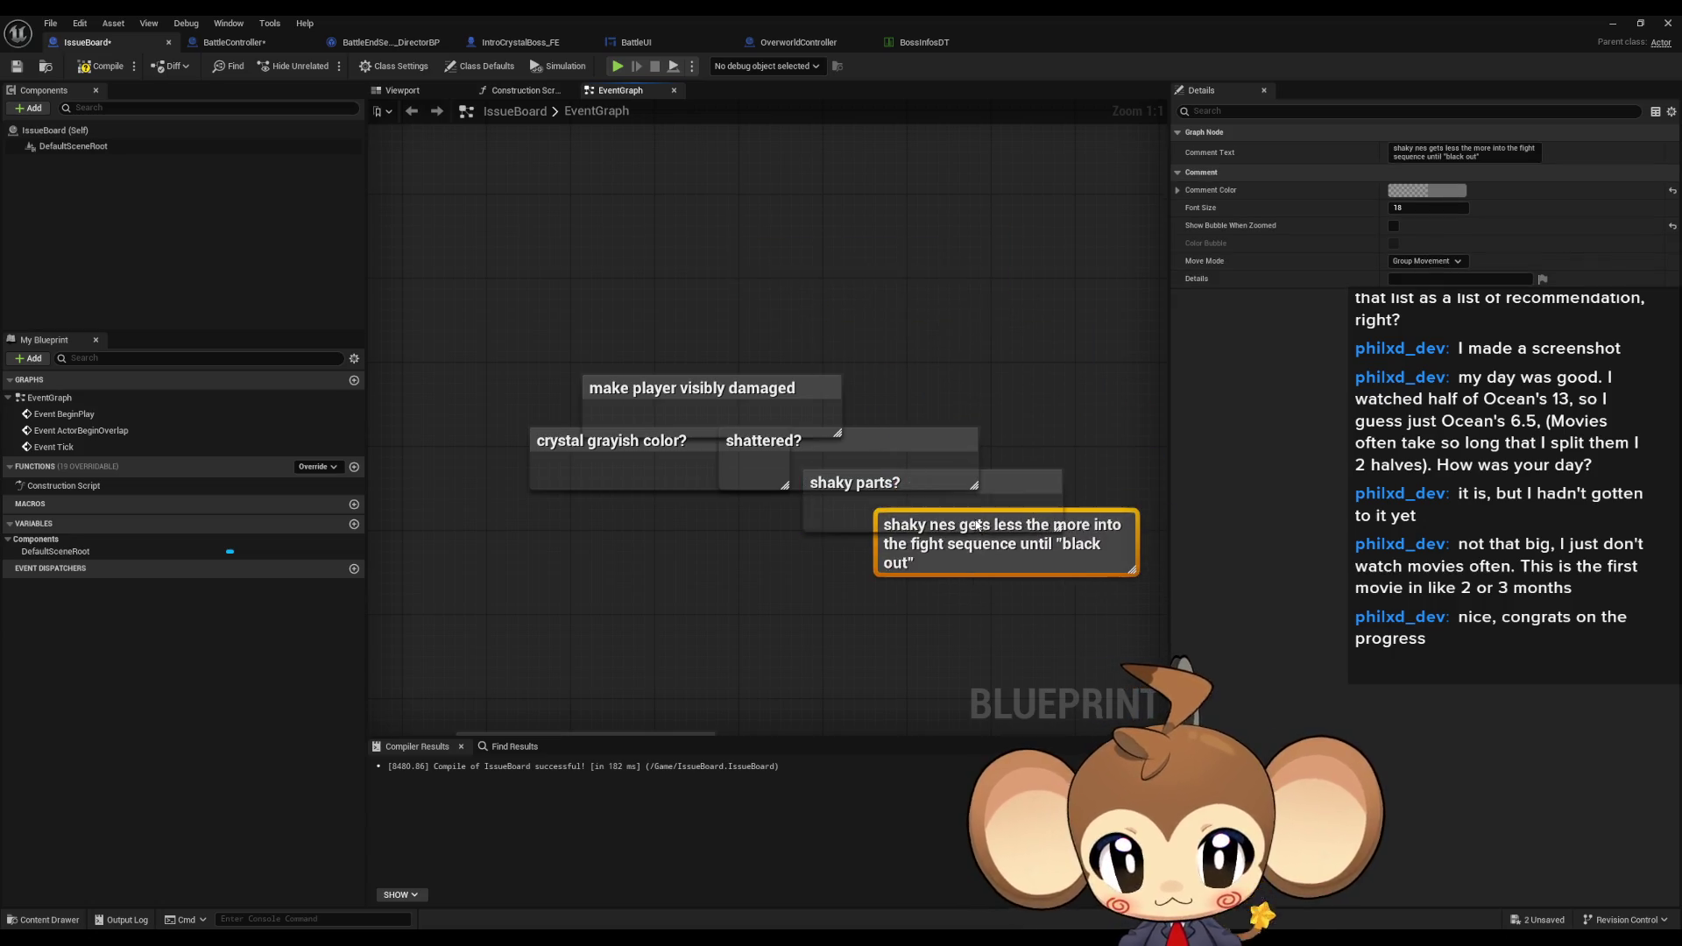
pyautogui.click(842, 608)
pyautogui.scroll(-3, 719, 610)
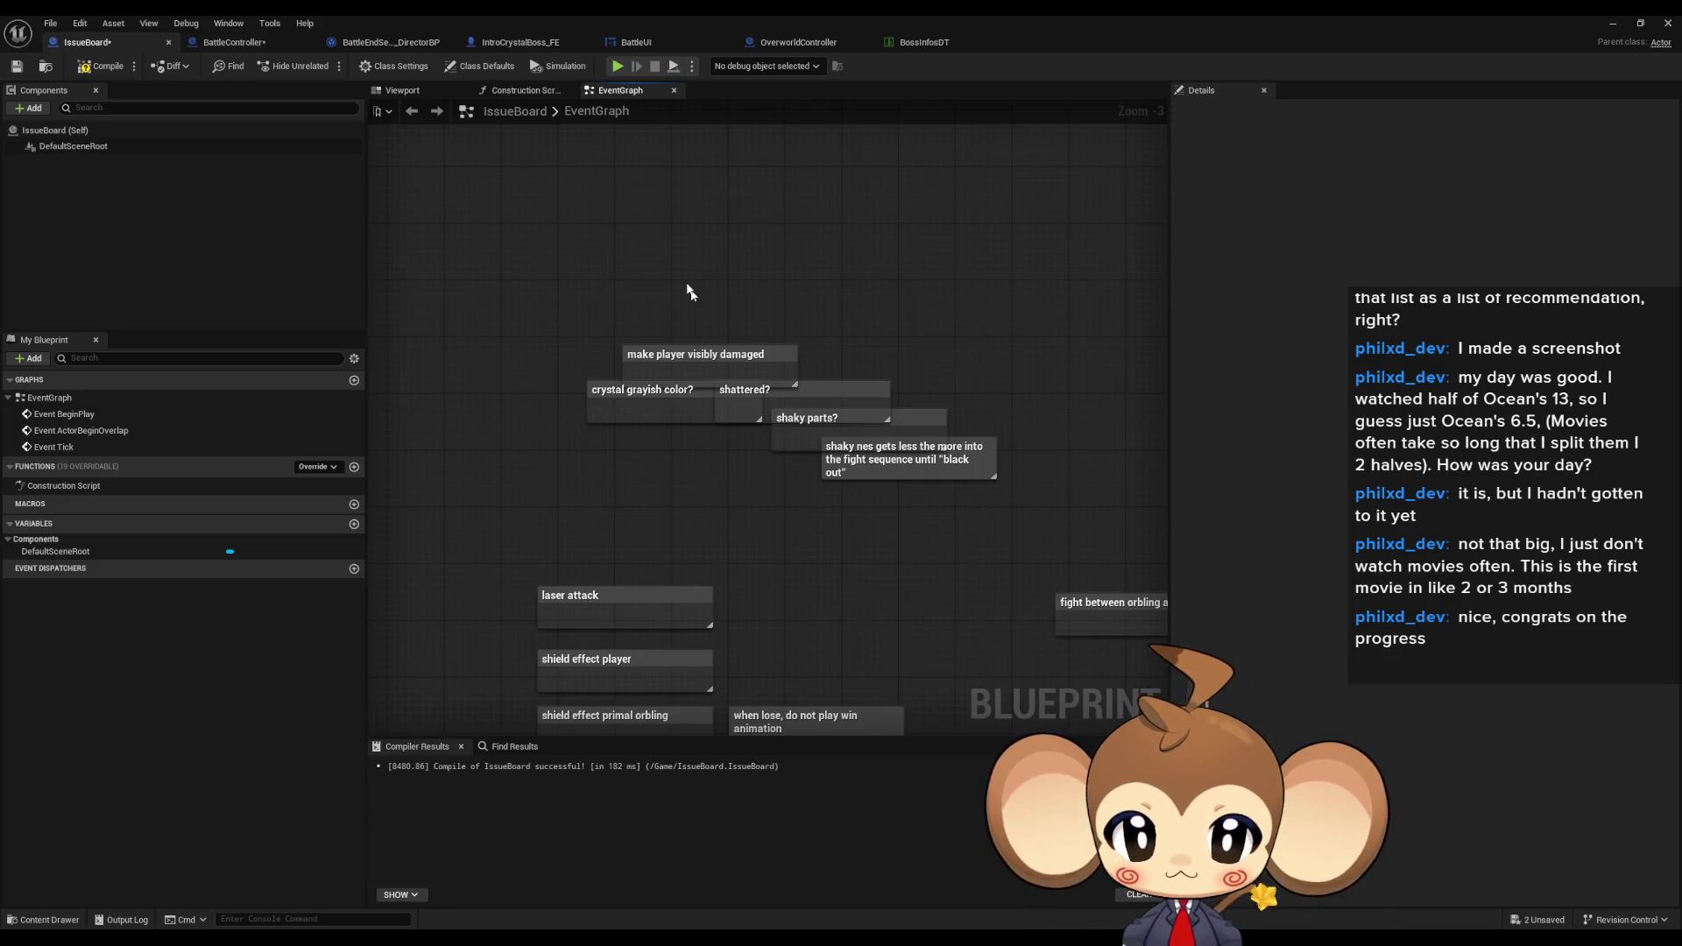
pyautogui.moveTo(955, 646)
pyautogui.mouseDown()
pyautogui.moveTo(732, 526)
pyautogui.moveTo(504, 493)
pyautogui.mouseUp()
# - Start a new crystal comment below the 'we can enter simulation anyway' note
pyautogui.scroll(3, 727, 469)
pyautogui.moveTo(728, 468); pyautogui.dragTo(561, 442)
pyautogui.click(693, 527)
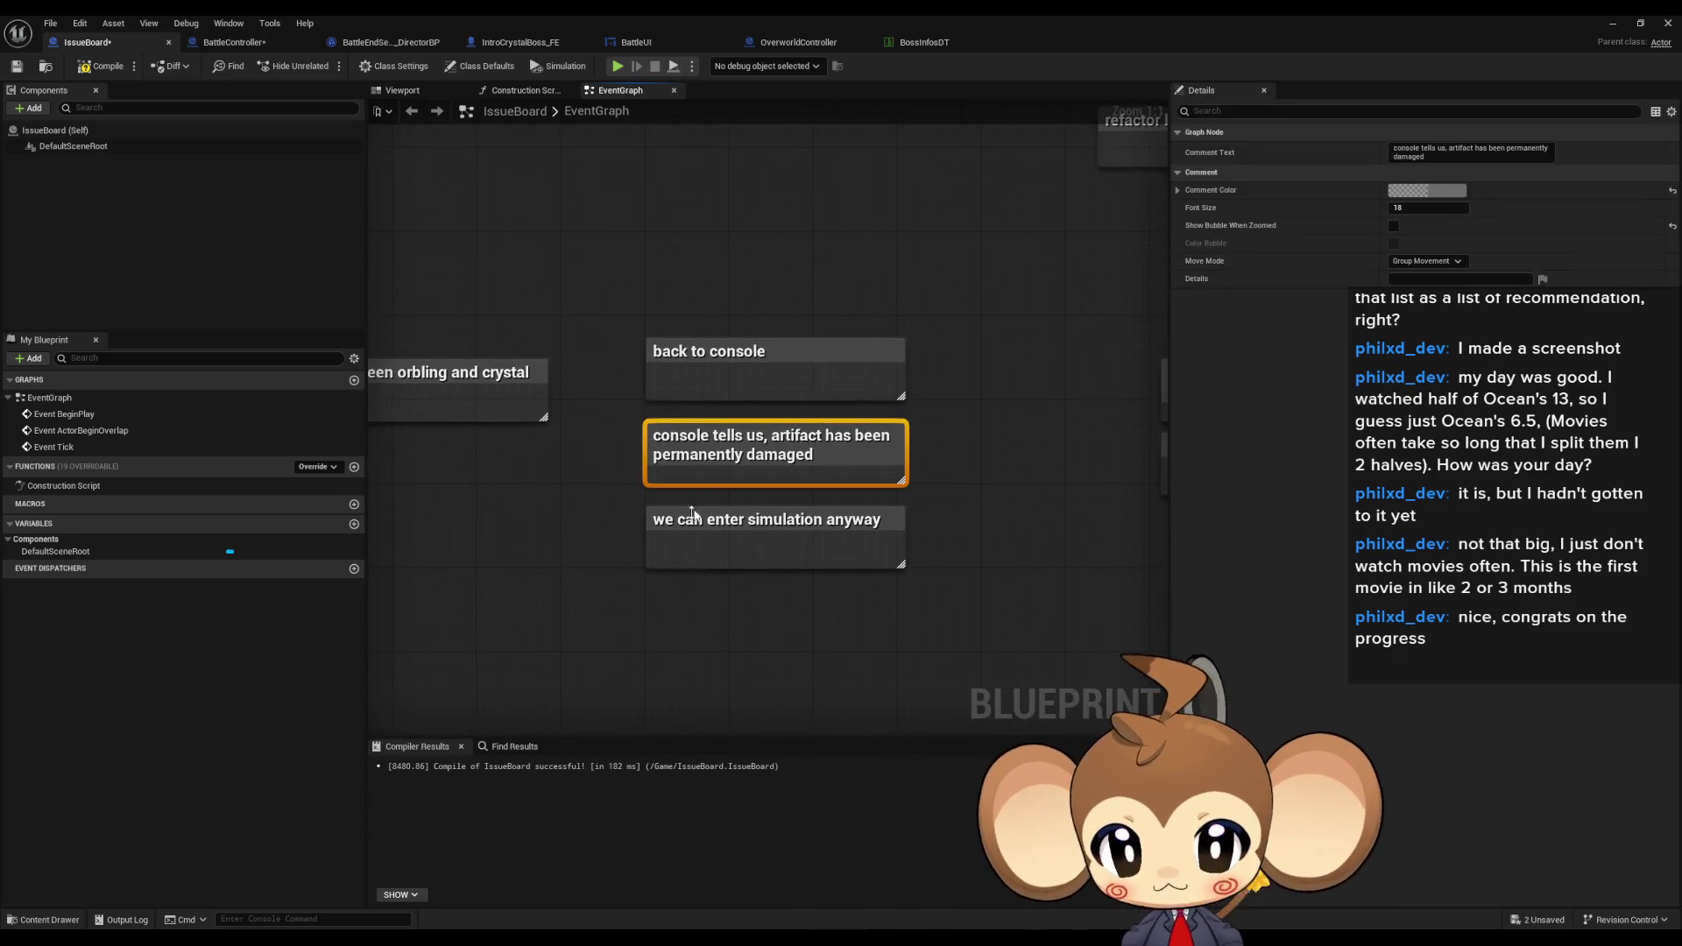
pyautogui.click(673, 599)
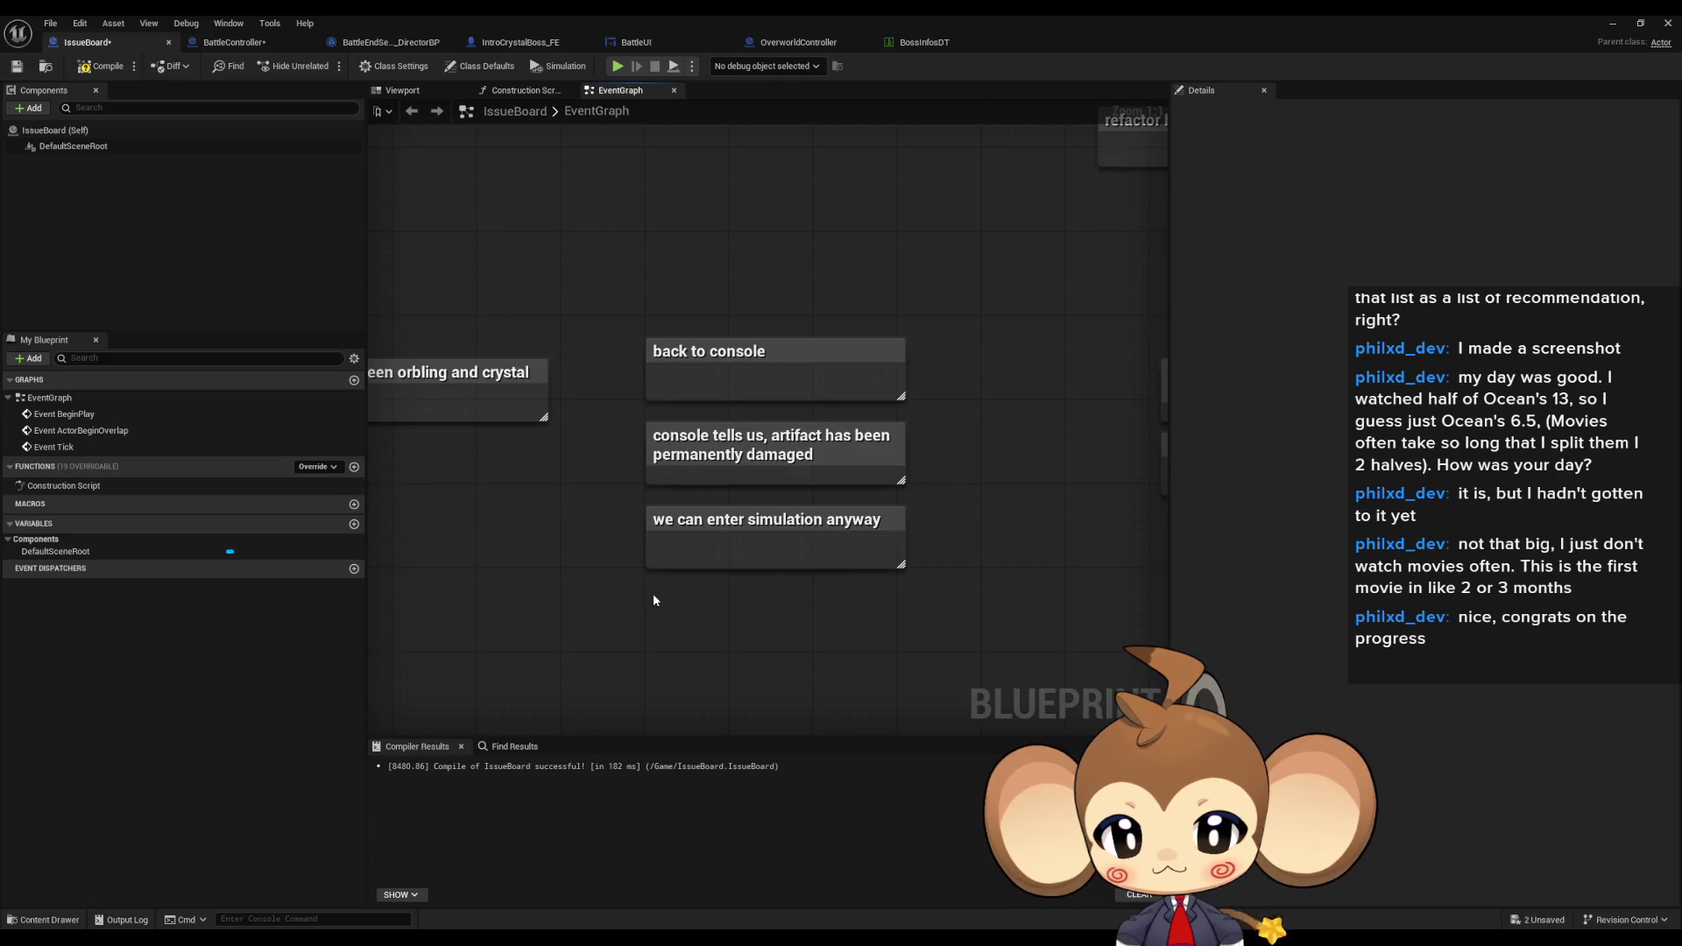
pyautogui.write('cc')
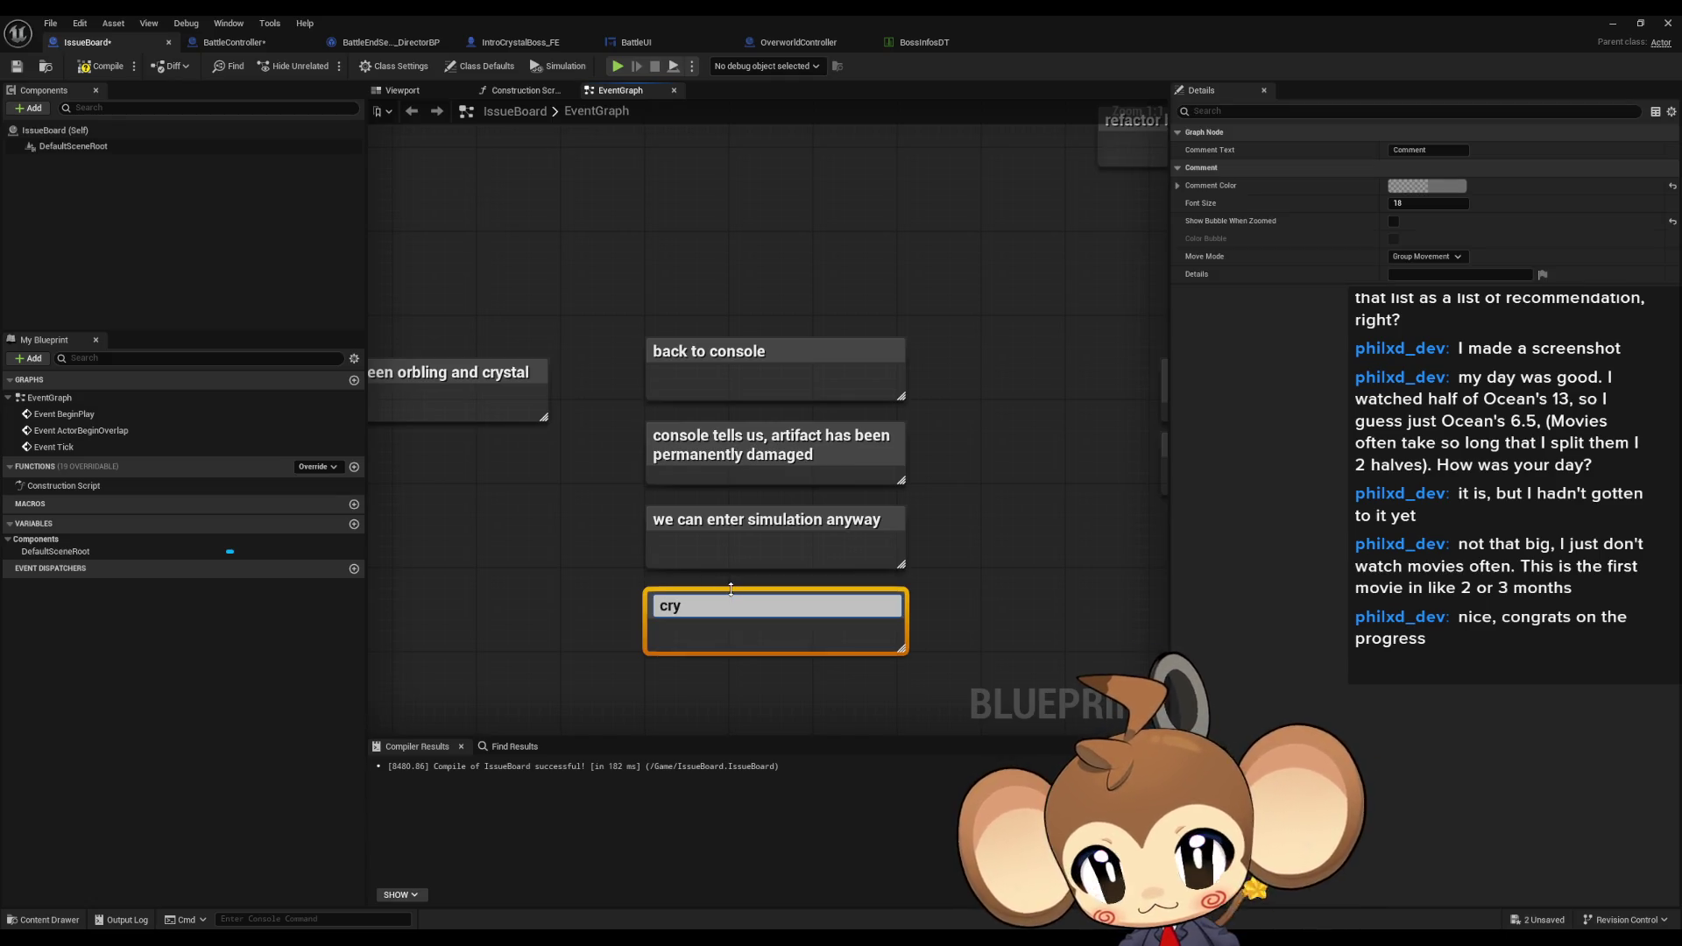
pyautogui.click(963, 538)
# - Move the last two notes down and add a note about the console trying to recover fully
pyautogui.moveTo(579, 438); pyautogui.dragTo(701, 561)
pyautogui.moveTo(744, 459); pyautogui.dragTo(754, 554)
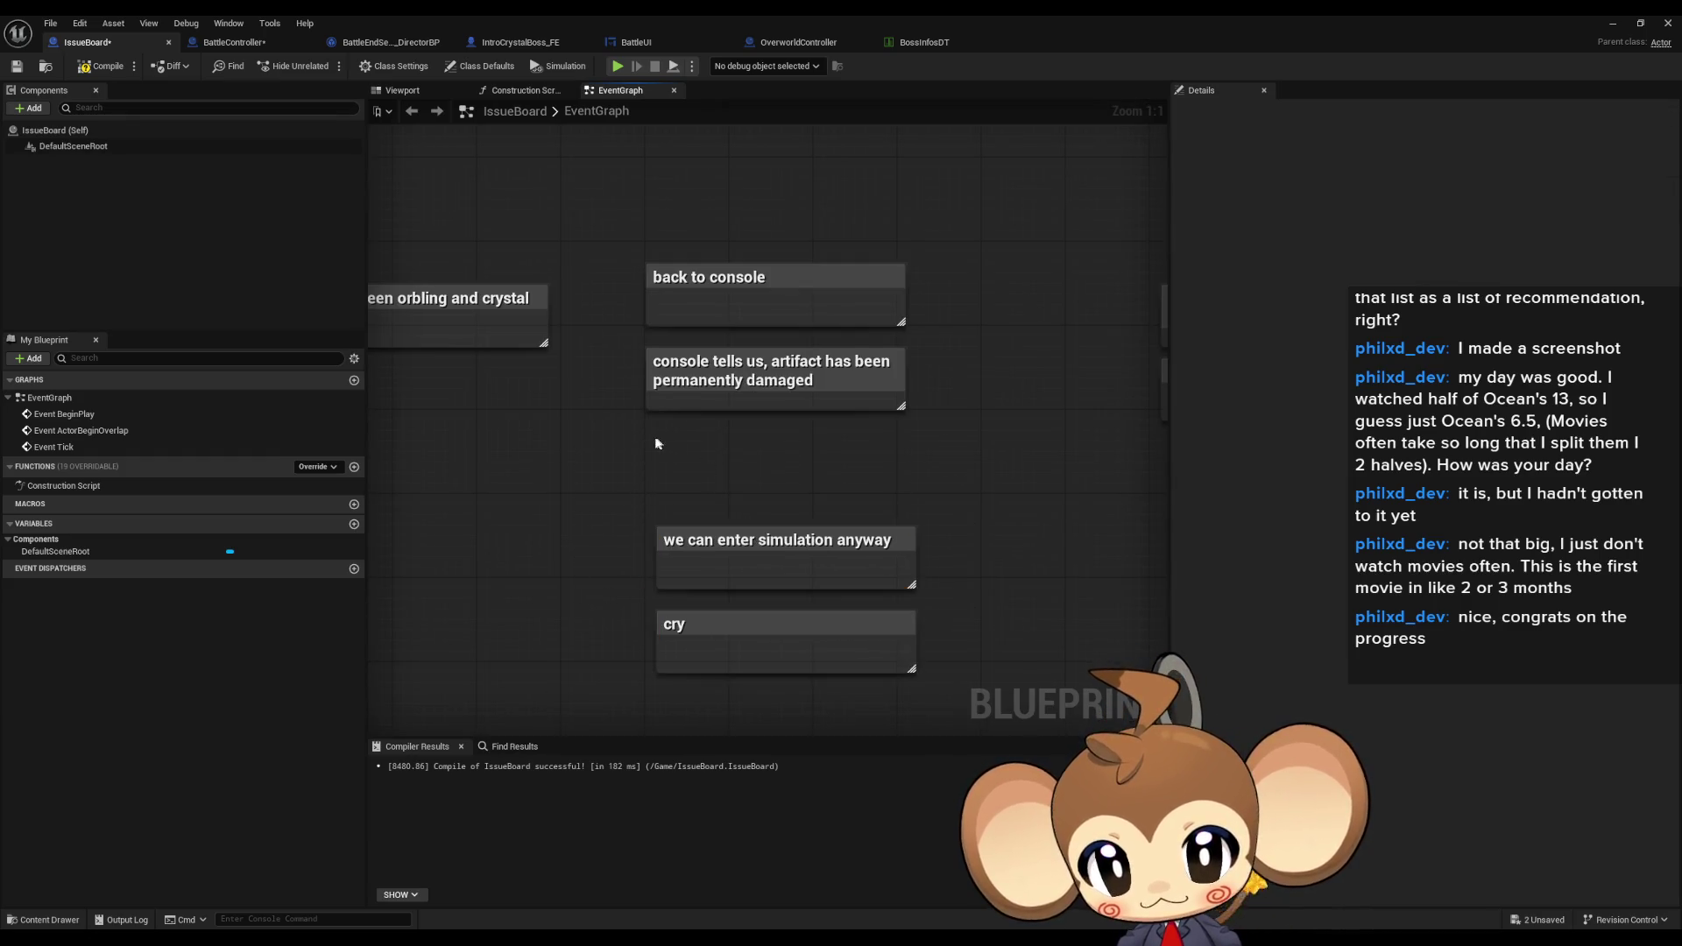
pyautogui.write('cconsole trys to ')
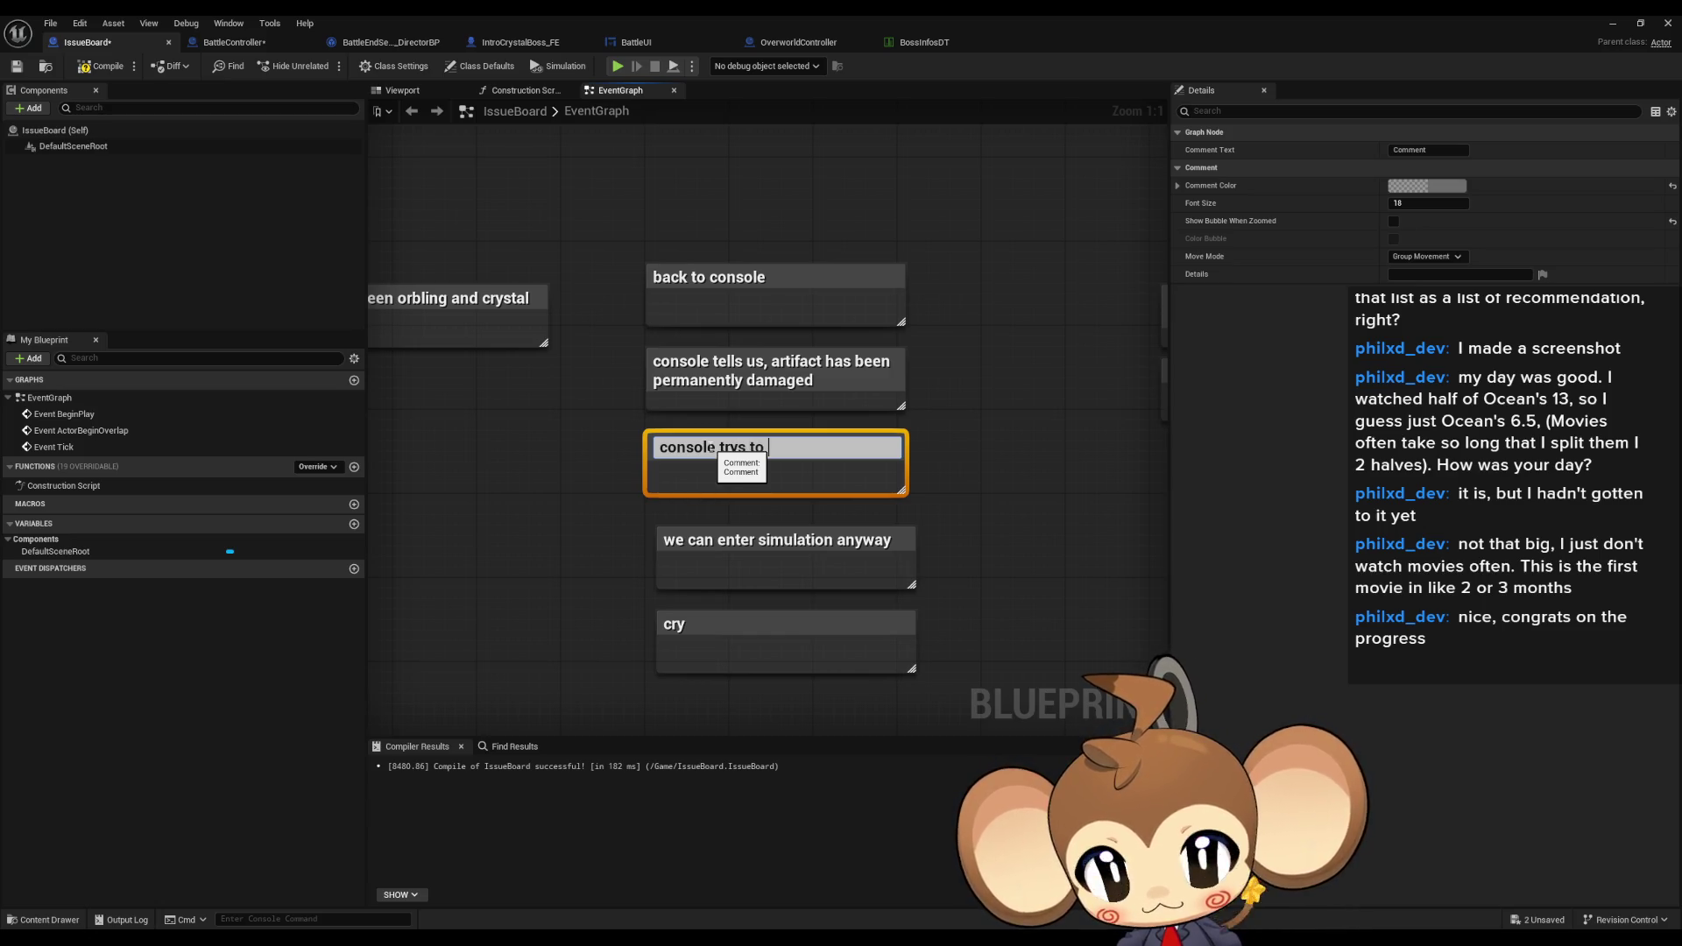
pyautogui.write('reco')
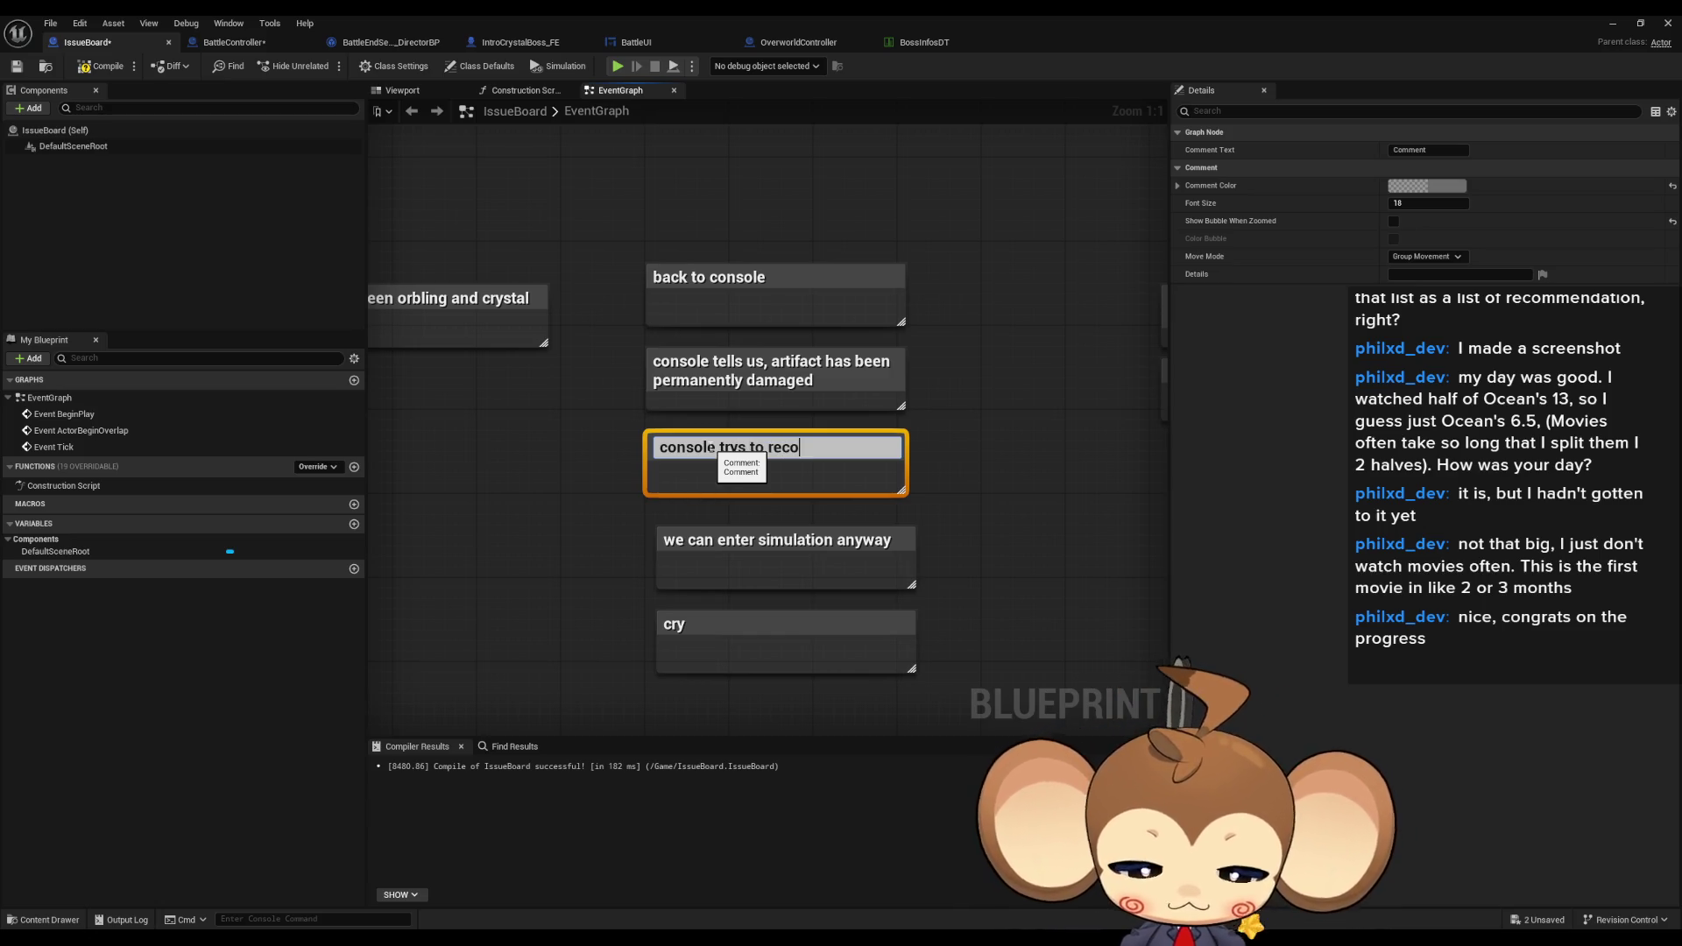
pyautogui.write('ver buant fully')
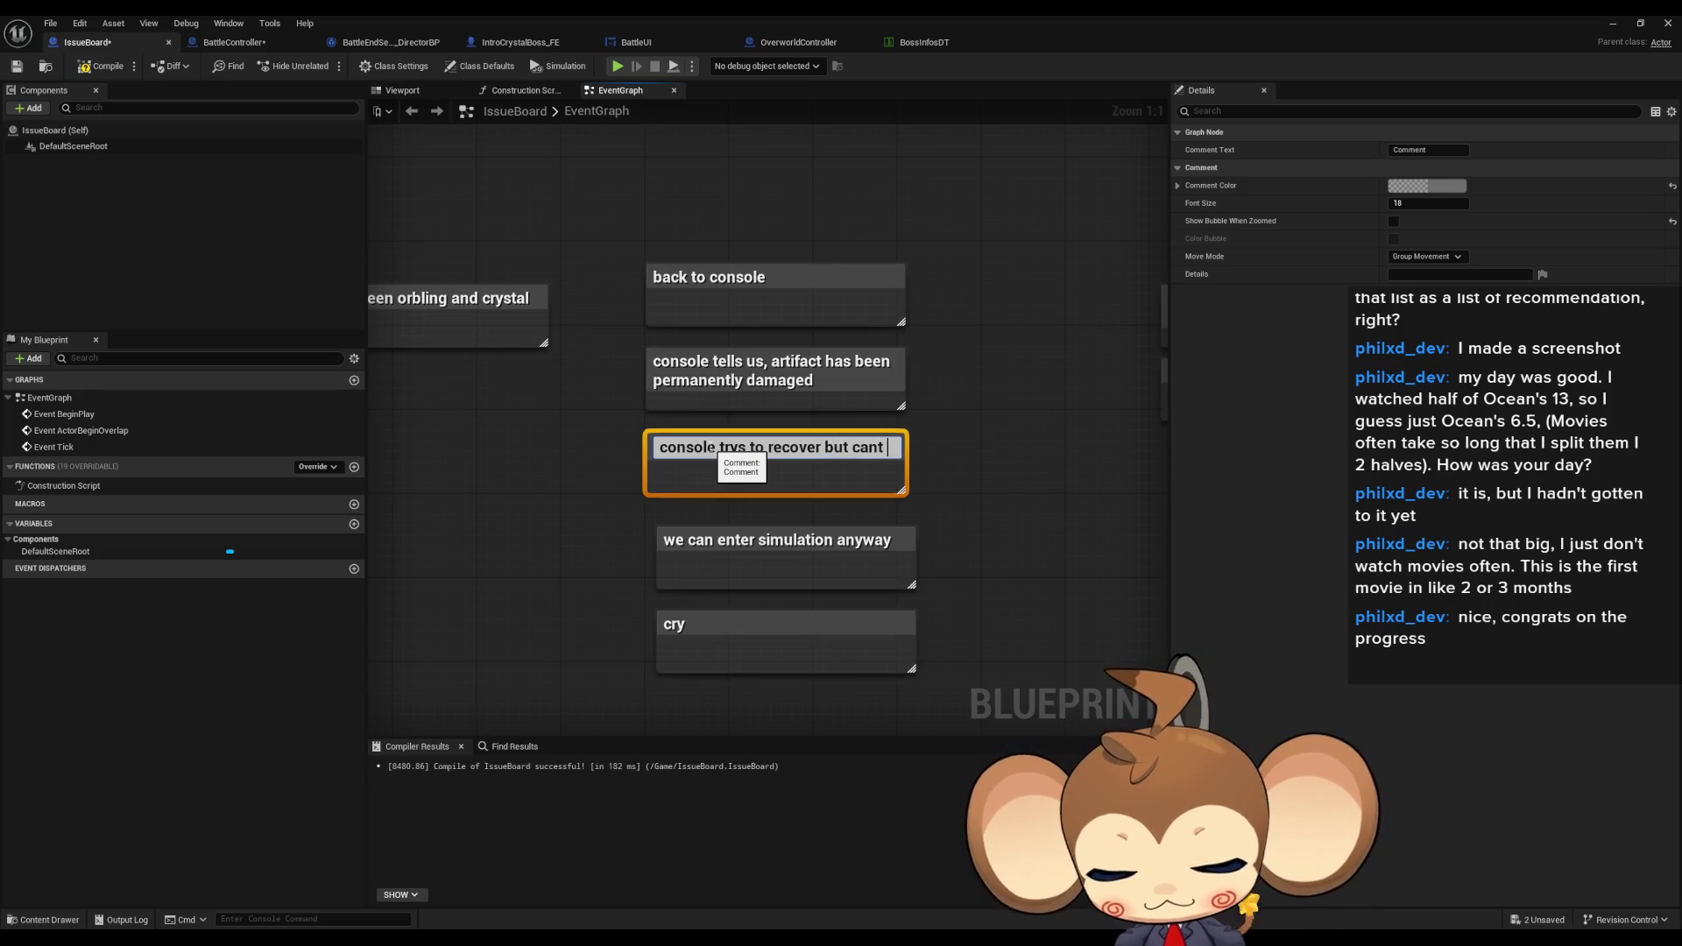
pyautogui.press('Return')
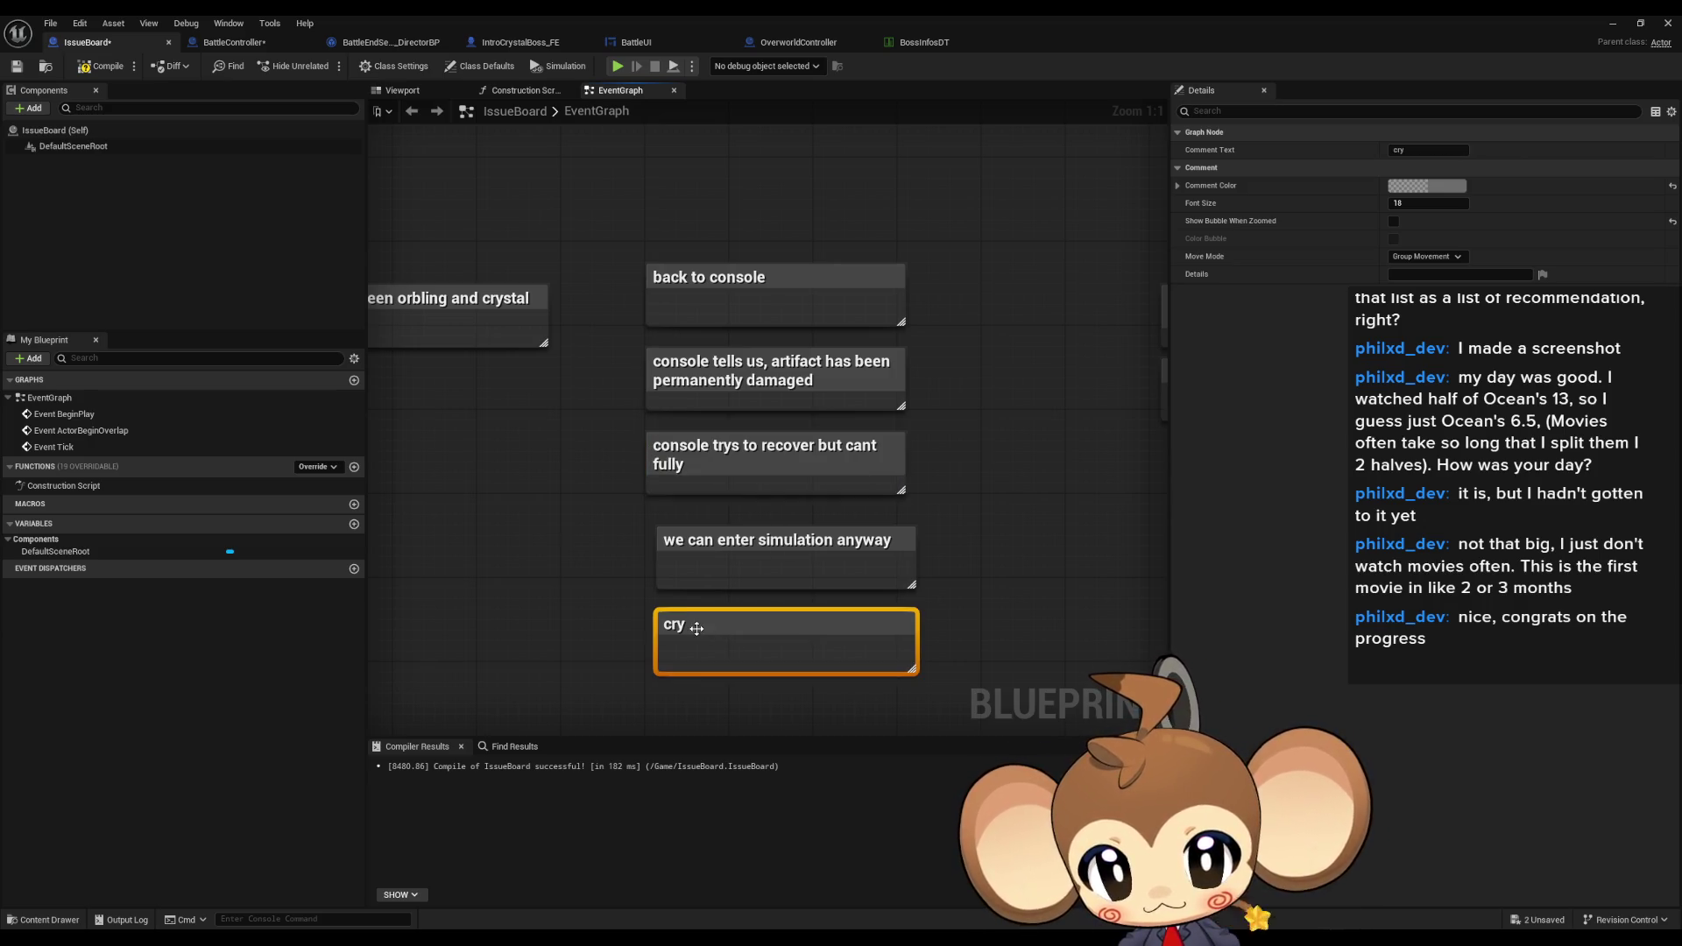
# - Reword the crystal comment: grey, not moving, not shattered, input signal makes it light up a bit
pyautogui.doubleClick(704, 628)
pyautogui.write('crystal is now ')
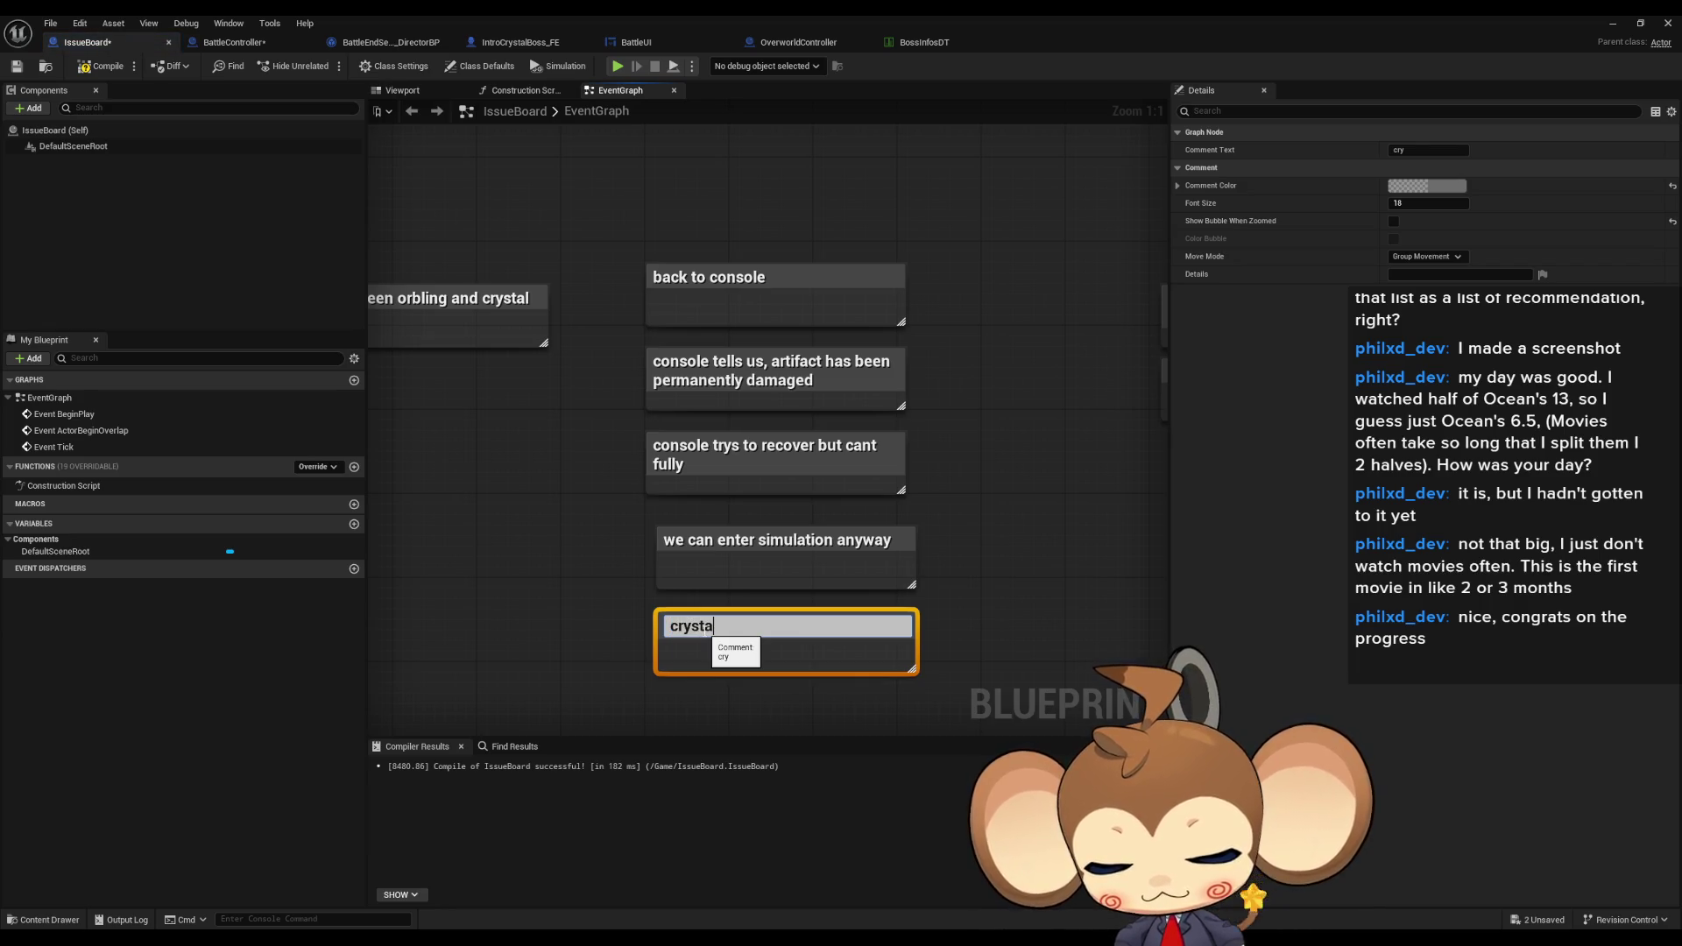
pyautogui.write('grey an')
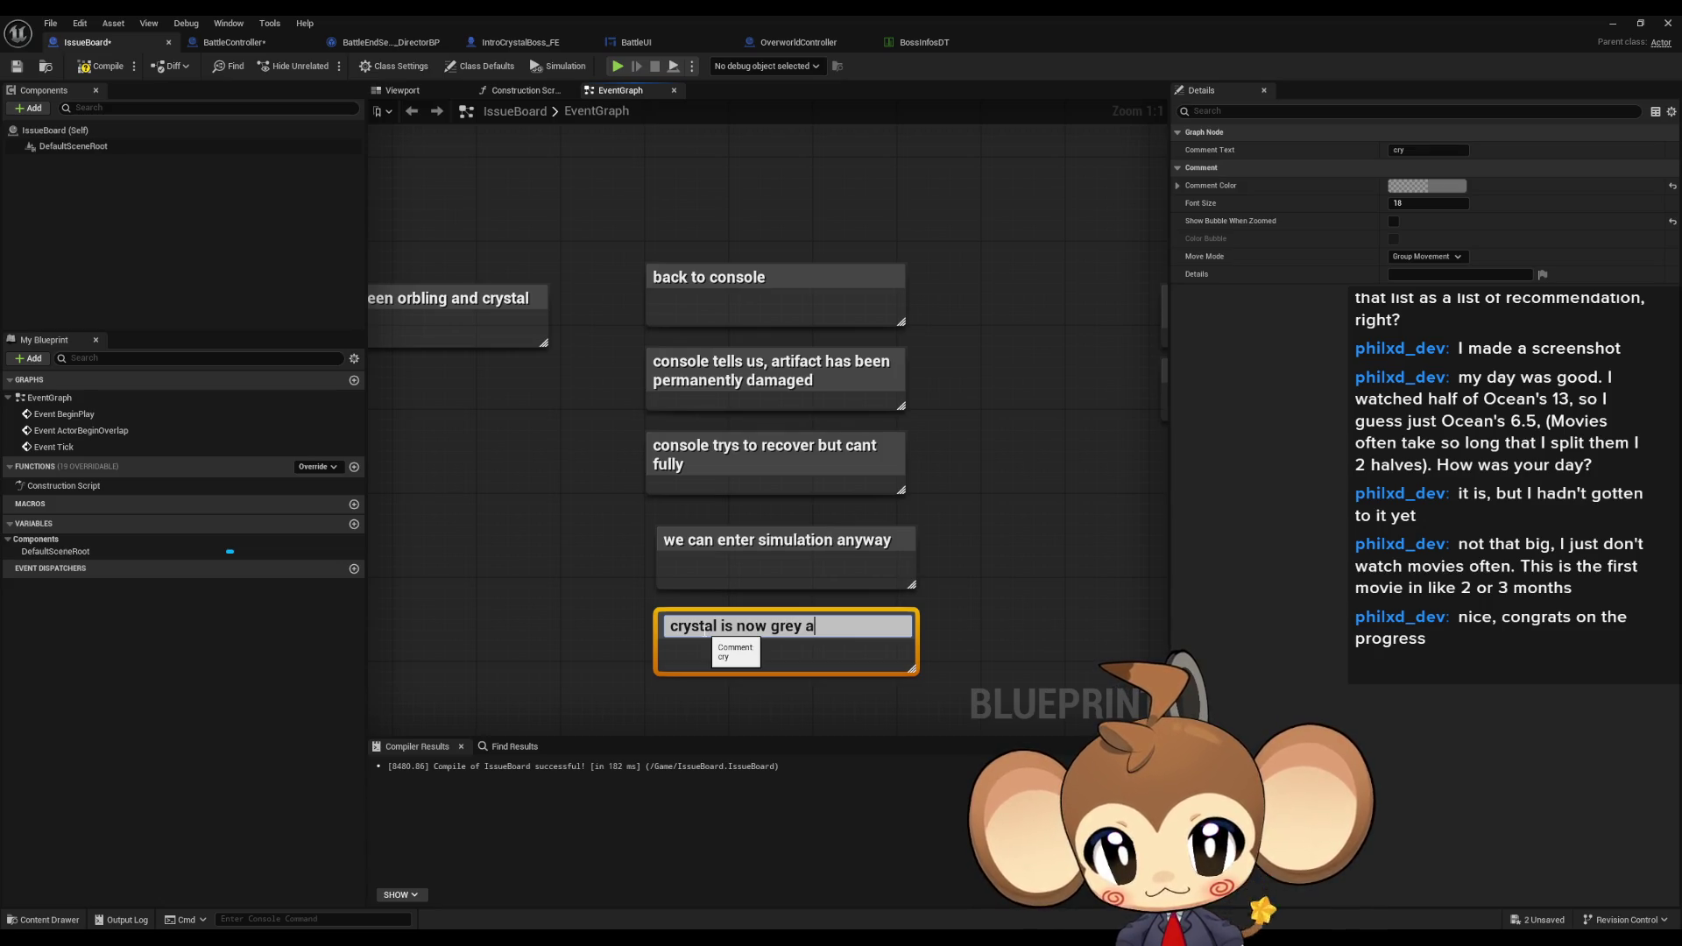
pyautogui.write('d not movin')
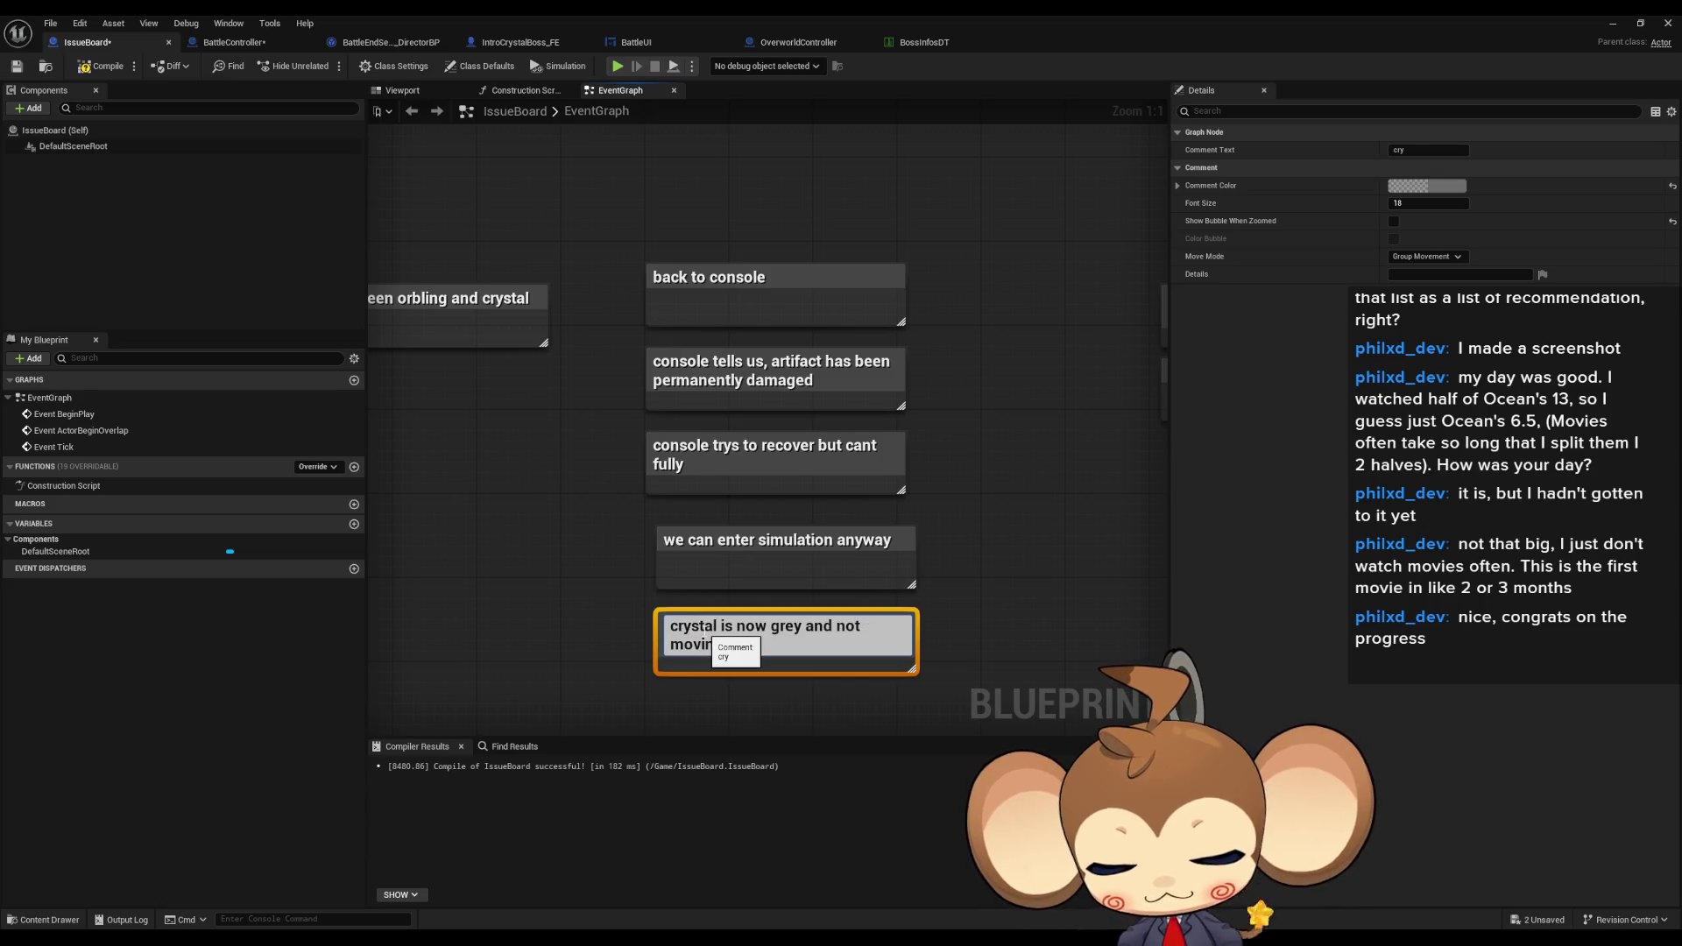
pyautogui.write('g. not sha')
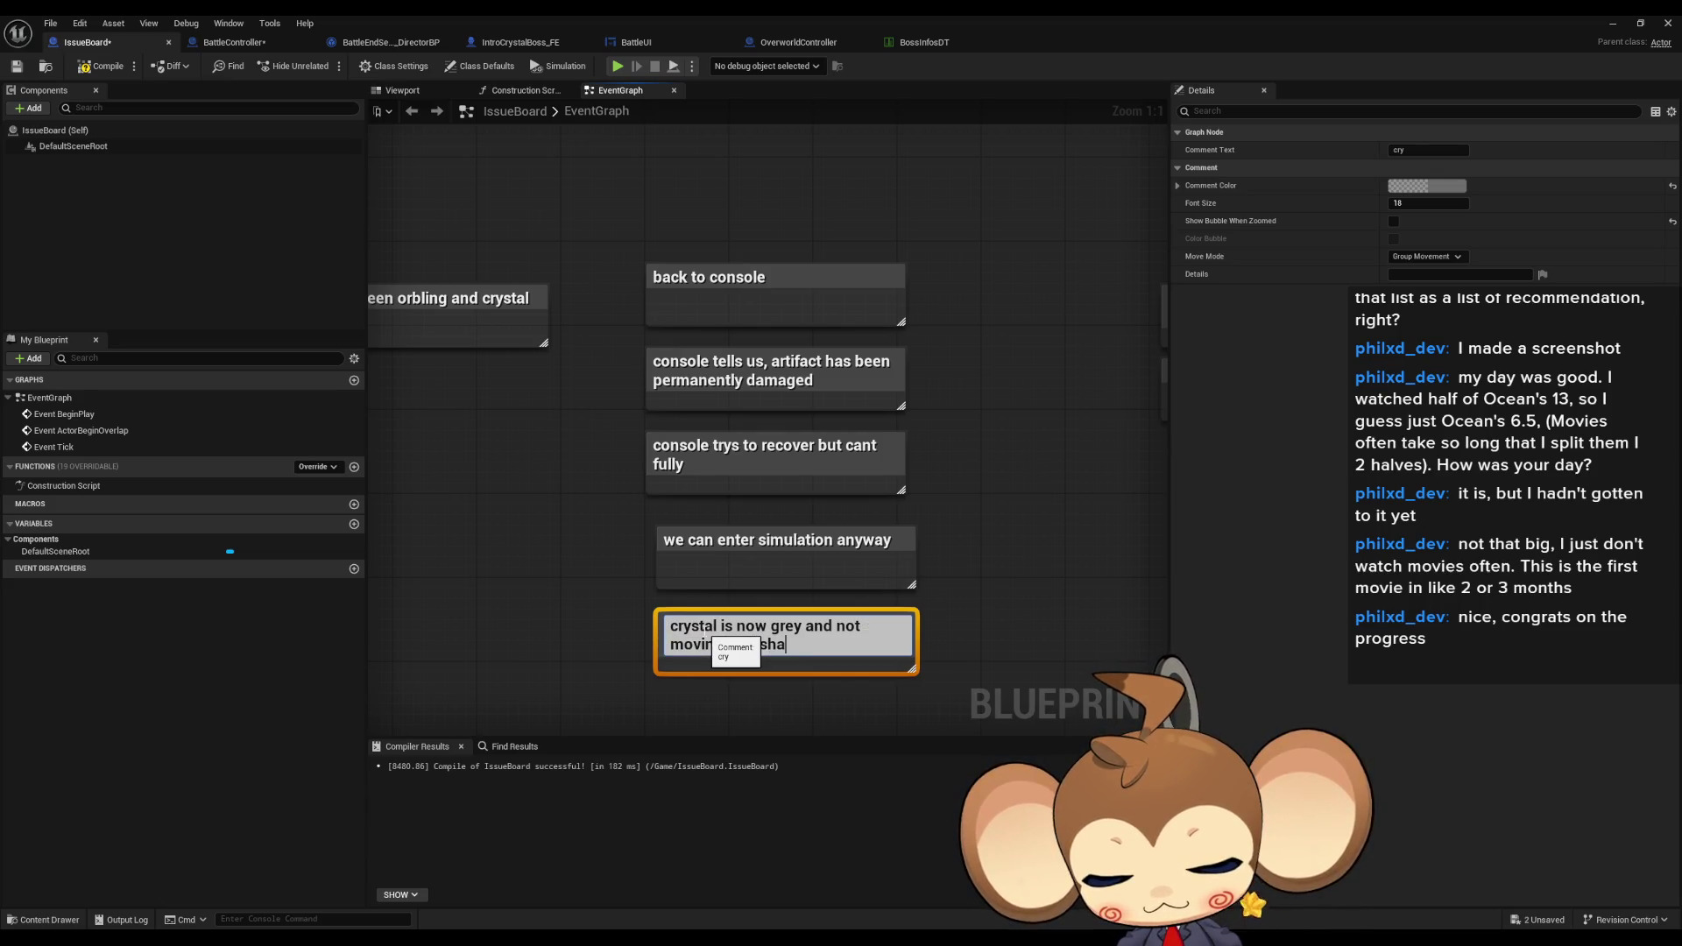
pyautogui.write('ttered tho. ')
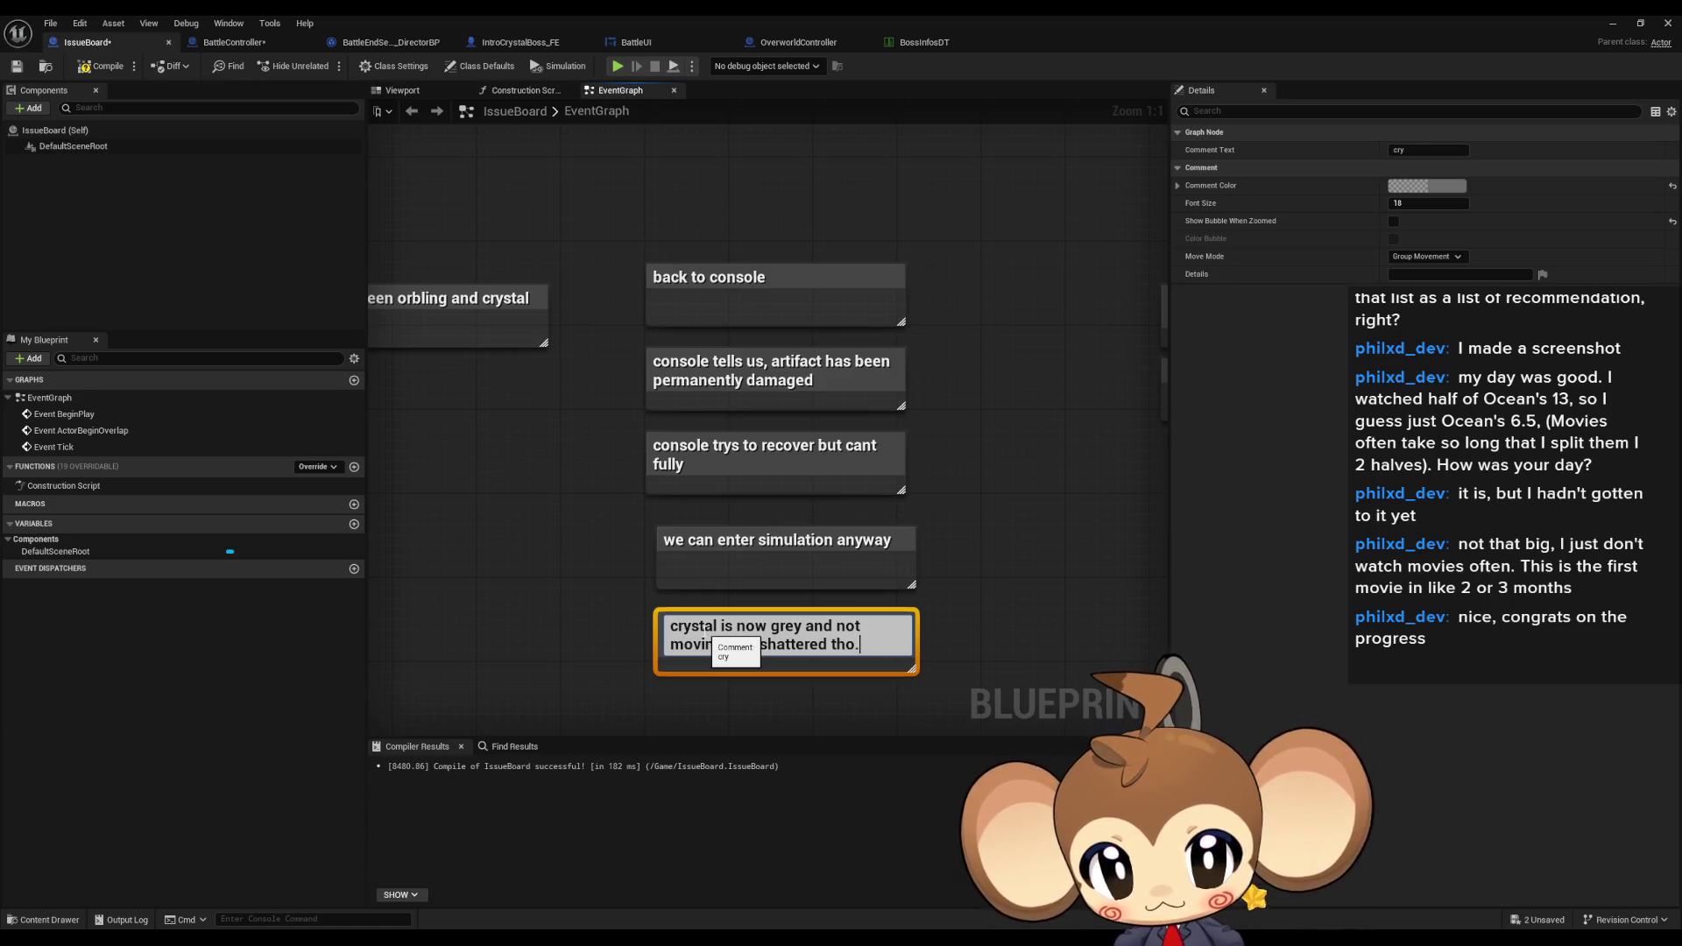
pyautogui.write('input si')
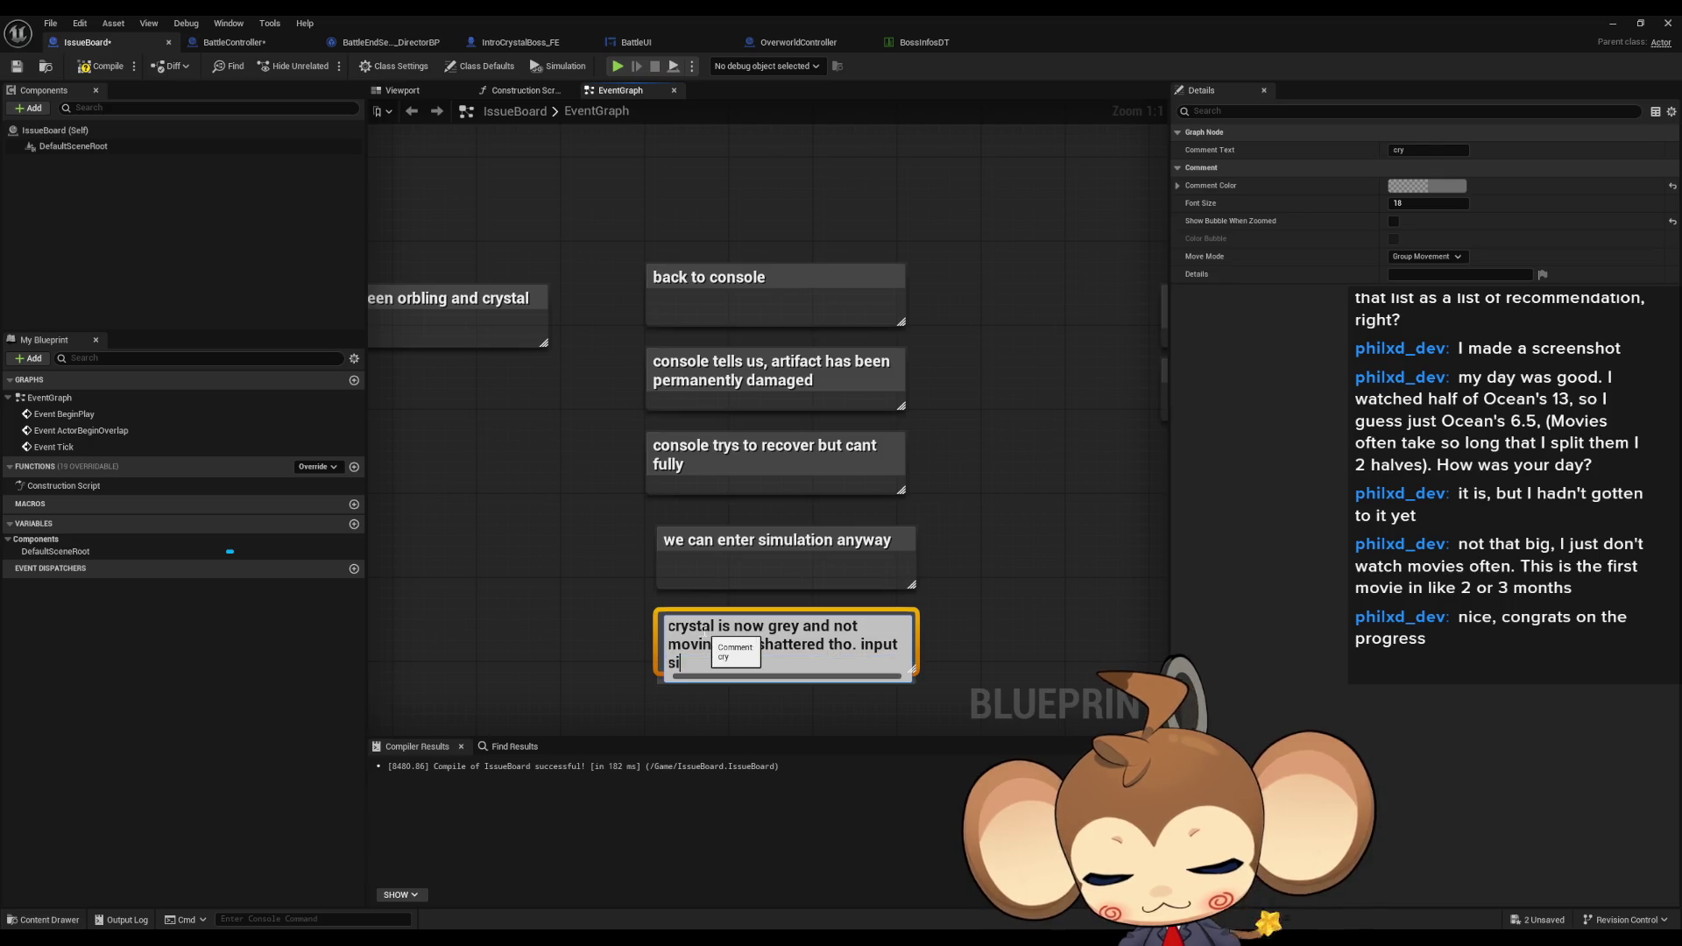
pyautogui.write('gnal makes it ')
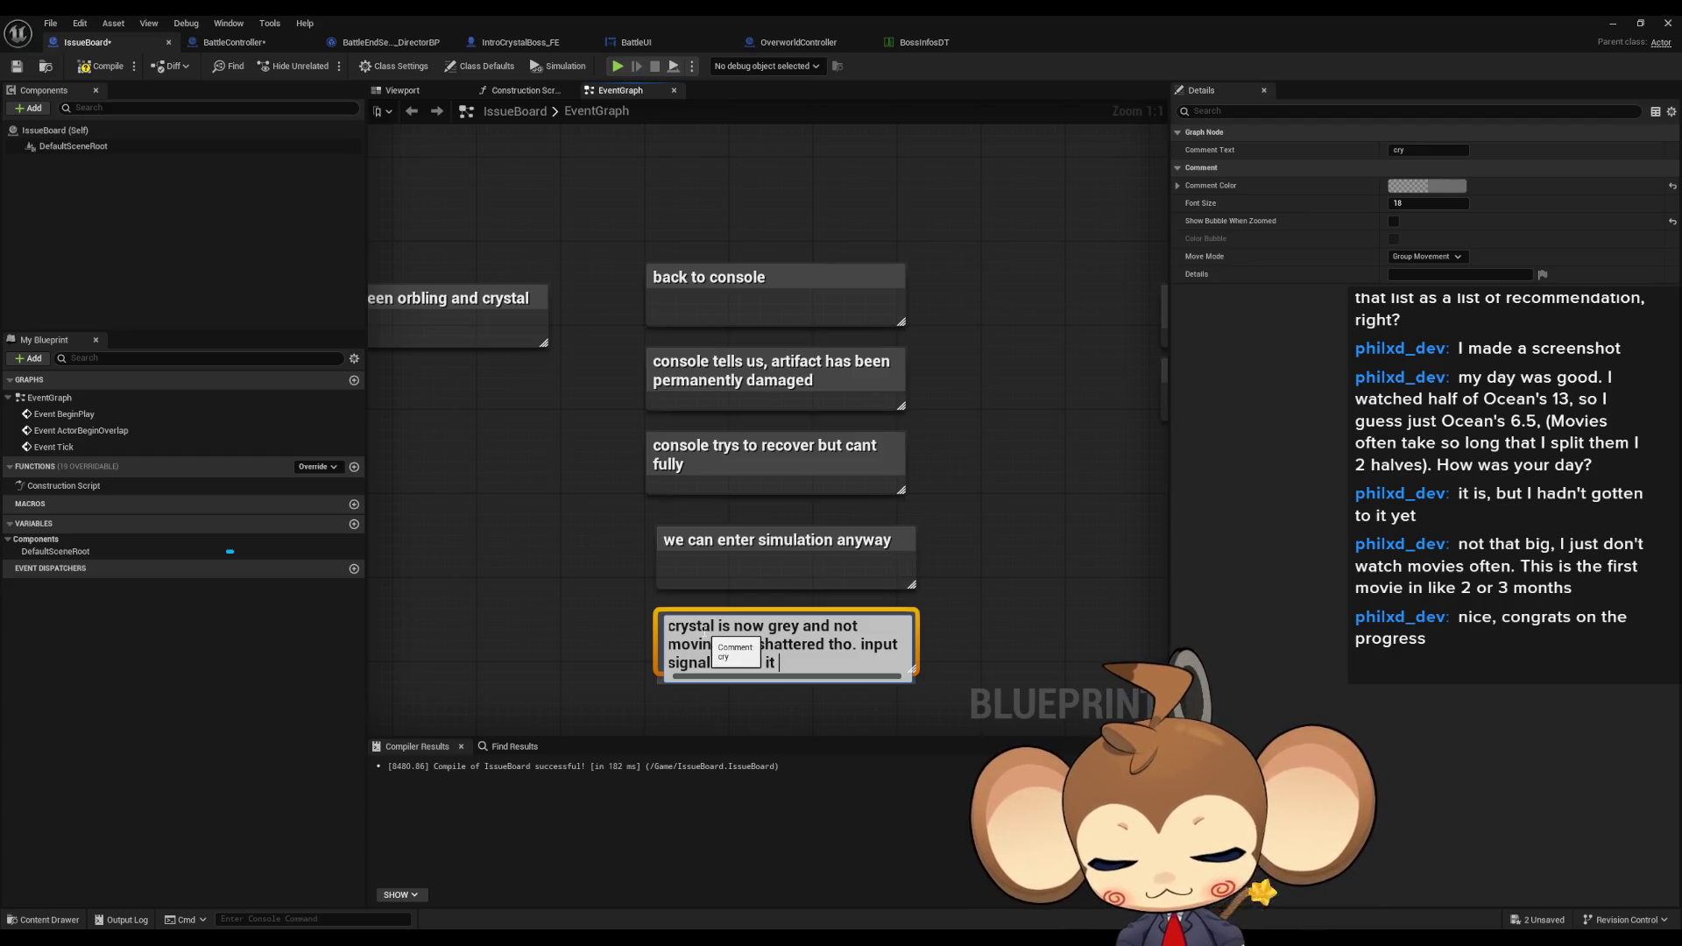
pyautogui.write('light up a bit')
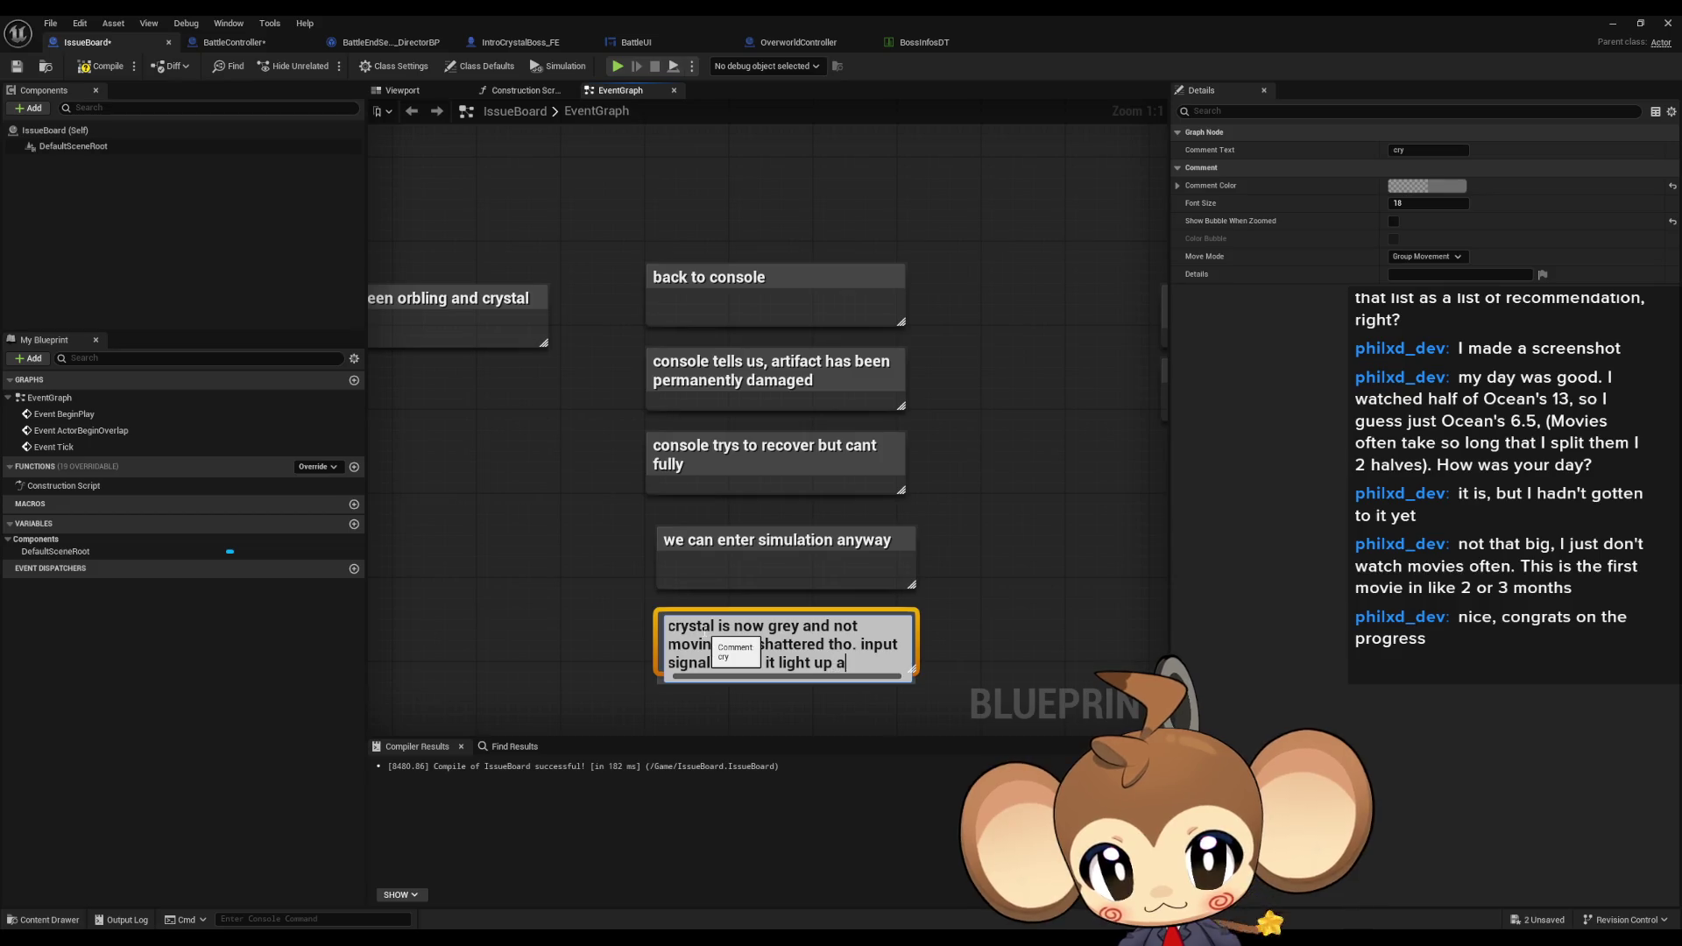
pyautogui.press('Return')
# - Place the simulation comment below the crystal comment and shift the note cluster up-left
pyautogui.moveTo(710, 545); pyautogui.dragTo(737, 702)
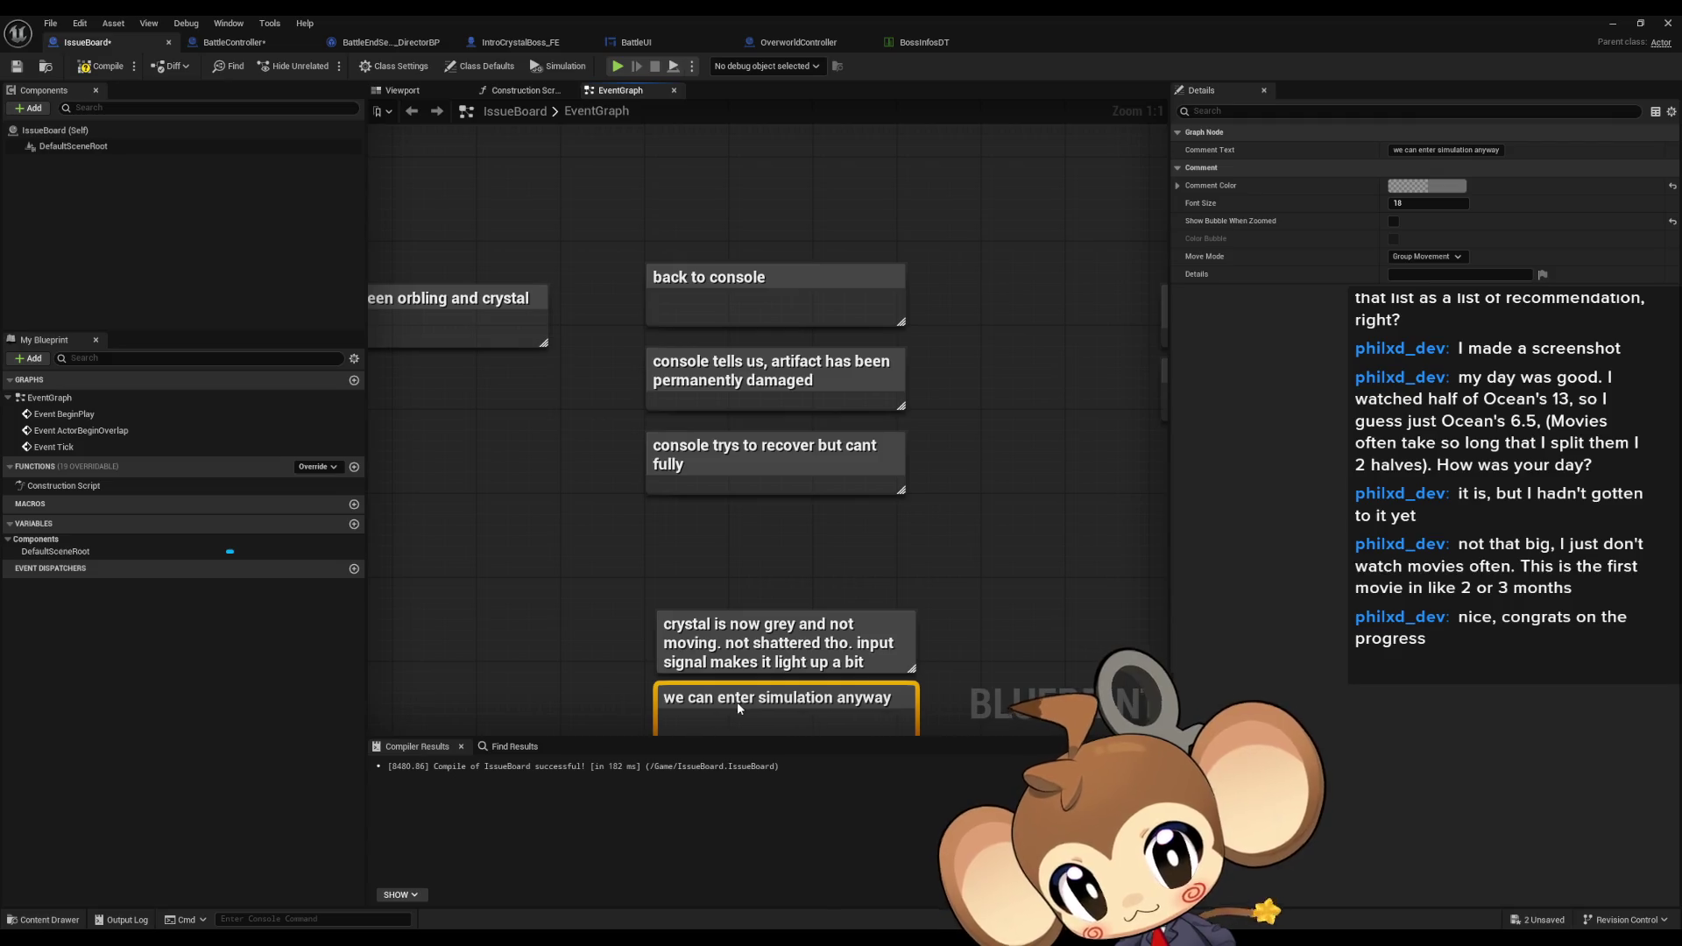
pyautogui.moveTo(711, 581)
pyautogui.mouseDown()
pyautogui.moveTo(812, 702)
pyautogui.moveTo(785, 607)
pyautogui.mouseUp()
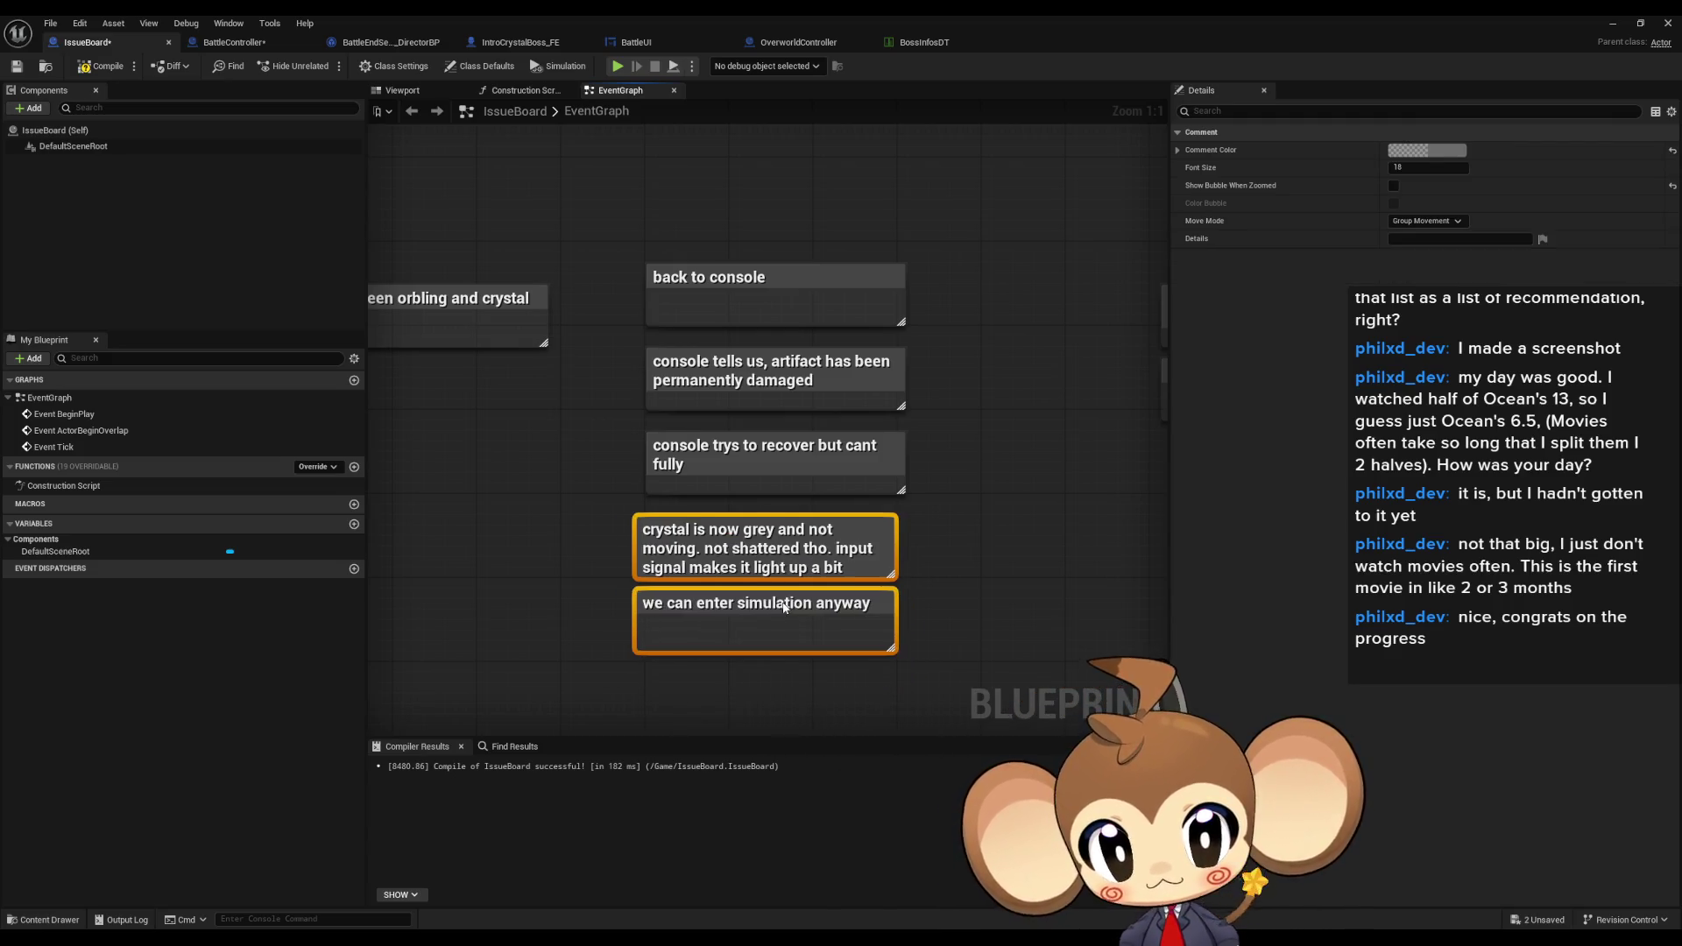
pyautogui.click(739, 678)
pyautogui.moveTo(740, 679)
pyautogui.mouseDown()
pyautogui.moveTo(660, 550)
pyautogui.moveTo(711, 565)
pyautogui.mouseUp()
pyautogui.scroll(-8, 712, 565)
pyautogui.moveTo(529, 389)
pyautogui.mouseDown()
pyautogui.moveTo(841, 595)
pyautogui.moveTo(659, 444)
pyautogui.mouseUp()
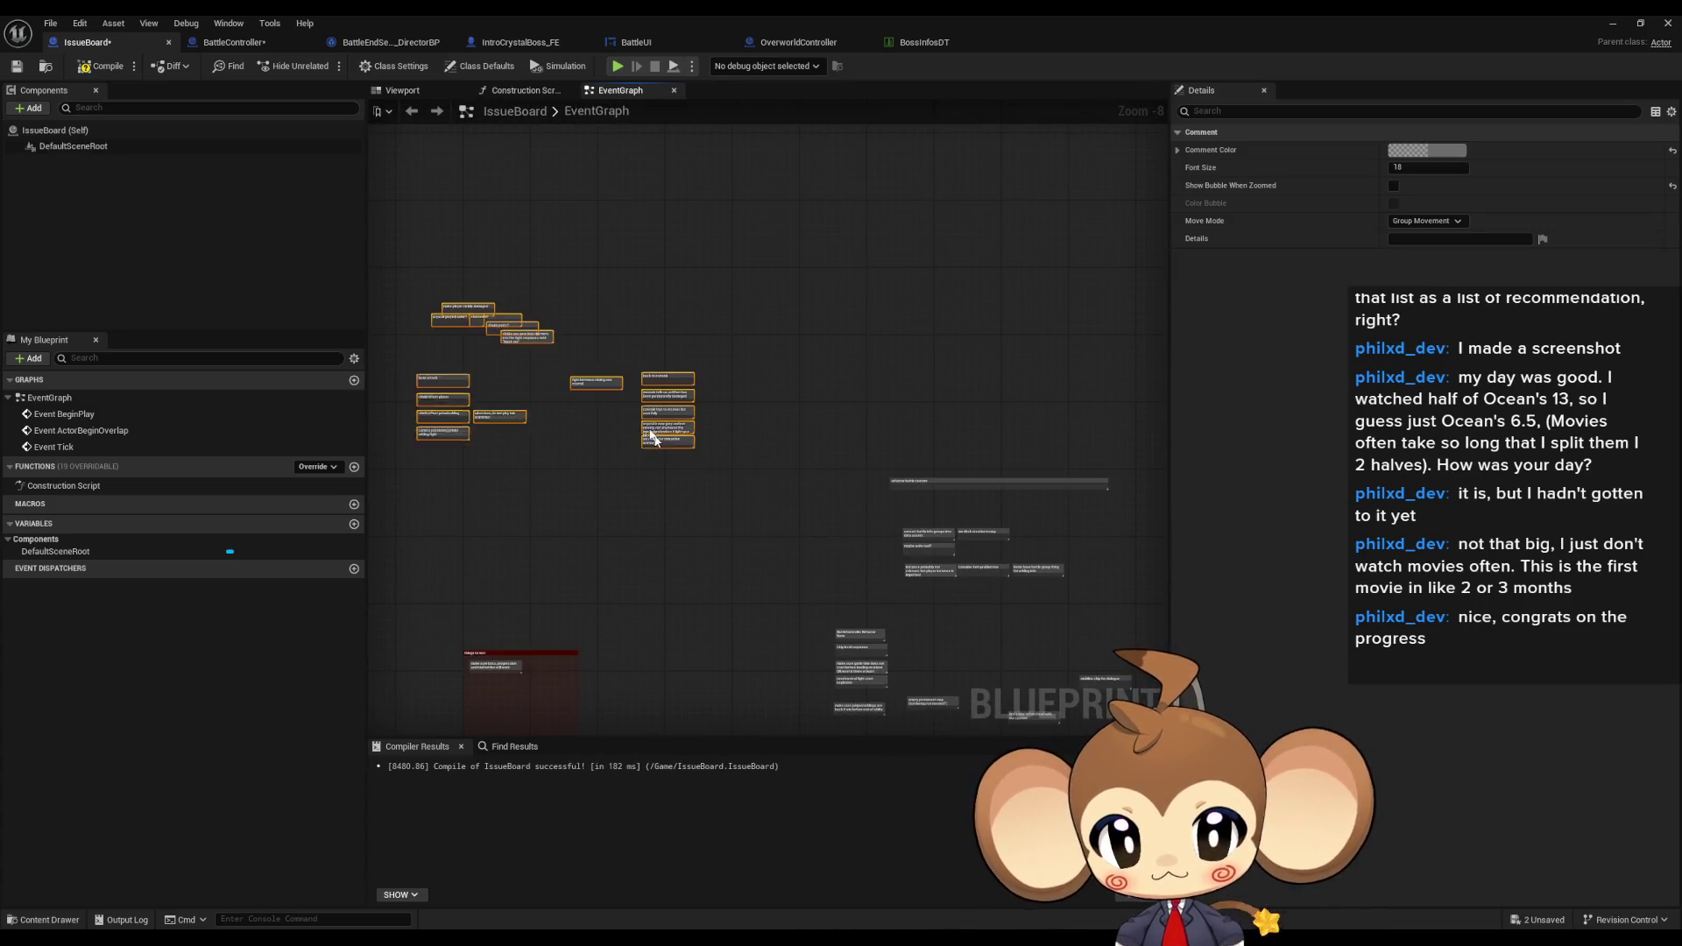
pyautogui.scroll(8, 659, 444)
# - Add a 'falling down. credits' comment at the bottom of the column
pyautogui.click(601, 543)
pyautogui.write('c')
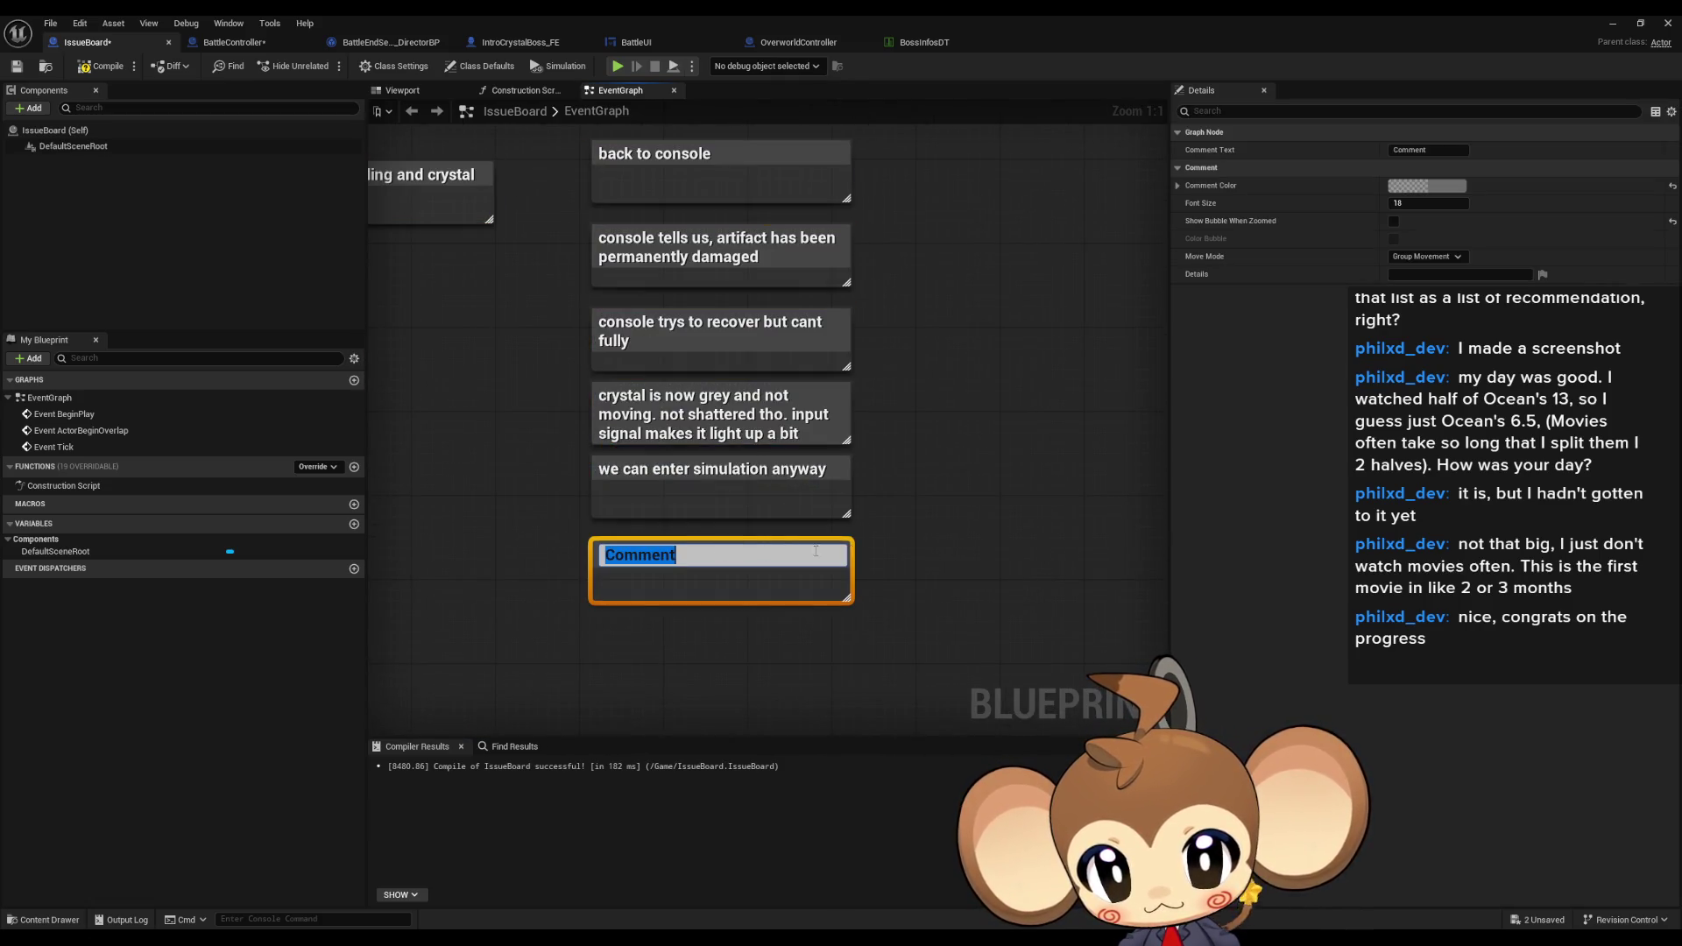
pyautogui.write('falling down. creditss')
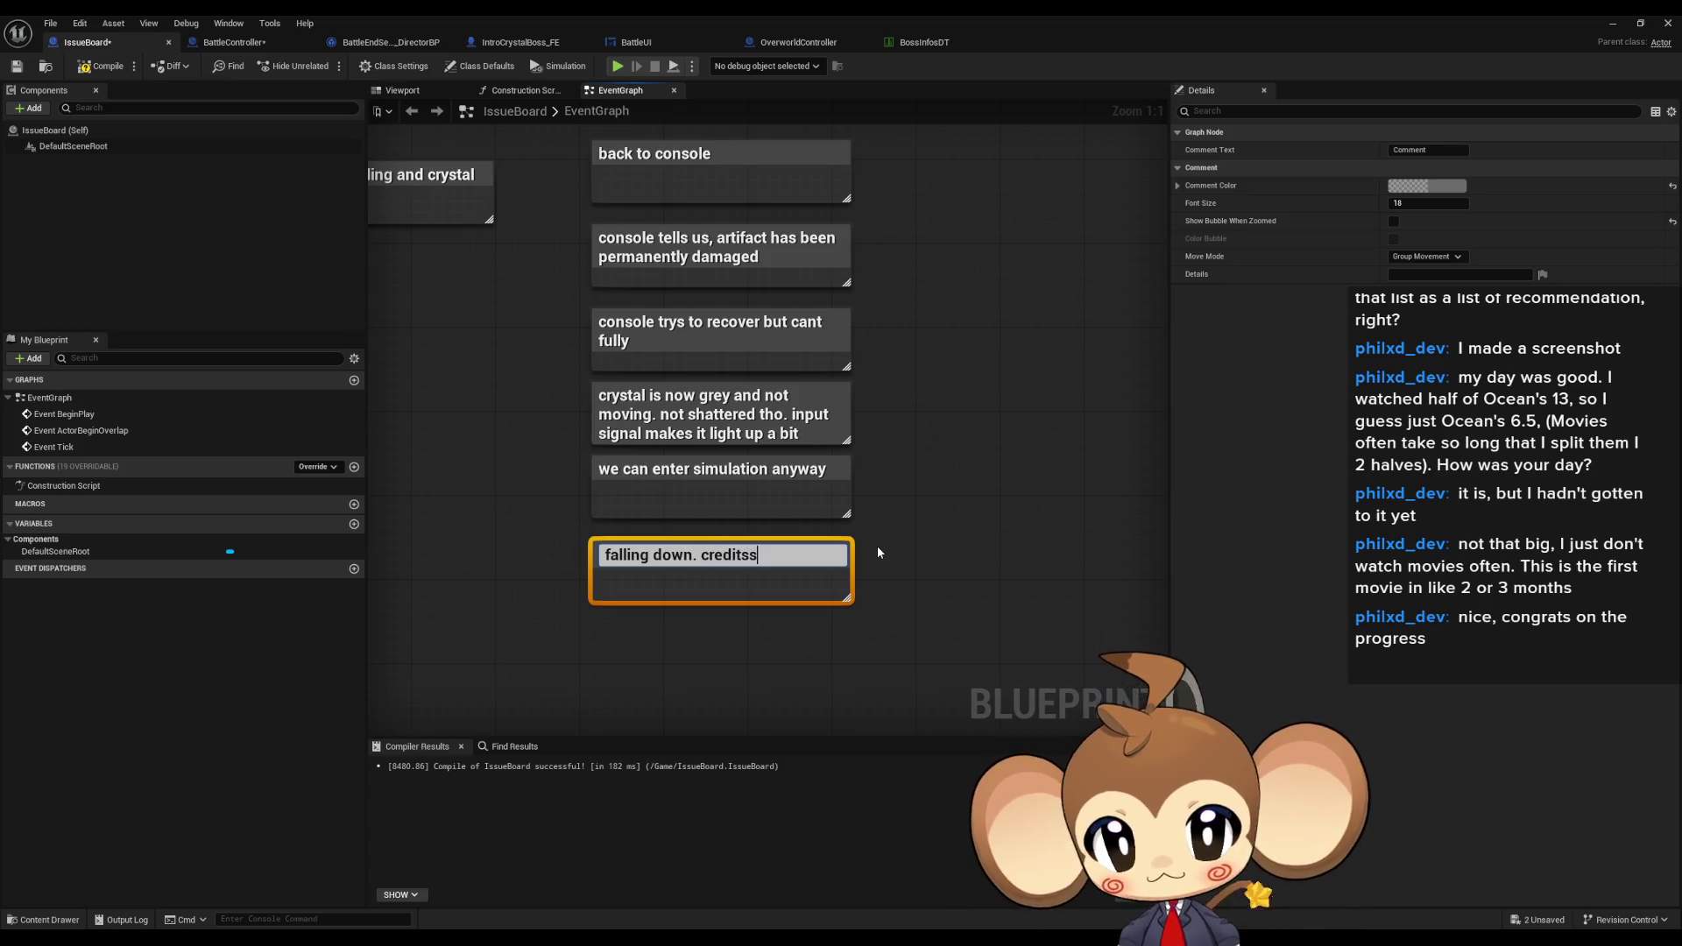
pyautogui.press('BackSpace')
pyautogui.press('Return')
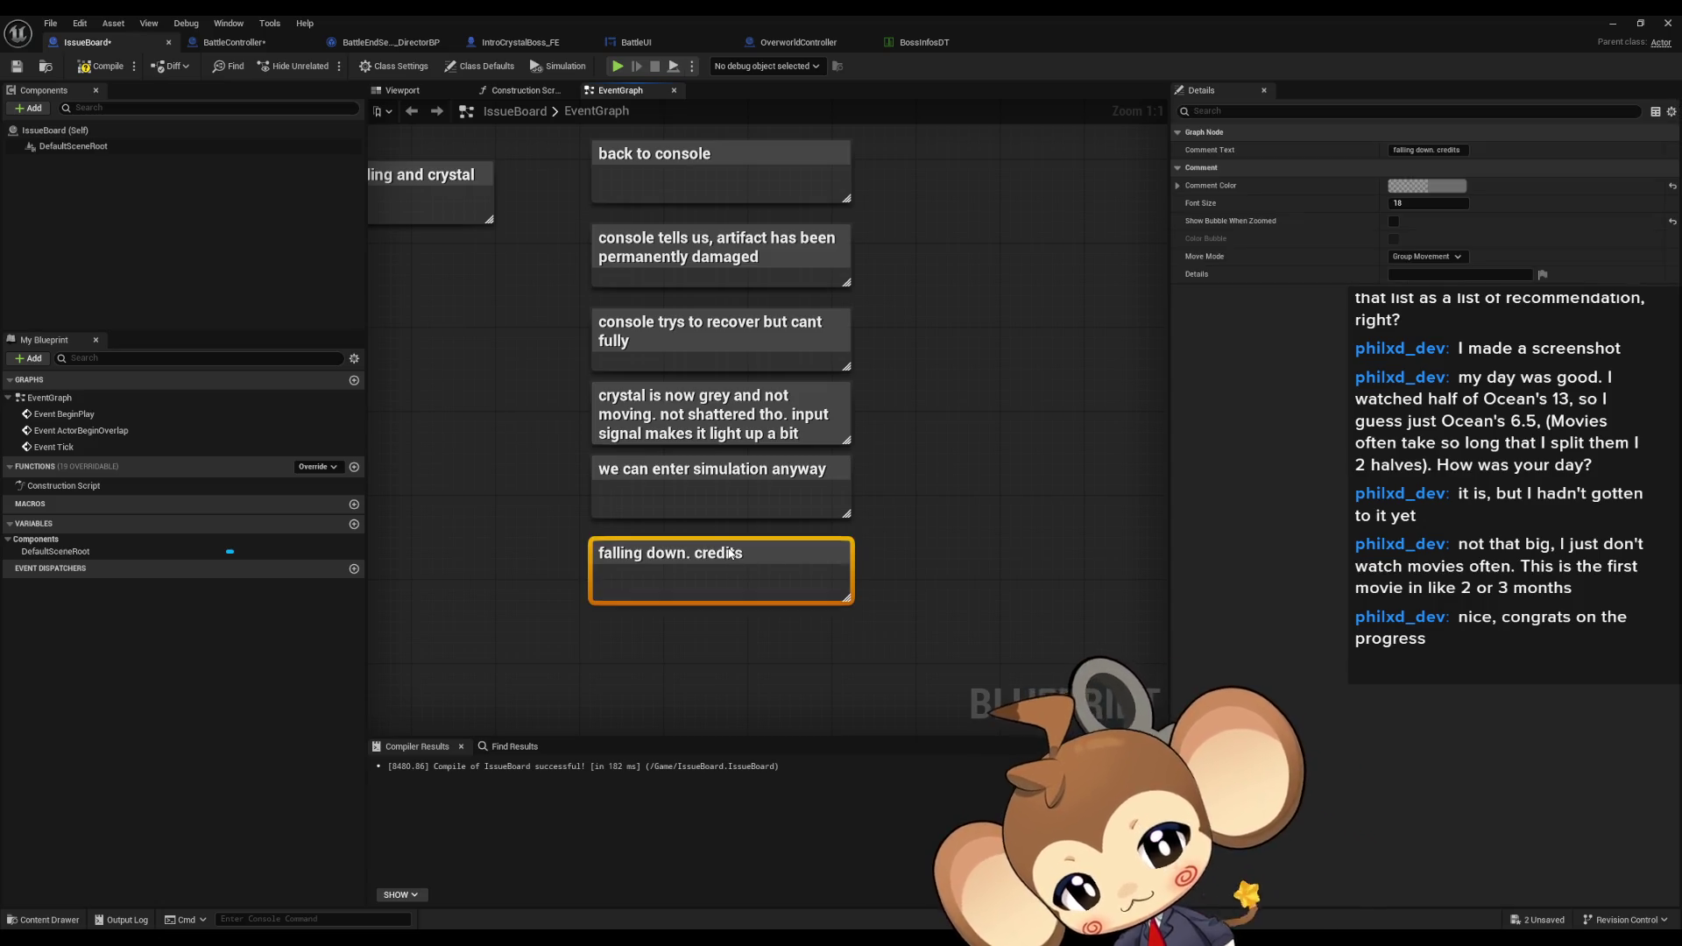
pyautogui.moveTo(730, 553); pyautogui.dragTo(730, 542)
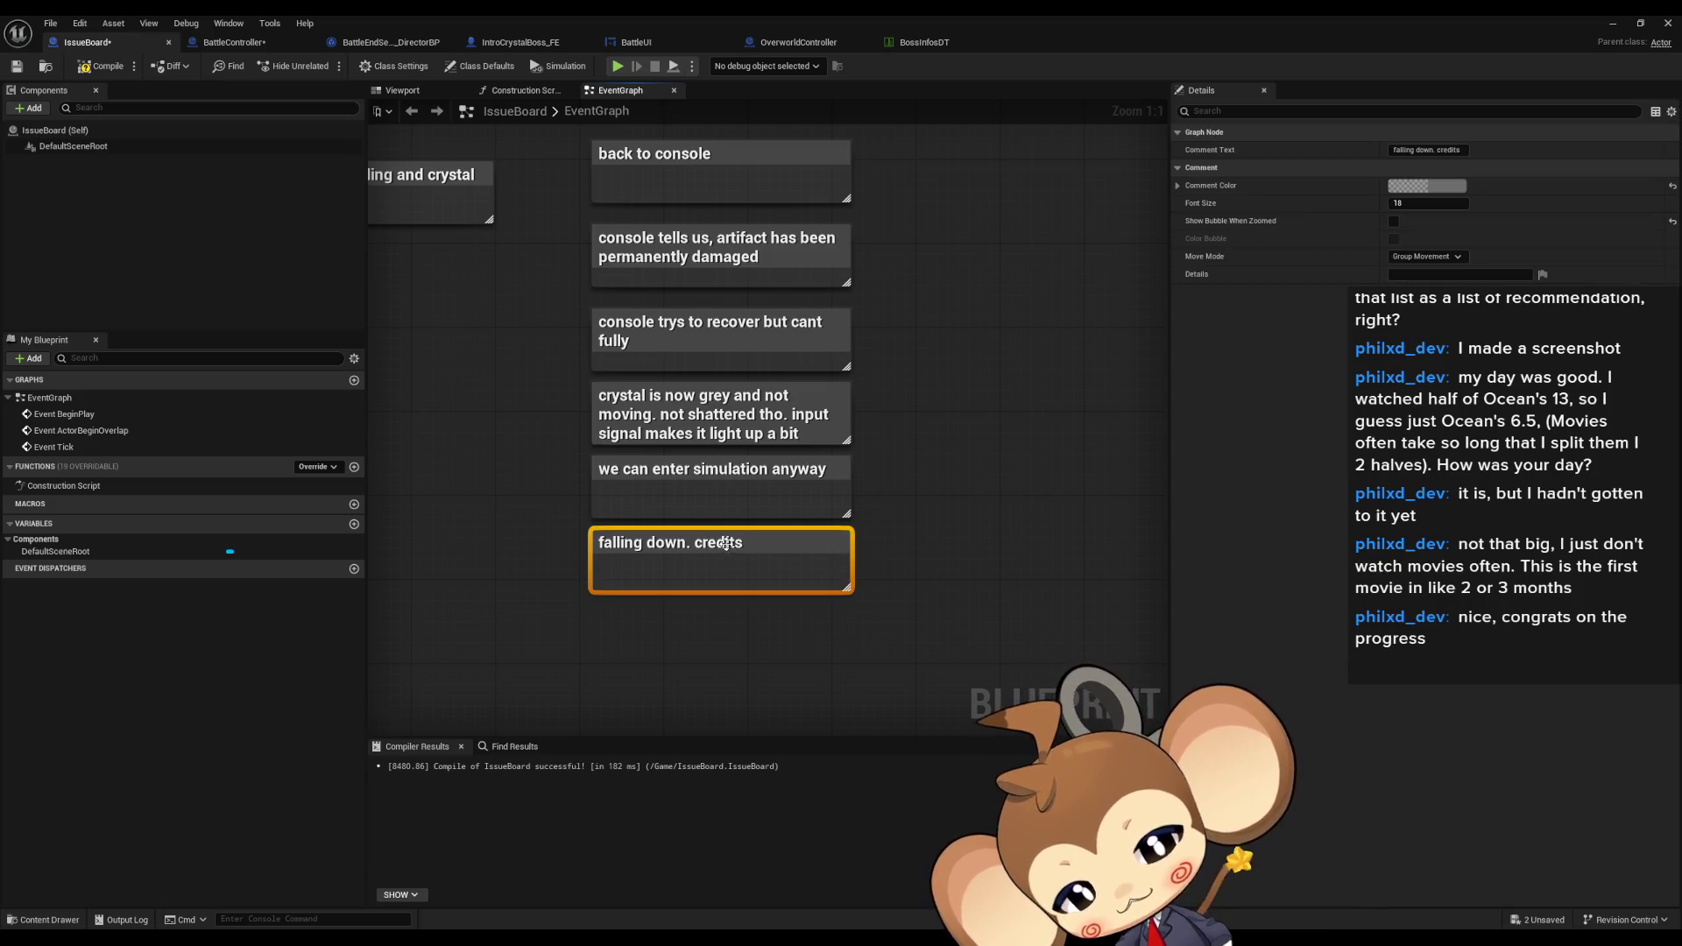
pyautogui.click(883, 589)
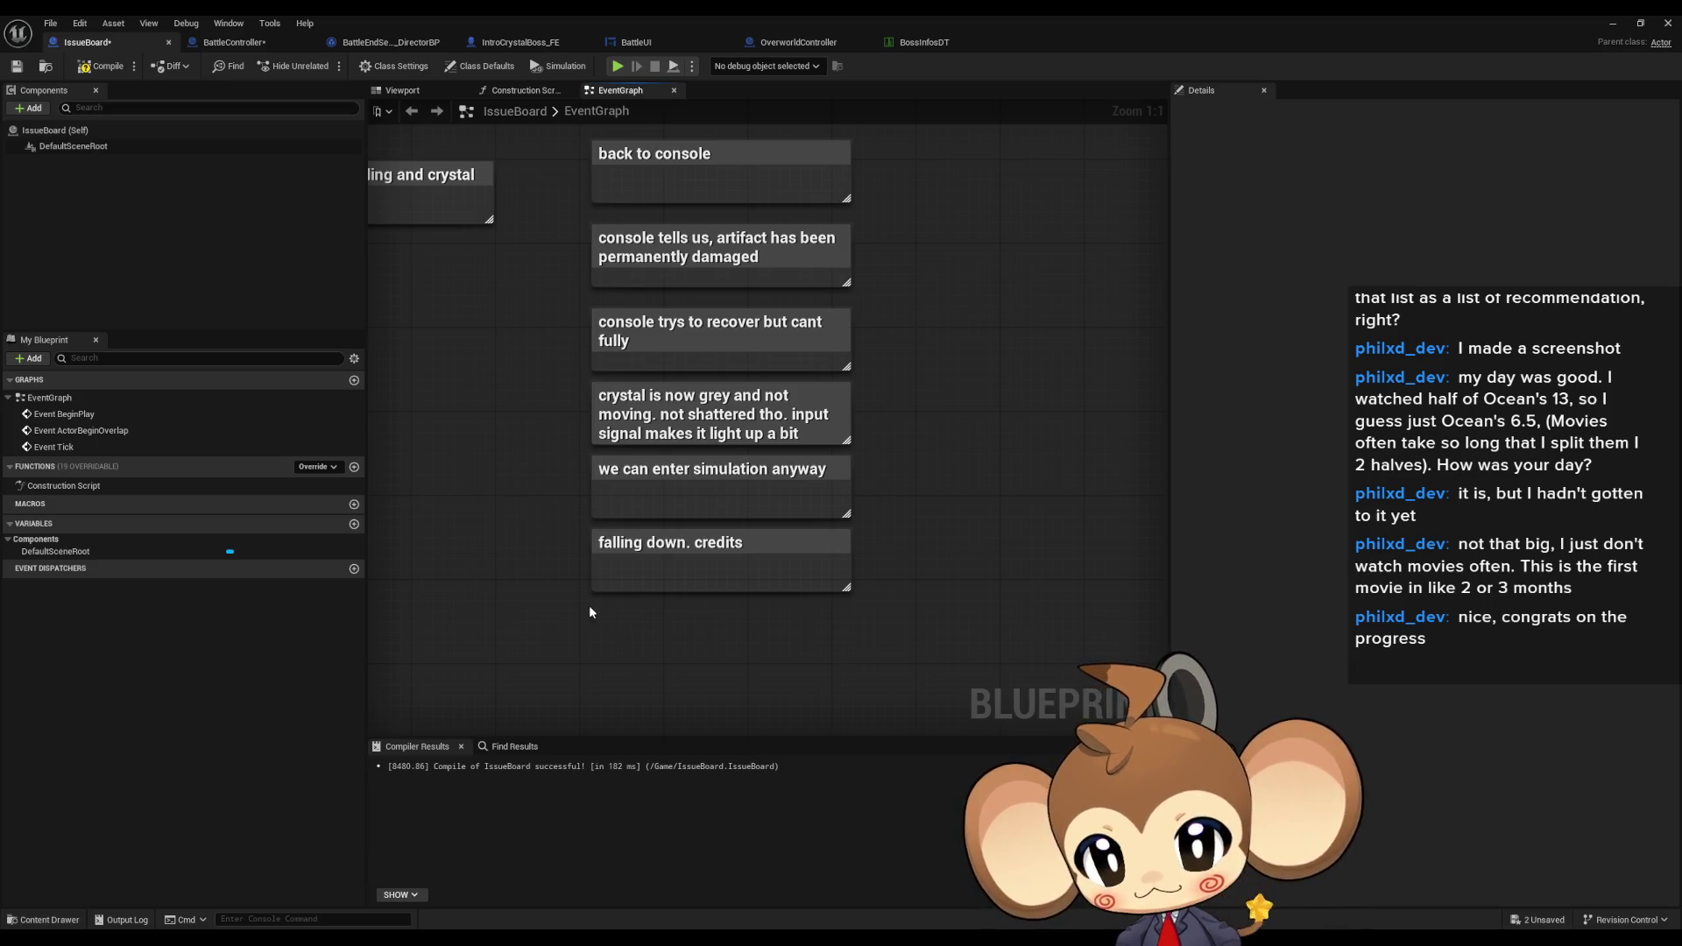
# - Add a 'floor. mira in background' comment below the credits note, plus a new blank comment beneath
pyautogui.press('c')
pyautogui.click(962, 649)
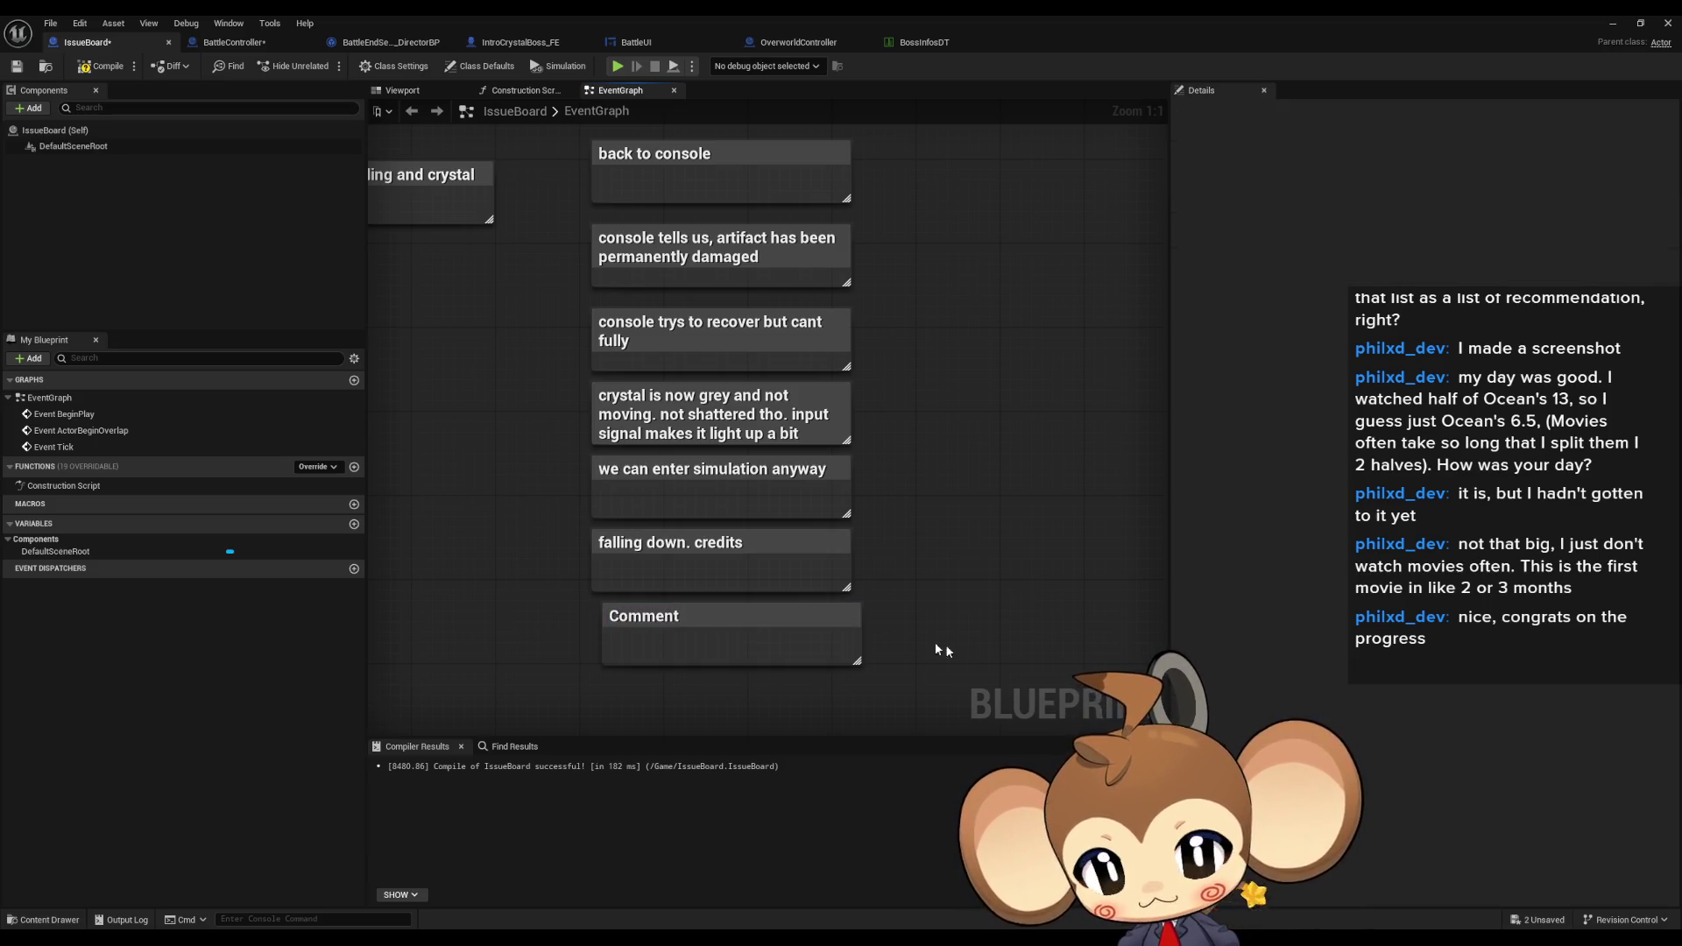
pyautogui.moveTo(724, 618); pyautogui.dragTo(711, 618)
pyautogui.doubleClick(711, 618)
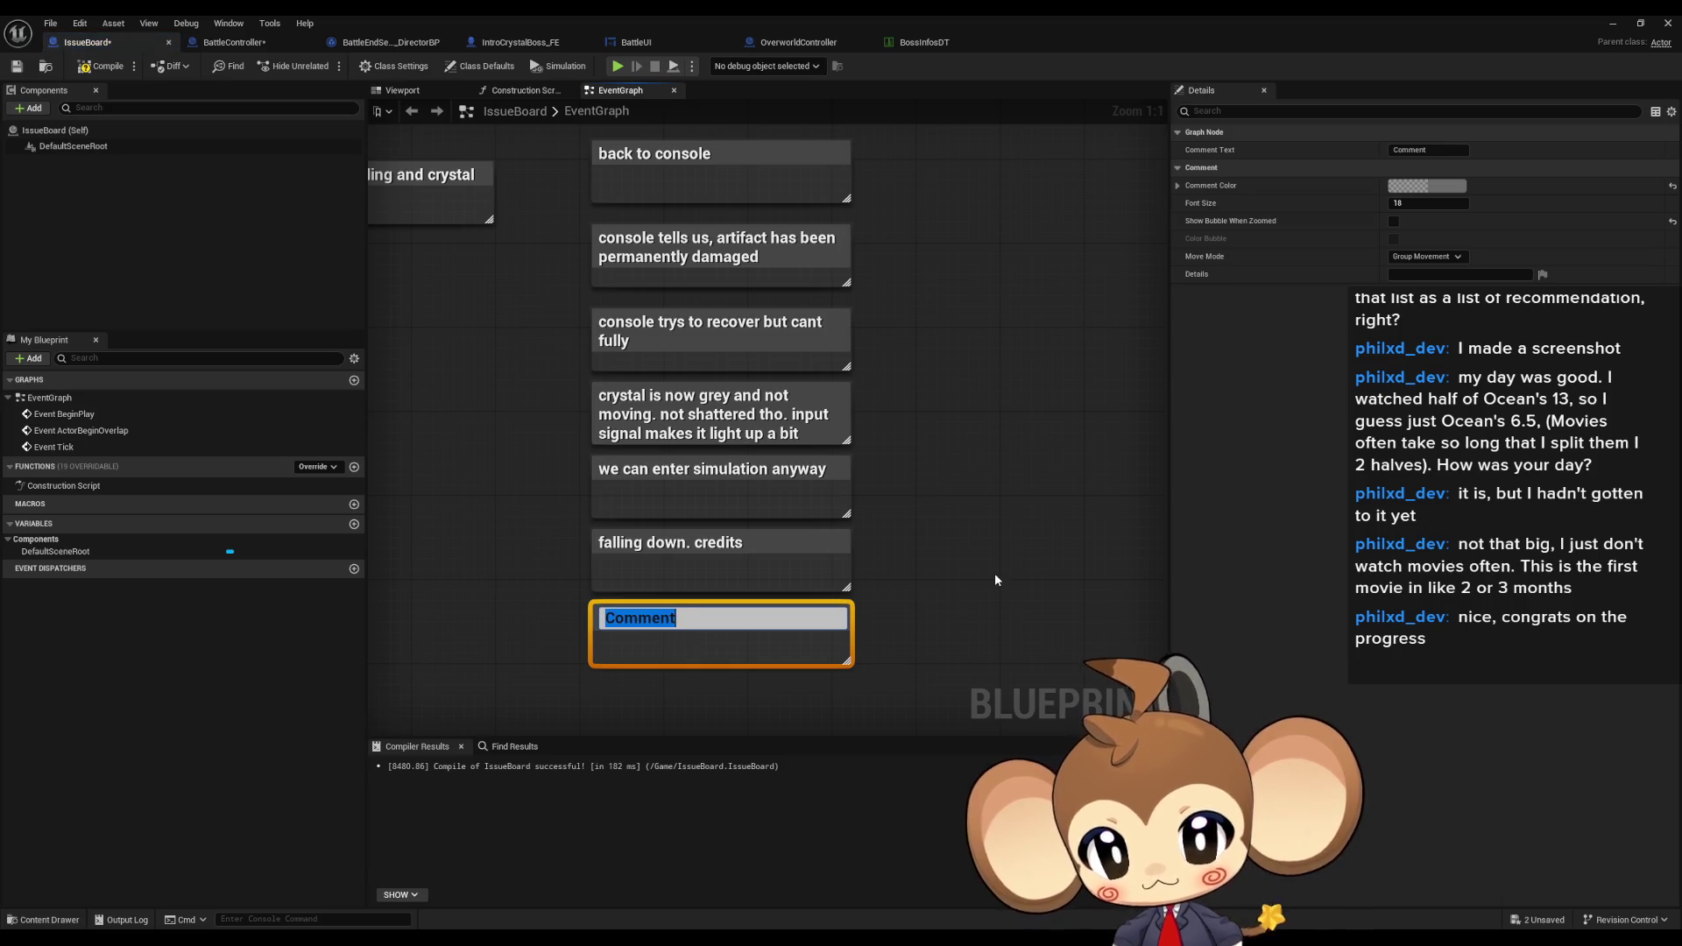
pyautogui.write('floor.')
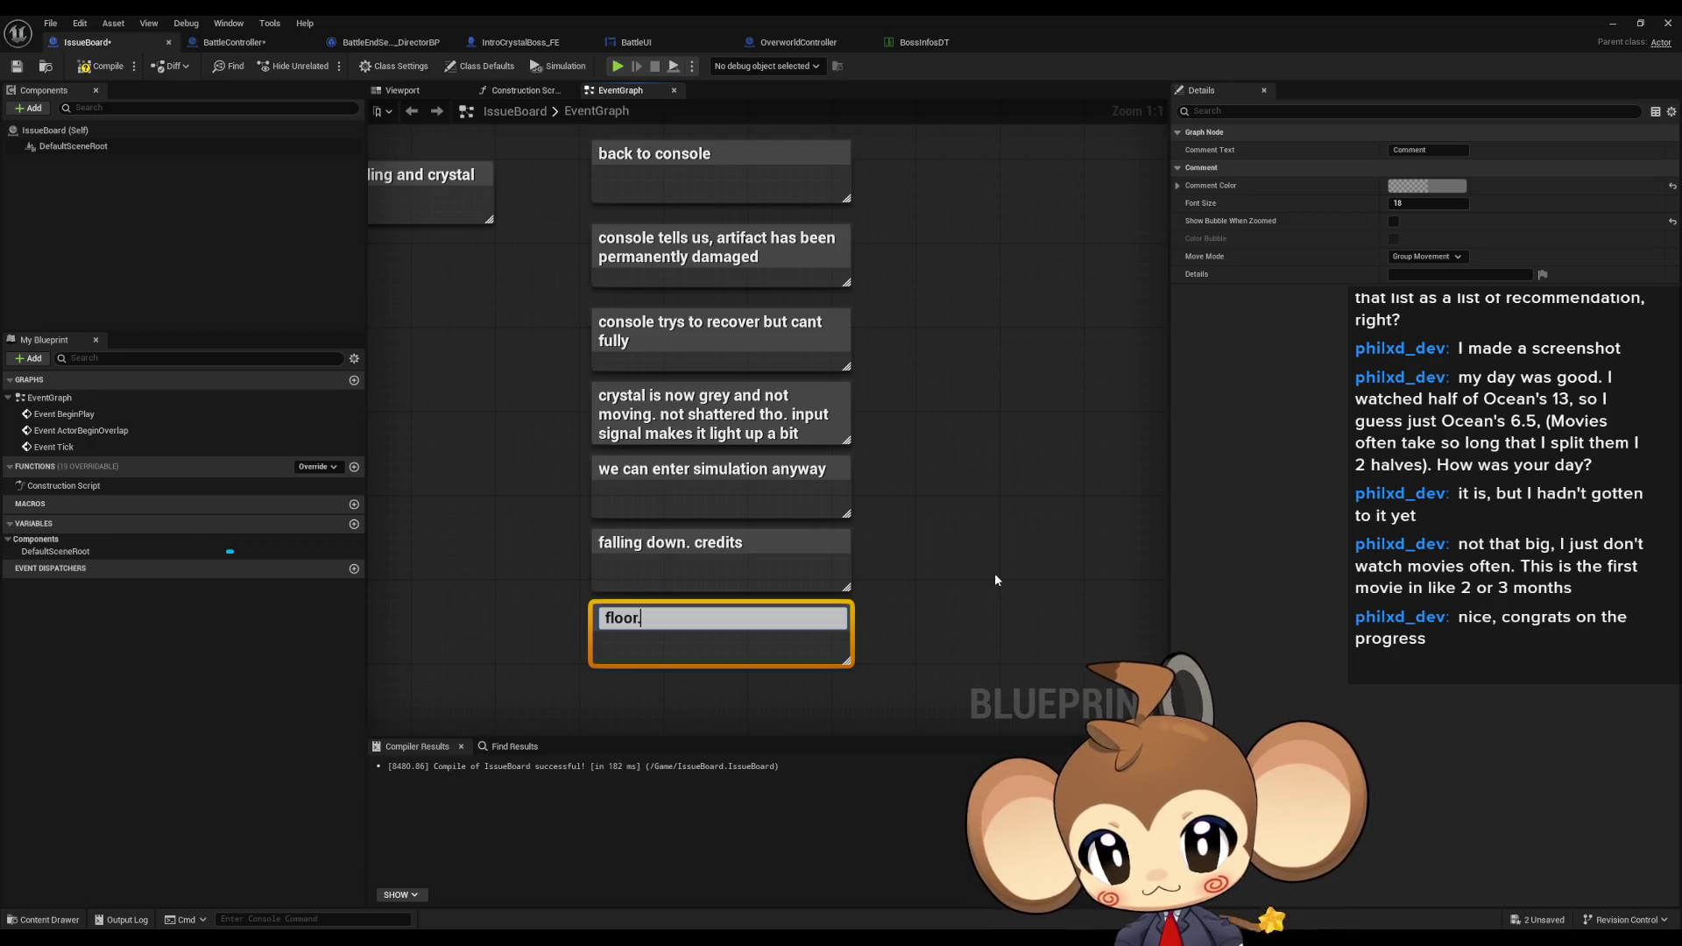
pyautogui.write(' mira in background')
pyautogui.press('Return')
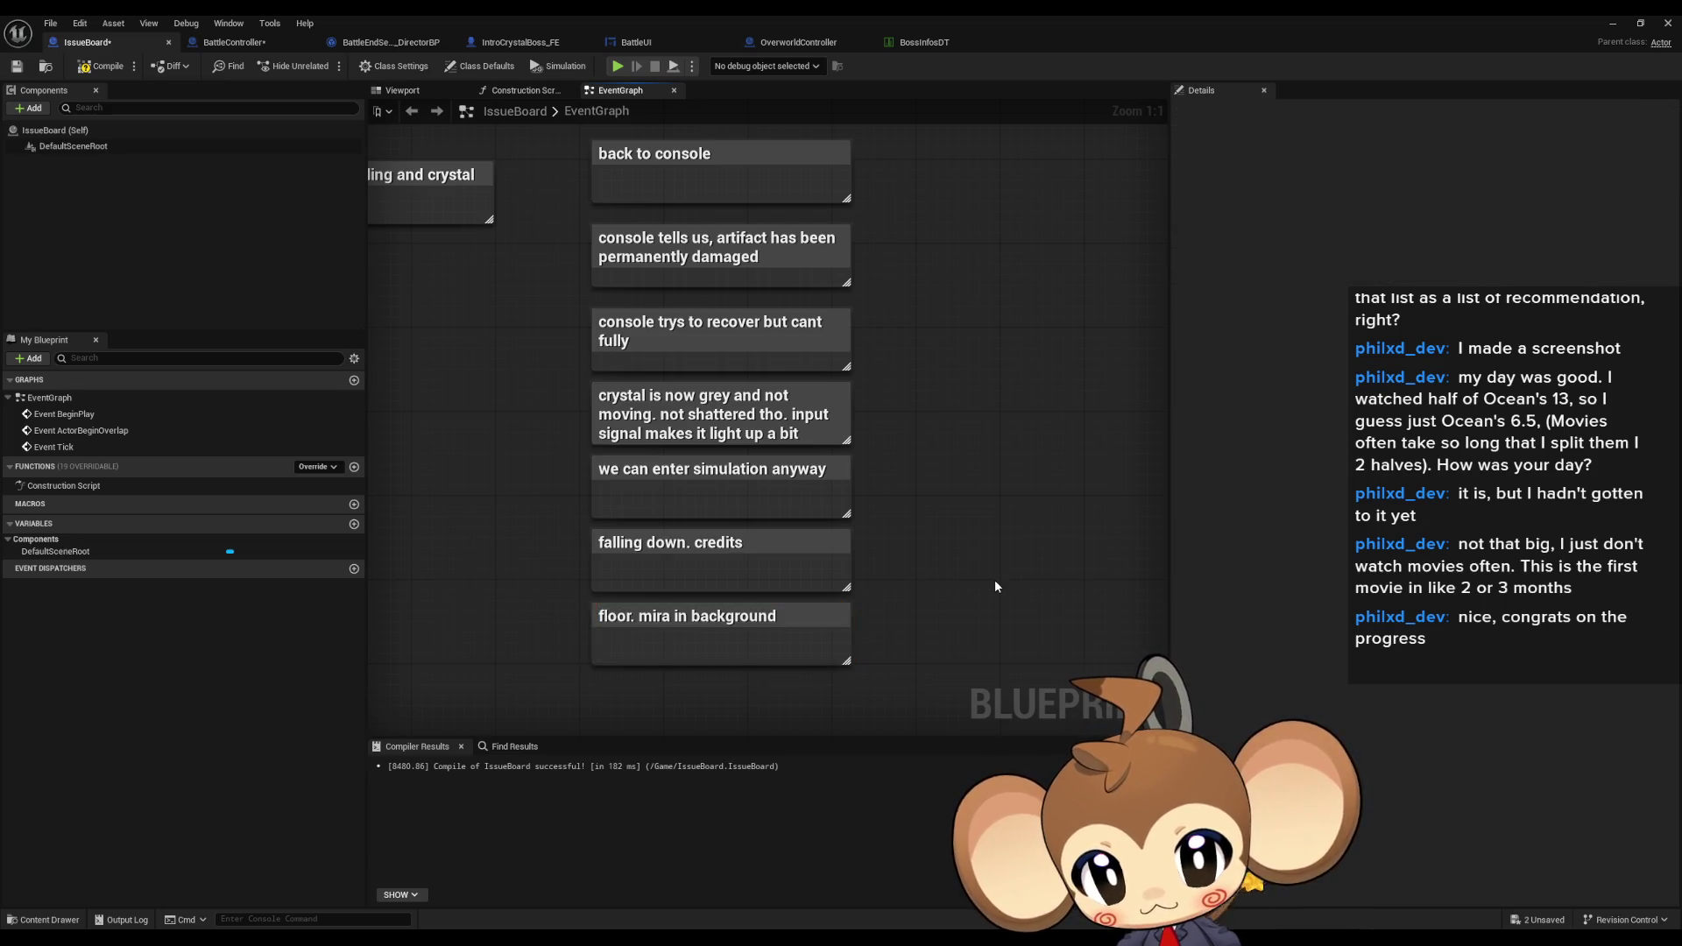
pyautogui.press('c')
pyautogui.click(999, 553)
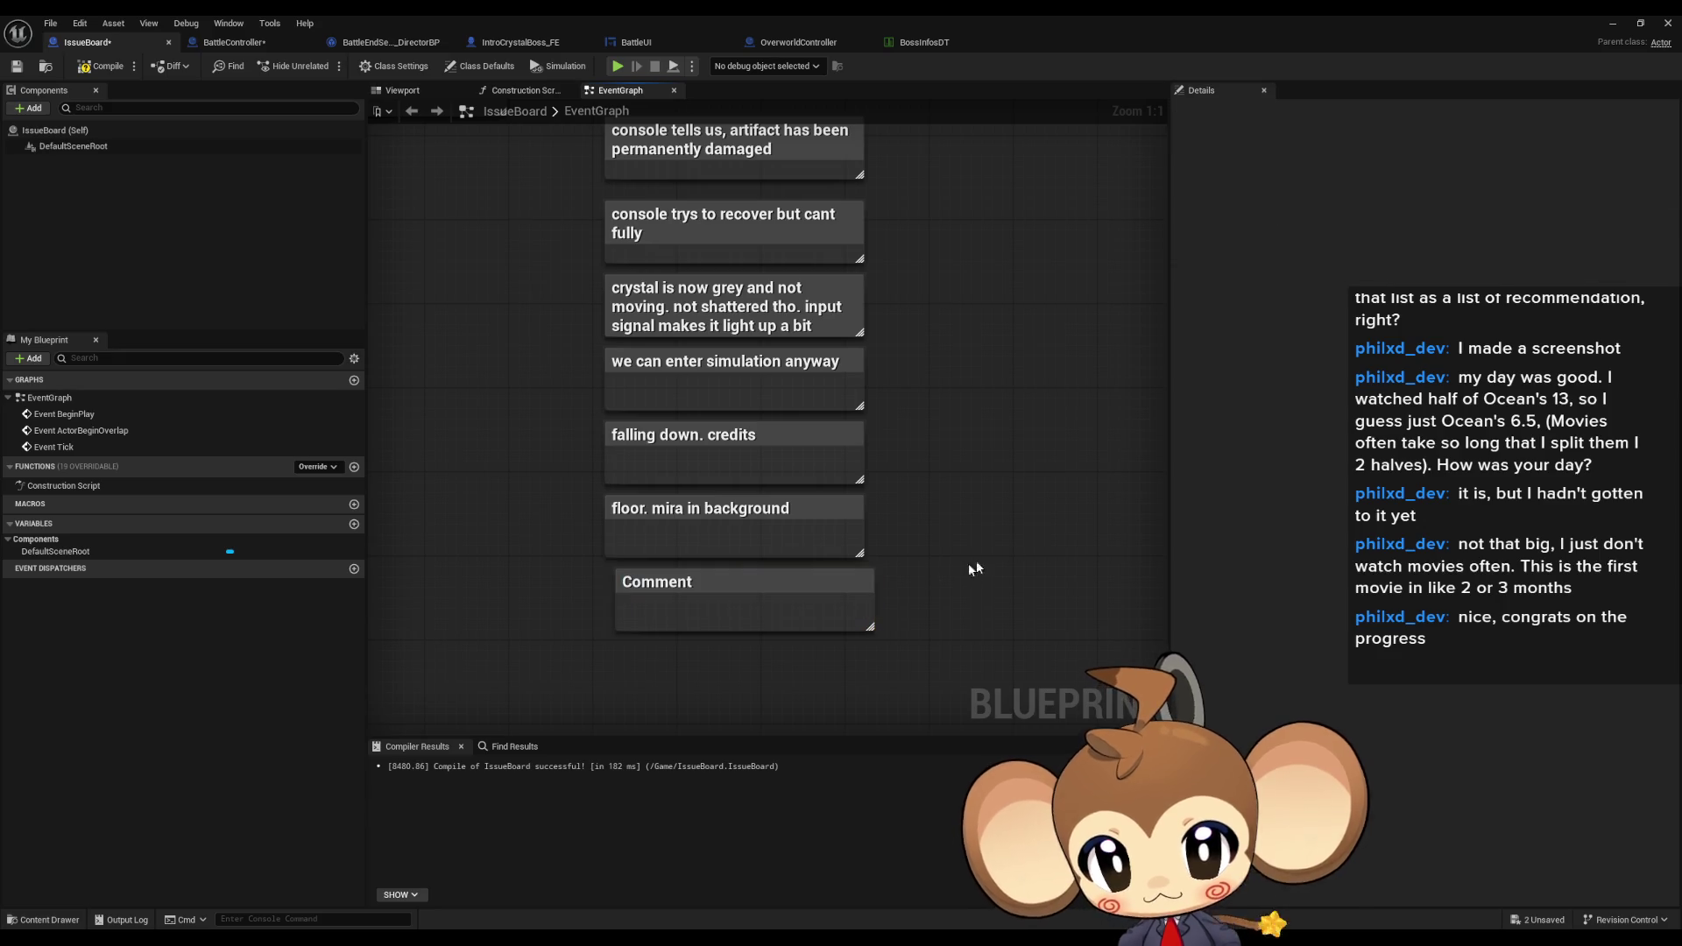
# - Title the new comment 'we can get her attention by lighting up'
pyautogui.moveTo(710, 580); pyautogui.dragTo(698, 580)
pyautogui.doubleClick(697, 580)
pyautogui.write('we can ')
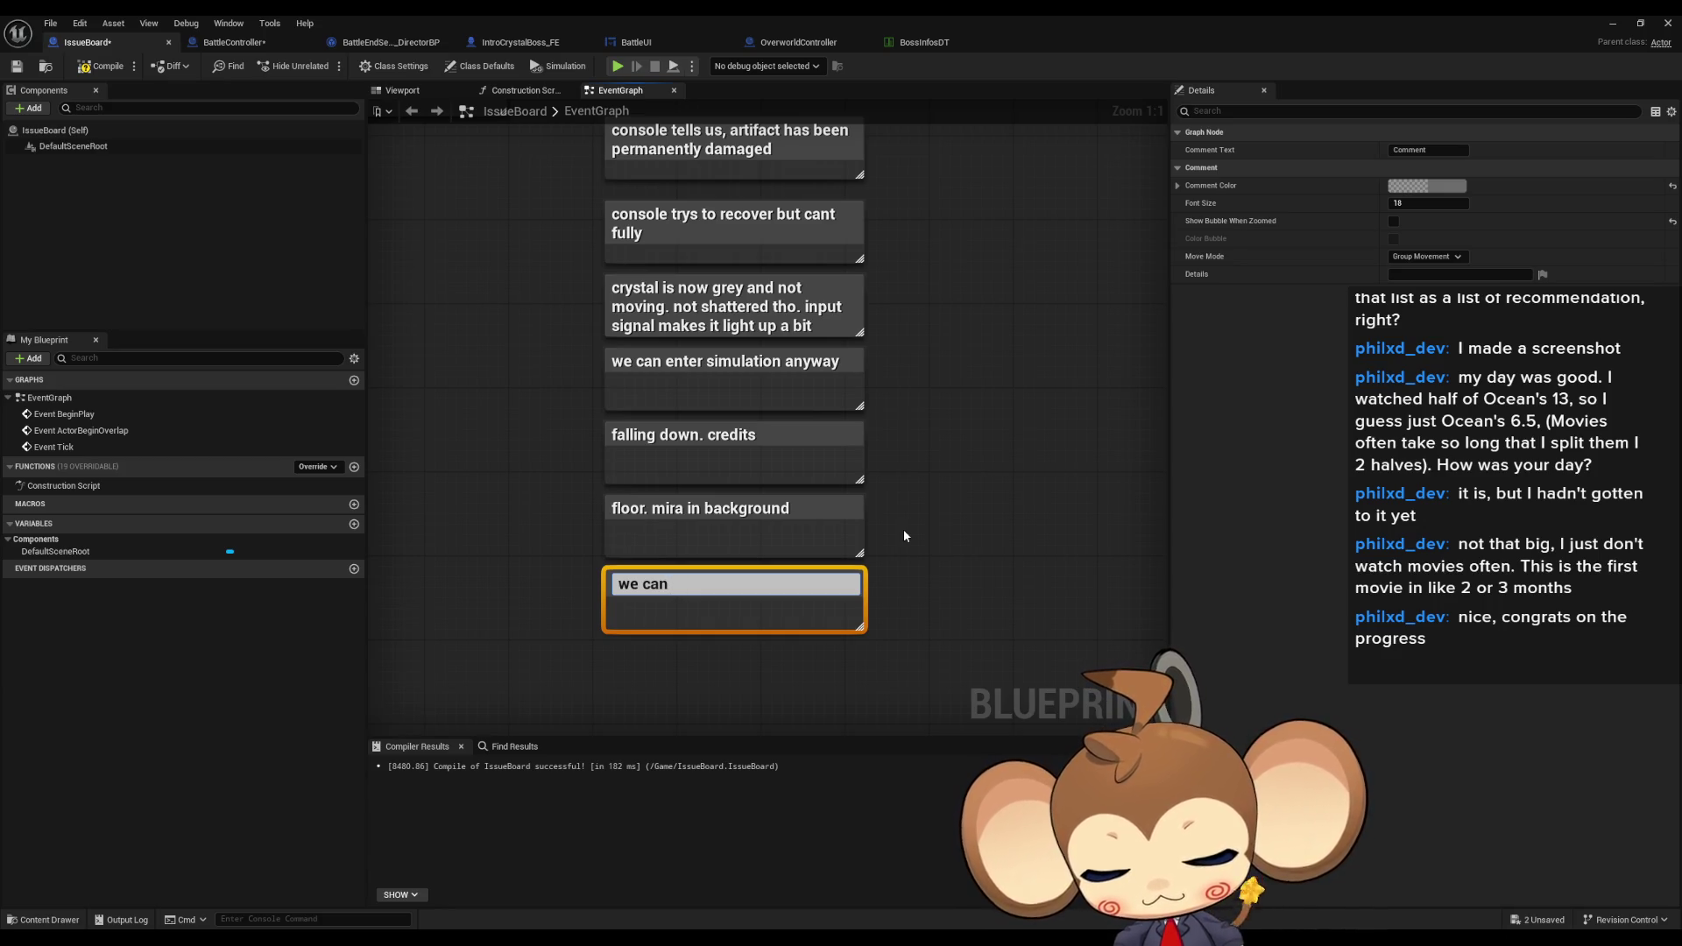
pyautogui.write('get her attention by f')
pyautogui.press('BackSpace')
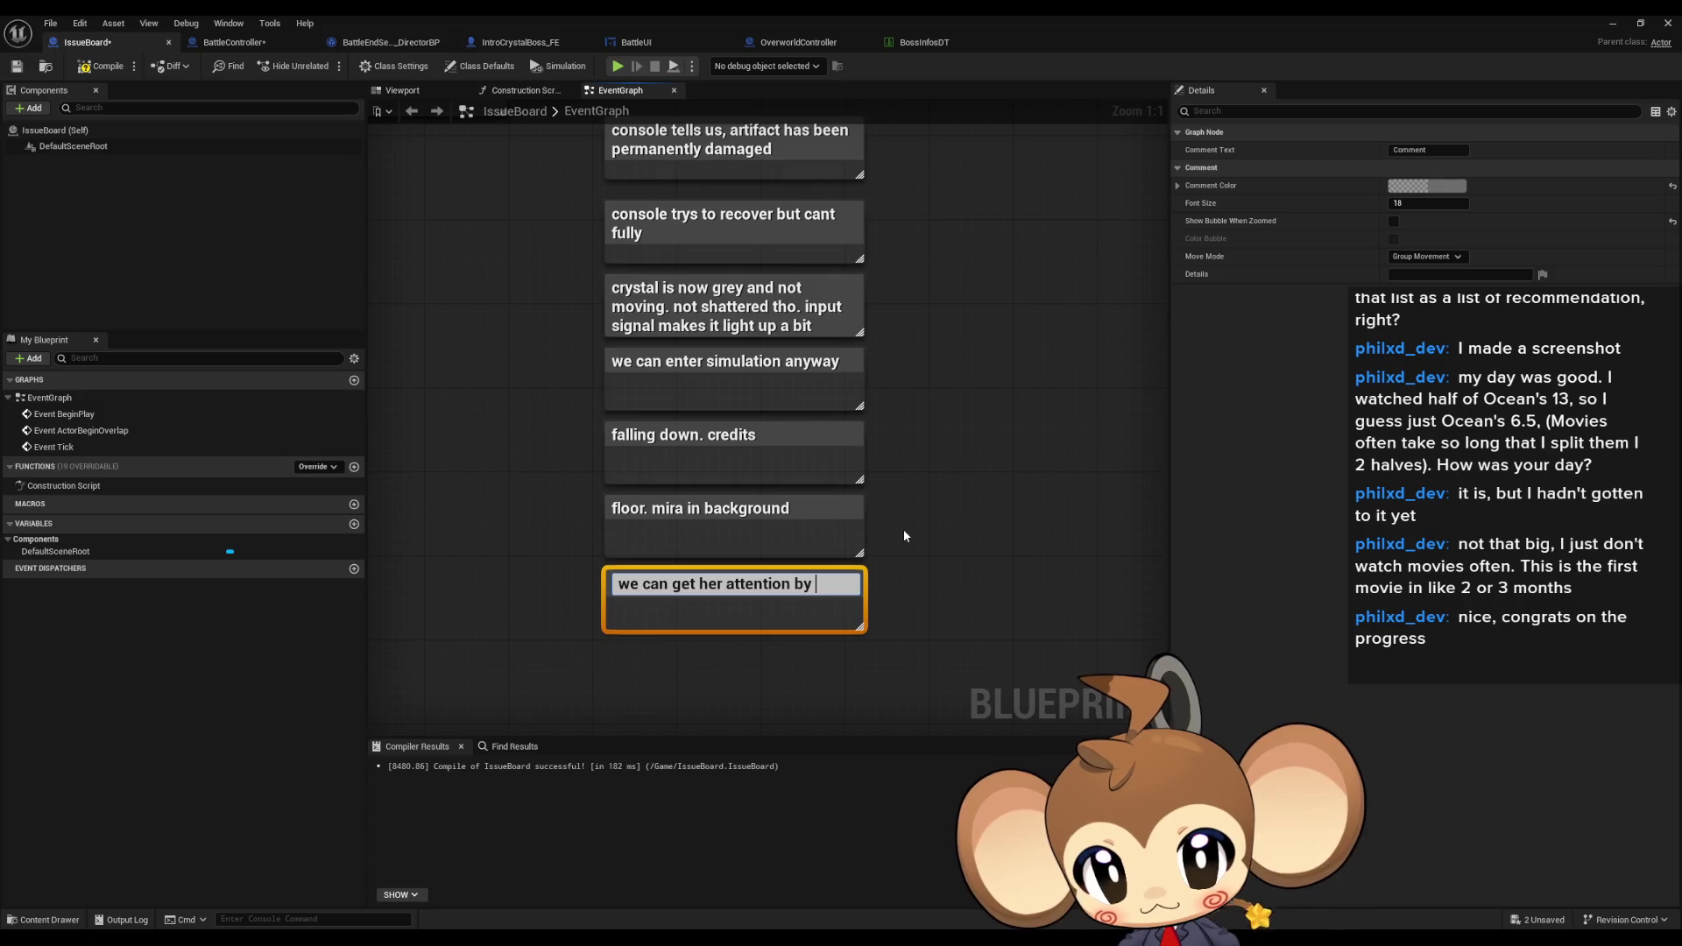
pyautogui.write('lighting')
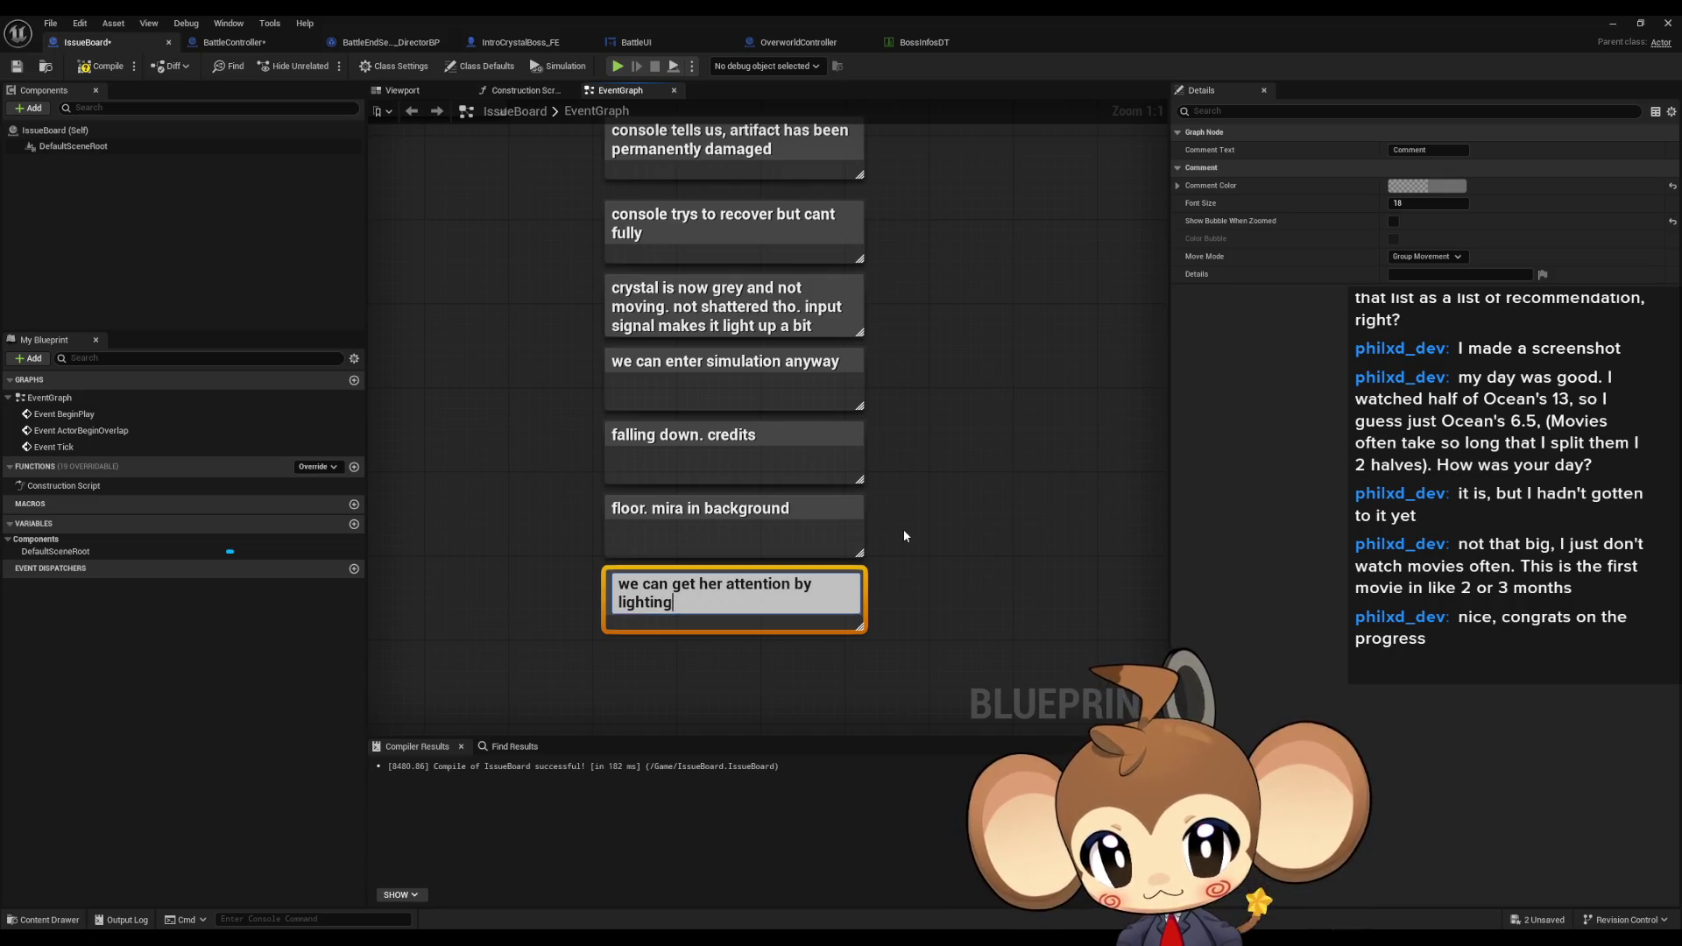
pyautogui.write(' up')
pyautogui.press('Return')
# - Add the note 'when she picks us up, we light up again. we are bound to her'
pyautogui.click(936, 523)
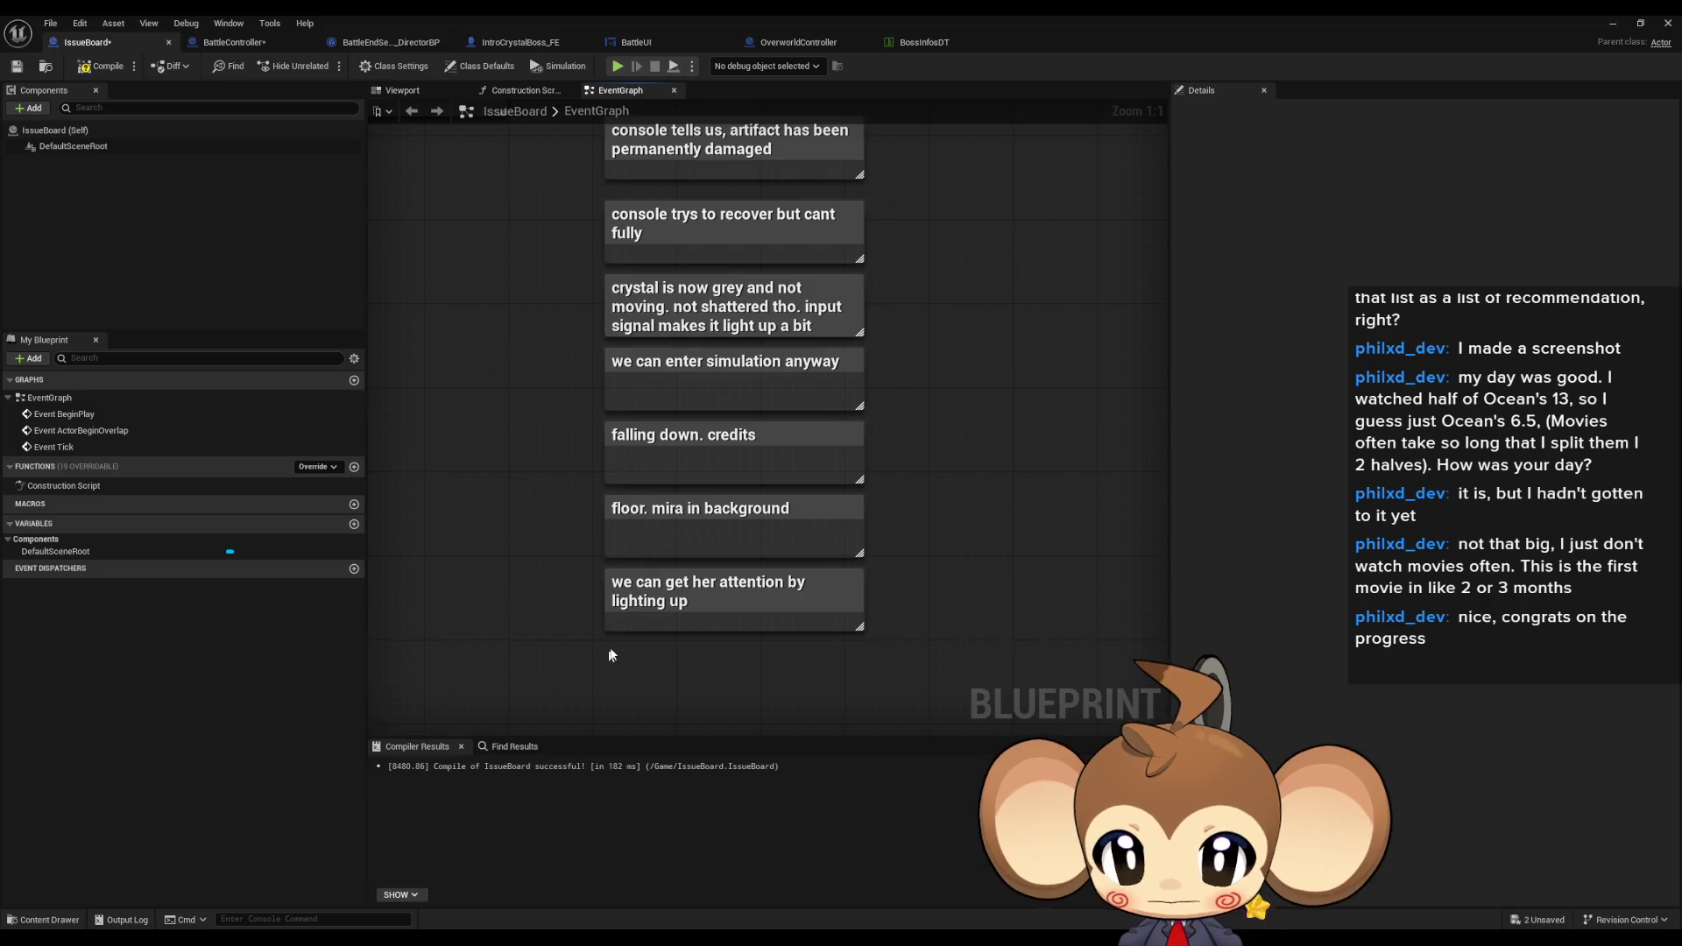
pyautogui.write('cwhen she p')
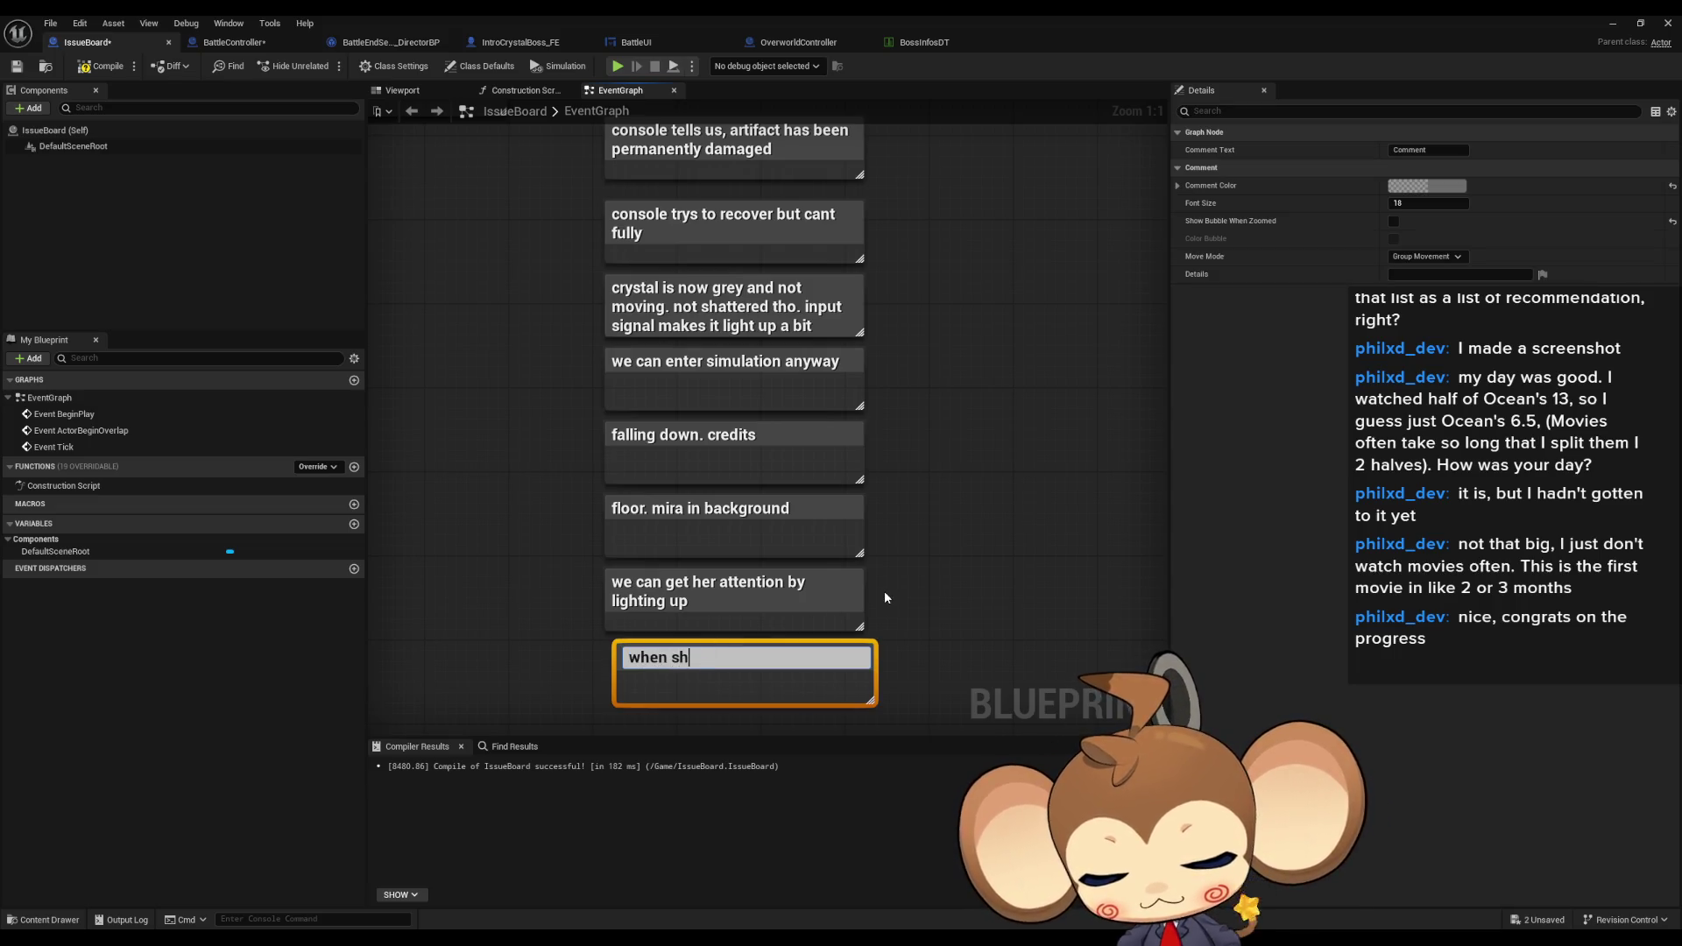
pyautogui.write('icks us up')
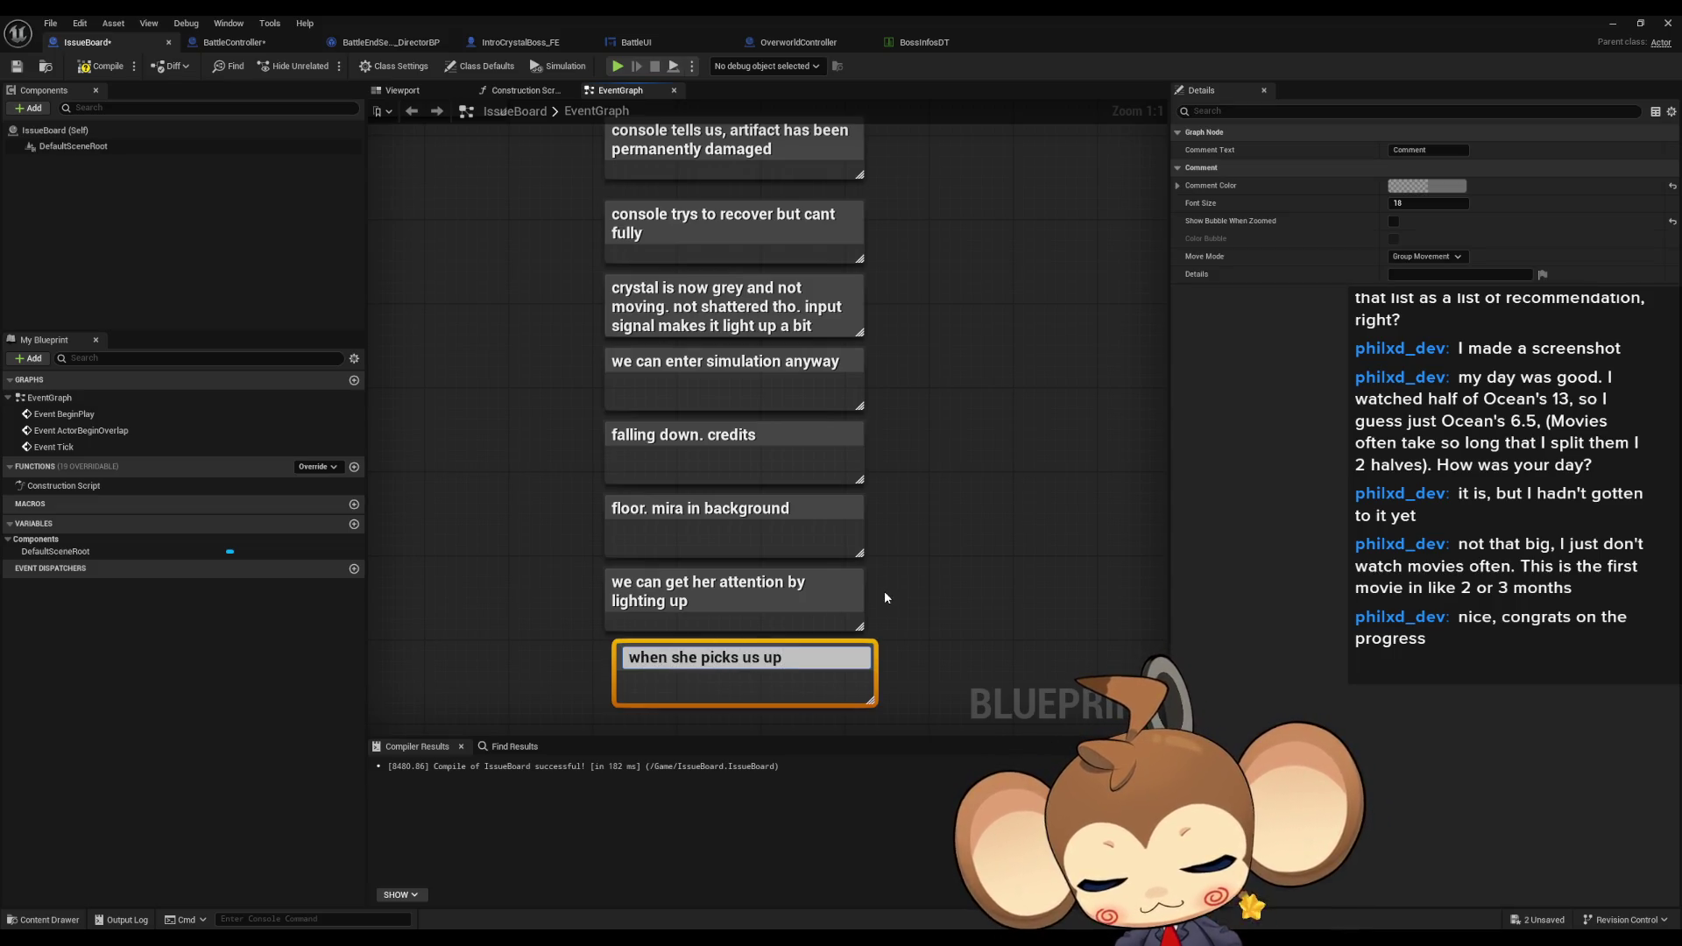
pyautogui.write(', we ')
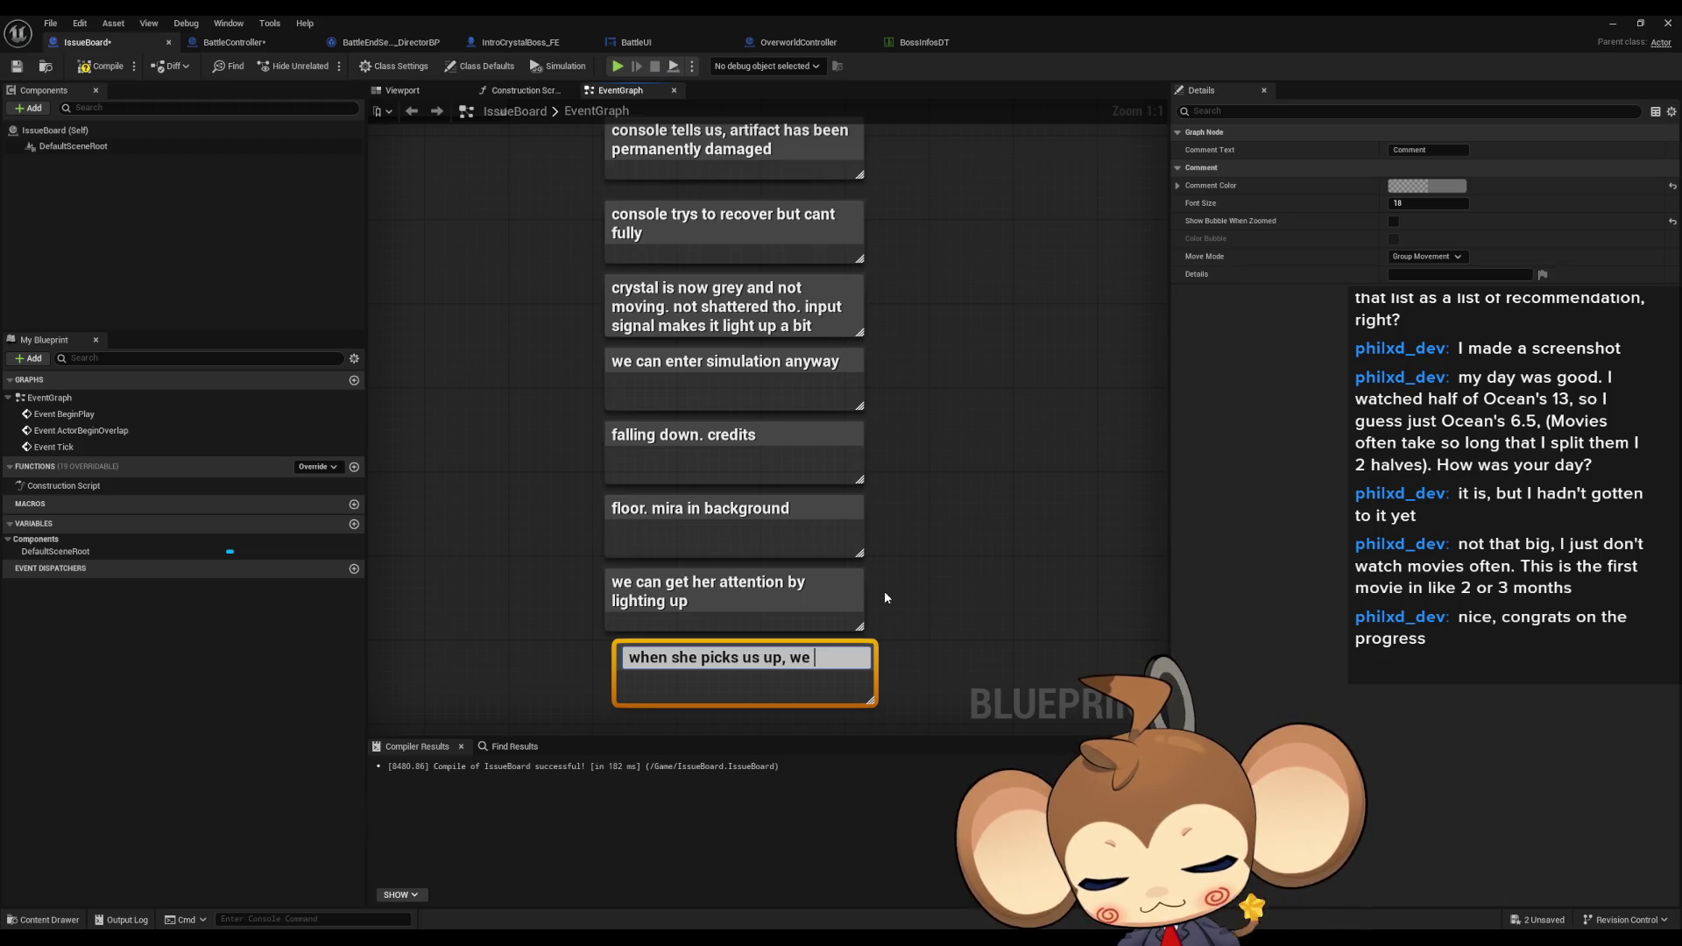
pyautogui.write('light up again')
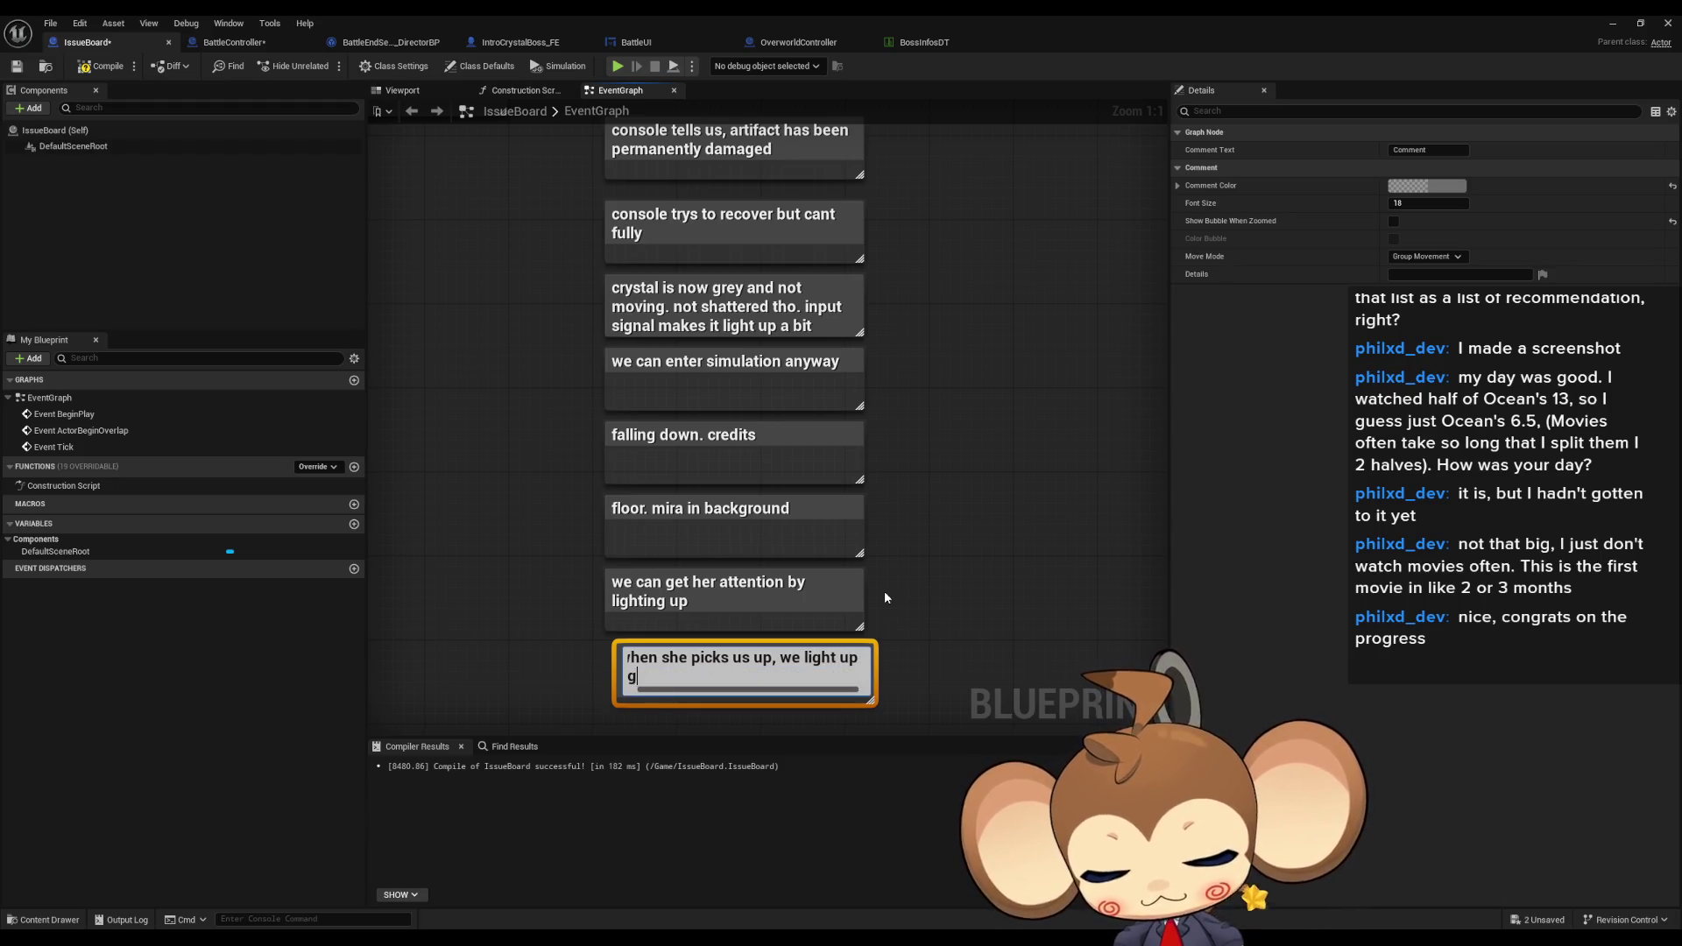
pyautogui.write('. we a')
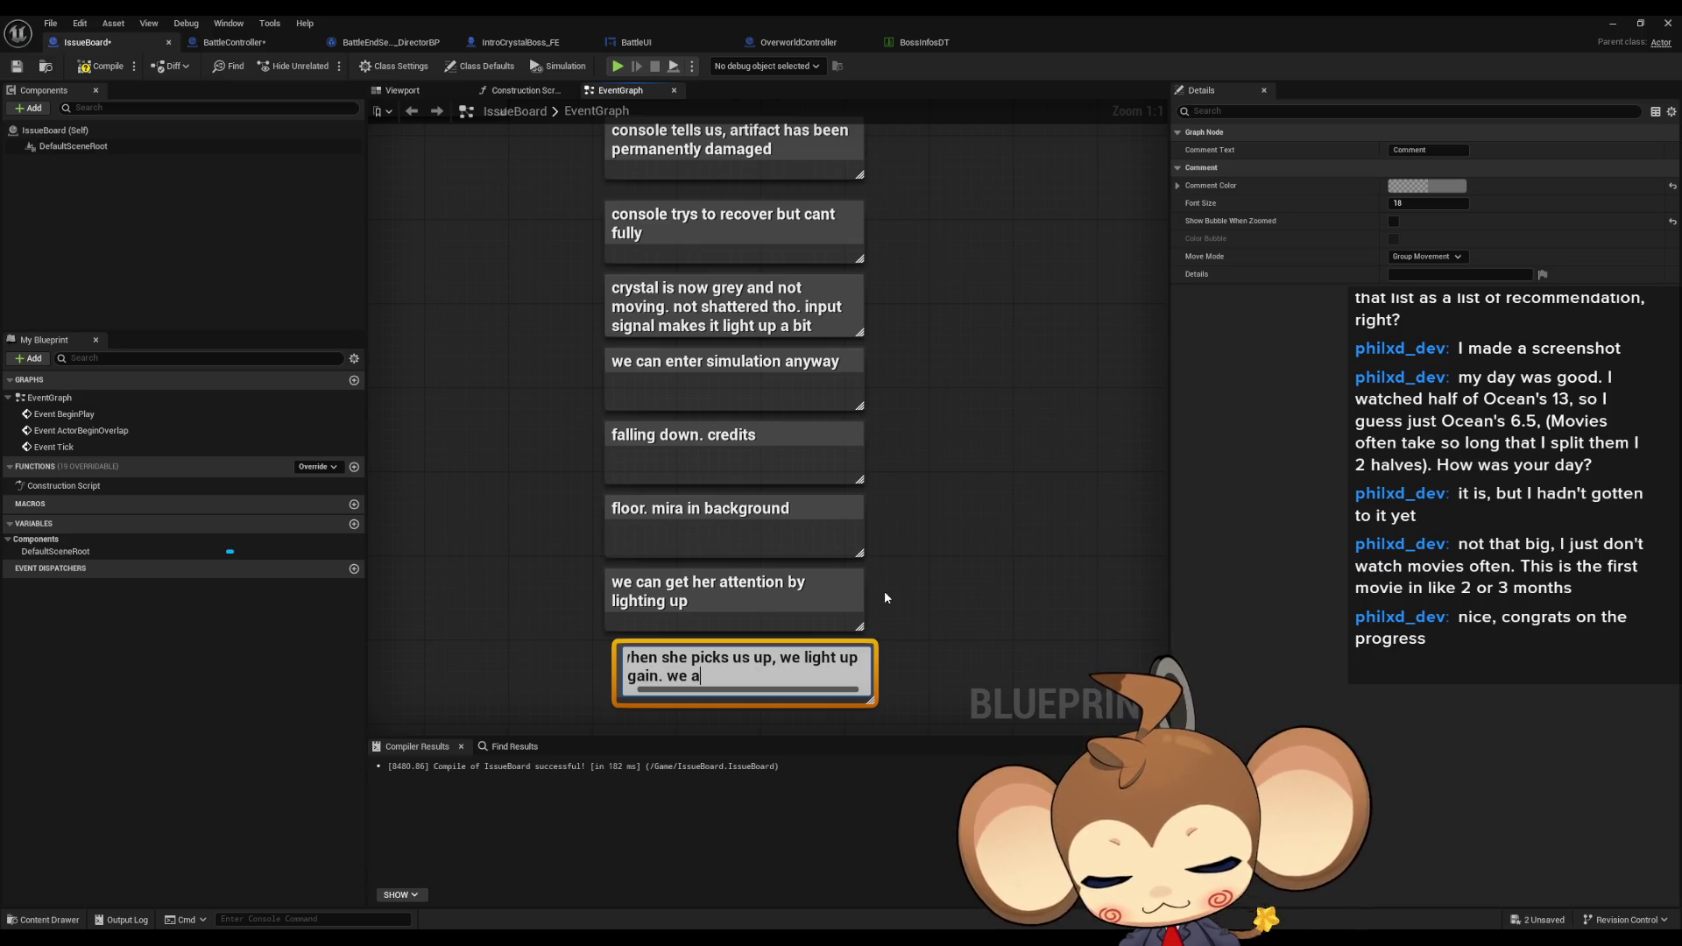
pyautogui.write('re bound to her')
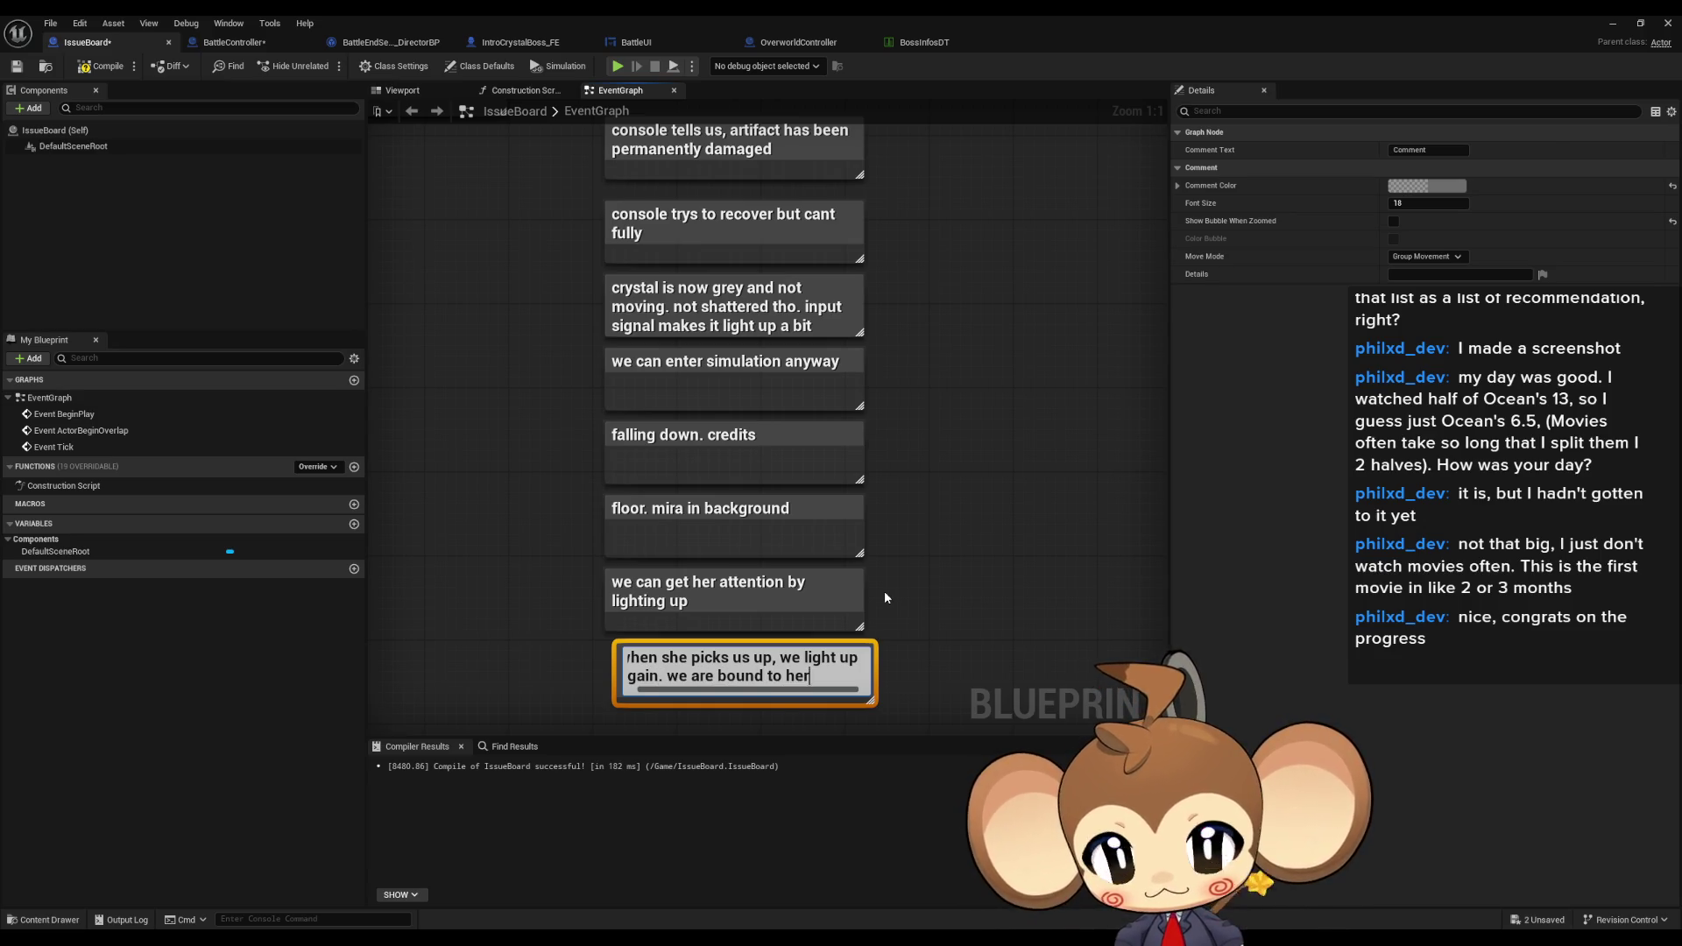
pyautogui.press('Return')
# - Add a comment below: 'input makes us glow brighter then default brightness'
pyautogui.press('c')
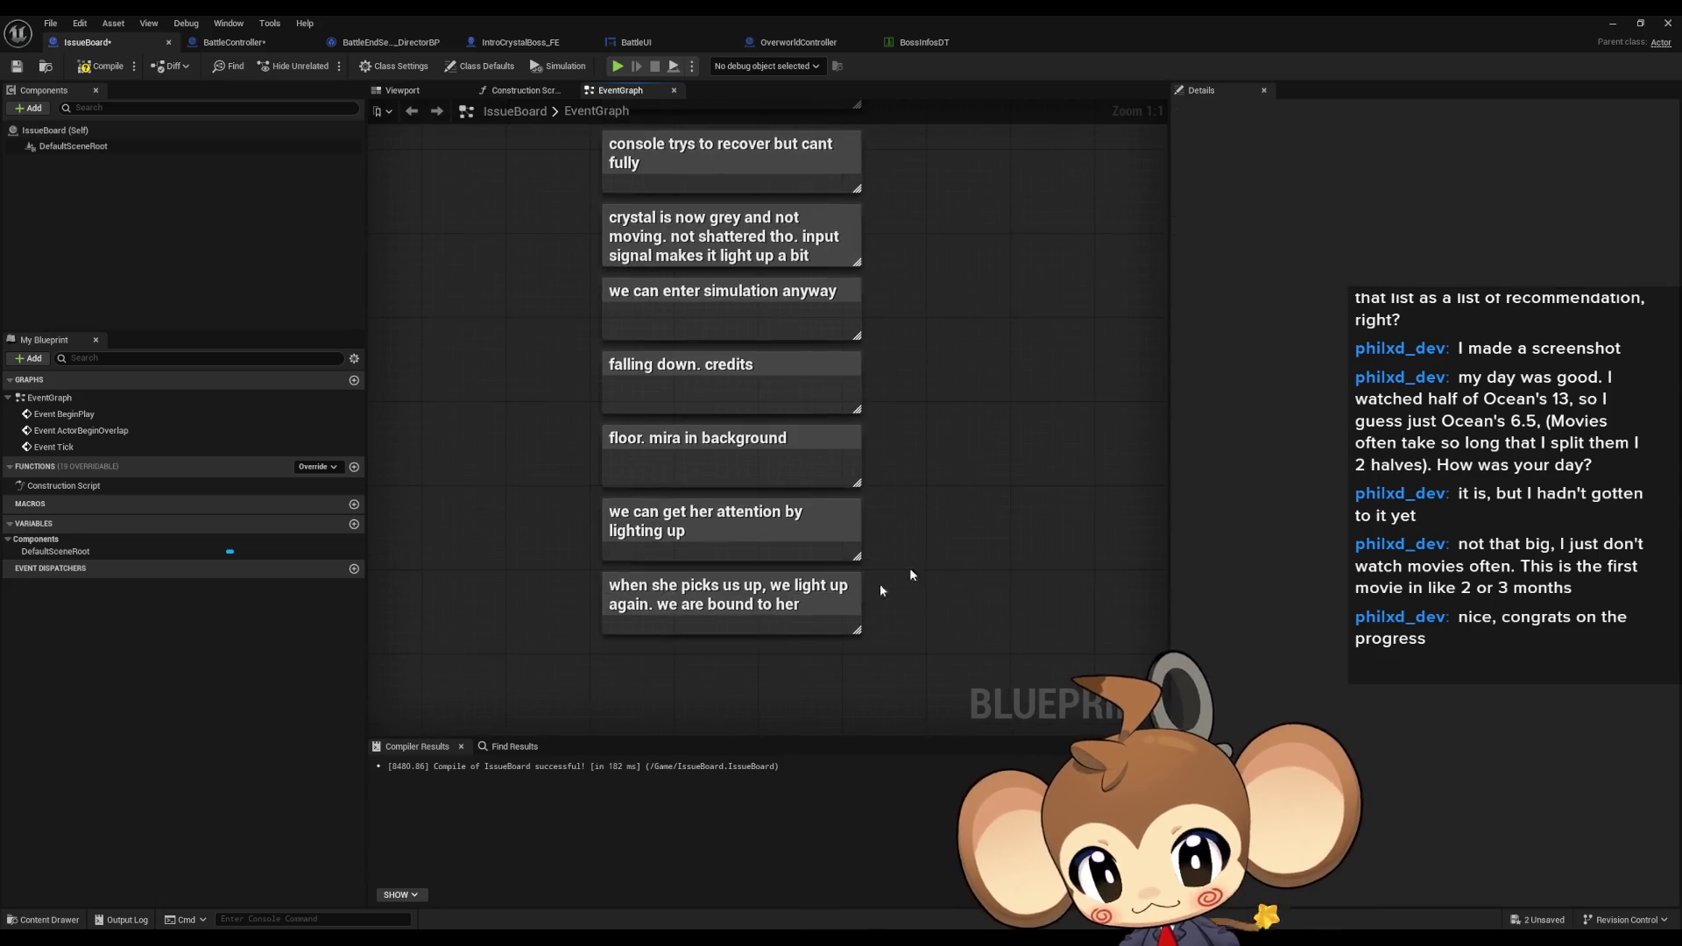
pyautogui.write('inp')
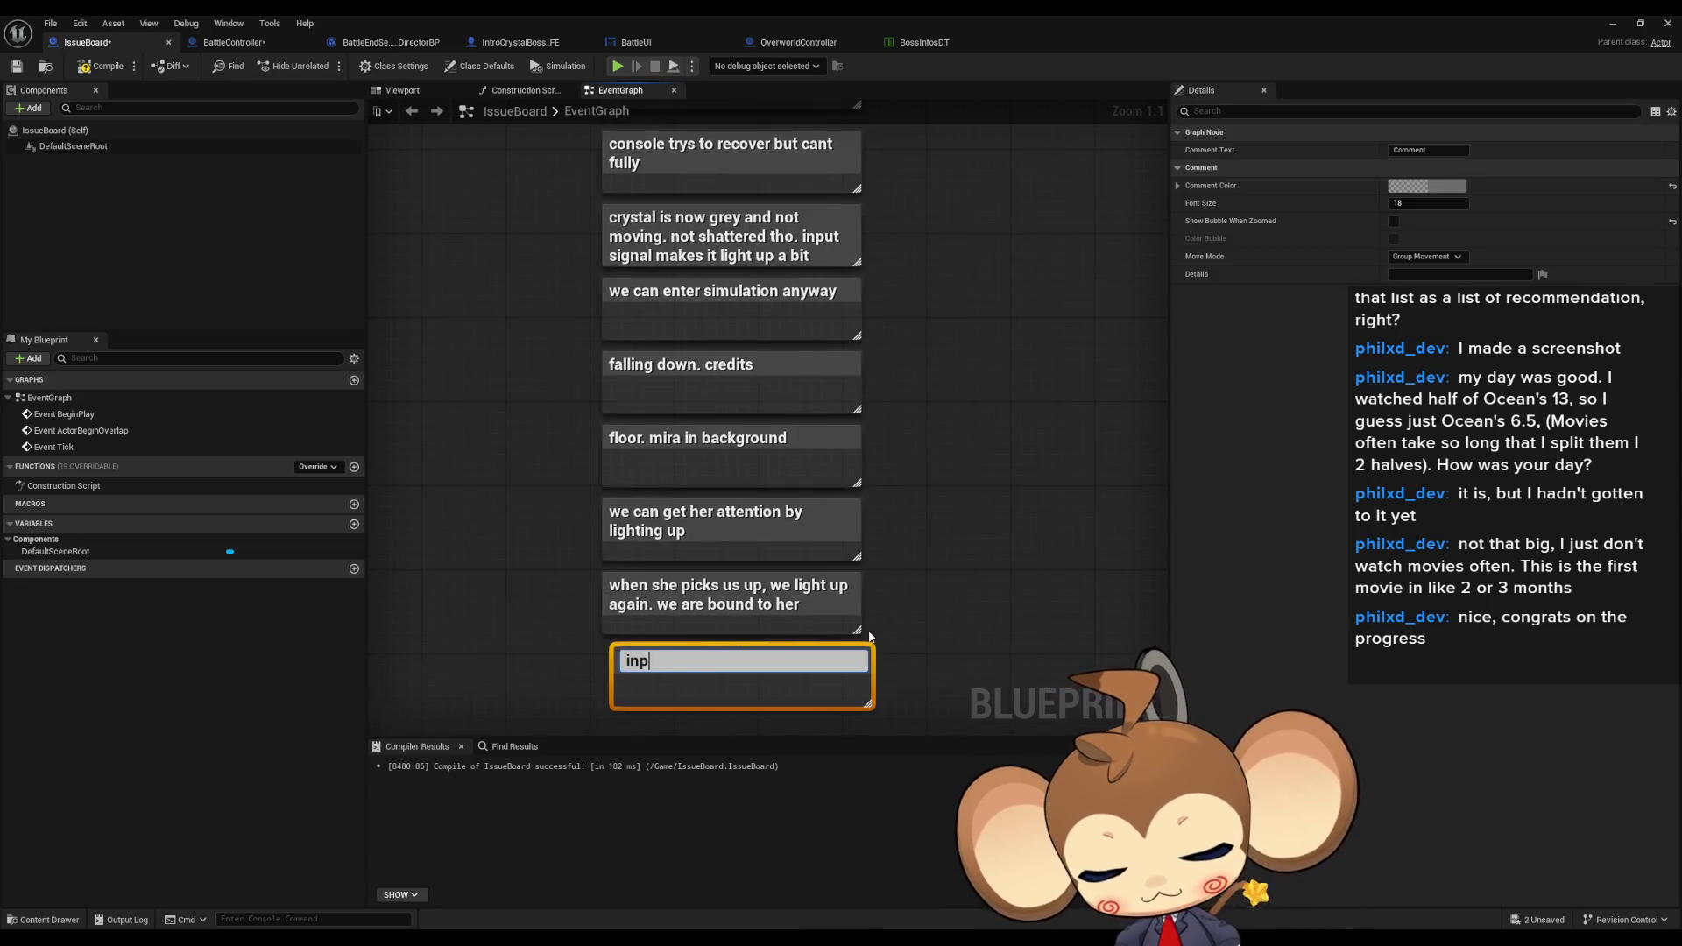
pyautogui.write('ut makes us glow ')
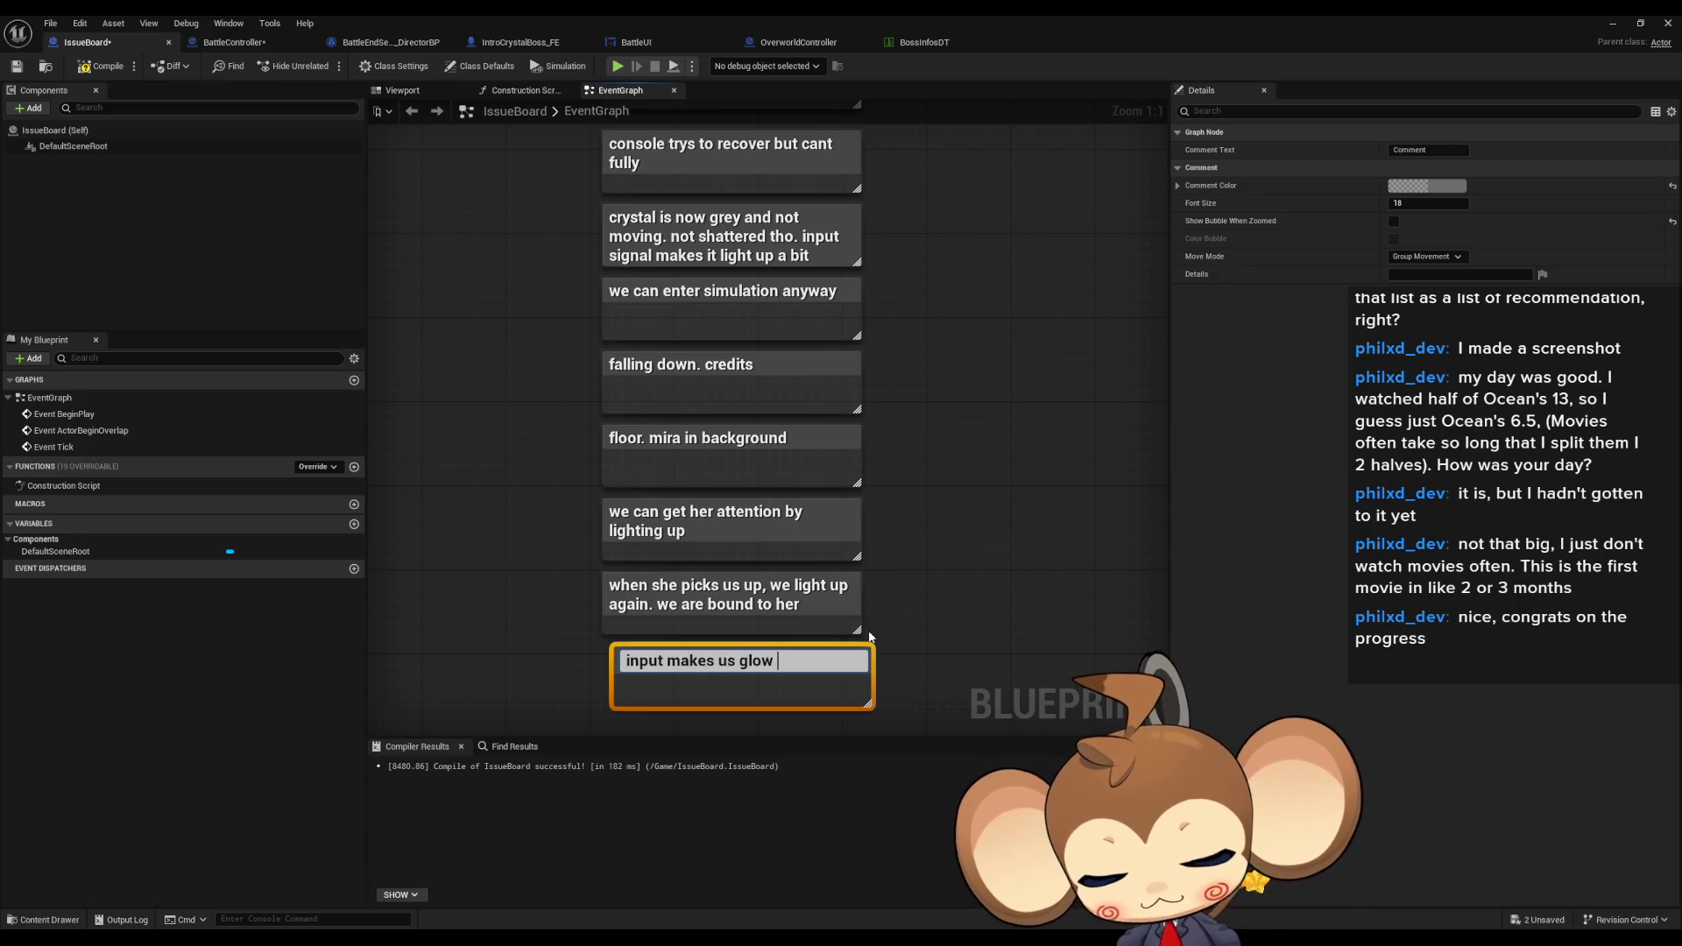
pyautogui.write('brighter ')
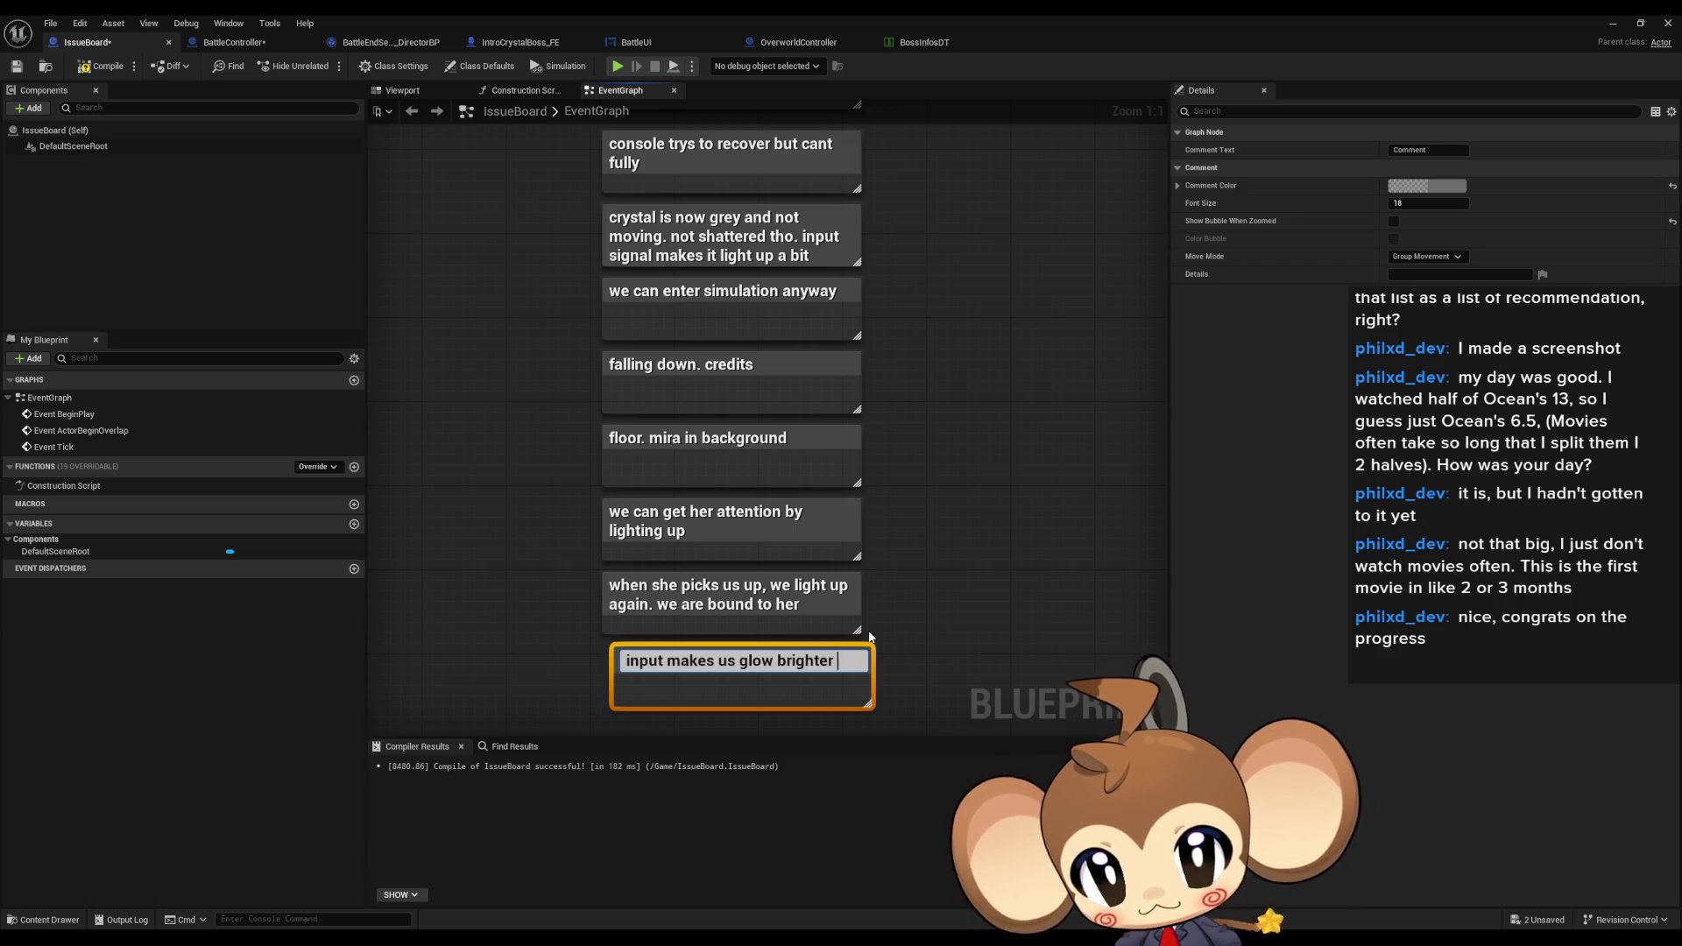
pyautogui.write('then ')
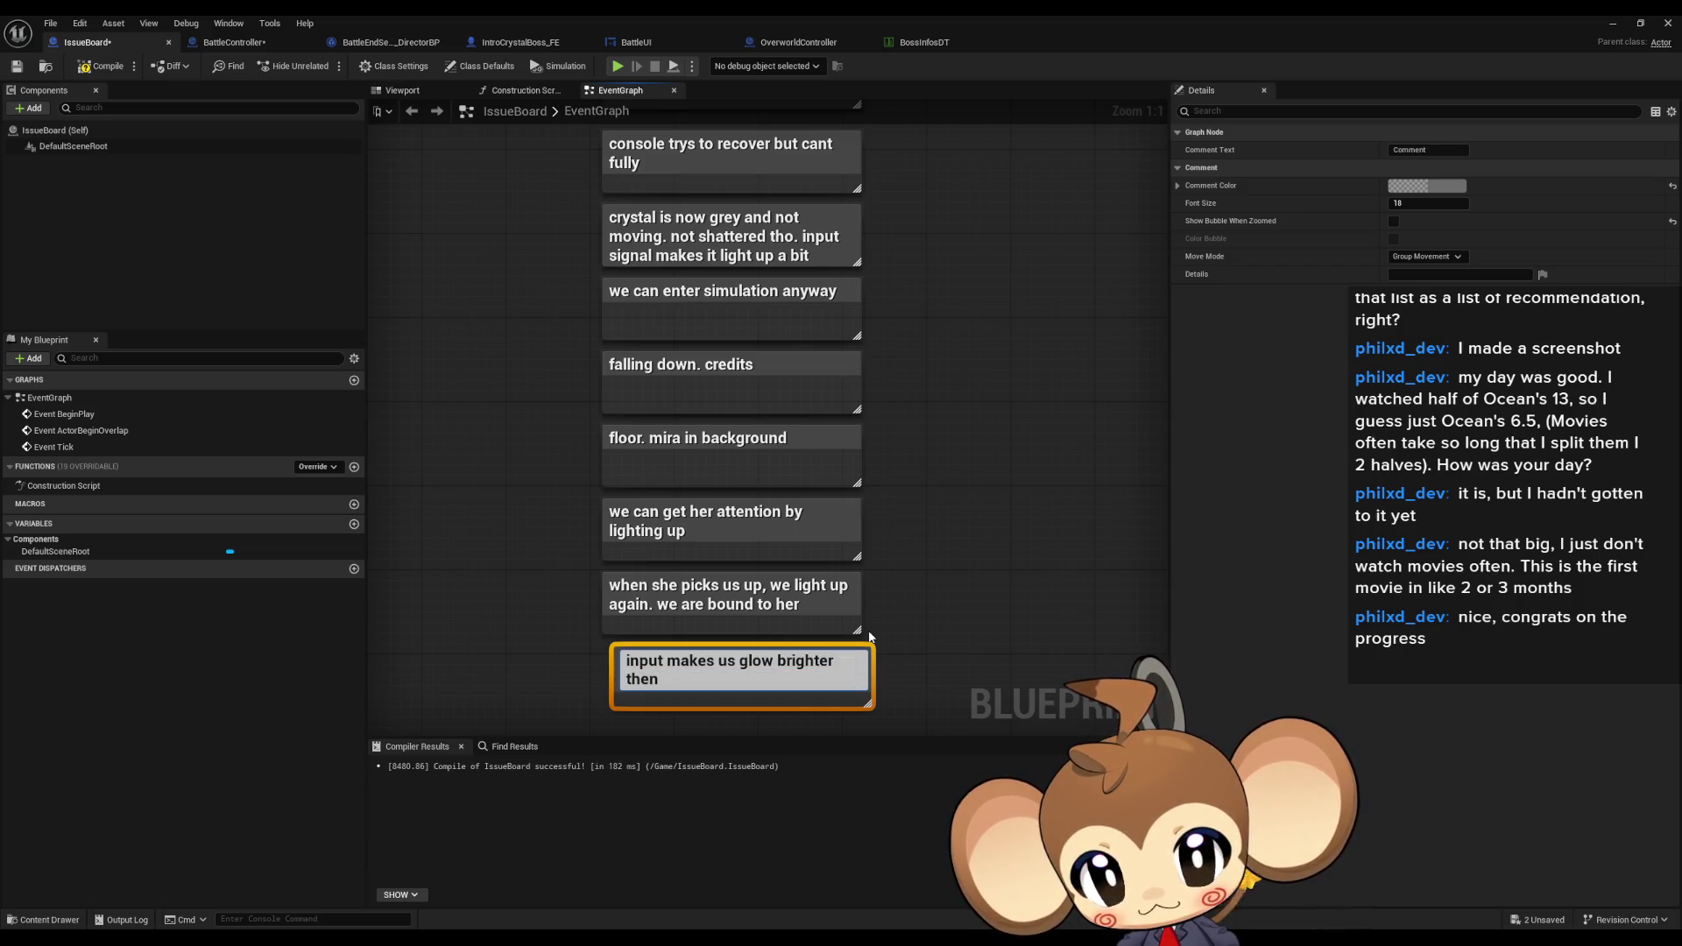
pyautogui.write('default b')
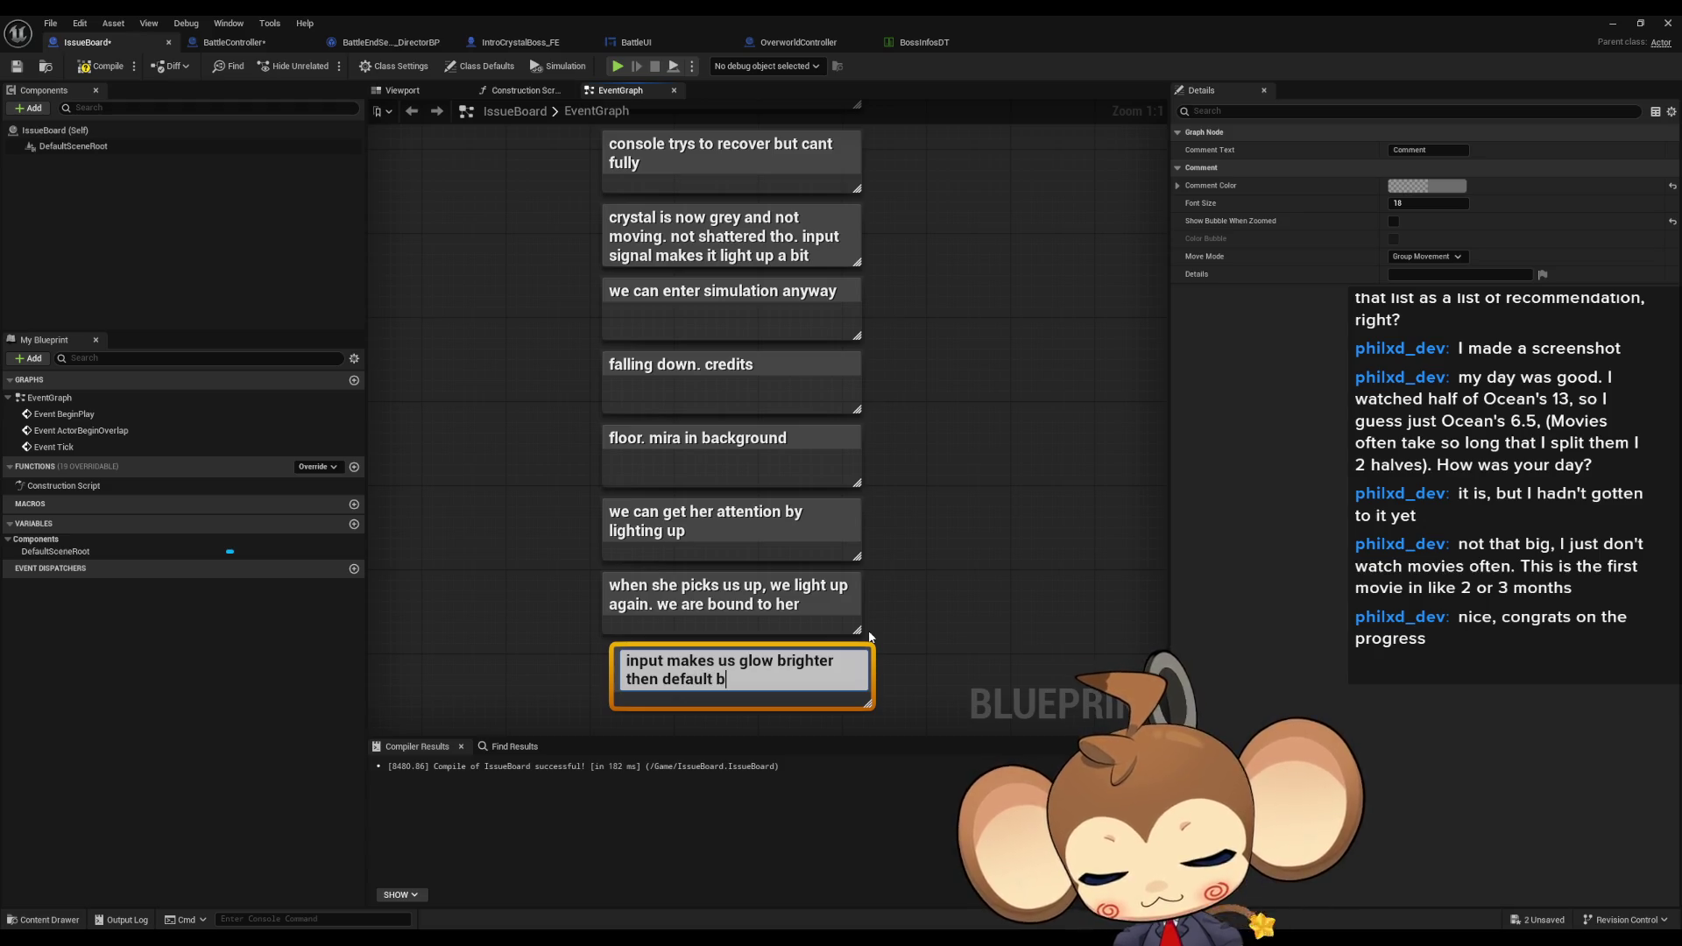
pyautogui.write('rightnes')
pyautogui.click(904, 657)
pyautogui.click(823, 662)
pyautogui.click(948, 600)
# - Zoom out and select the crystal-sequence note column to review it
pyautogui.scroll(-3, 949, 600)
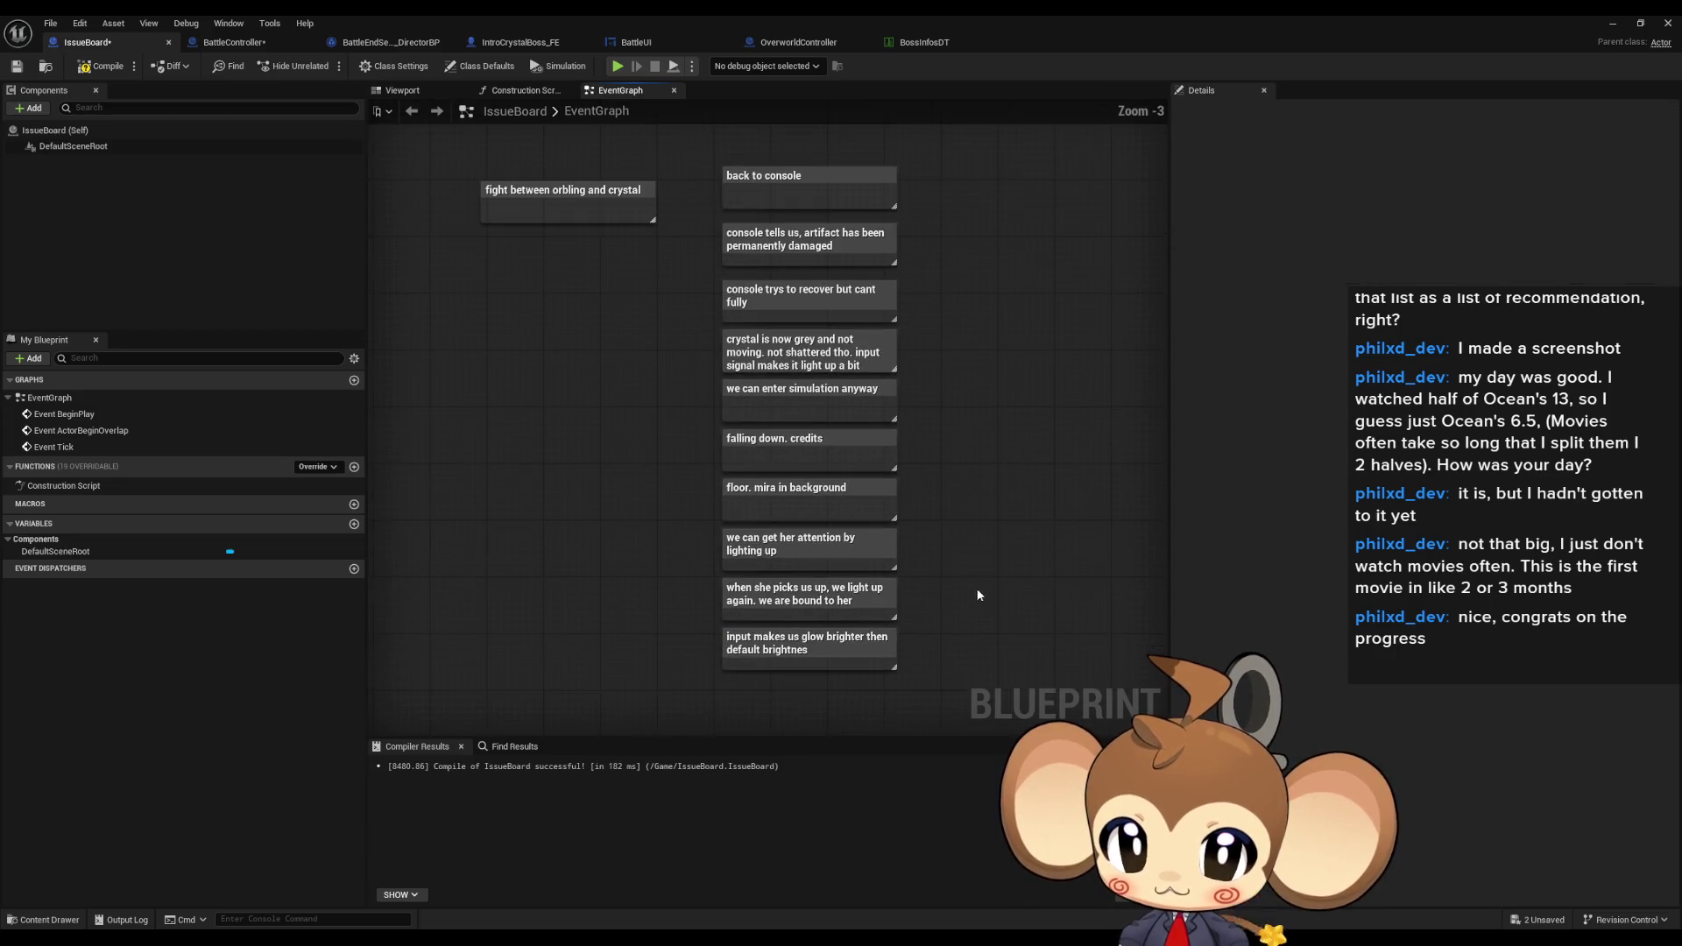
pyautogui.click(755, 207)
pyautogui.moveTo(743, 236); pyautogui.dragTo(918, 649)
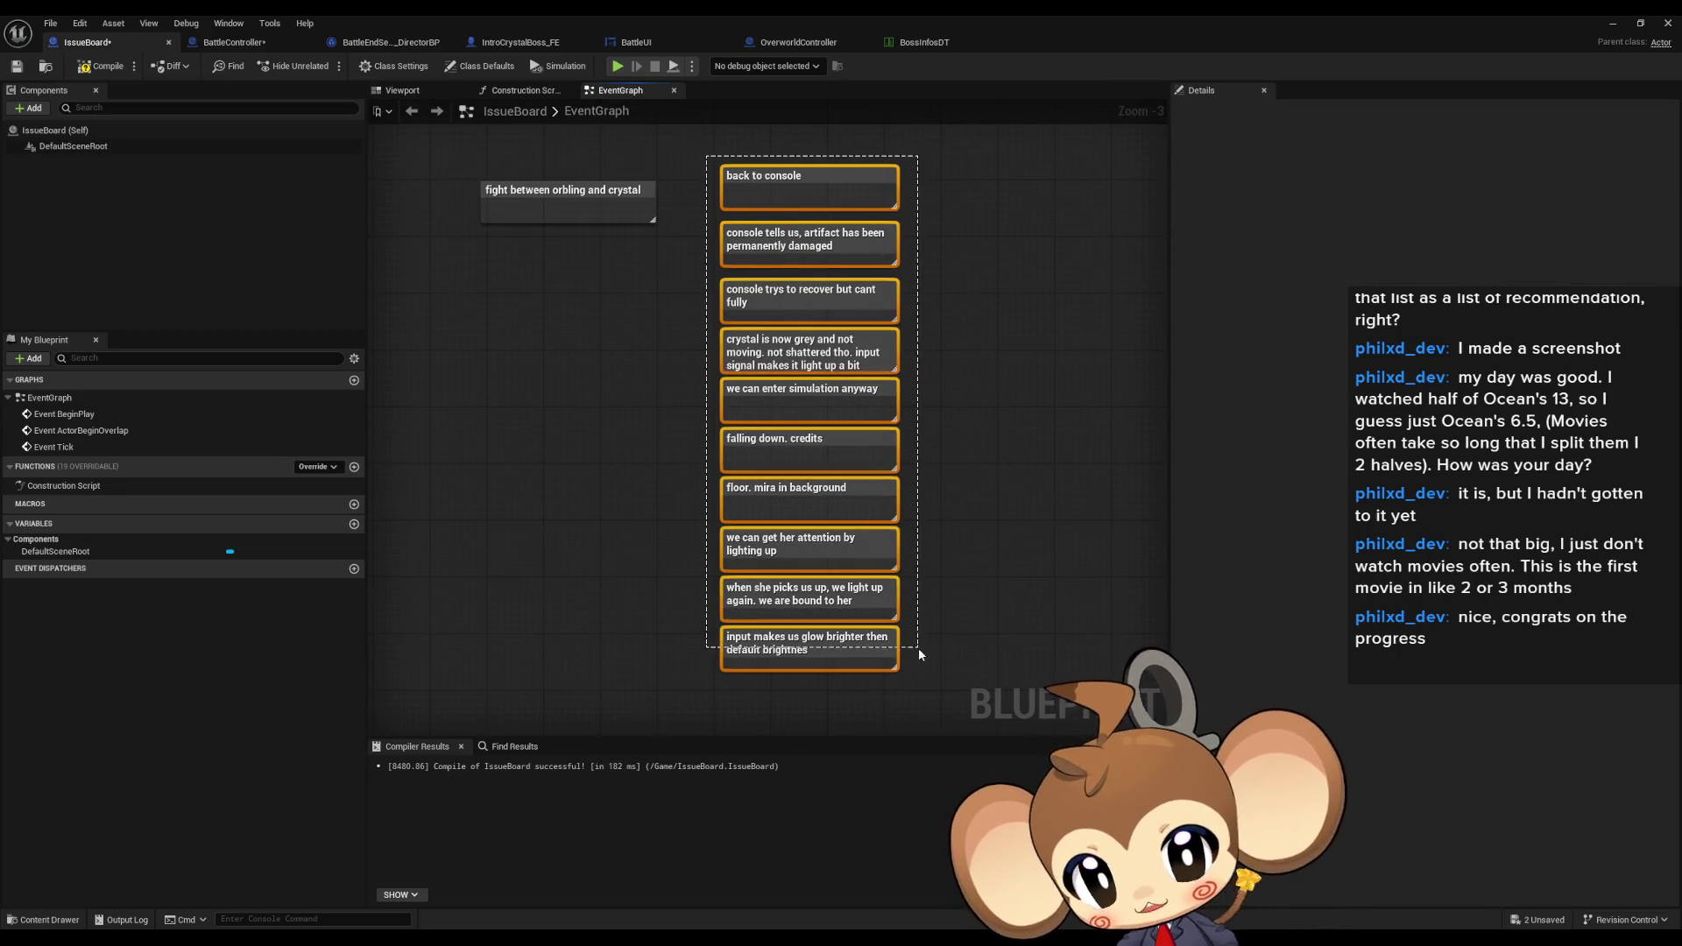
pyautogui.click(569, 558)
pyautogui.scroll(-1, 818, 534)
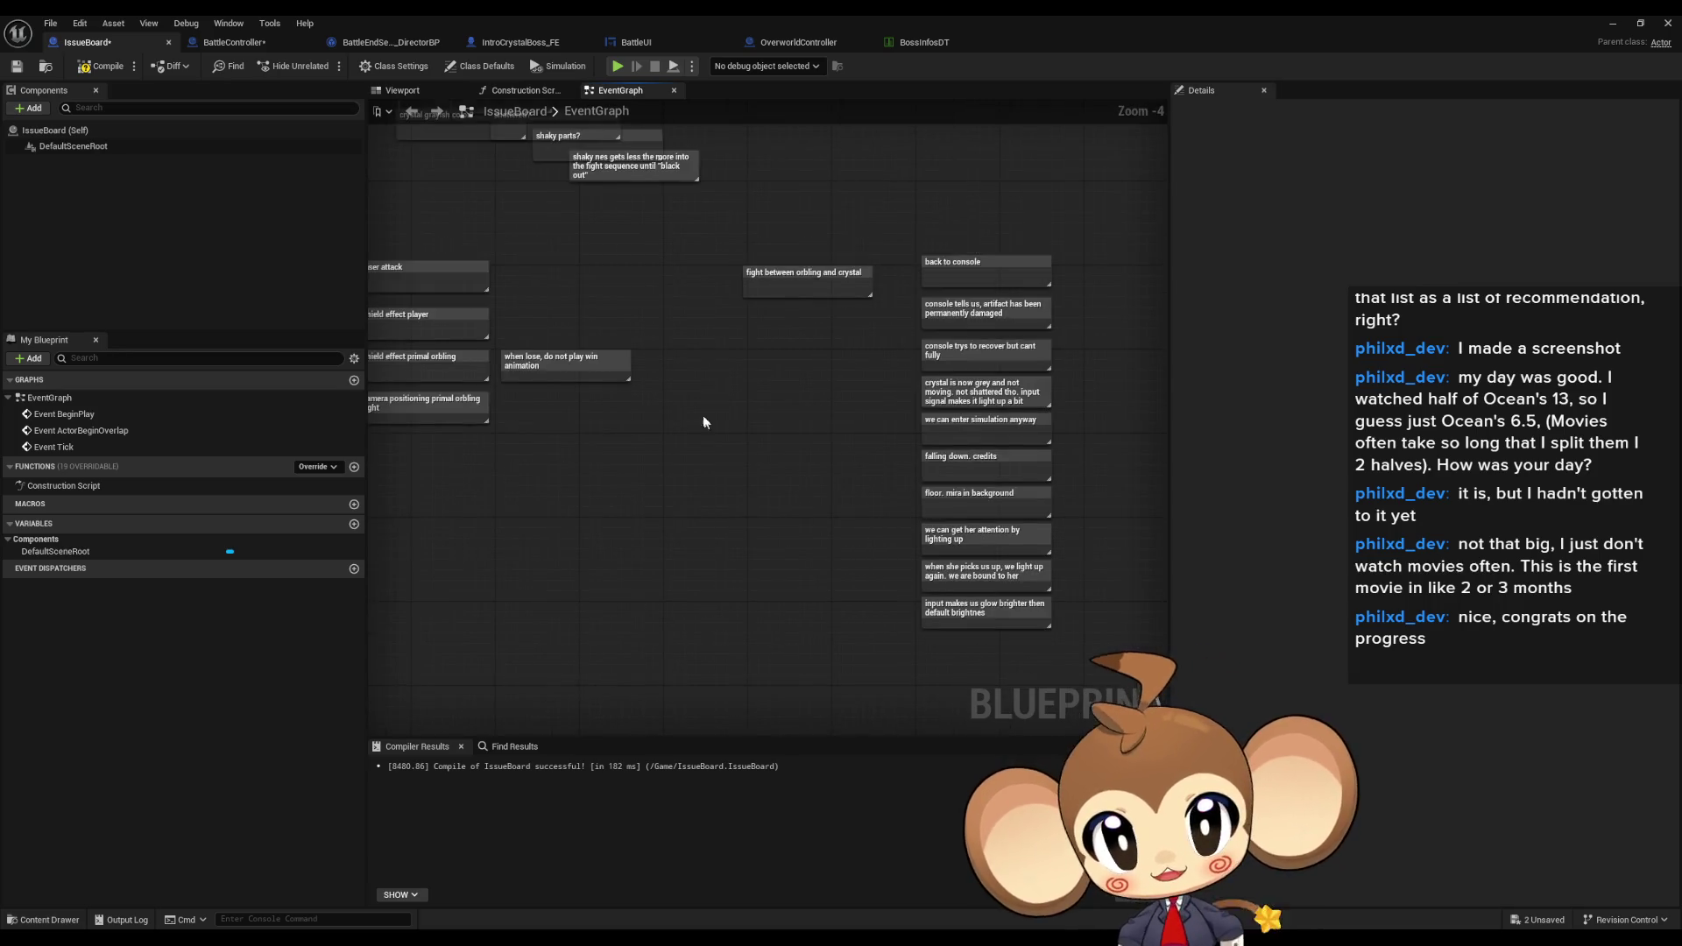
pyautogui.moveTo(700, 417); pyautogui.dragTo(811, 585)
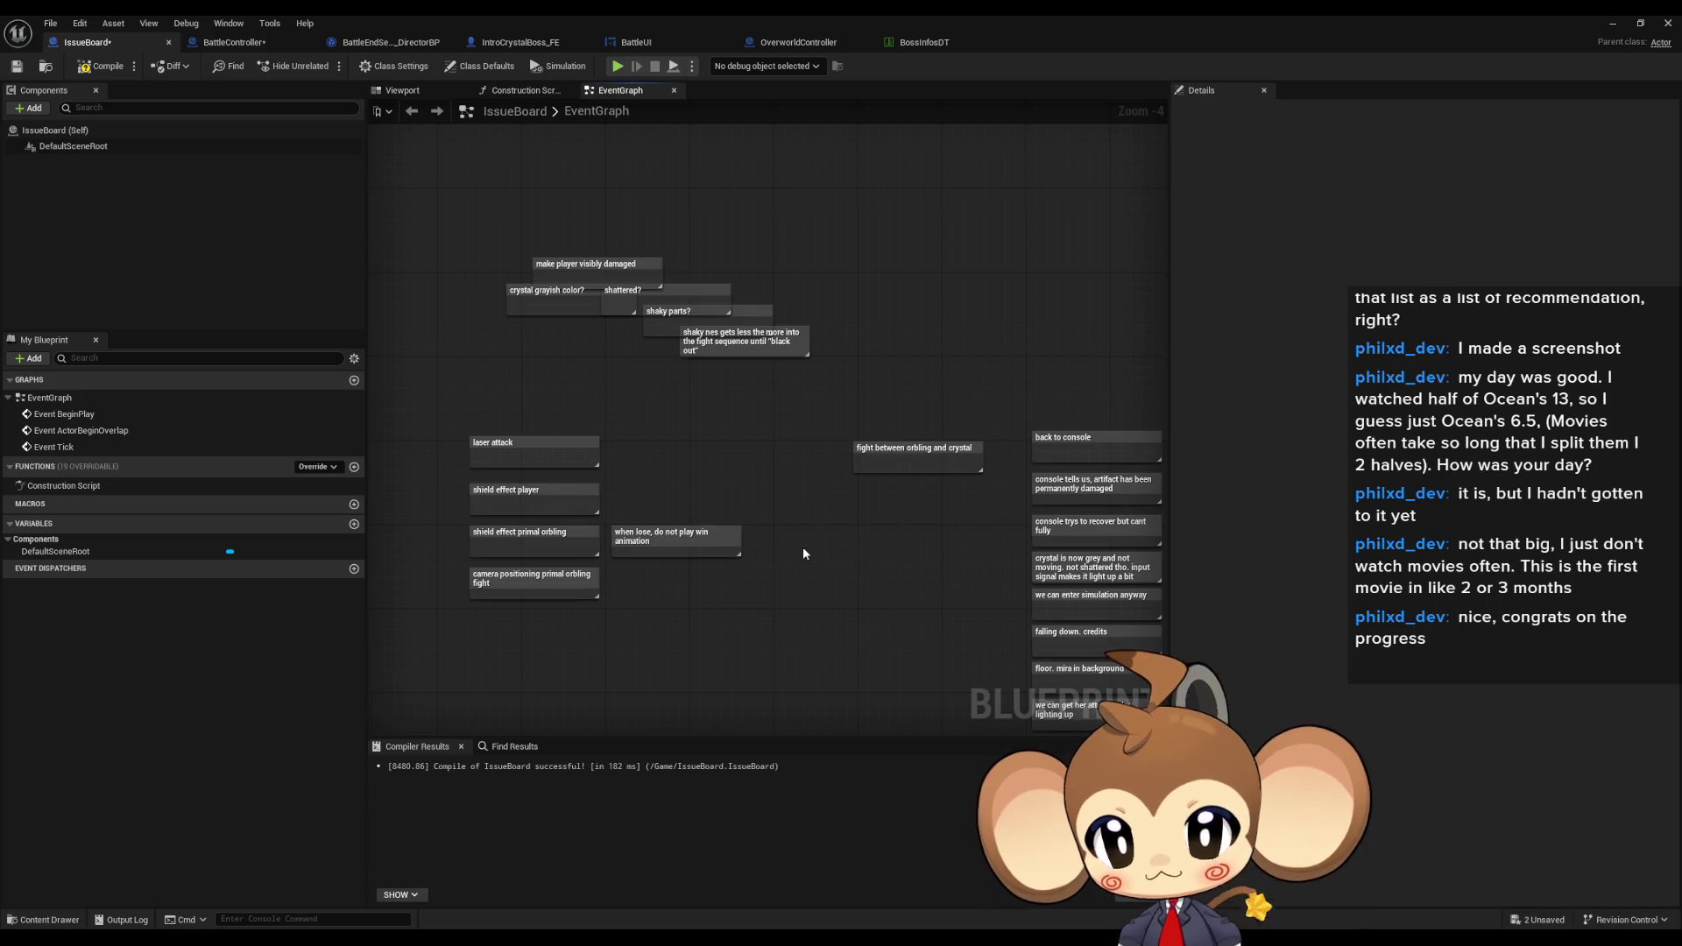
pyautogui.scroll(3, 802, 552)
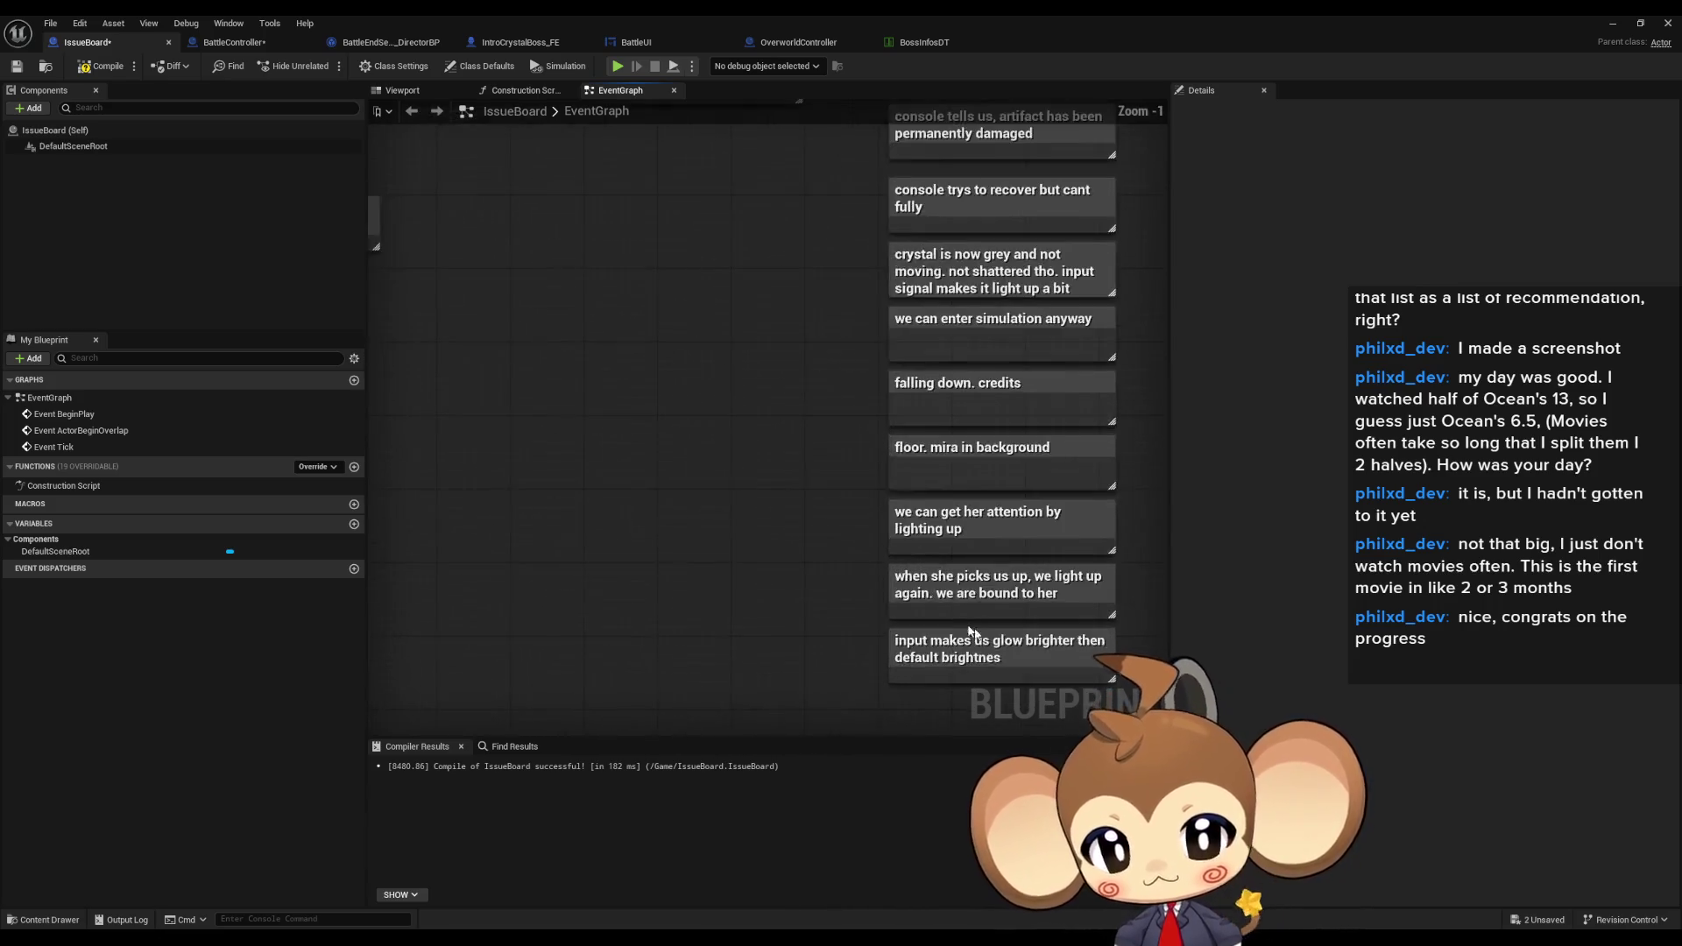
# - Add a 'maybe internal monologue' comment under the glow-brighter note, closing the crystal-sequence column
pyautogui.write('cmaybe internal mono')
pyautogui.write('logue')
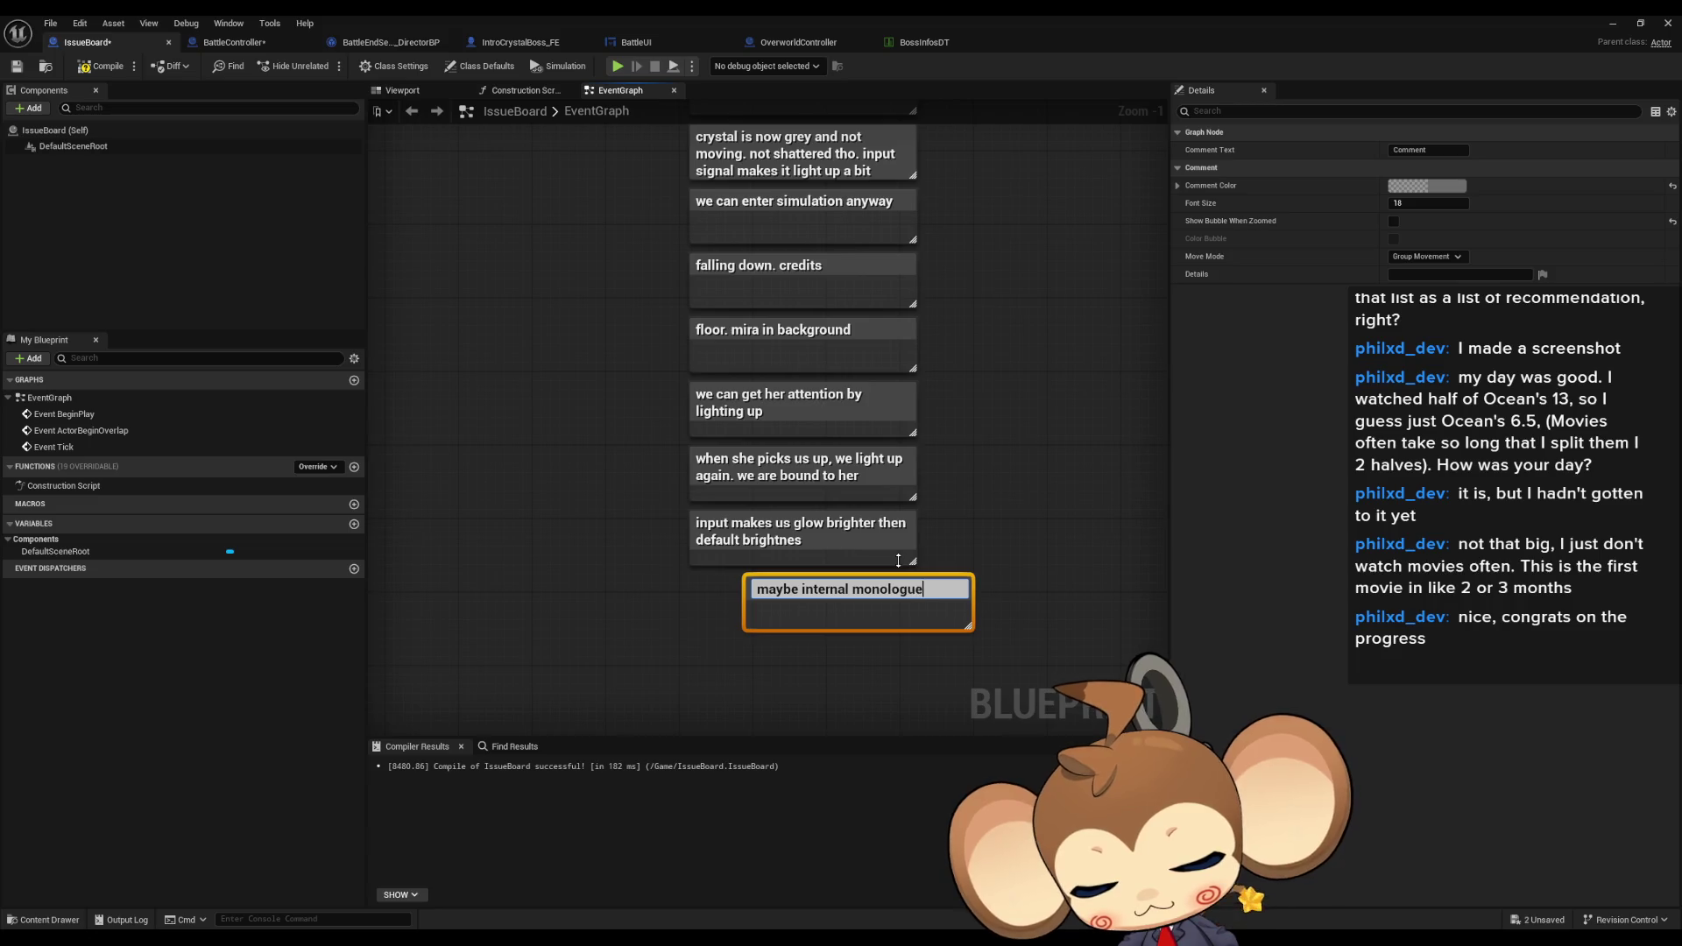
pyautogui.press('Return')
pyautogui.click(525, 432)
pyautogui.moveTo(526, 432)
pyautogui.mouseDown()
pyautogui.moveTo(901, 570)
pyautogui.moveTo(749, 485)
pyautogui.moveTo(872, 473)
pyautogui.mouseUp()
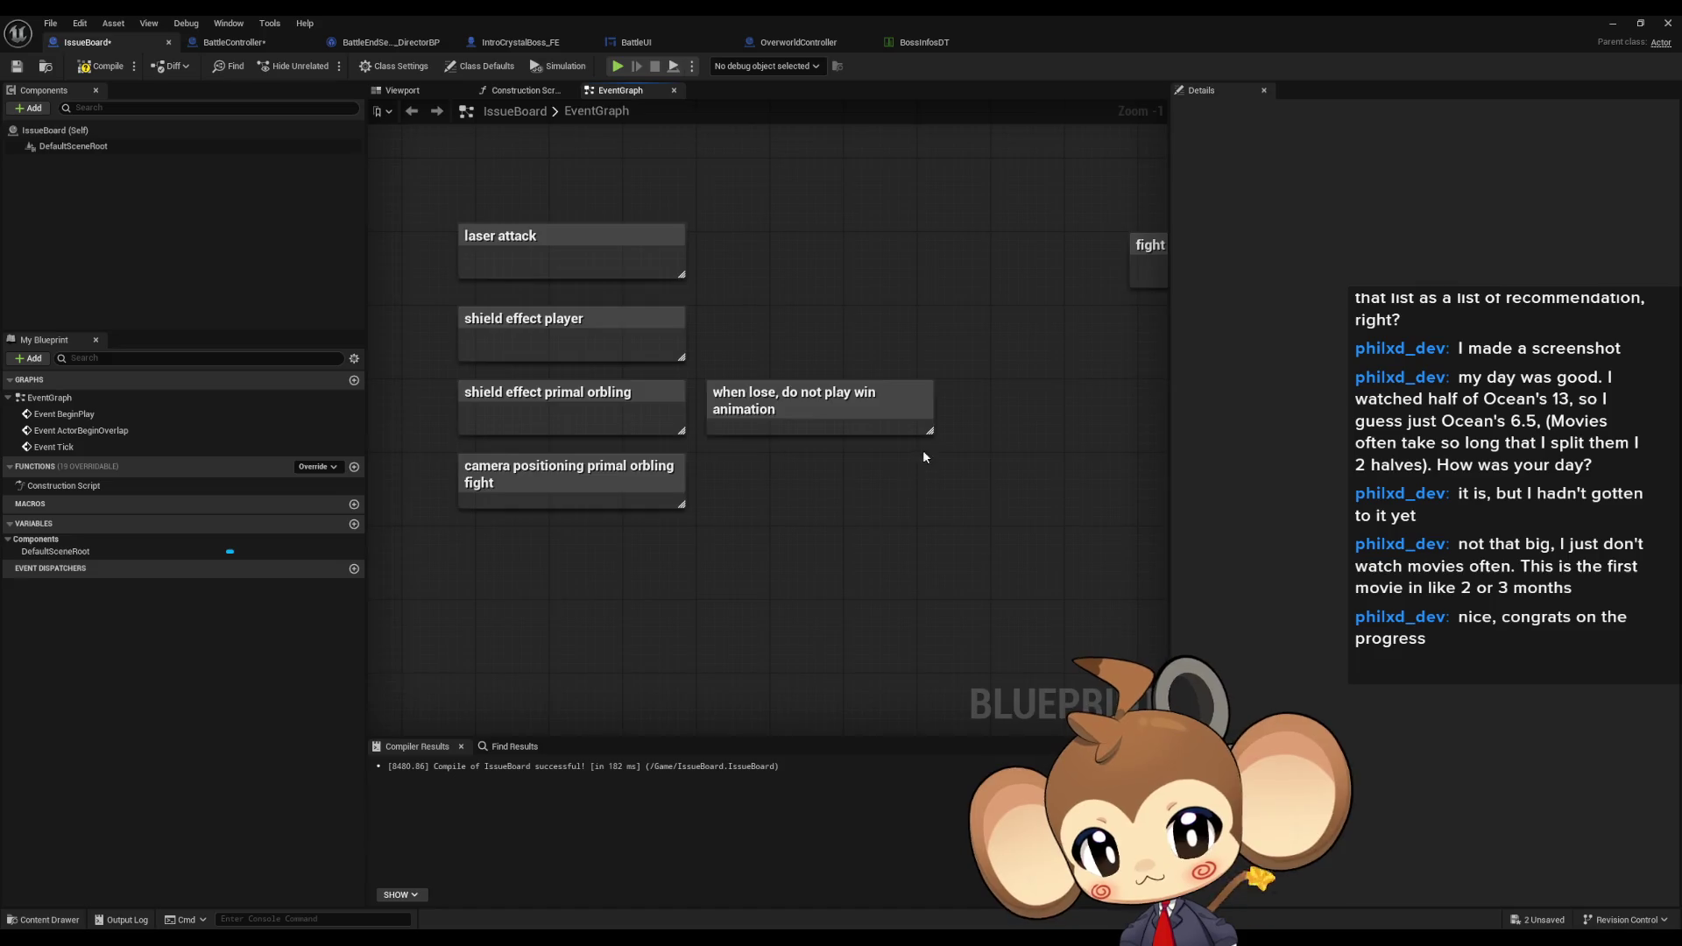
pyautogui.moveTo(923, 456); pyautogui.dragTo(948, 534)
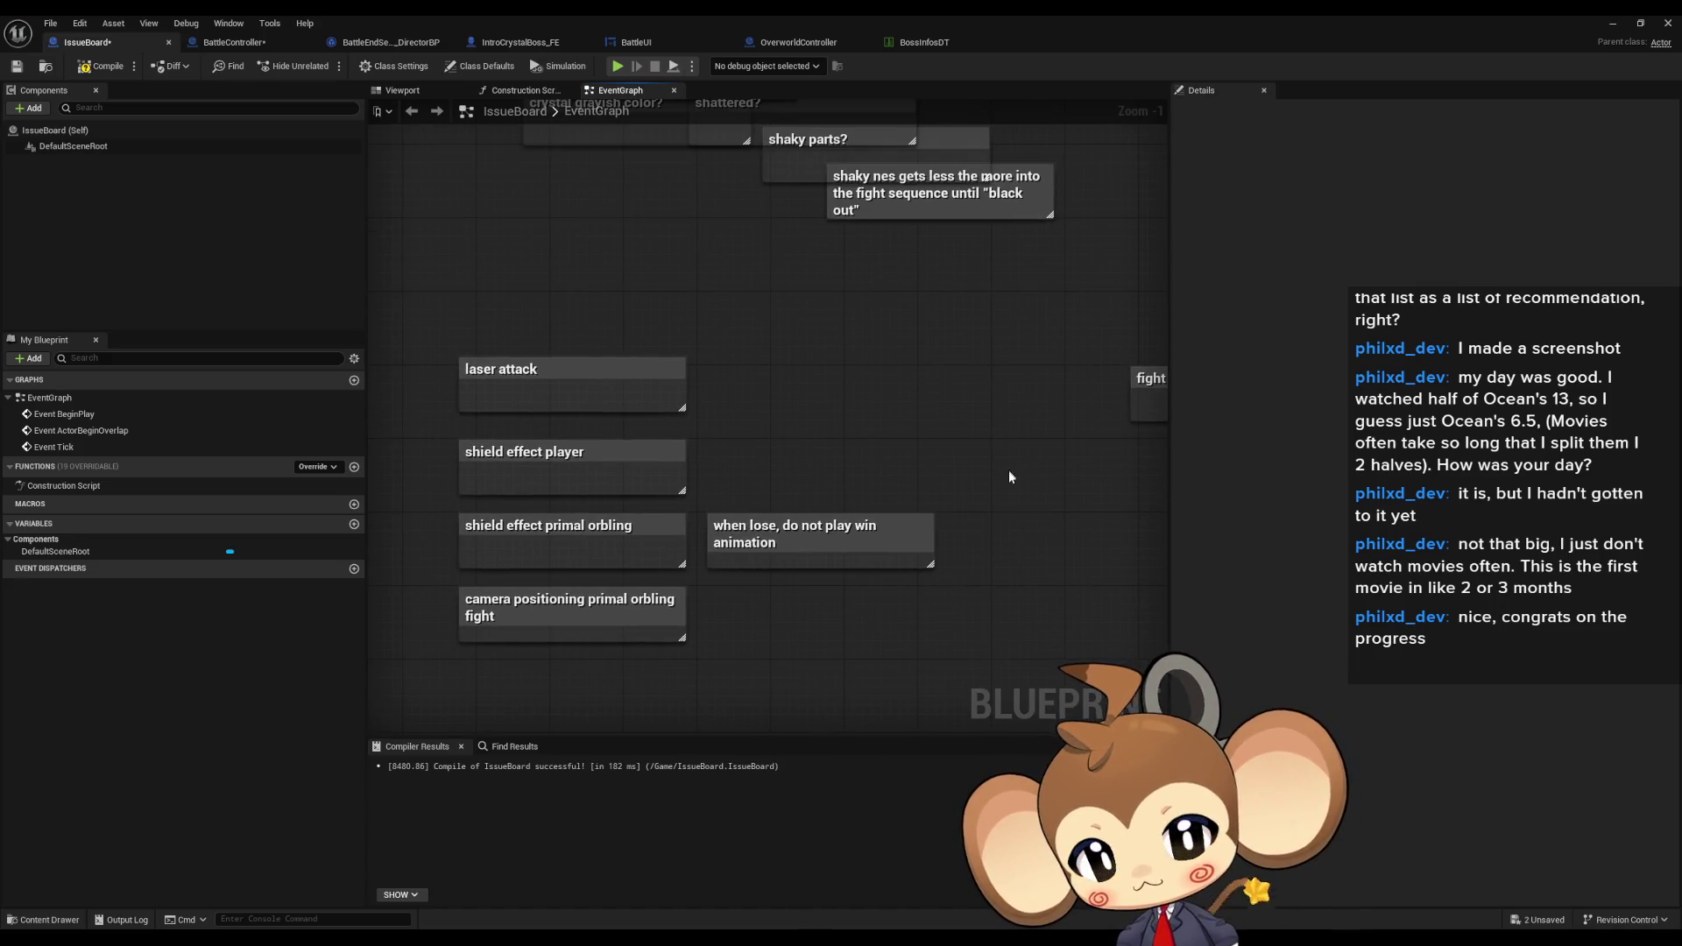
pyautogui.moveTo(963, 470); pyautogui.dragTo(902, 447)
pyautogui.scroll(-2, 902, 447)
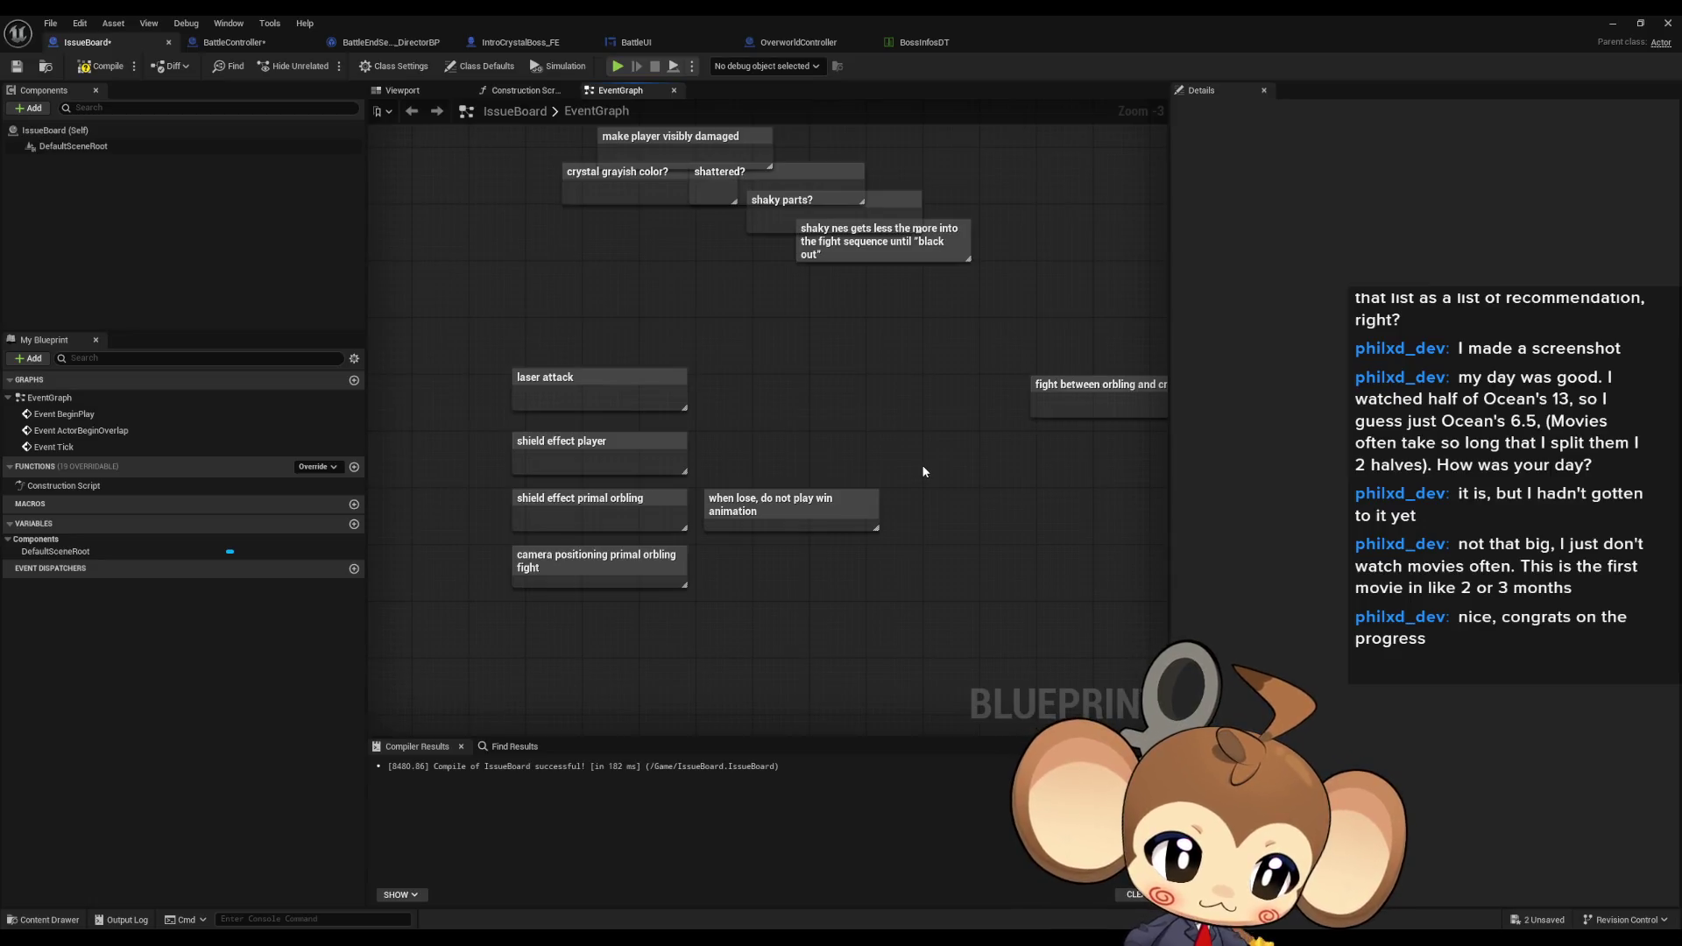
pyautogui.moveTo(895, 476); pyautogui.dragTo(894, 499)
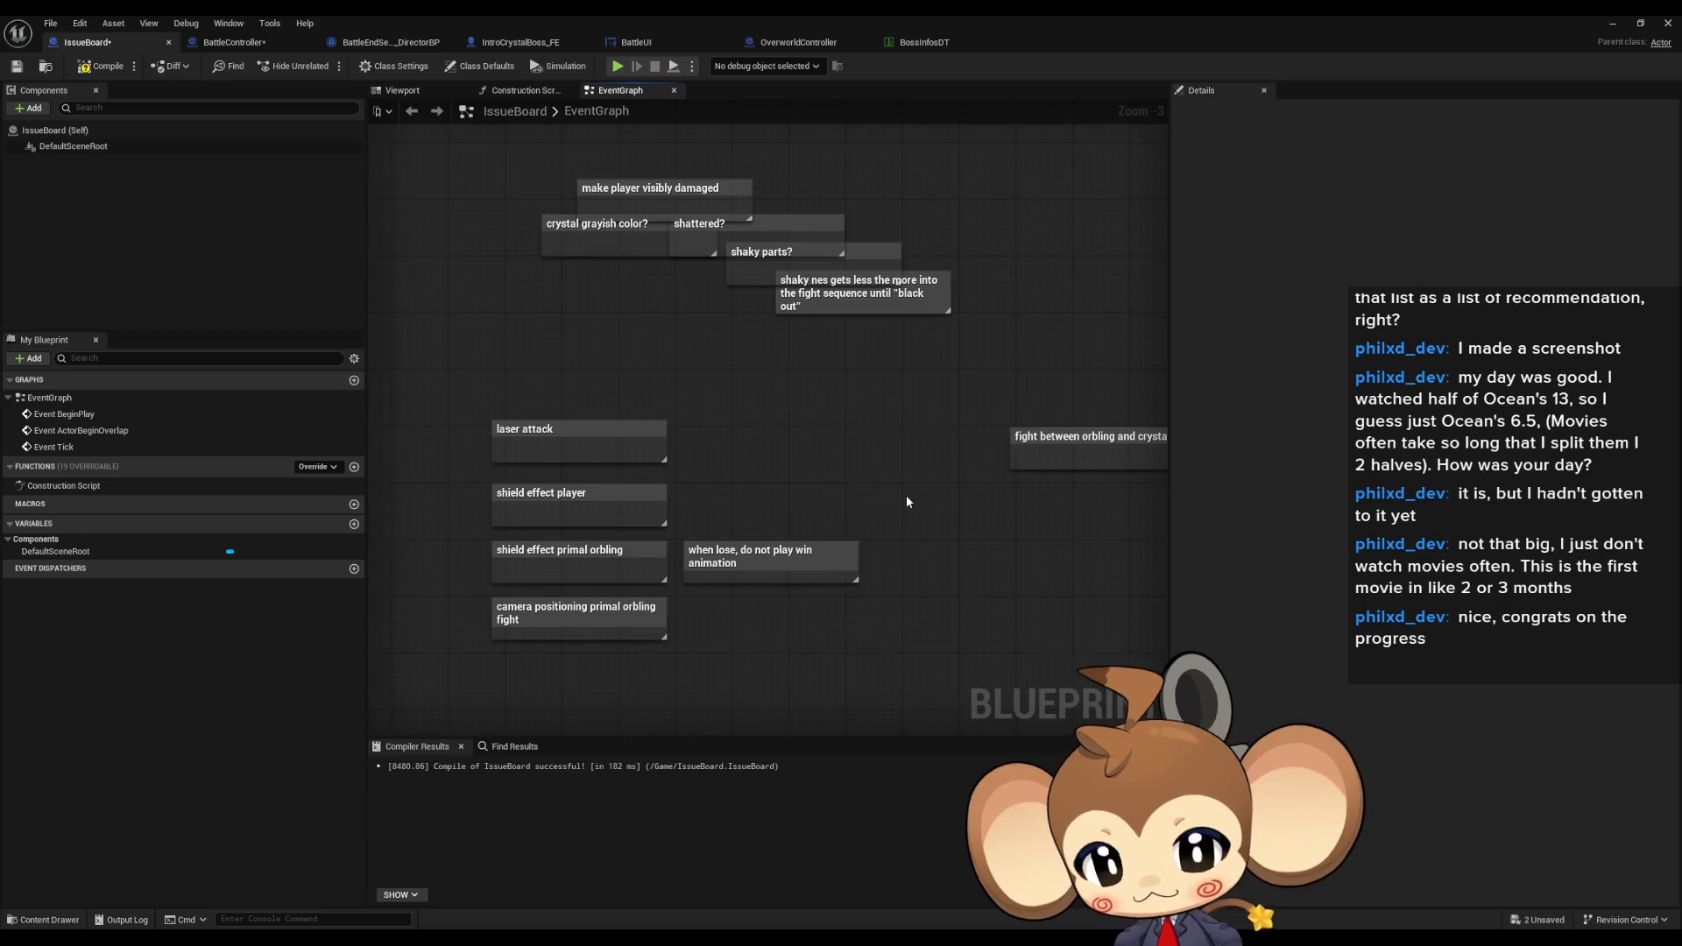
pyautogui.moveTo(908, 489); pyautogui.dragTo(928, 465)
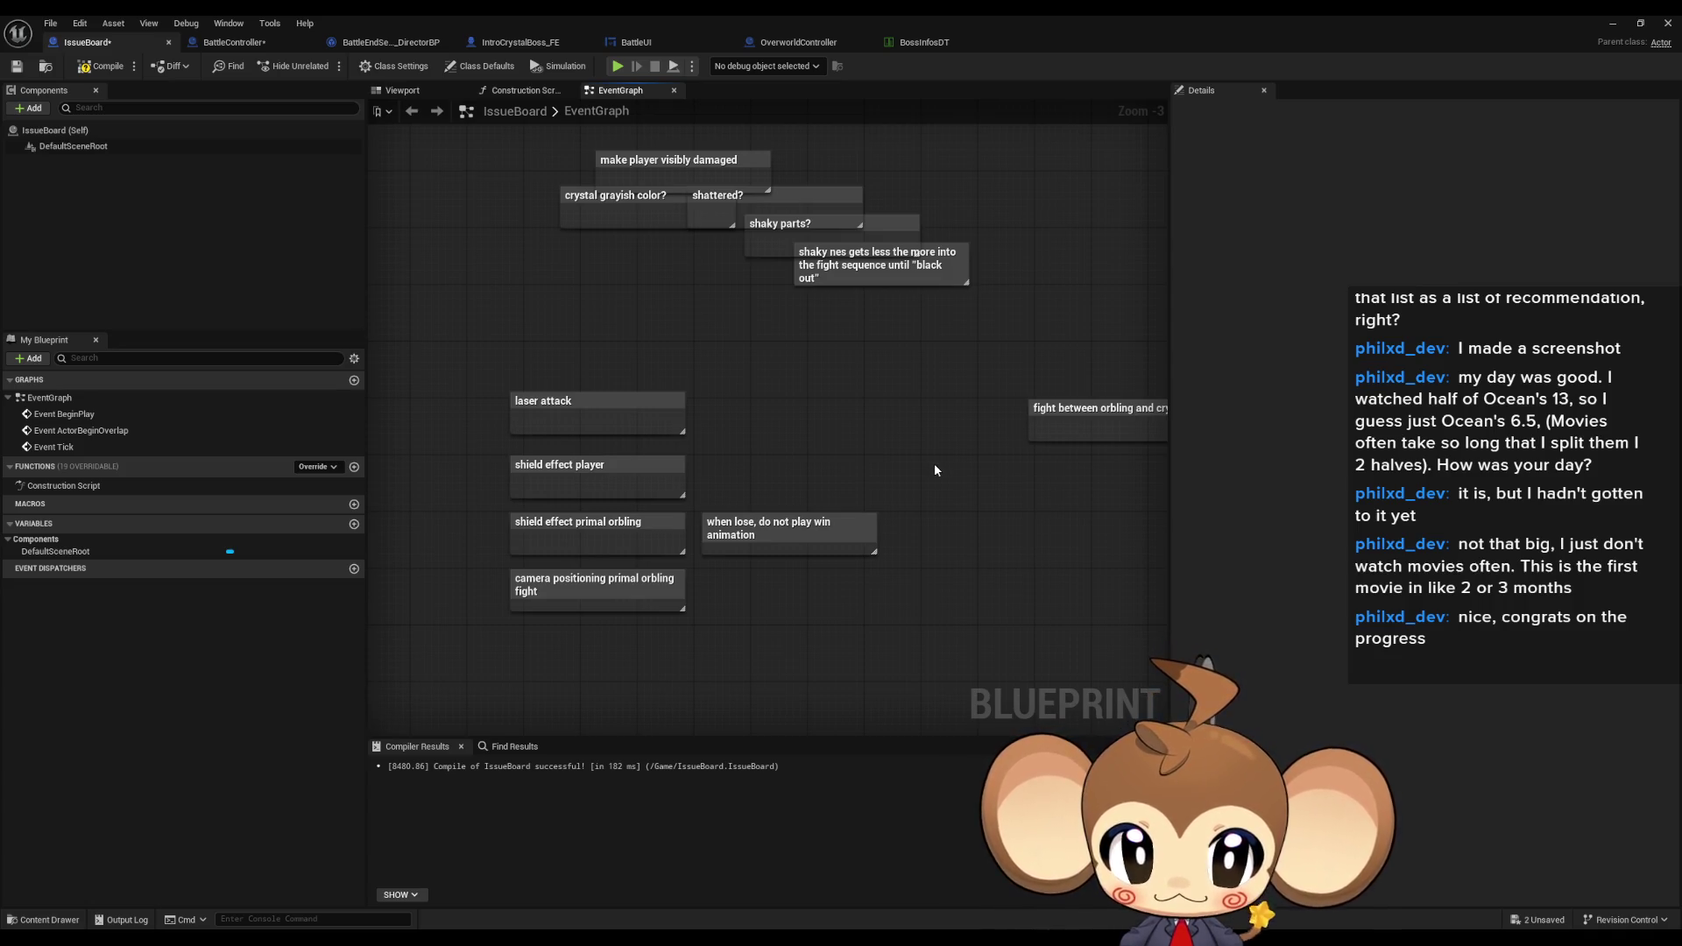
pyautogui.moveTo(936, 471); pyautogui.dragTo(859, 520)
pyautogui.moveTo(987, 537)
pyautogui.mouseDown()
pyautogui.moveTo(866, 521)
pyautogui.moveTo(906, 478)
pyautogui.moveTo(1024, 433)
pyautogui.mouseUp()
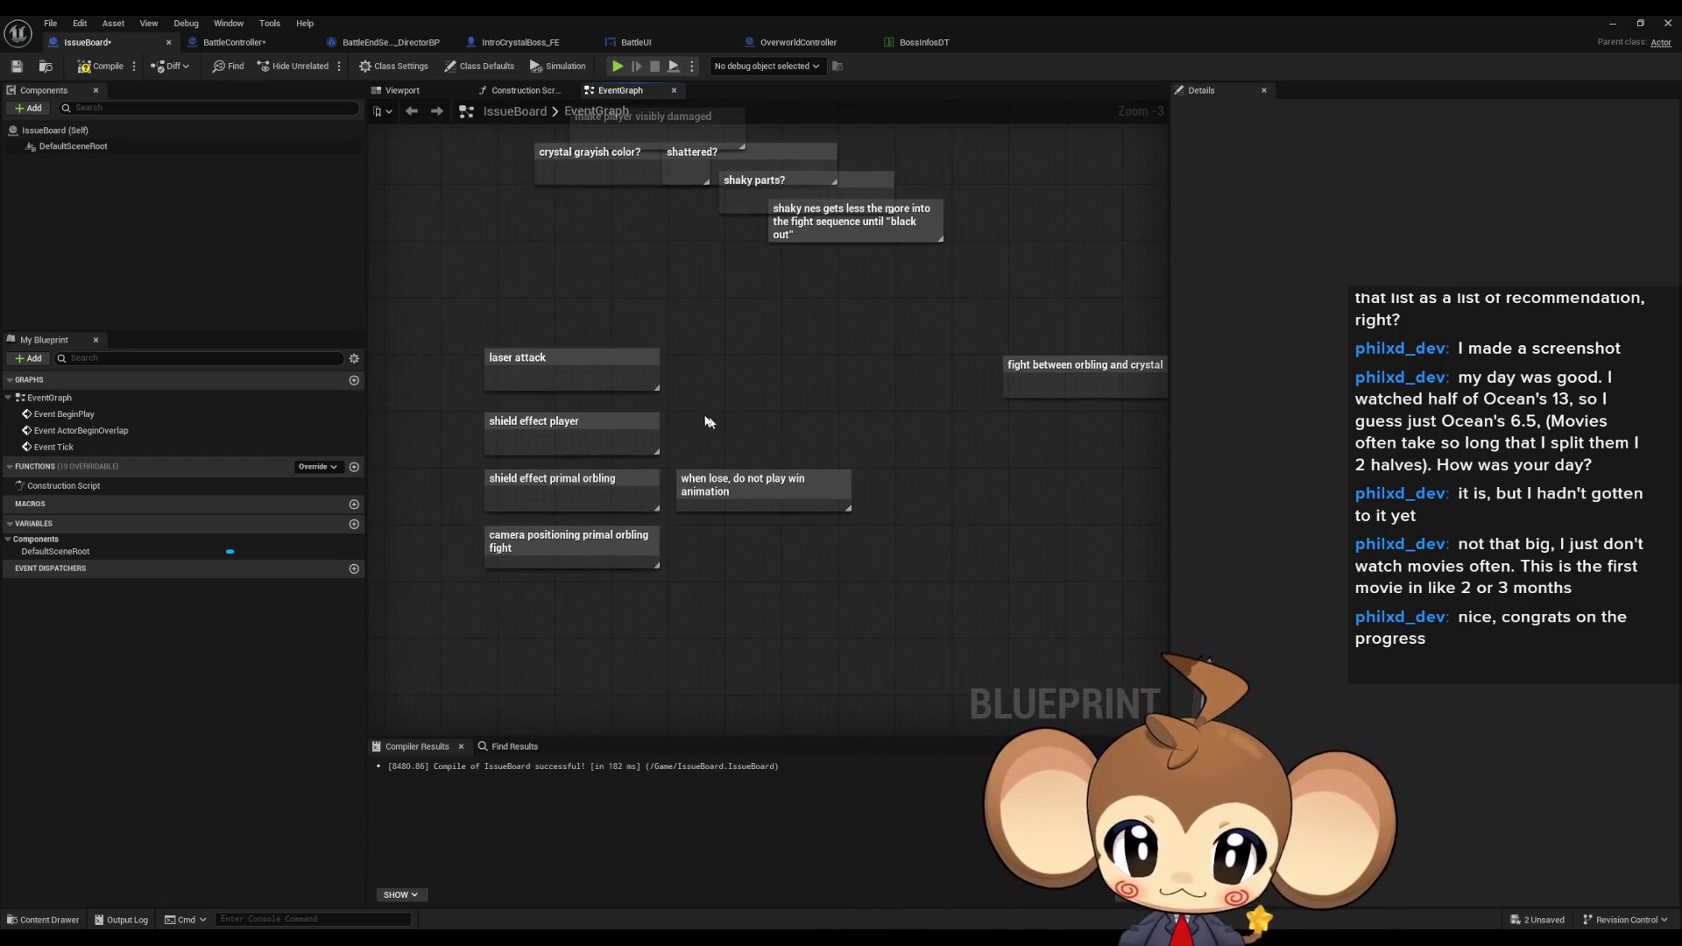
pyautogui.click(832, 504)
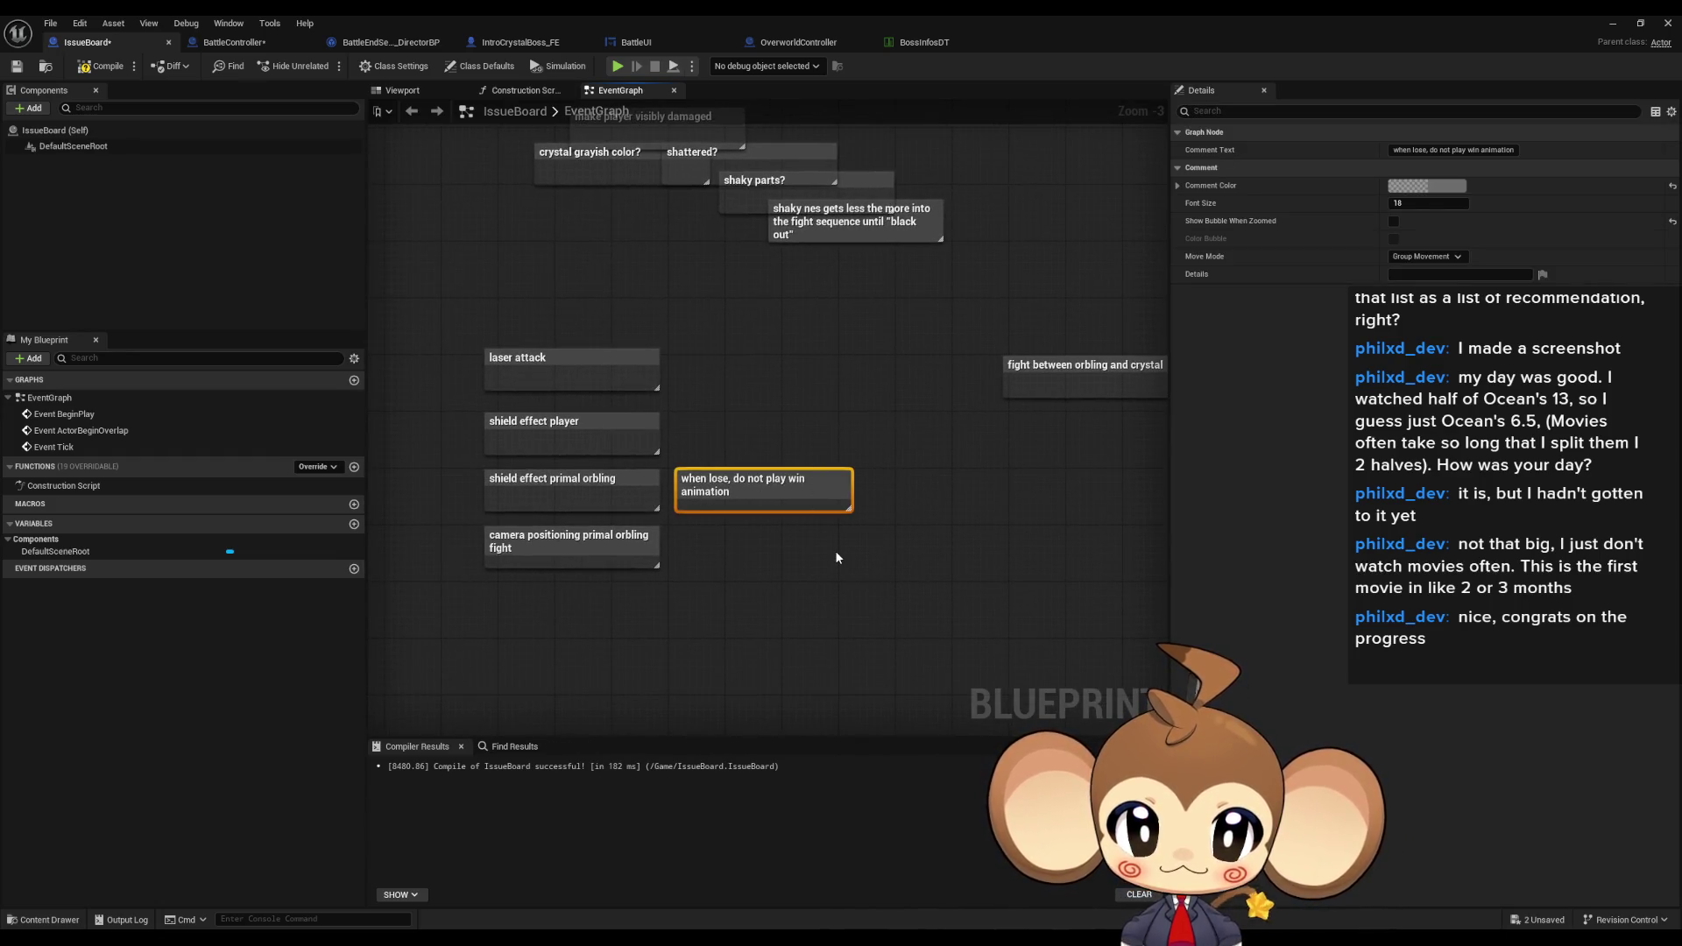
pyautogui.scroll(3, 835, 557)
pyautogui.moveTo(797, 537); pyautogui.dragTo(887, 512)
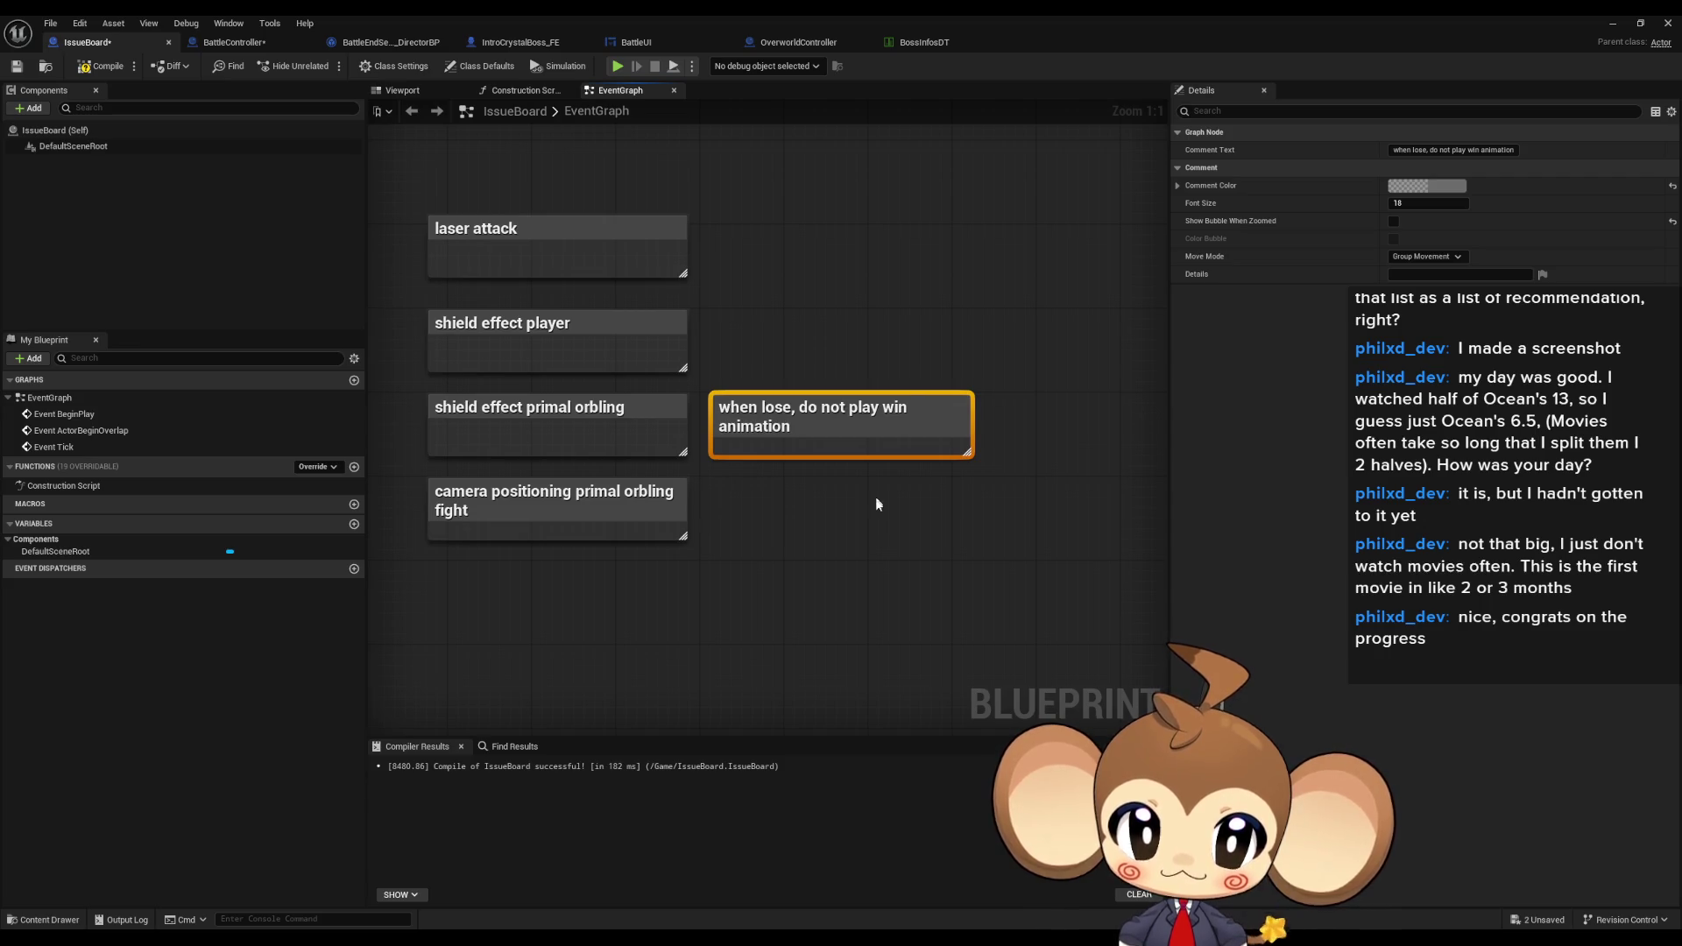
pyautogui.moveTo(877, 502); pyautogui.dragTo(958, 628)
pyautogui.moveTo(950, 470); pyautogui.dragTo(906, 732)
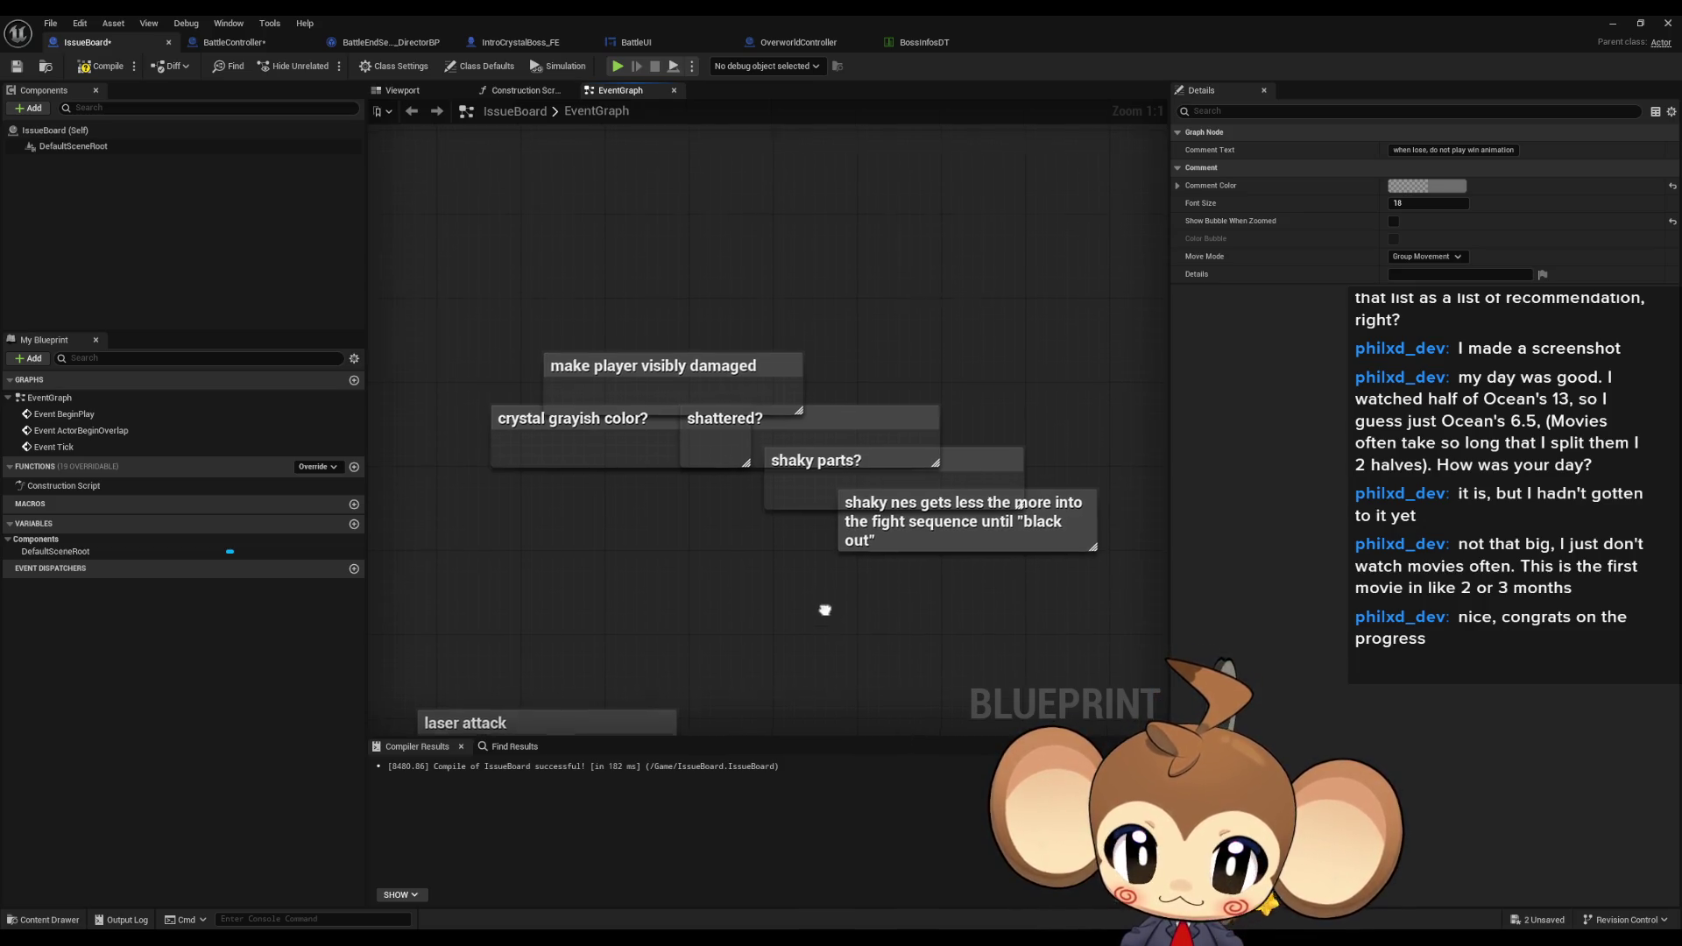
pyautogui.moveTo(607, 381); pyautogui.dragTo(524, 289)
pyautogui.moveTo(477, 176)
pyautogui.mouseDown()
pyautogui.moveTo(911, 442)
pyautogui.moveTo(700, 333)
pyautogui.moveTo(939, 485)
pyautogui.mouseUp()
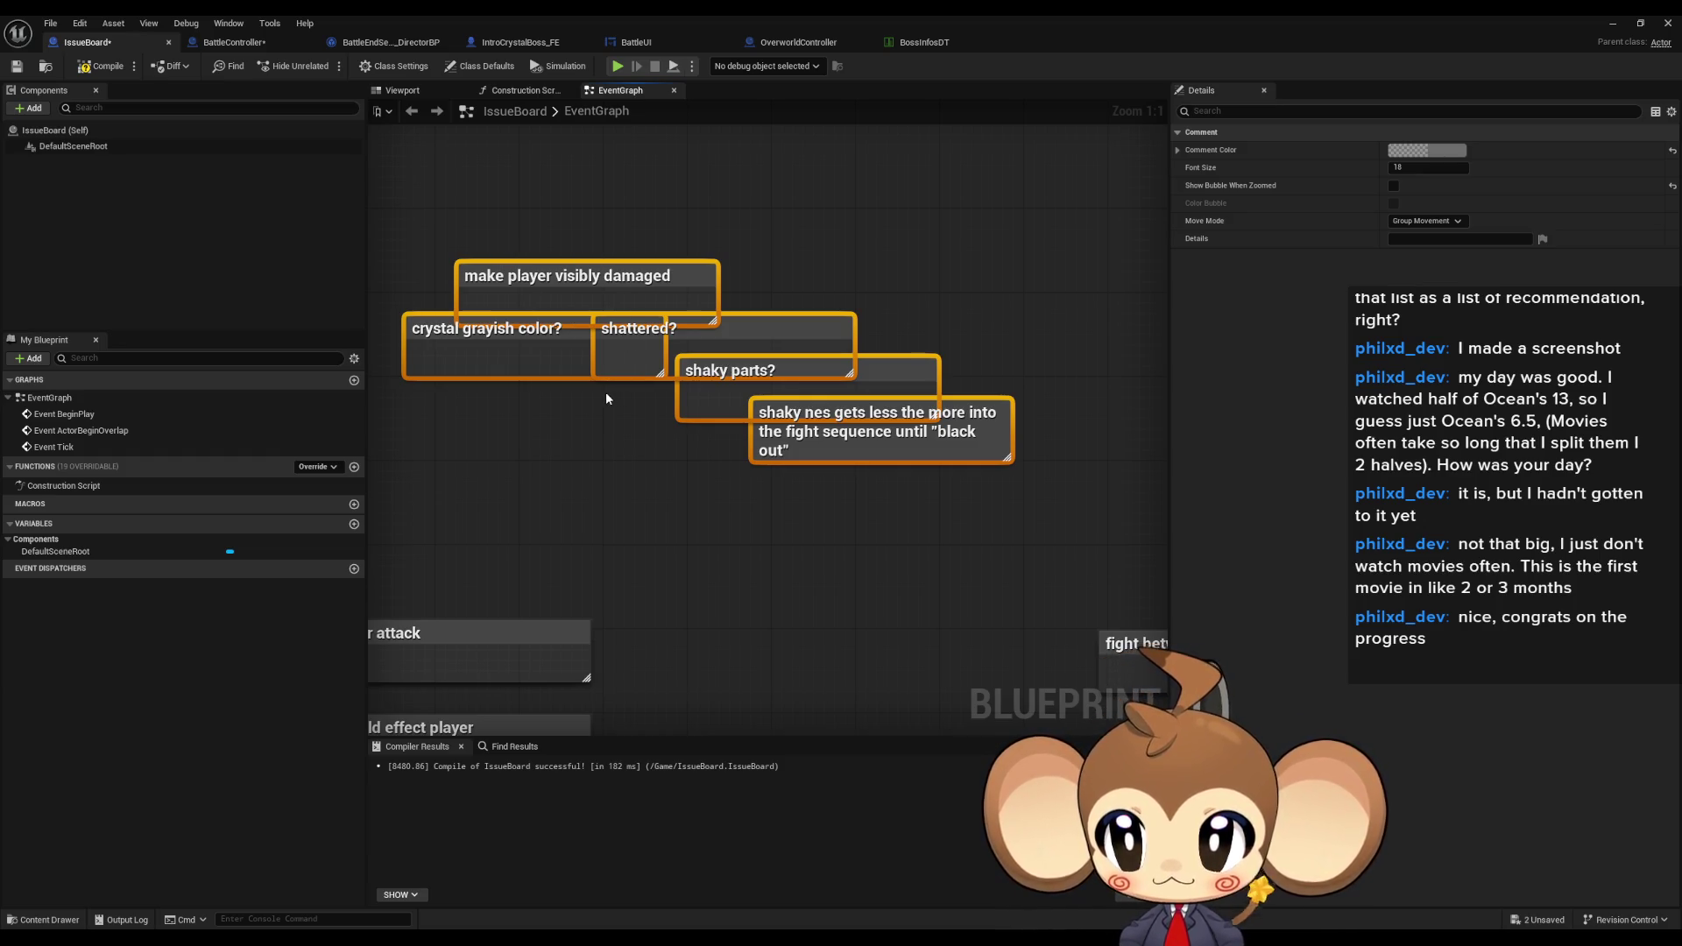
pyautogui.click(869, 470)
pyautogui.scroll(-3, 789, 424)
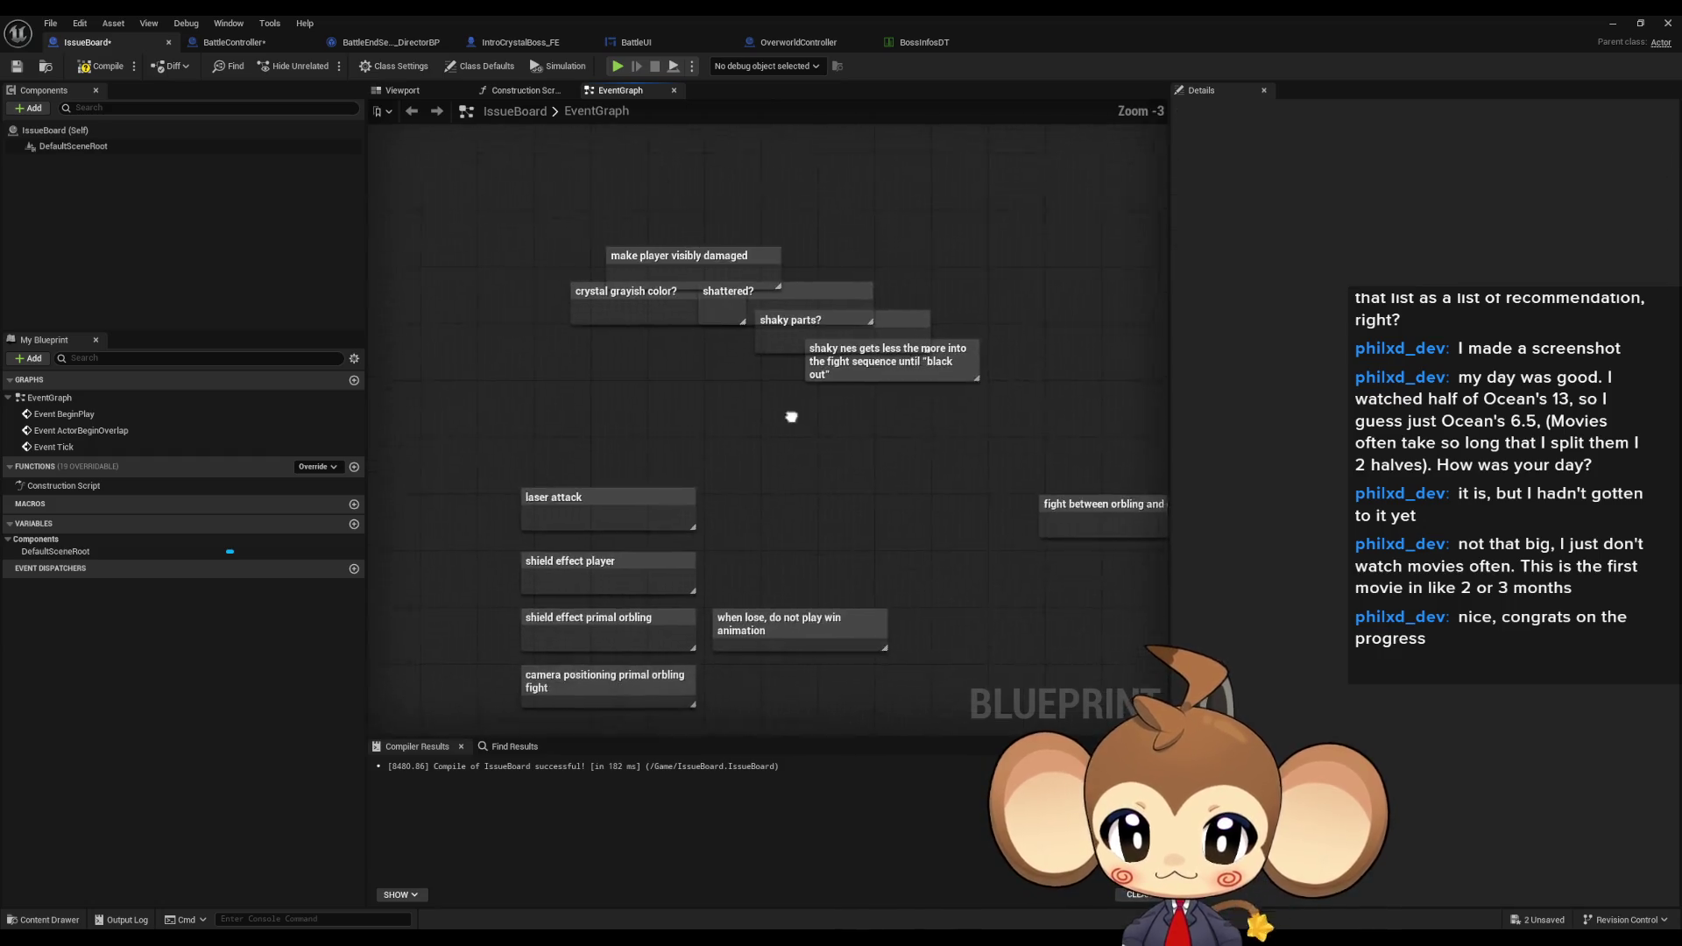
pyautogui.scroll(2, 841, 407)
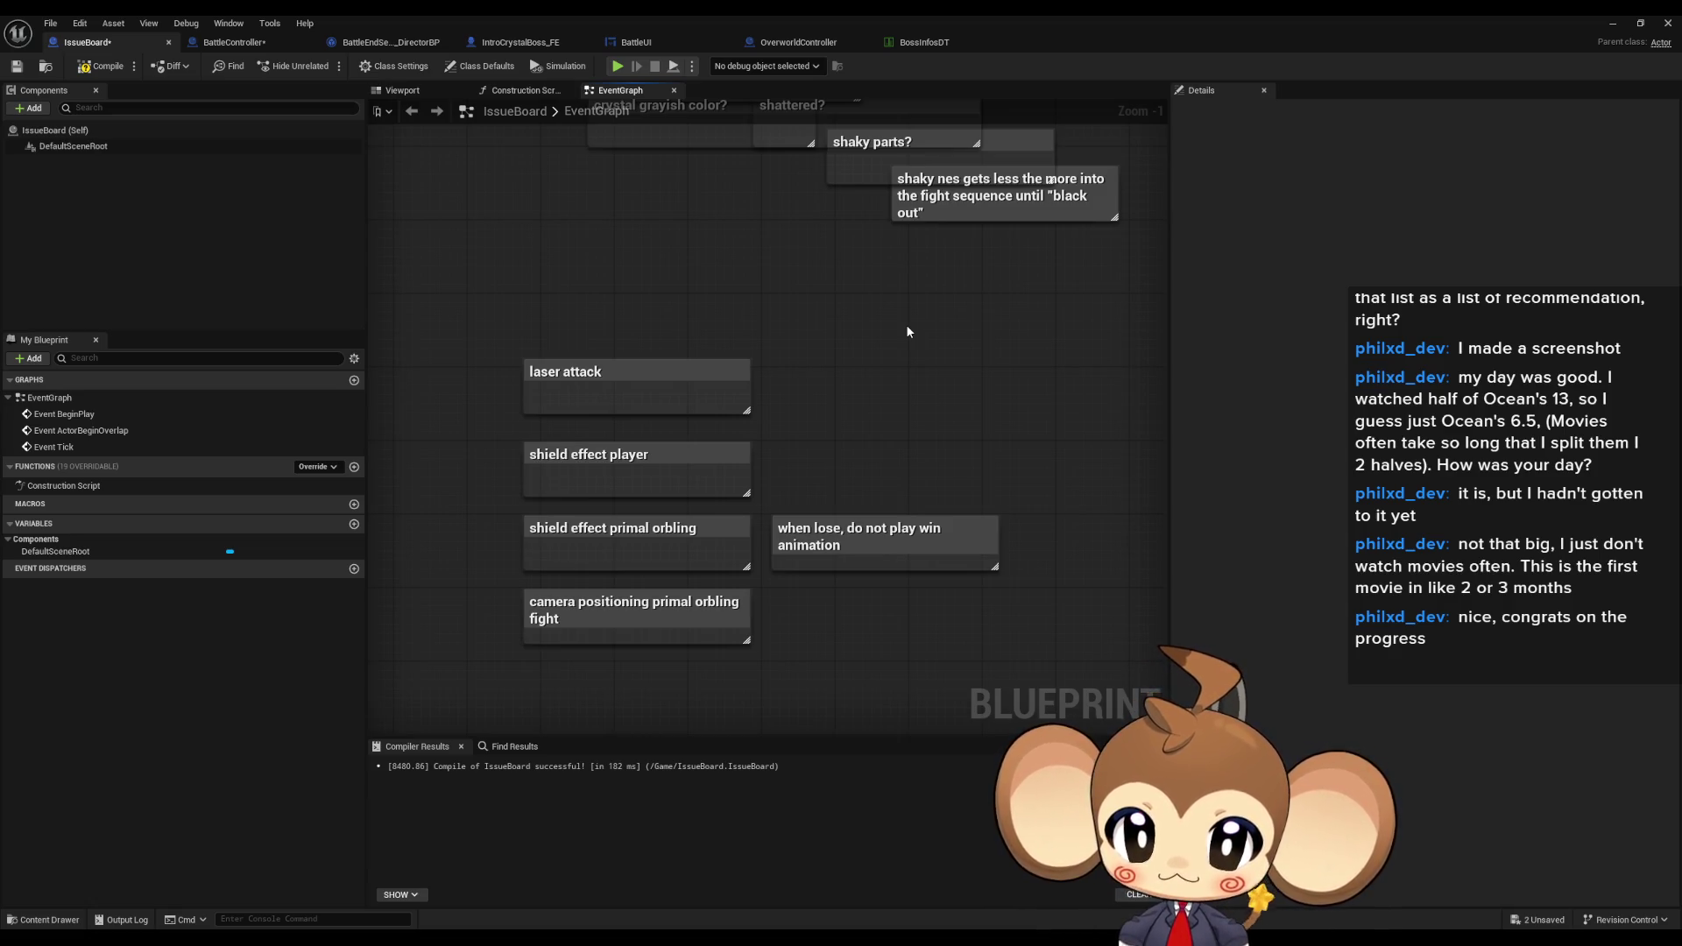
pyautogui.moveTo(907, 650); pyautogui.dragTo(896, 558)
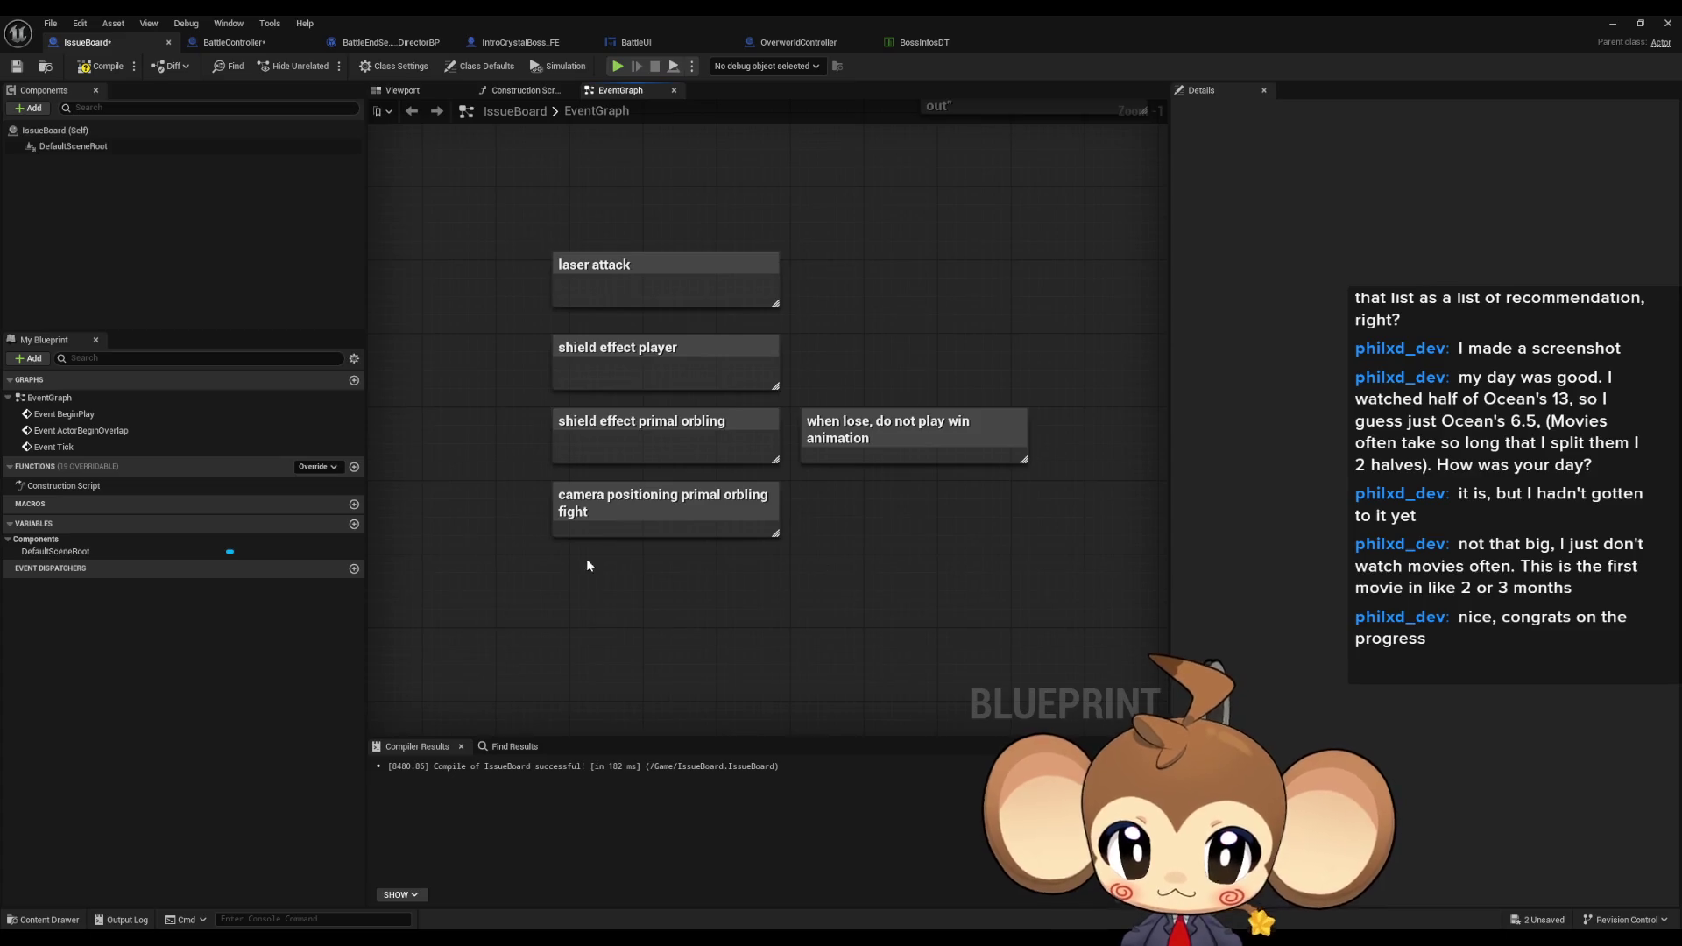
# - Write the note 'lightning attack better visuals and sound?' beneath the camera positioning note
pyautogui.write('c')
pyautogui.write('lig')
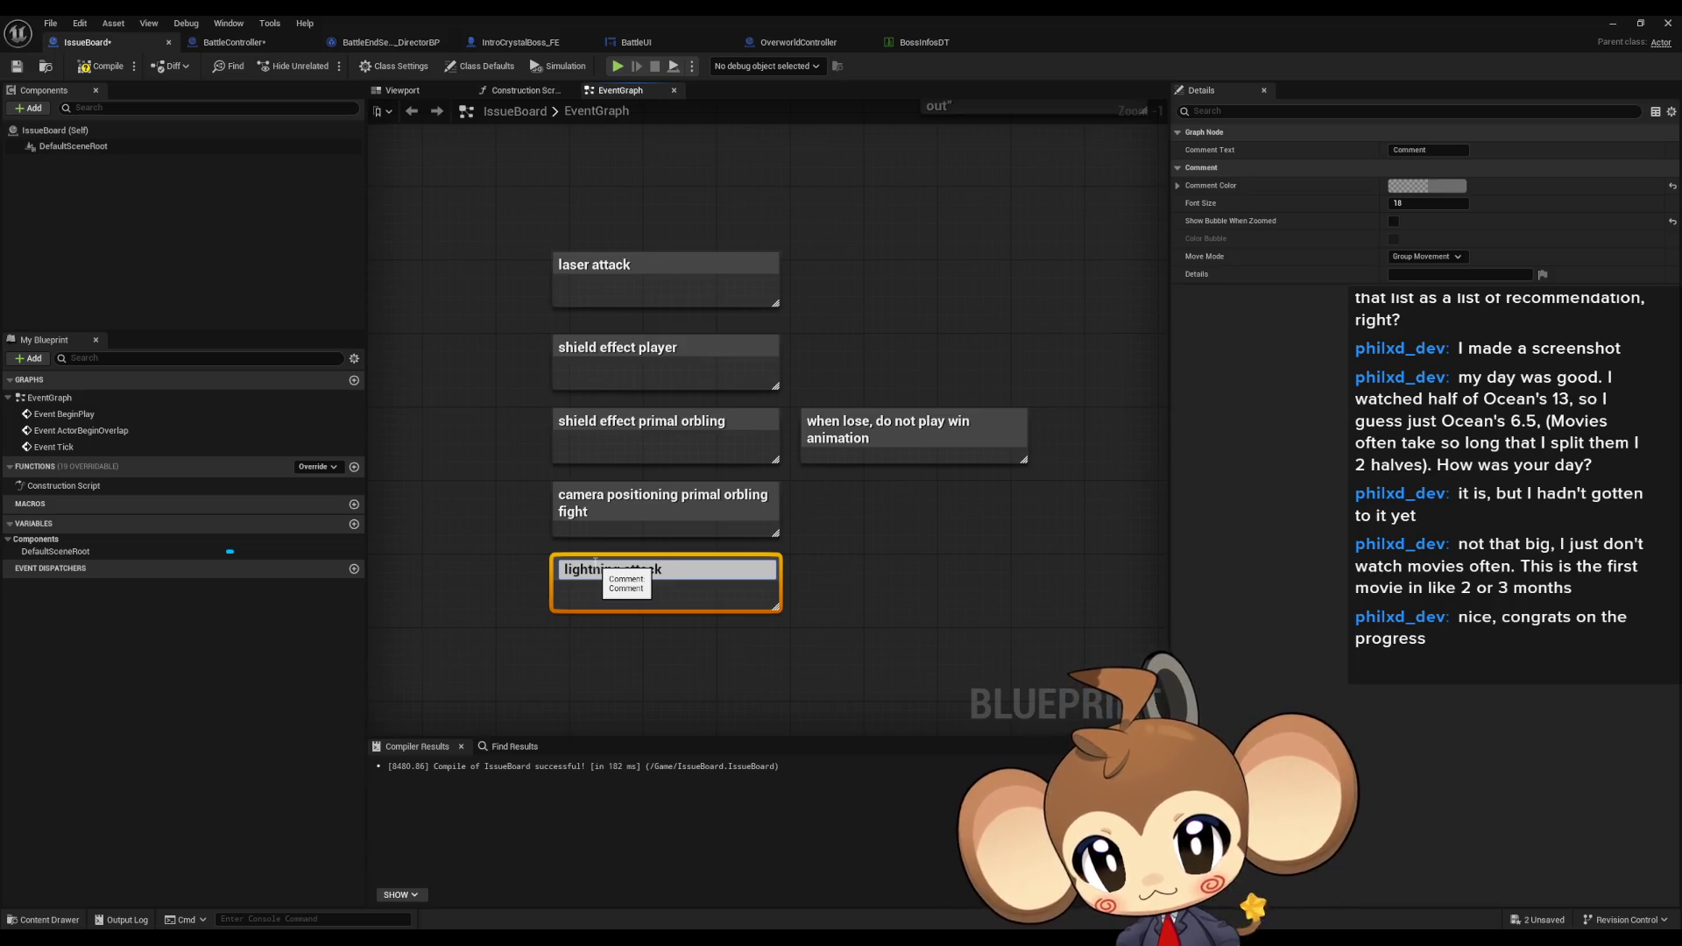
pyautogui.write('e')
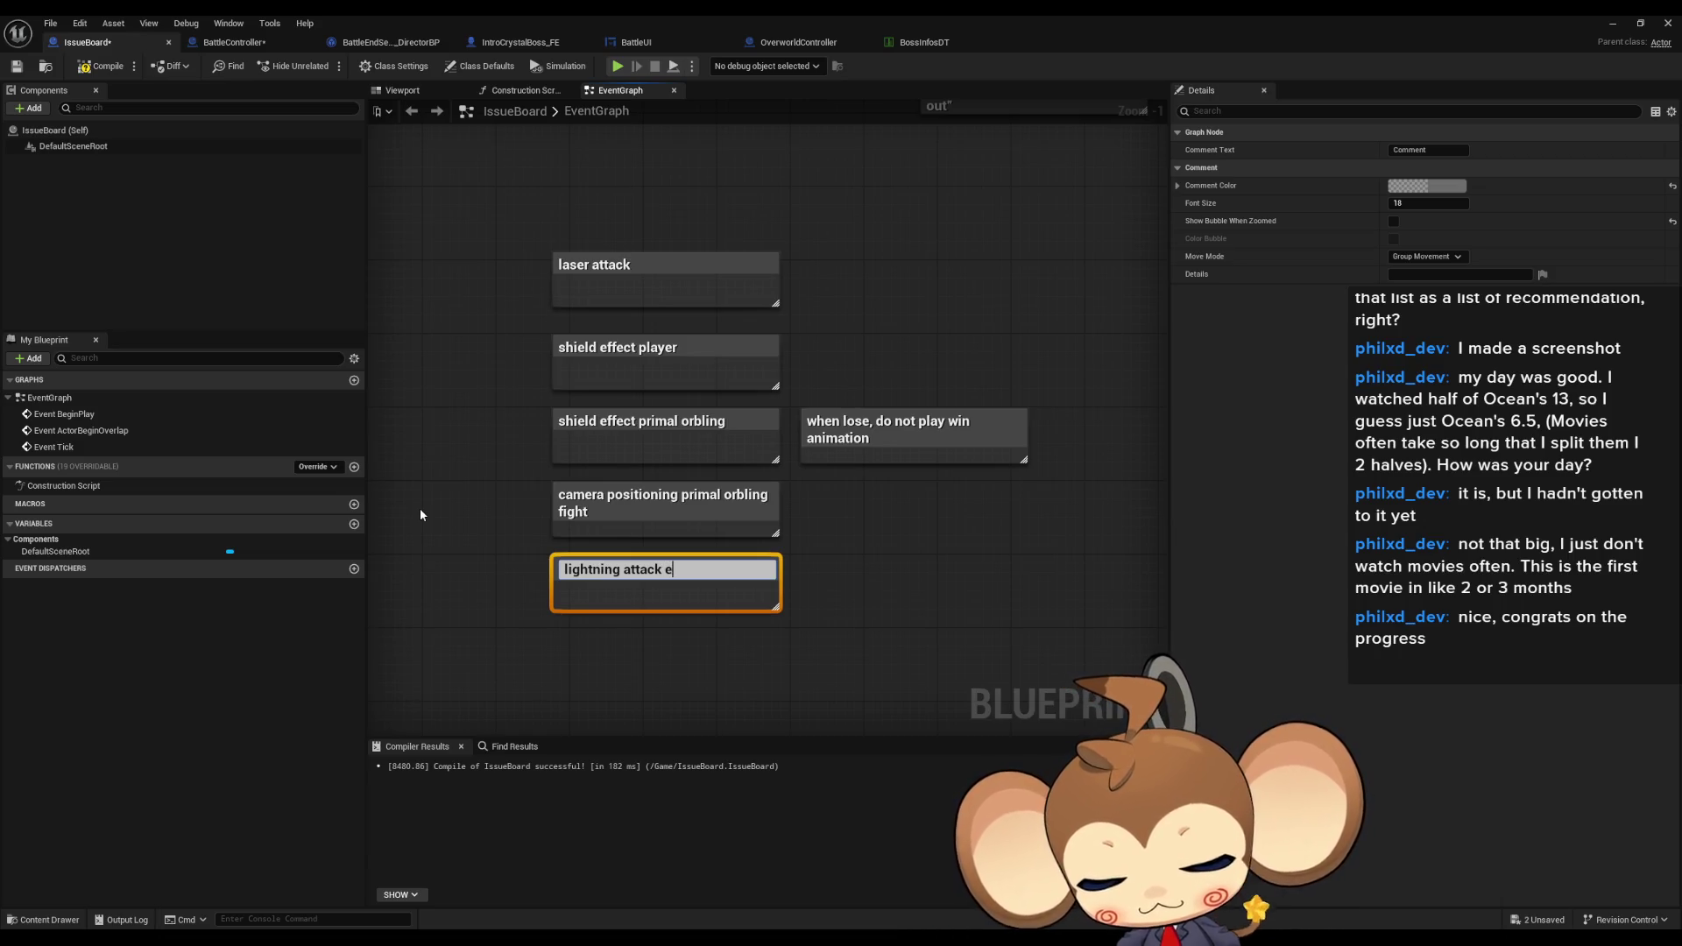
pyautogui.press('BackSpace')
pyautogui.write('bett')
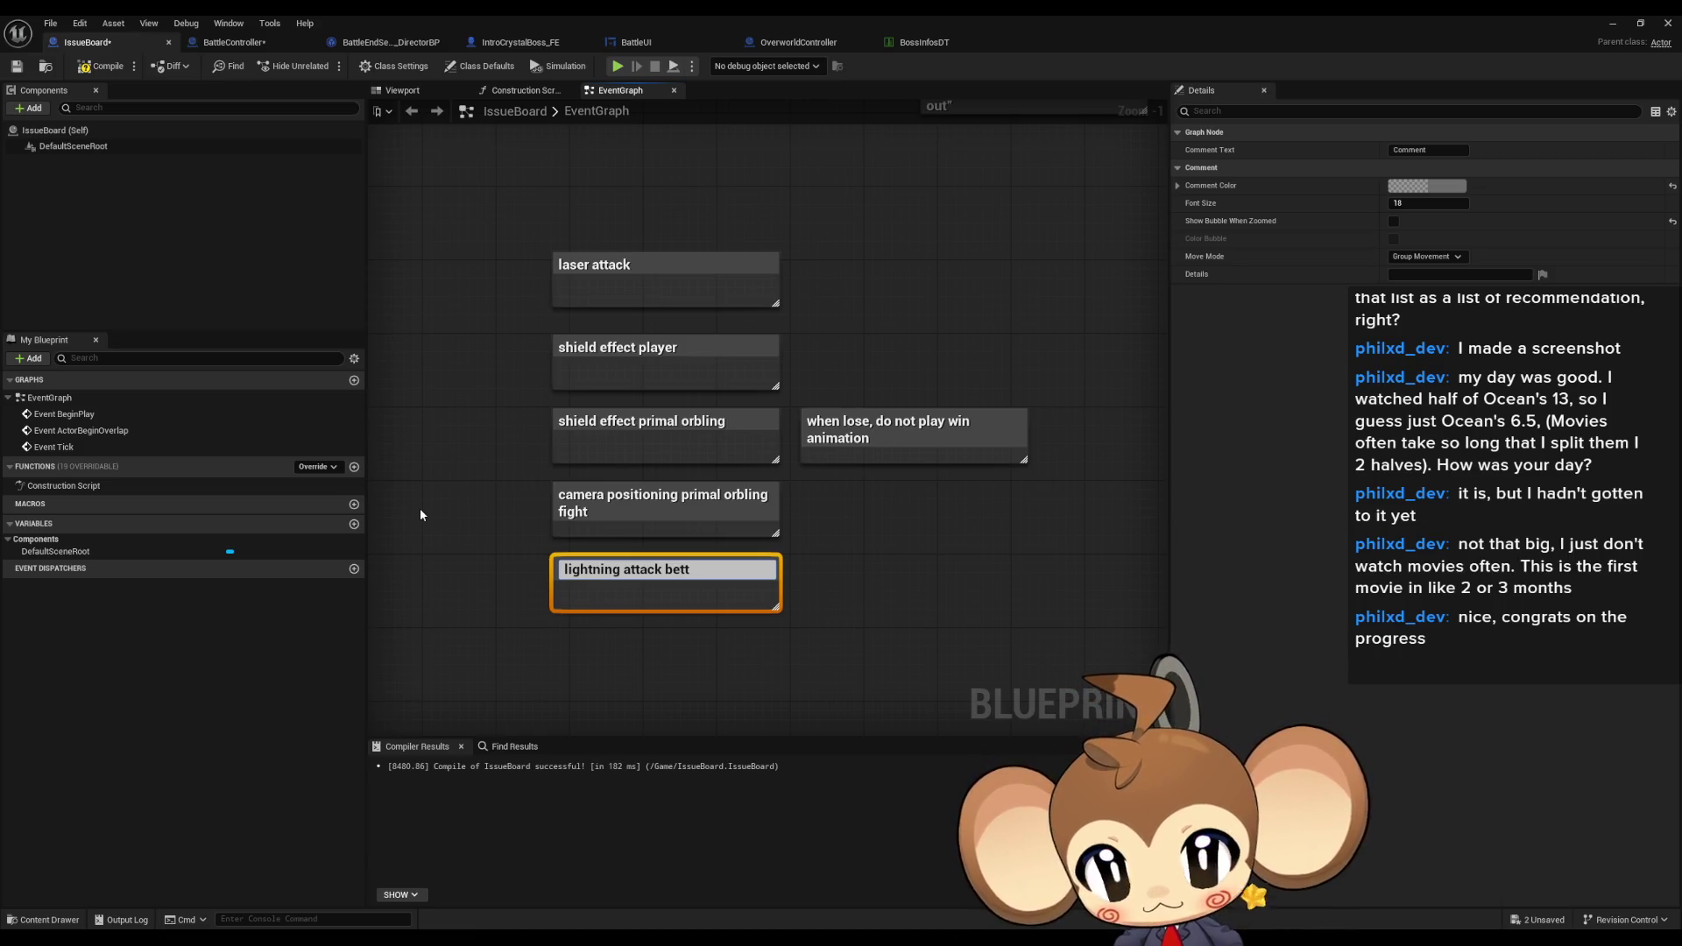
pyautogui.write('er')
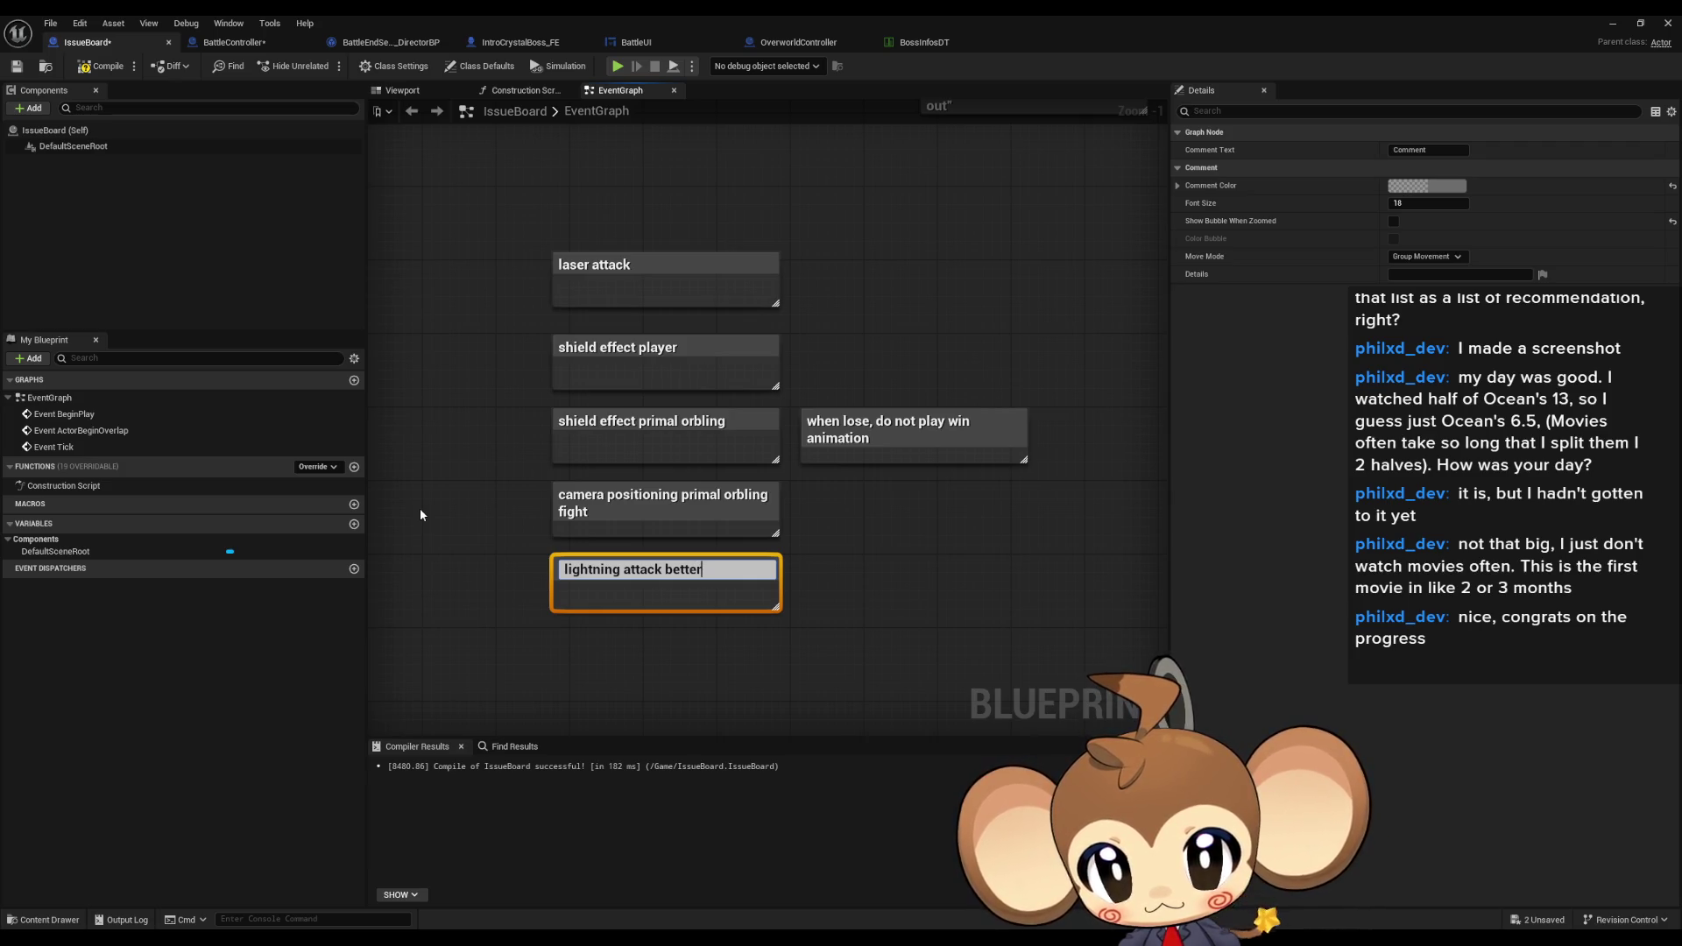
pyautogui.write(' visuals and sound')
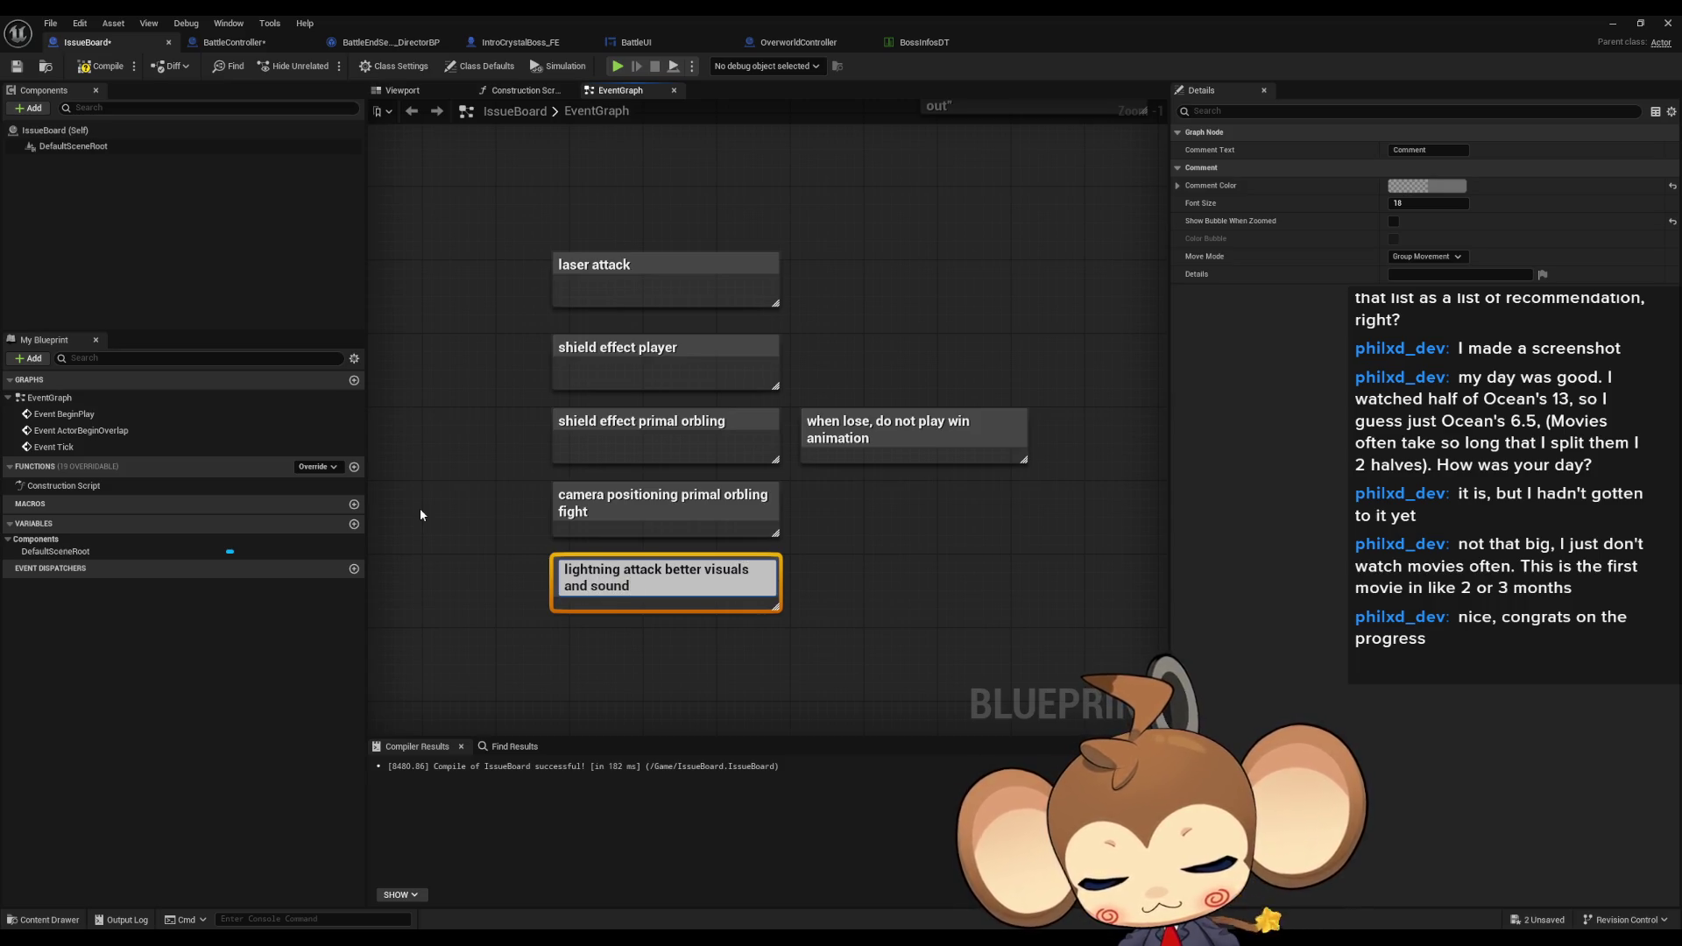
pyautogui.write('?')
pyautogui.press('Return')
pyautogui.click(1074, 602)
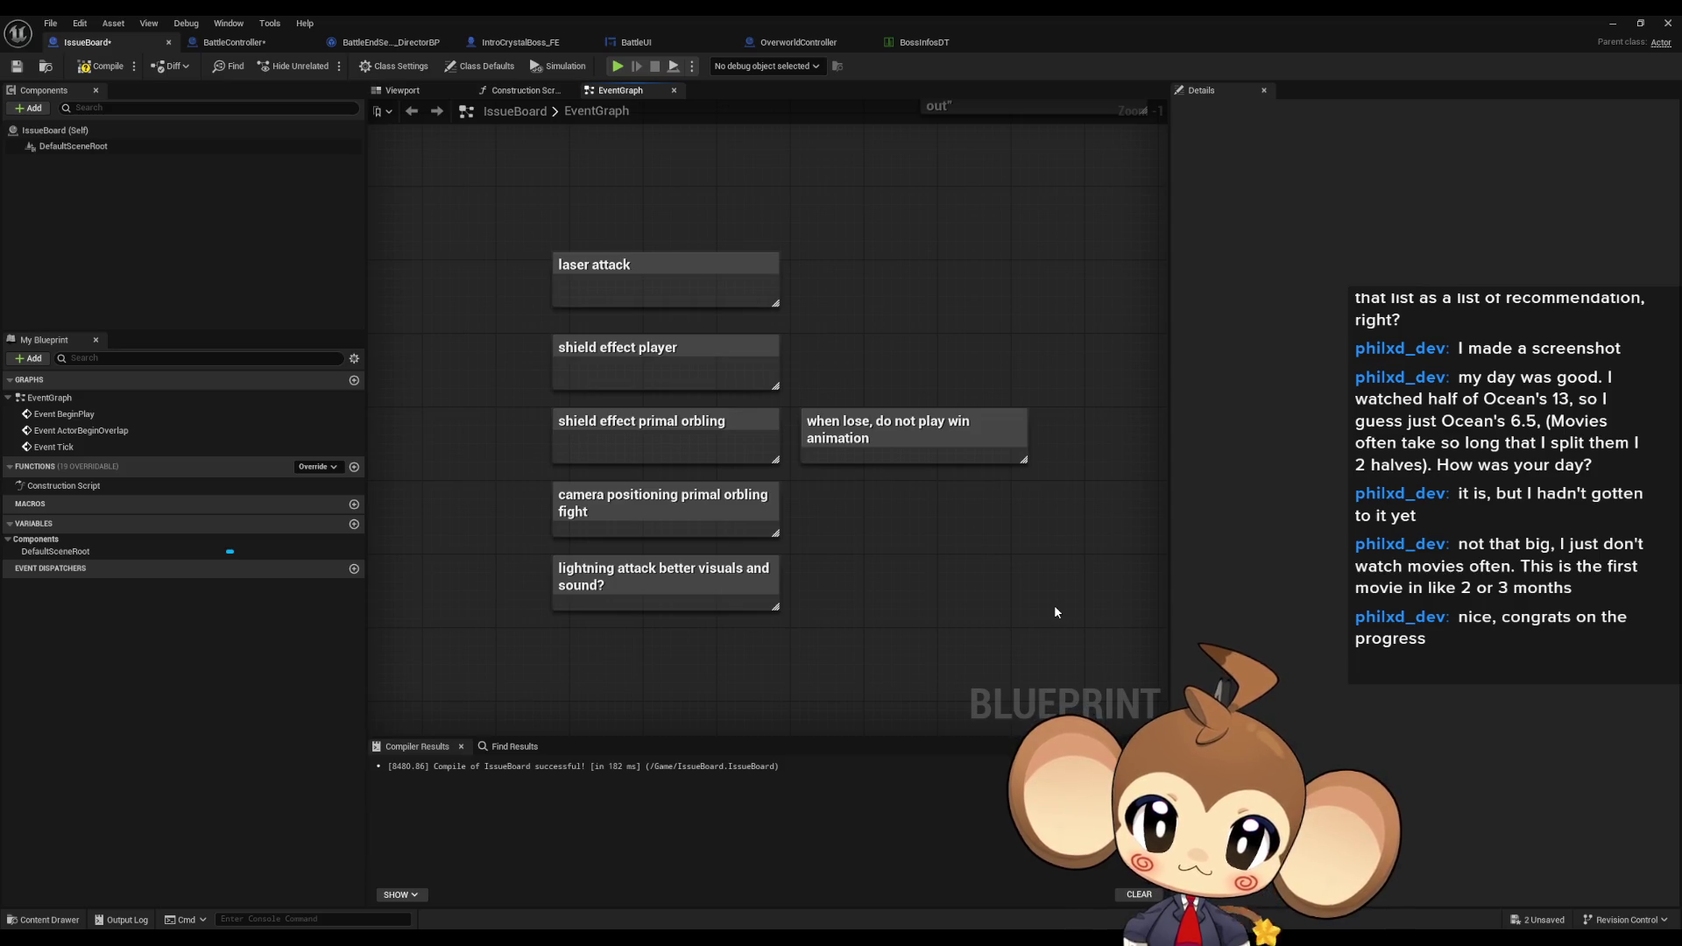
# - Review the lose-animation, shield effect and laser attack notes in the fight group
pyautogui.click(1007, 458)
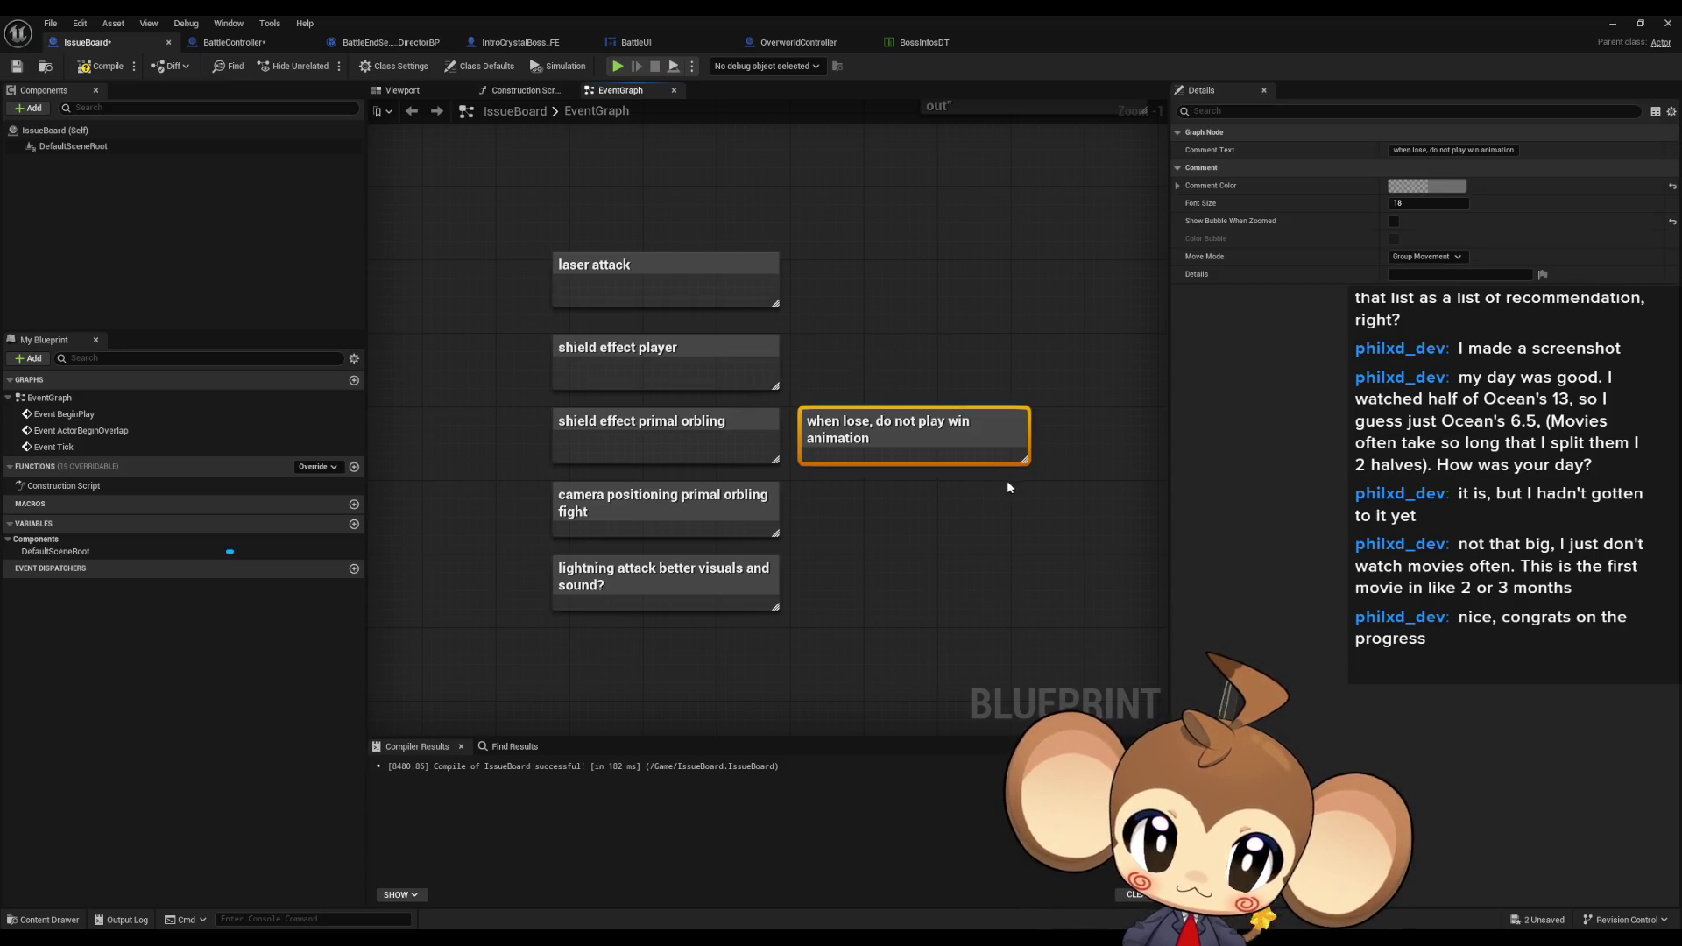
pyautogui.click(594, 449)
pyautogui.click(592, 385)
pyautogui.click(648, 303)
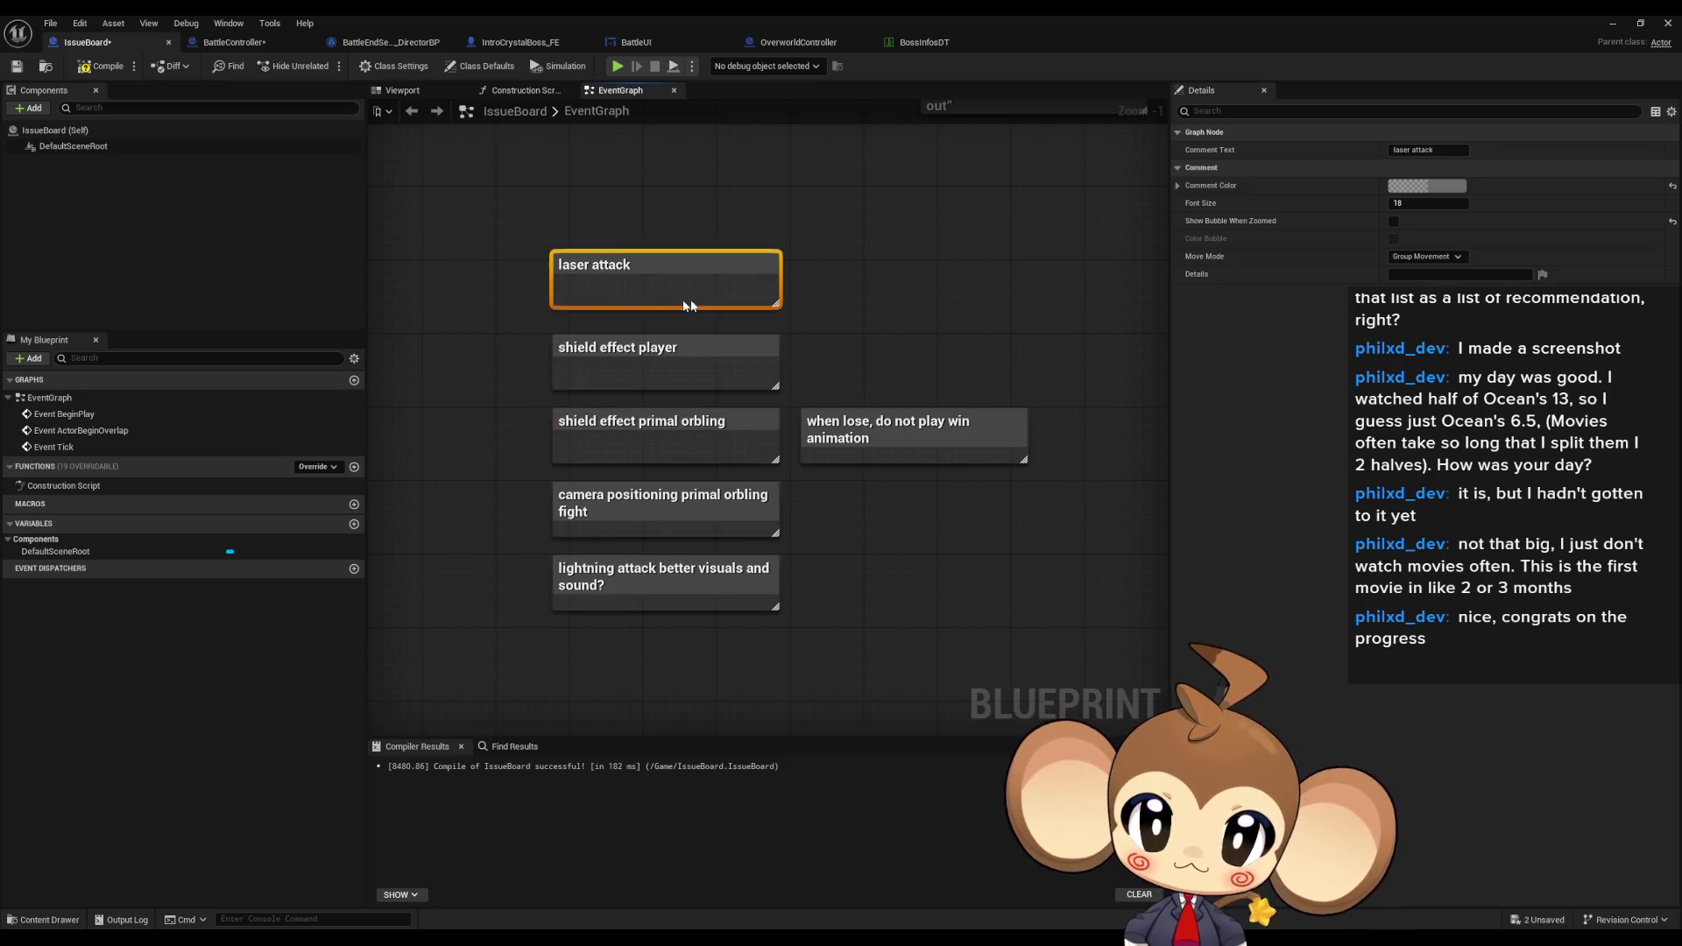
pyautogui.scroll(-3, 880, 398)
pyautogui.moveTo(928, 473)
pyautogui.mouseDown()
pyautogui.moveTo(744, 552)
pyautogui.moveTo(633, 567)
pyautogui.moveTo(383, 473)
pyautogui.moveTo(394, 435)
pyautogui.moveTo(963, 615)
pyautogui.moveTo(1013, 604)
pyautogui.mouseUp()
pyautogui.moveTo(1006, 443); pyautogui.dragTo(868, 417)
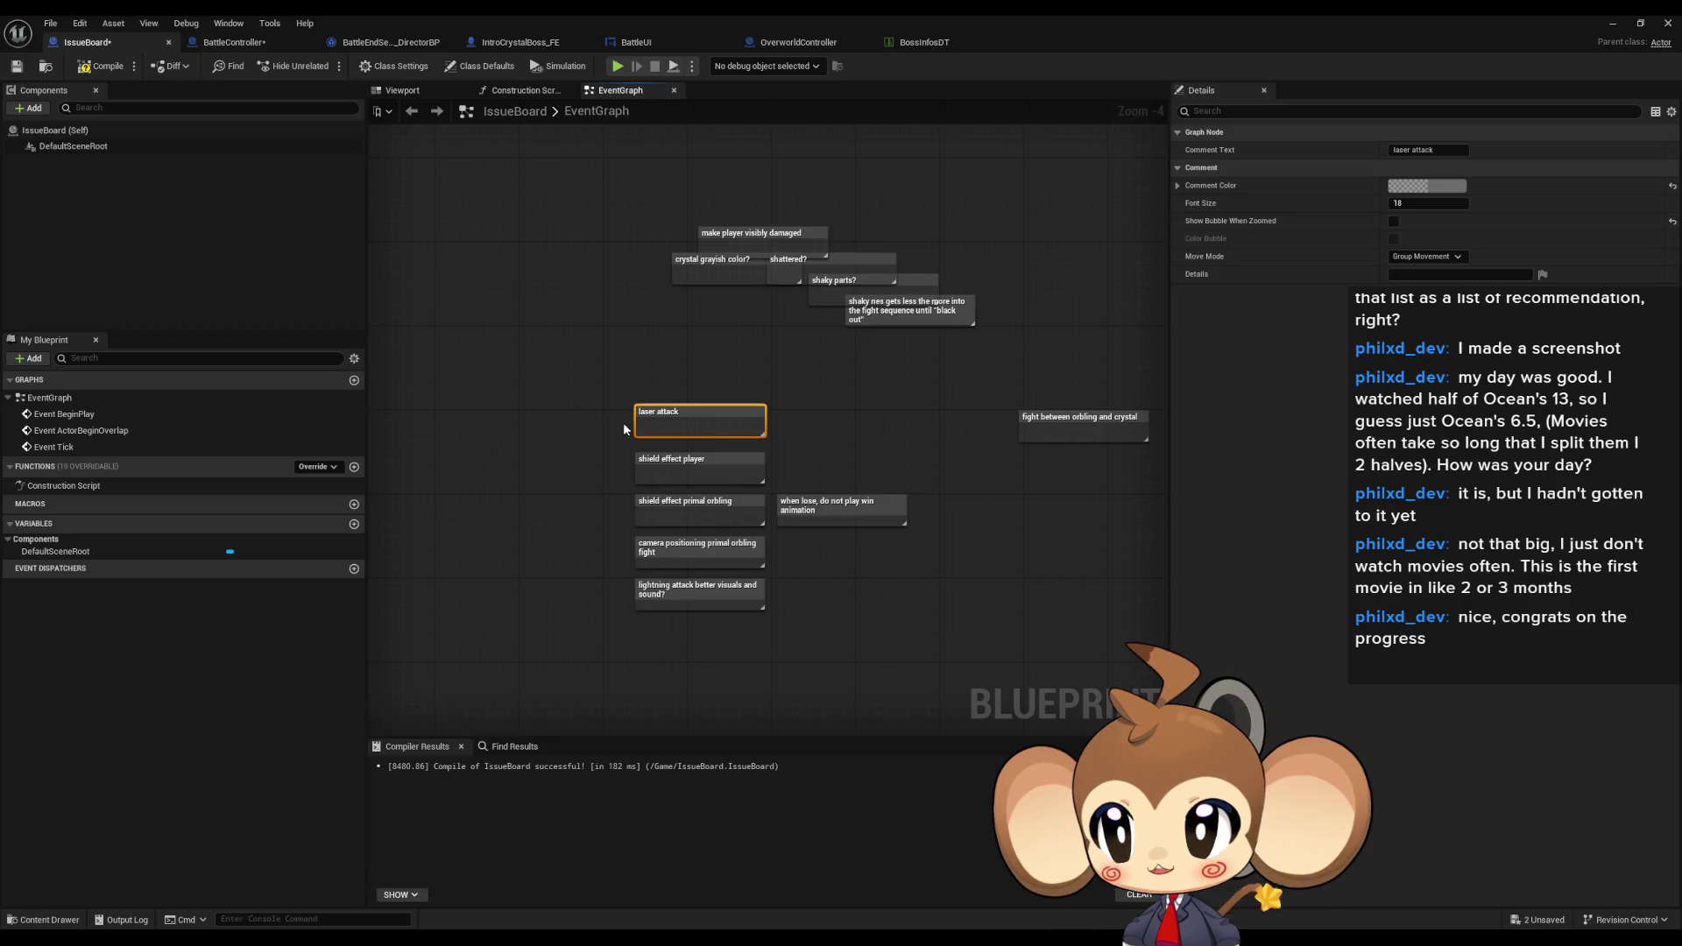
# - Recheck the shield effect notes, clear the selection and save the IssueBoard blueprint with Ctrl+S
pyautogui.scroll(3, 587, 429)
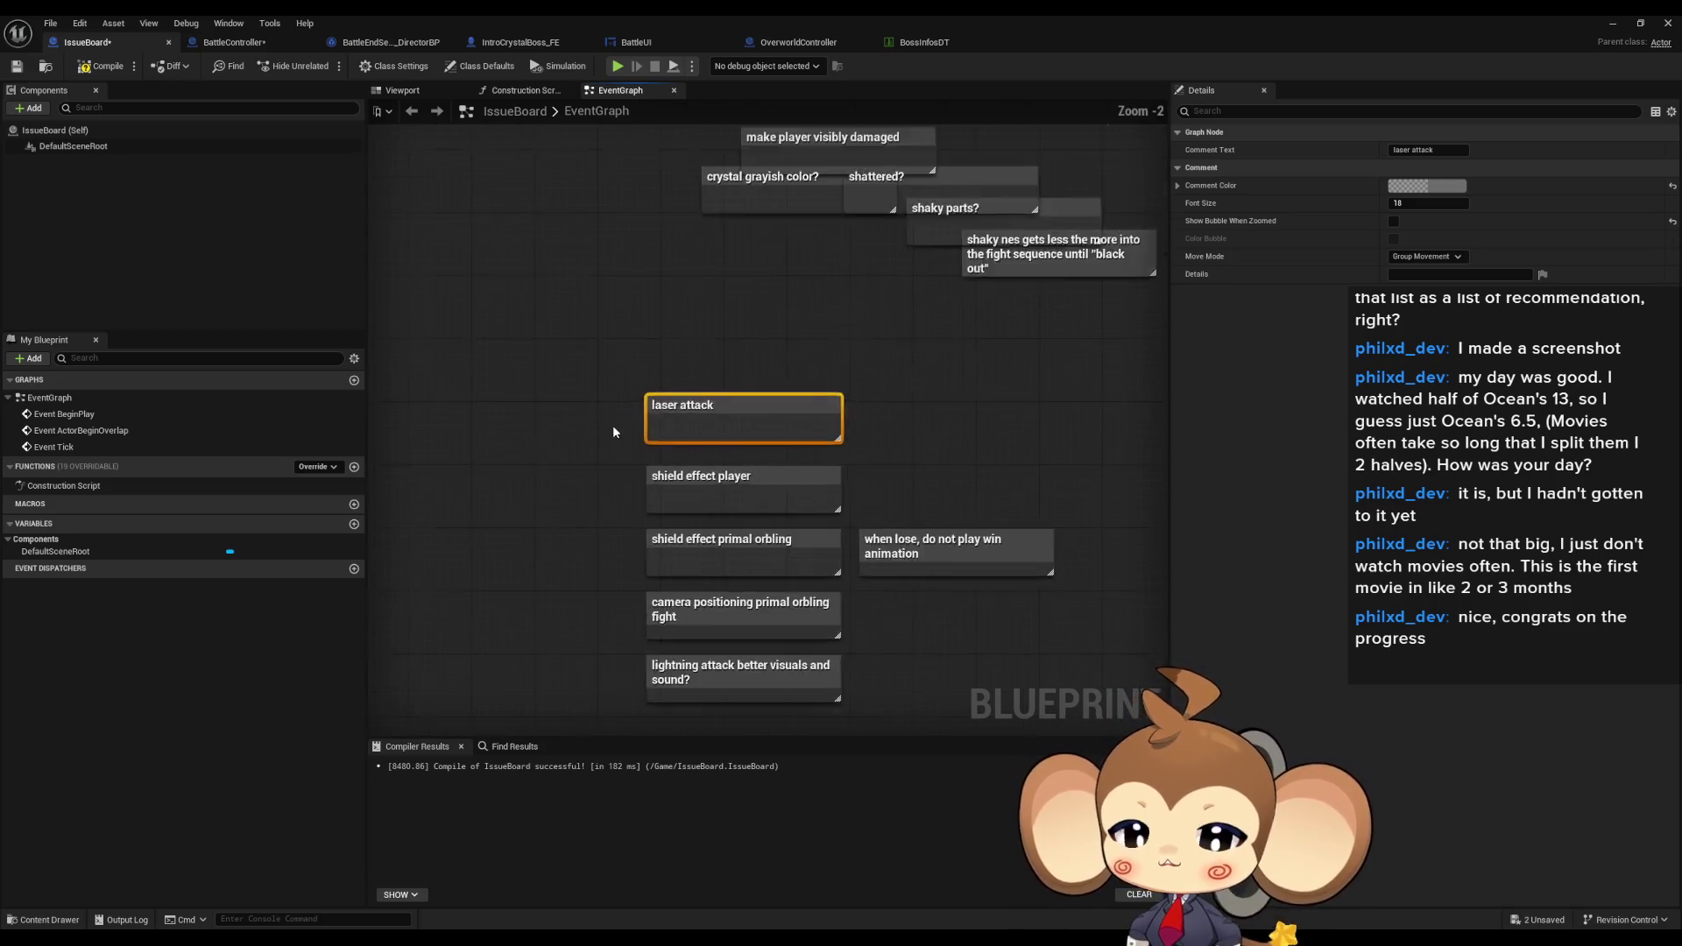
pyautogui.click(668, 431)
pyautogui.click(653, 488)
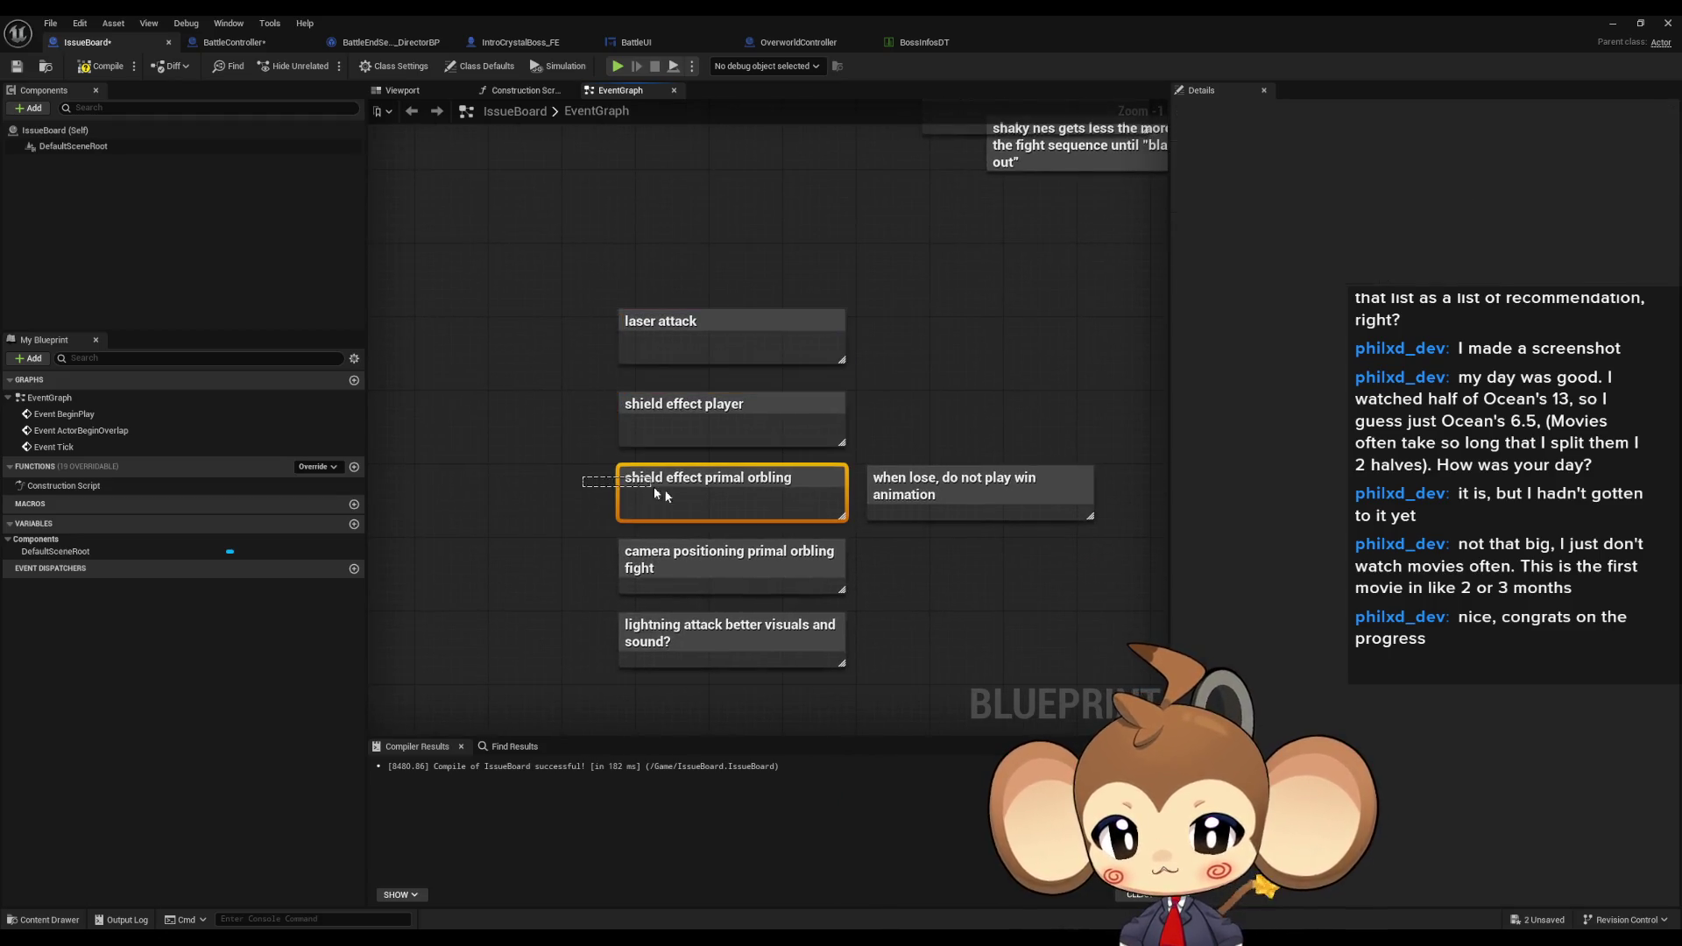
pyautogui.moveTo(662, 510); pyautogui.dragTo(533, 457)
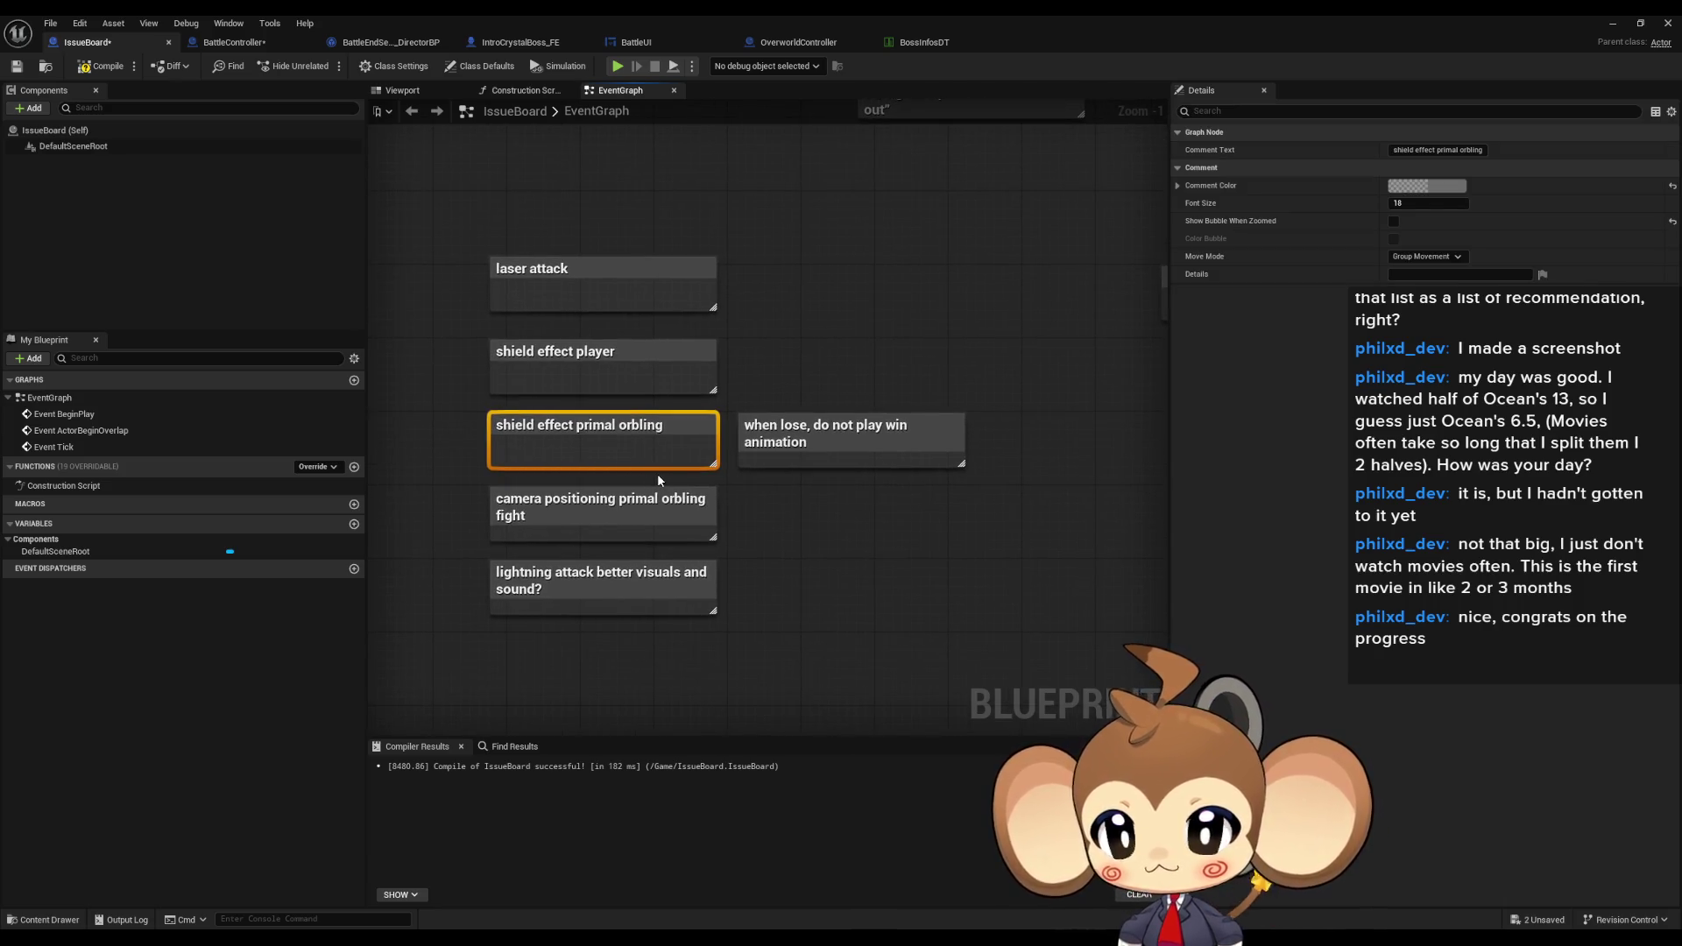
pyautogui.click(675, 477)
pyautogui.hotkey('ctrl', 's')
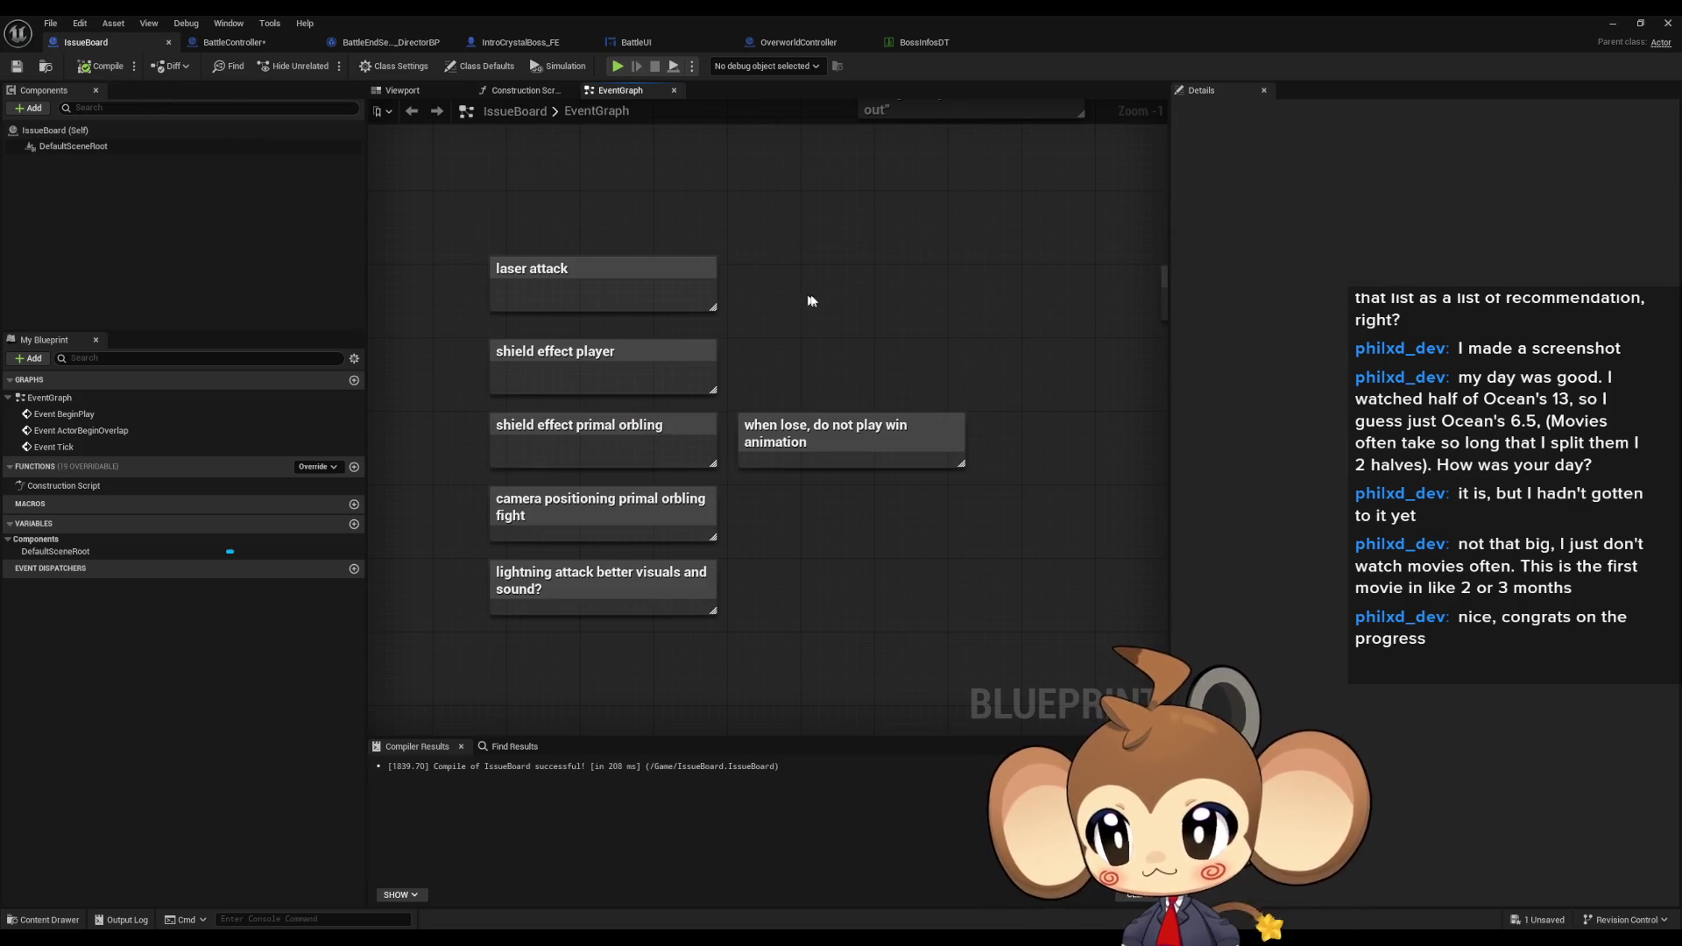
pyautogui.scroll(-5, 808, 306)
pyautogui.scroll(1, 552, 214)
pyautogui.scroll(2, 685, 436)
pyautogui.scroll(-4, 525, 318)
pyautogui.scroll(4, 669, 488)
pyautogui.scroll(2, 709, 561)
pyautogui.moveTo(618, 298); pyautogui.dragTo(911, 421)
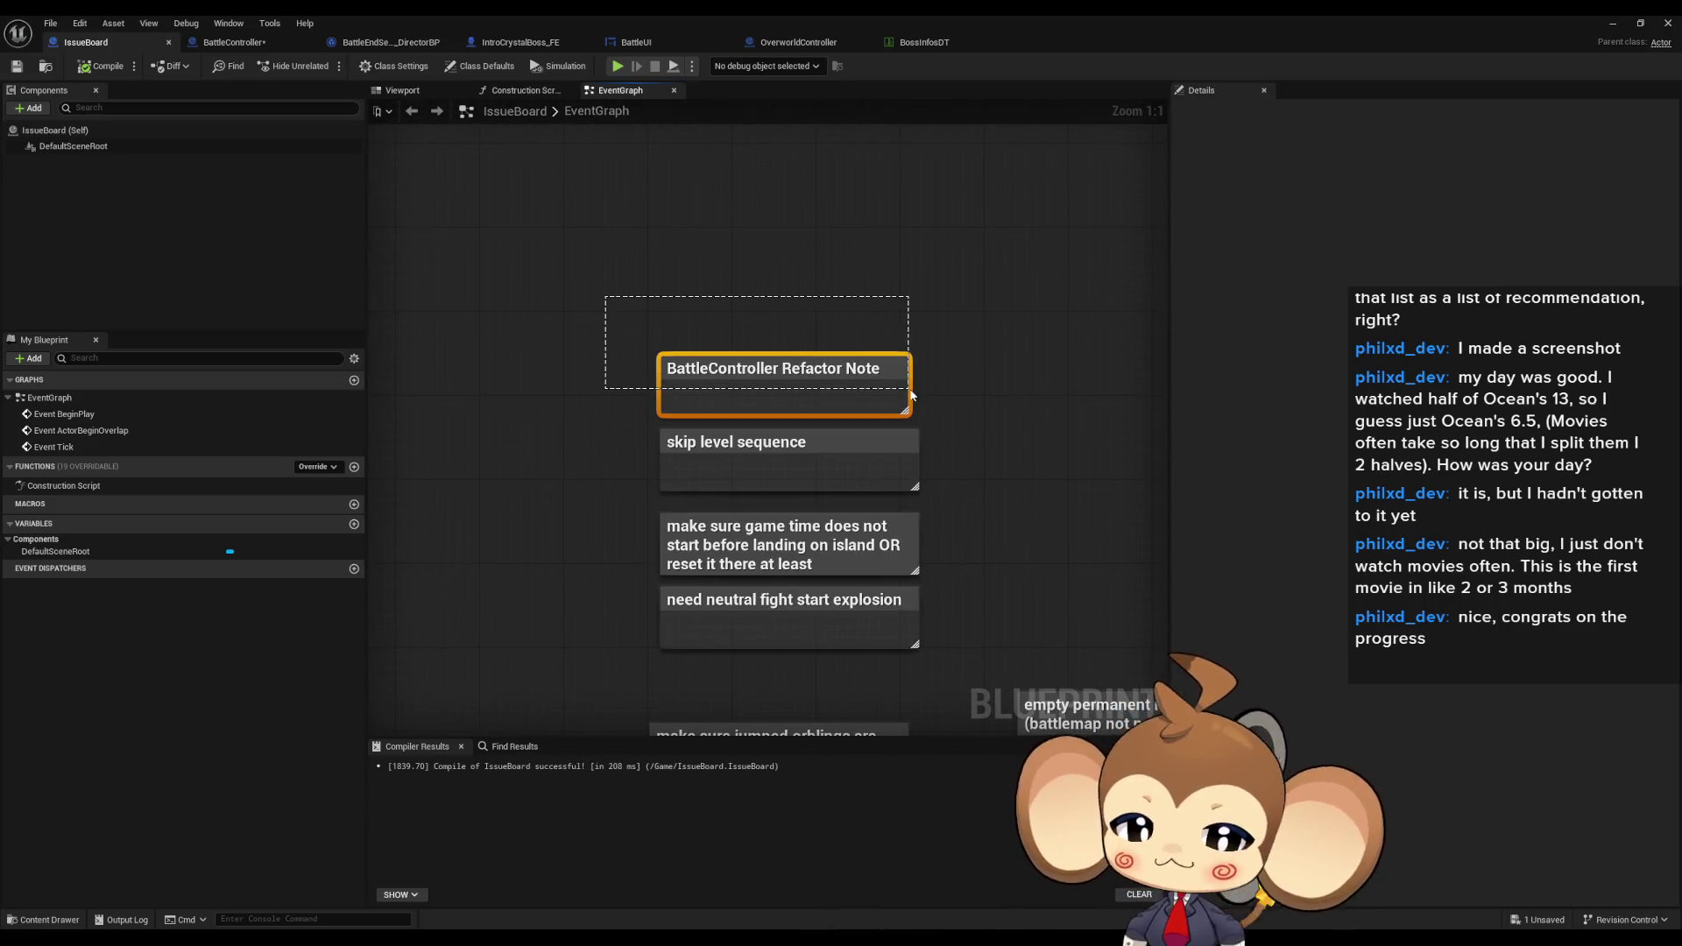
pyautogui.moveTo(575, 425)
pyautogui.mouseDown()
pyautogui.moveTo(781, 473)
pyautogui.moveTo(537, 255)
pyautogui.mouseUp()
pyautogui.scroll(-3, 780, 442)
pyautogui.scroll(-3, 537, 256)
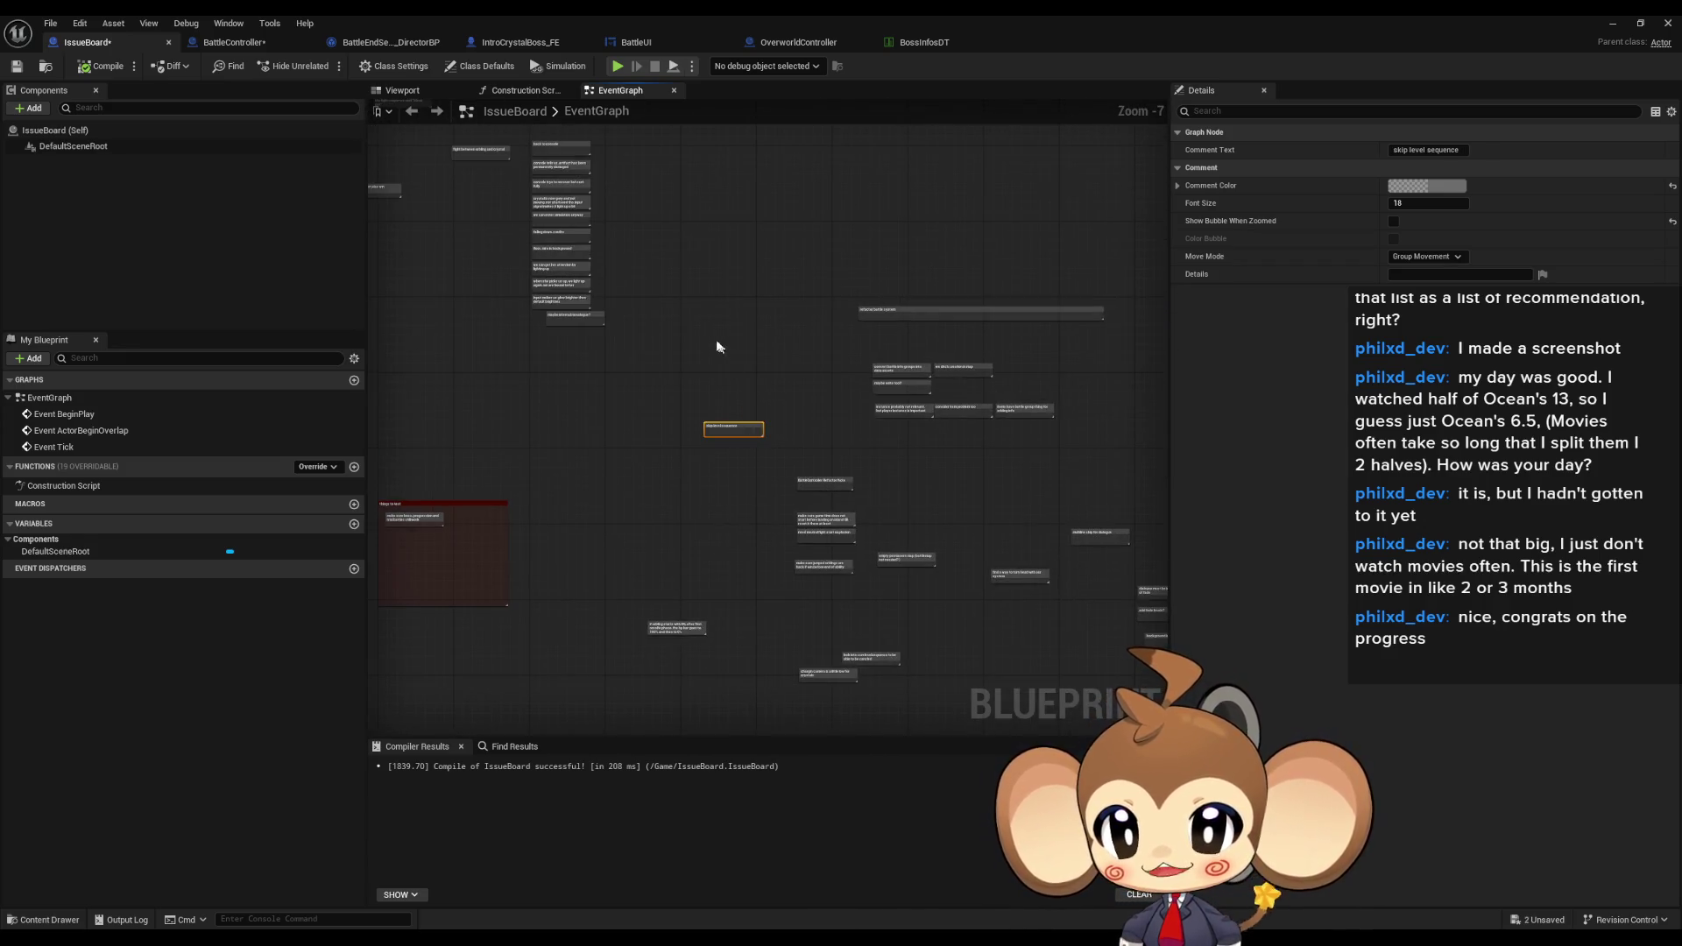
pyautogui.scroll(3, 718, 424)
pyautogui.click(718, 424)
pyautogui.moveTo(727, 451)
pyautogui.mouseDown()
pyautogui.moveTo(466, 259)
pyautogui.moveTo(898, 474)
pyautogui.moveTo(819, 319)
pyautogui.moveTo(828, 230)
pyautogui.mouseUp()
pyautogui.scroll(-6, 465, 260)
pyautogui.scroll(4, 898, 474)
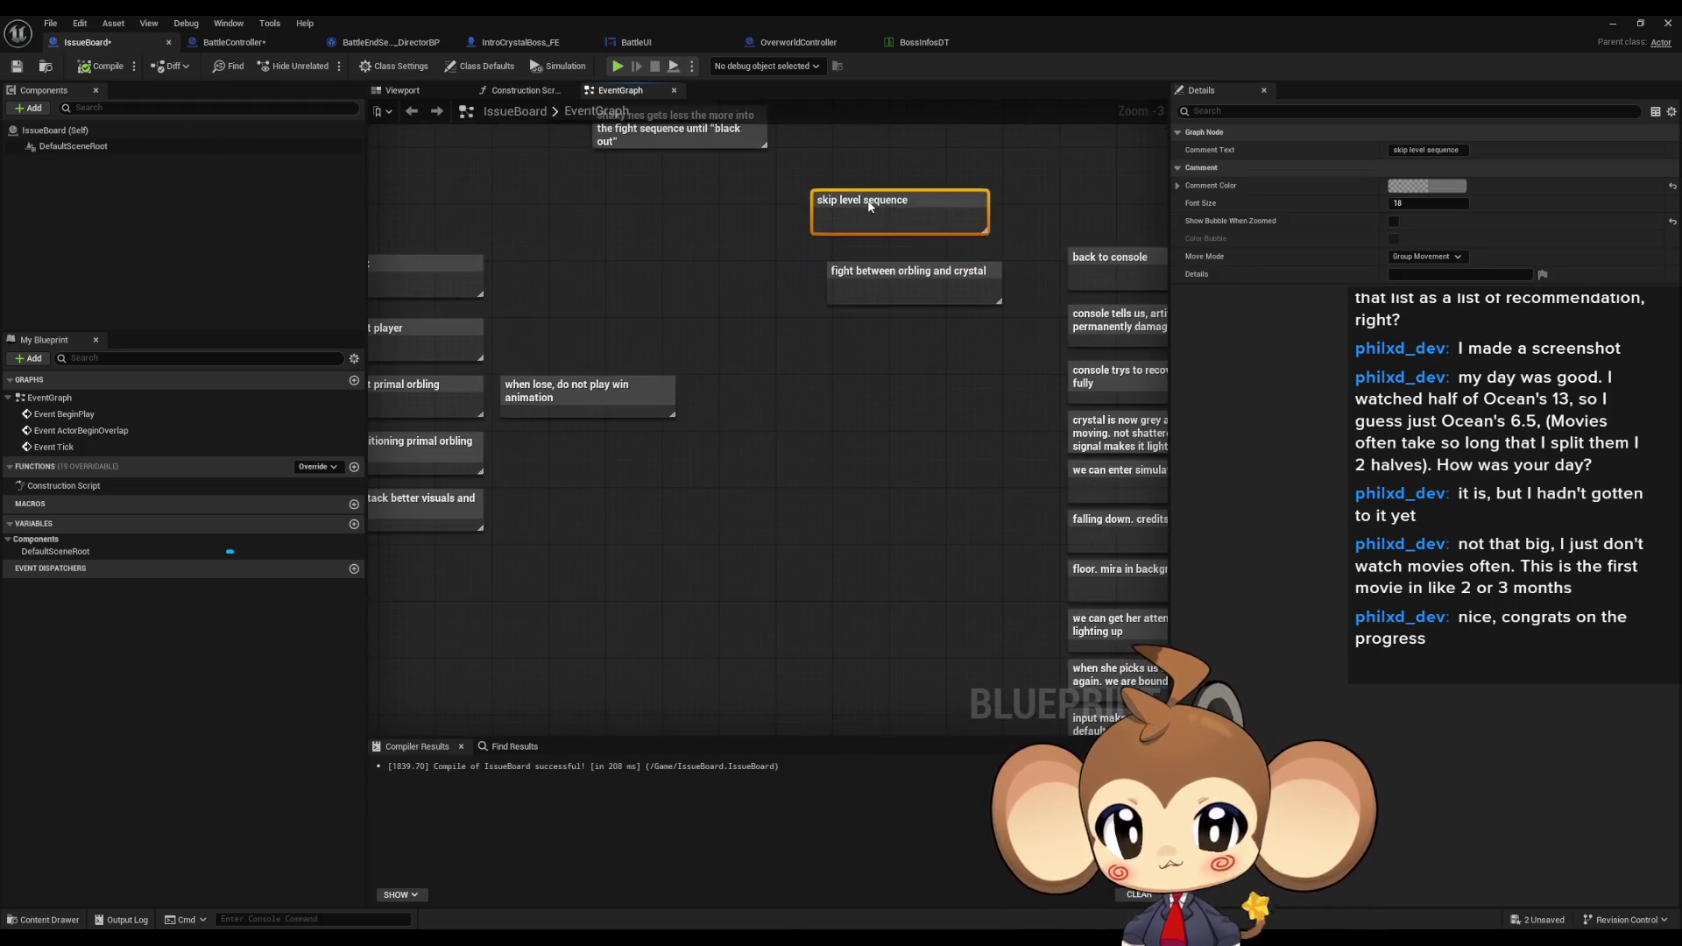
pyautogui.scroll(2, 930, 274)
pyautogui.moveTo(931, 274)
pyautogui.mouseDown()
pyautogui.moveTo(772, 576)
pyautogui.moveTo(785, 657)
pyautogui.mouseUp()
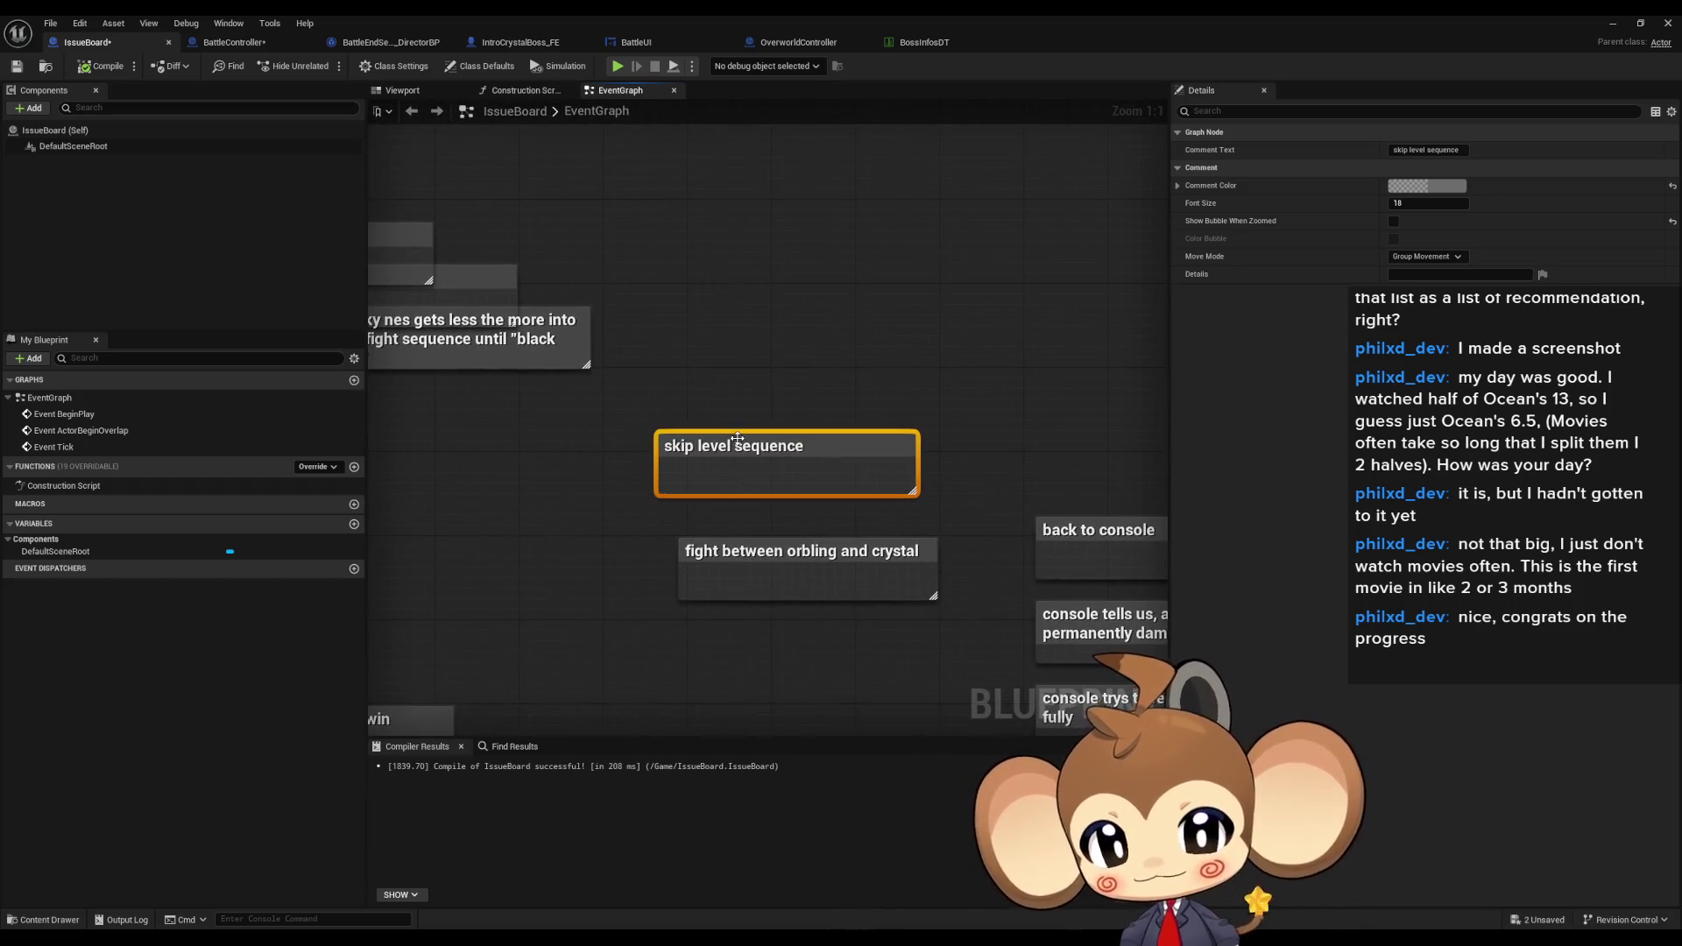
pyautogui.moveTo(701, 443); pyautogui.dragTo(660, 476)
pyautogui.click(771, 642)
pyautogui.scroll(-4, 771, 642)
pyautogui.scroll(4, 578, 307)
pyautogui.moveTo(824, 623)
pyautogui.mouseDown()
pyautogui.moveTo(644, 341)
pyautogui.moveTo(519, 379)
pyautogui.mouseUp()
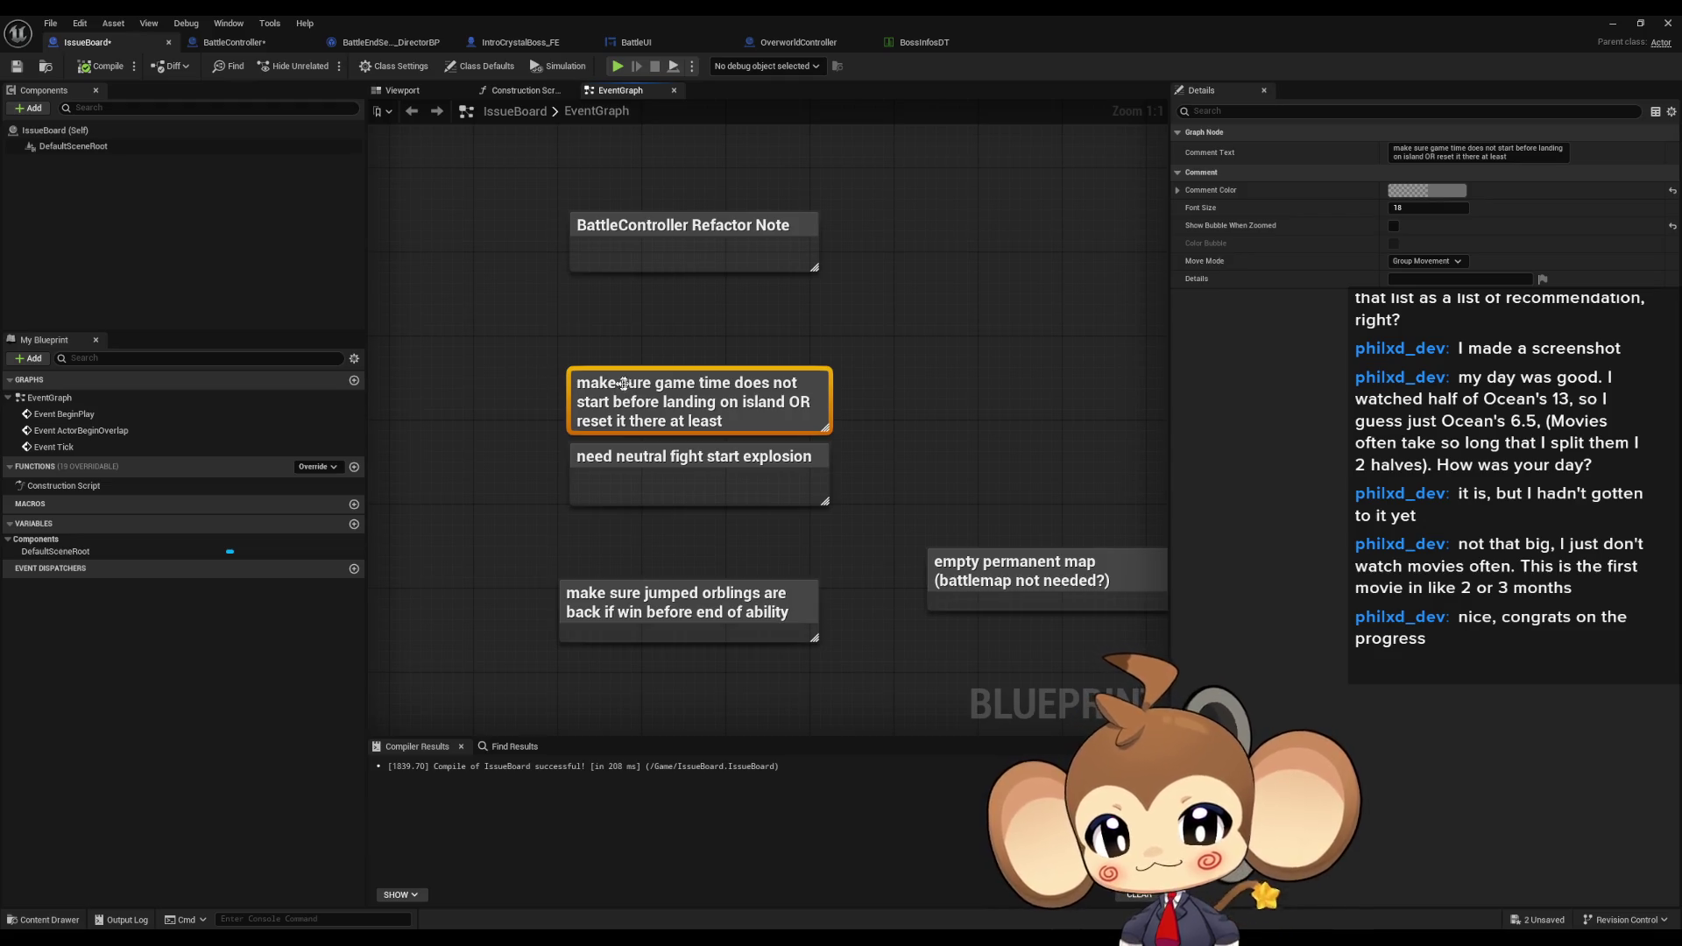
pyautogui.scroll(-6, 738, 385)
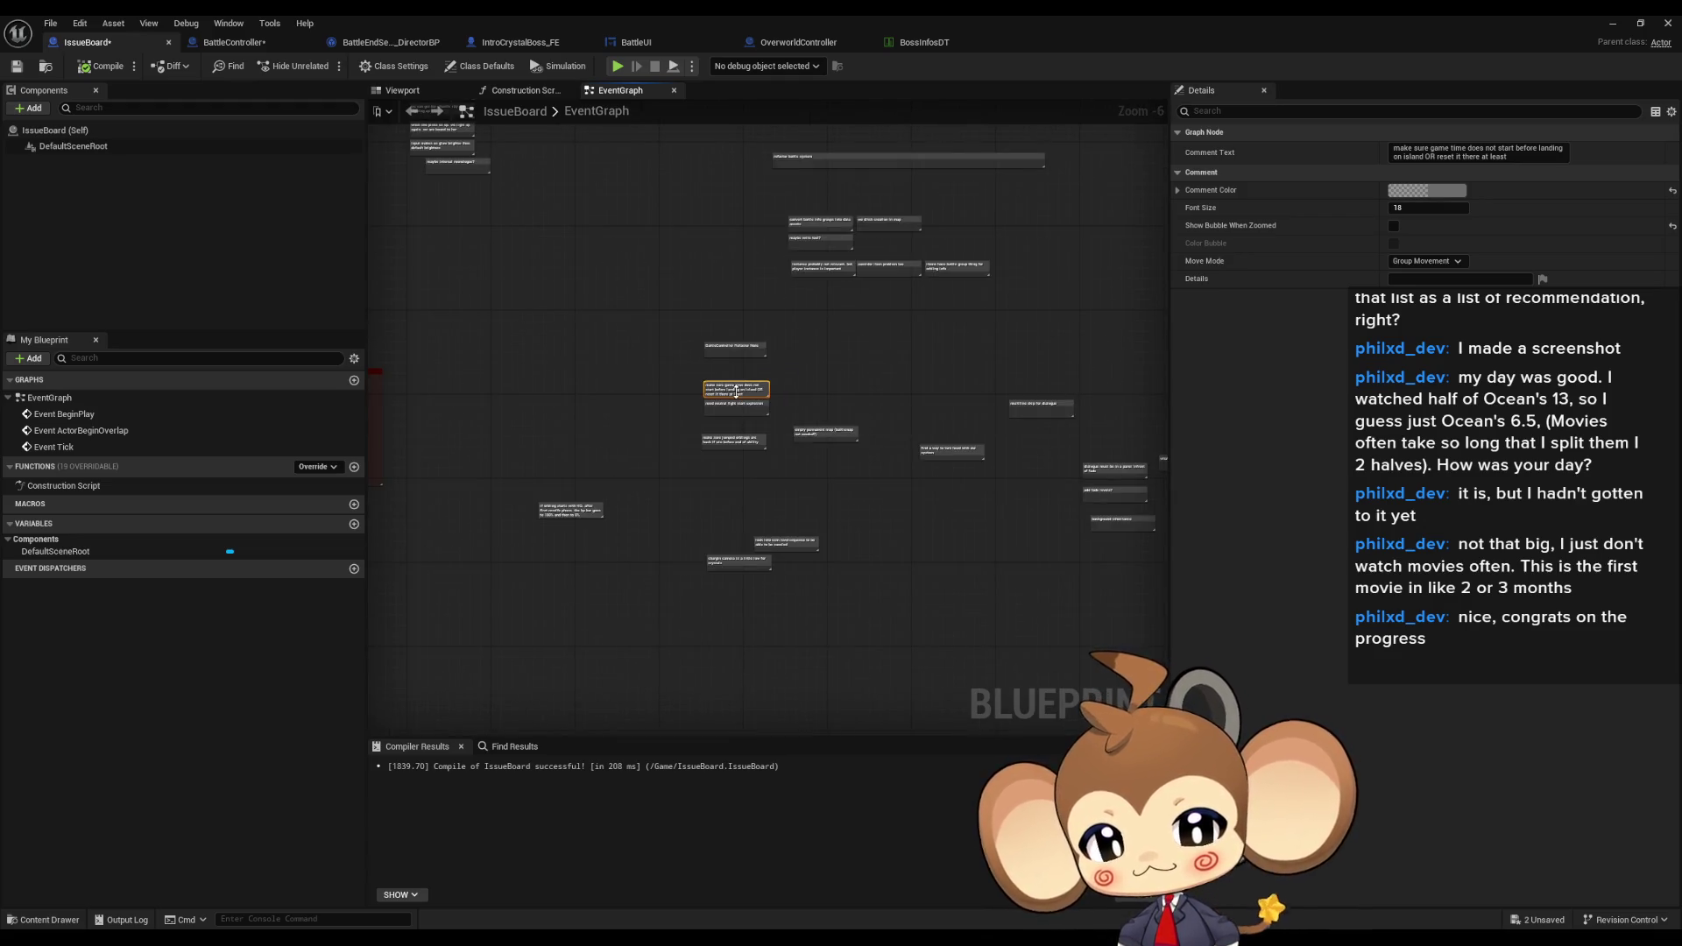
pyautogui.click(723, 400)
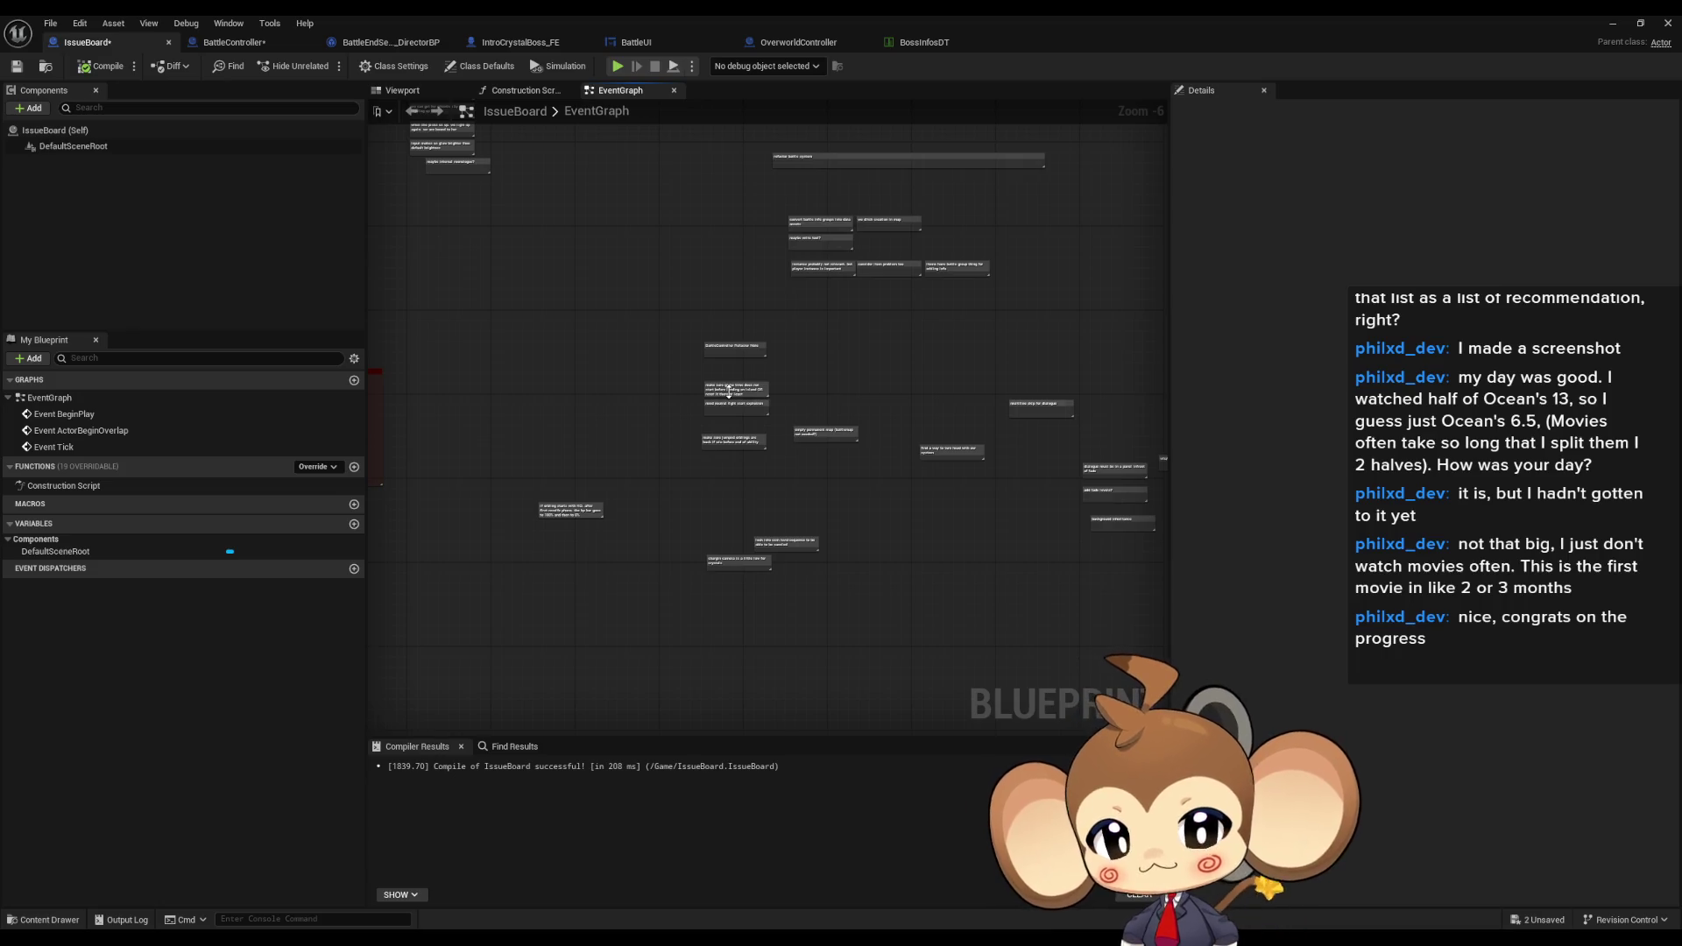
pyautogui.click(729, 392)
pyautogui.scroll(3, 803, 331)
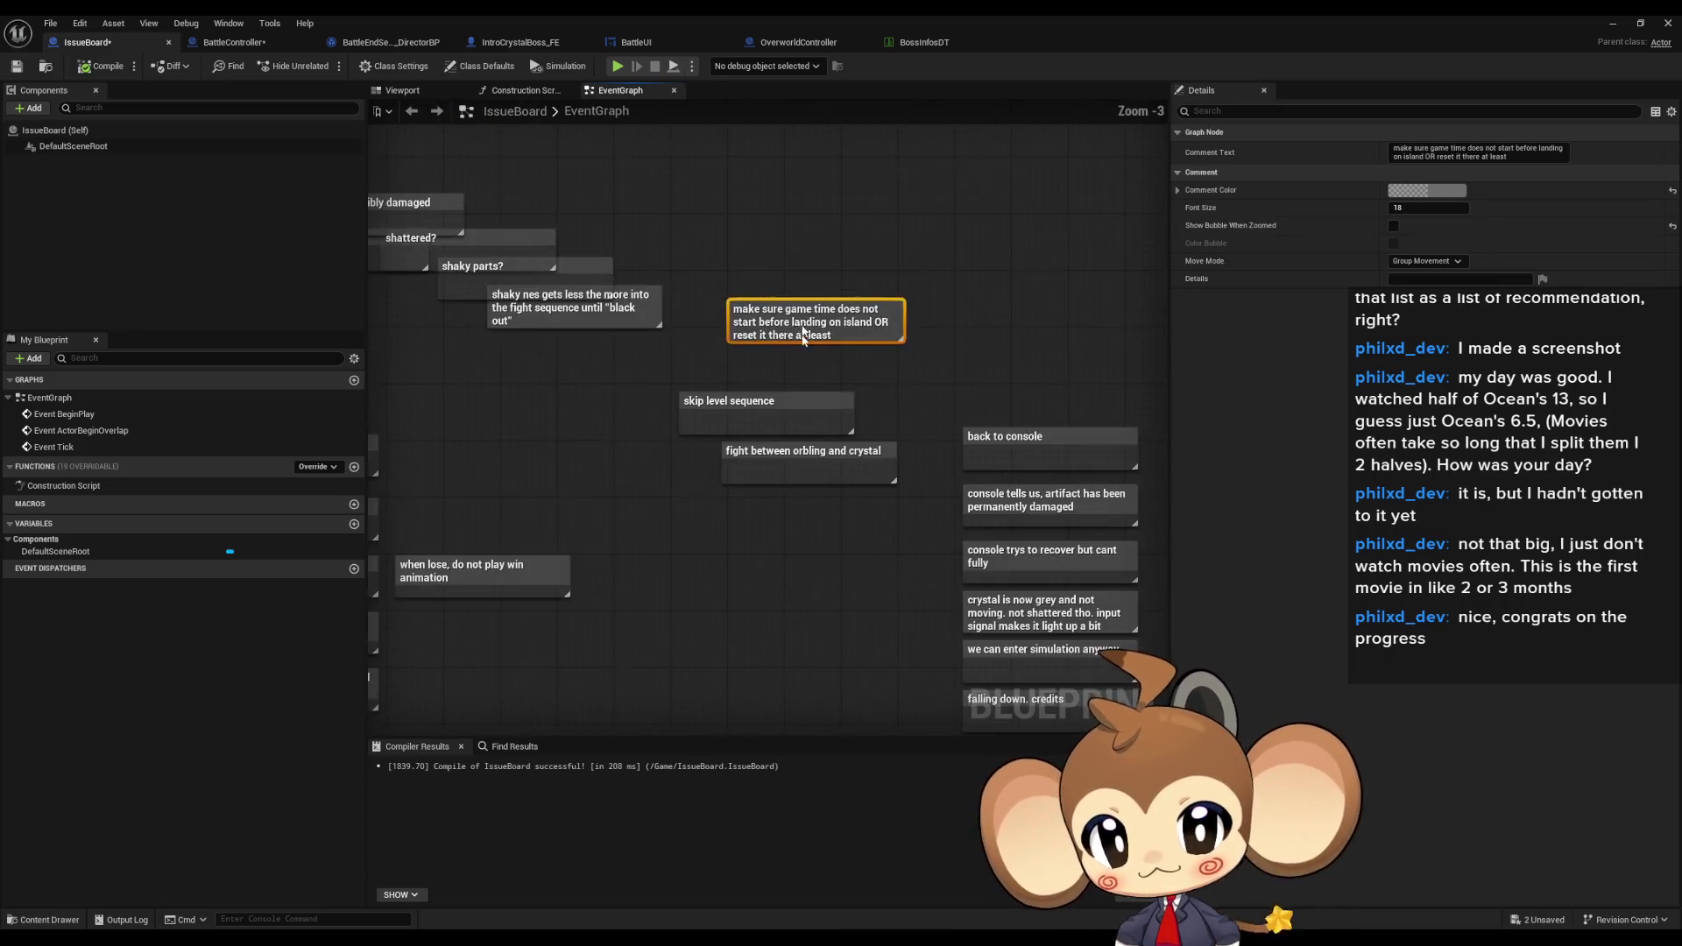
pyautogui.scroll(-4, 803, 332)
pyautogui.scroll(4, 791, 460)
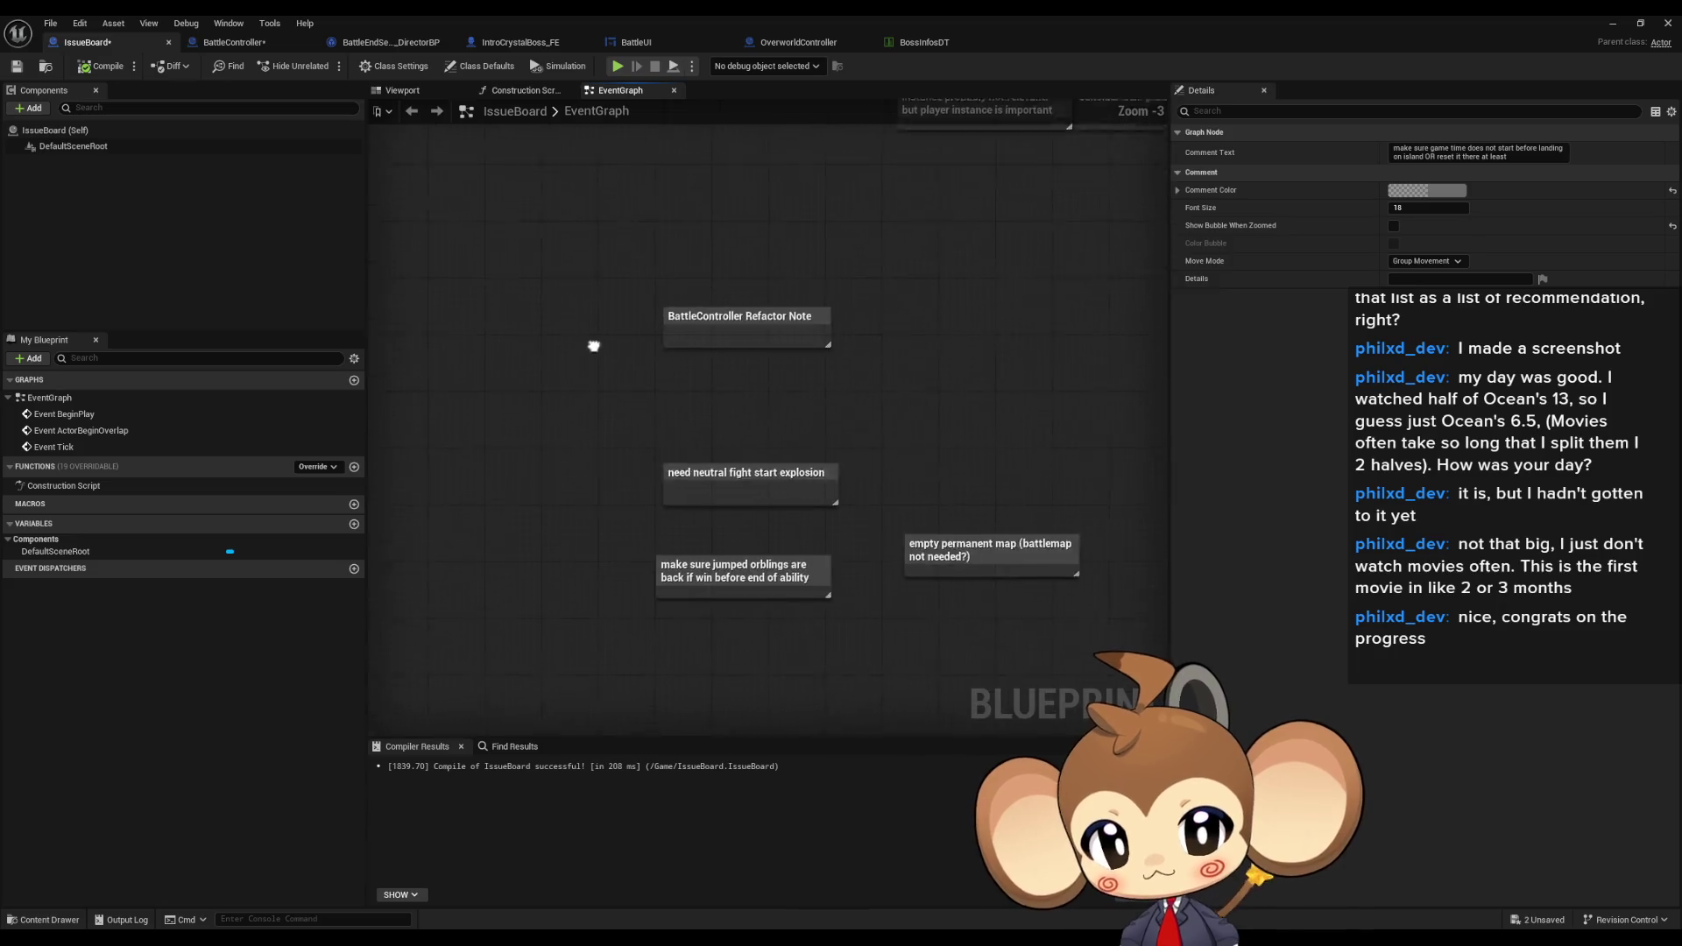
pyautogui.scroll(3, 607, 353)
pyautogui.click(687, 315)
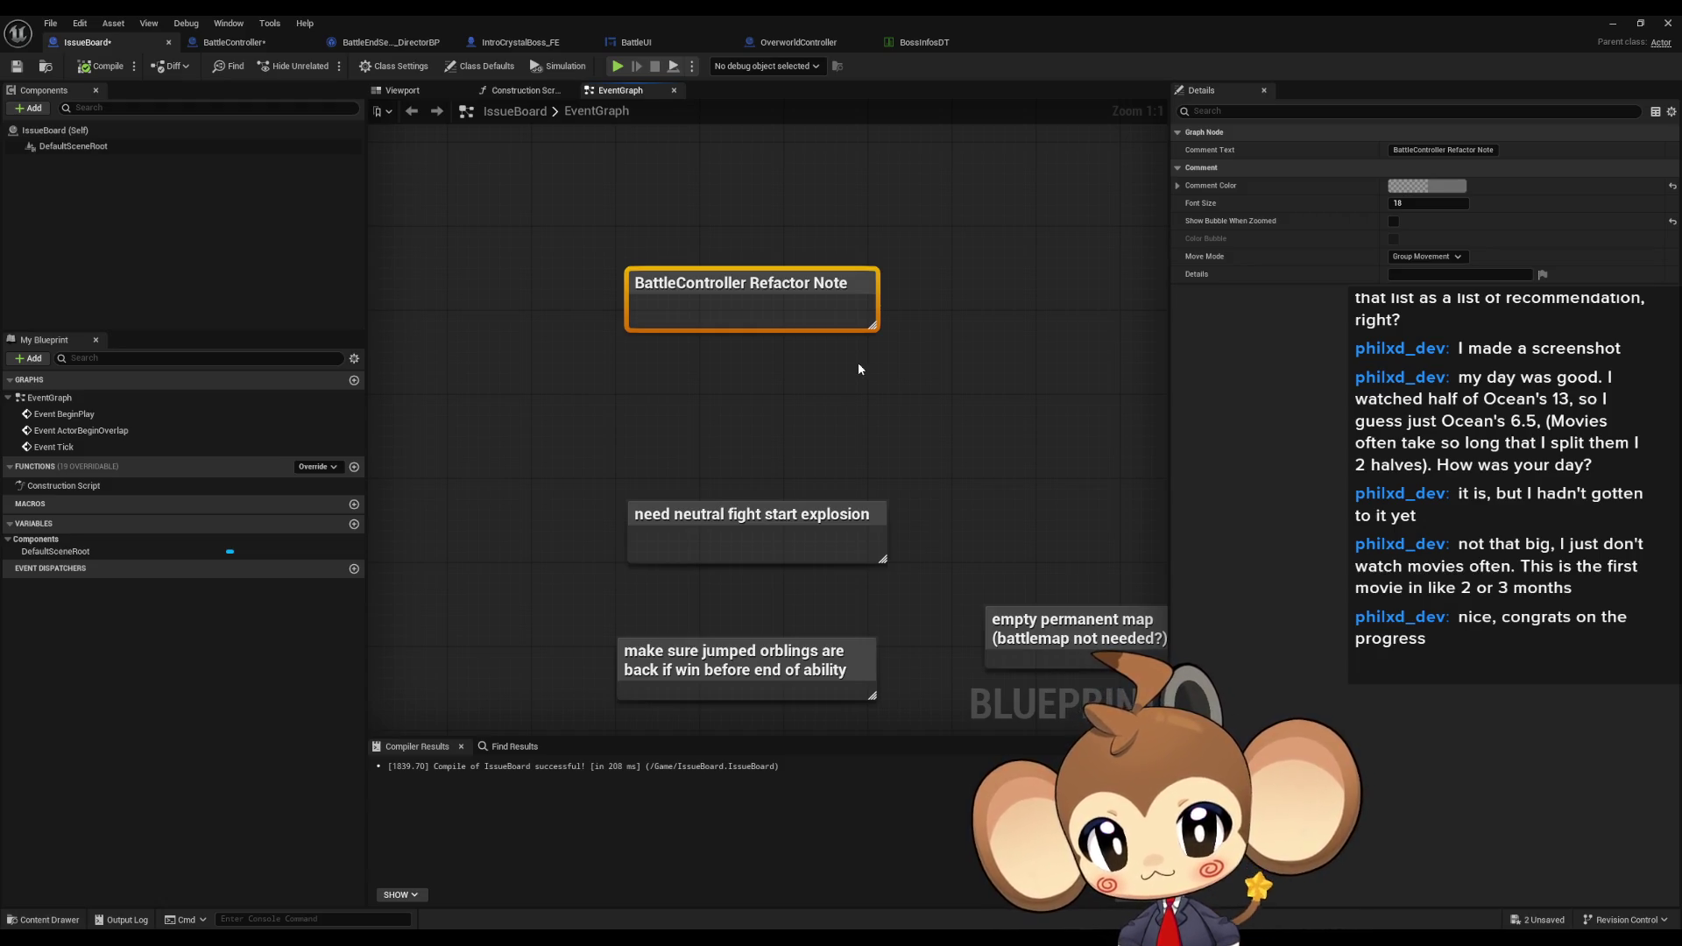
pyautogui.moveTo(717, 515); pyautogui.dragTo(717, 357)
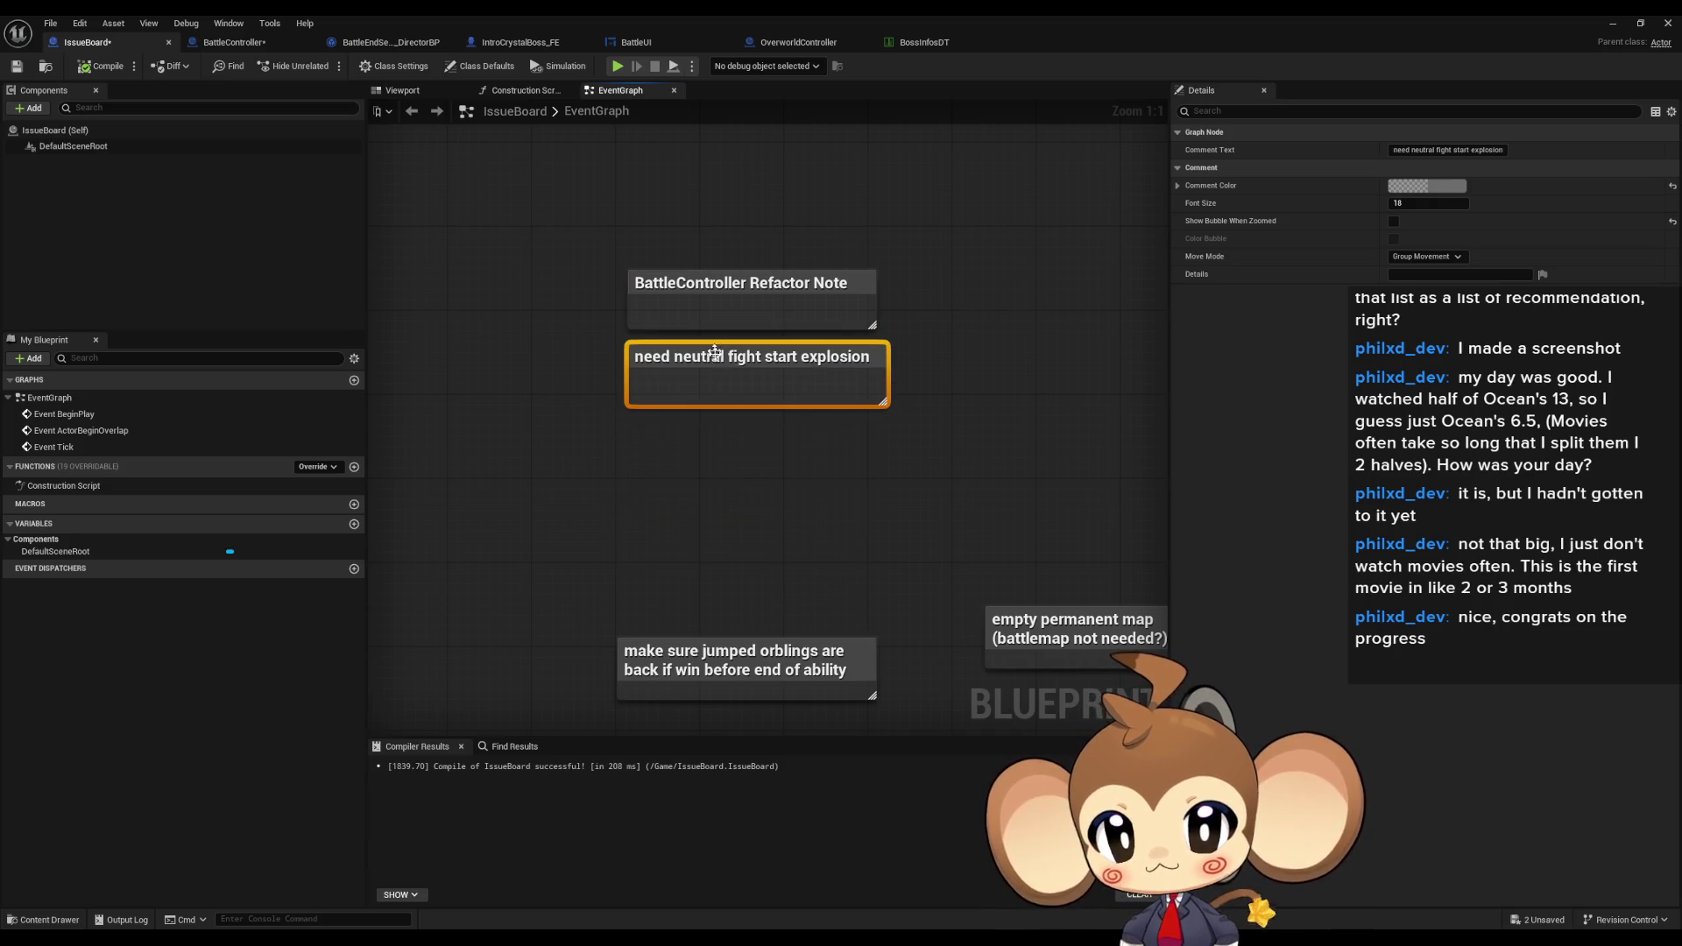
pyautogui.click(790, 582)
pyautogui.moveTo(744, 603); pyautogui.dragTo(744, 382)
pyautogui.moveTo(801, 471); pyautogui.dragTo(709, 495)
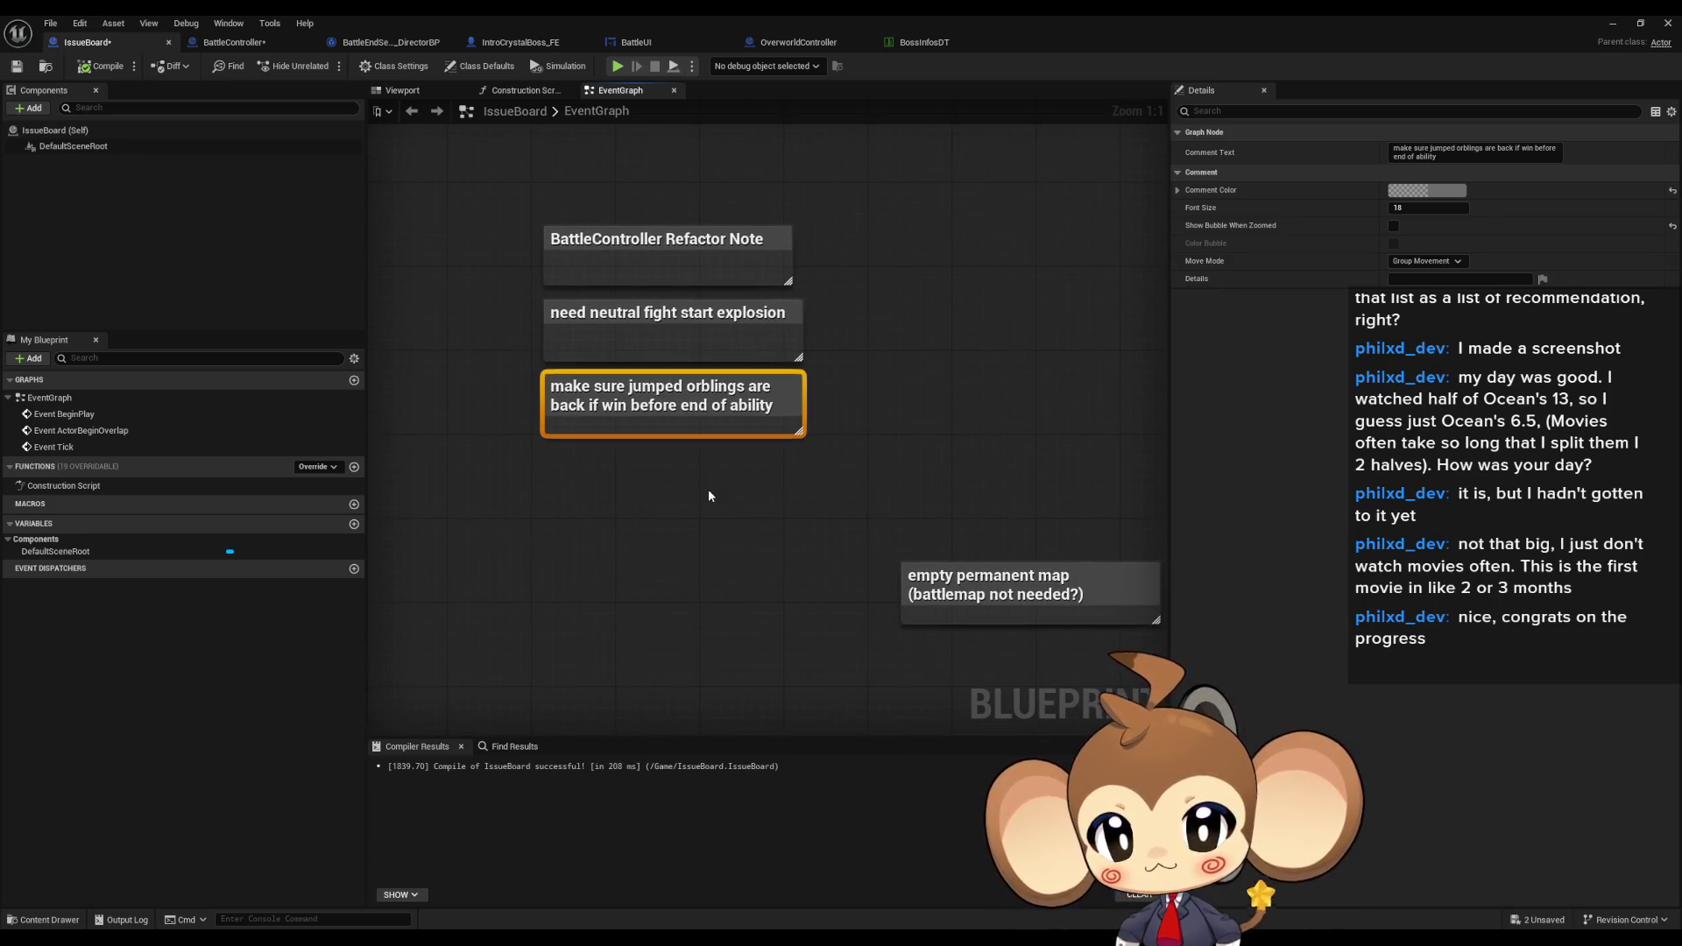
pyautogui.moveTo(939, 613)
pyautogui.mouseDown()
pyautogui.moveTo(871, 425)
pyautogui.moveTo(853, 422)
pyautogui.mouseUp()
pyautogui.click(673, 452)
pyautogui.click(617, 389)
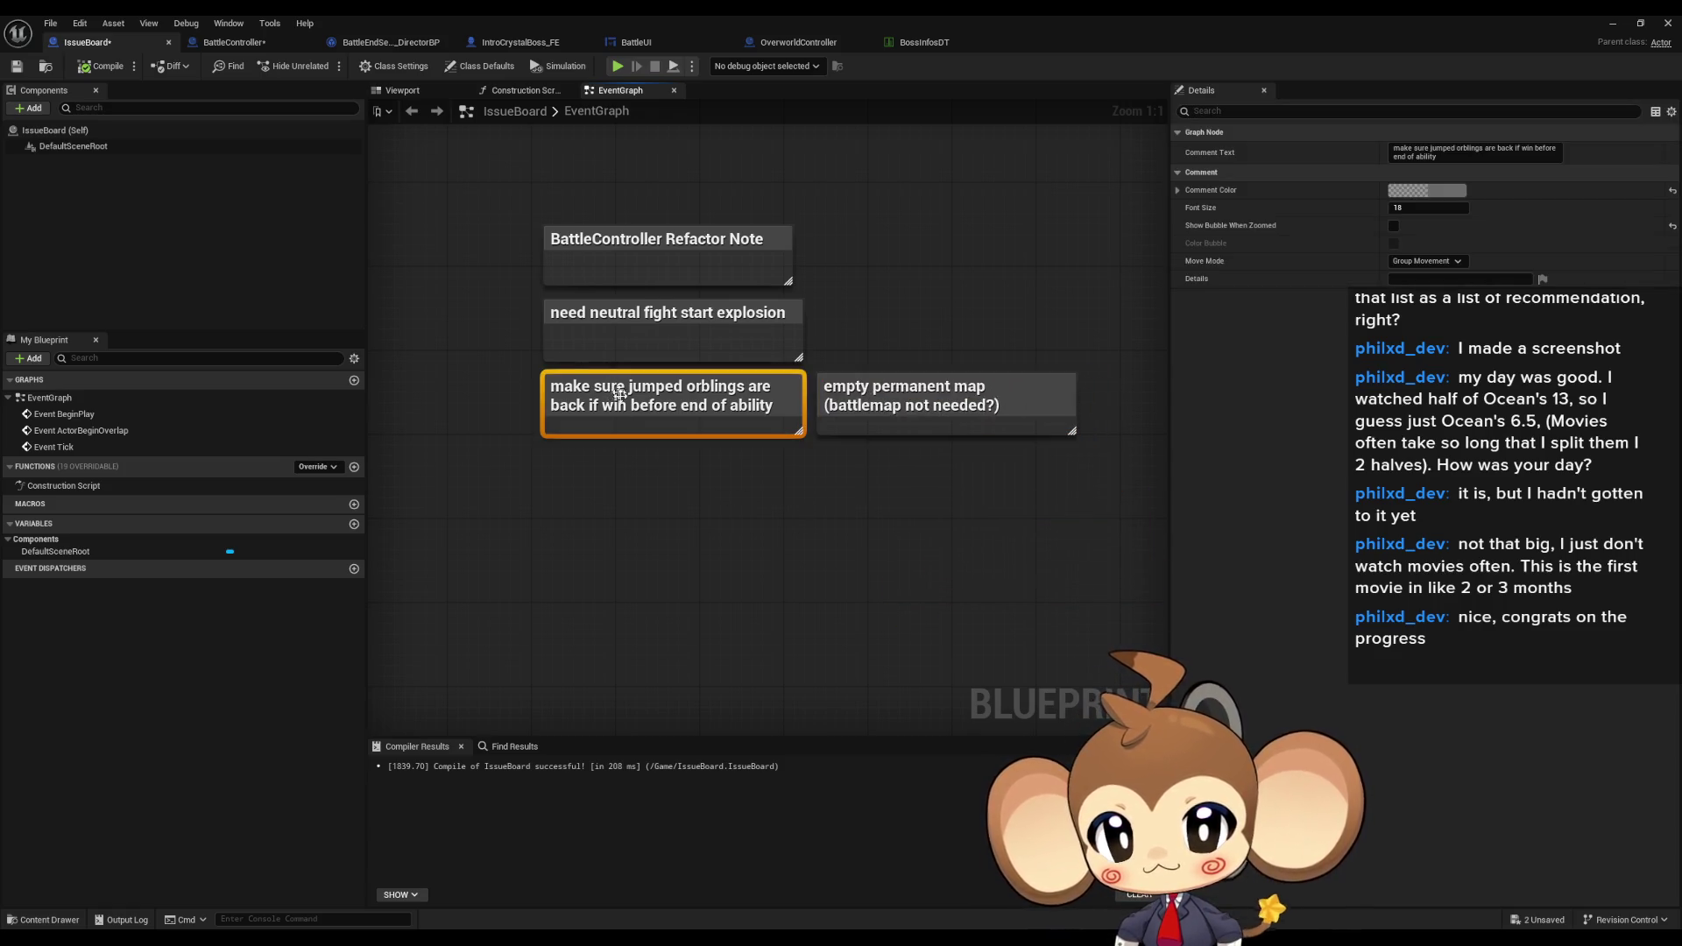
pyautogui.moveTo(907, 313)
pyautogui.mouseDown()
pyautogui.moveTo(969, 455)
pyautogui.moveTo(1031, 516)
pyautogui.moveTo(1023, 550)
pyautogui.mouseUp()
pyautogui.click(963, 387)
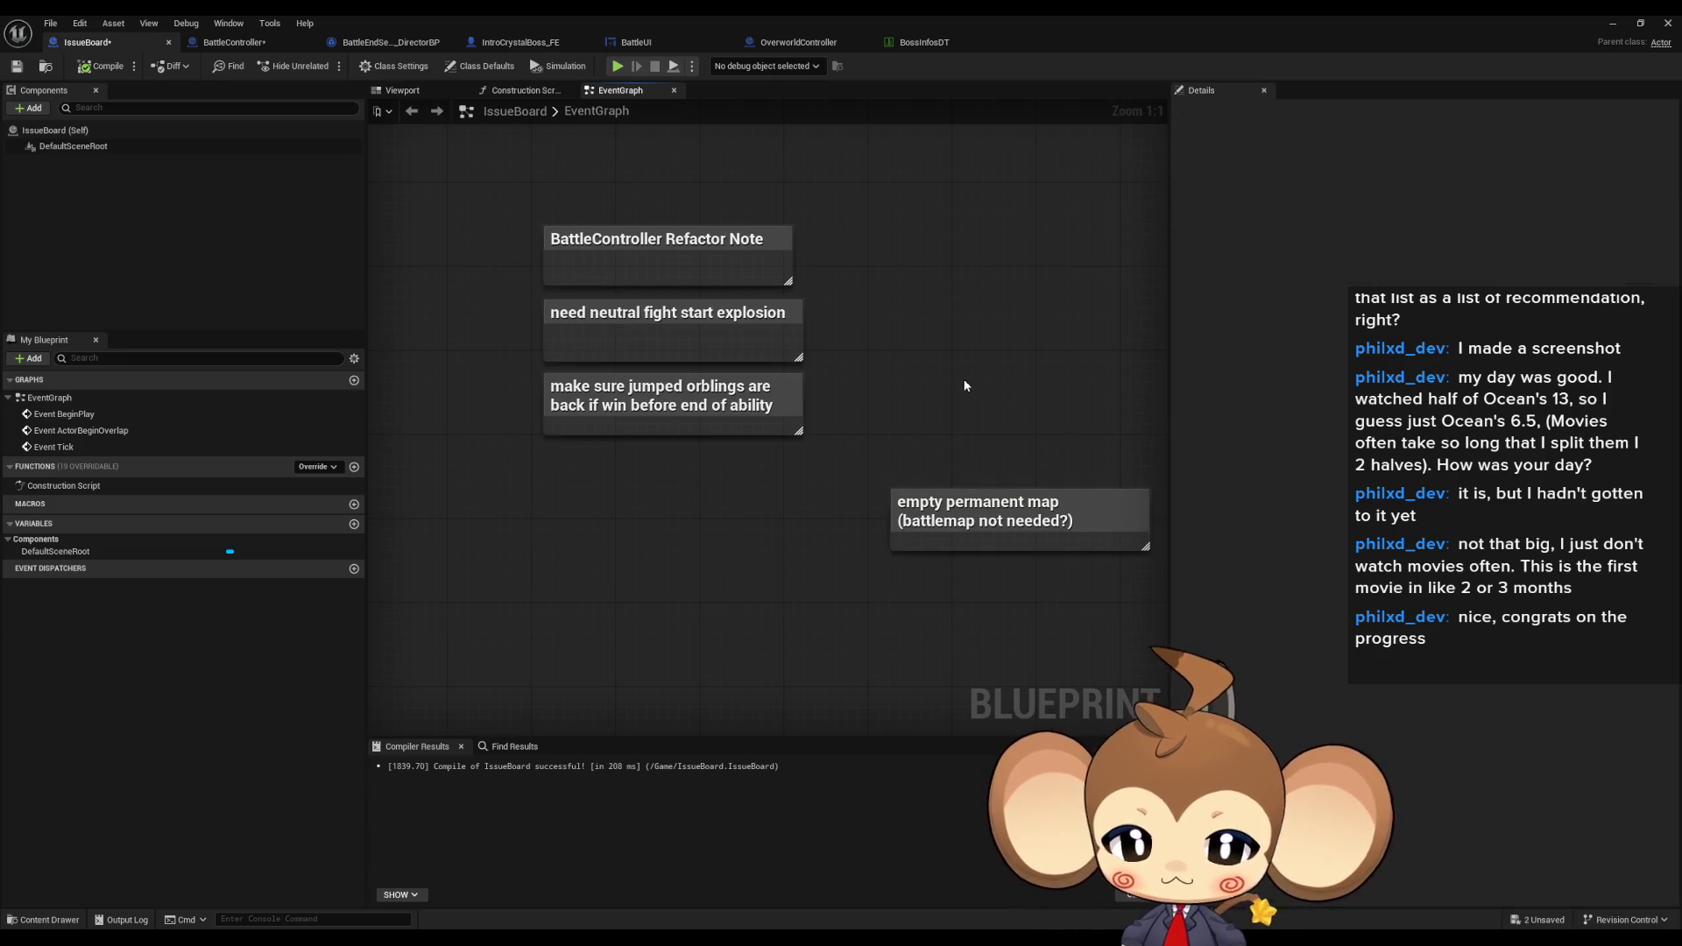
pyautogui.scroll(-1, 967, 430)
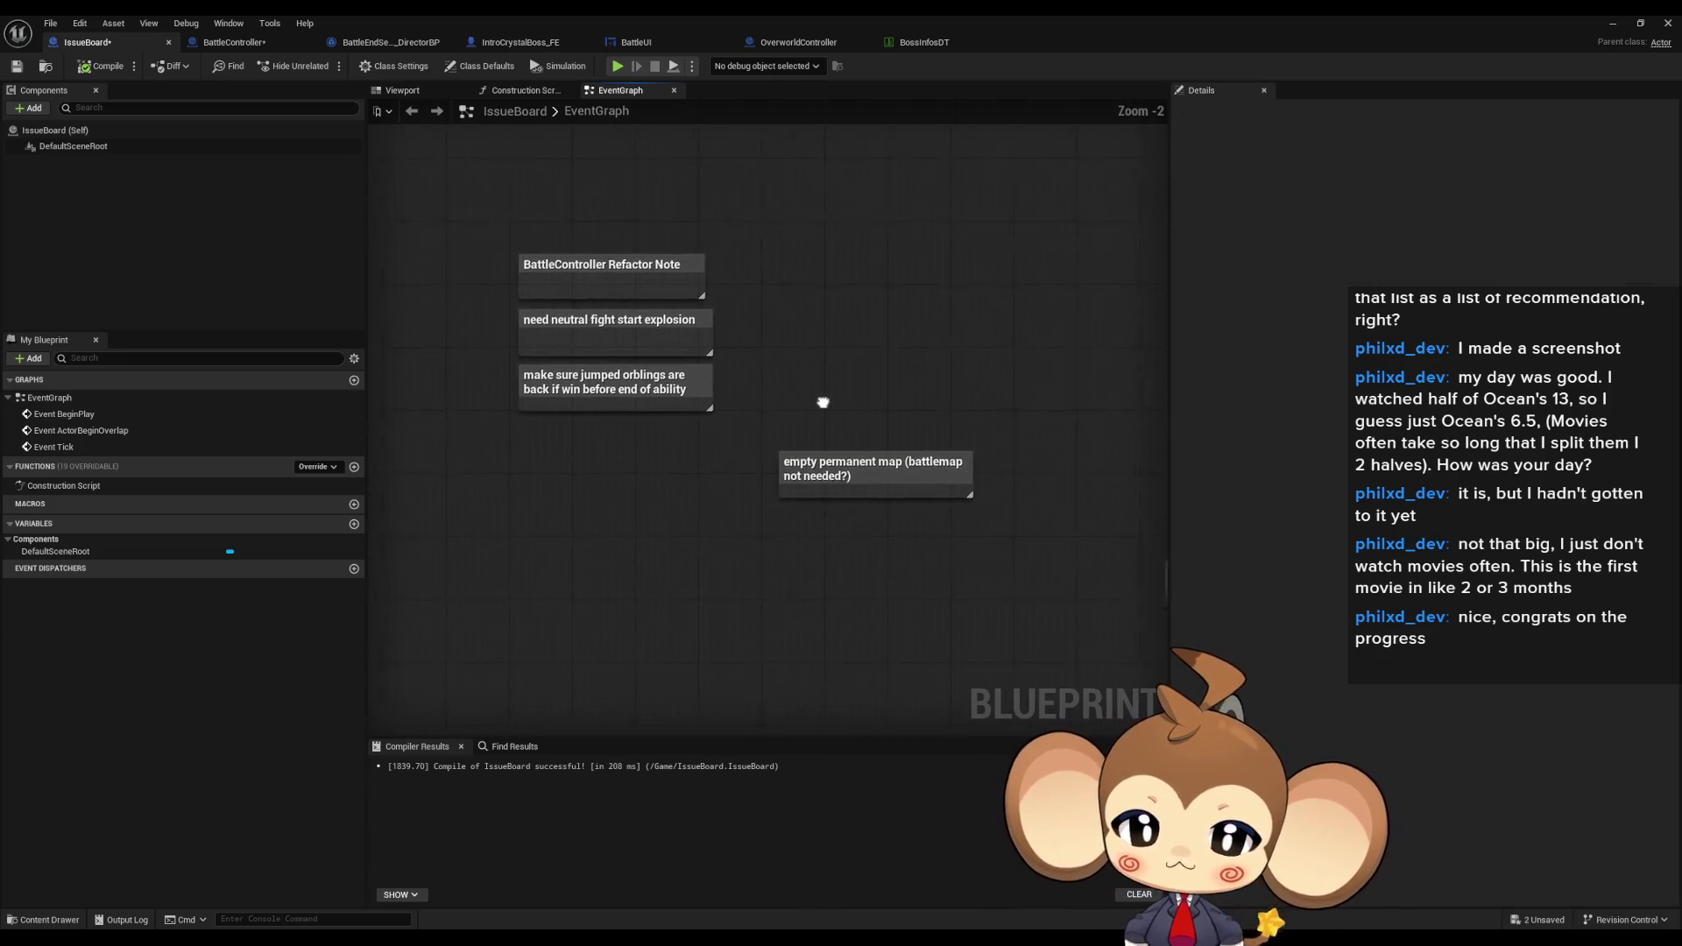
pyautogui.scroll(2, 774, 384)
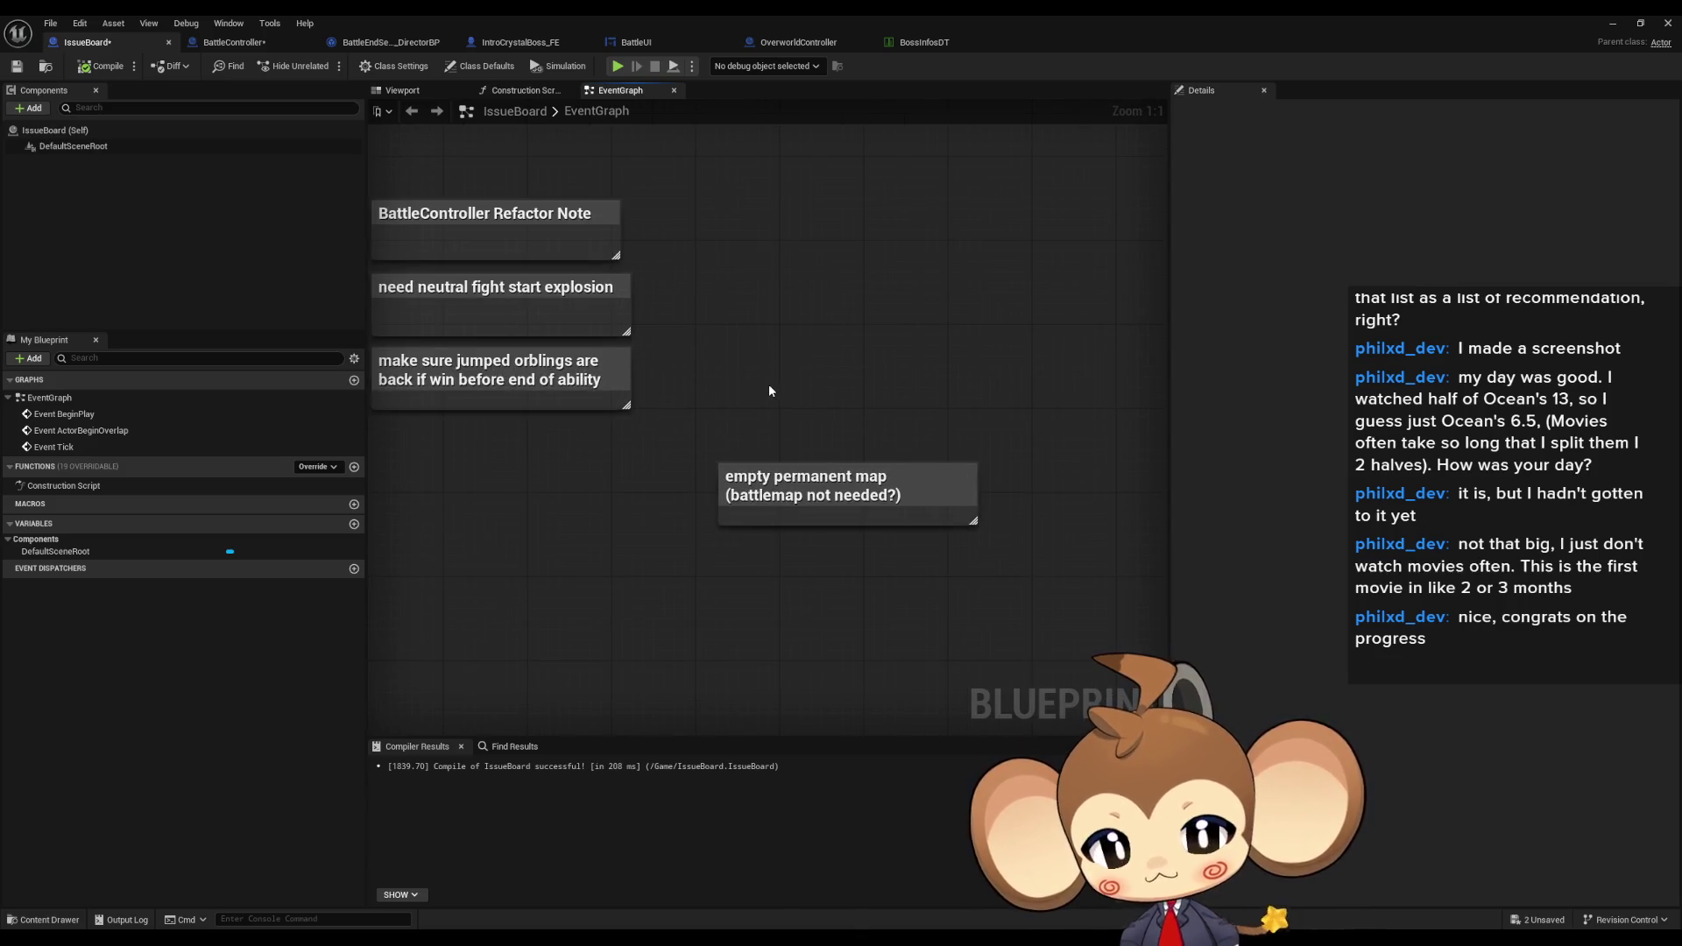
pyautogui.scroll(-6, 773, 391)
pyautogui.moveTo(759, 335)
pyautogui.mouseDown()
pyautogui.moveTo(901, 526)
pyautogui.moveTo(865, 583)
pyautogui.mouseUp()
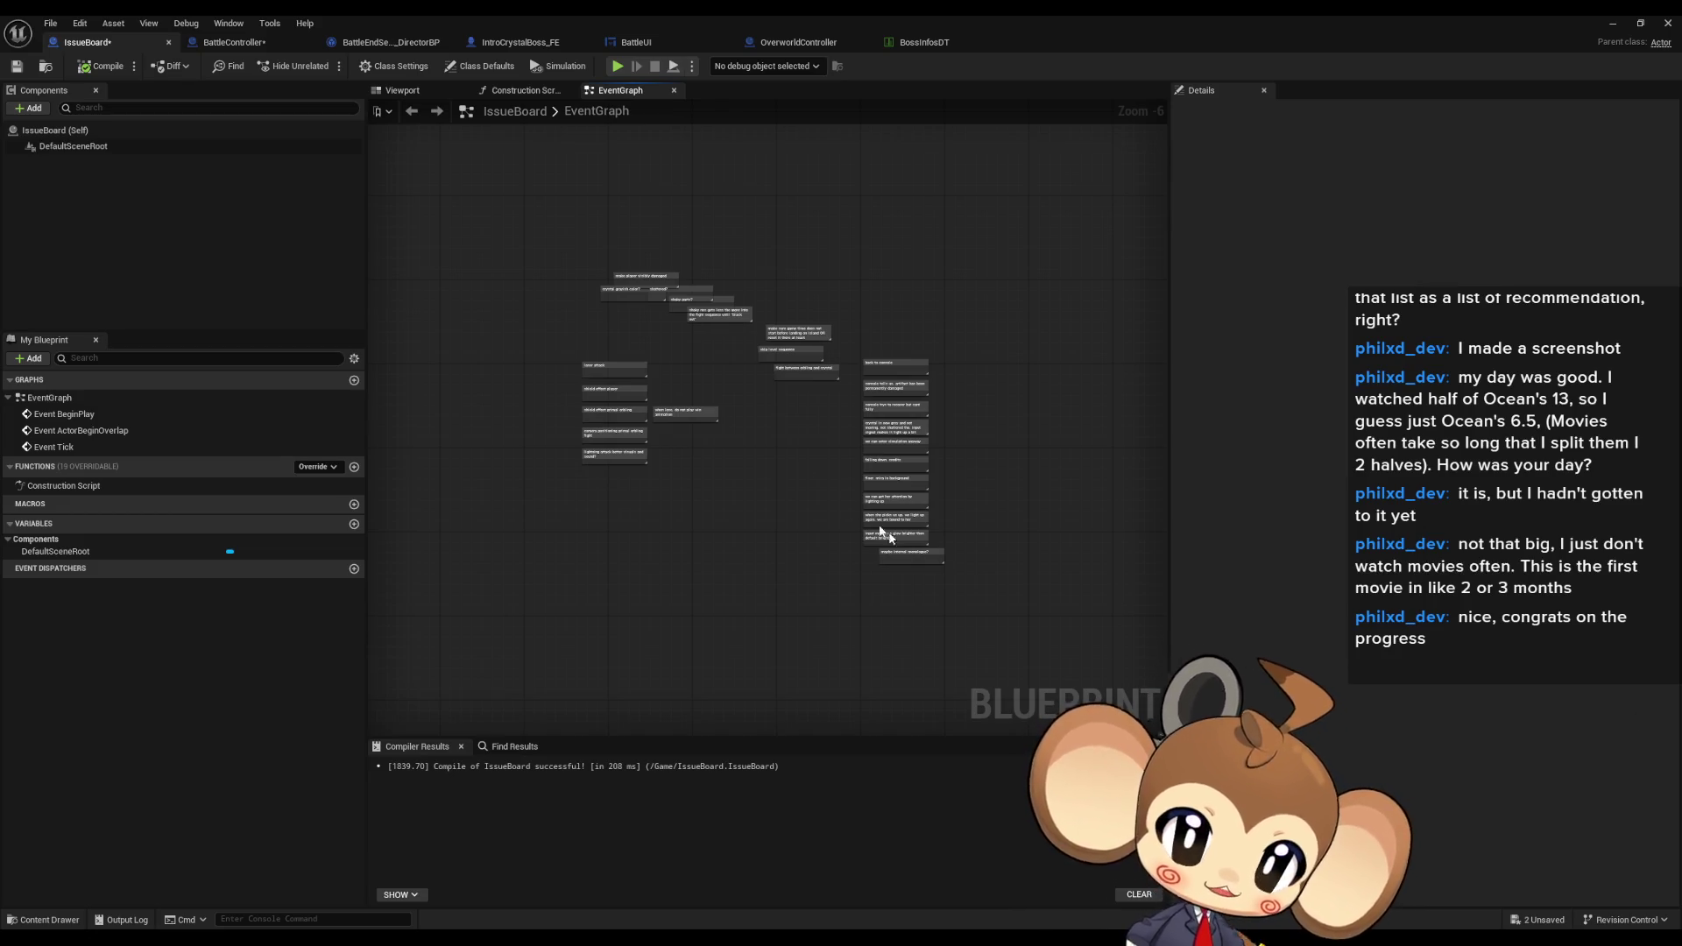
# - Marquee-select the group of fight-related comment notes in the IssueBoard graph
pyautogui.scroll(5, 938, 560)
pyautogui.scroll(-6, 839, 535)
pyautogui.scroll(2, 817, 454)
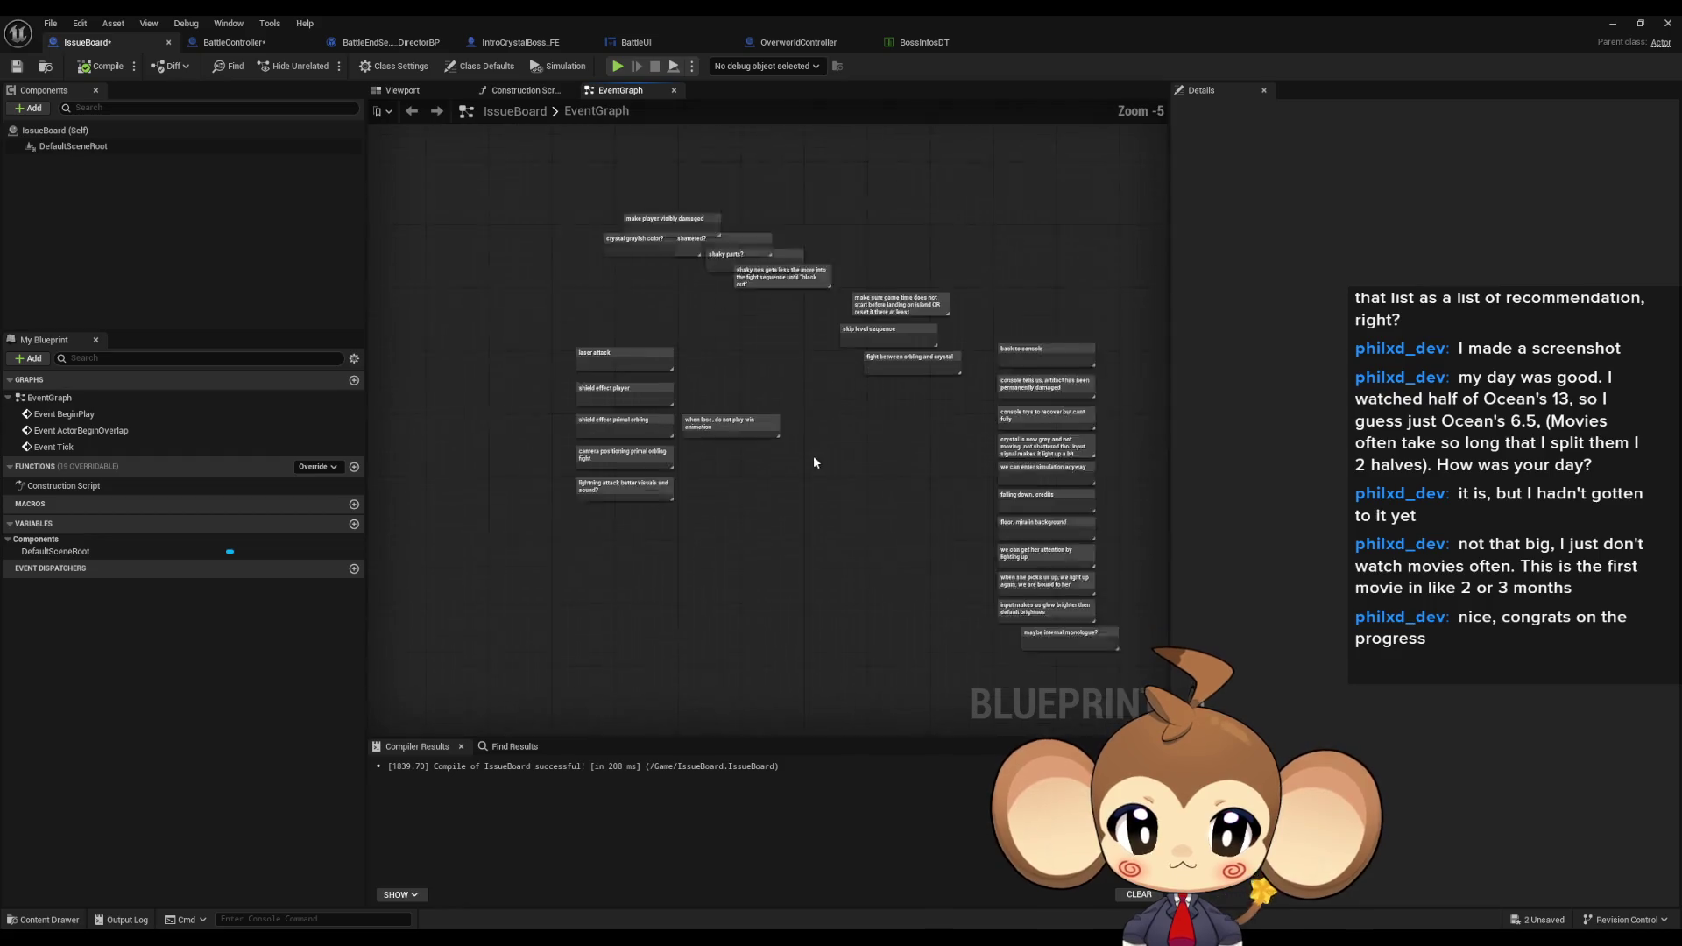
pyautogui.scroll(1, 821, 464)
pyautogui.moveTo(424, 270); pyautogui.dragTo(797, 548)
pyautogui.scroll(3, 839, 549)
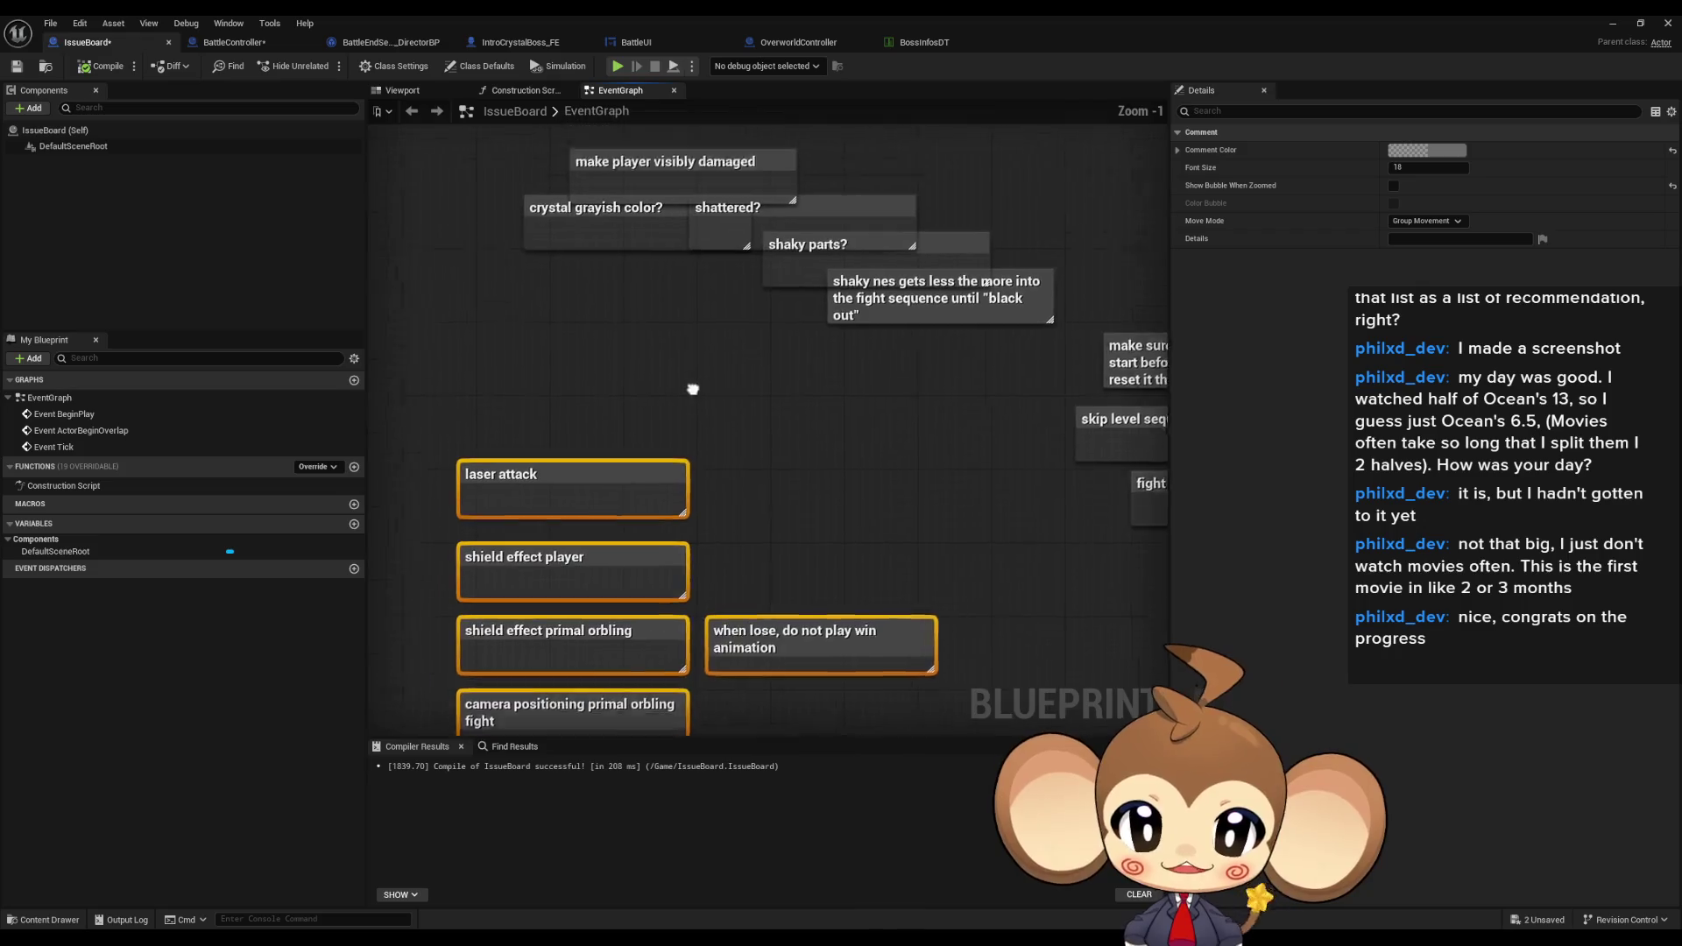
pyautogui.moveTo(477, 179); pyautogui.dragTo(976, 392)
# - Select all six fight polish notes, minimize the Blueprint editor and start Play in Editor
pyautogui.moveTo(961, 474); pyautogui.dragTo(911, 342)
pyautogui.moveTo(426, 255); pyautogui.dragTo(892, 632)
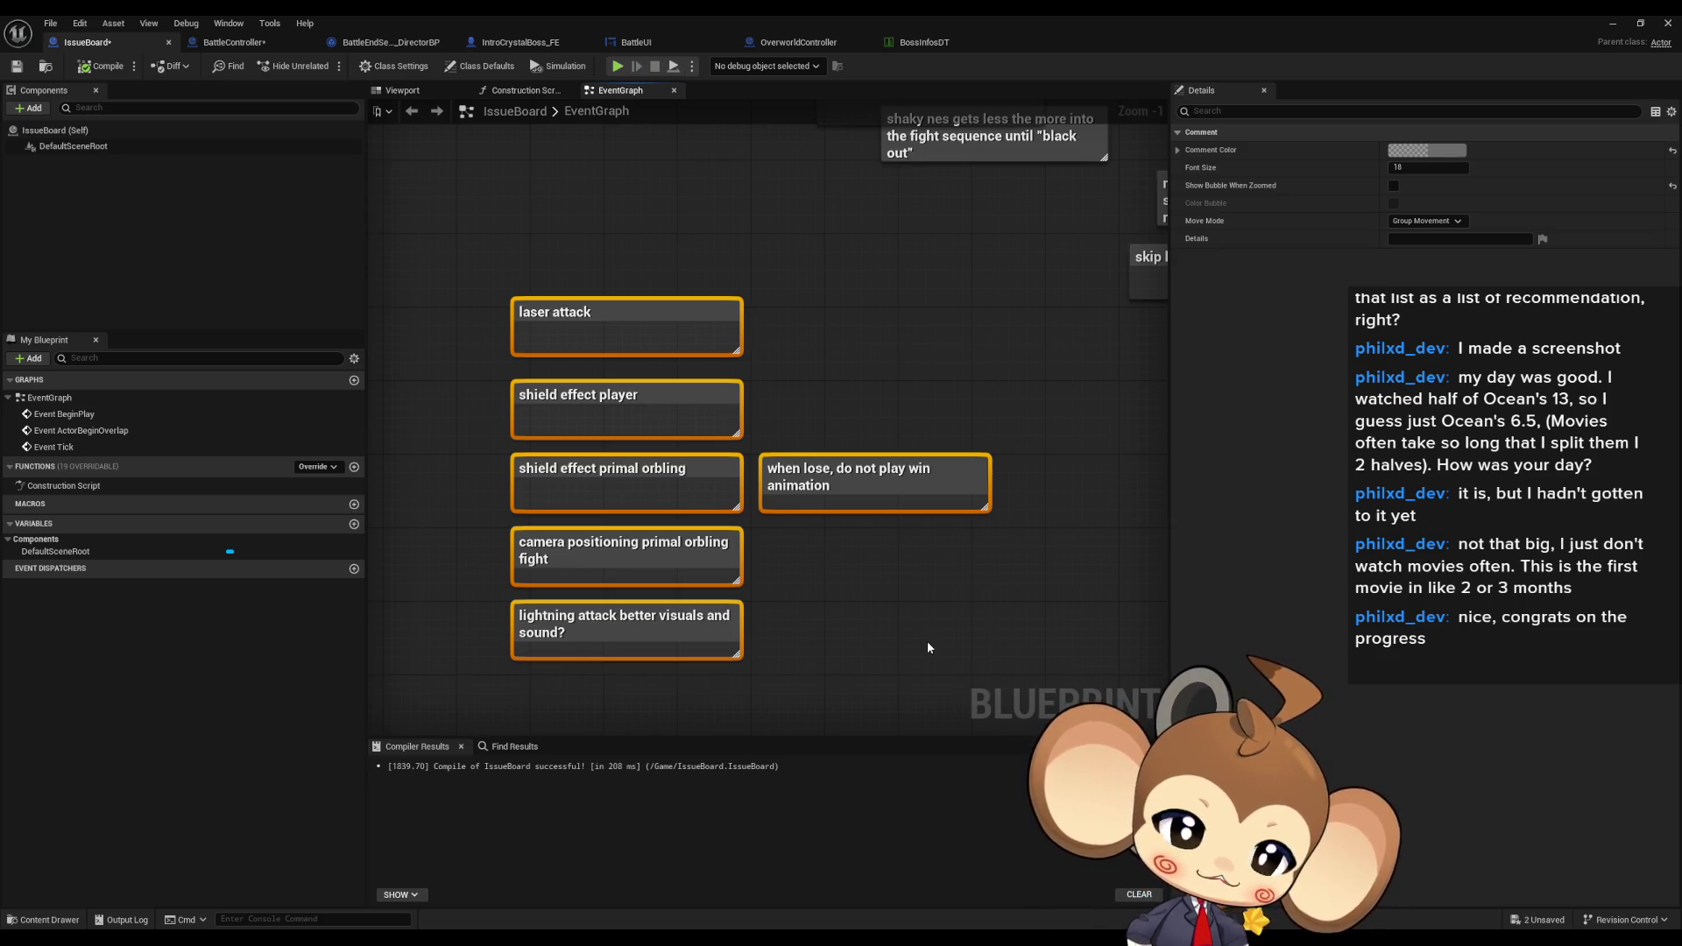
pyautogui.click(1614, 24)
pyautogui.click(325, 67)
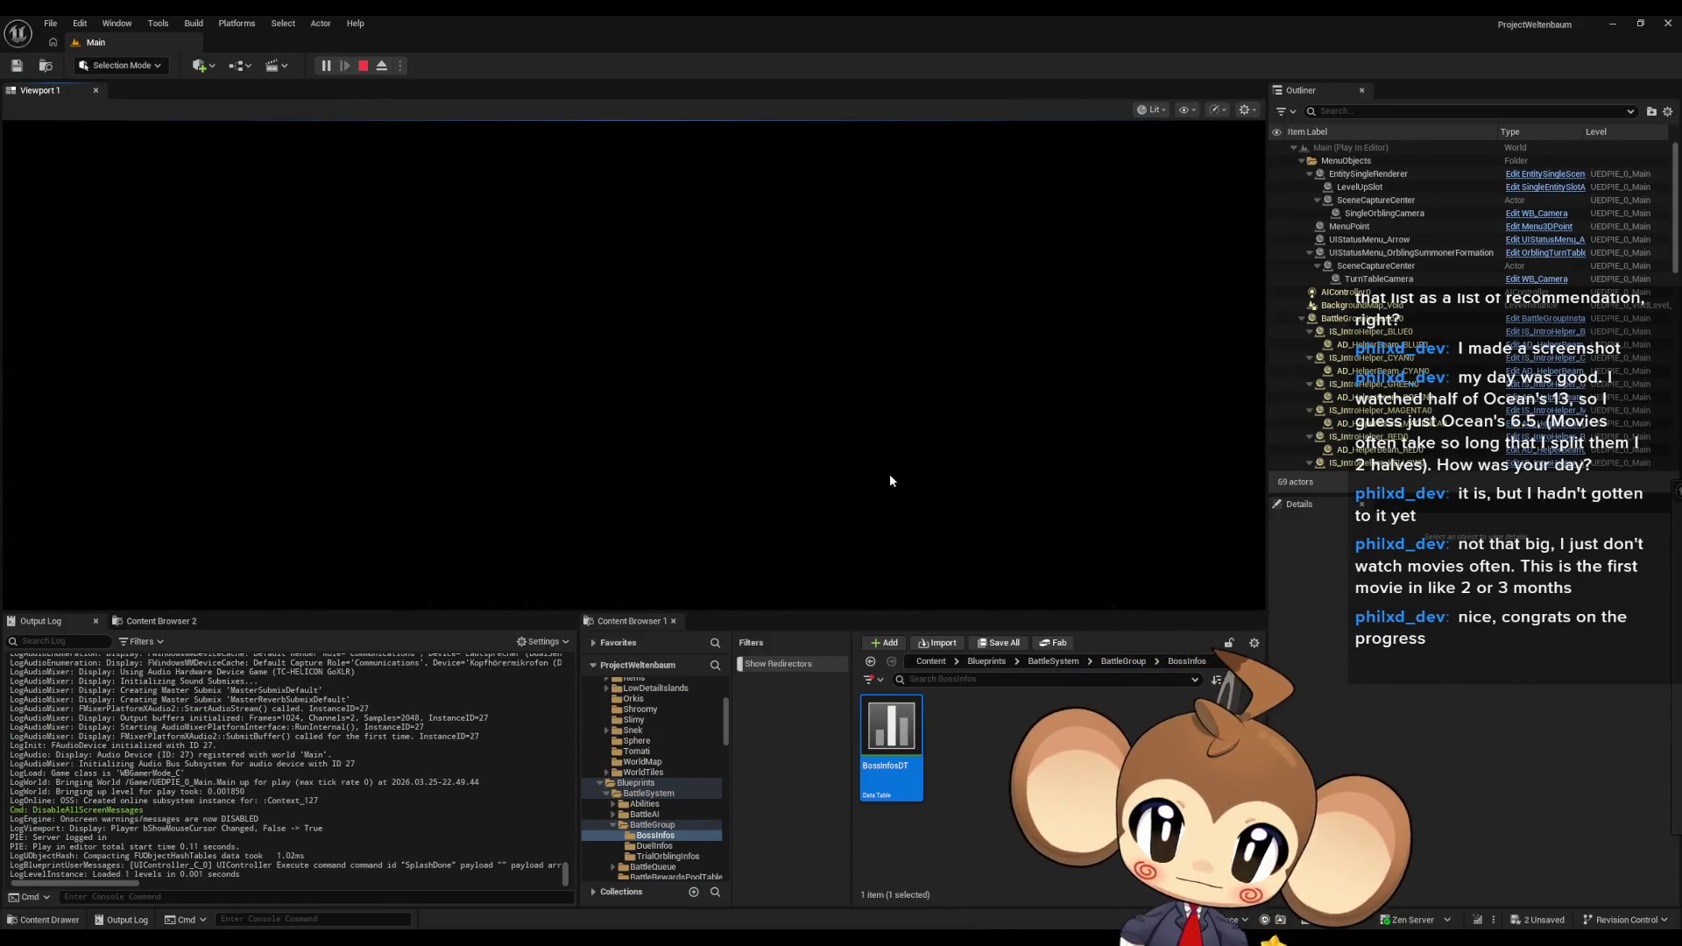
# - Stop play and add a note about progression tags so the game restarts there after an altf4
pyautogui.press('Escape')
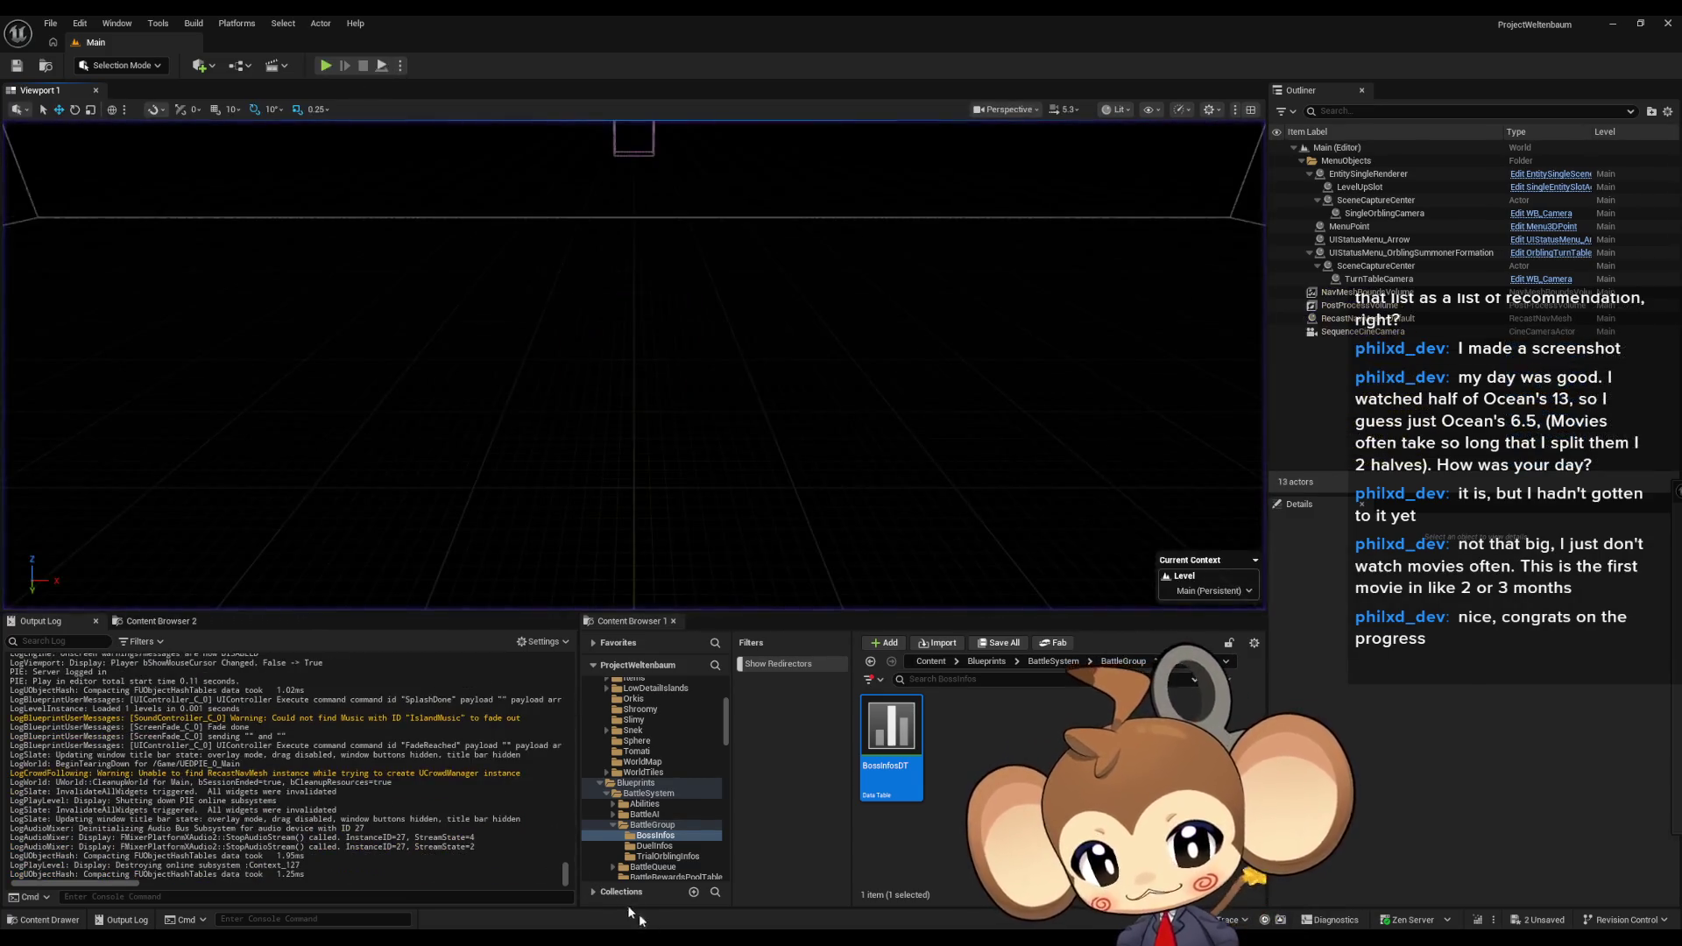
pyautogui.click(877, 907)
pyautogui.scroll(3, 751, 555)
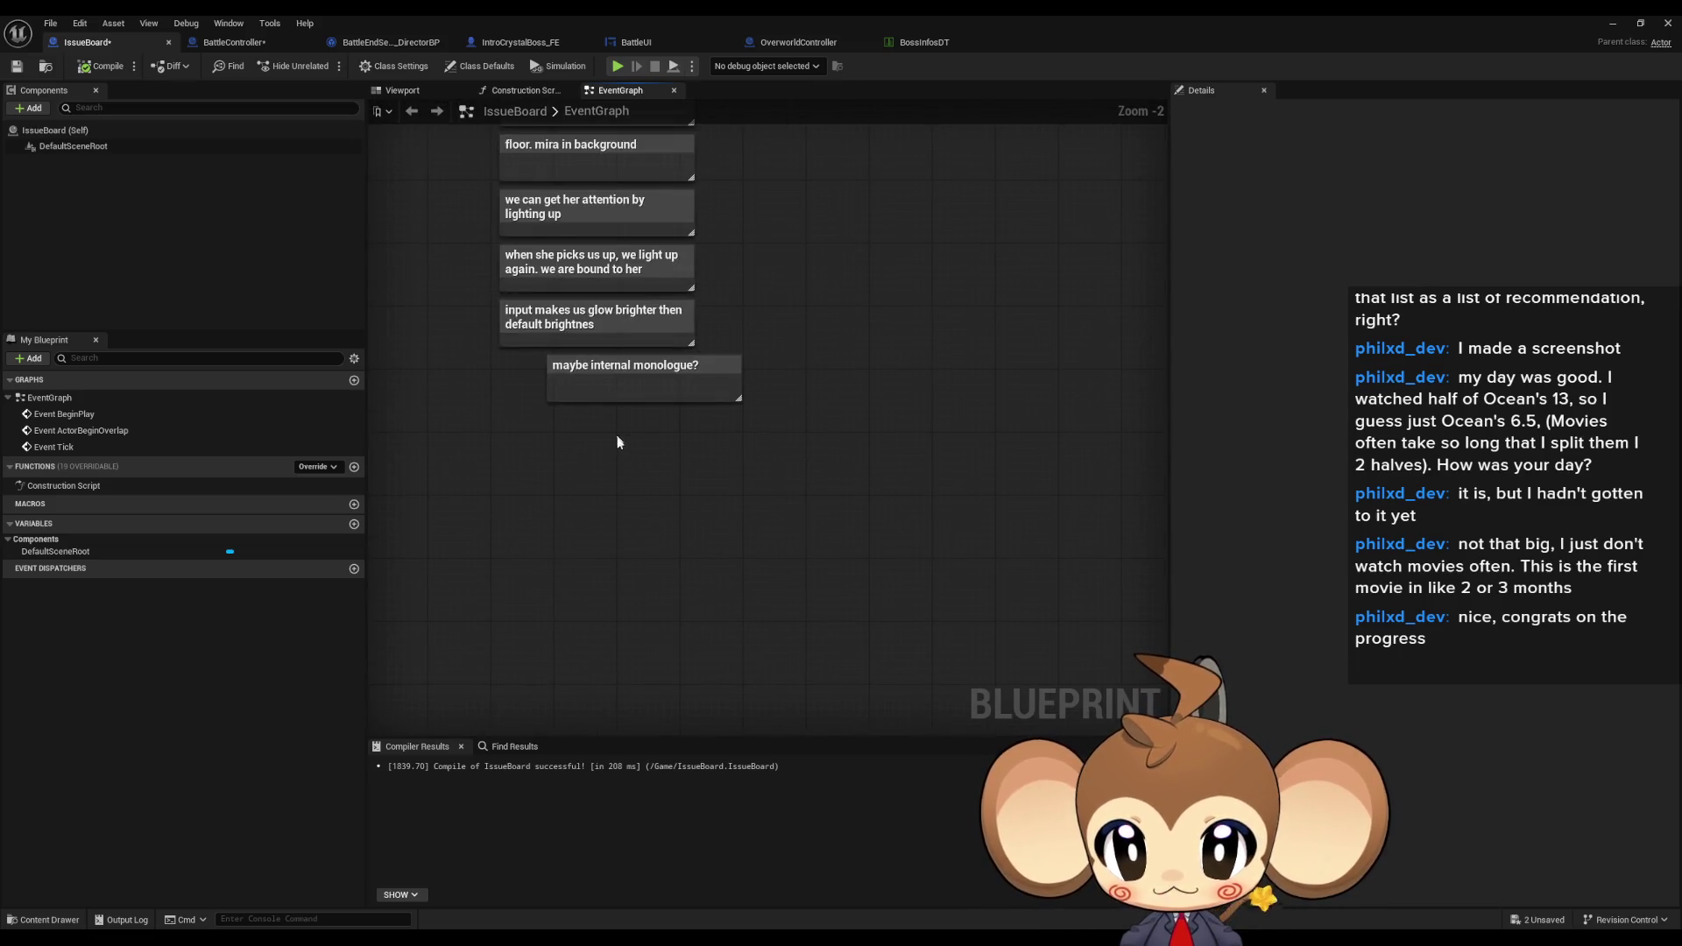
pyautogui.press('c')
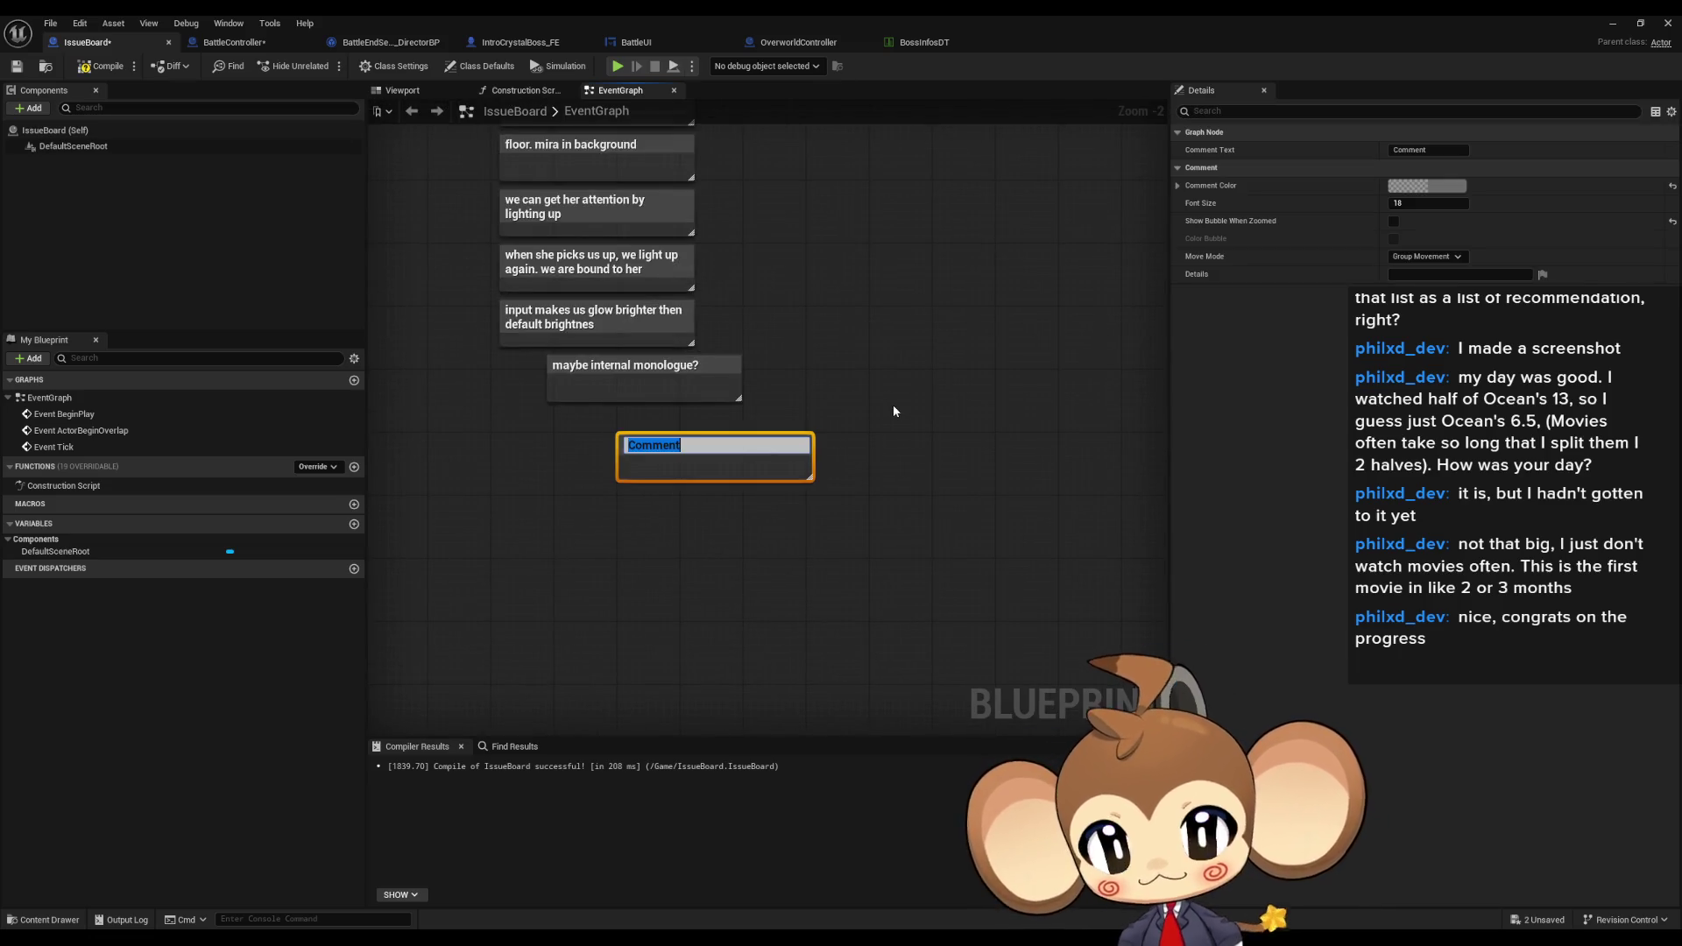
pyautogui.write('Make sure ')
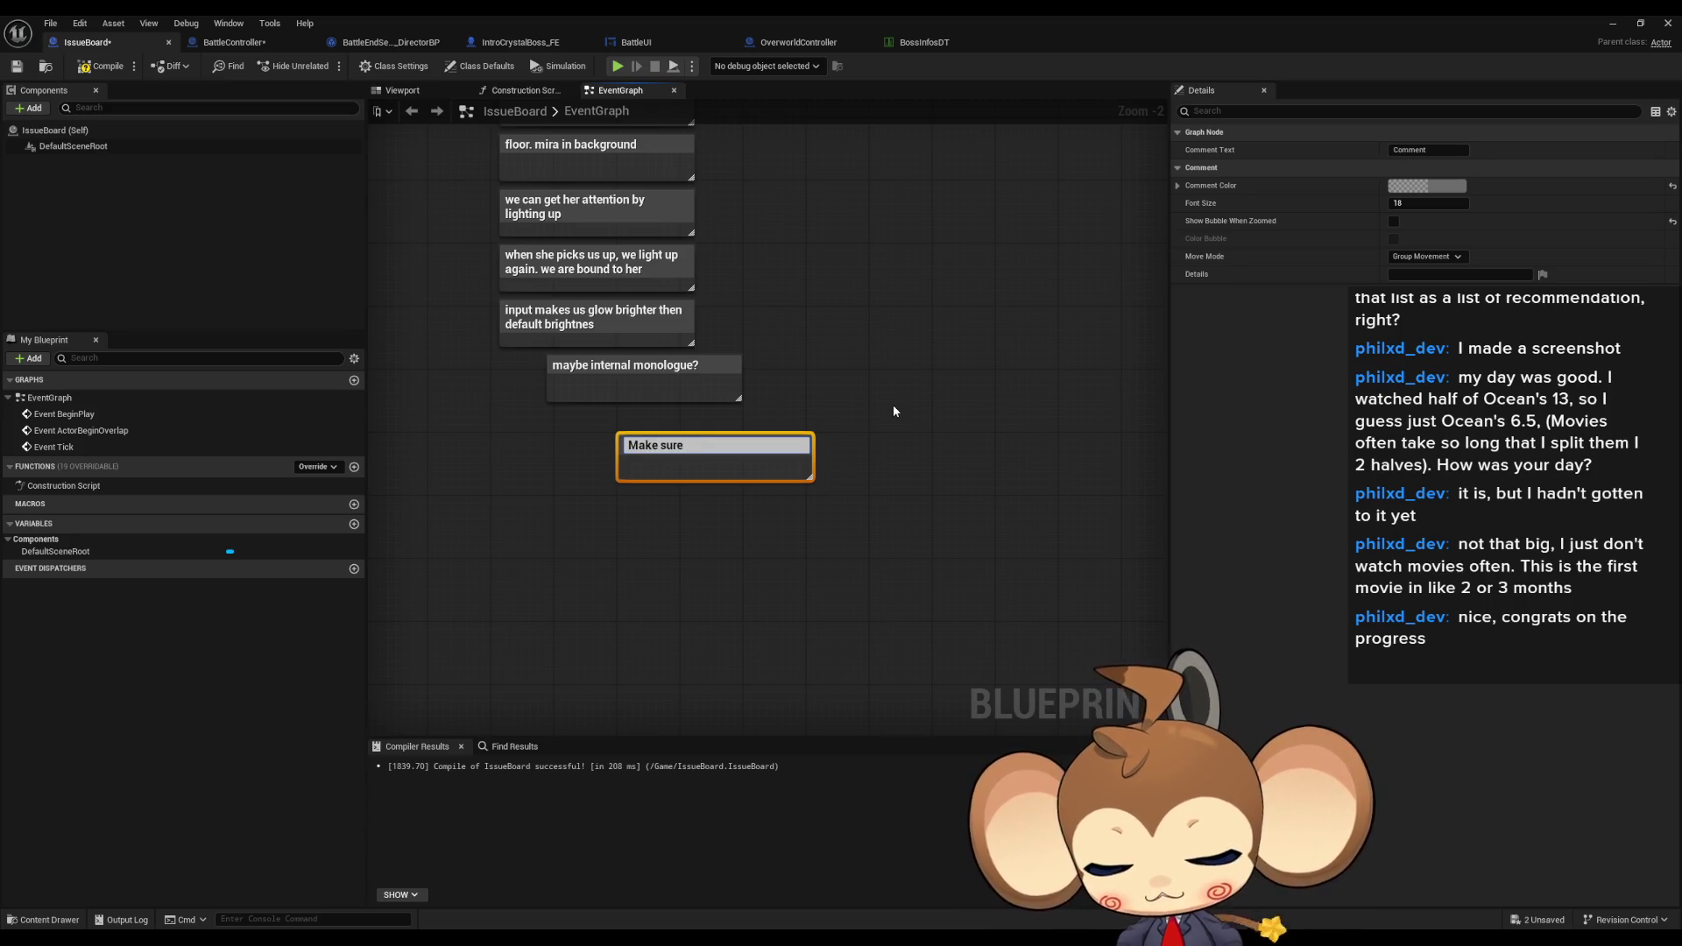
pyautogui.write('to add progre')
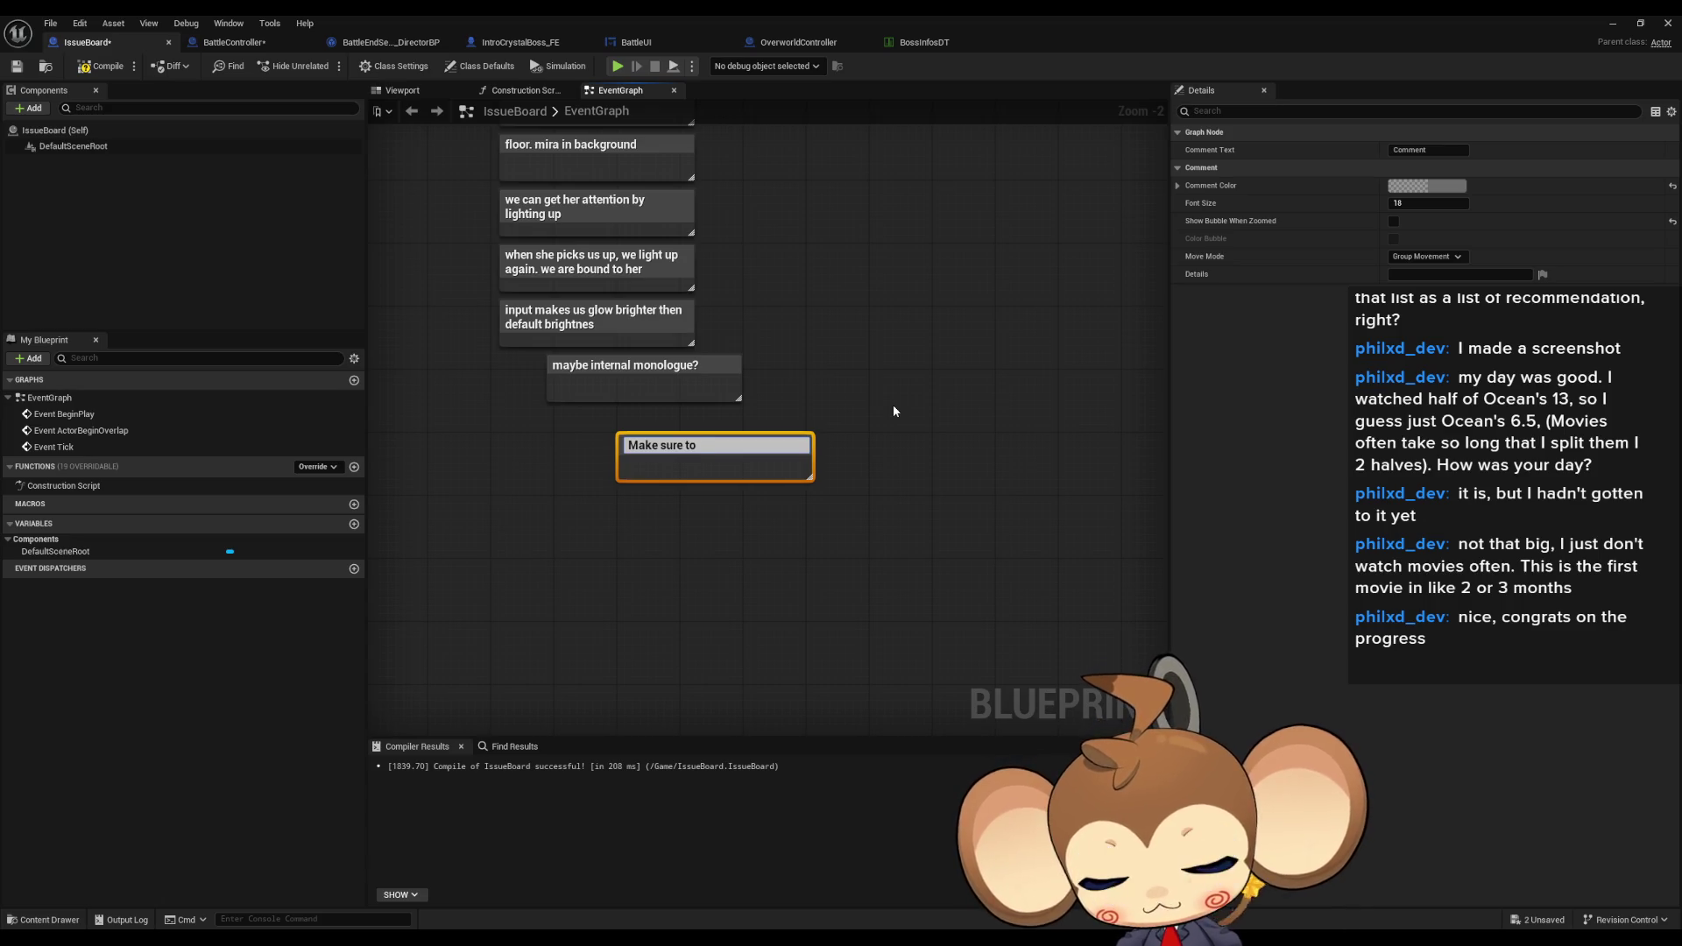
pyautogui.write('ss')
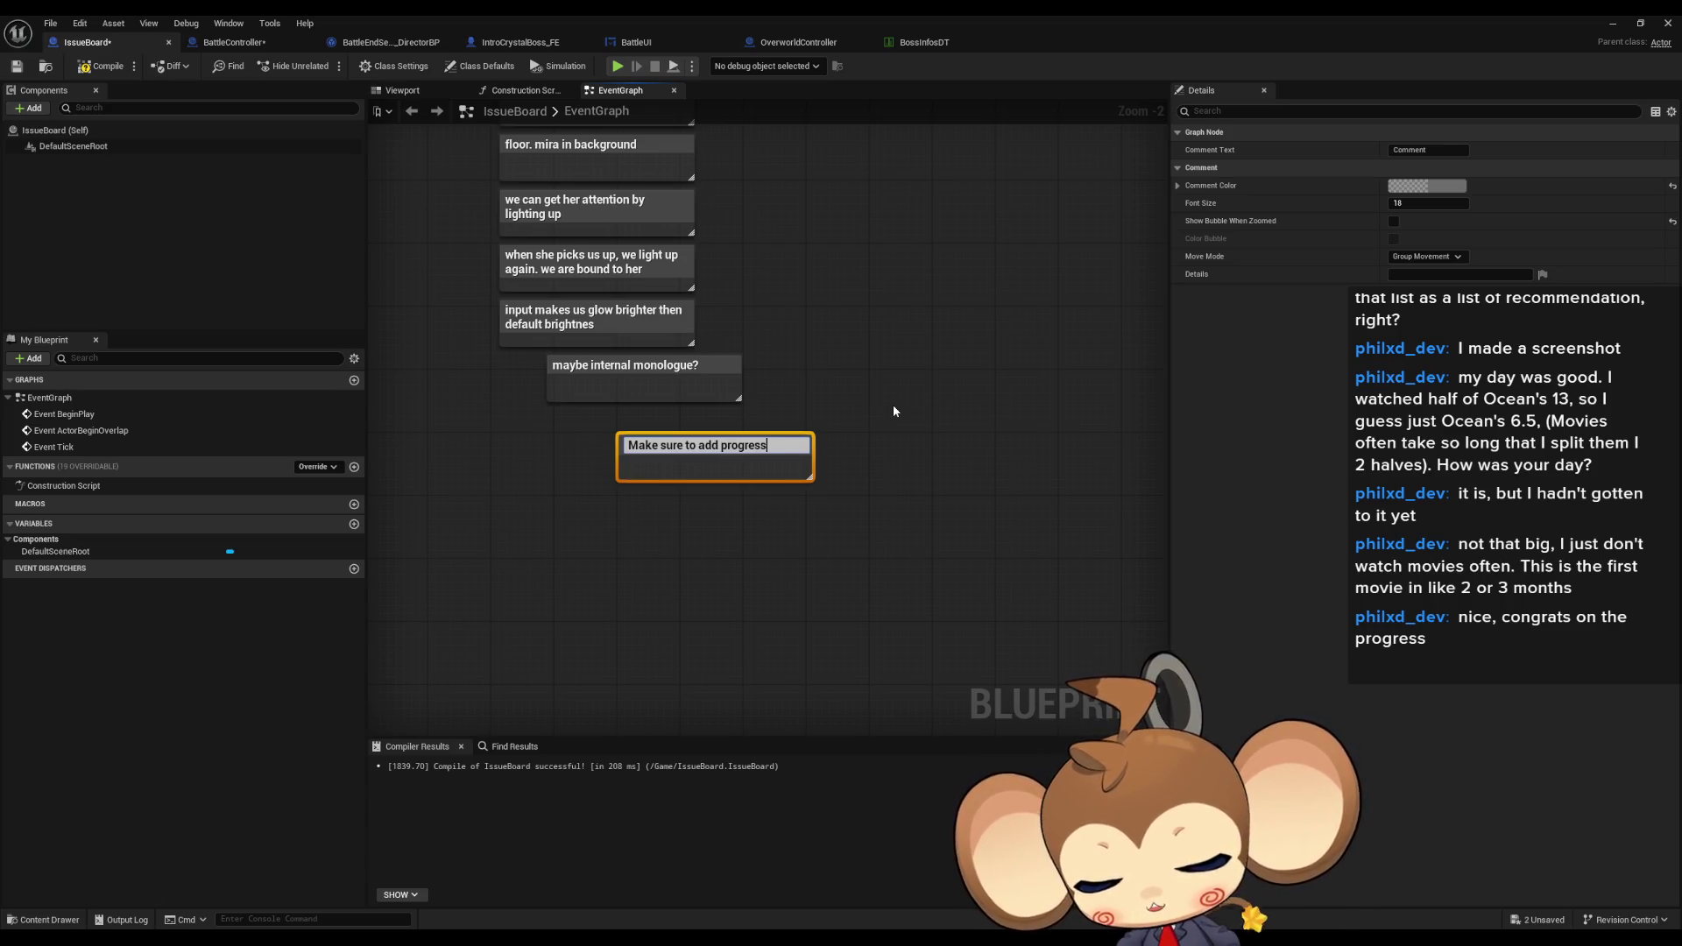
pyautogui.write('ion t')
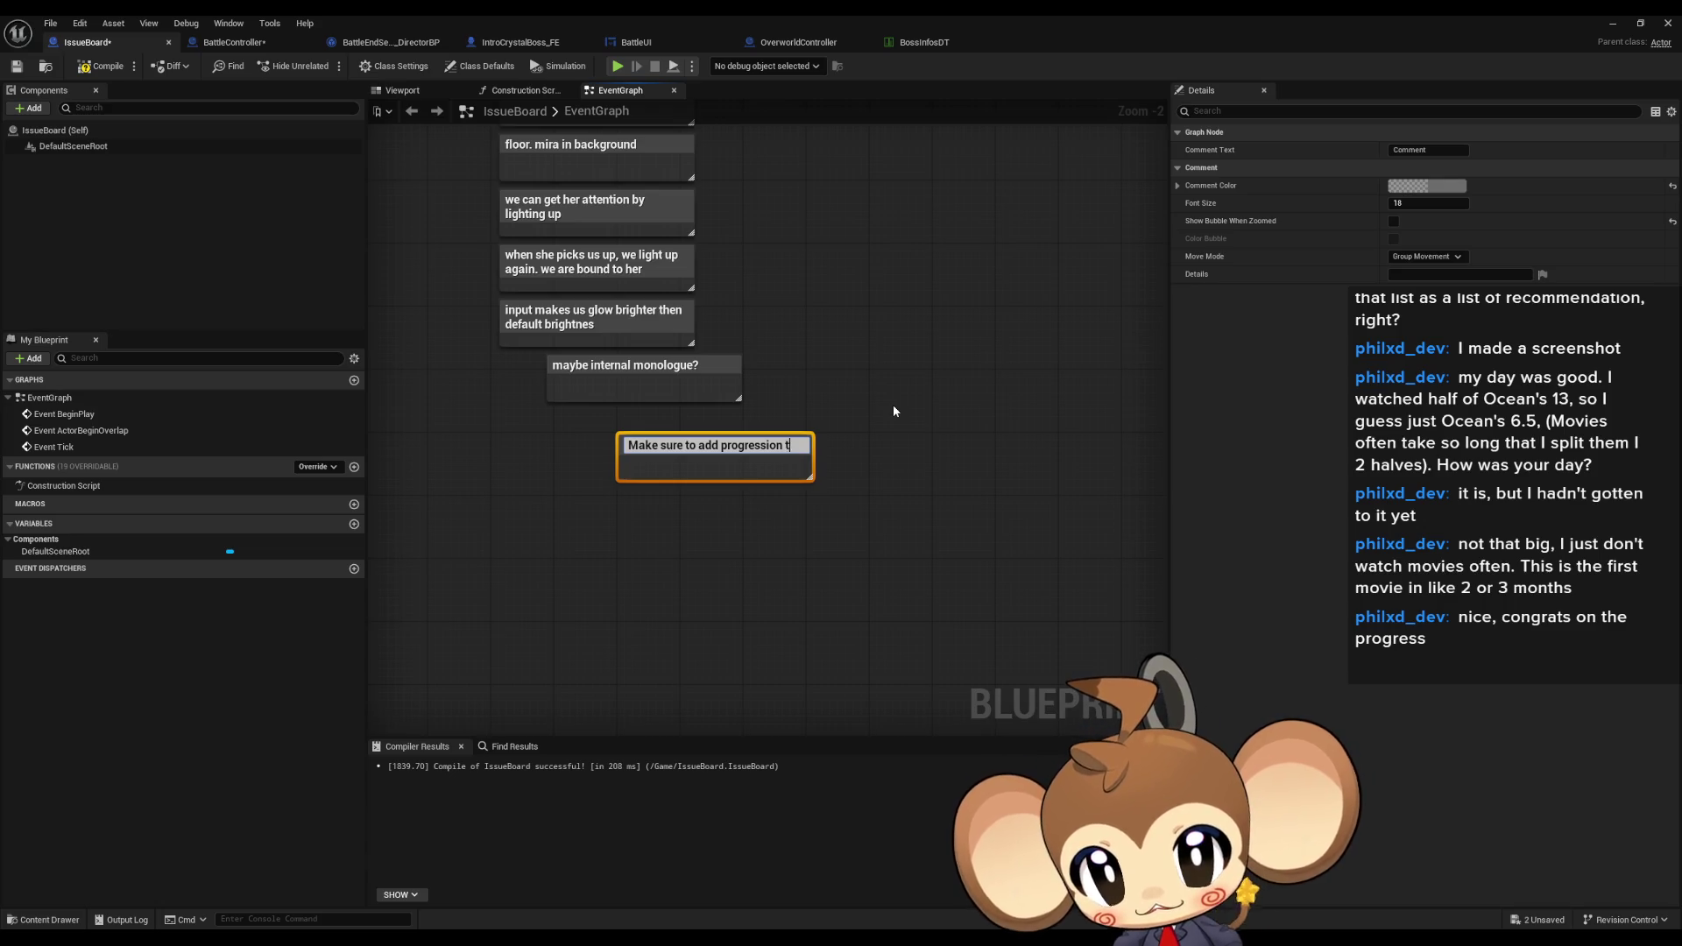
pyautogui.write('ags to parts ')
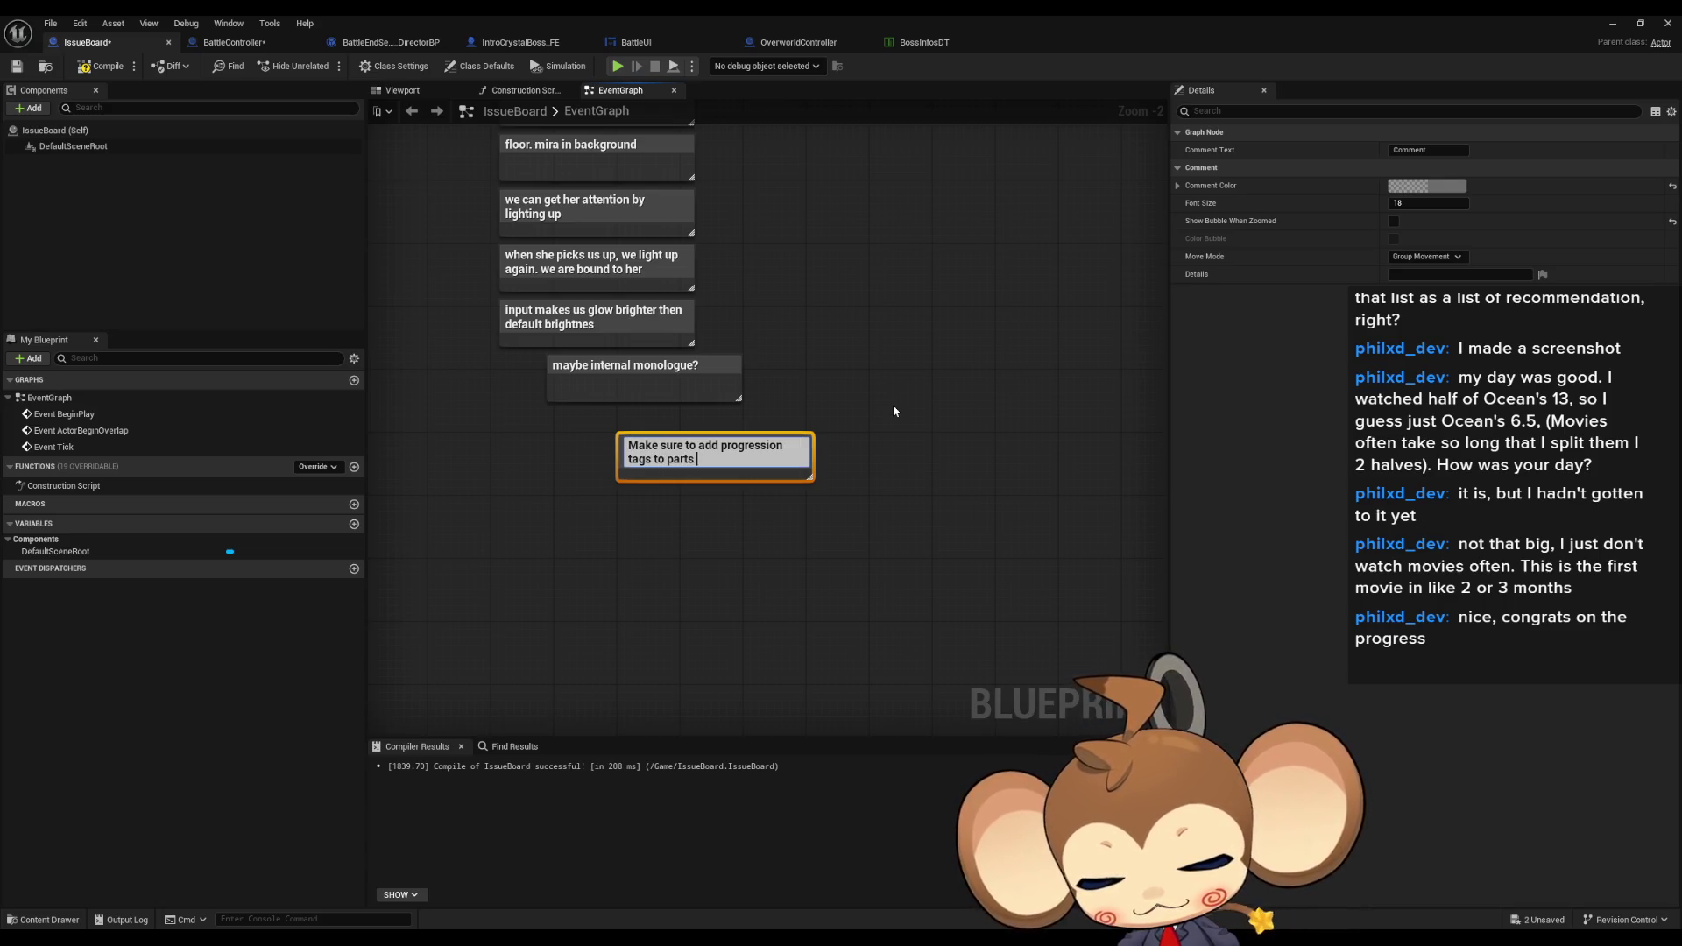
pyautogui.write('of the game, so y')
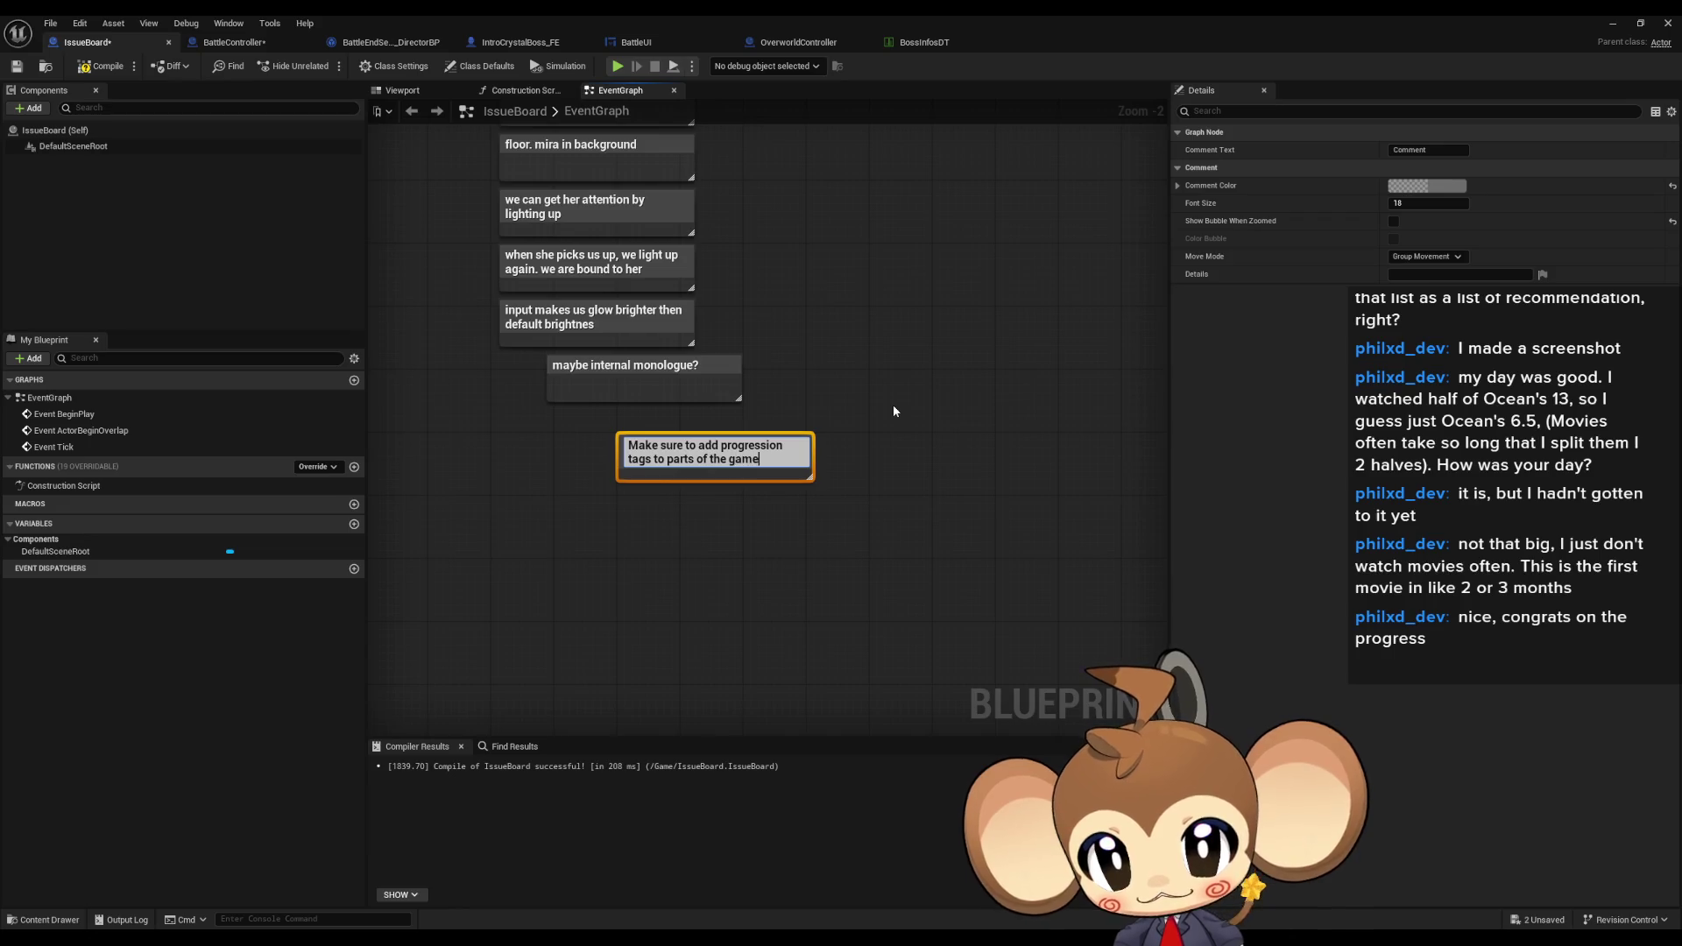
pyautogui.press('BackSpace')
pyautogui.write('we can start there aft')
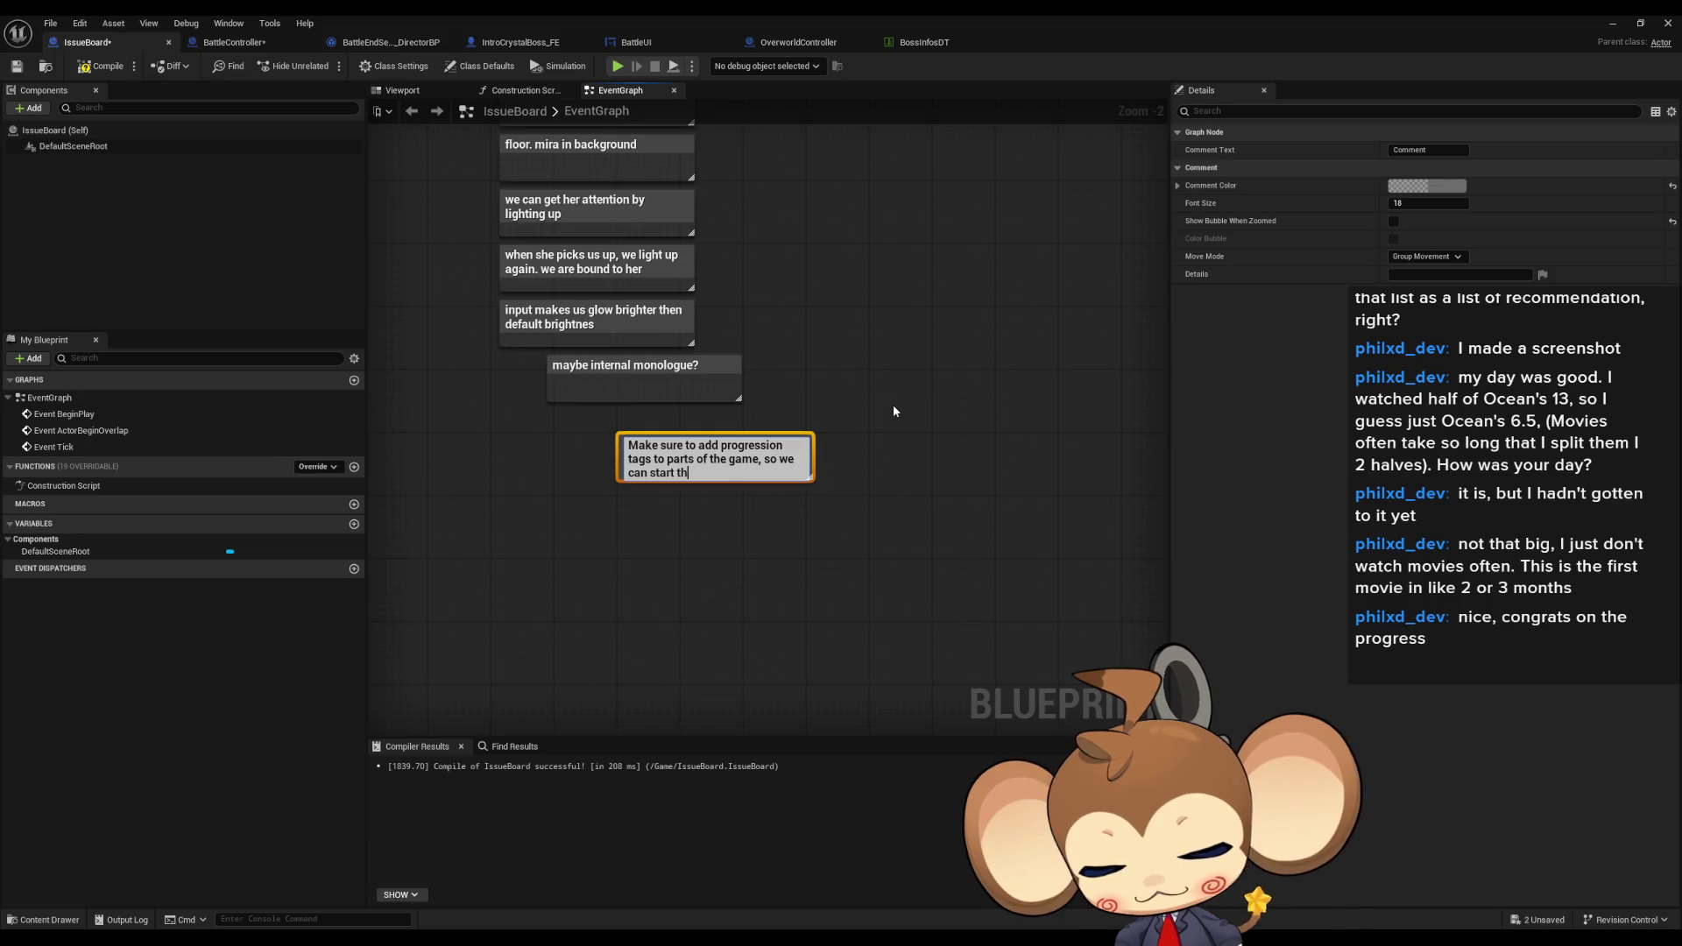
pyautogui.write('er')
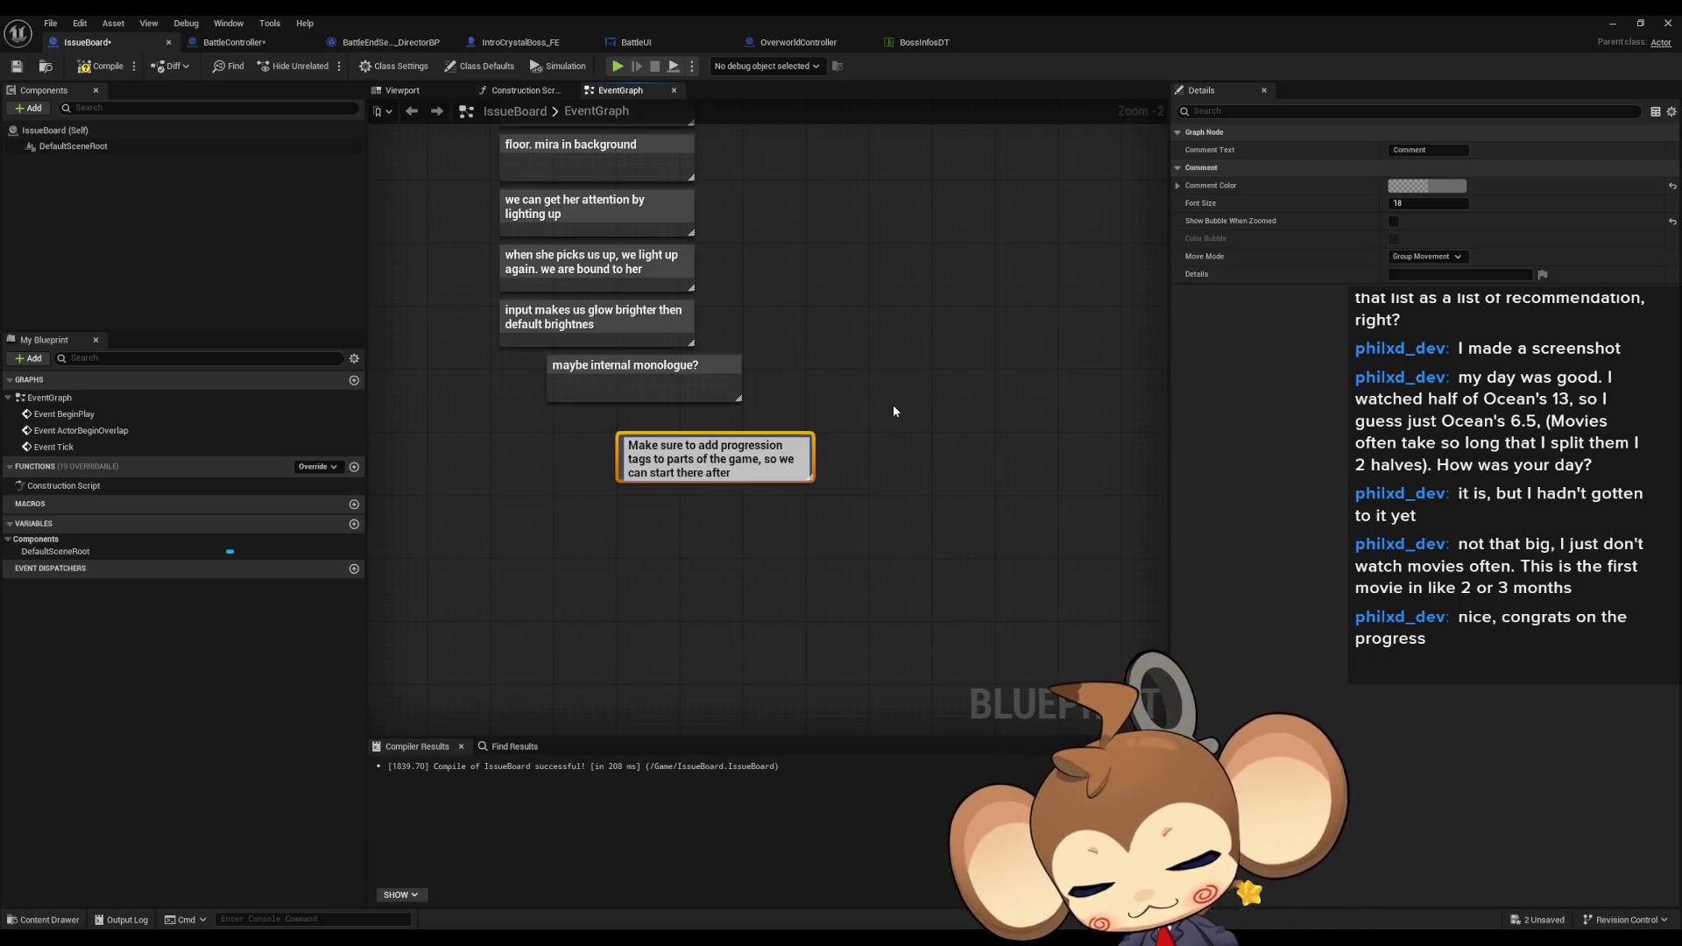
pyautogui.write(' an ')
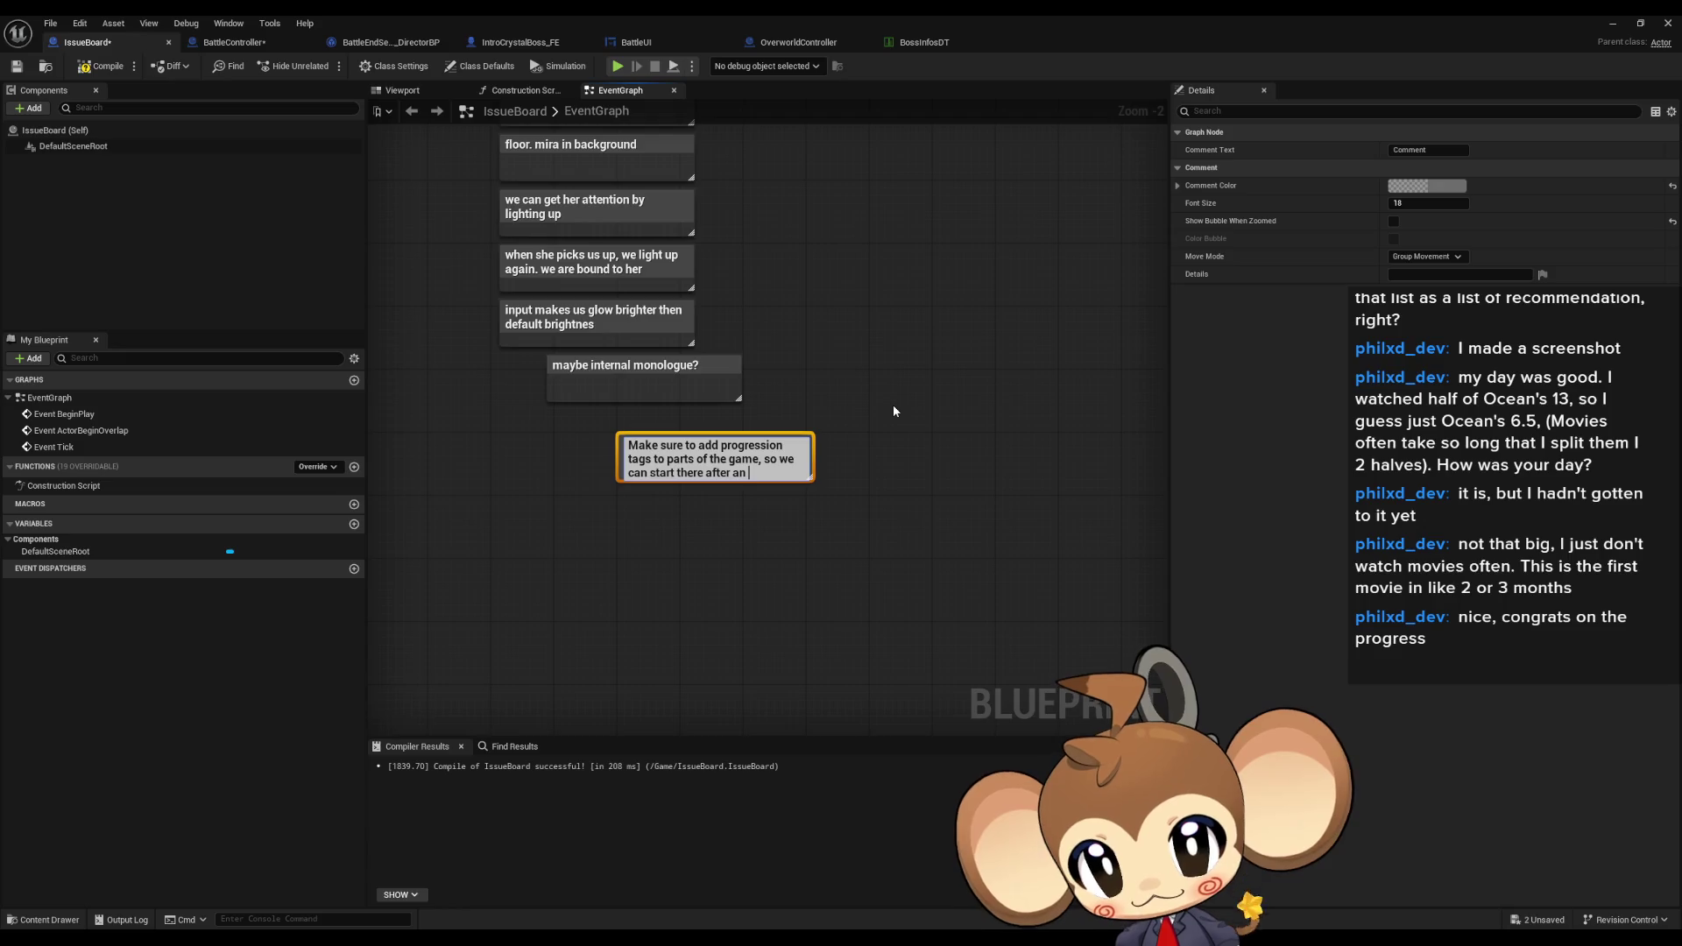
pyautogui.write('altf4')
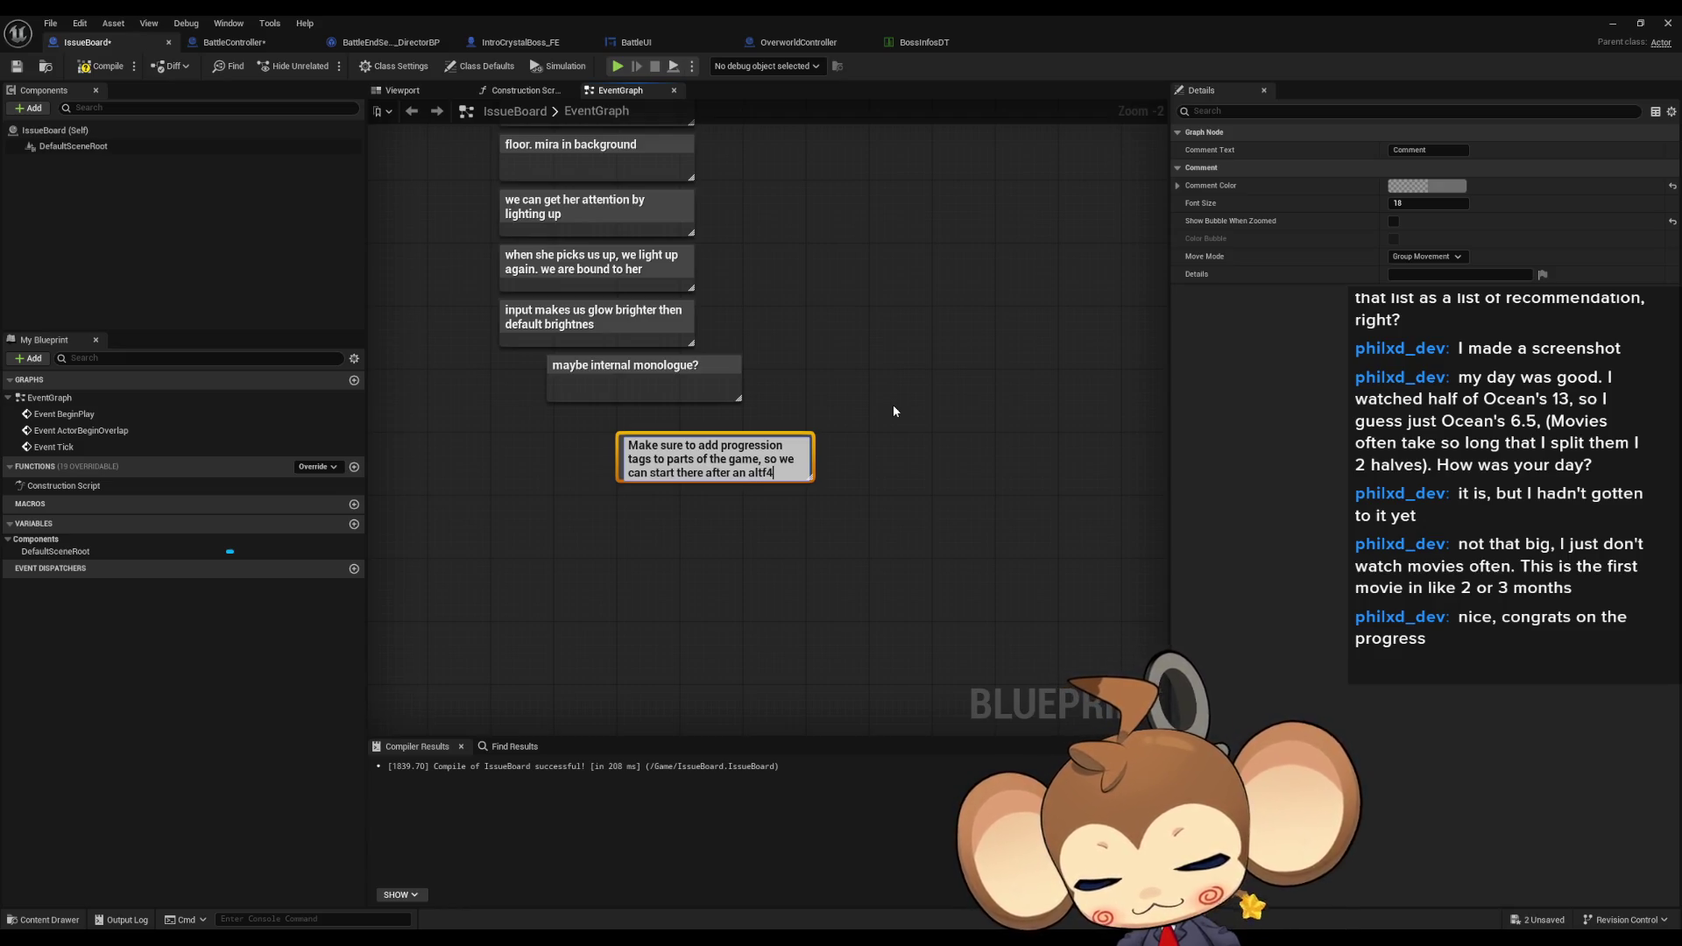
pyautogui.press('Return')
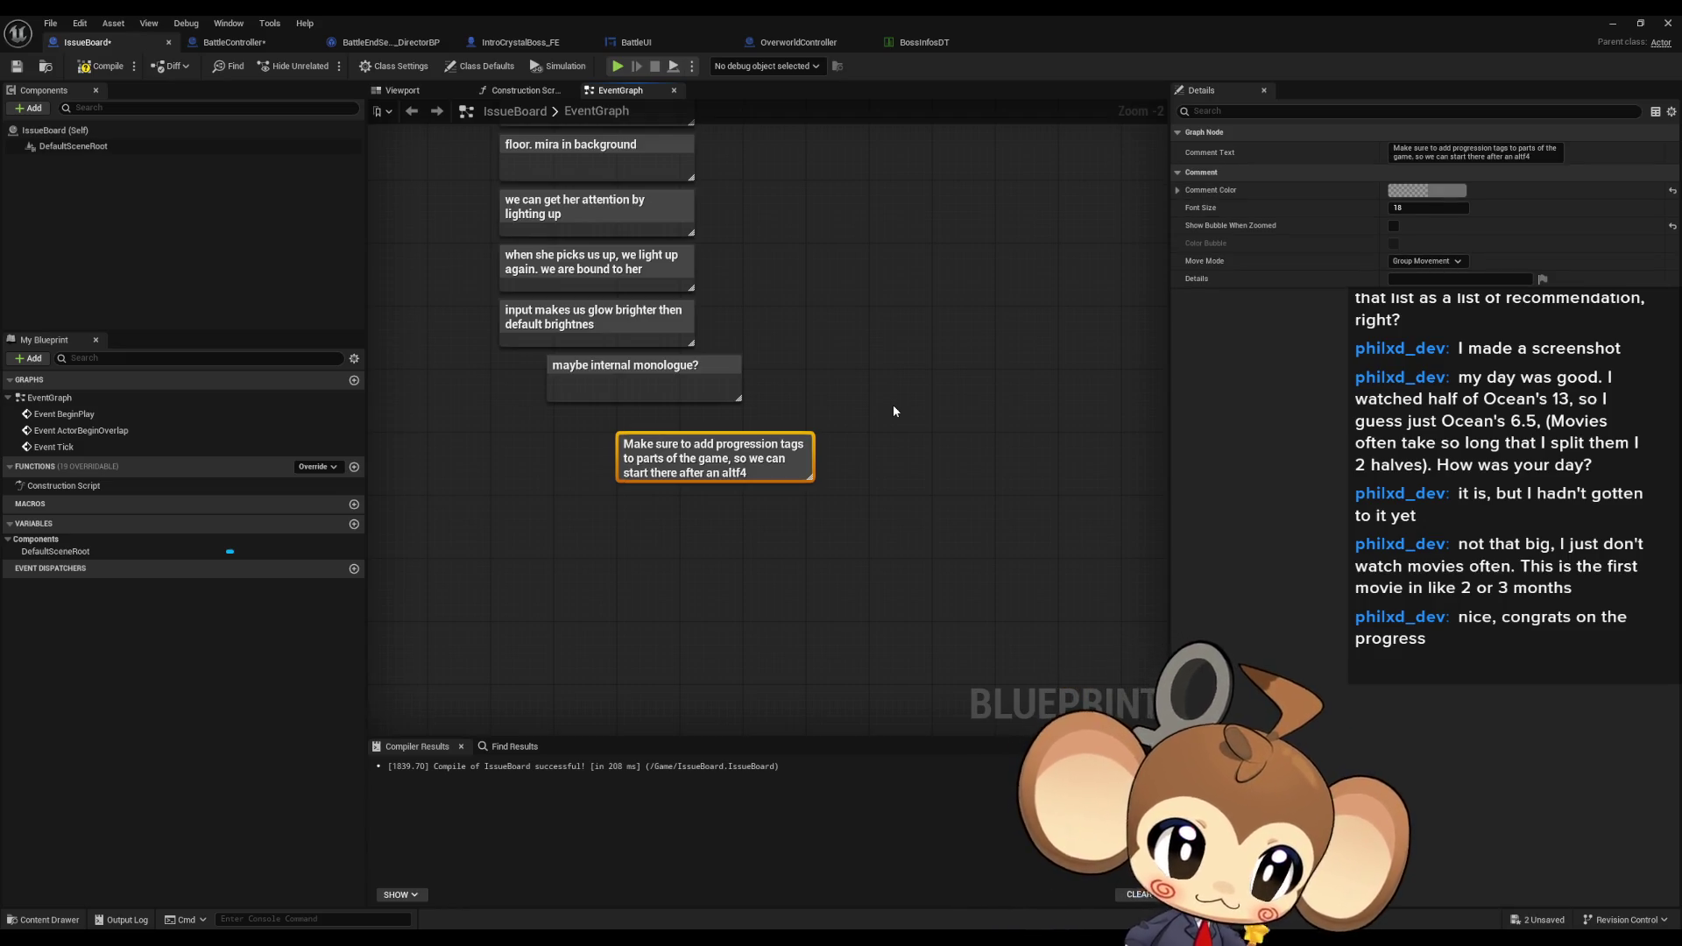
pyautogui.click(603, 501)
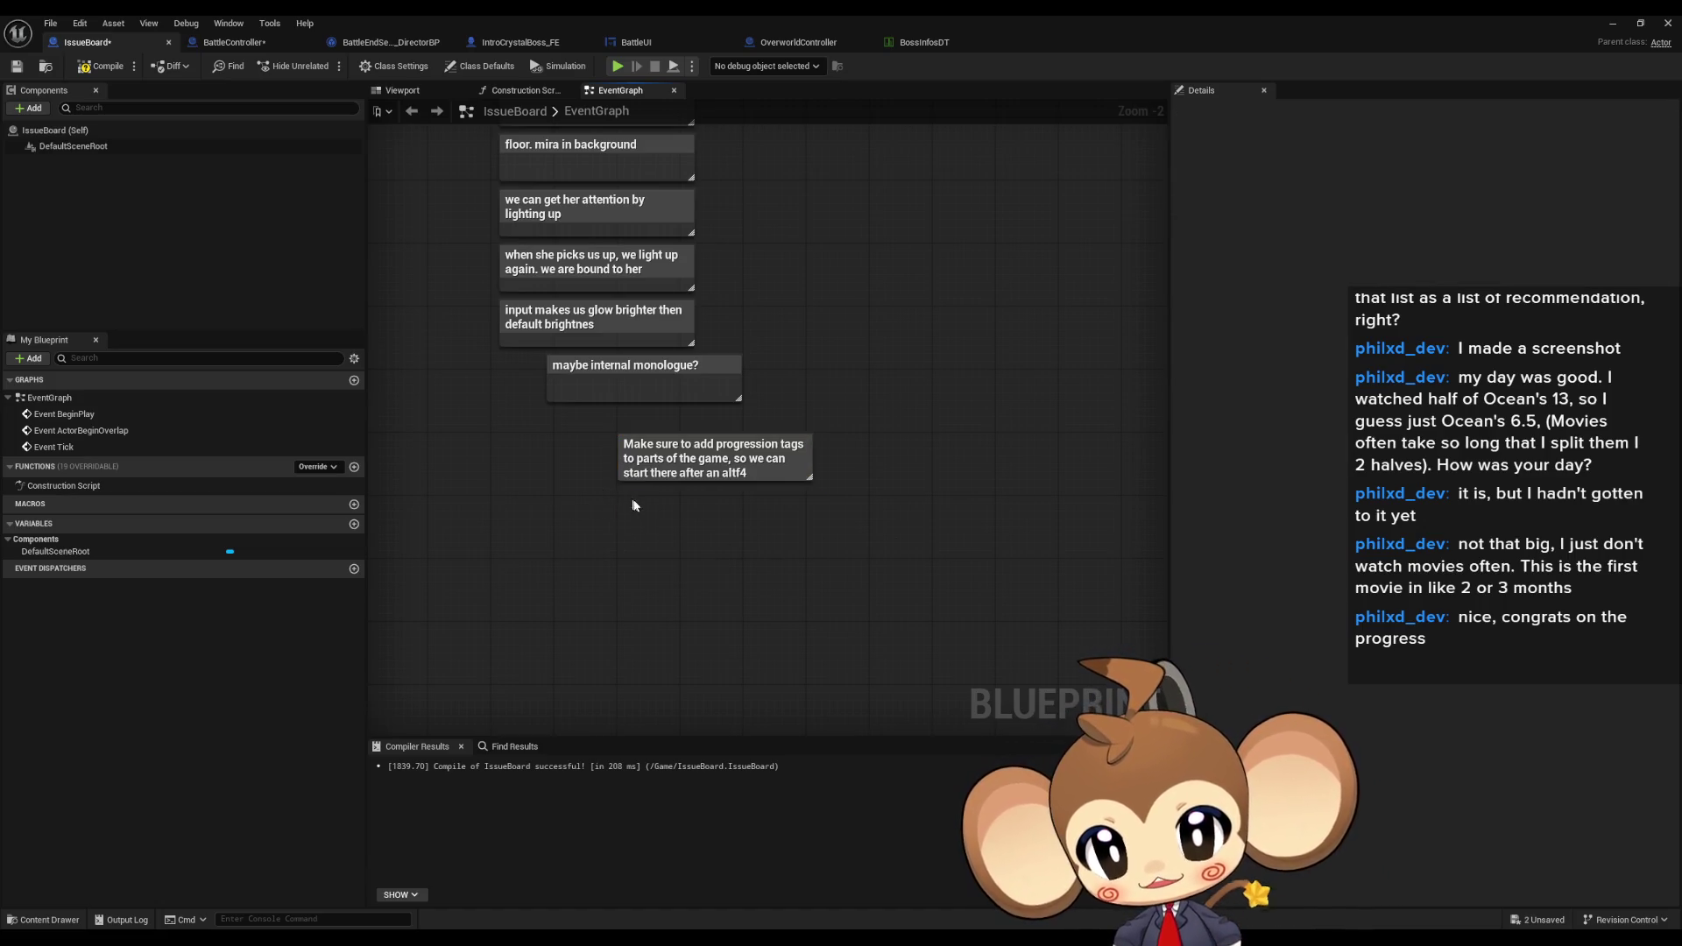
# - Add a second note below: 'make these parts show different console entries'
pyautogui.press('c')
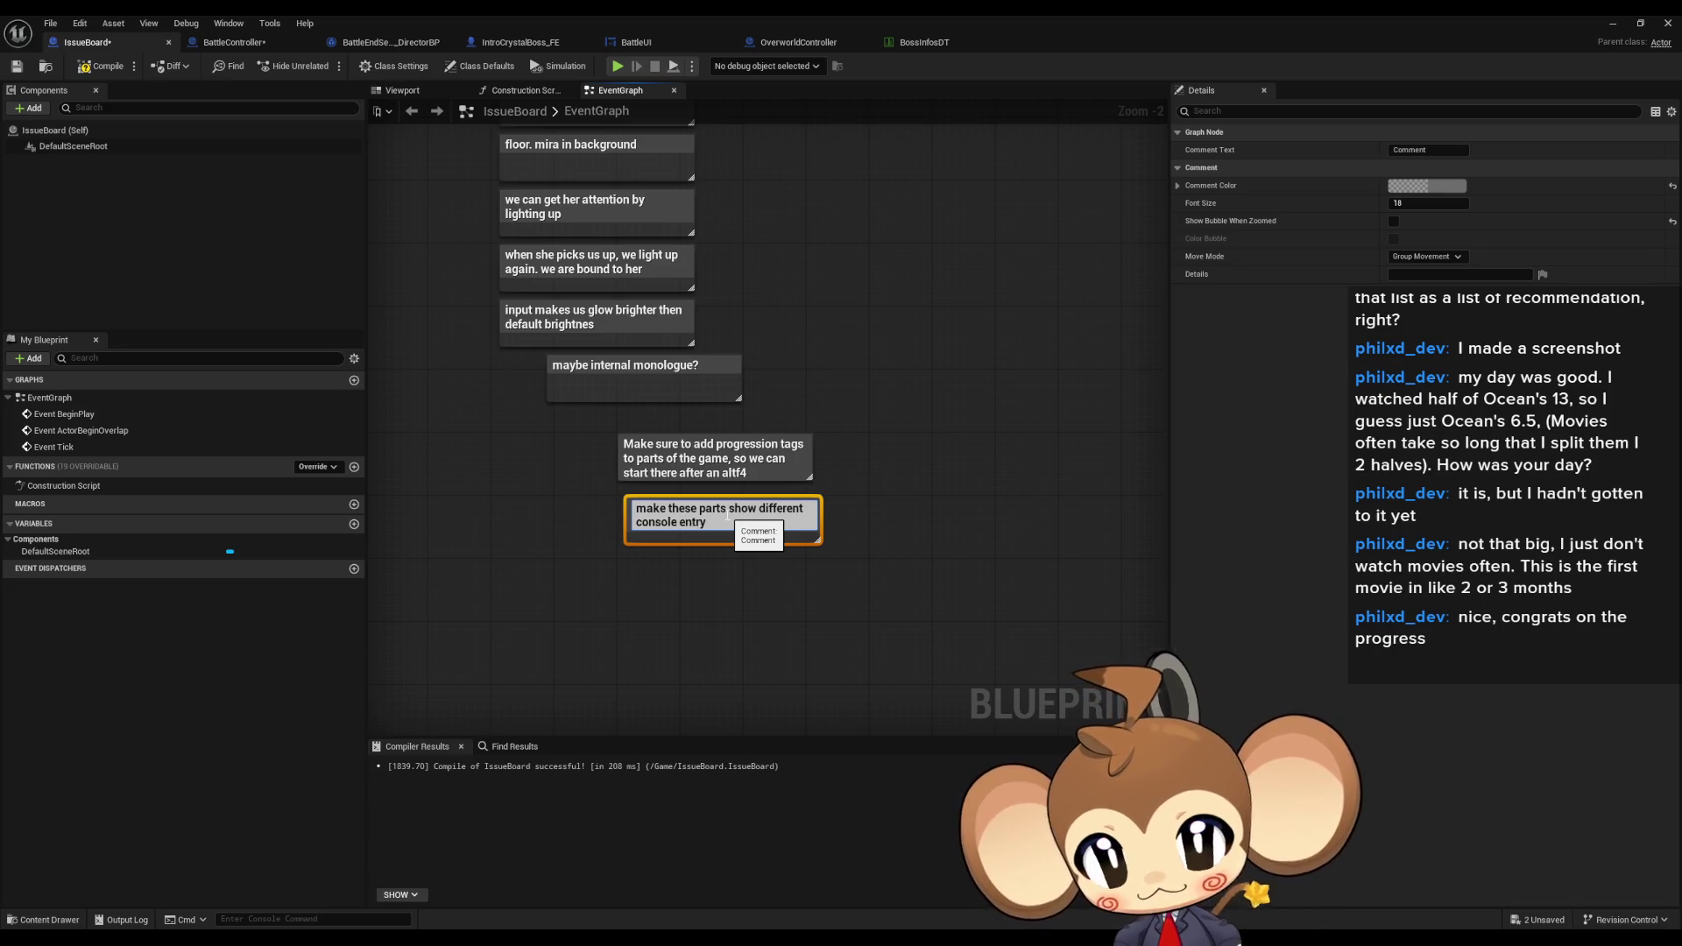
pyautogui.write('s')
pyautogui.press('Return')
pyautogui.click(934, 426)
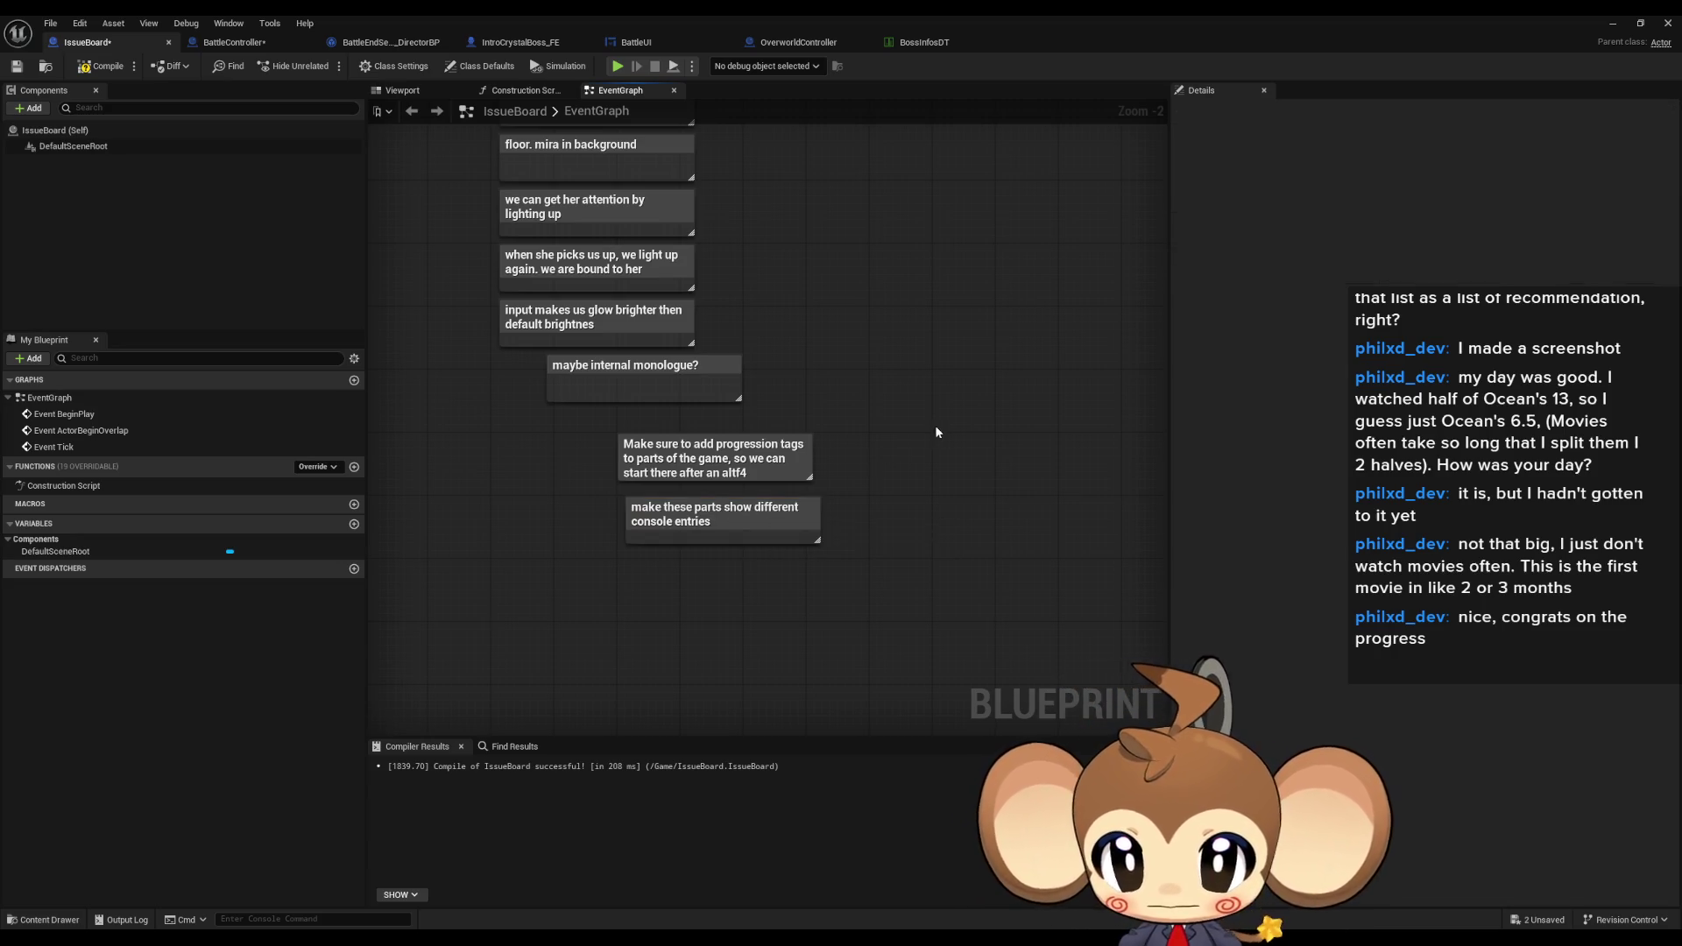
pyautogui.scroll(-4, 934, 426)
pyautogui.moveTo(773, 556); pyautogui.dragTo(677, 542)
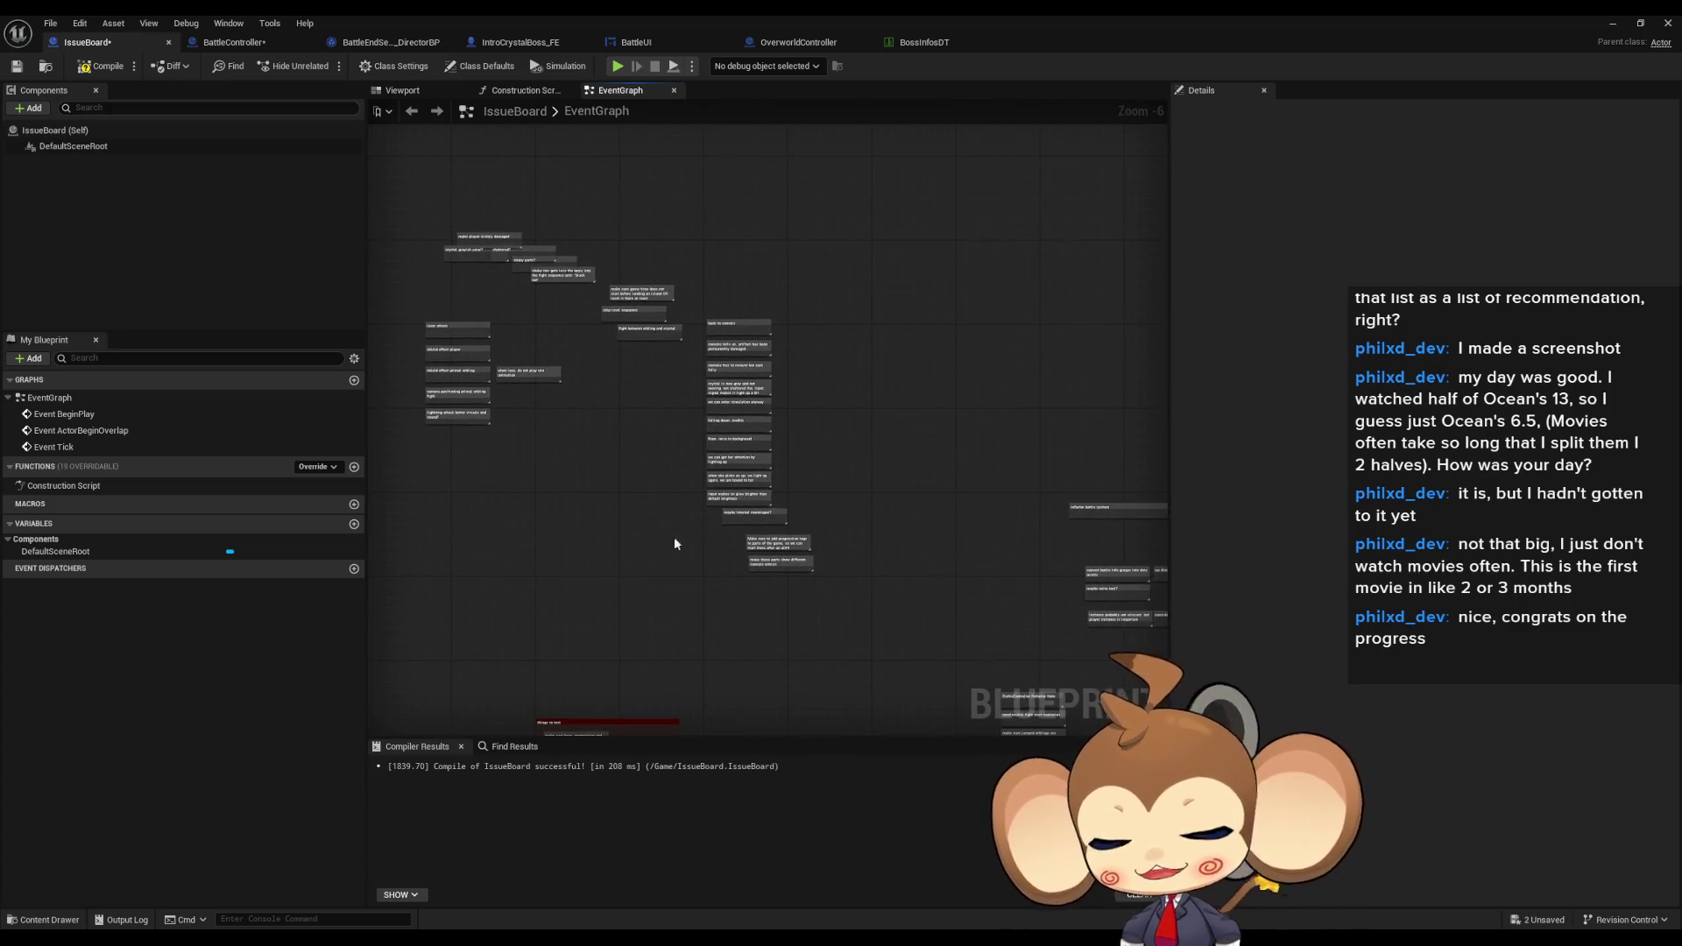
# - Minimize IssueBoard, launch Play in Editor with Alt+P and go fullscreen with F11
pyautogui.click(1612, 22)
pyautogui.hotkey('alt', 'p')
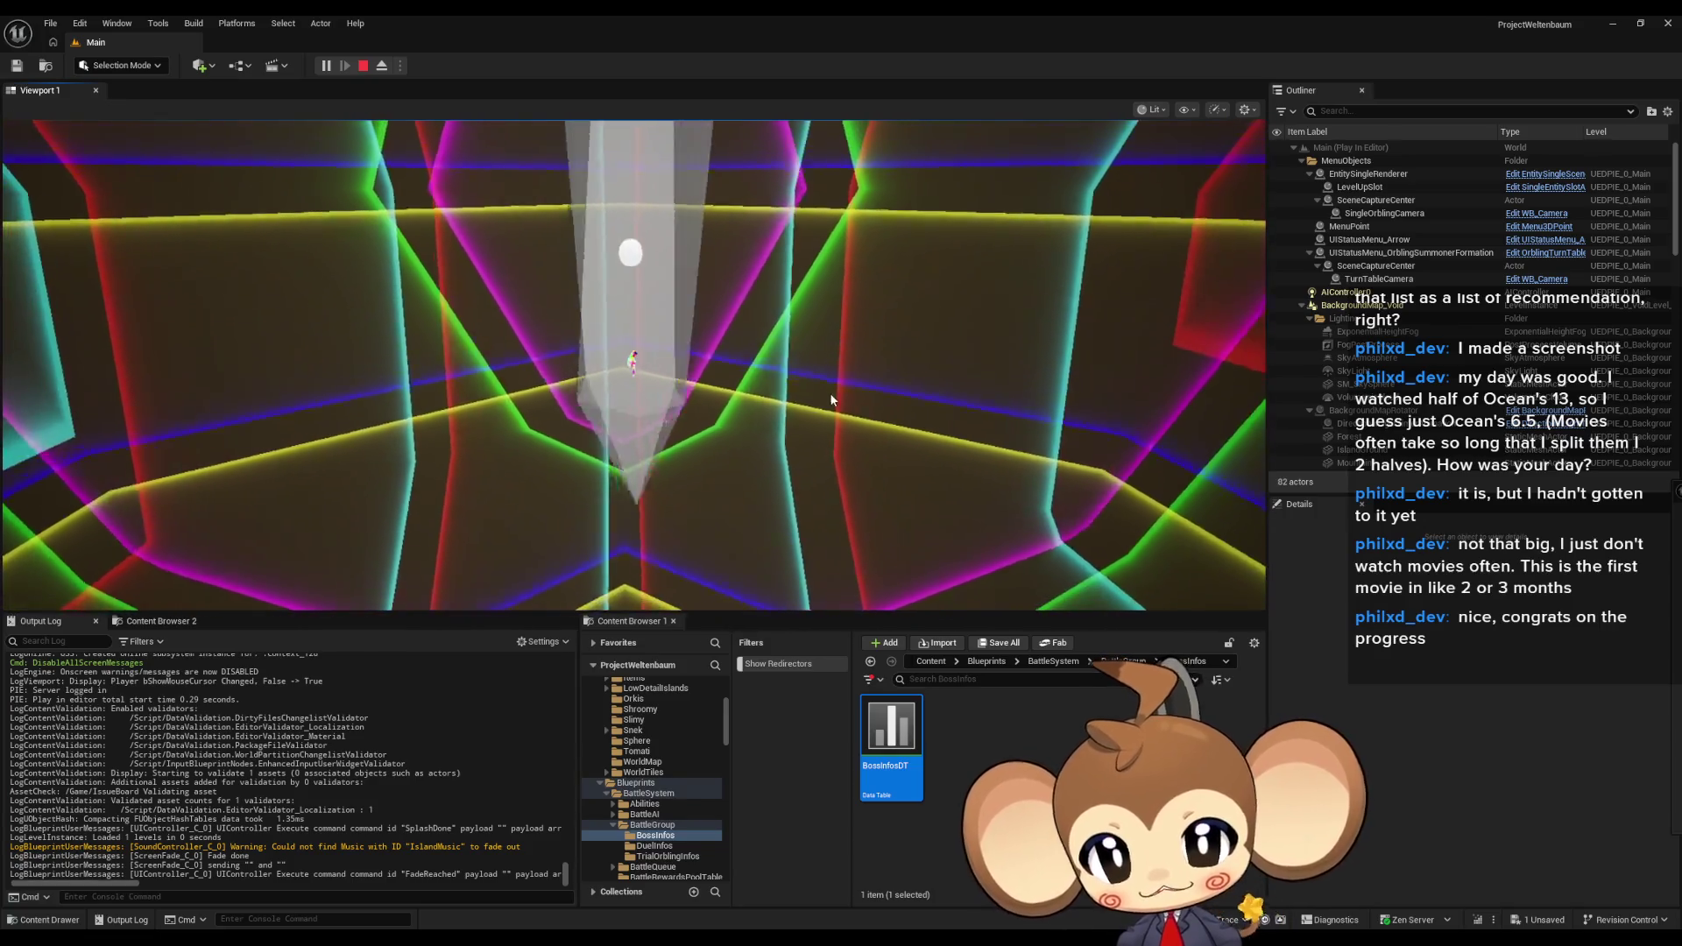
pyautogui.press('F11')
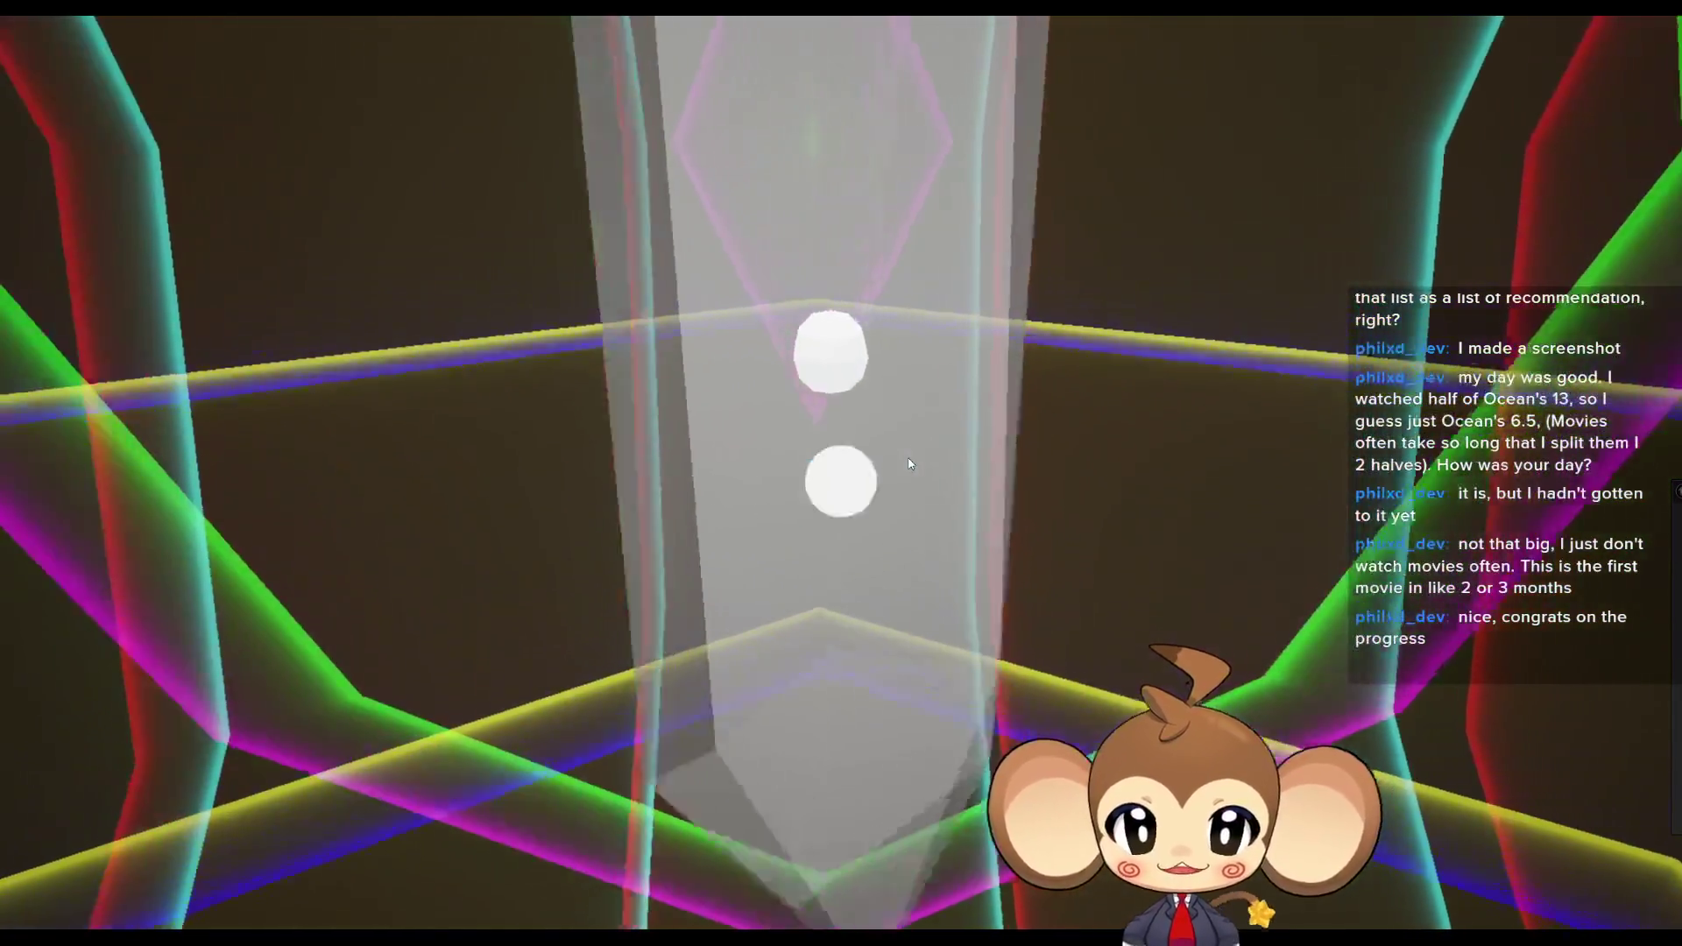
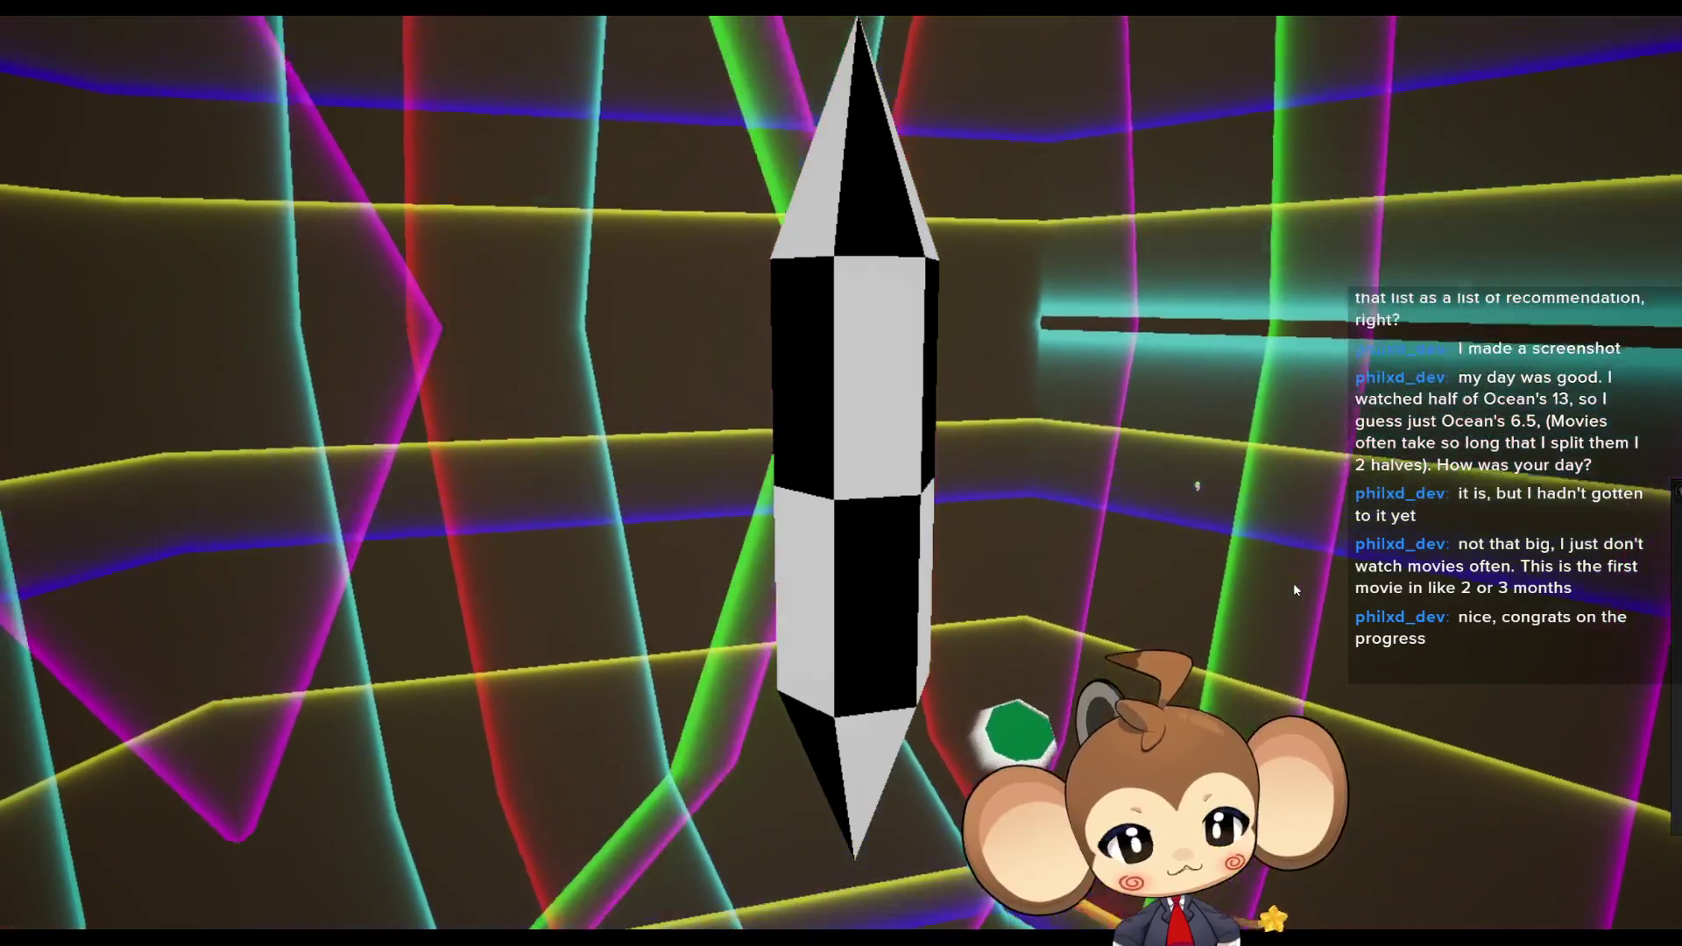
# - Leave fullscreen, stop the battle playtest, and bring the IssueBoard blueprint to the front
pyautogui.press('F11')
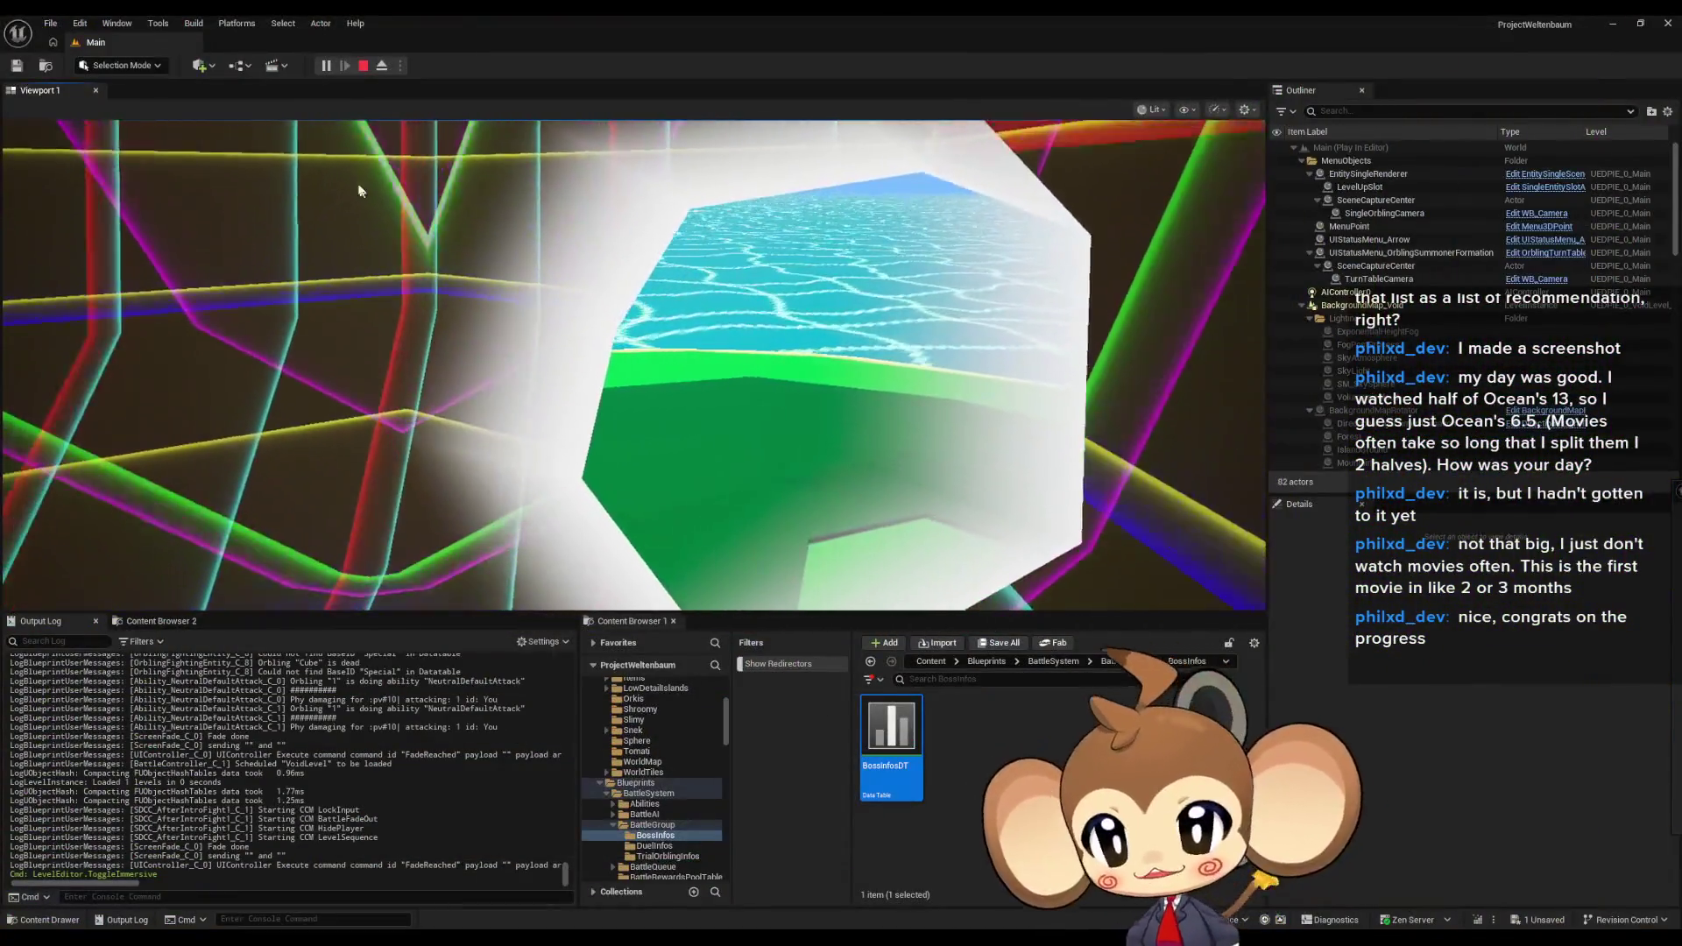
pyautogui.press('Escape')
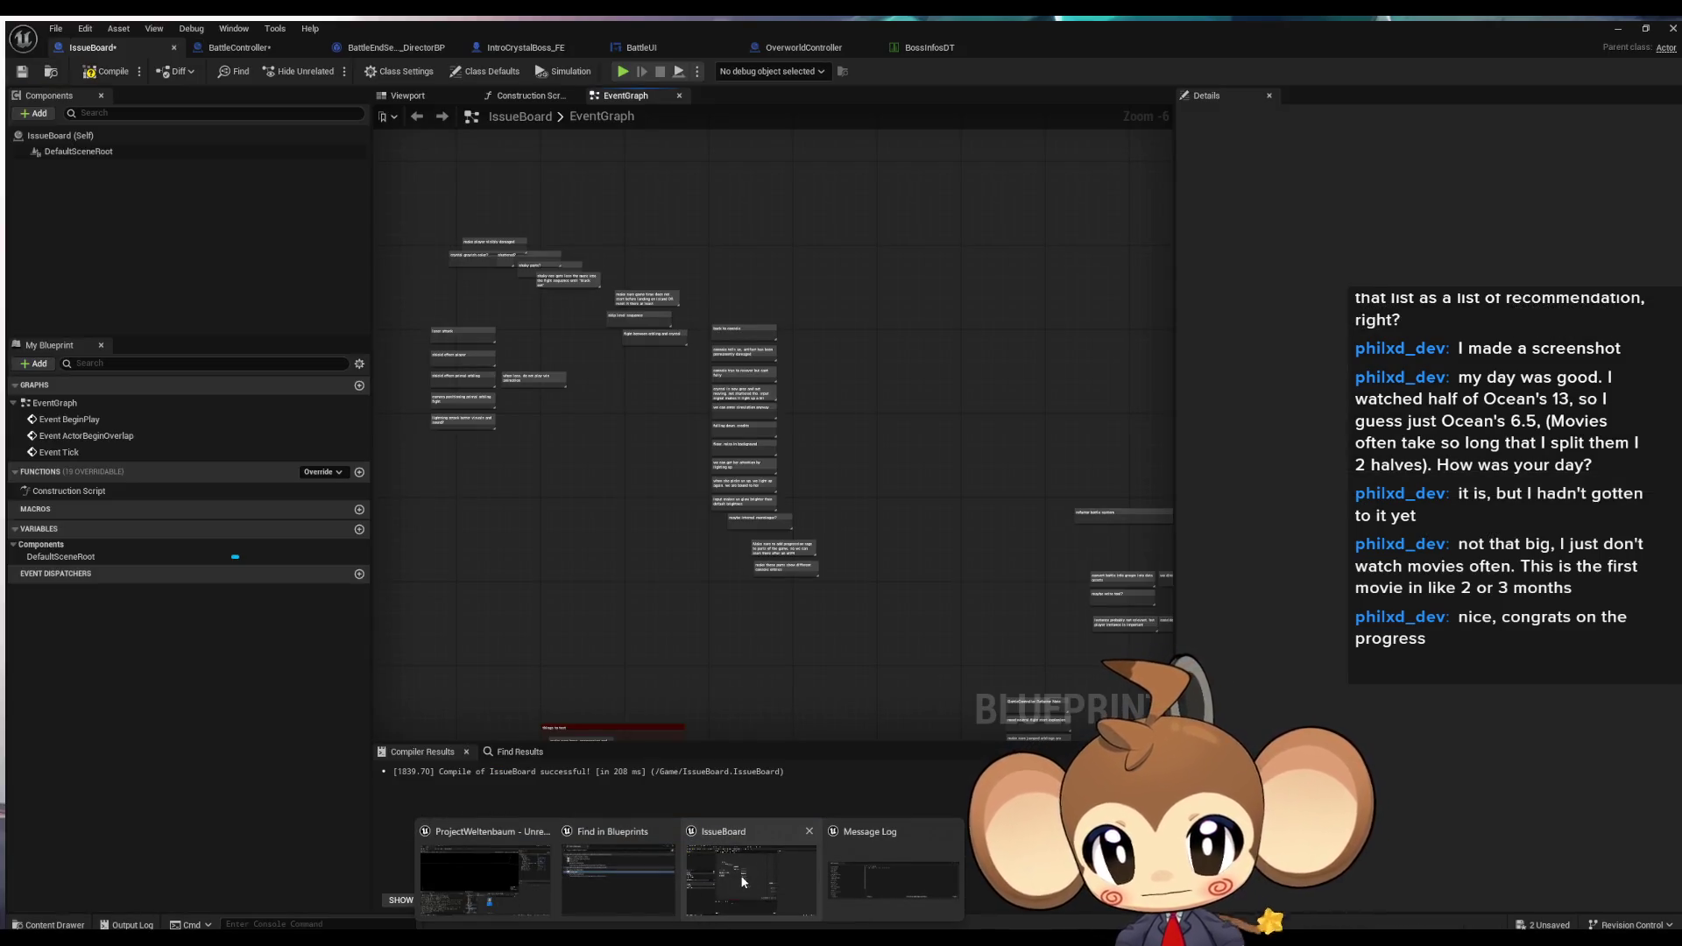
pyautogui.click(742, 881)
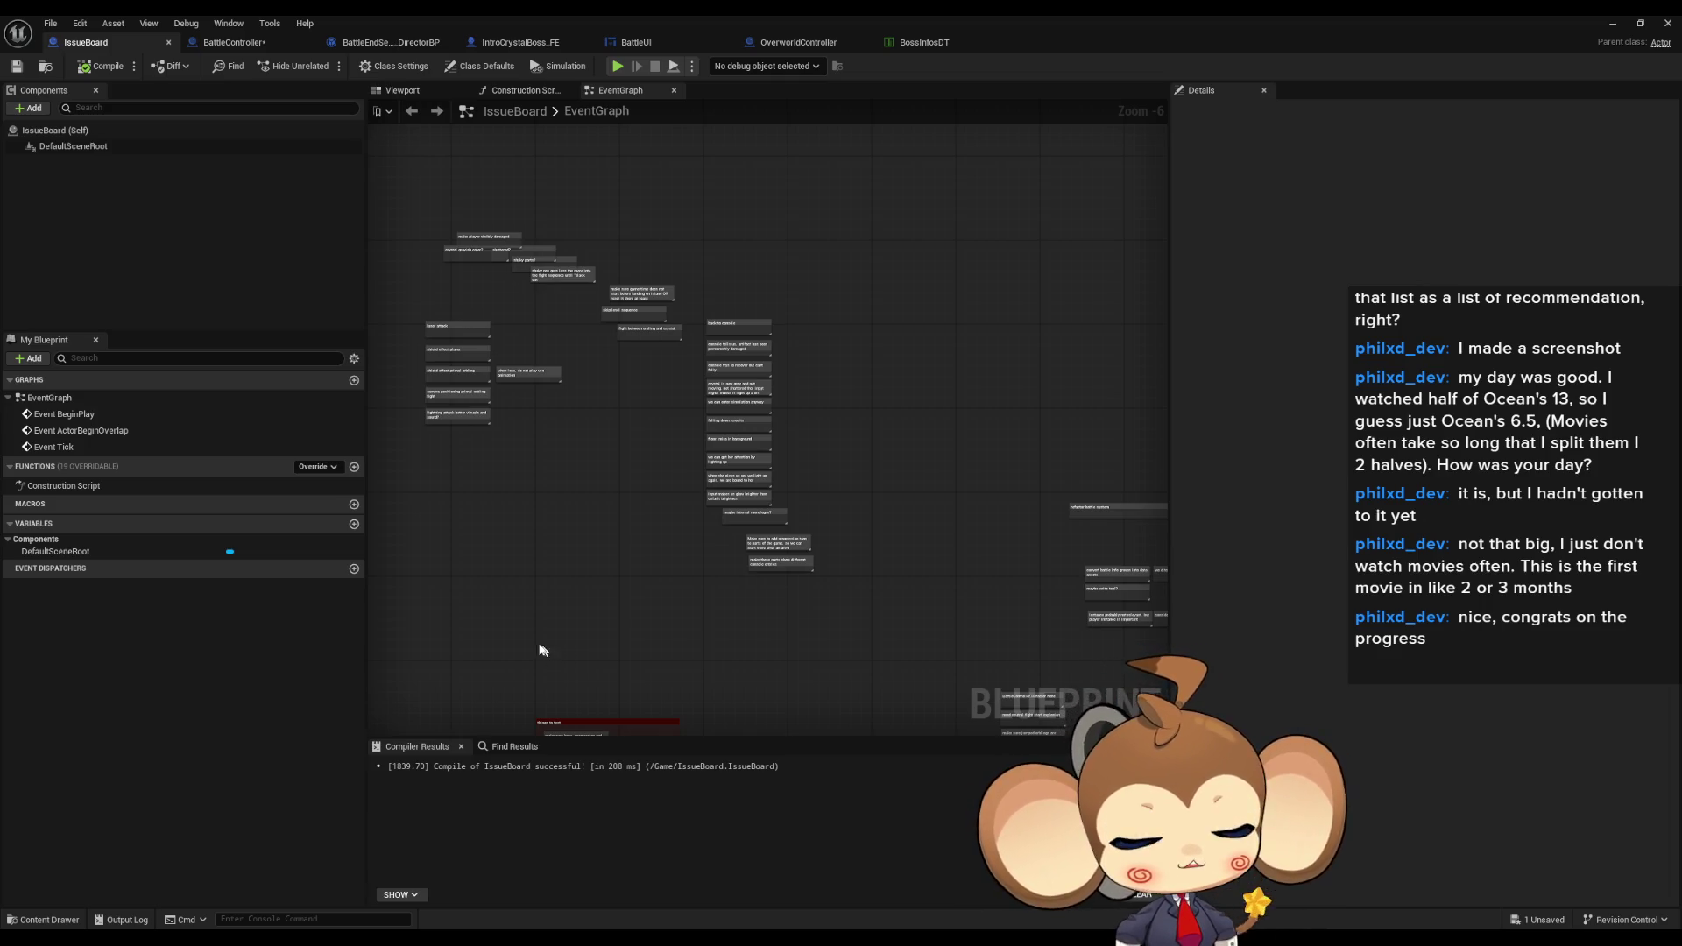
# - Pan and zoom the EventGraph until notes like 'laser attack' and 'shield effect player' are readable
pyautogui.moveTo(470, 618); pyautogui.dragTo(555, 636)
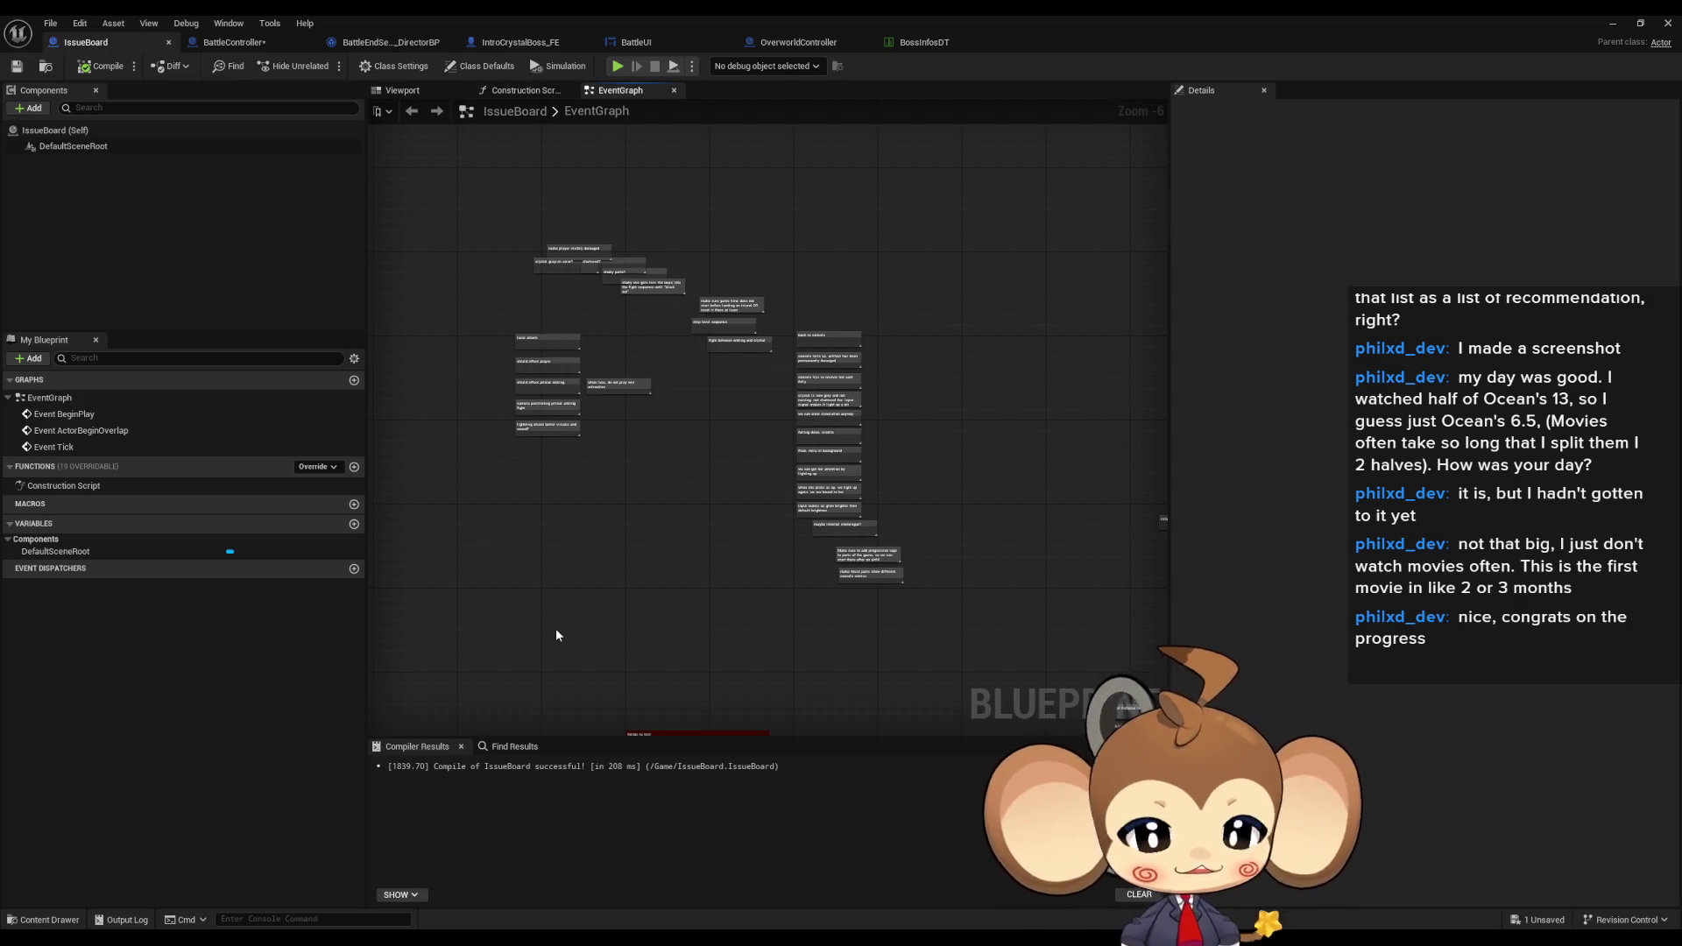
pyautogui.scroll(5, 628, 506)
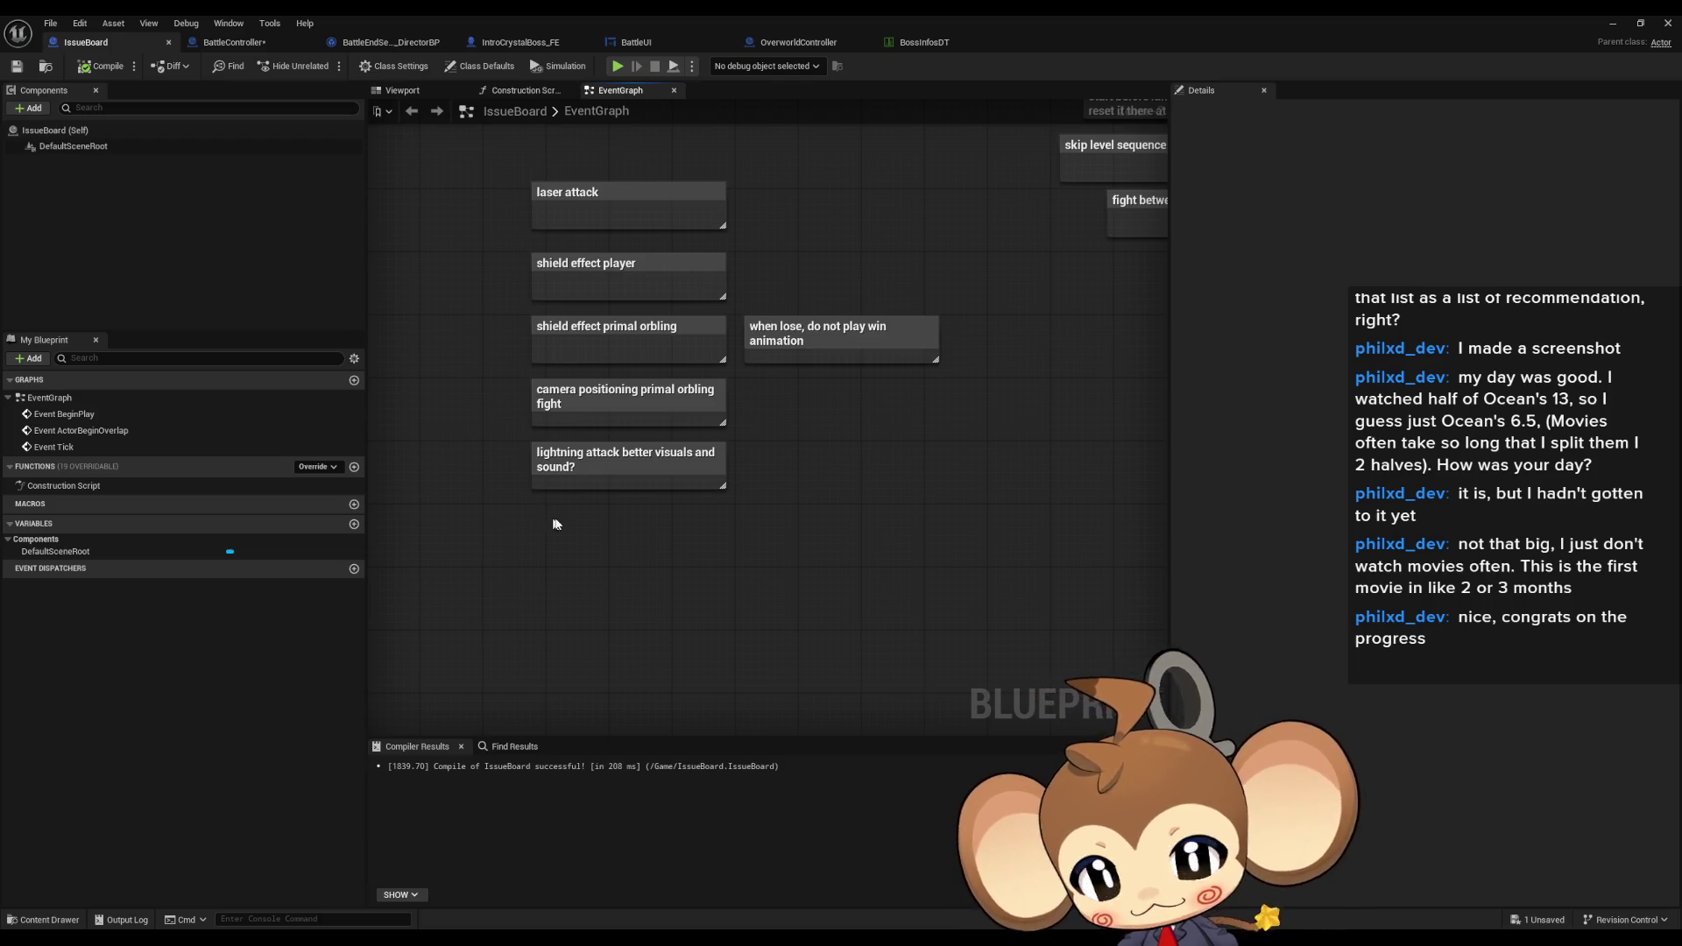
# - Create a comment reading 'make shields hp so, that "0" currently would be 1 but no shields present', plus two blank lines
pyautogui.press('c')
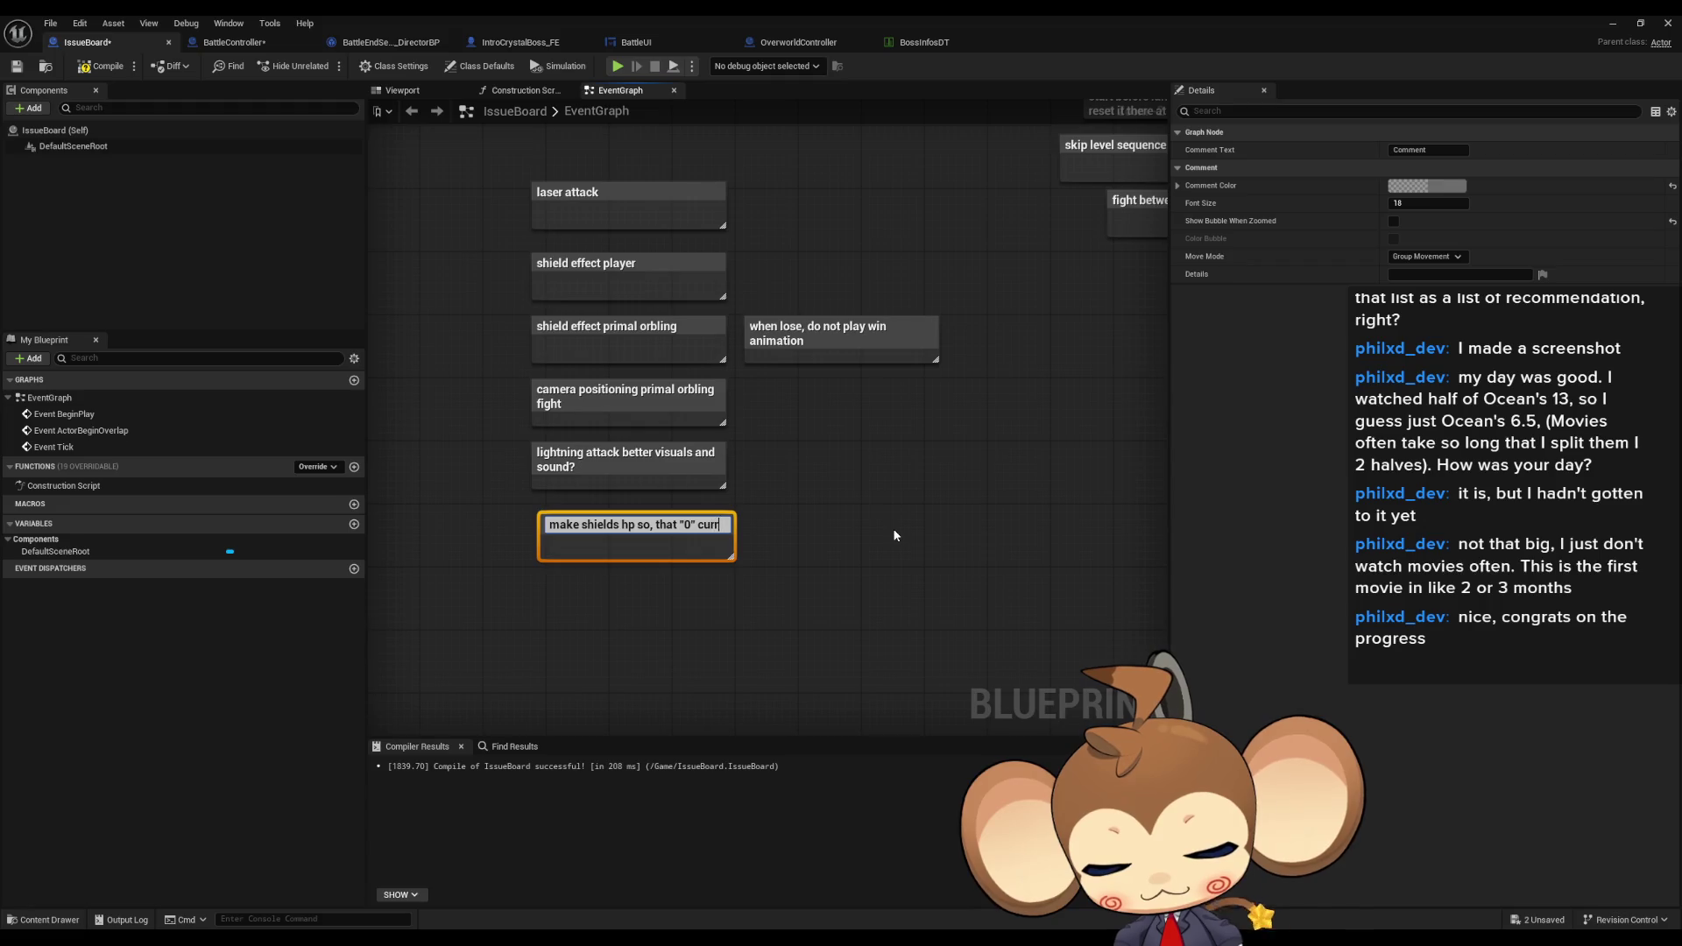
pyautogui.write('ently would be 1 but')
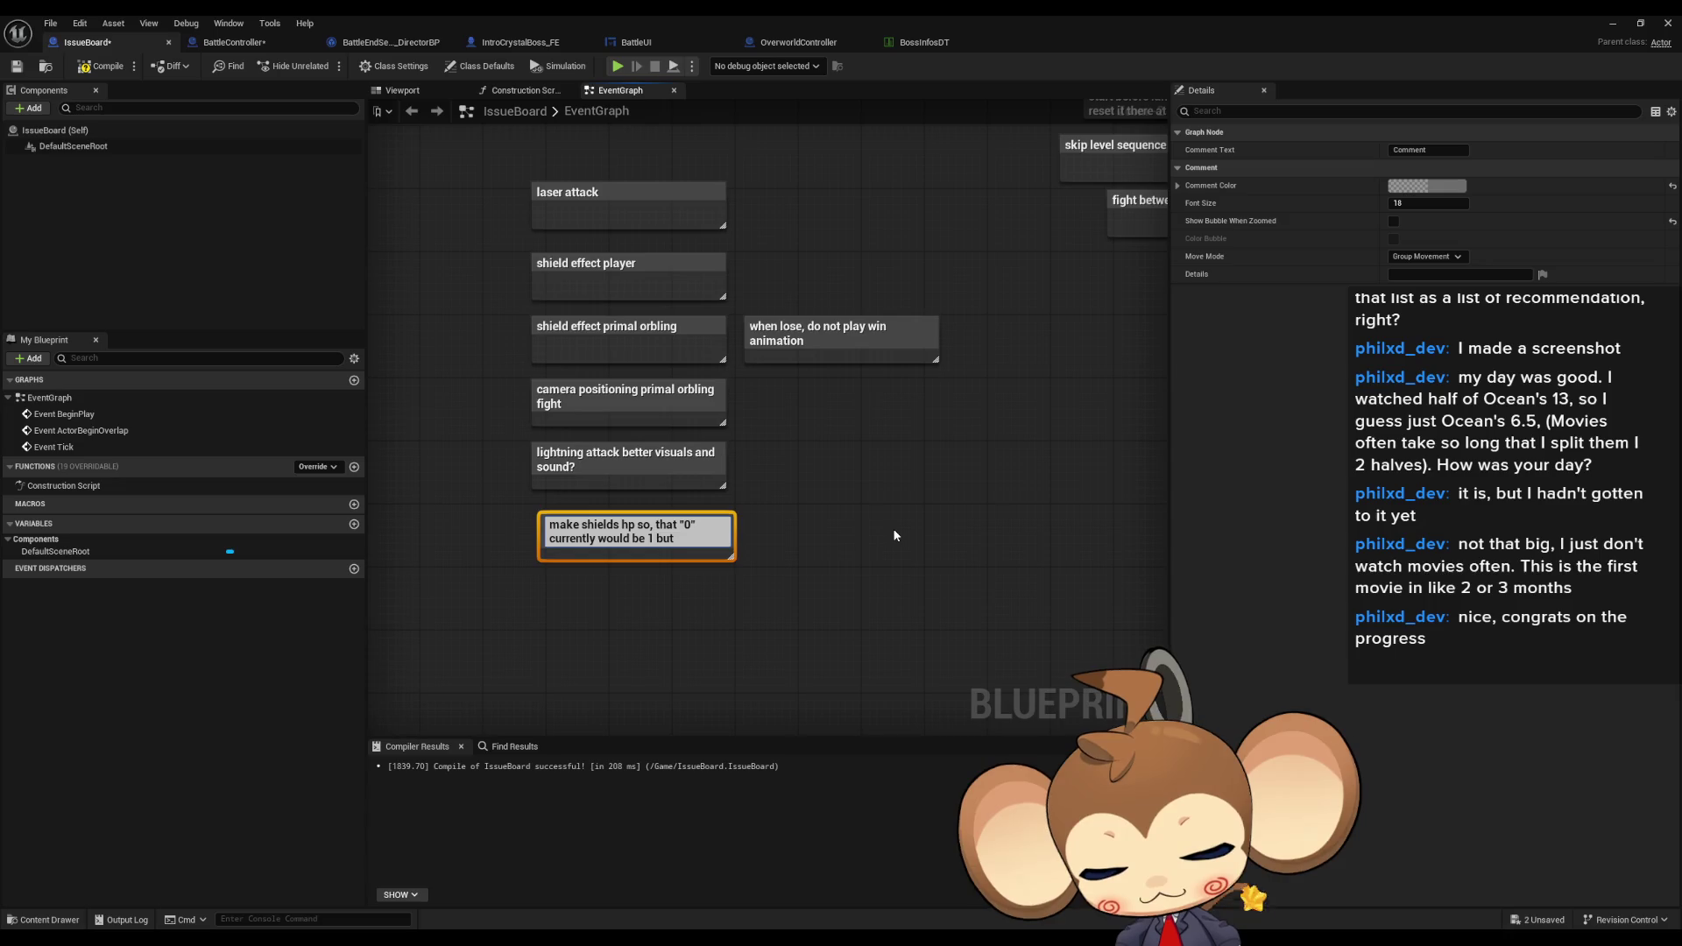
pyautogui.write(' no shields present')
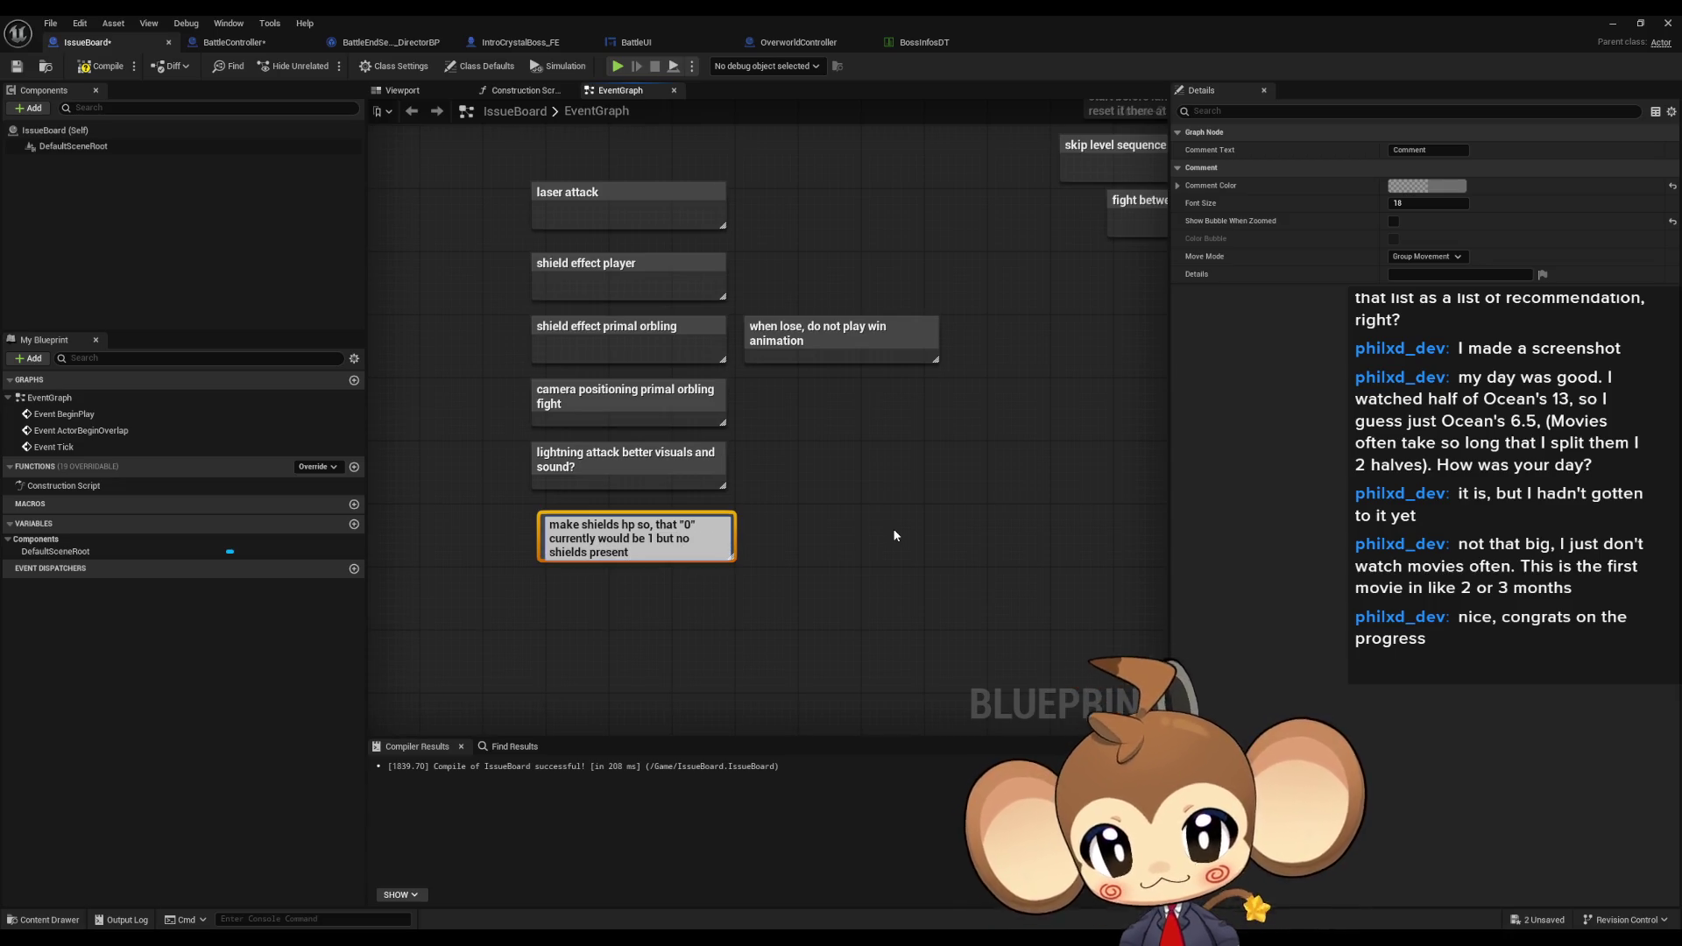
pyautogui.hotkey('shift', 'Return')
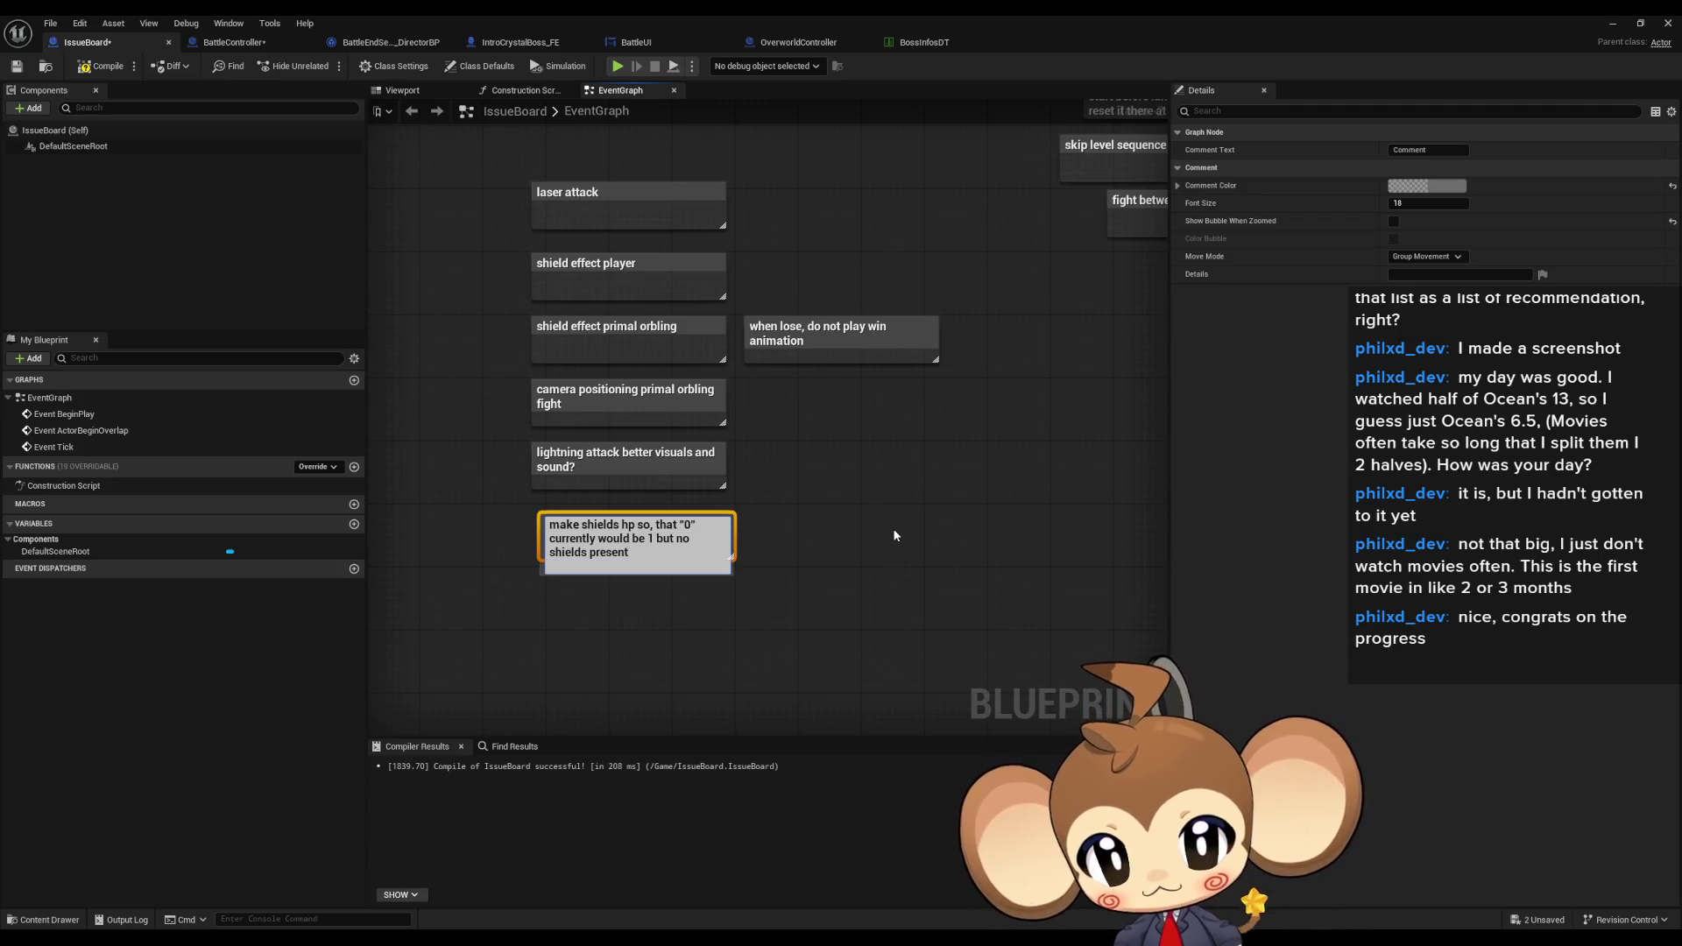
pyautogui.hotkey('shift', 'Return')
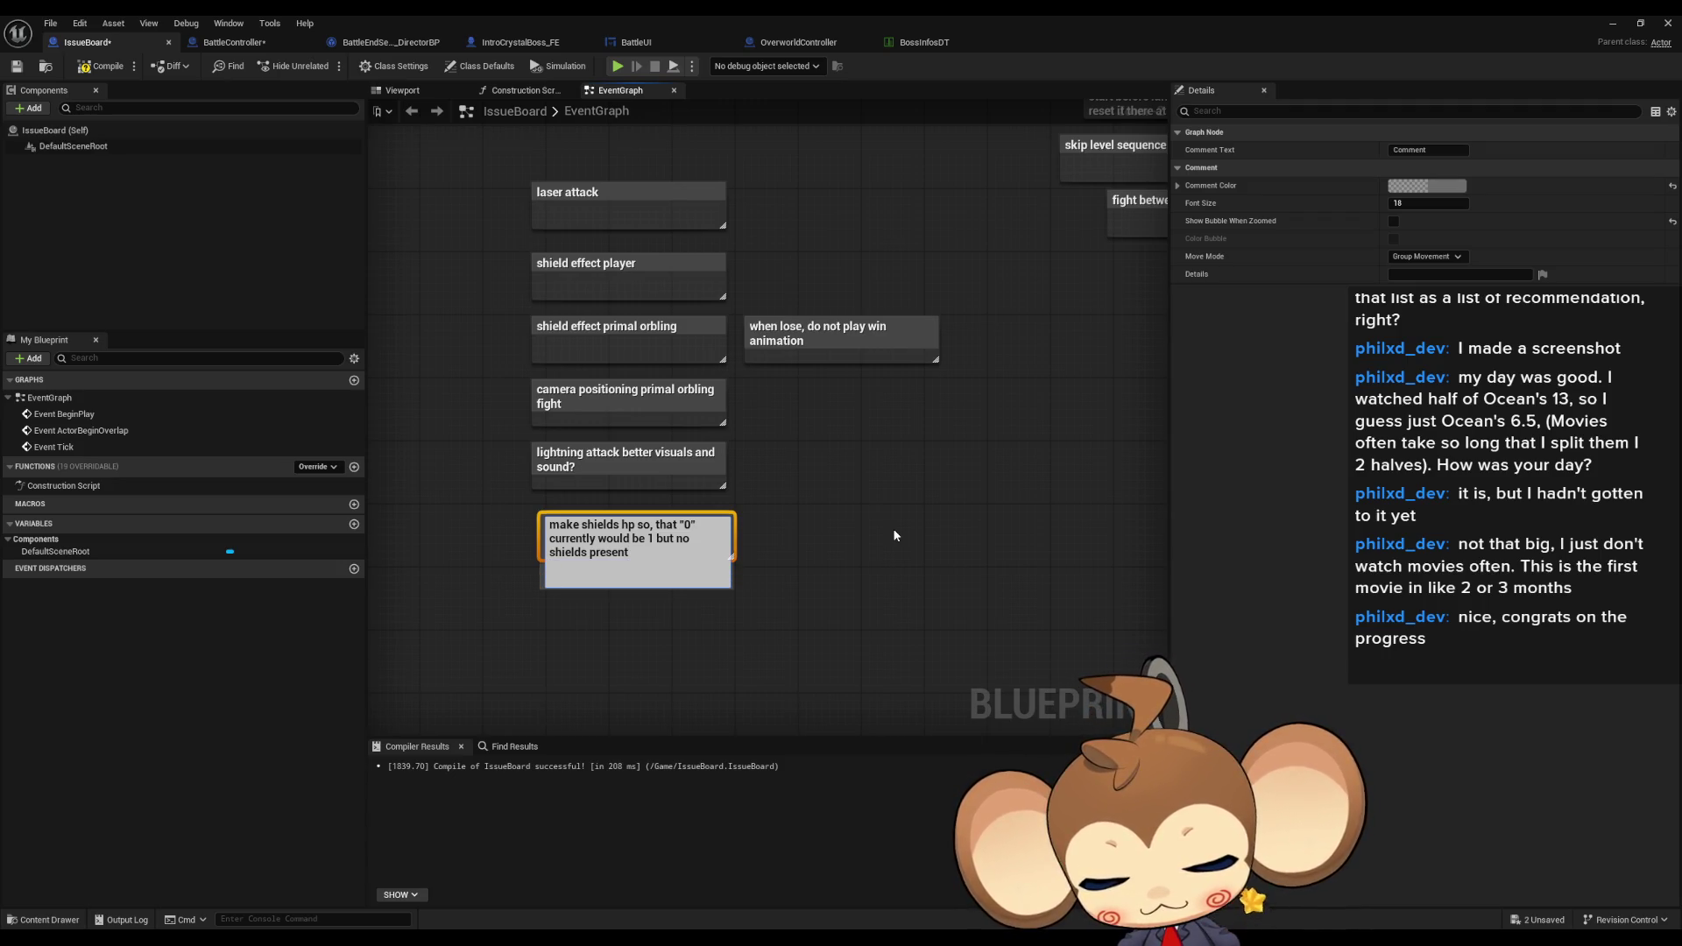